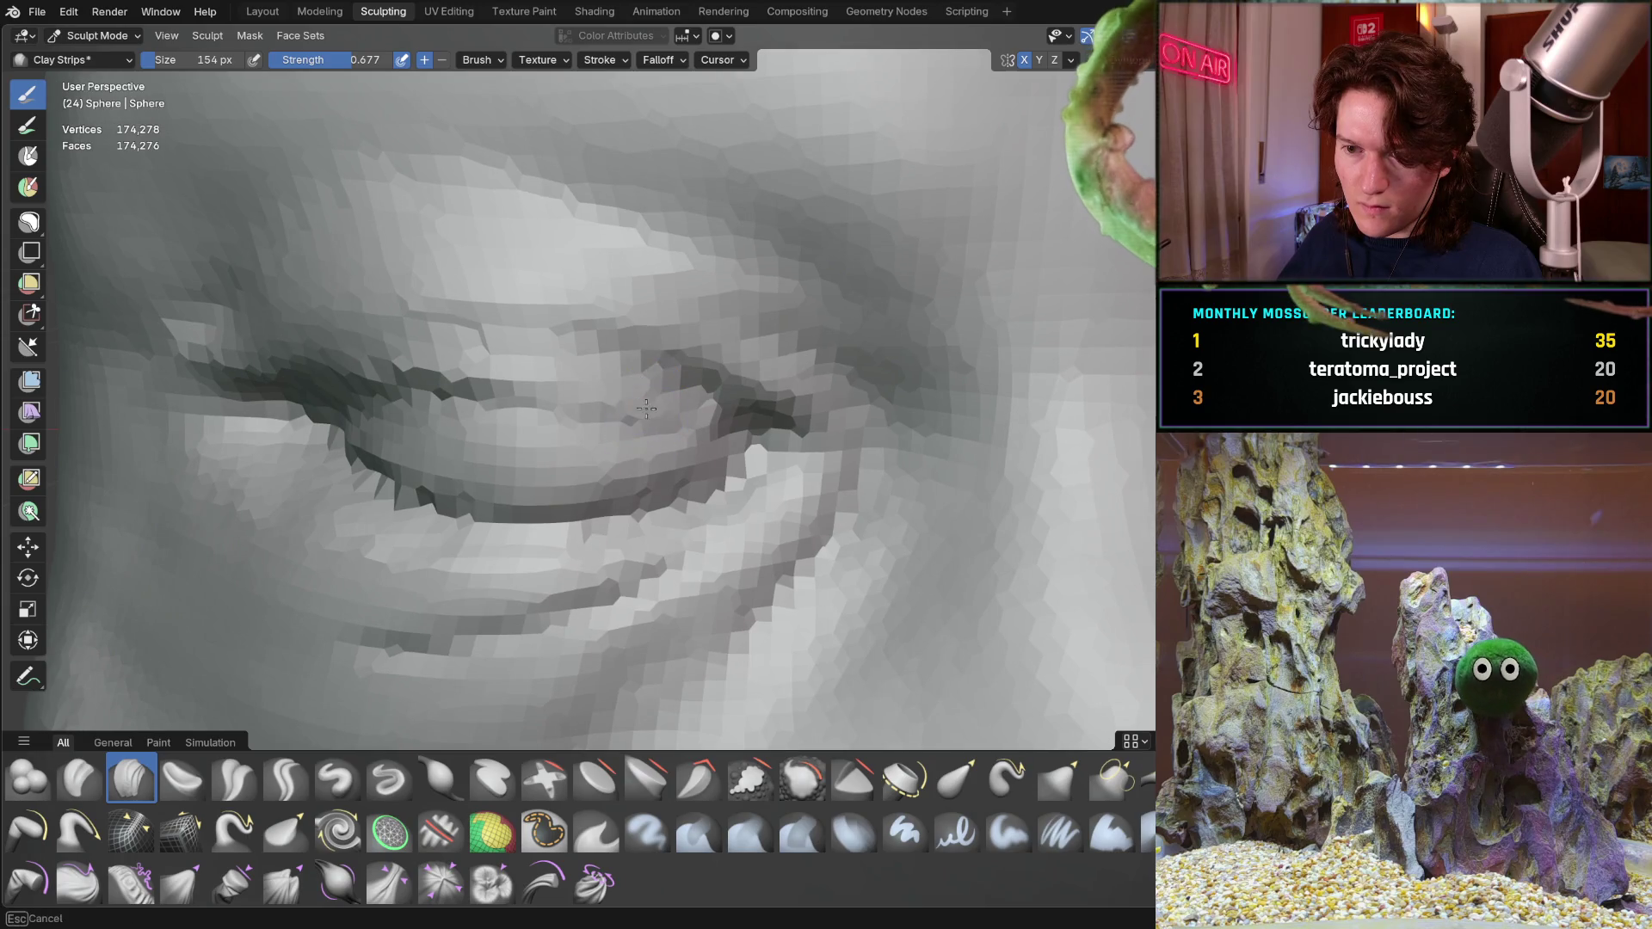
Inspect the eye from several angles and choose the Crease Sharp brush
{"action": "left_click_drag", "start_coordinate": [519, 395], "coordinate": [430, 397]}
{"action": "middle_click_drag", "start_coordinate": [448, 377], "coordinate": [494, 385]}
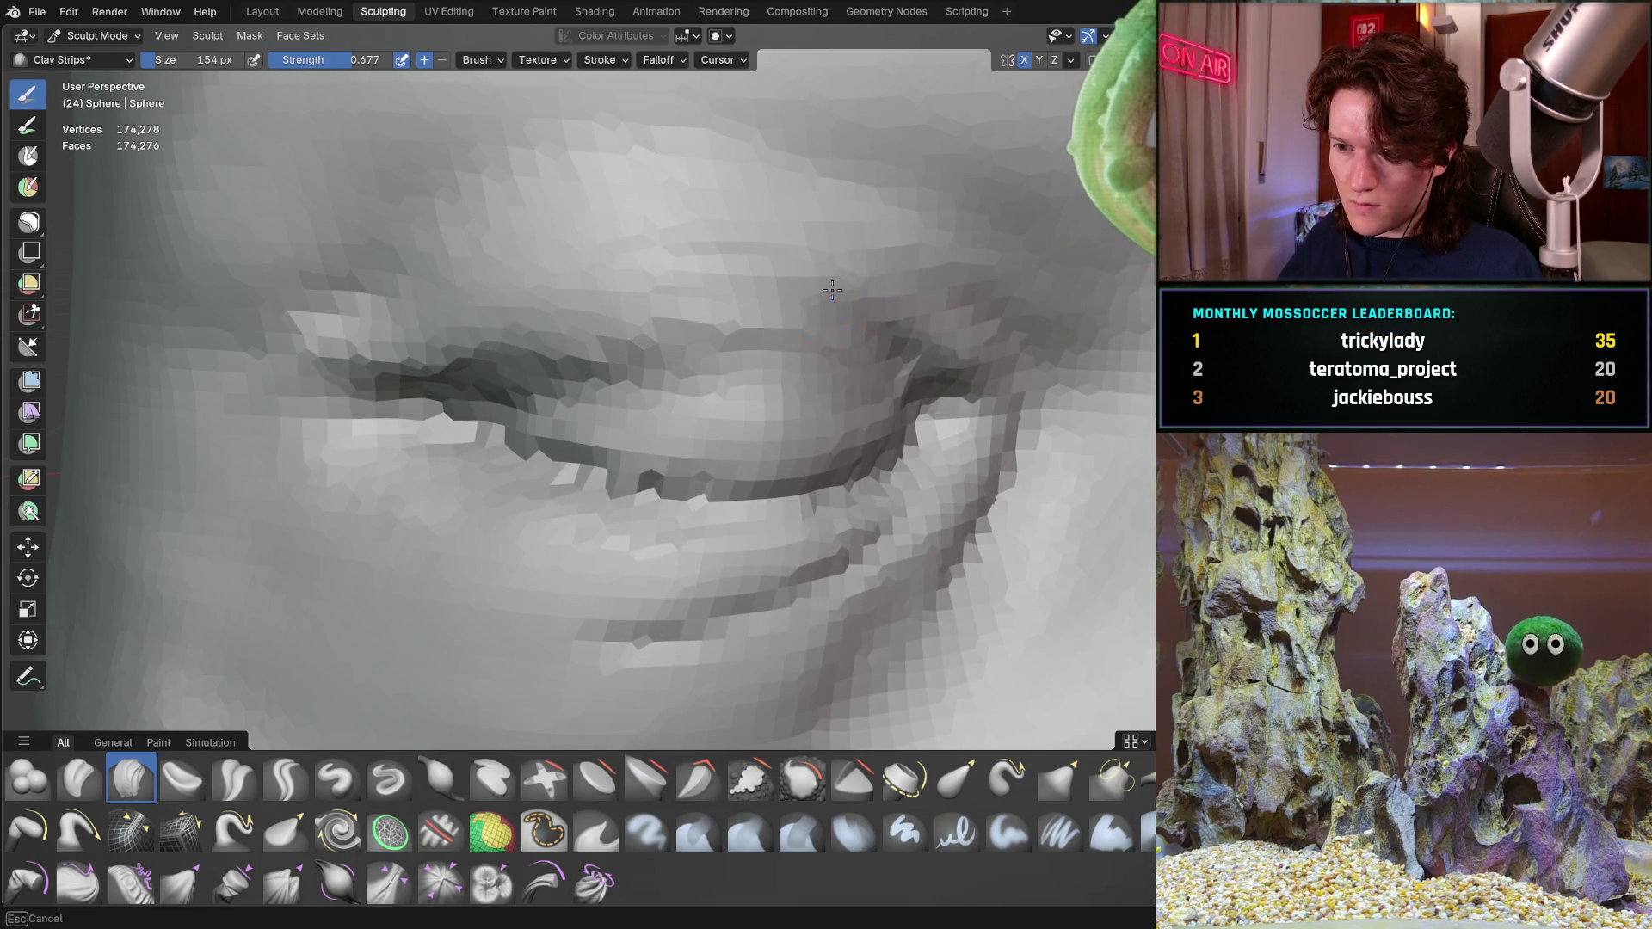
{"action": "middle_click_drag", "start_coordinate": [875, 304], "coordinate": [698, 374]}
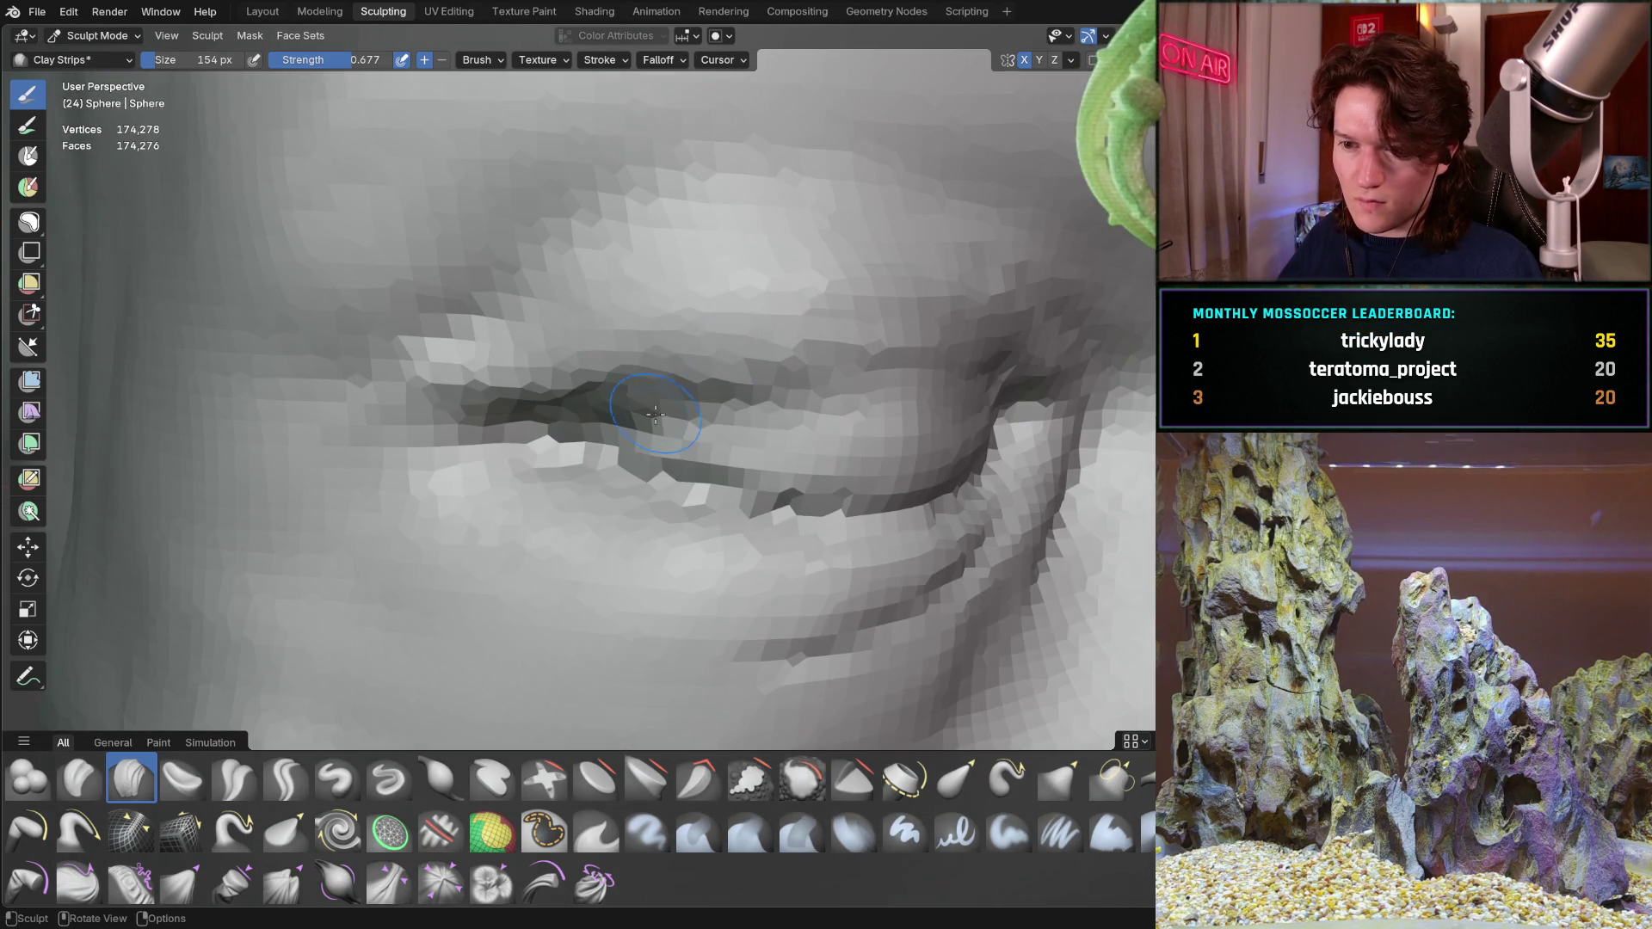
{"action": "left_click", "coordinate": [286, 778]}
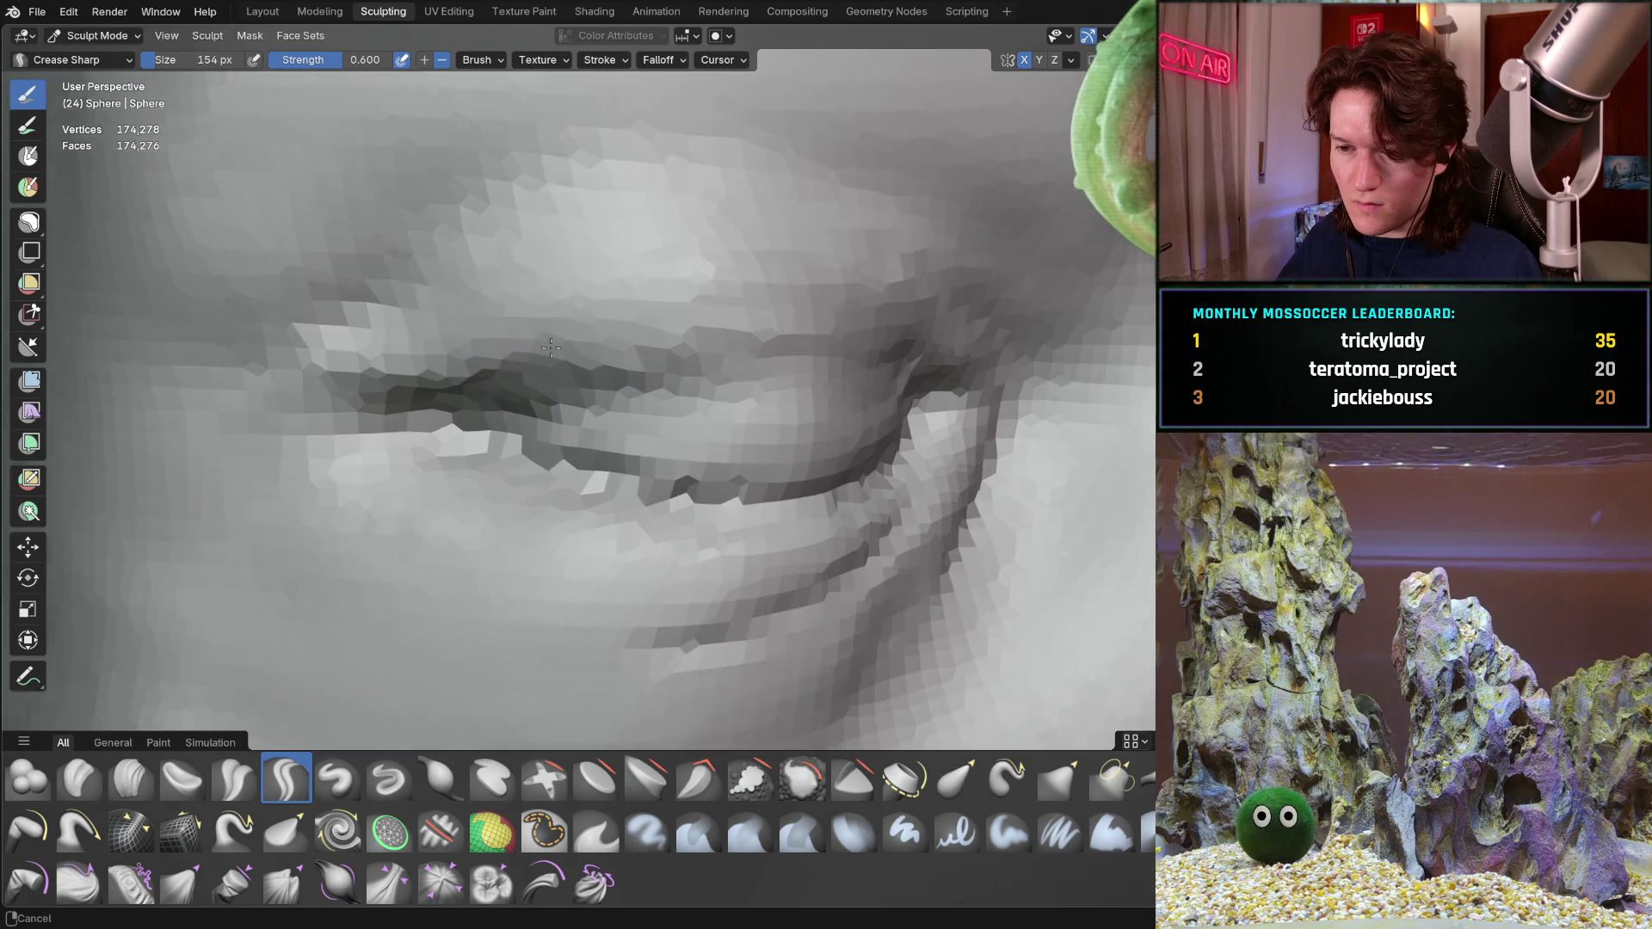
{"action": "middle_click_drag", "start_coordinate": [440, 387], "coordinate": [500, 371]}
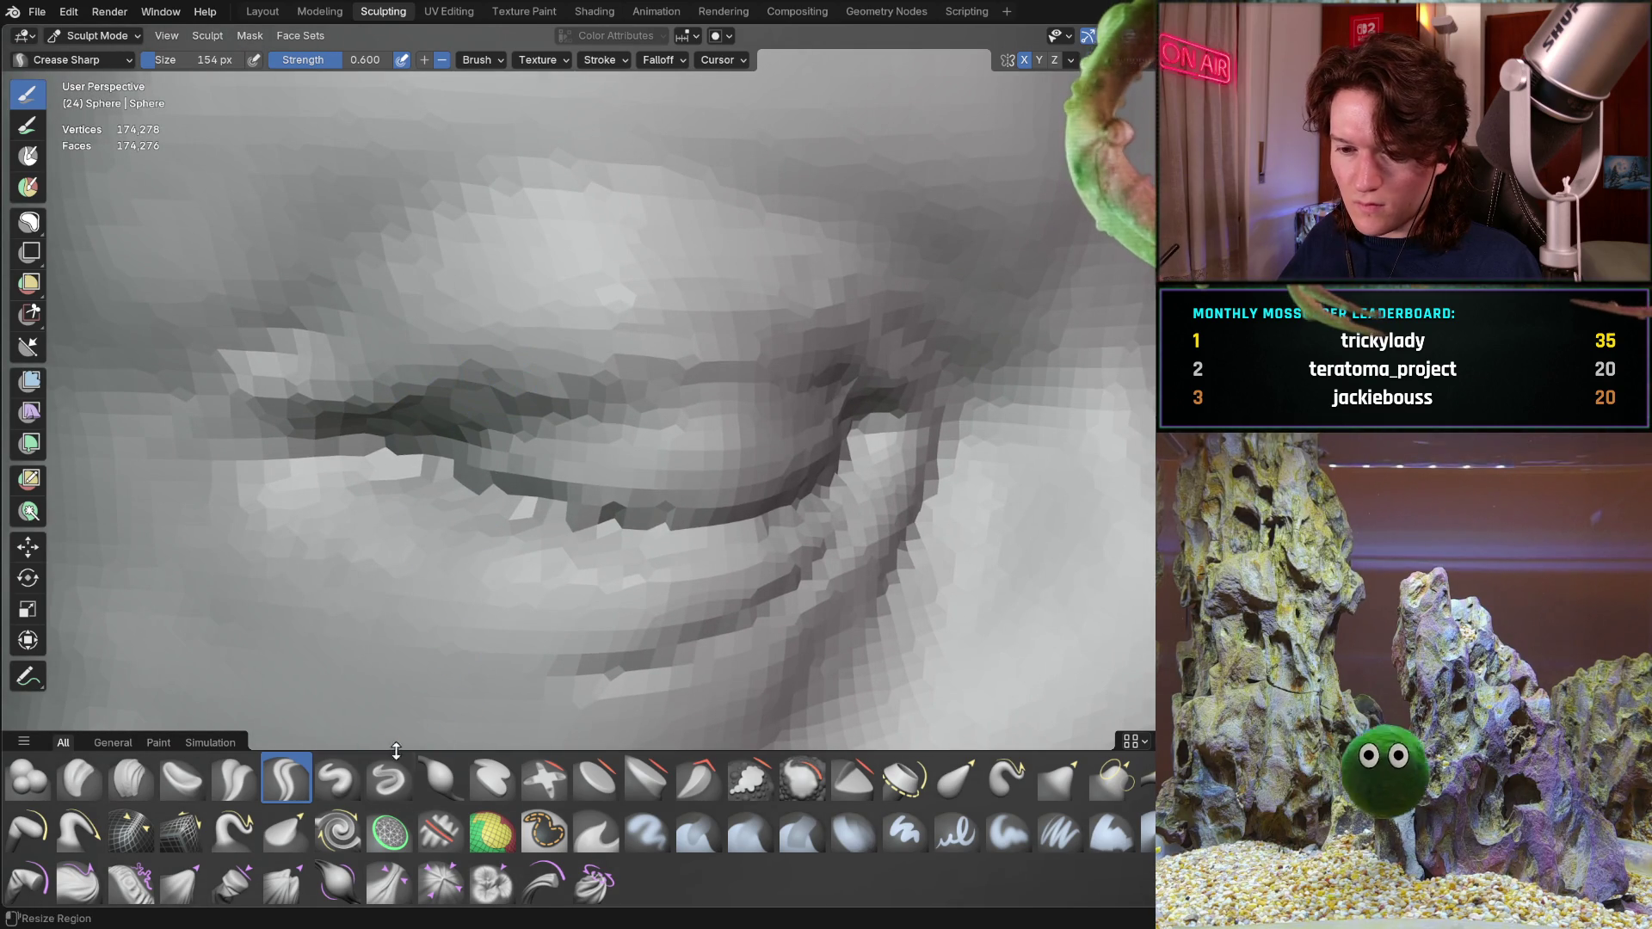
{"action": "mouse_move", "coordinate": [465, 490]}
{"action": "middle_mouse_down"}
{"action": "mouse_move", "coordinate": [478, 445]}
{"action": "mouse_move", "coordinate": [383, 471]}
{"action": "middle_mouse_up"}
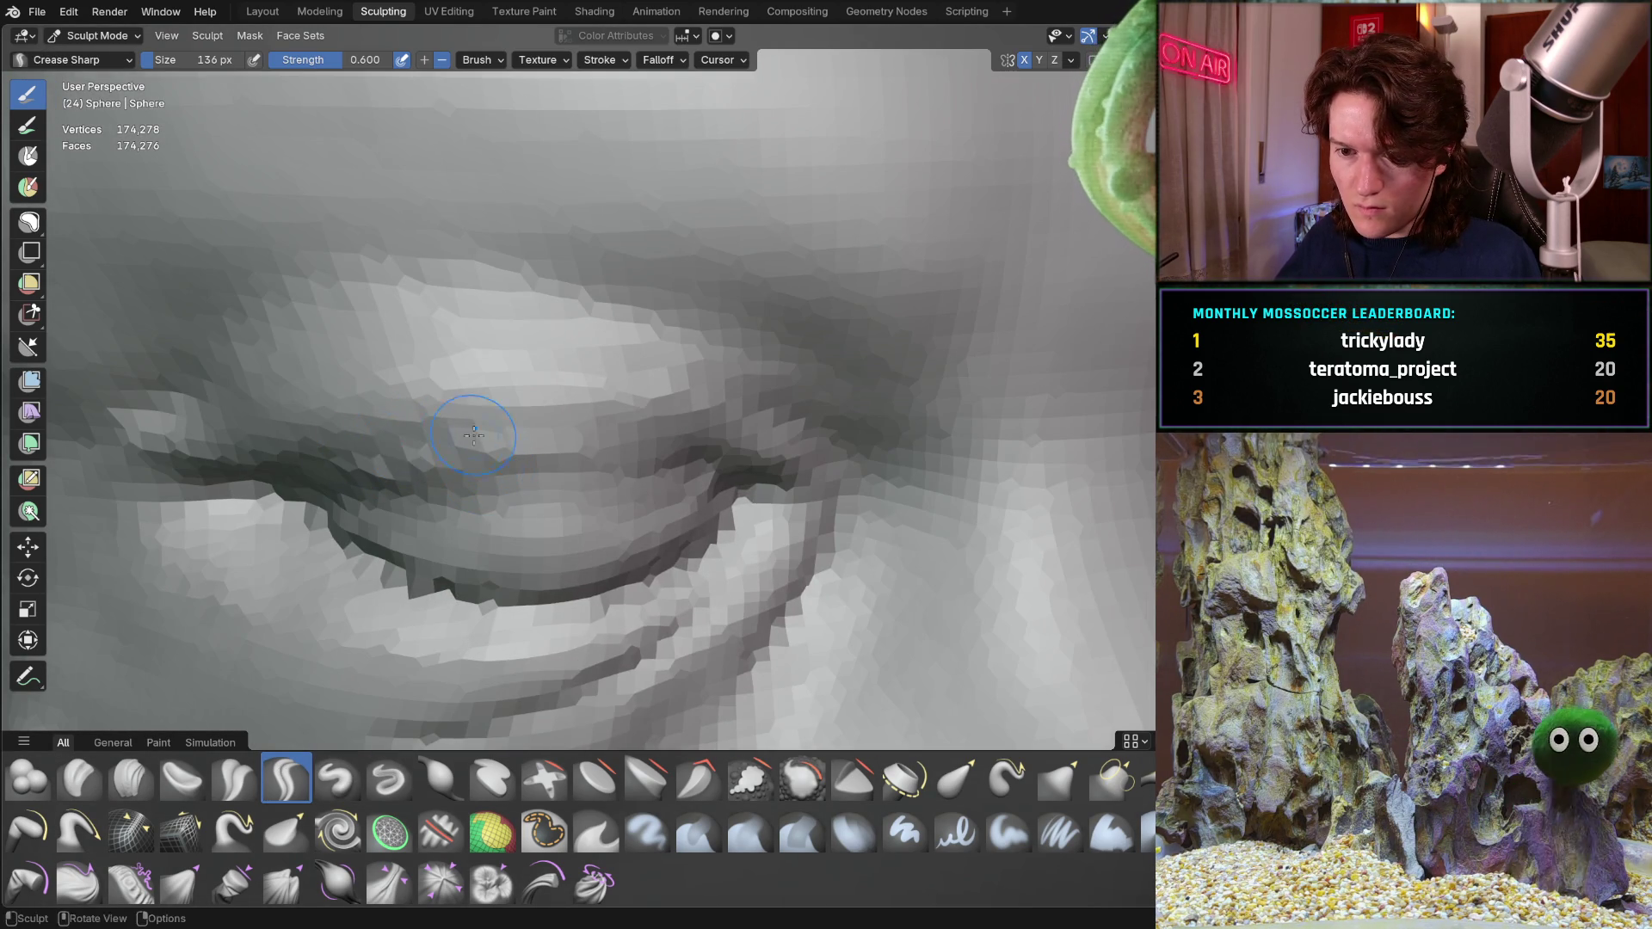
Carve and reshape a deeper crease along the left upper eyelid edge
{"action": "left_click_drag", "start_coordinate": [440, 433], "coordinate": [627, 437]}
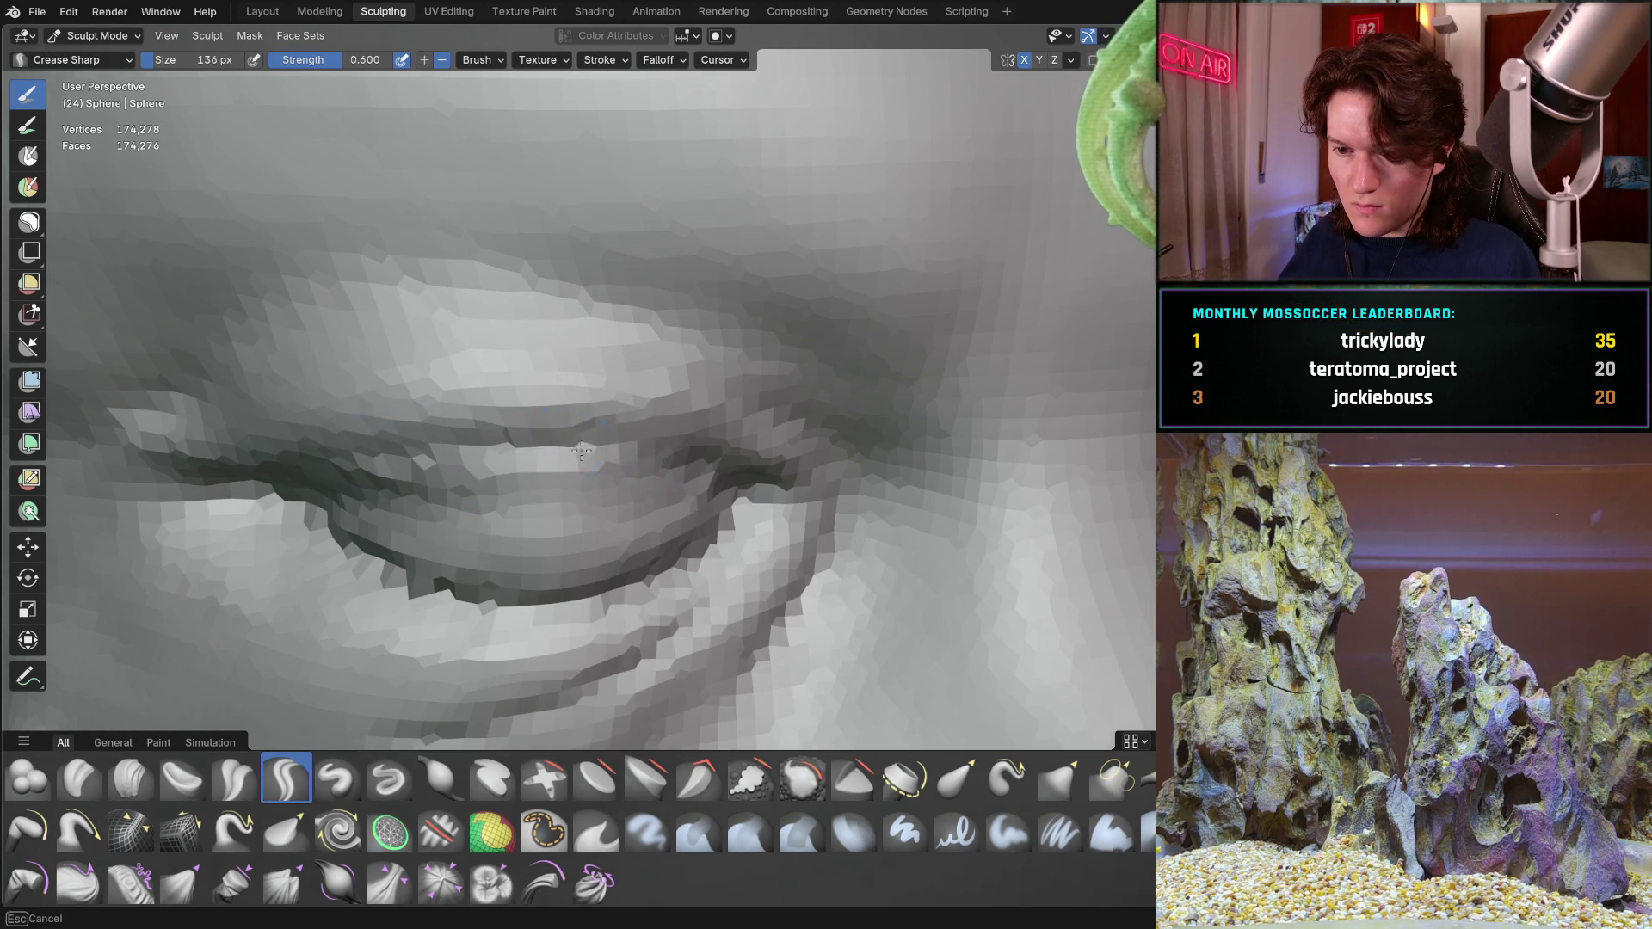
{"action": "middle_click_drag", "start_coordinate": [719, 484], "coordinate": [664, 381]}
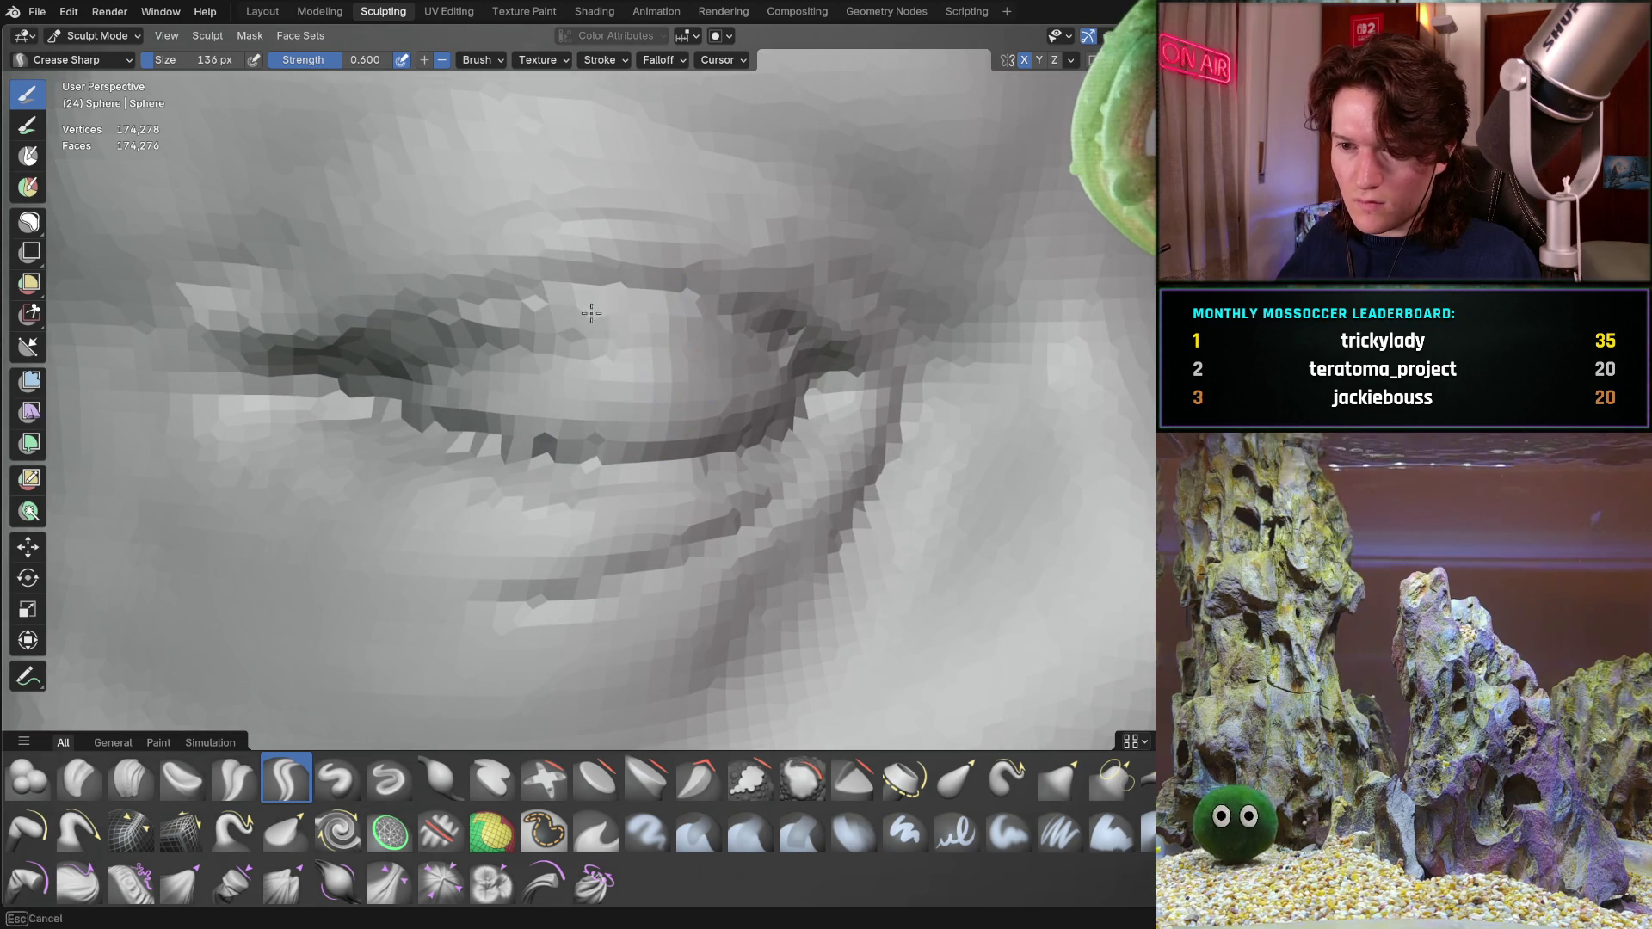
{"action": "scroll", "coordinate": [545, 330], "scroll_direction": "down", "scroll_amount": 2}
{"action": "scroll", "coordinate": [539, 367], "scroll_direction": "down", "scroll_amount": 2}
{"action": "scroll", "coordinate": [536, 406], "scroll_direction": "down", "scroll_amount": 2}
{"action": "mouse_move", "coordinate": [534, 414]}
{"action": "middle_mouse_down"}
{"action": "mouse_move", "coordinate": [494, 417]}
{"action": "mouse_move", "coordinate": [528, 429]}
{"action": "middle_mouse_up"}
{"action": "scroll", "coordinate": [535, 413], "scroll_direction": "up", "scroll_amount": 2}
{"action": "scroll", "coordinate": [486, 458], "scroll_direction": "up", "scroll_amount": 2}
{"action": "left_click_drag", "start_coordinate": [507, 472], "coordinate": [395, 535]}
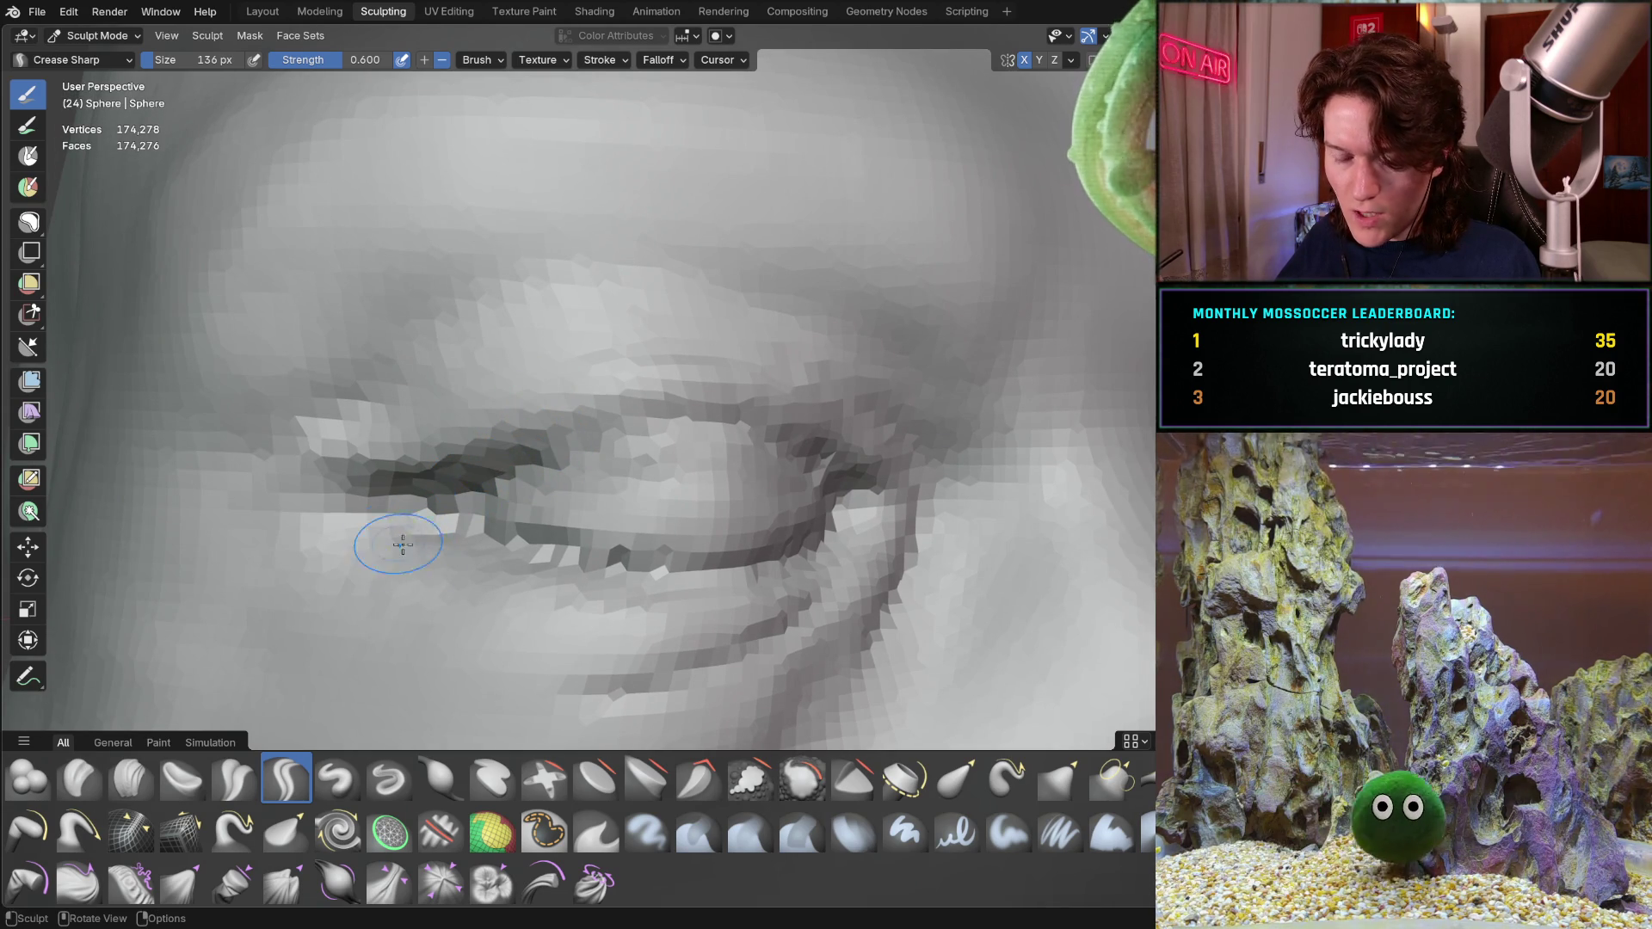
{"action": "middle_click_drag", "start_coordinate": [425, 598], "coordinate": [446, 623], "text": "shift"}
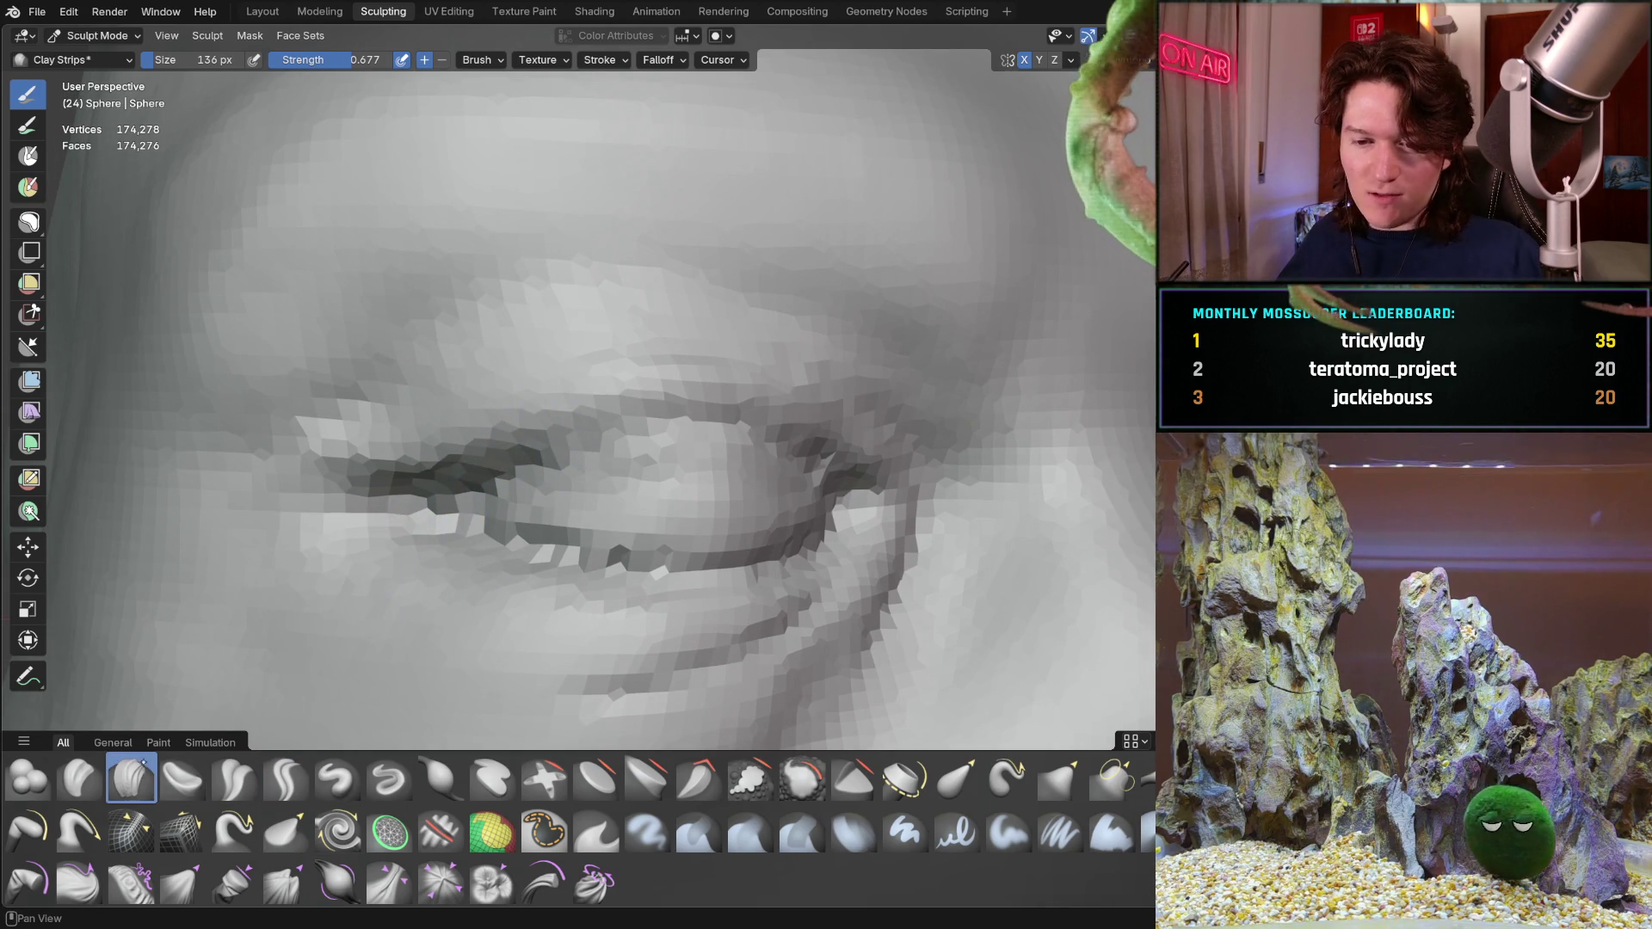
Build up clay strips over the eyelid creases to thicken both closed lids
{"action": "left_click_drag", "start_coordinate": [409, 495], "coordinate": [477, 447]}
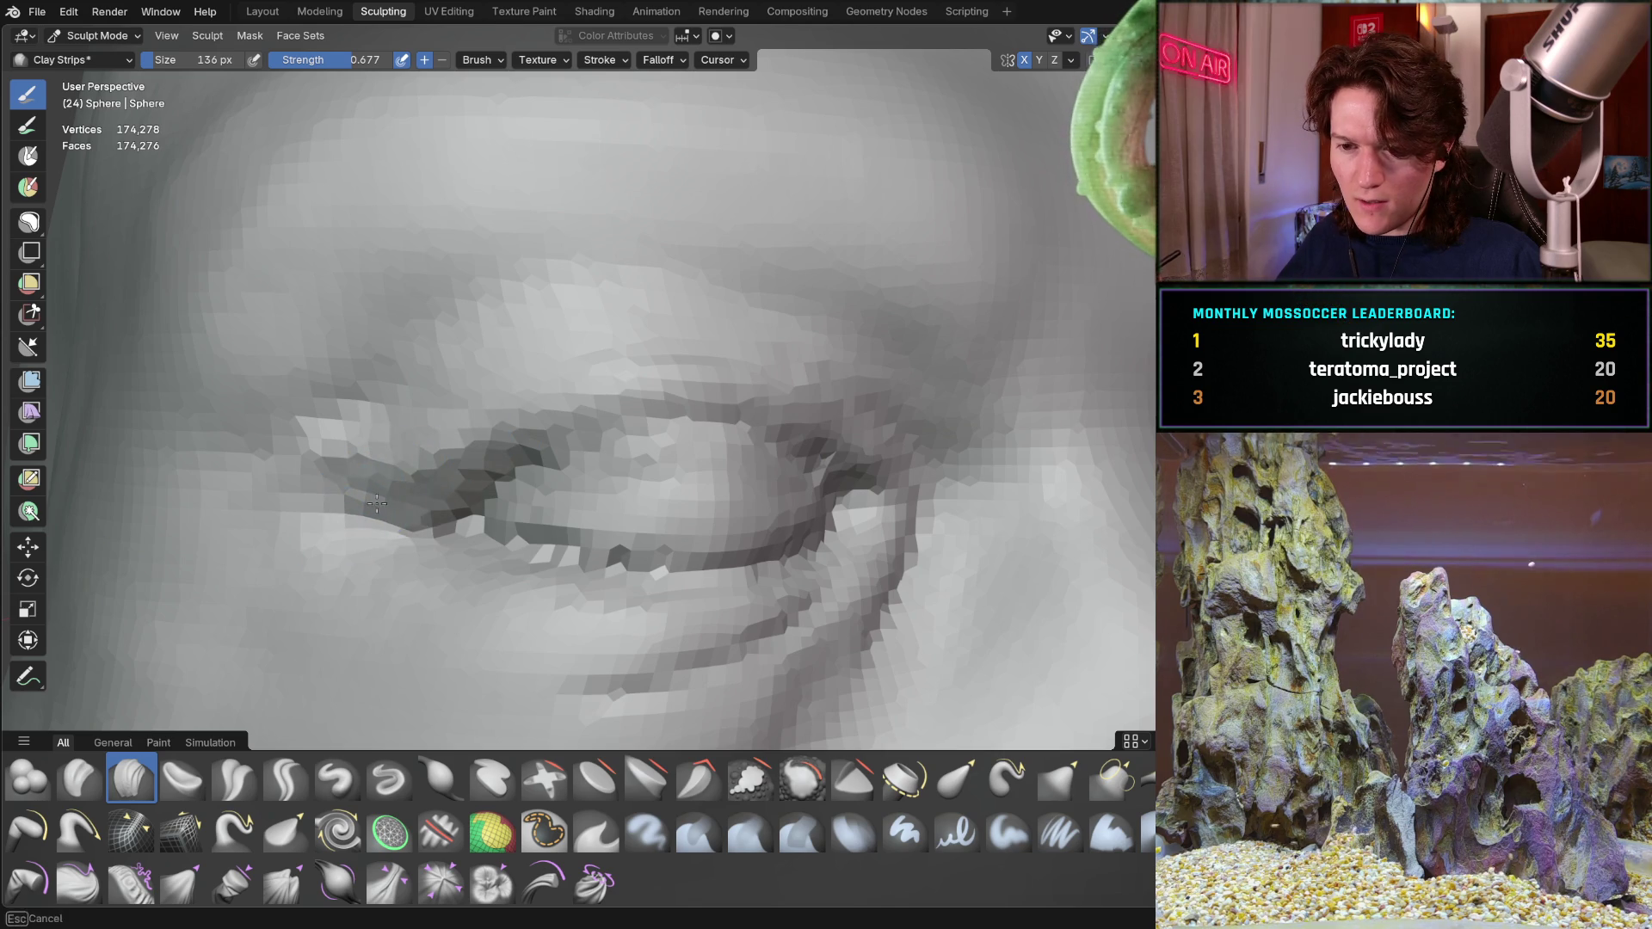
{"action": "left_click_drag", "start_coordinate": [381, 503], "coordinate": [538, 387]}
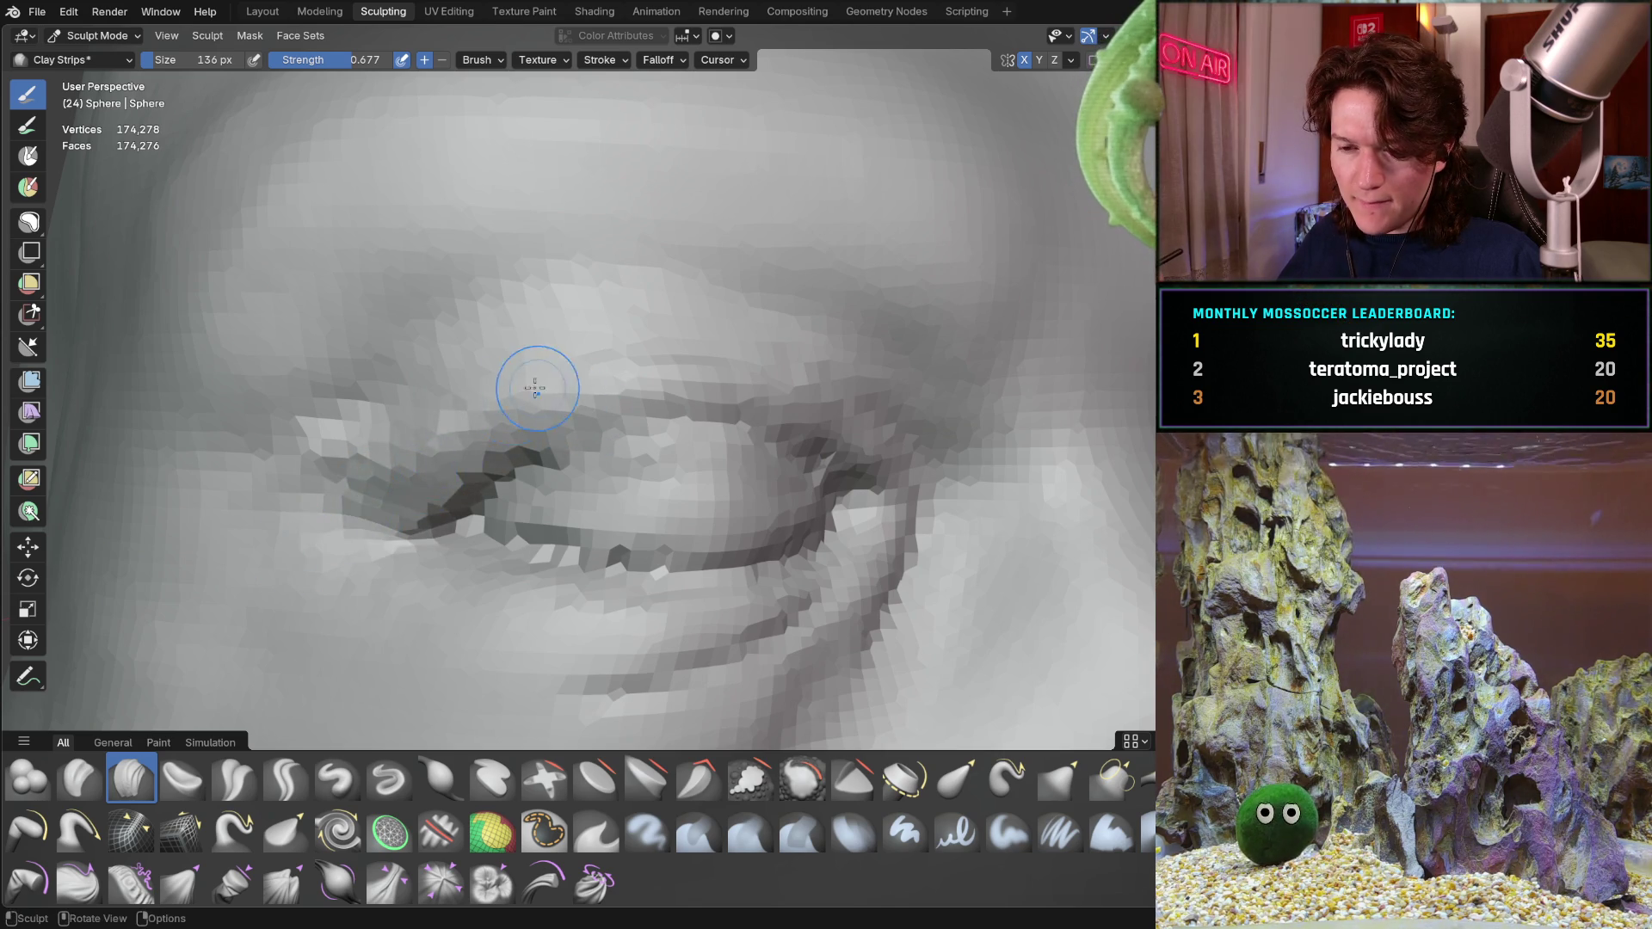
{"action": "scroll", "coordinate": [537, 388], "scroll_direction": "down", "scroll_amount": 8}
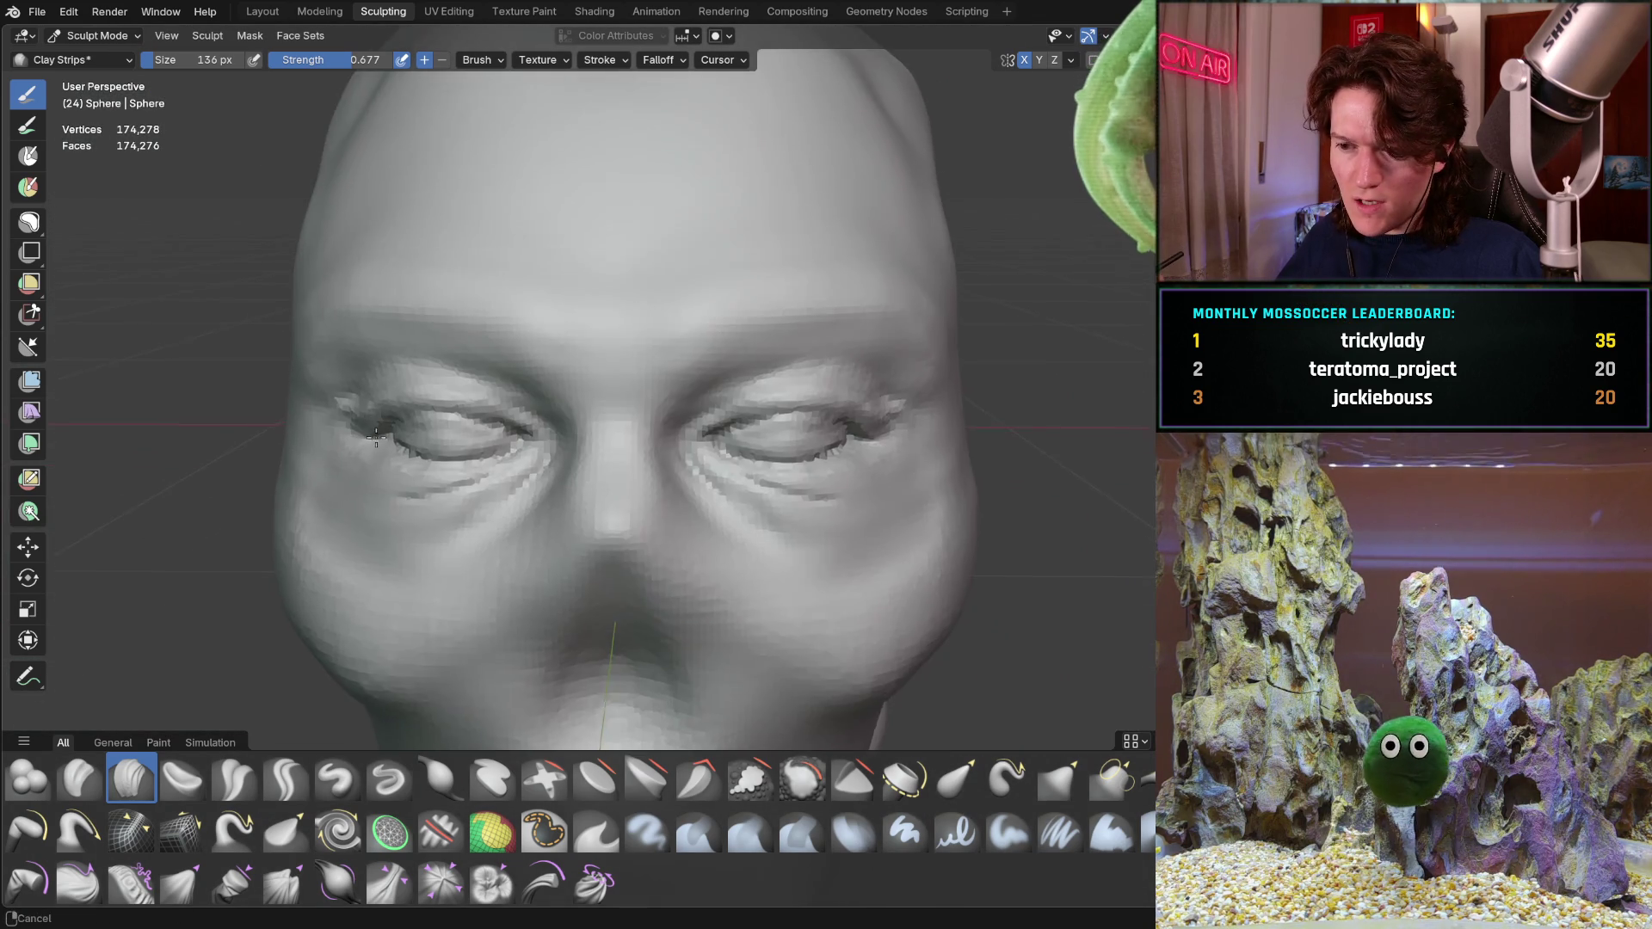
{"action": "mouse_move", "coordinate": [426, 400]}
{"action": "middle_mouse_down"}
{"action": "mouse_move", "coordinate": [398, 410]}
{"action": "mouse_move", "coordinate": [472, 354]}
{"action": "mouse_move", "coordinate": [596, 365]}
{"action": "middle_mouse_up"}
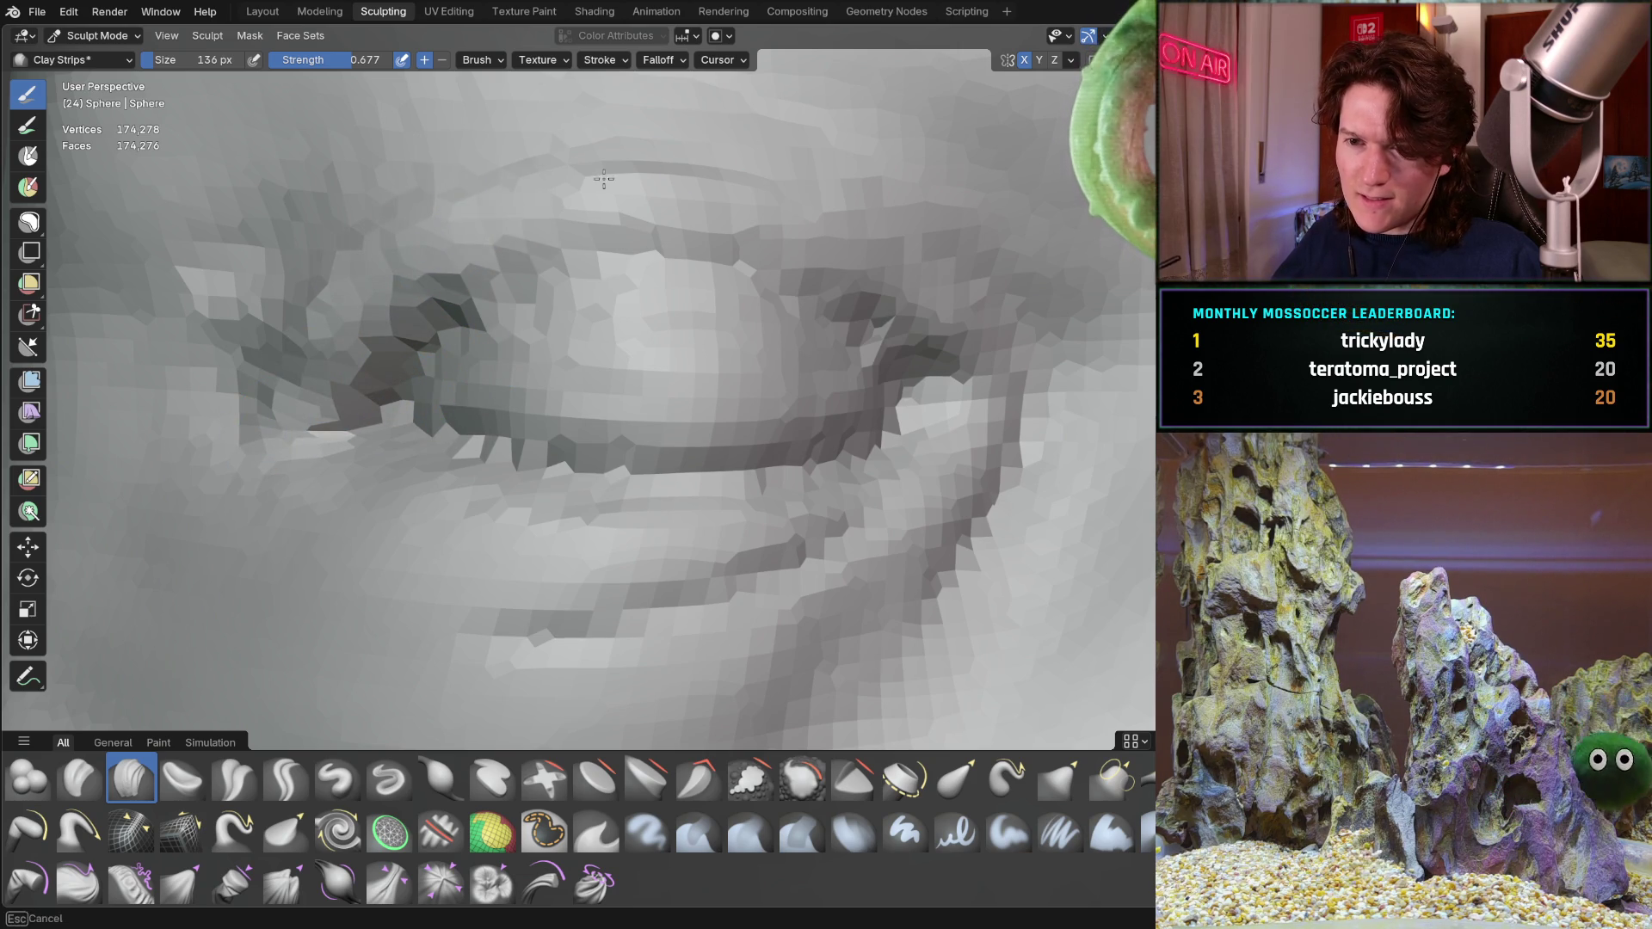
{"action": "scroll", "coordinate": [661, 208], "scroll_direction": "down", "scroll_amount": 8}
{"action": "middle_click_drag", "start_coordinate": [634, 325], "coordinate": [634, 350]}
{"action": "scroll", "coordinate": [634, 350], "scroll_direction": "up", "scroll_amount": 2}
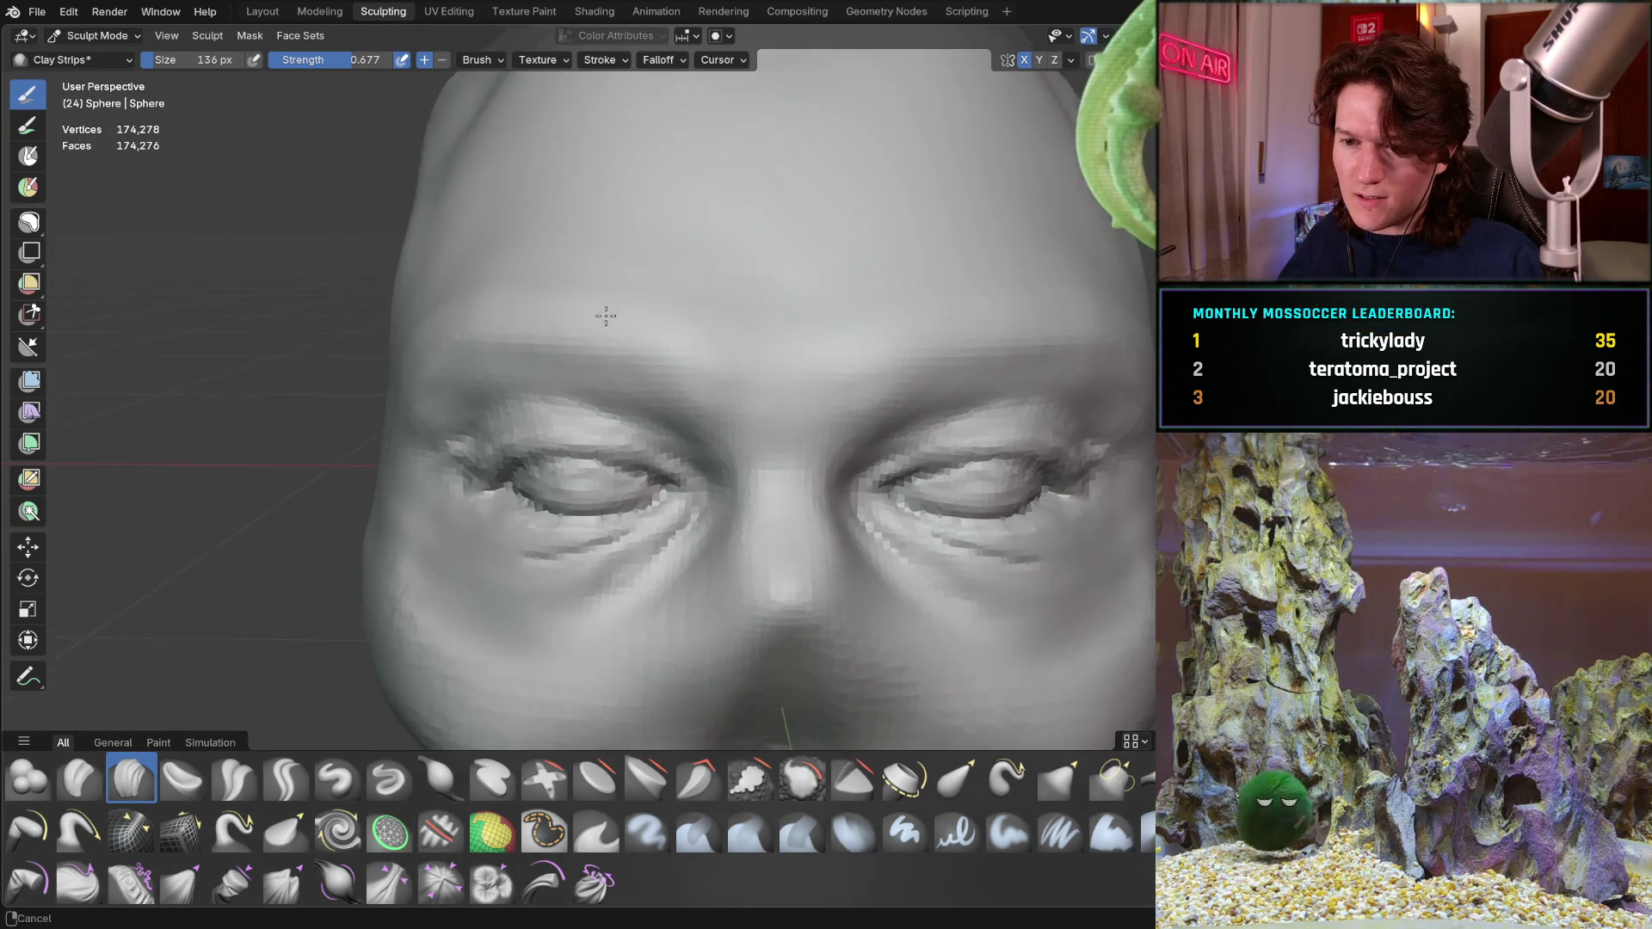
{"action": "left_click_drag", "start_coordinate": [581, 480], "coordinate": [930, 480]}
{"action": "mouse_move", "coordinate": [672, 389]}
{"action": "middle_mouse_down"}
{"action": "mouse_move", "coordinate": [487, 357]}
{"action": "mouse_move", "coordinate": [541, 387]}
{"action": "mouse_move", "coordinate": [528, 369]}
{"action": "mouse_move", "coordinate": [646, 335]}
{"action": "mouse_move", "coordinate": [637, 305]}
{"action": "middle_mouse_up"}
{"action": "scroll", "coordinate": [677, 313], "scroll_direction": "up", "scroll_amount": 2}
{"action": "scroll", "coordinate": [680, 372], "scroll_direction": "down", "scroll_amount": 3}
{"action": "mouse_move", "coordinate": [681, 371]}
{"action": "middle_mouse_down"}
{"action": "mouse_move", "coordinate": [704, 349]}
{"action": "mouse_move", "coordinate": [682, 369]}
{"action": "middle_mouse_up"}
{"action": "scroll", "coordinate": [683, 370], "scroll_direction": "up", "scroll_amount": 2}
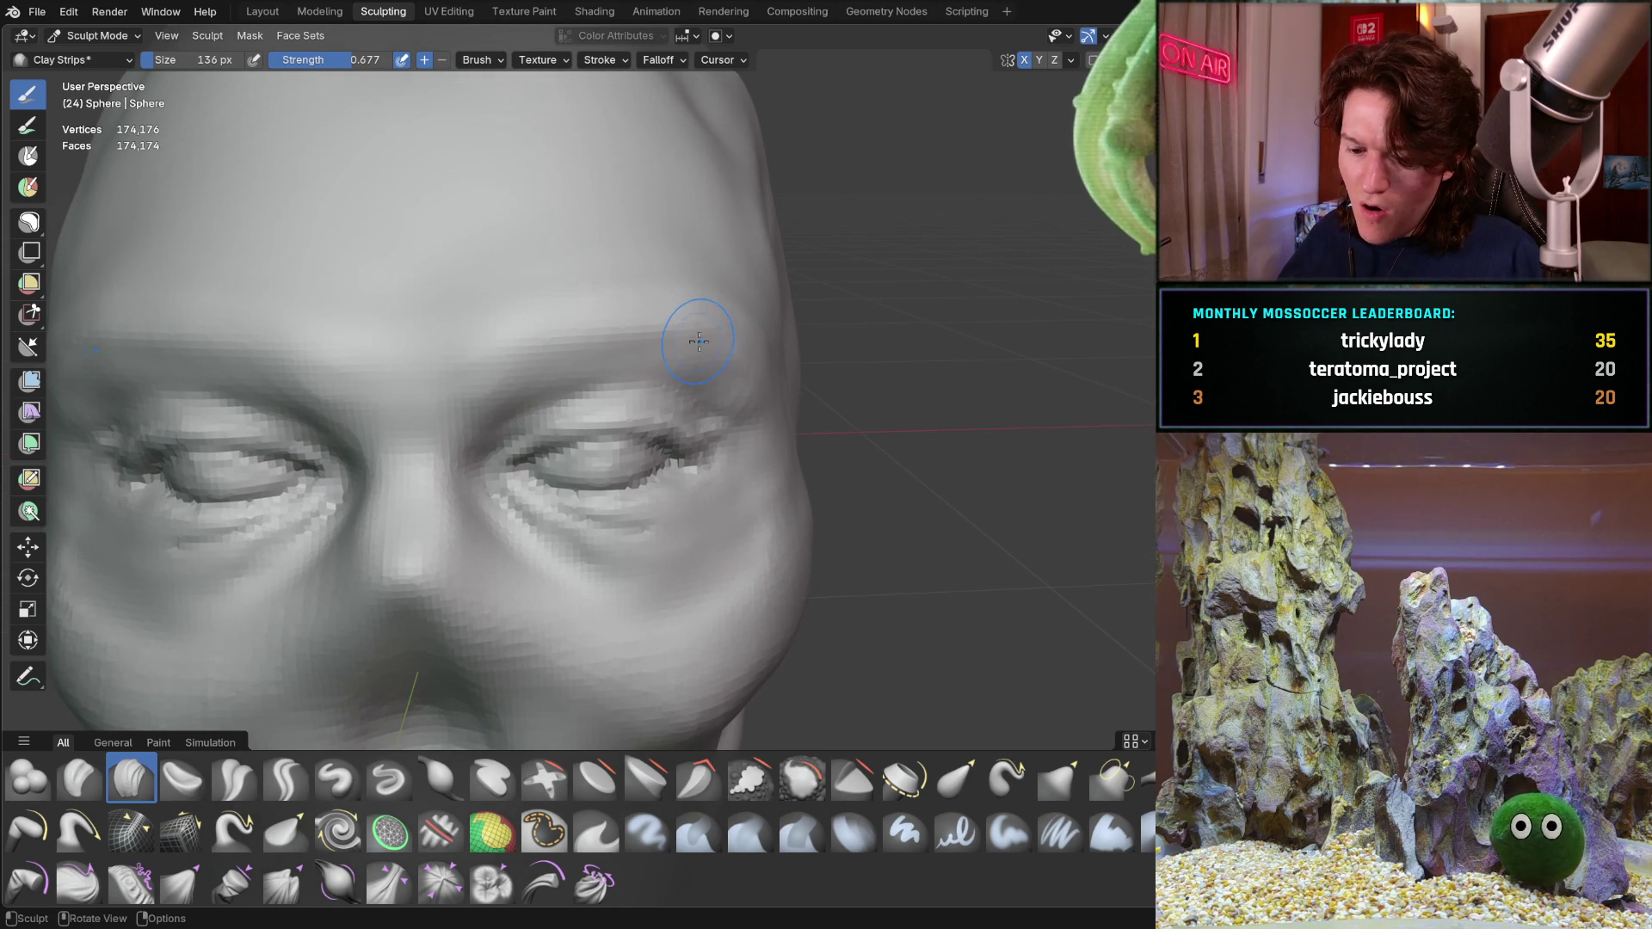
Switch to the Grab brush and enlarge its radius to 250 px
{"action": "key", "text": "g"}
{"action": "key", "text": "f"}
{"action": "left_click", "coordinate": [760, 345]}
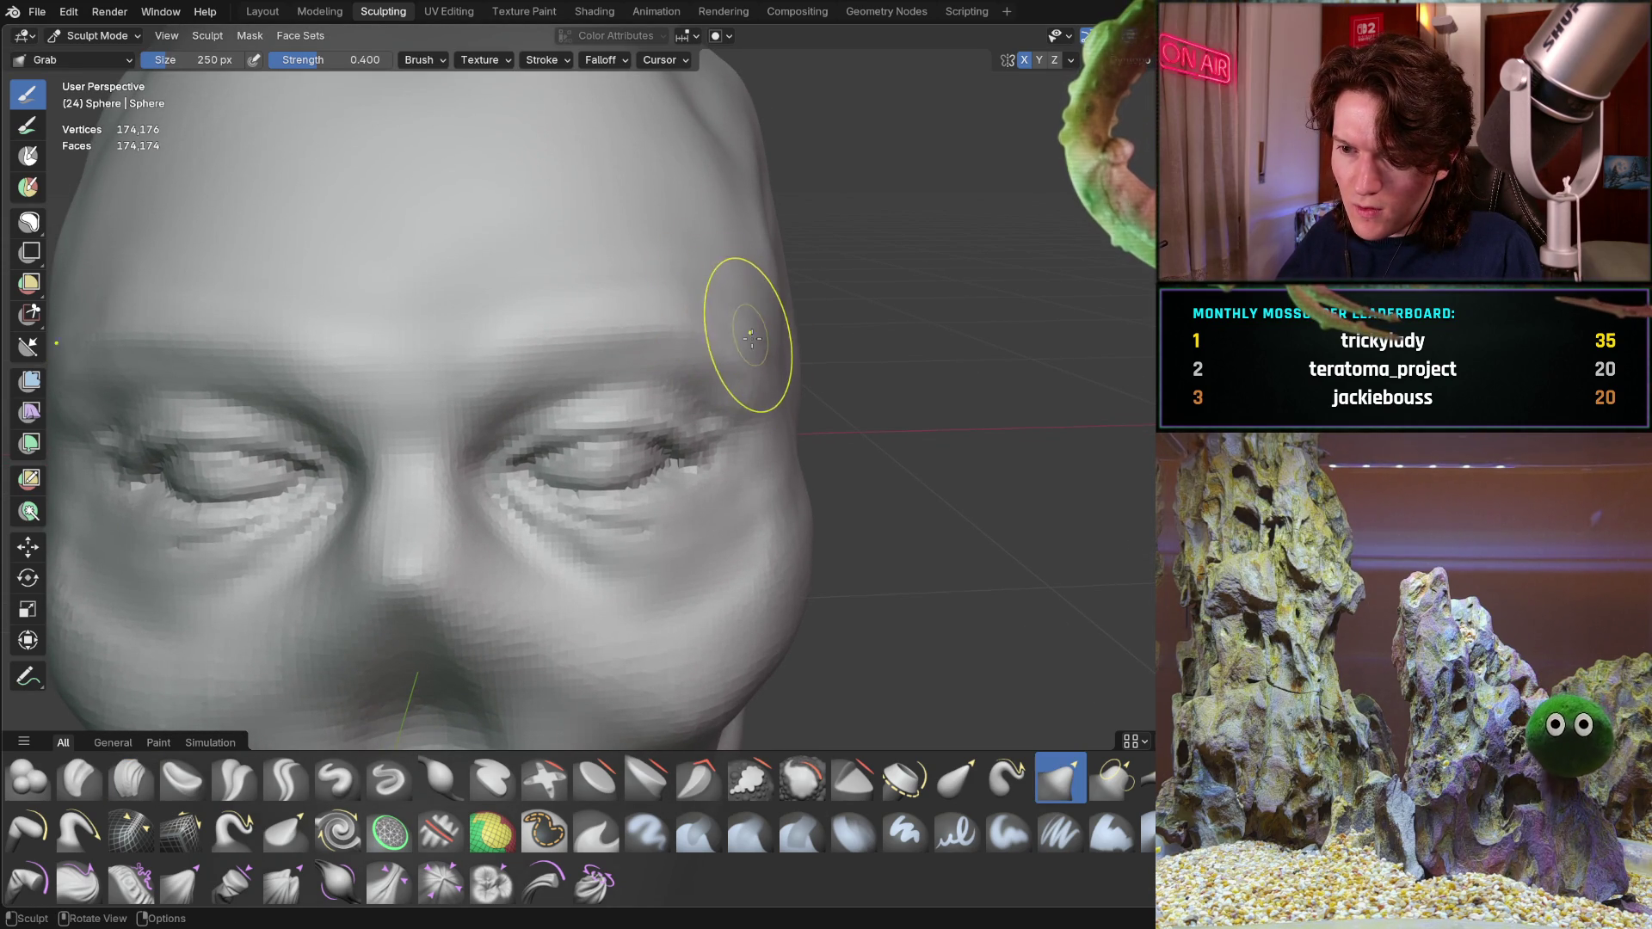
Pull the cheeks and skull into shape with broad grabs, then return to Clay Strips
{"action": "middle_click_drag", "start_coordinate": [734, 330], "coordinate": [753, 367]}
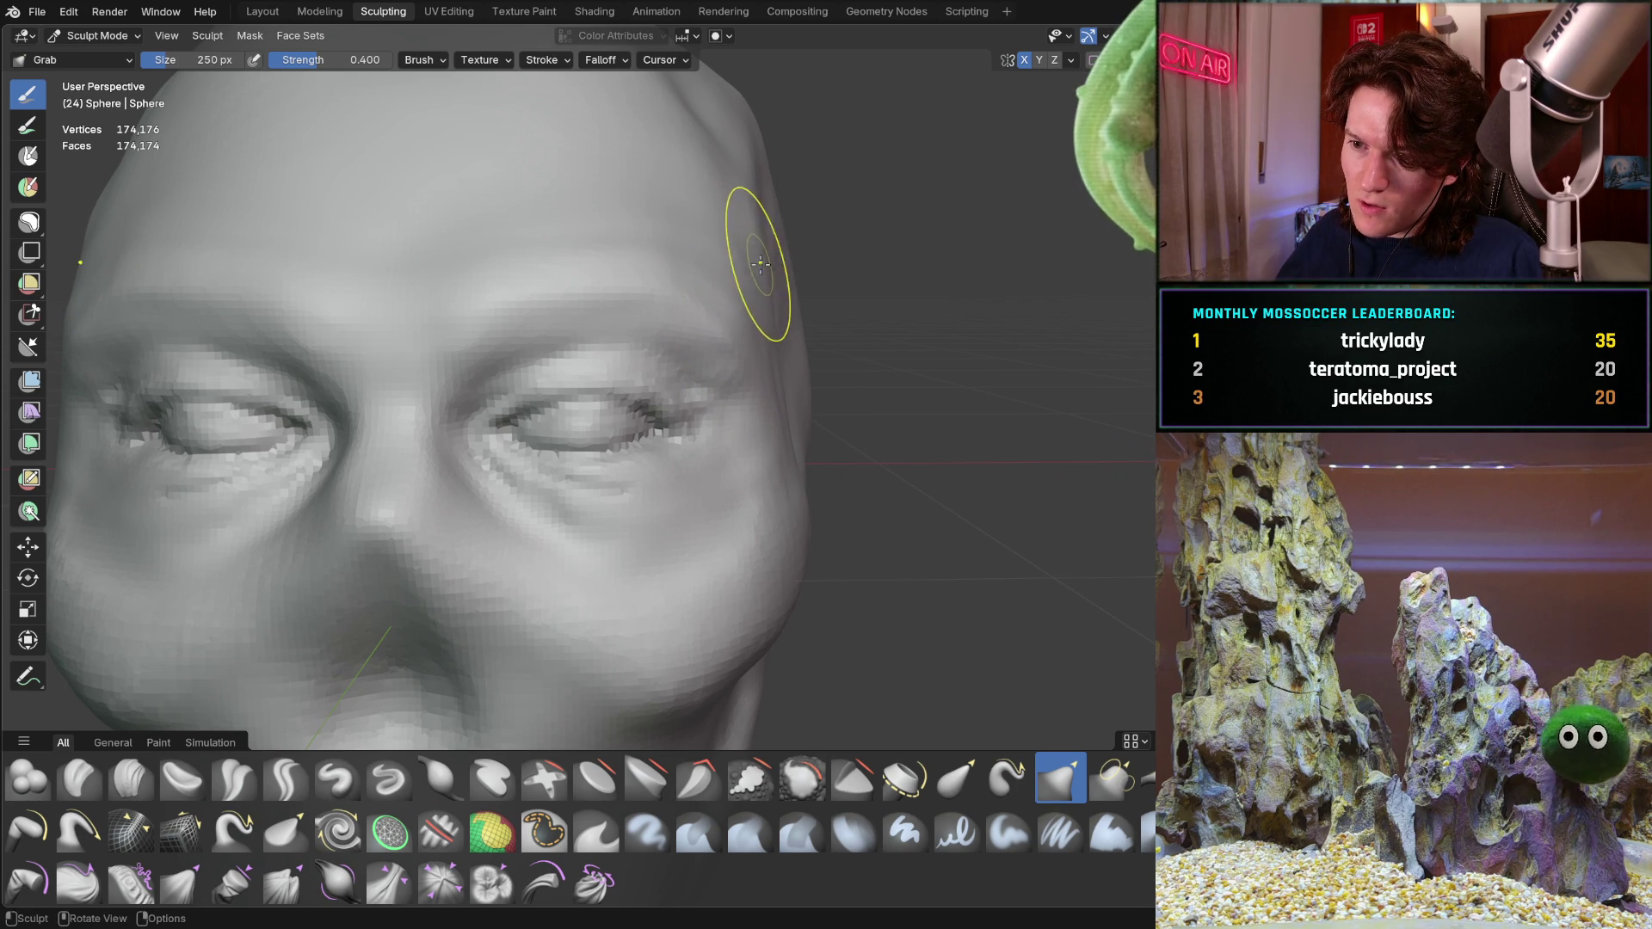
{"action": "scroll", "coordinate": [793, 258], "scroll_direction": "down", "scroll_amount": 5}
{"action": "mouse_move", "coordinate": [758, 349]}
{"action": "middle_mouse_down"}
{"action": "mouse_move", "coordinate": [710, 342]}
{"action": "mouse_move", "coordinate": [665, 370]}
{"action": "mouse_move", "coordinate": [634, 479]}
{"action": "mouse_move", "coordinate": [694, 458]}
{"action": "mouse_move", "coordinate": [652, 436]}
{"action": "middle_mouse_up"}
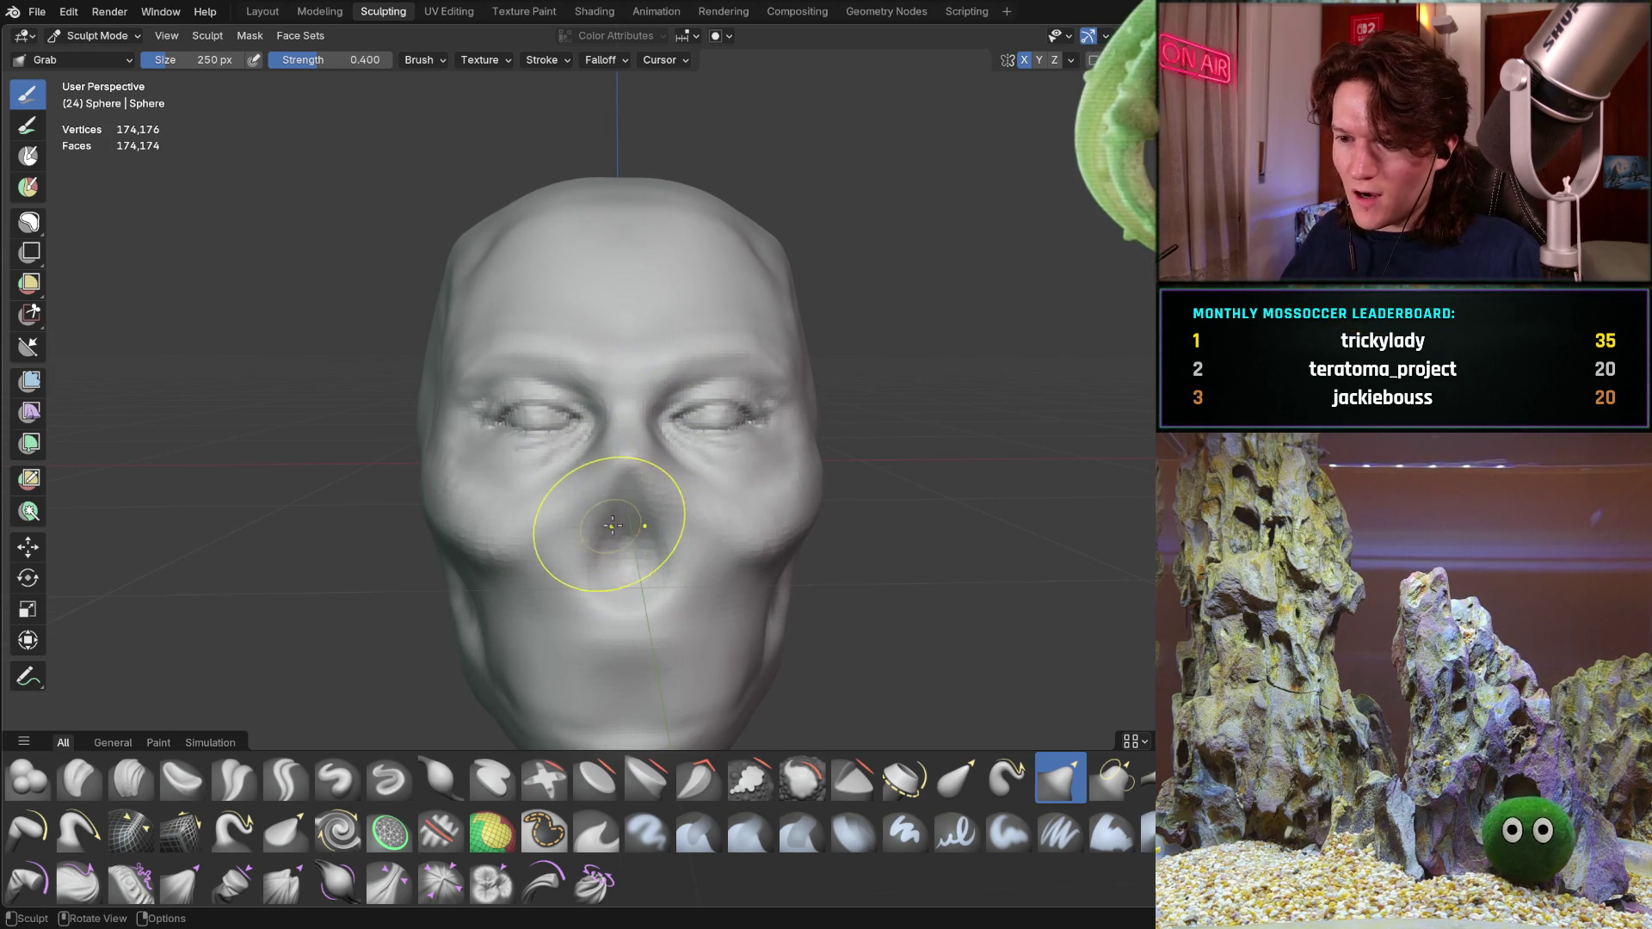
{"action": "mouse_move", "coordinate": [523, 491]}
{"action": "middle_mouse_down"}
{"action": "mouse_move", "coordinate": [479, 425]}
{"action": "mouse_move", "coordinate": [541, 457]}
{"action": "mouse_move", "coordinate": [560, 402]}
{"action": "mouse_move", "coordinate": [492, 413]}
{"action": "middle_mouse_up"}
{"action": "scroll", "coordinate": [478, 425], "scroll_direction": "up", "scroll_amount": 2}
{"action": "scroll", "coordinate": [491, 414], "scroll_direction": "up", "scroll_amount": 2}
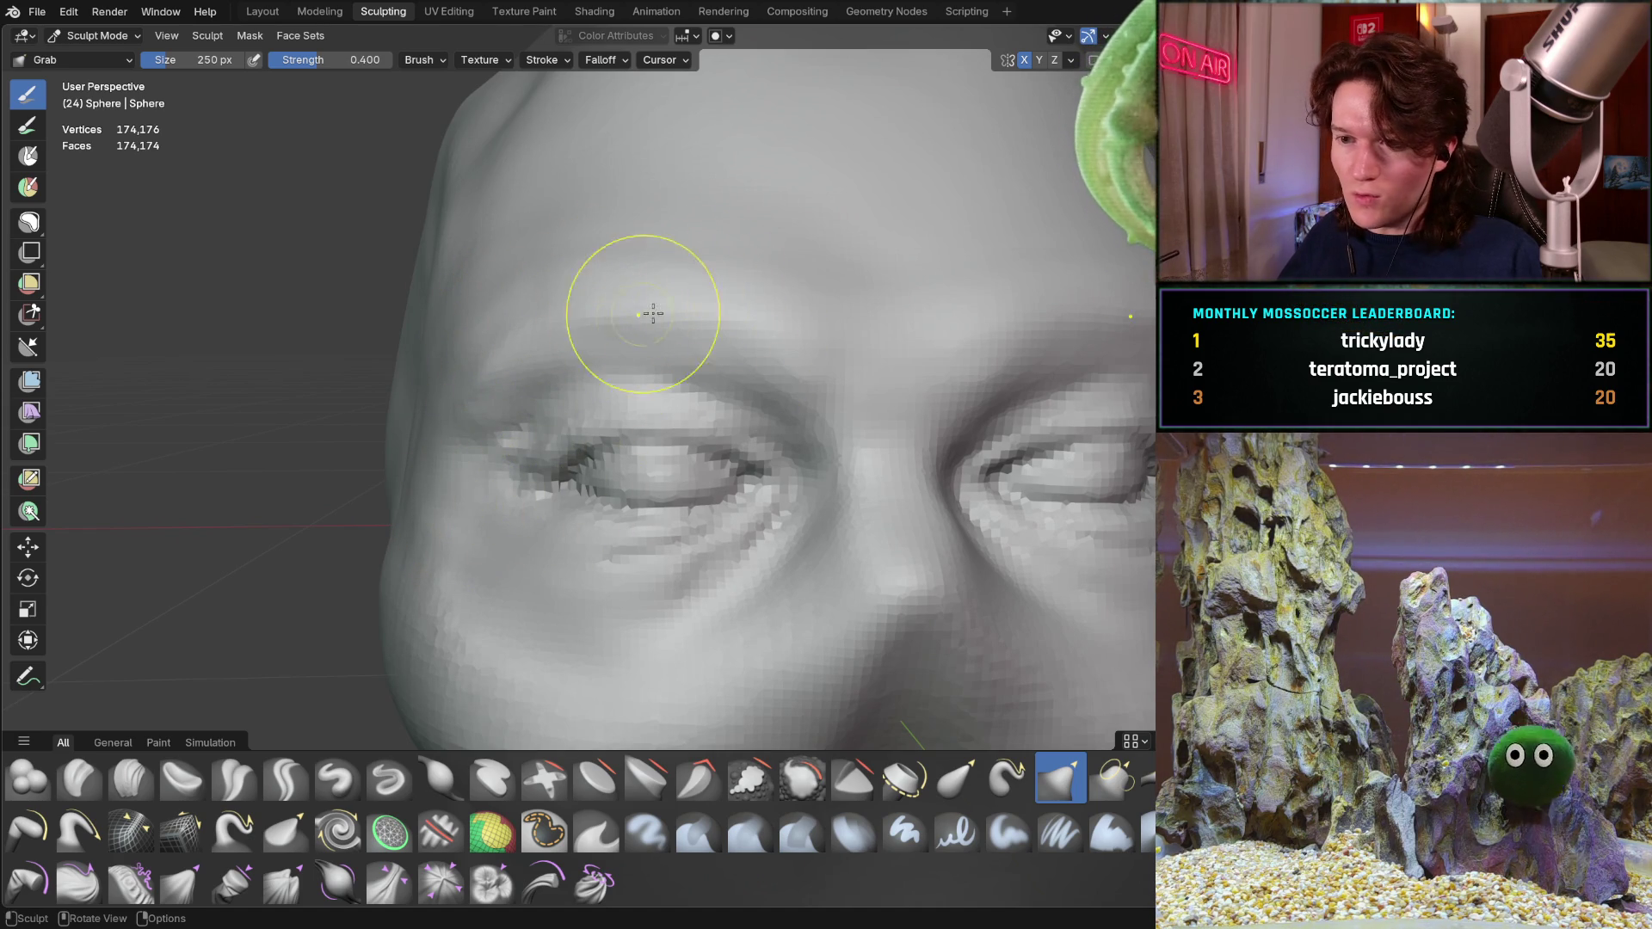
{"action": "middle_click_drag", "start_coordinate": [811, 332], "coordinate": [716, 332]}
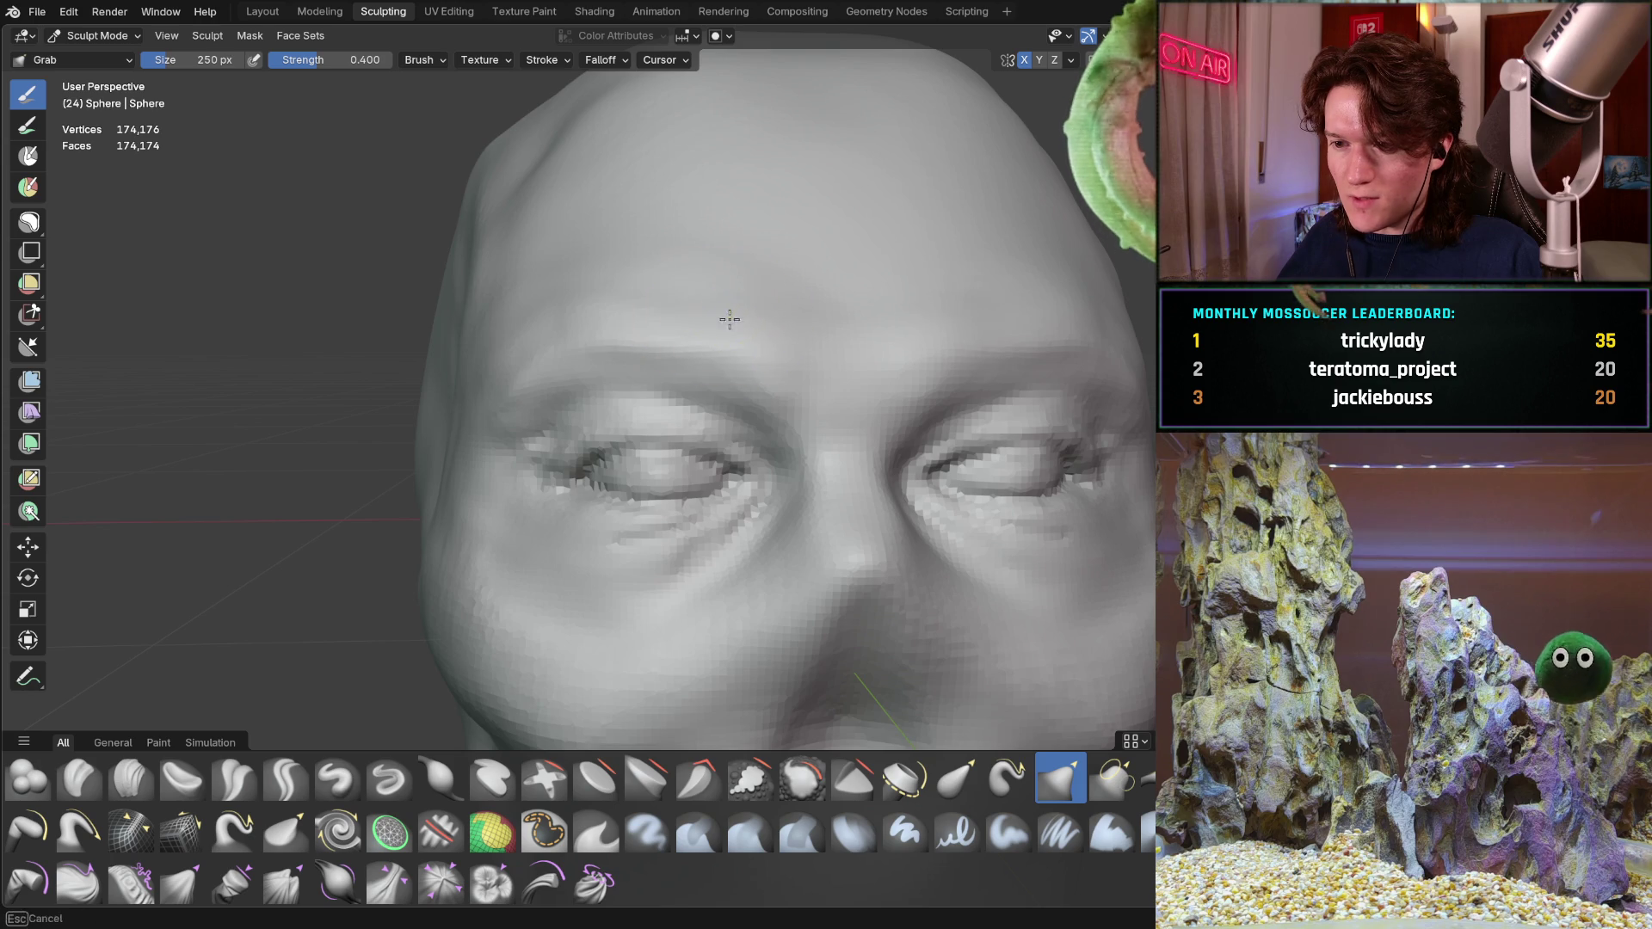
{"action": "mouse_move", "coordinate": [661, 341]}
{"action": "middle_mouse_down", "text": "ctrl"}
{"action": "mouse_move", "coordinate": [802, 419]}
{"action": "mouse_move", "coordinate": [761, 497]}
{"action": "middle_mouse_up", "text": "ctrl"}
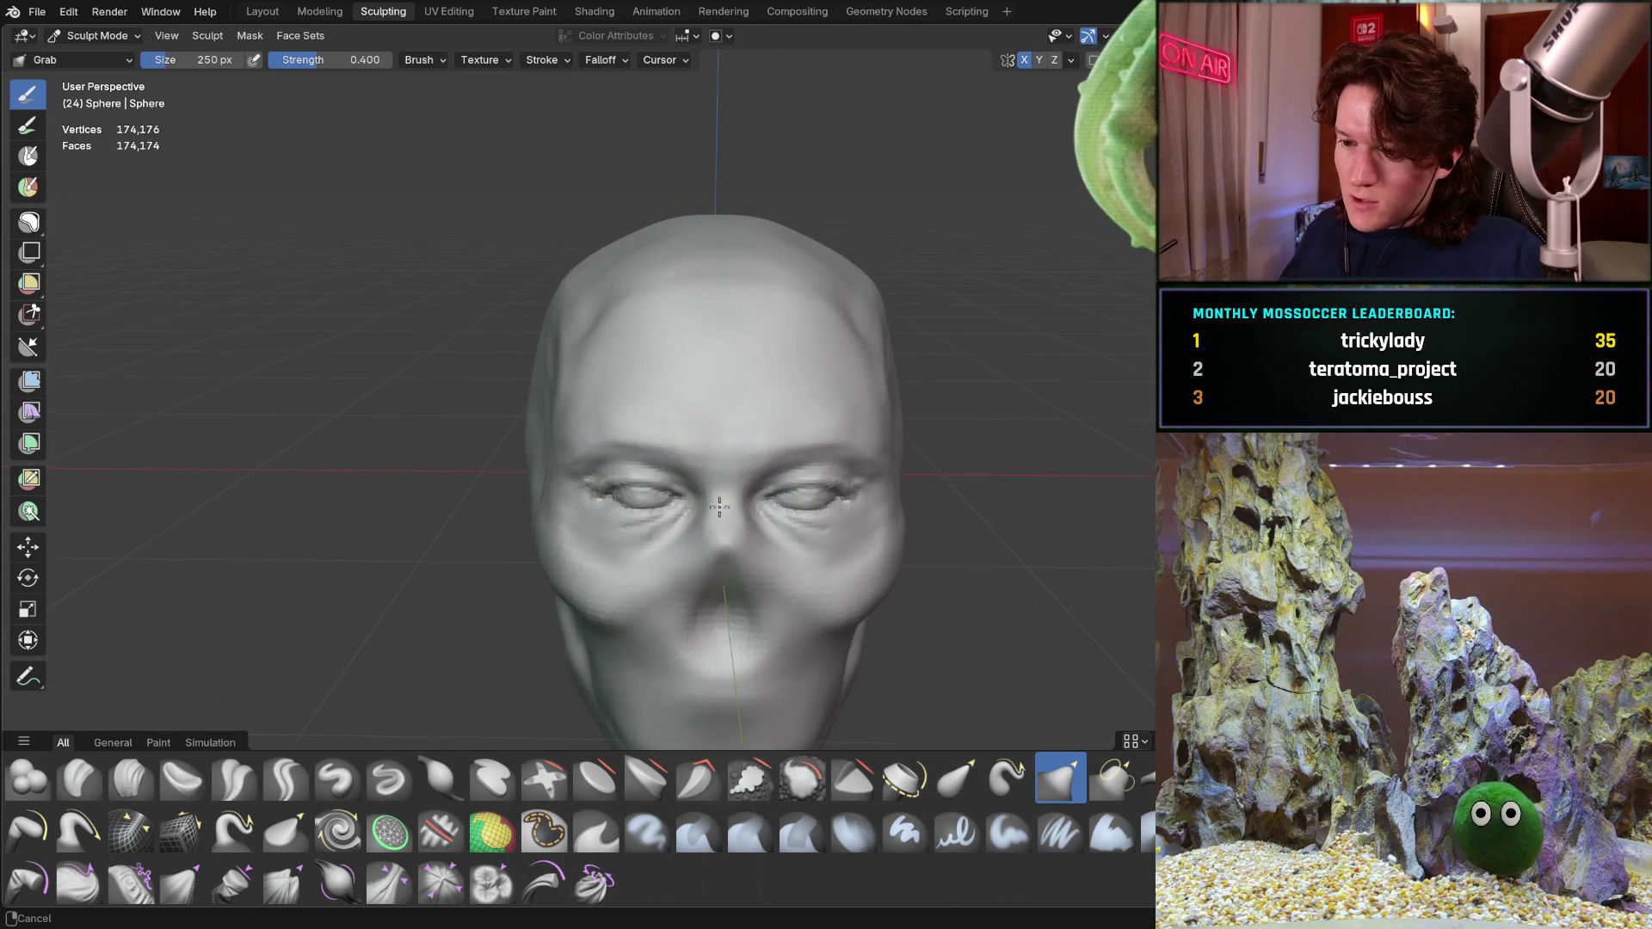
{"action": "scroll", "coordinate": [704, 466], "scroll_direction": "up", "scroll_amount": 3}
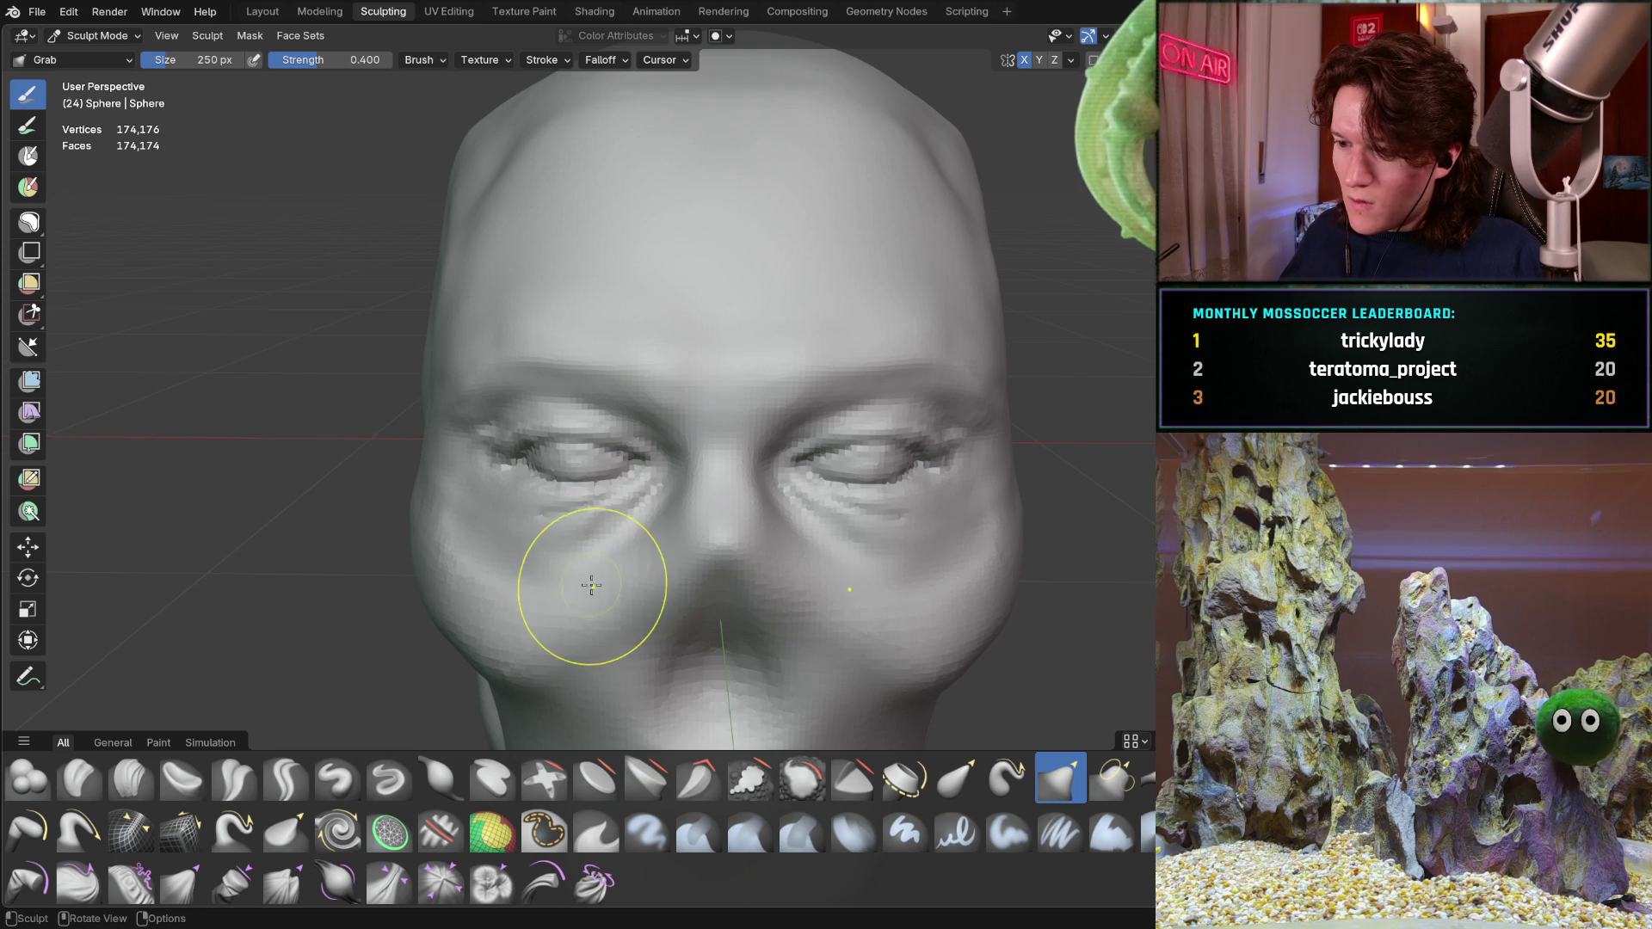
{"action": "scroll", "coordinate": [582, 464], "scroll_direction": "up", "scroll_amount": 2}
{"action": "scroll", "coordinate": [538, 372], "scroll_direction": "up", "scroll_amount": 2}
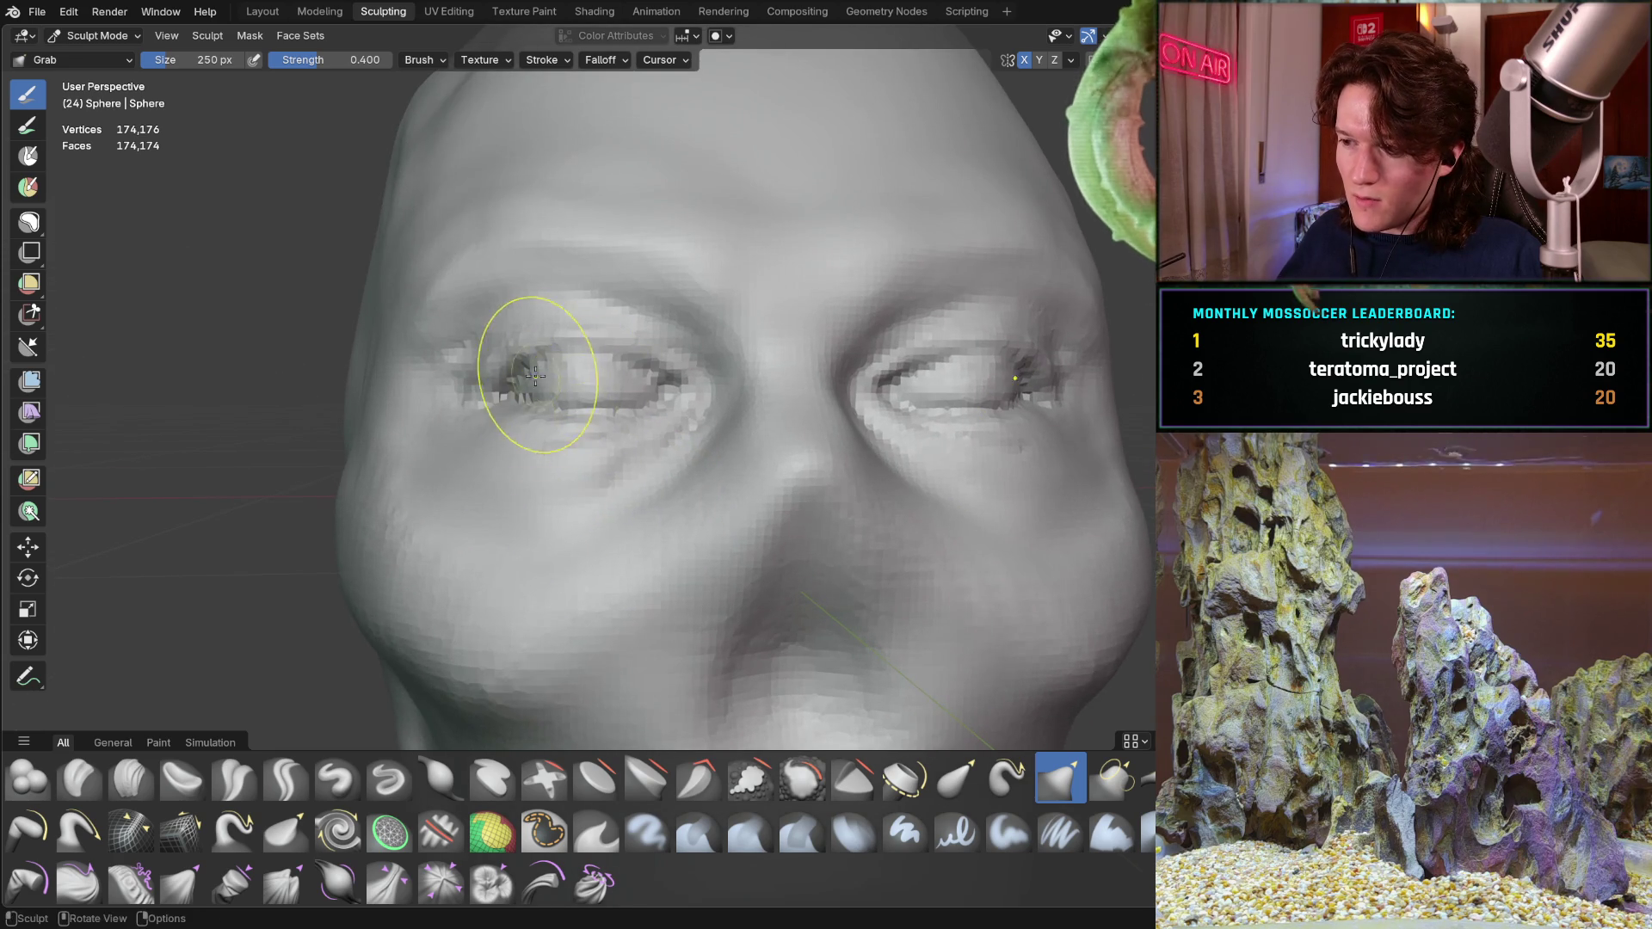
{"action": "middle_click_drag", "start_coordinate": [537, 372], "coordinate": [516, 461]}
{"action": "scroll", "coordinate": [542, 370], "scroll_direction": "up", "scroll_amount": 2}
{"action": "scroll", "coordinate": [568, 442], "scroll_direction": "up", "scroll_amount": 2}
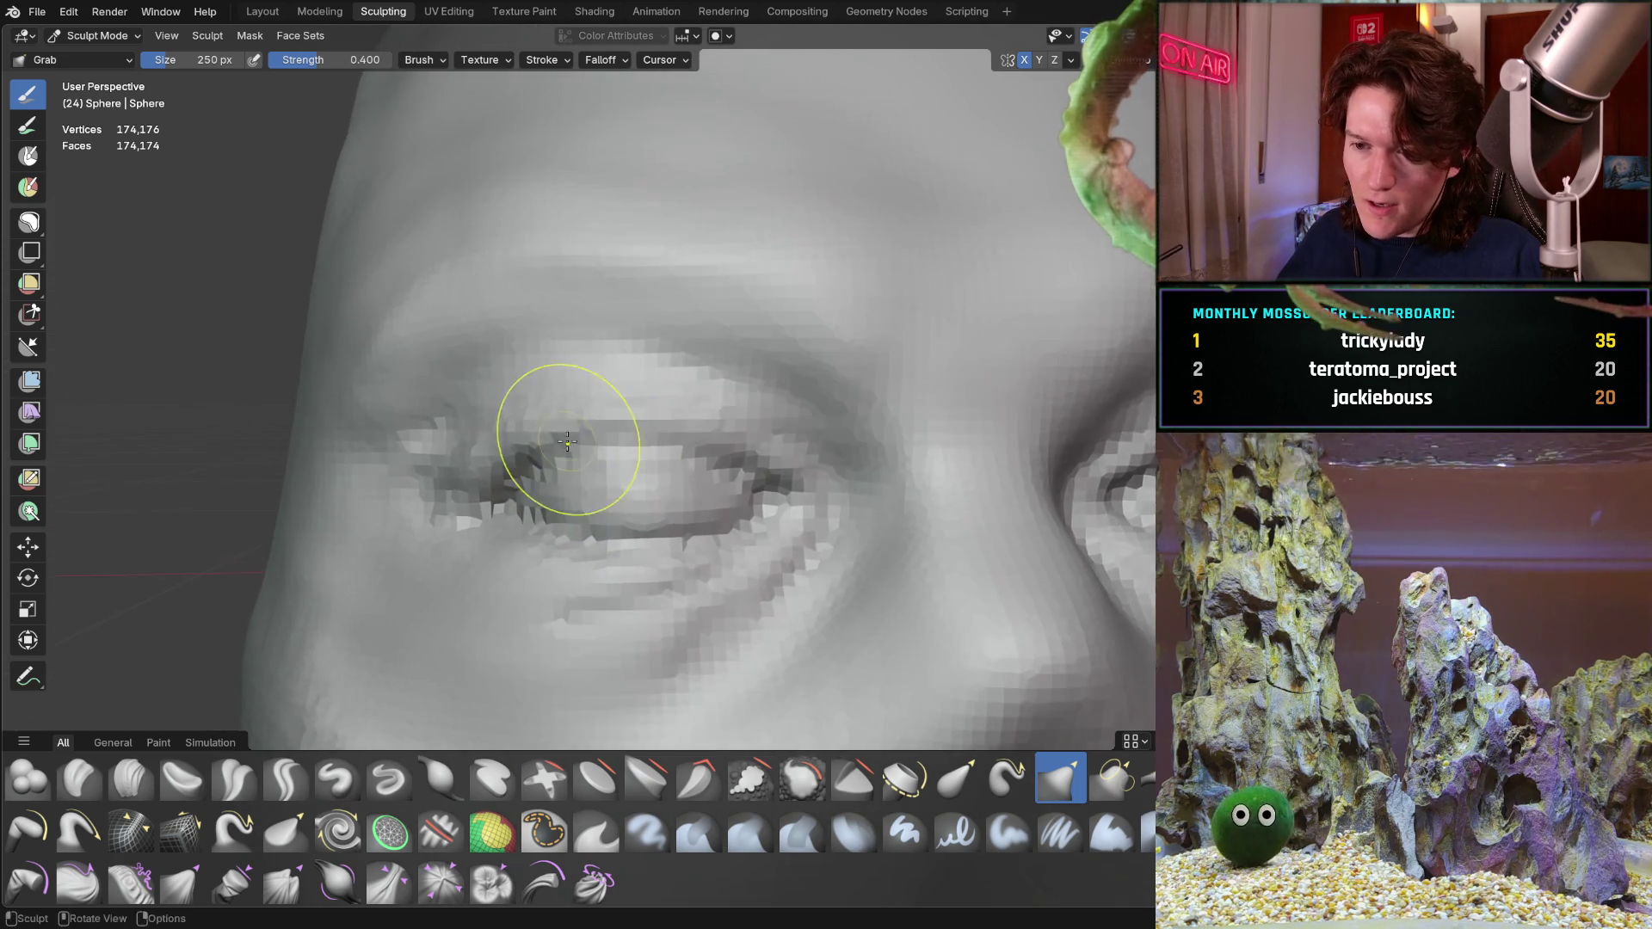
{"action": "scroll", "coordinate": [568, 444], "scroll_direction": "up", "scroll_amount": 2}
{"action": "left_click", "coordinate": [130, 776]}
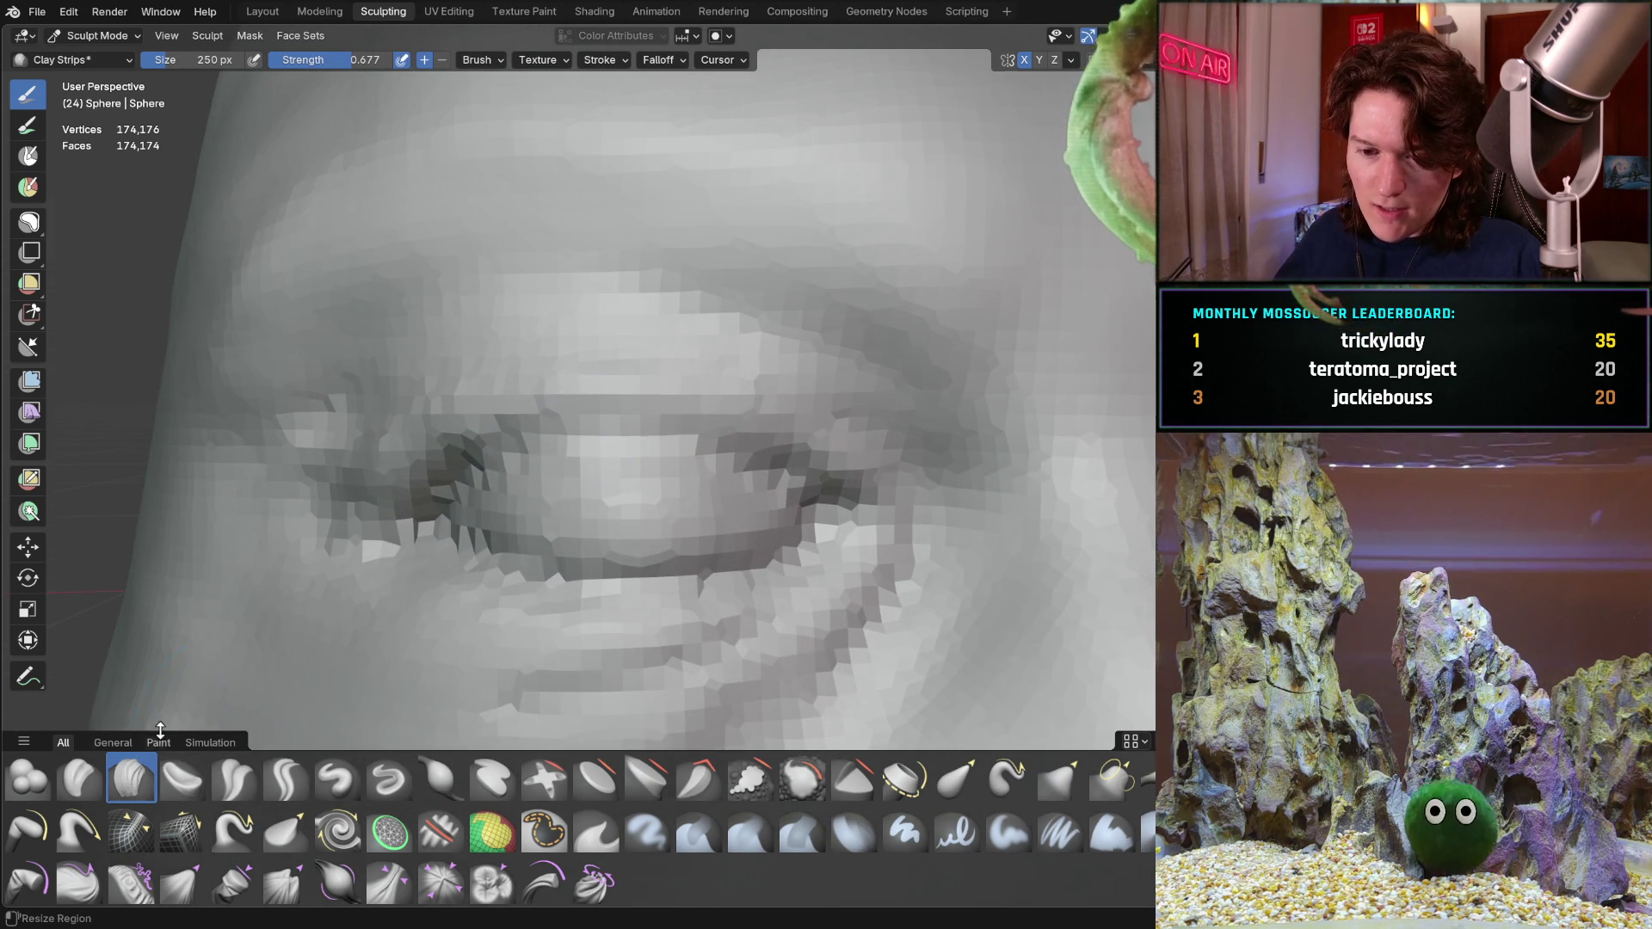
Adjust the Clay Strips radius through 76 and 264 px, settling on 190 px
{"action": "key", "text": "f"}
{"action": "left_click", "coordinate": [462, 472]}
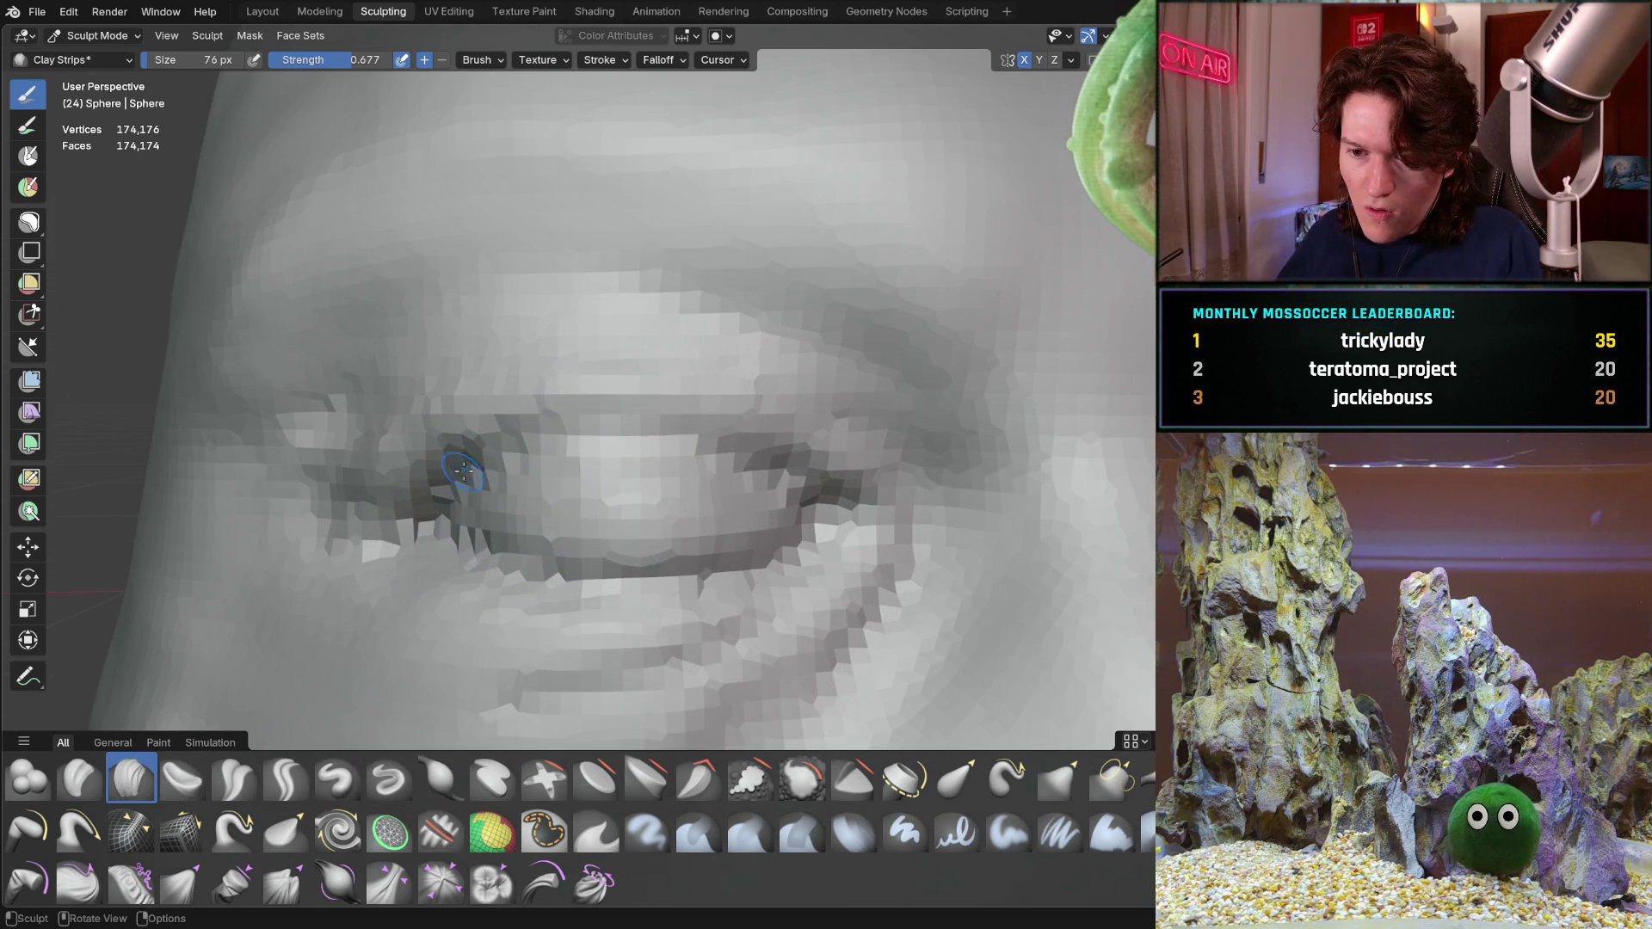
{"action": "key", "text": "f"}
{"action": "left_click", "coordinate": [463, 422]}
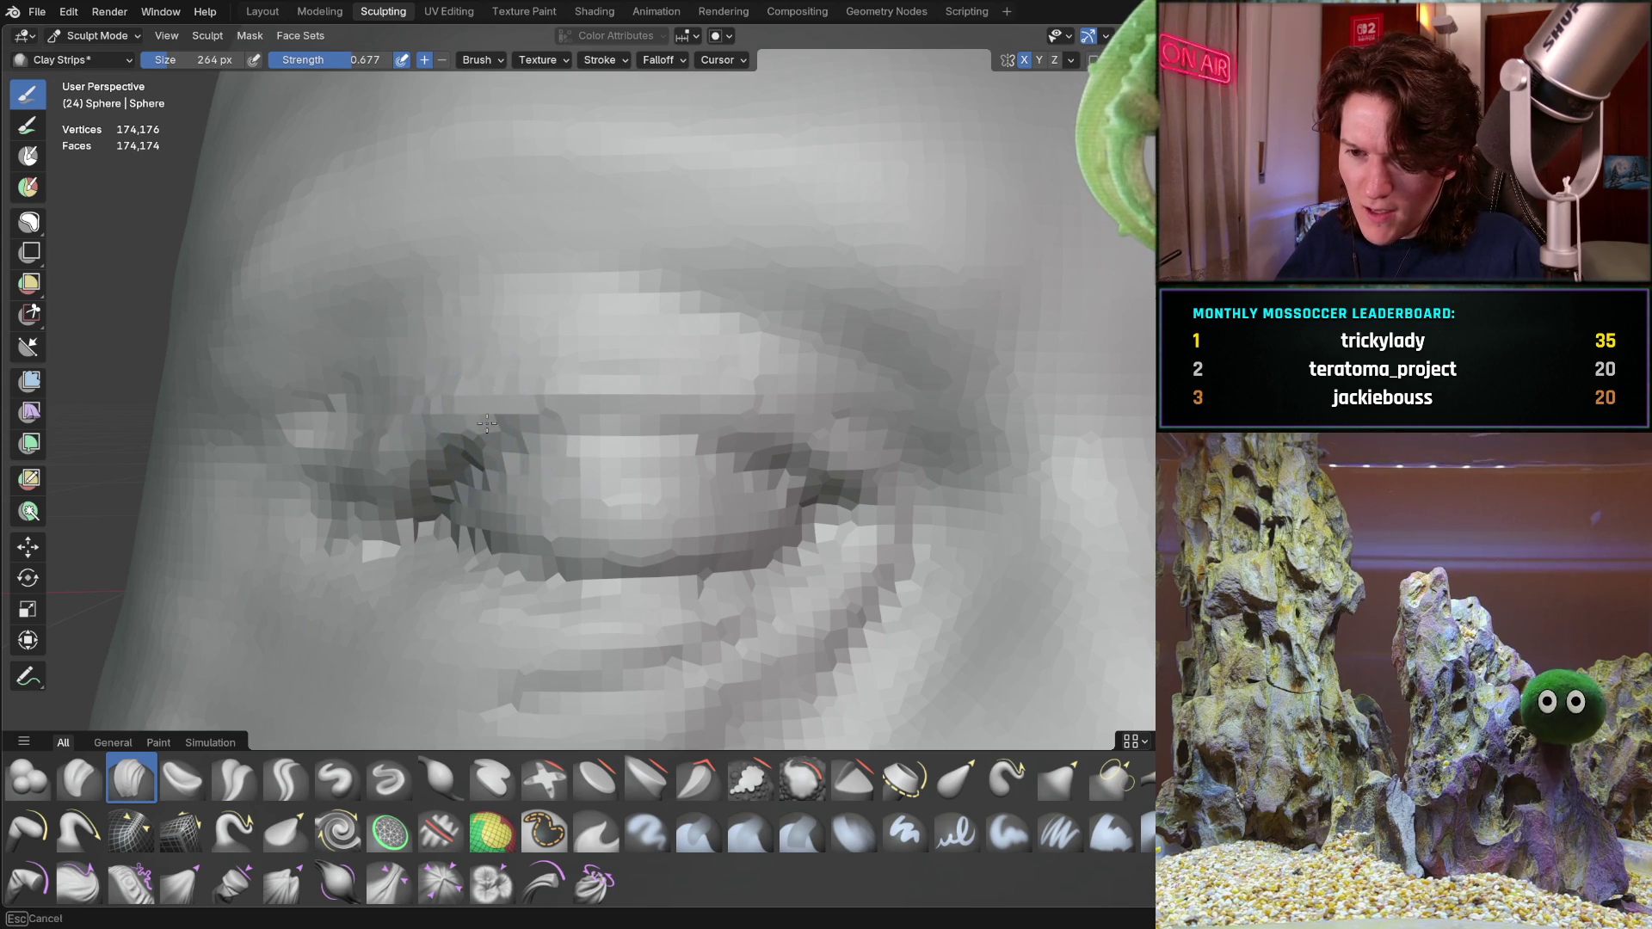
{"action": "key", "text": "f"}
{"action": "left_click", "coordinate": [465, 425]}
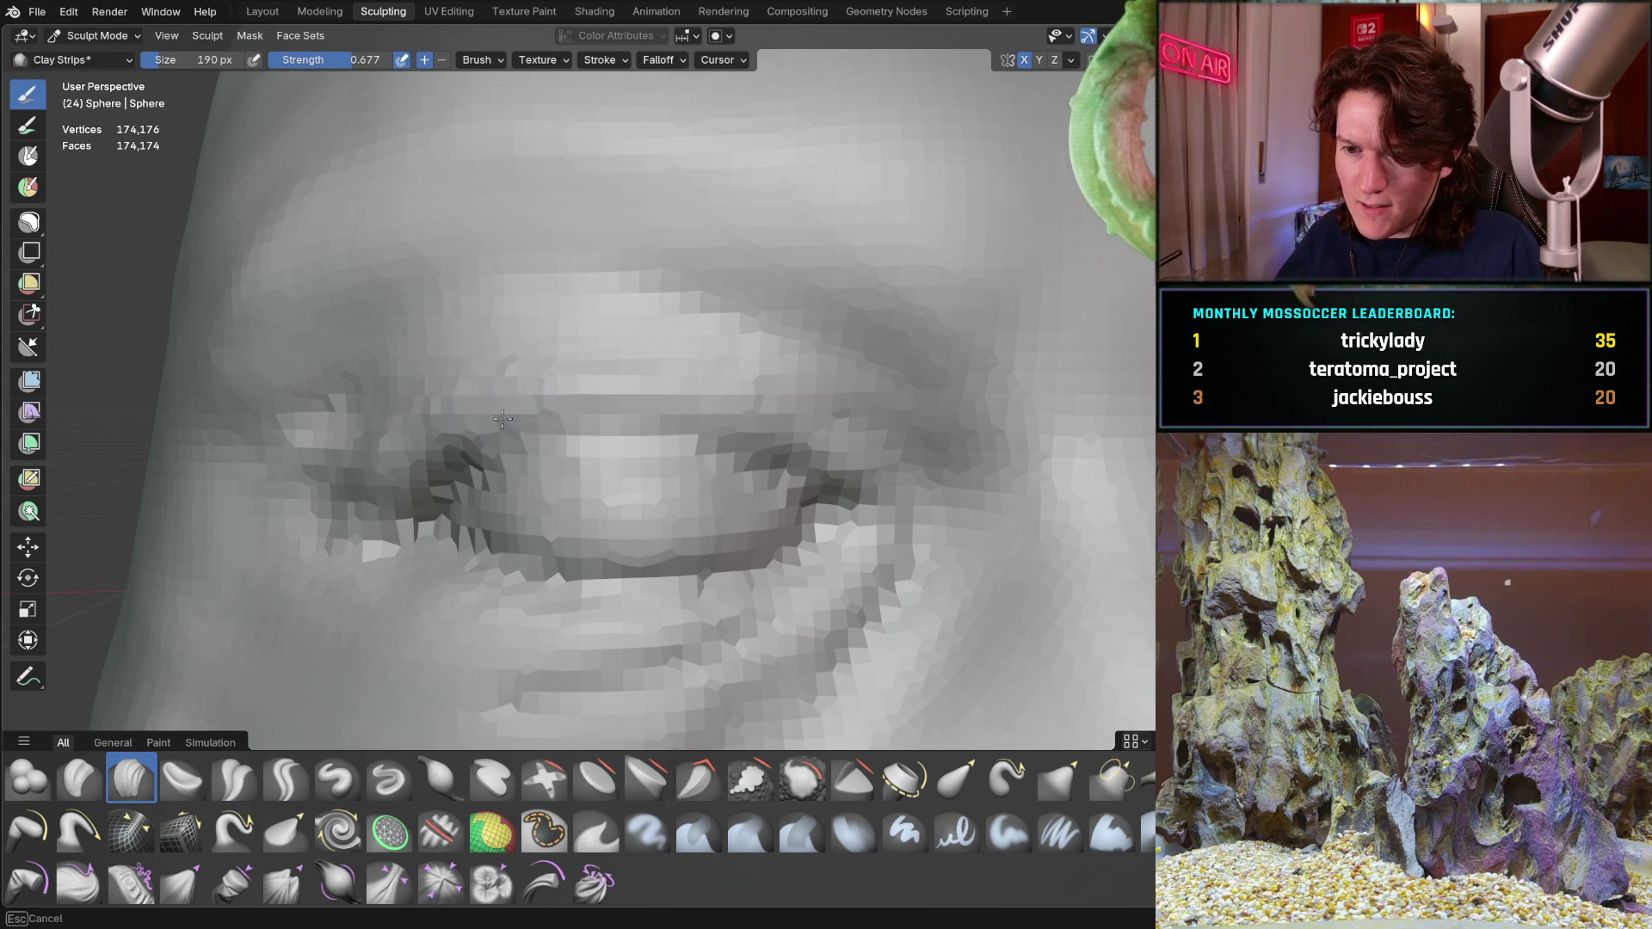
Lay clay strips across the upper eyelid and brow and even out the ridge
{"action": "left_click_drag", "start_coordinate": [496, 374], "coordinate": [779, 406]}
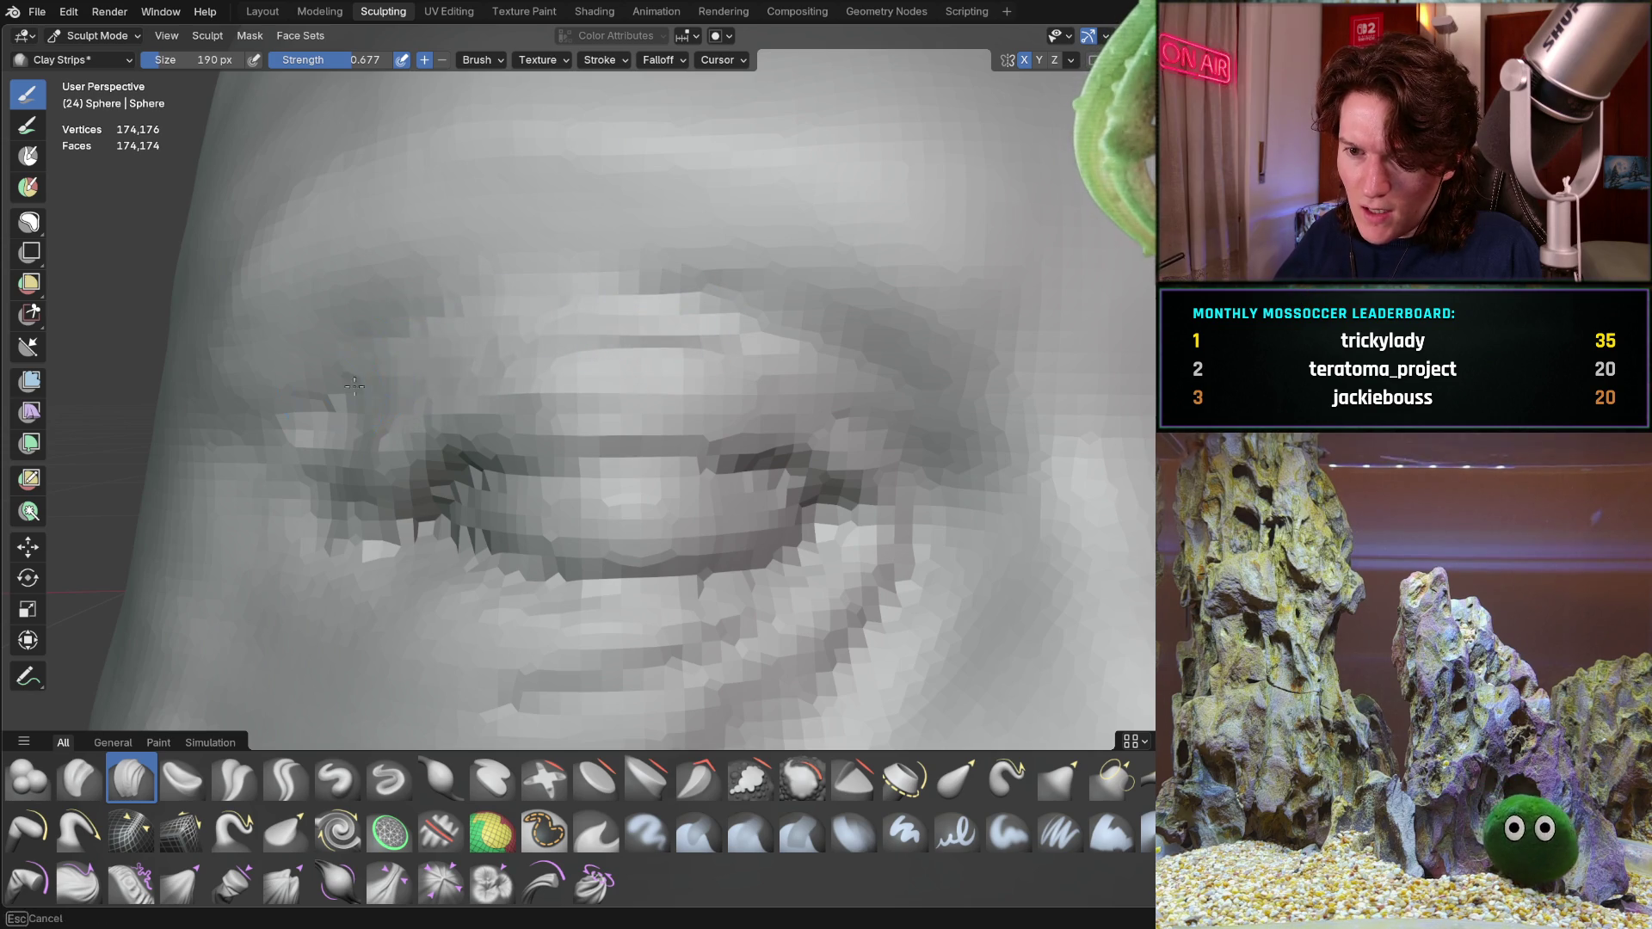
{"action": "left_click_drag", "start_coordinate": [530, 305], "coordinate": [879, 368]}
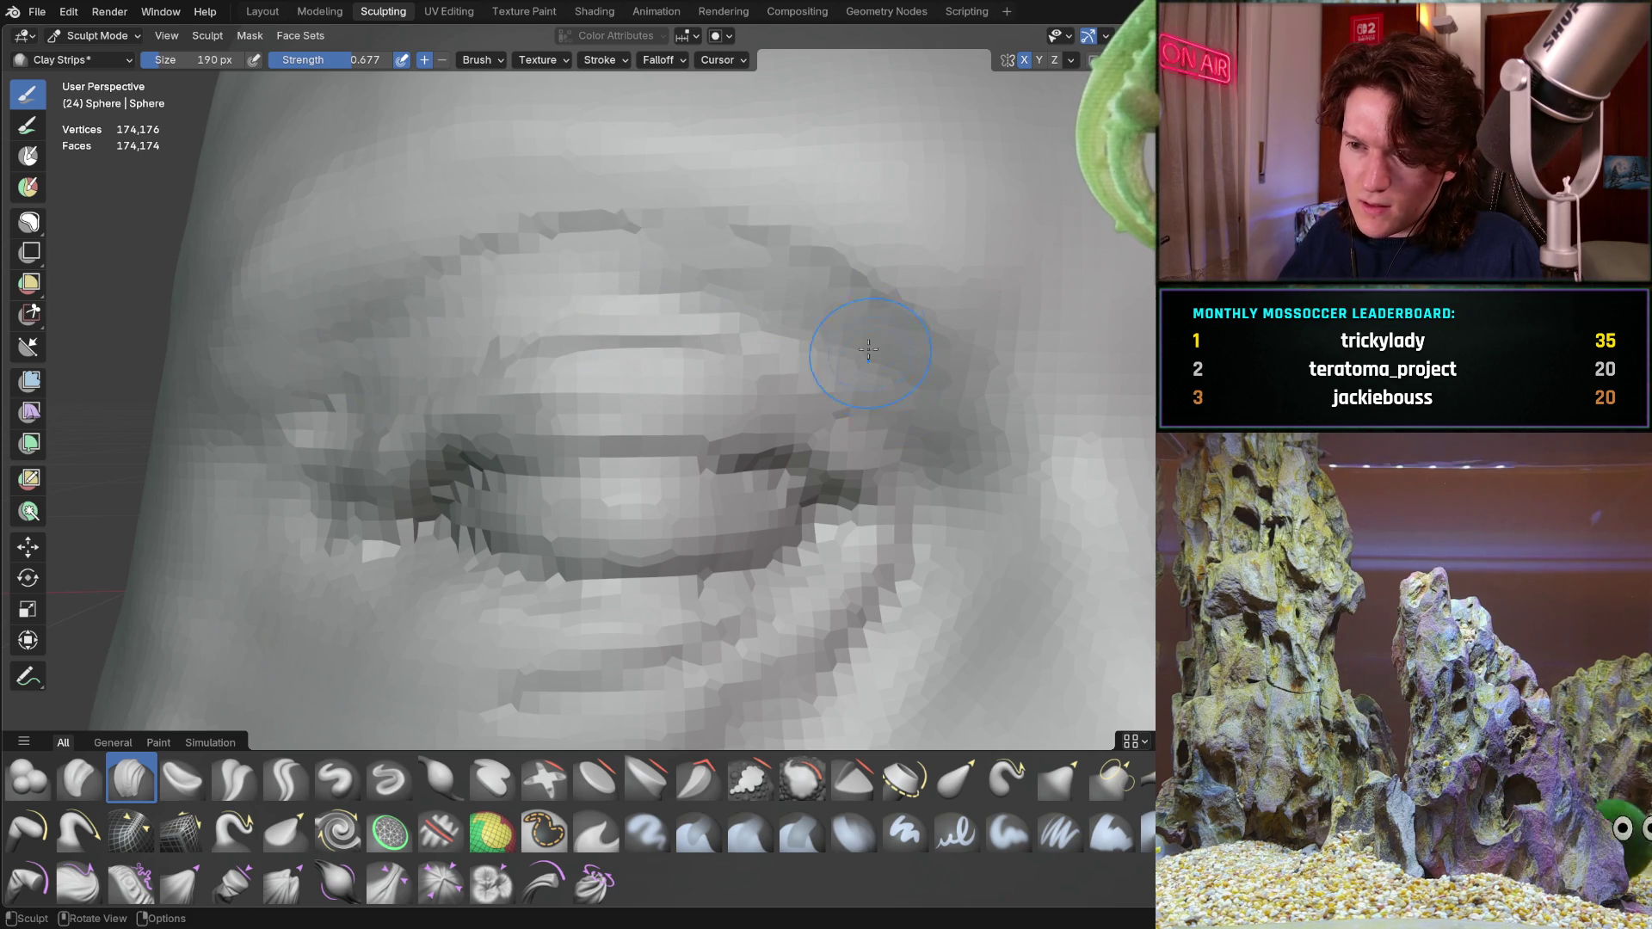
{"action": "left_click_drag", "start_coordinate": [685, 326], "coordinate": [527, 331]}
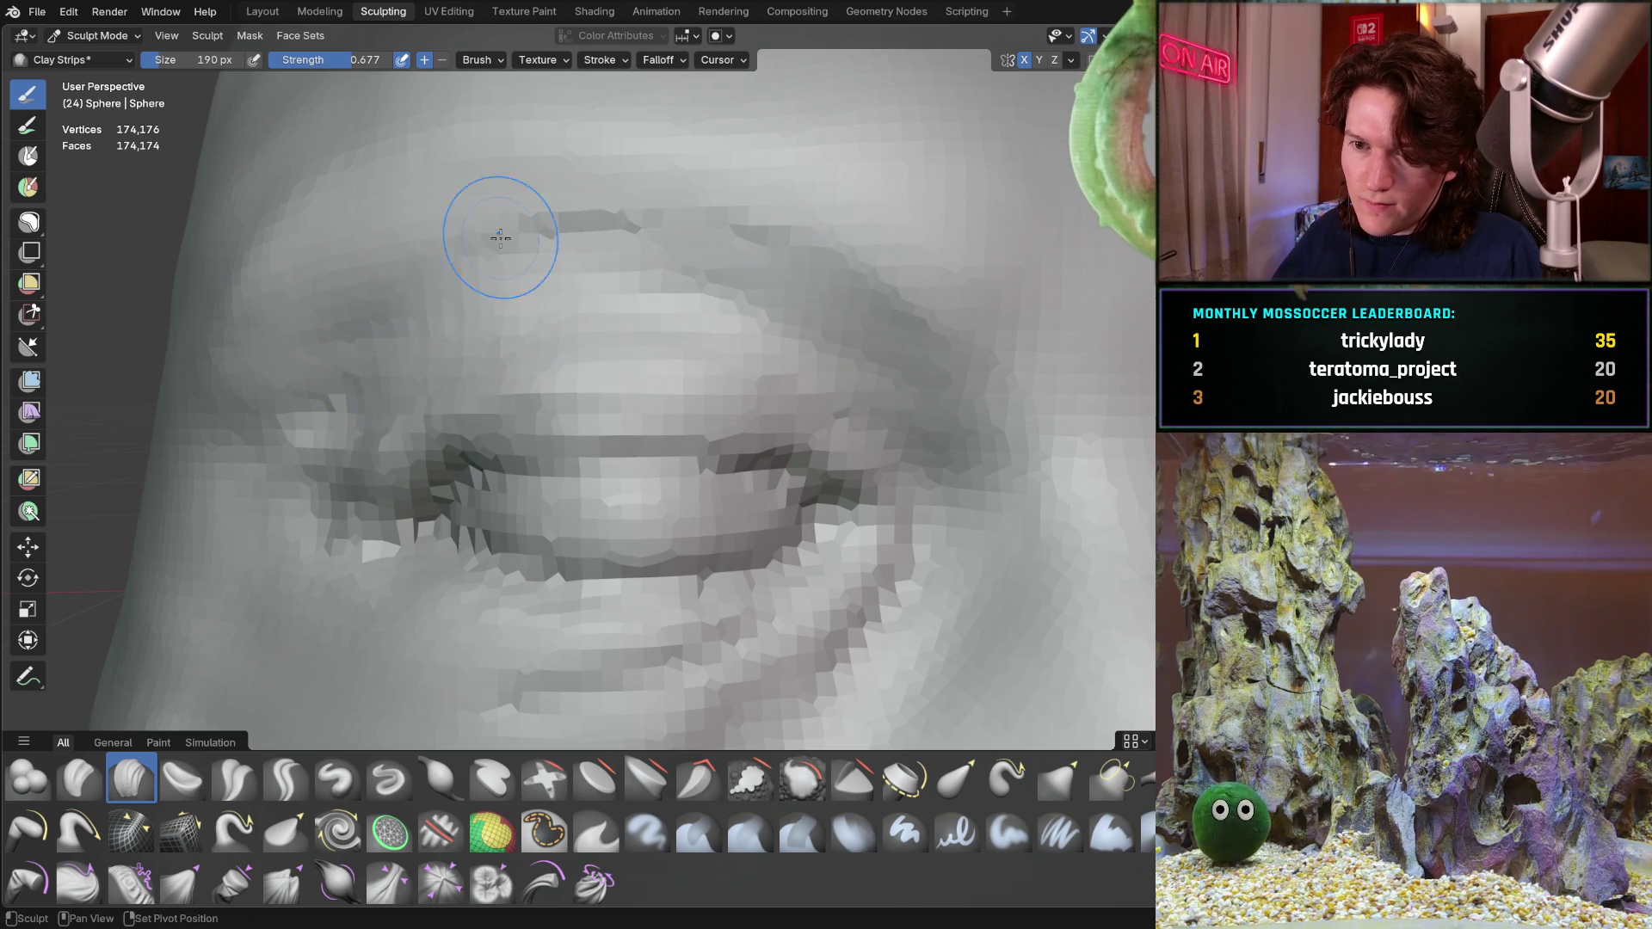
{"action": "left_click_drag", "start_coordinate": [499, 247], "coordinate": [806, 269]}
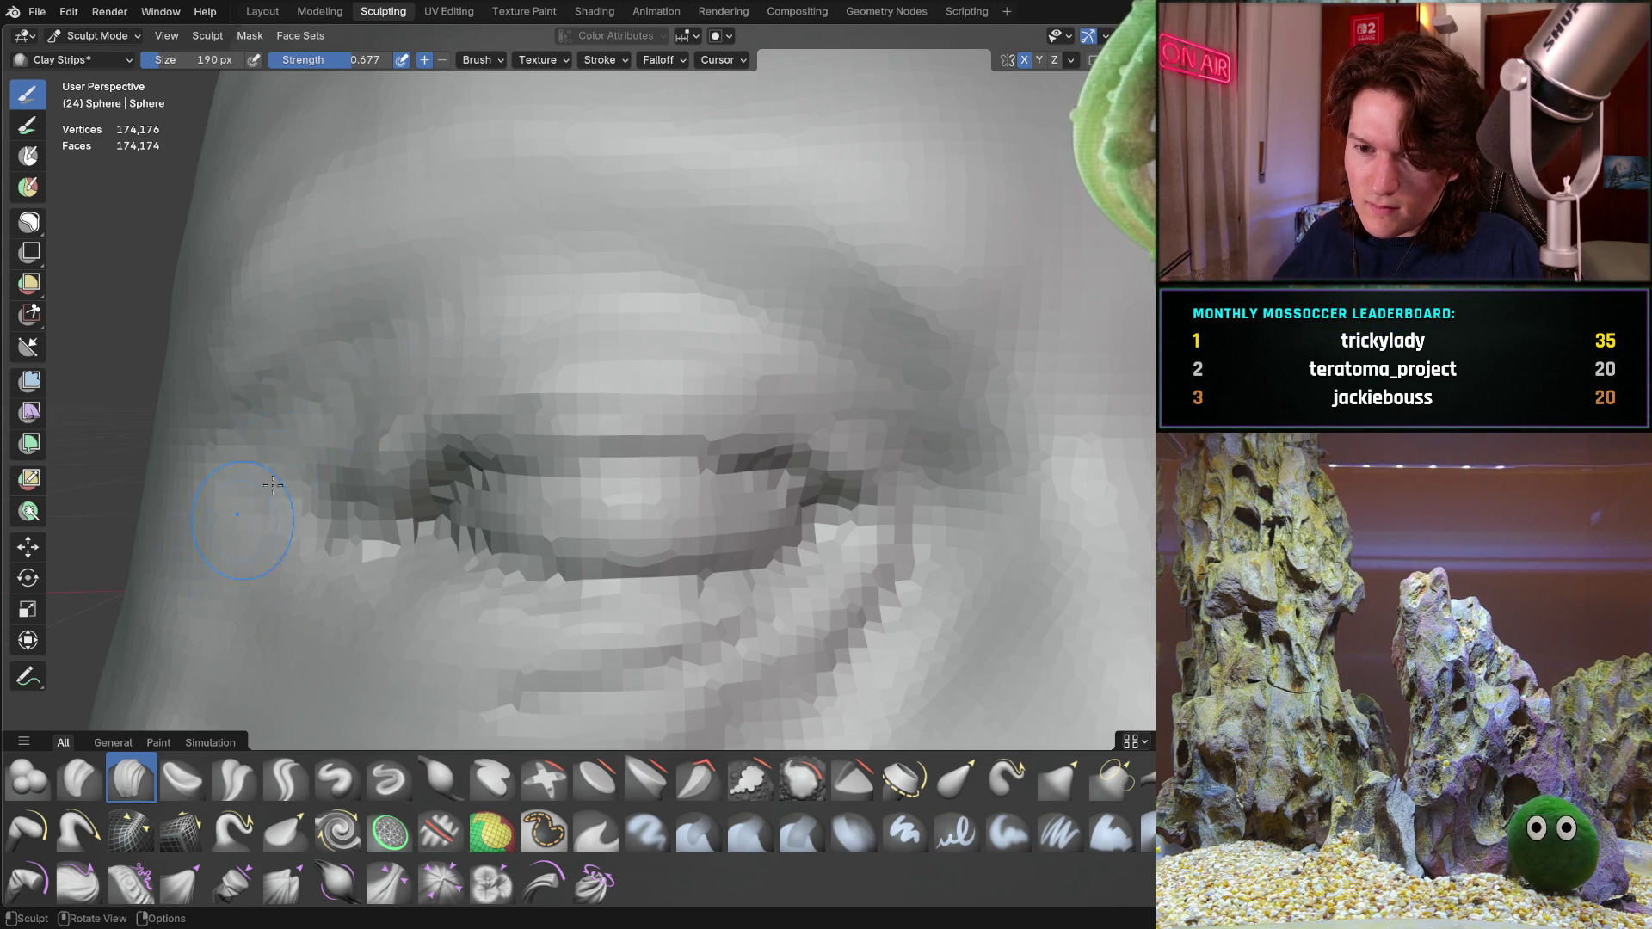
{"action": "scroll", "coordinate": [241, 521], "scroll_direction": "down", "scroll_amount": 5}
{"action": "mouse_move", "coordinate": [241, 521]}
{"action": "middle_mouse_down"}
{"action": "mouse_move", "coordinate": [440, 404]}
{"action": "mouse_move", "coordinate": [446, 445]}
{"action": "middle_mouse_up"}
{"action": "middle_click_drag", "start_coordinate": [460, 501], "coordinate": [518, 466]}
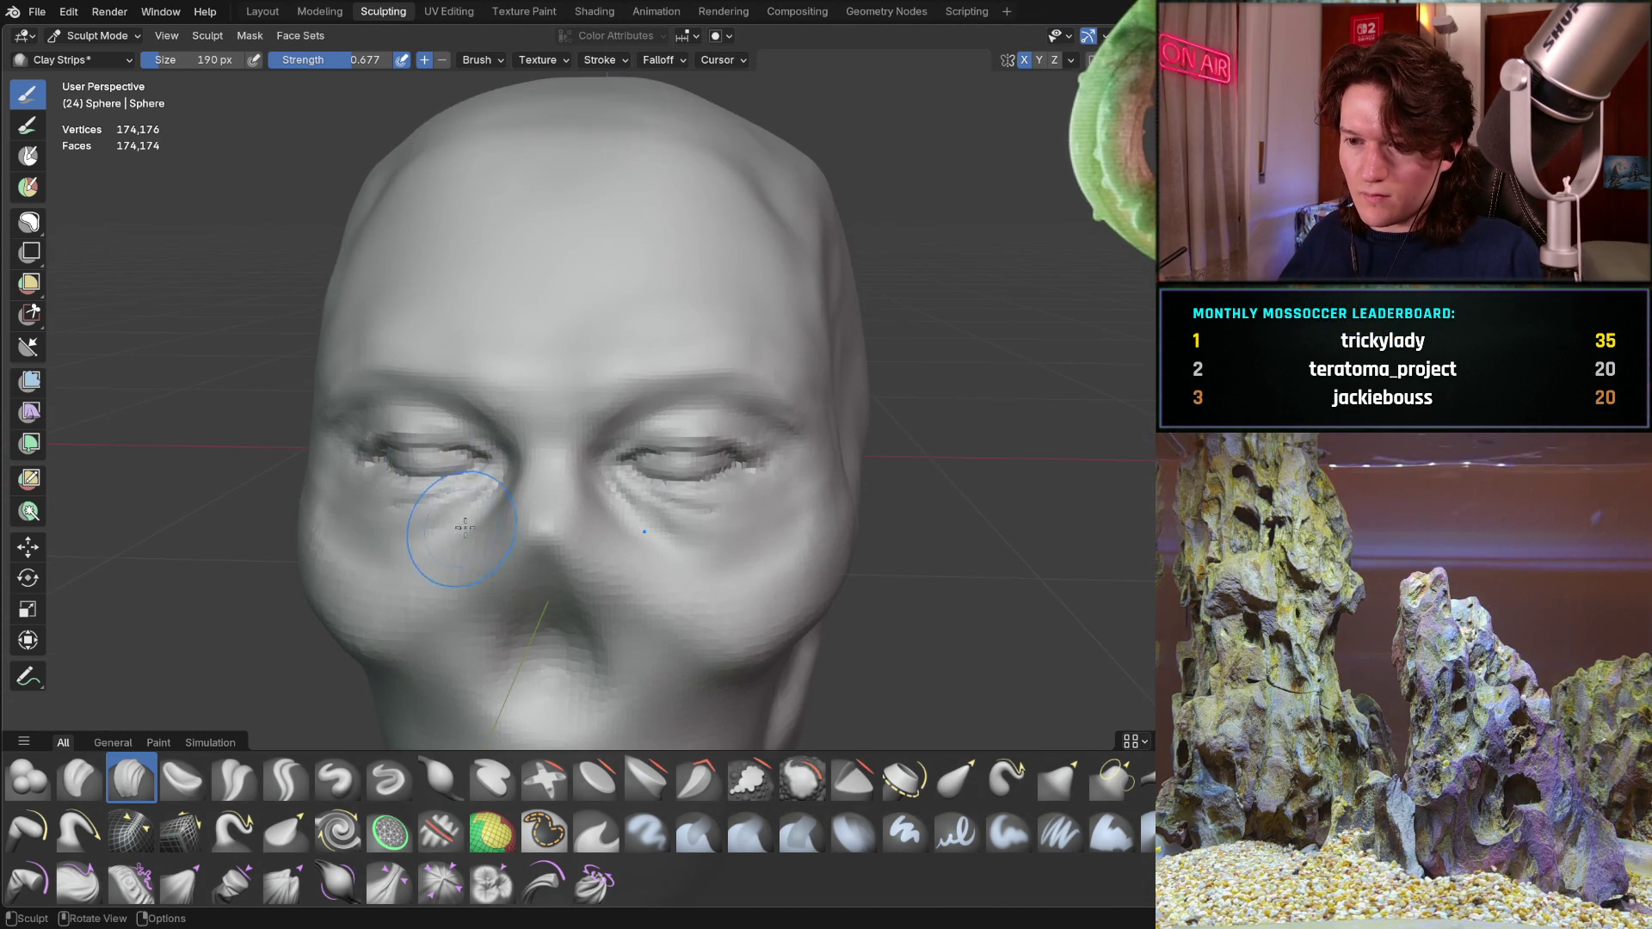
{"action": "scroll", "coordinate": [645, 439], "scroll_direction": "up", "scroll_amount": 3}
{"action": "scroll", "coordinate": [686, 423], "scroll_direction": "up", "scroll_amount": 2}
{"action": "scroll", "coordinate": [686, 424], "scroll_direction": "up", "scroll_amount": 3}
{"action": "scroll", "coordinate": [686, 423], "scroll_direction": "up", "scroll_amount": 2}
{"action": "mouse_move", "coordinate": [685, 424]}
{"action": "middle_mouse_down", "text": "shift"}
{"action": "mouse_move", "coordinate": [686, 490]}
{"action": "mouse_move", "coordinate": [546, 553]}
{"action": "middle_mouse_up", "text": "shift"}
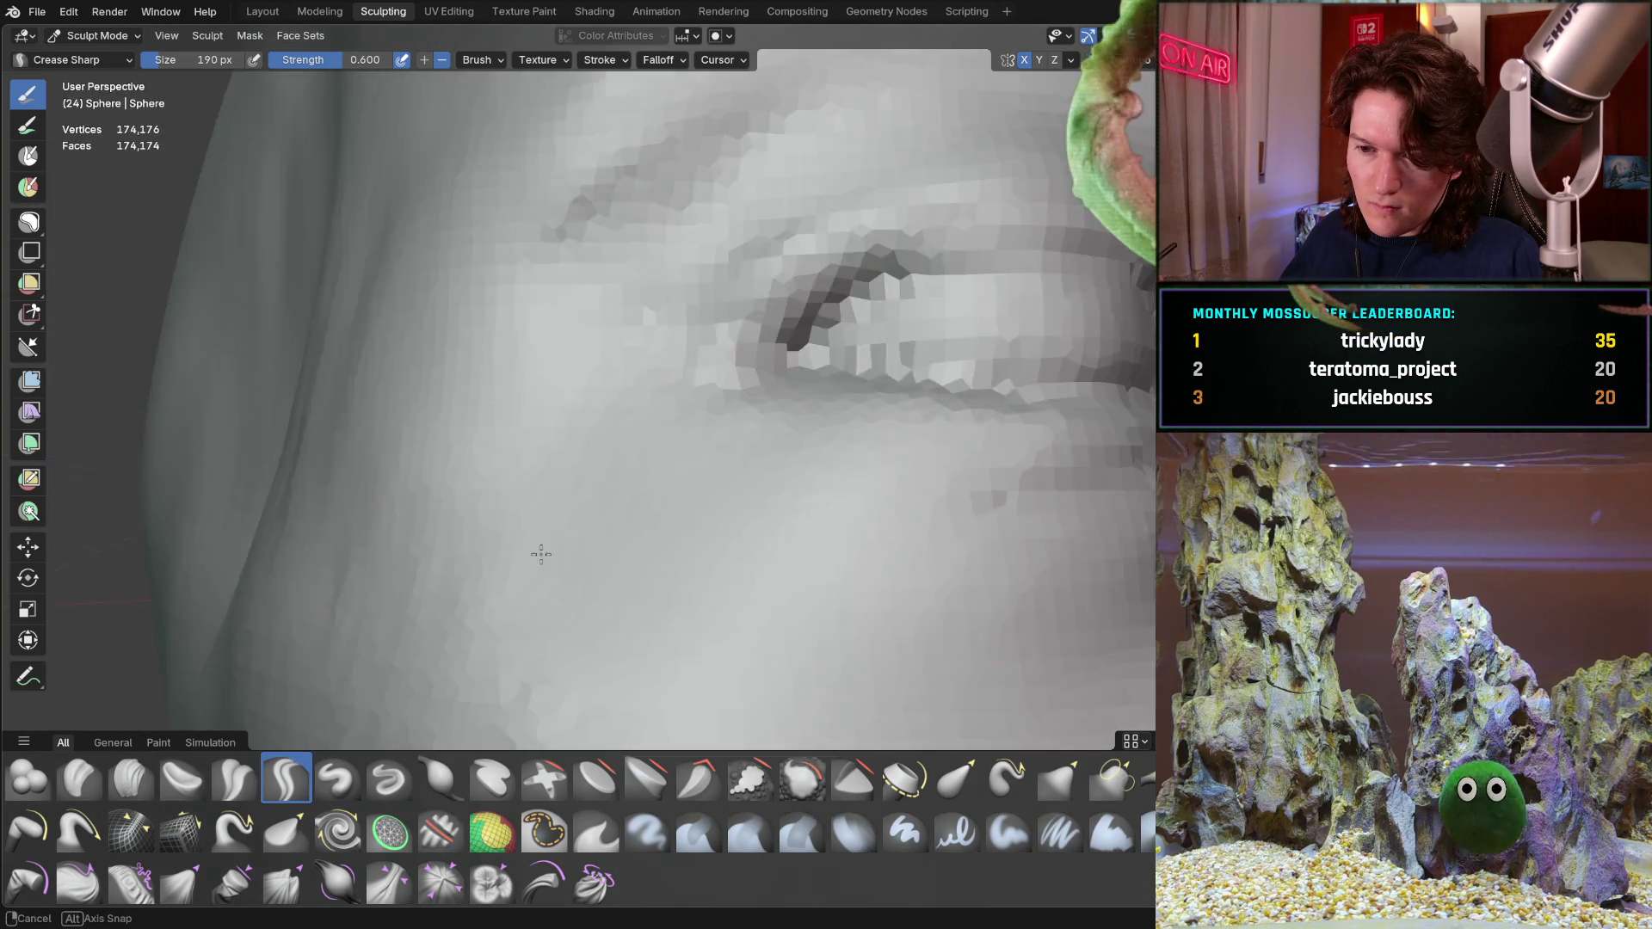
Carve a sharp 114 px crease along the closed upper eyelid
{"action": "key", "text": "shift+c"}
{"action": "key", "text": "f"}
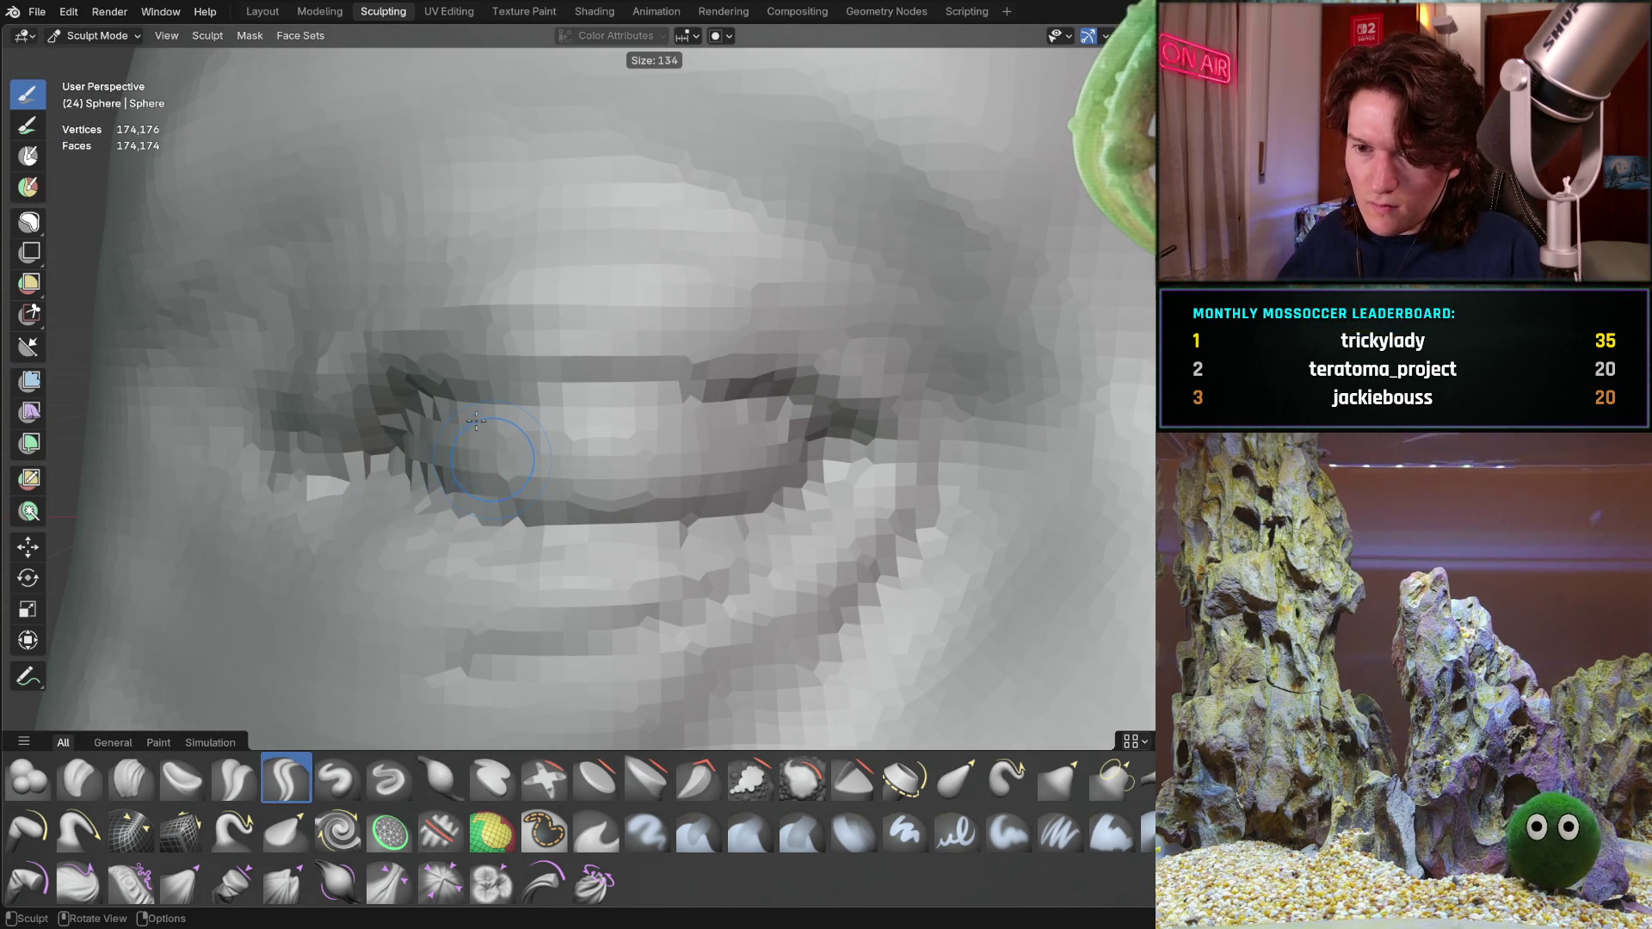
{"action": "left_click", "coordinate": [470, 452]}
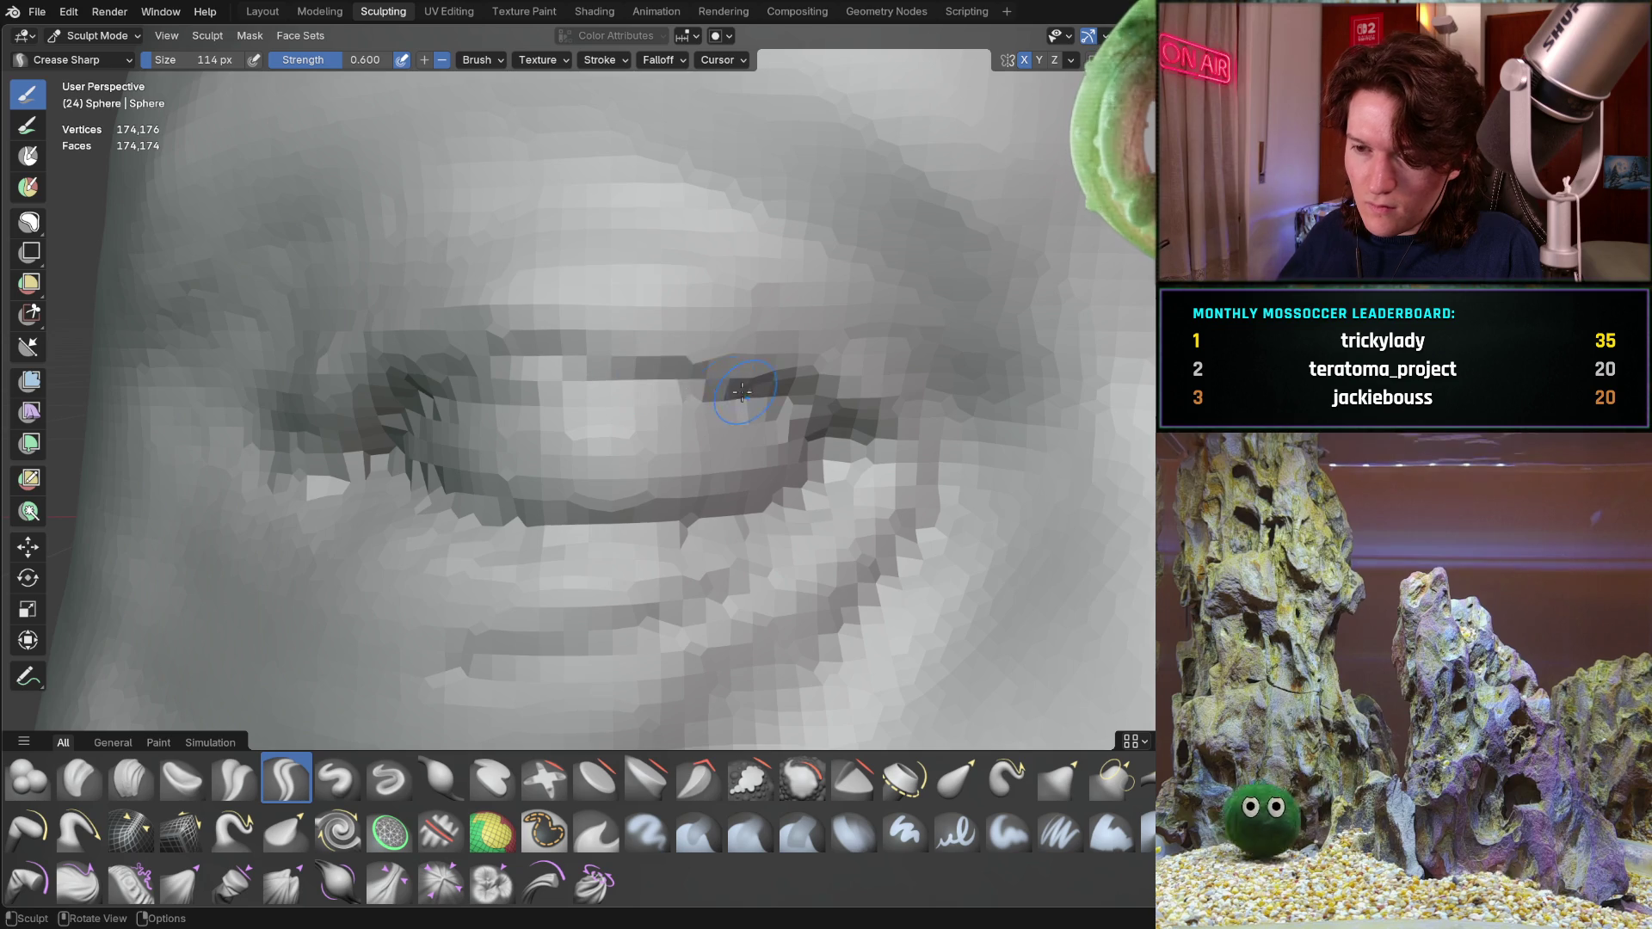
{"action": "left_click_drag", "start_coordinate": [746, 389], "coordinate": [656, 357]}
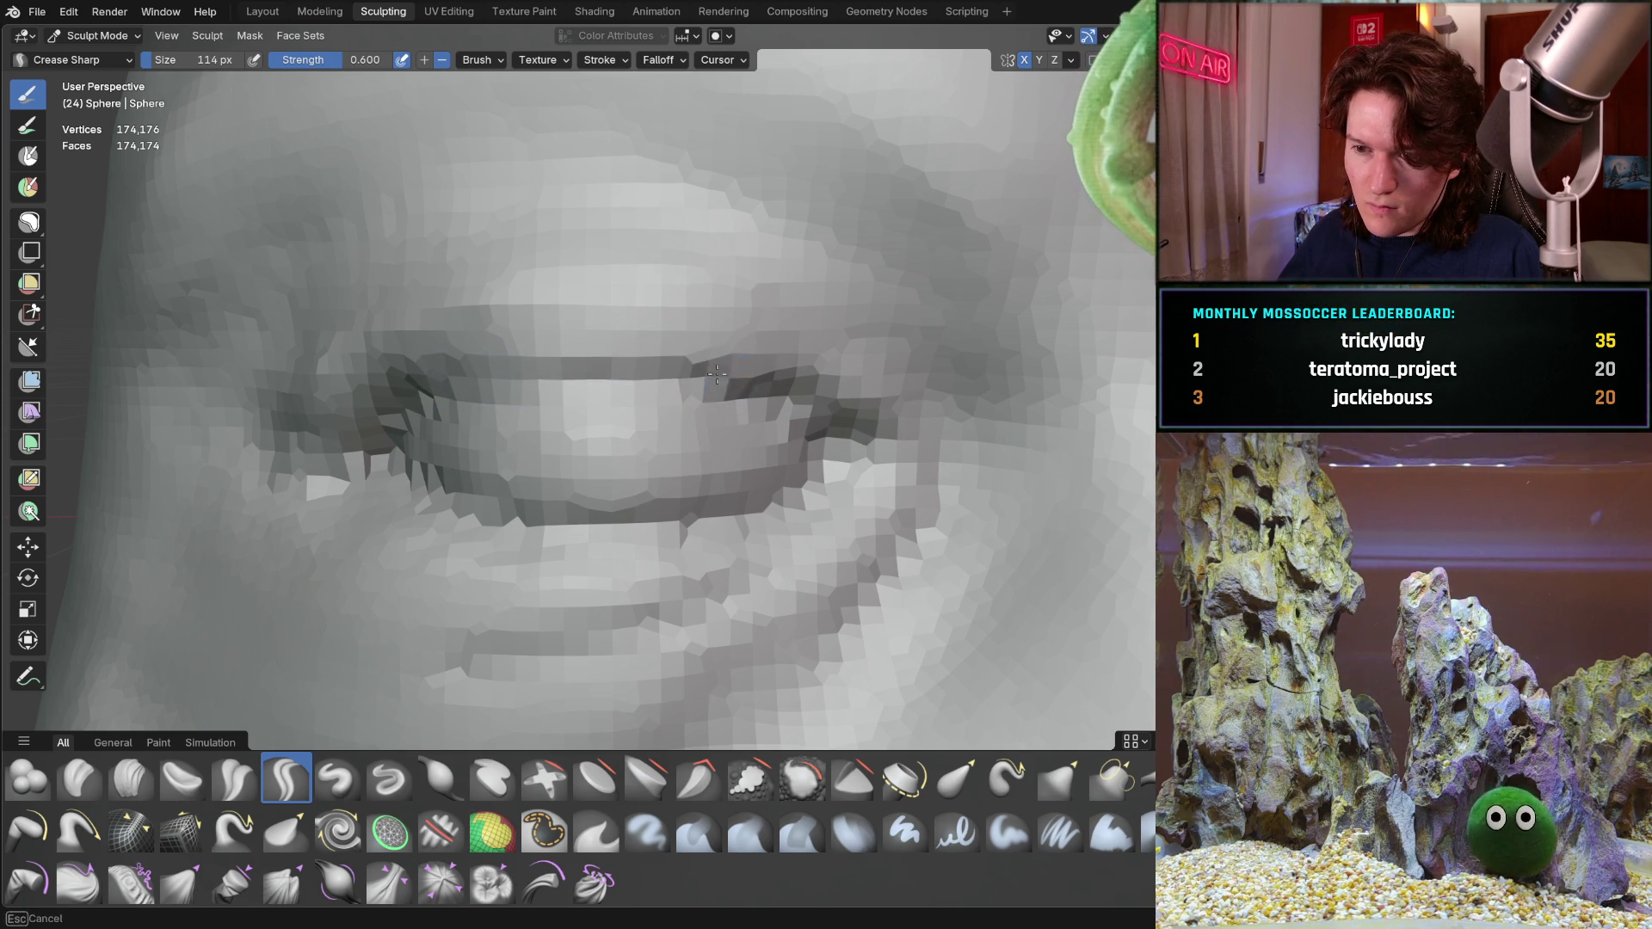
{"action": "left_click_drag", "start_coordinate": [643, 363], "coordinate": [544, 375]}
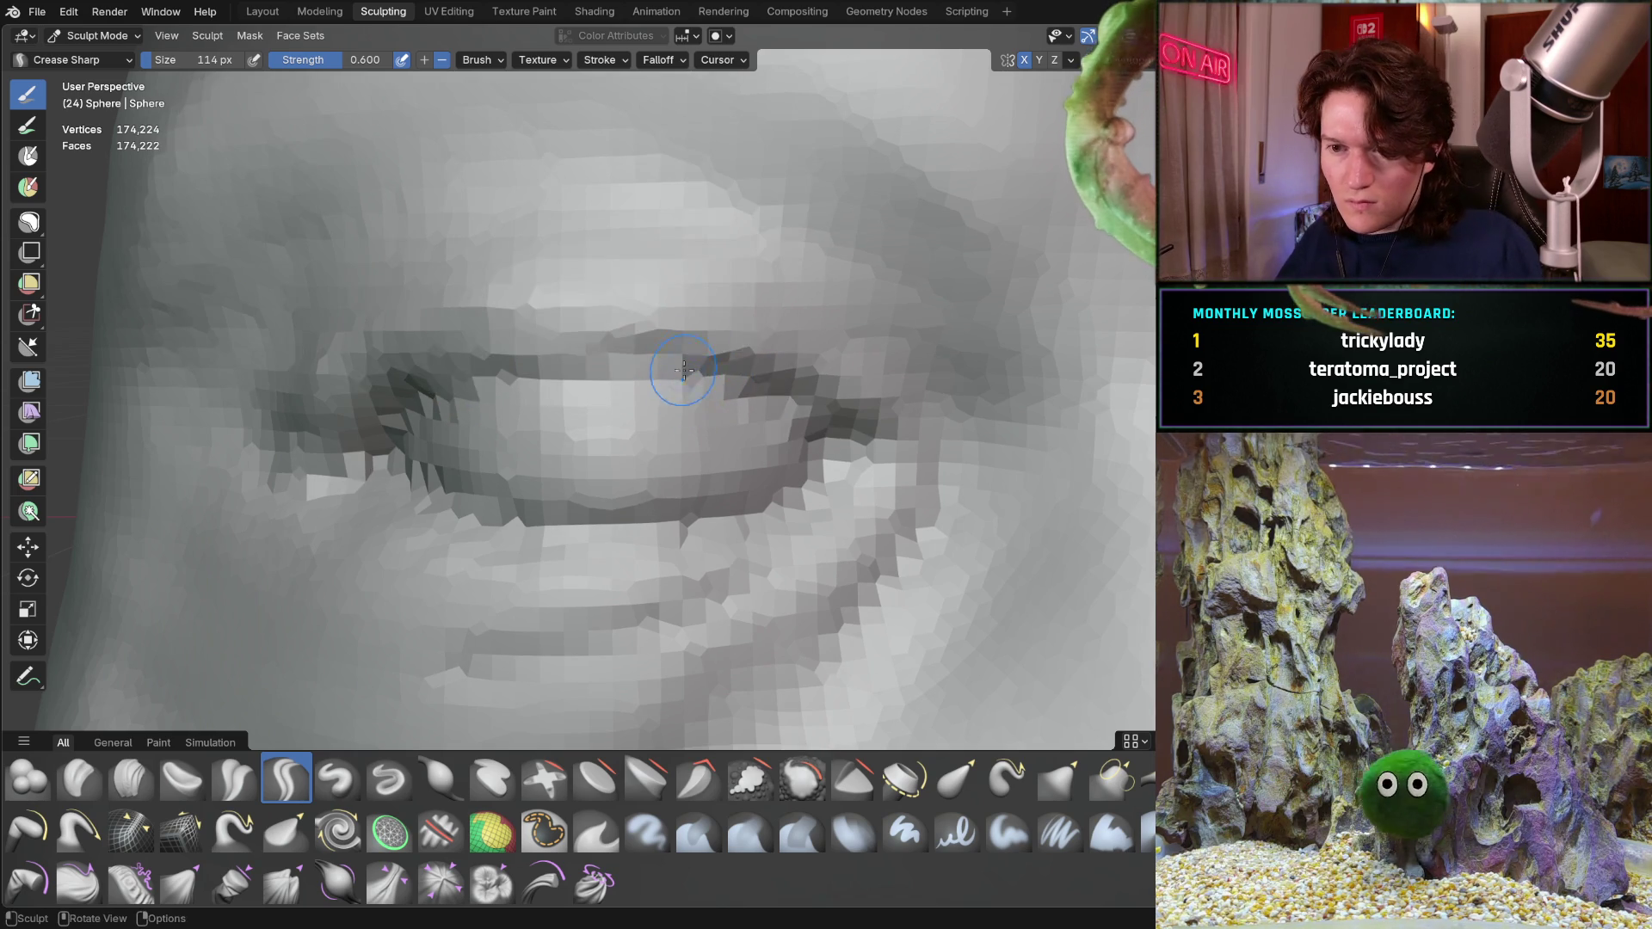
{"action": "scroll", "coordinate": [689, 405], "scroll_direction": "down", "scroll_amount": 5}
{"action": "scroll", "coordinate": [672, 441], "scroll_direction": "down", "scroll_amount": 2}
Check the head from the front and switch to the Grab brush
{"action": "middle_click_drag", "start_coordinate": [670, 442], "coordinate": [579, 383]}
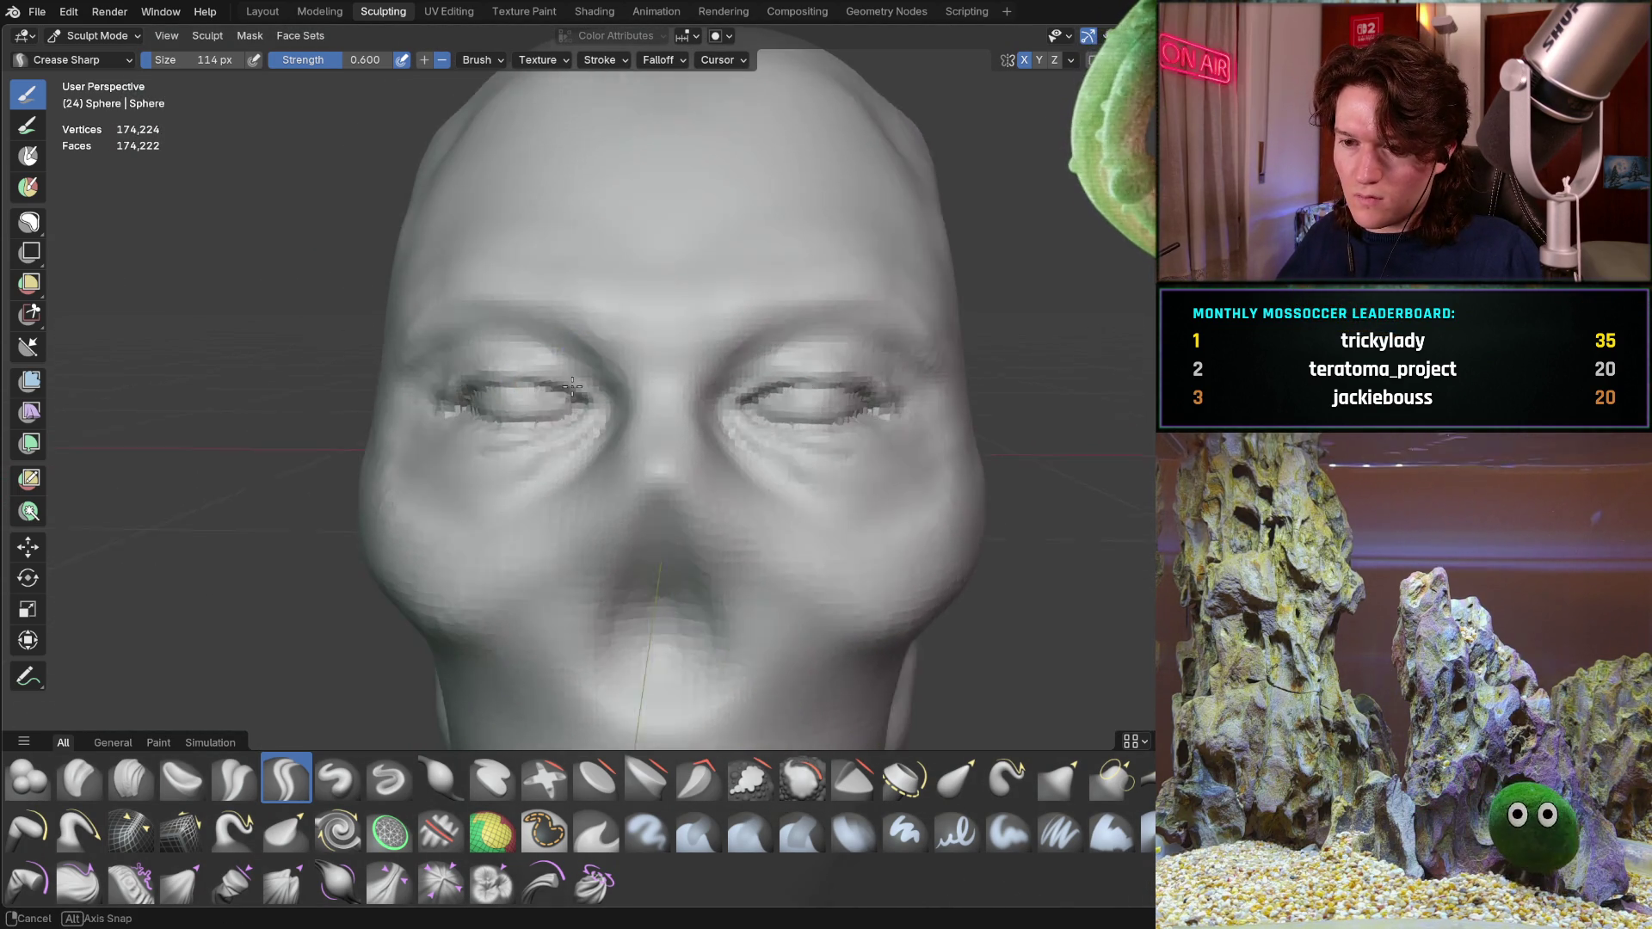
{"action": "mouse_move", "coordinate": [578, 383]}
{"action": "middle_mouse_down"}
{"action": "mouse_move", "coordinate": [567, 403]}
{"action": "mouse_move", "coordinate": [517, 343]}
{"action": "middle_mouse_up"}
{"action": "scroll", "coordinate": [518, 342], "scroll_direction": "up", "scroll_amount": 3}
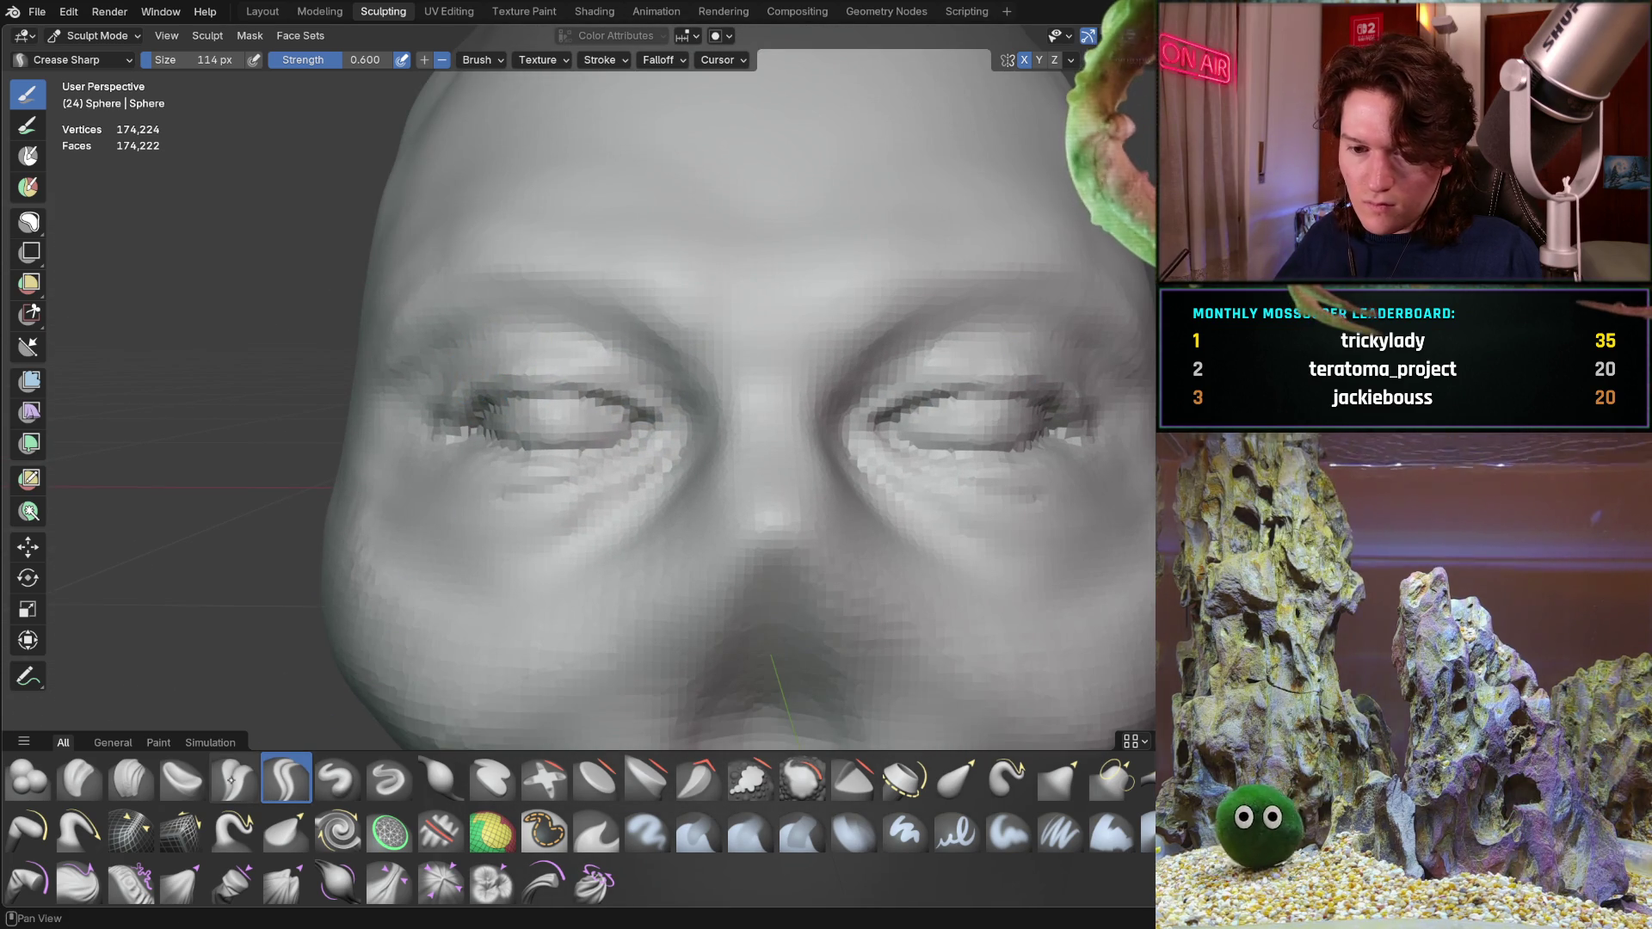
{"action": "key", "text": "g"}
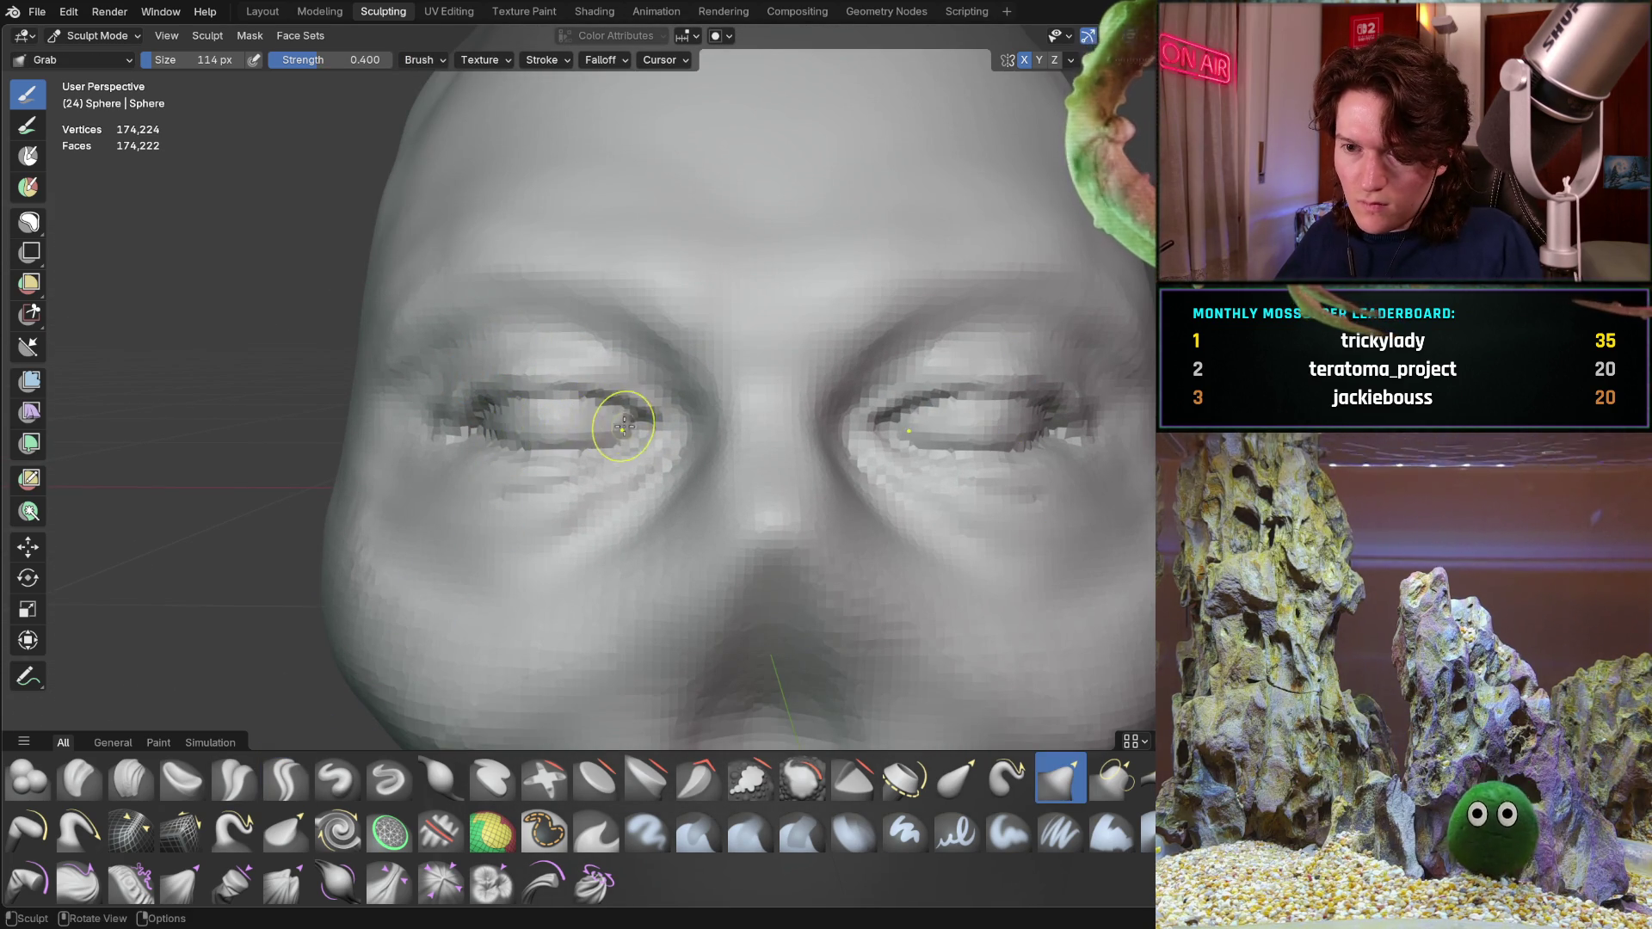
Enlarge Grab to 246 px and pull the brow and eye sockets into shape
{"action": "key", "text": "f"}
{"action": "left_click", "coordinate": [633, 351]}
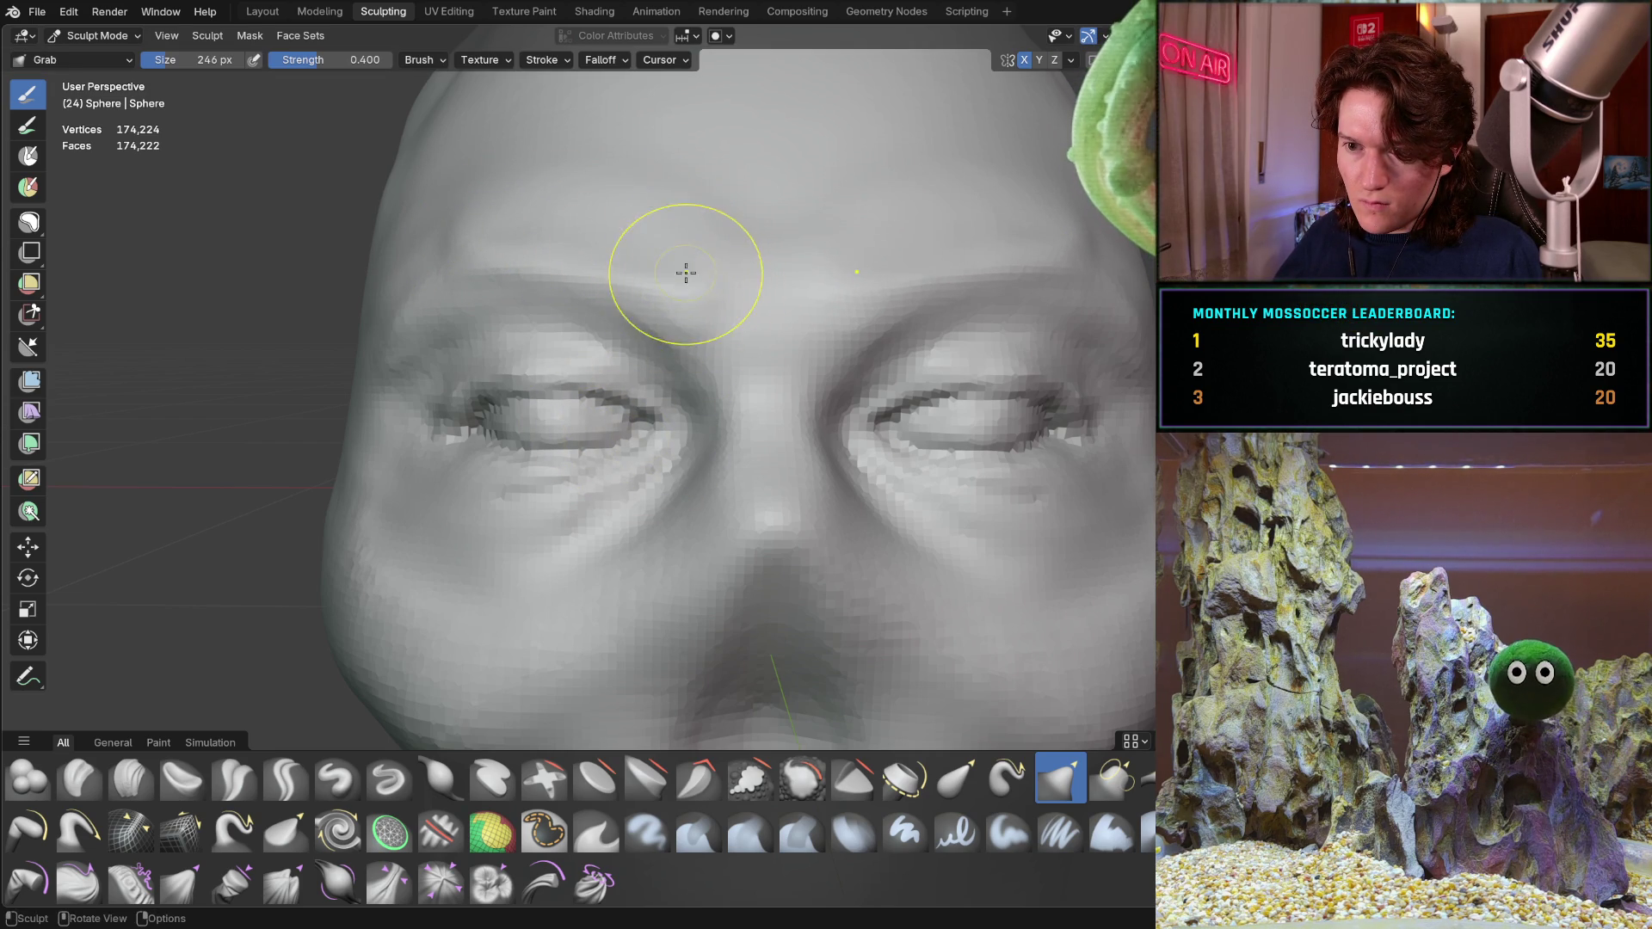
{"action": "middle_click_drag", "start_coordinate": [695, 278], "coordinate": [724, 284]}
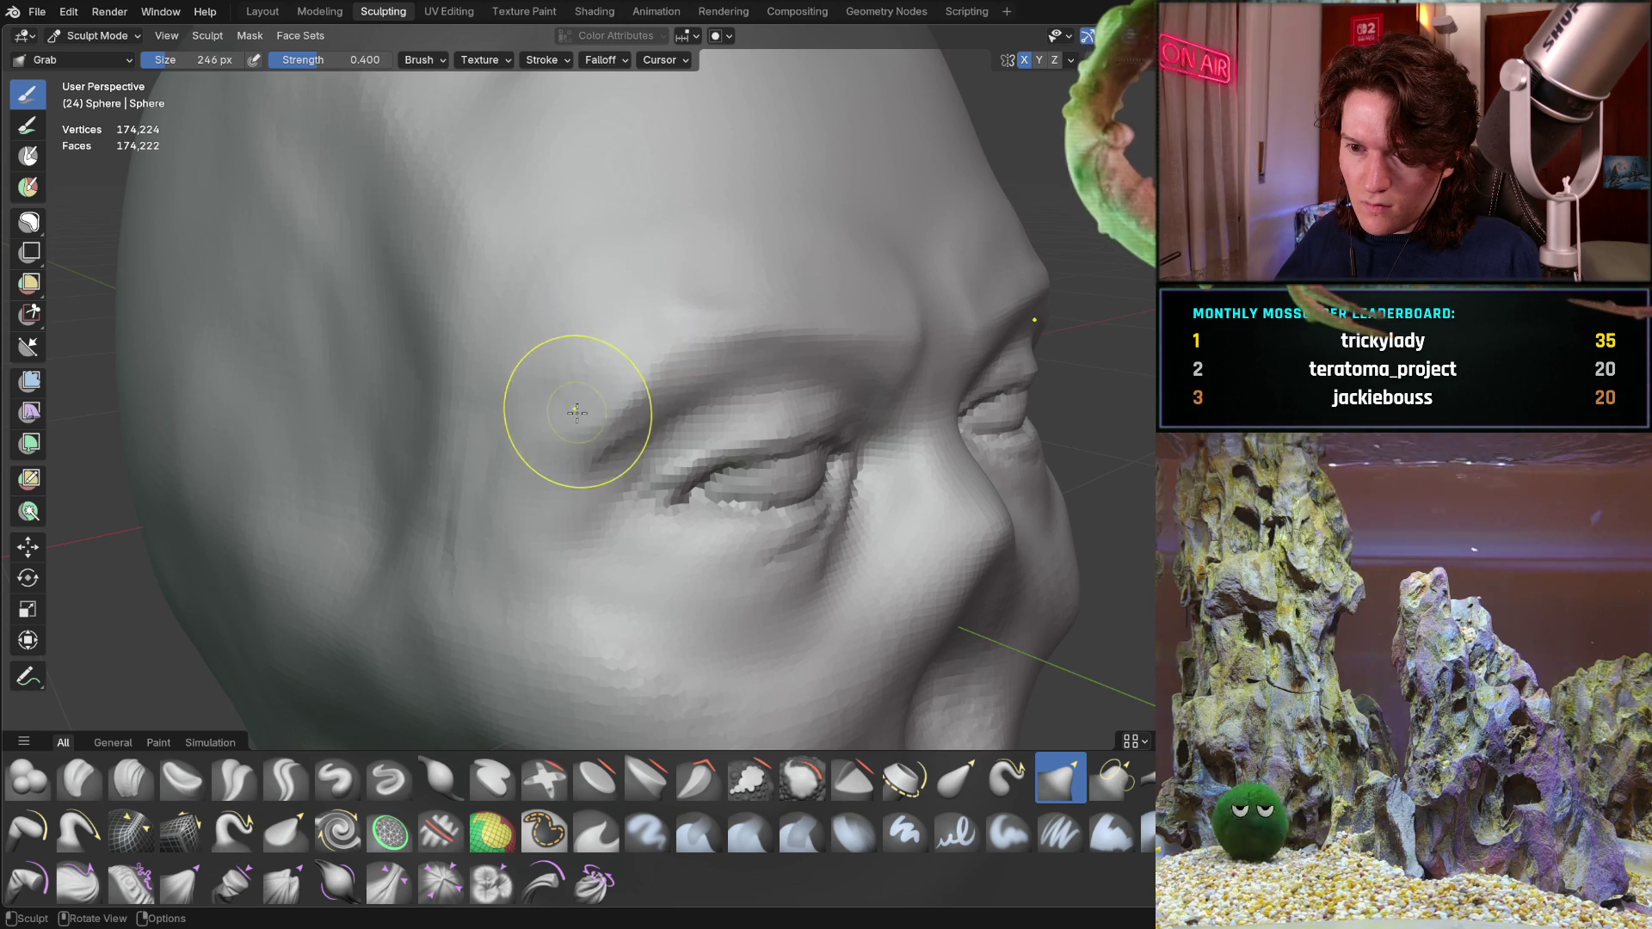
{"action": "middle_click_drag", "start_coordinate": [572, 380], "coordinate": [602, 317]}
{"action": "scroll", "coordinate": [601, 316], "scroll_direction": "down", "scroll_amount": 4}
{"action": "middle_click_drag", "start_coordinate": [572, 425], "coordinate": [570, 391]}
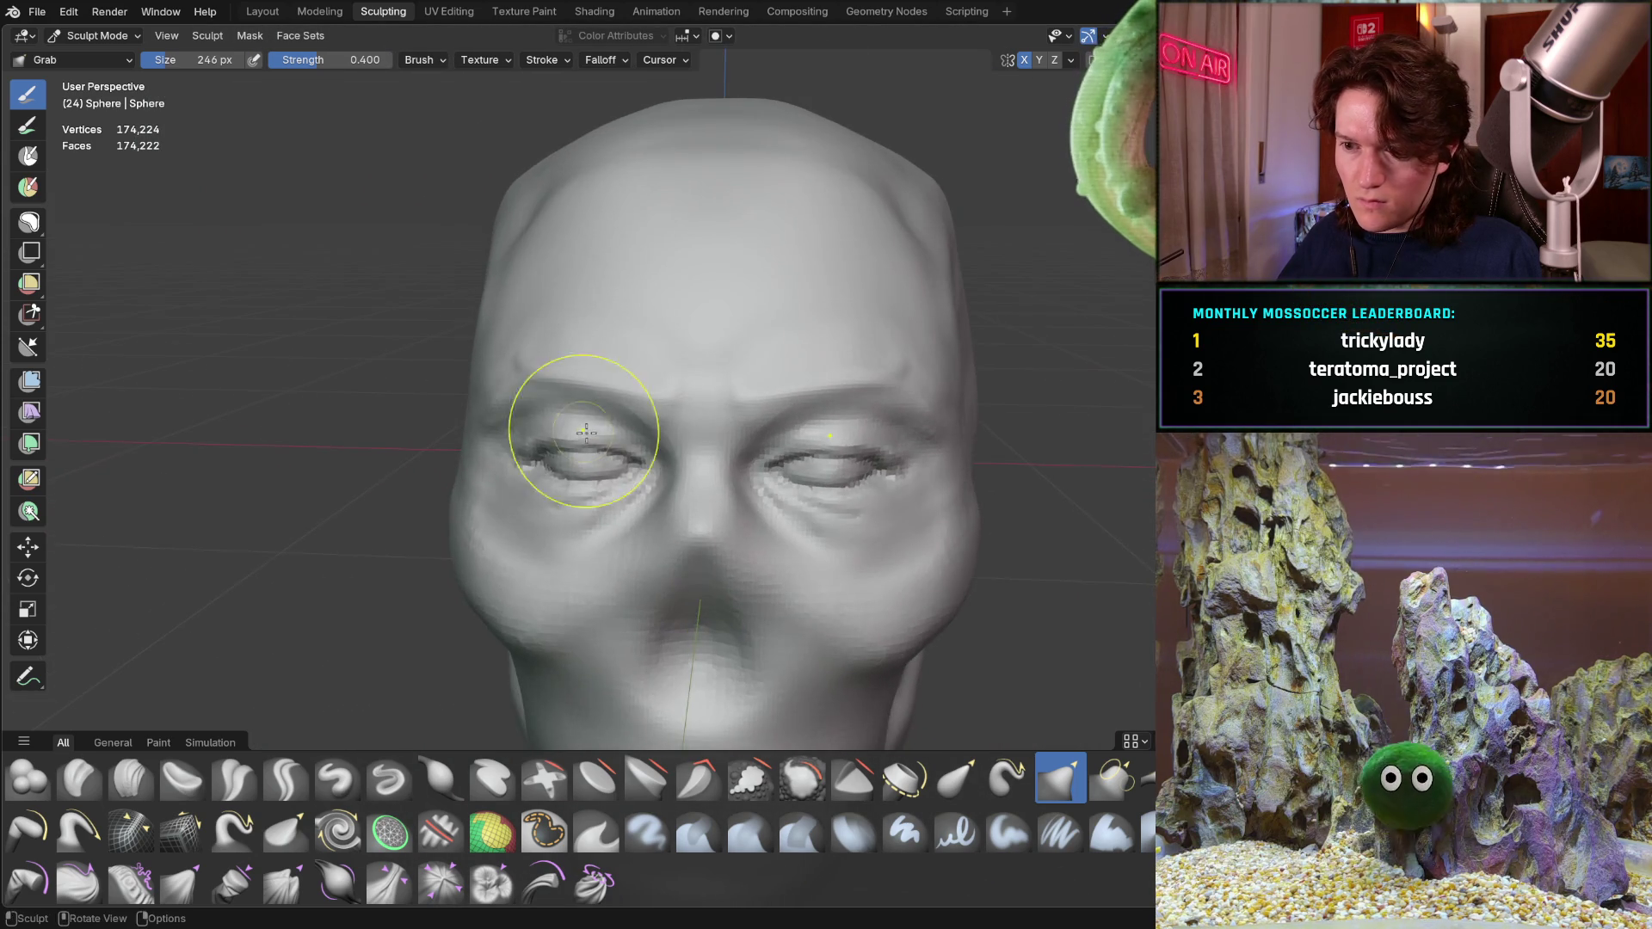
{"action": "scroll", "coordinate": [570, 390], "scroll_direction": "up", "scroll_amount": 2}
{"action": "mouse_move", "coordinate": [460, 324]}
{"action": "middle_mouse_down"}
{"action": "mouse_move", "coordinate": [546, 370]}
{"action": "mouse_move", "coordinate": [513, 294]}
{"action": "mouse_move", "coordinate": [744, 362]}
{"action": "middle_mouse_up"}
{"action": "scroll", "coordinate": [547, 369], "scroll_direction": "up", "scroll_amount": 4}
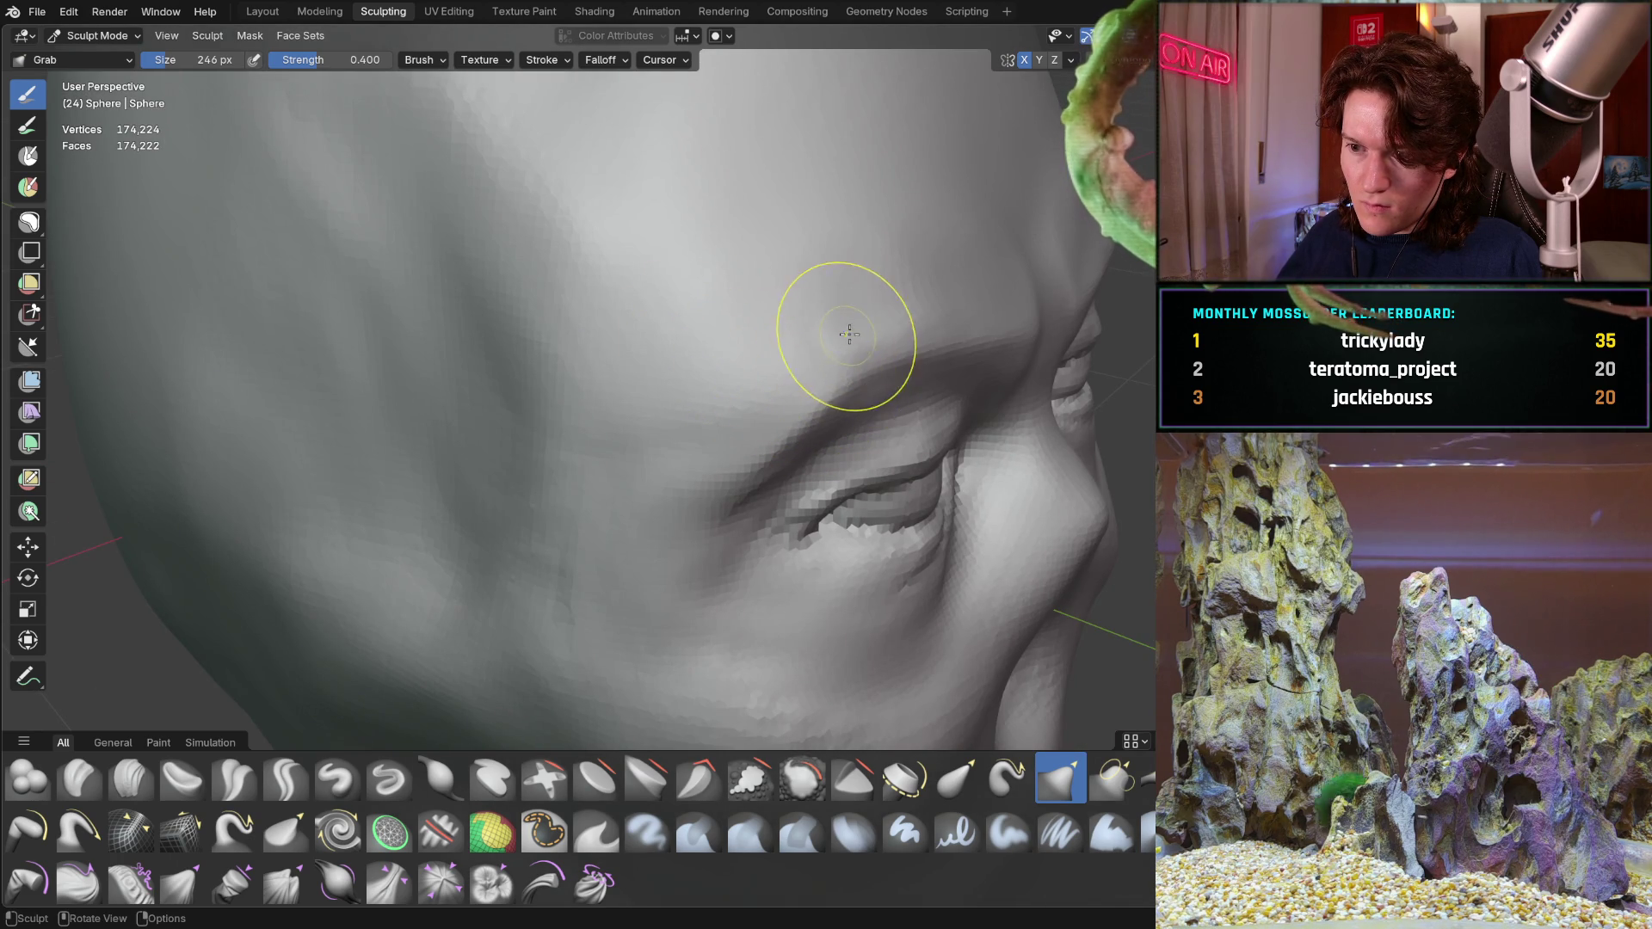
Reshape the nose and mouth region with broad grab pulls around the face
{"action": "mouse_move", "coordinate": [930, 314]}
{"action": "middle_mouse_down"}
{"action": "mouse_move", "coordinate": [892, 293]}
{"action": "mouse_move", "coordinate": [901, 323]}
{"action": "middle_mouse_up"}
{"action": "scroll", "coordinate": [926, 373], "scroll_direction": "down", "scroll_amount": 4}
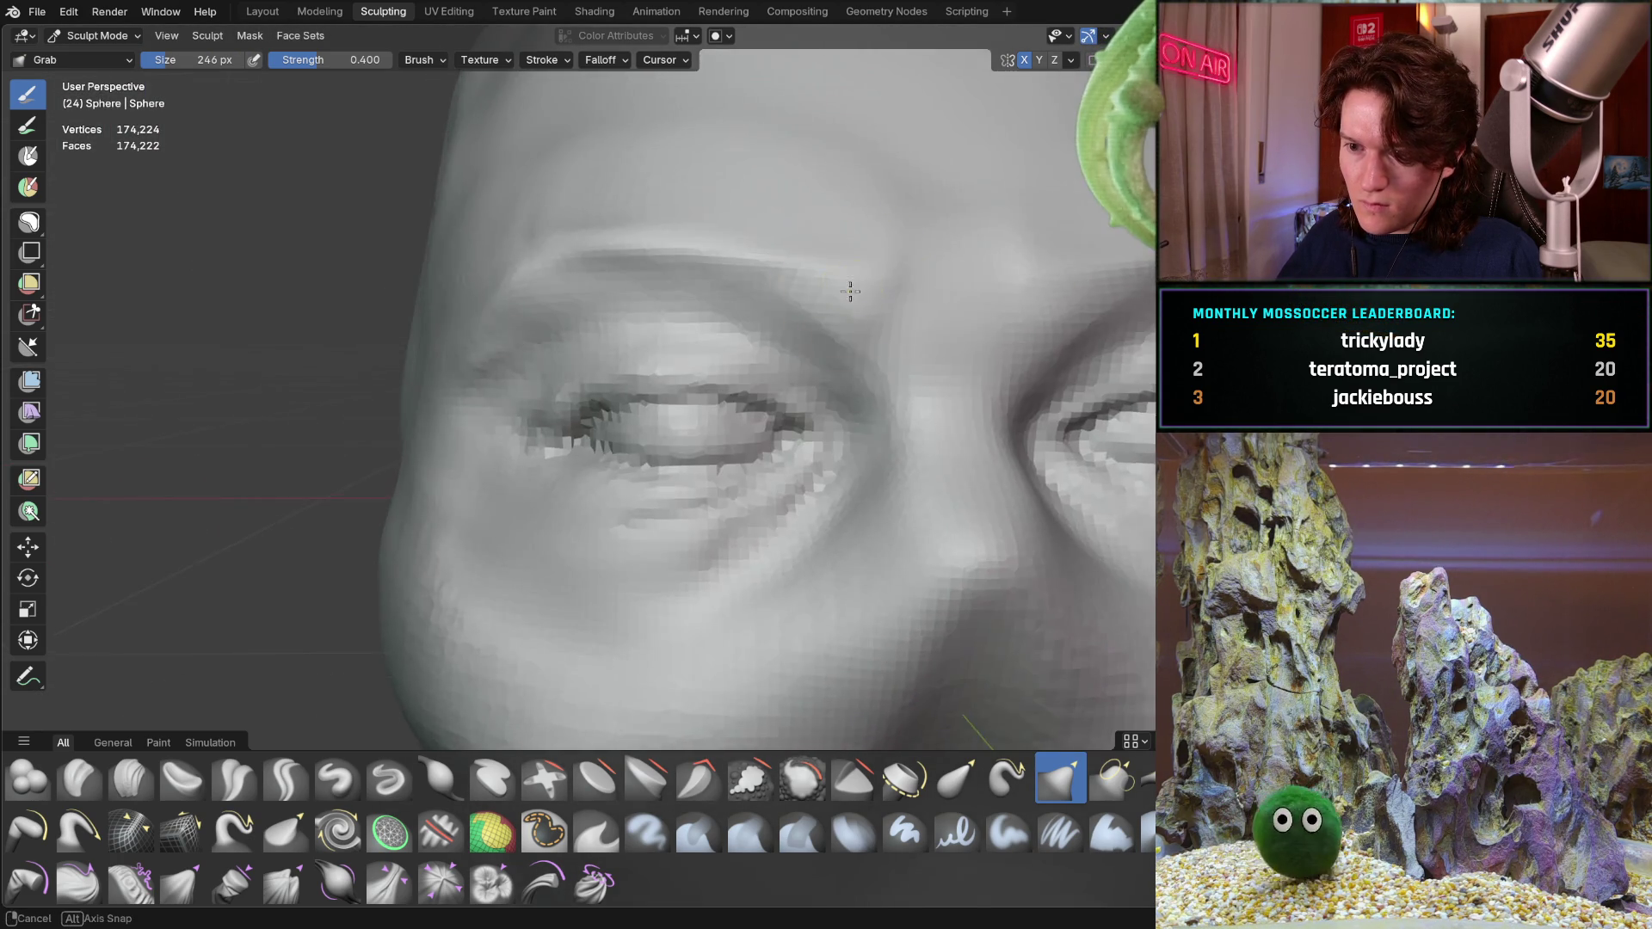
{"action": "scroll", "coordinate": [843, 302], "scroll_direction": "down", "scroll_amount": 3}
{"action": "middle_click_drag", "start_coordinate": [774, 369], "coordinate": [684, 332]}
{"action": "middle_click_drag", "start_coordinate": [620, 354], "coordinate": [600, 342], "text": "ctrl"}
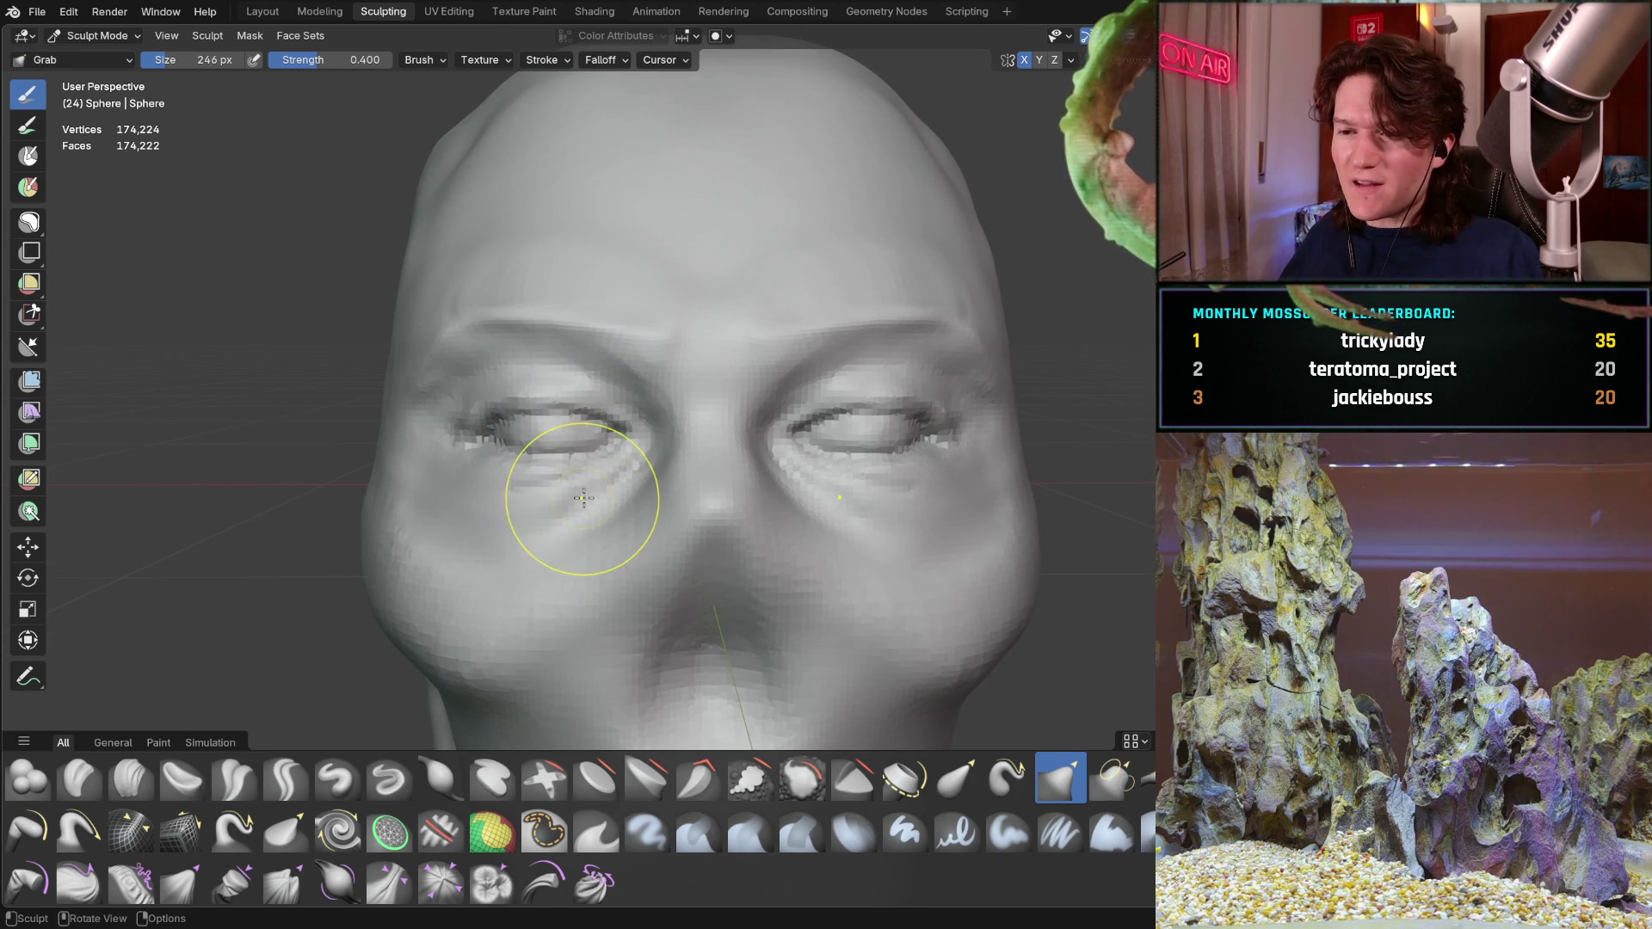
{"action": "middle_click_drag", "start_coordinate": [534, 480], "coordinate": [554, 516]}
{"action": "mouse_move", "coordinate": [649, 498]}
{"action": "middle_mouse_down", "text": "shift"}
{"action": "mouse_move", "coordinate": [656, 461]}
{"action": "mouse_move", "coordinate": [656, 479]}
{"action": "mouse_move", "coordinate": [698, 481]}
{"action": "mouse_move", "coordinate": [740, 461]}
{"action": "mouse_move", "coordinate": [656, 468]}
{"action": "mouse_move", "coordinate": [611, 427]}
{"action": "mouse_move", "coordinate": [611, 401]}
{"action": "middle_mouse_up", "text": "shift"}
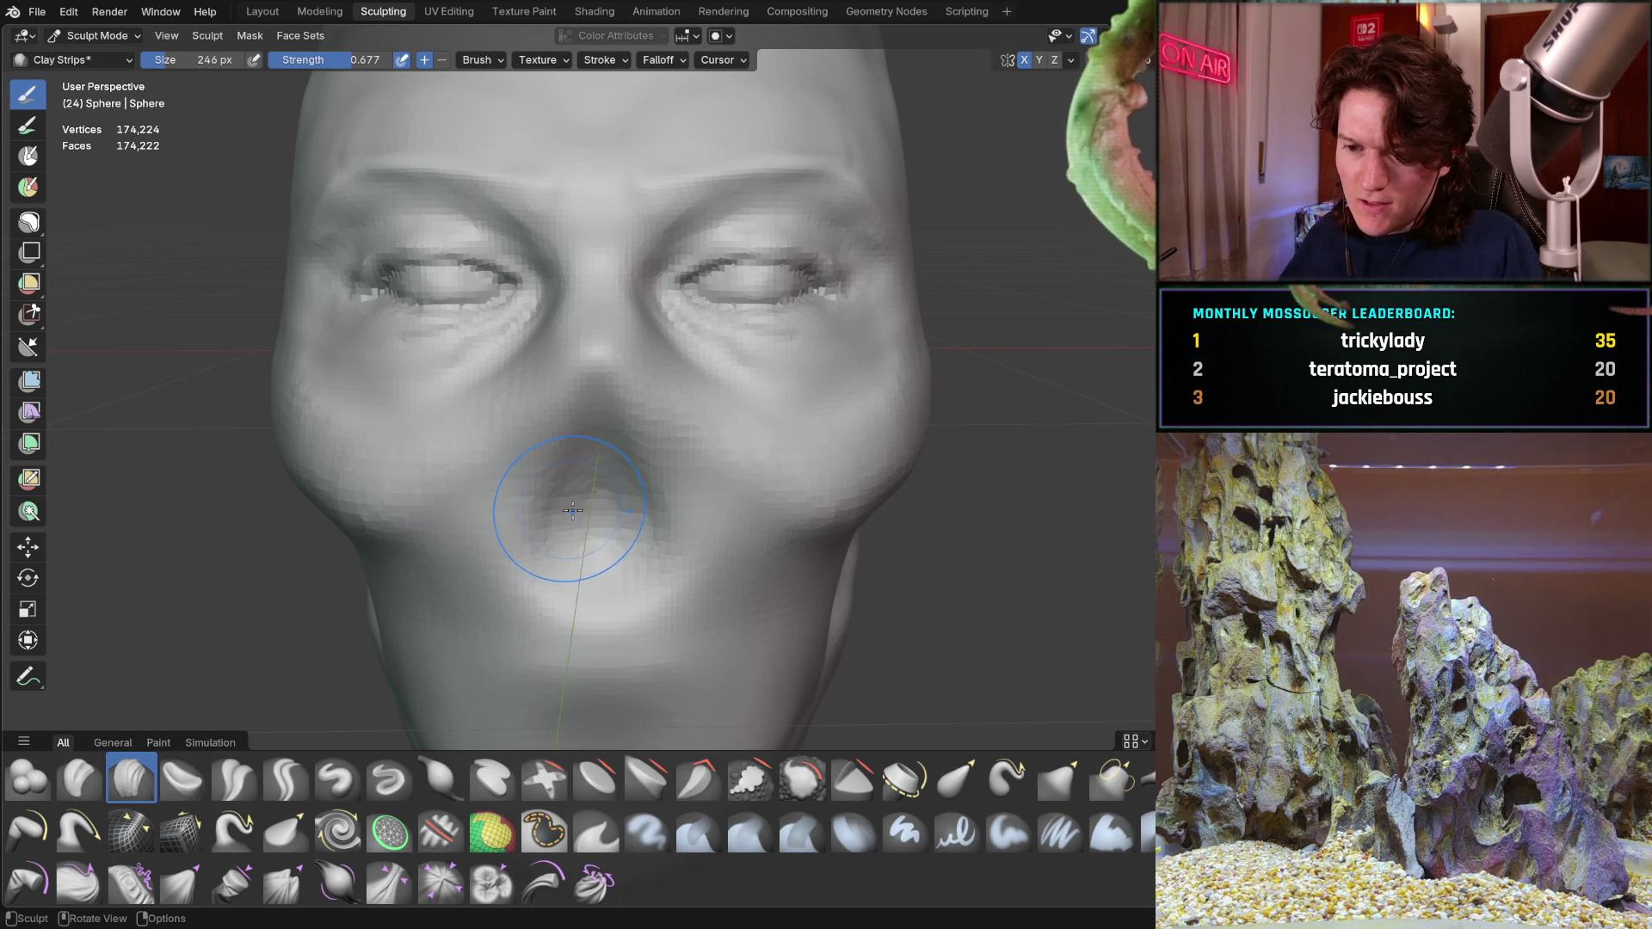
{"action": "key", "text": "f"}
Resize Clay Strips to 132 px and raise a first strip down the nose
{"action": "left_click", "coordinate": [597, 394]}
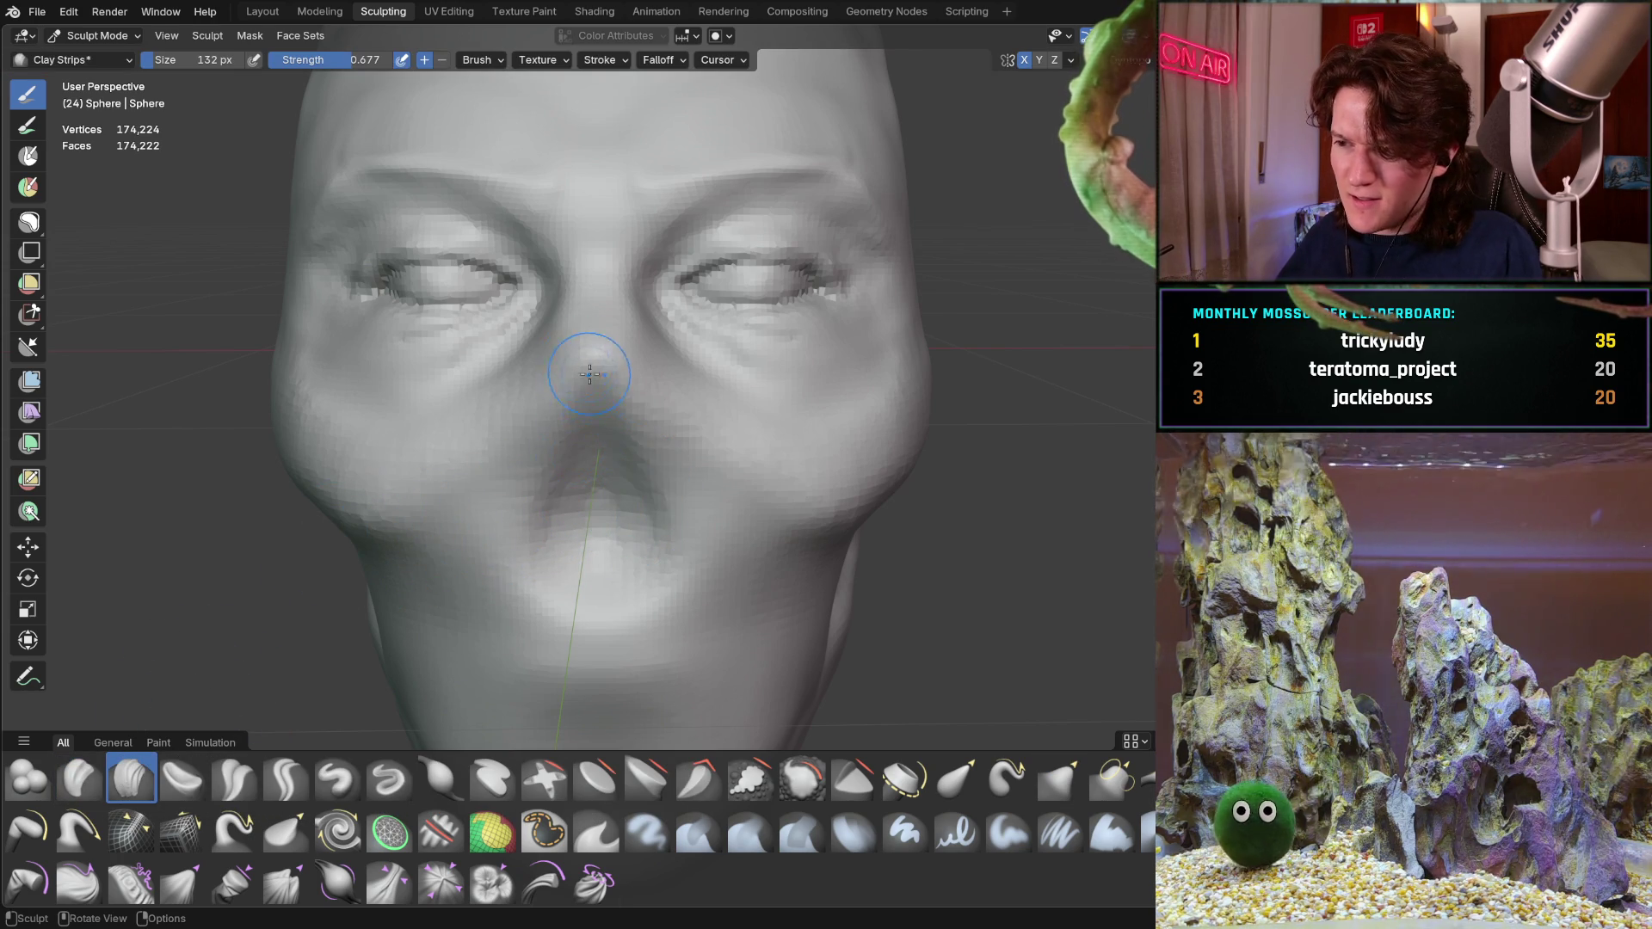
{"action": "middle_click_drag", "start_coordinate": [596, 394], "coordinate": [814, 377]}
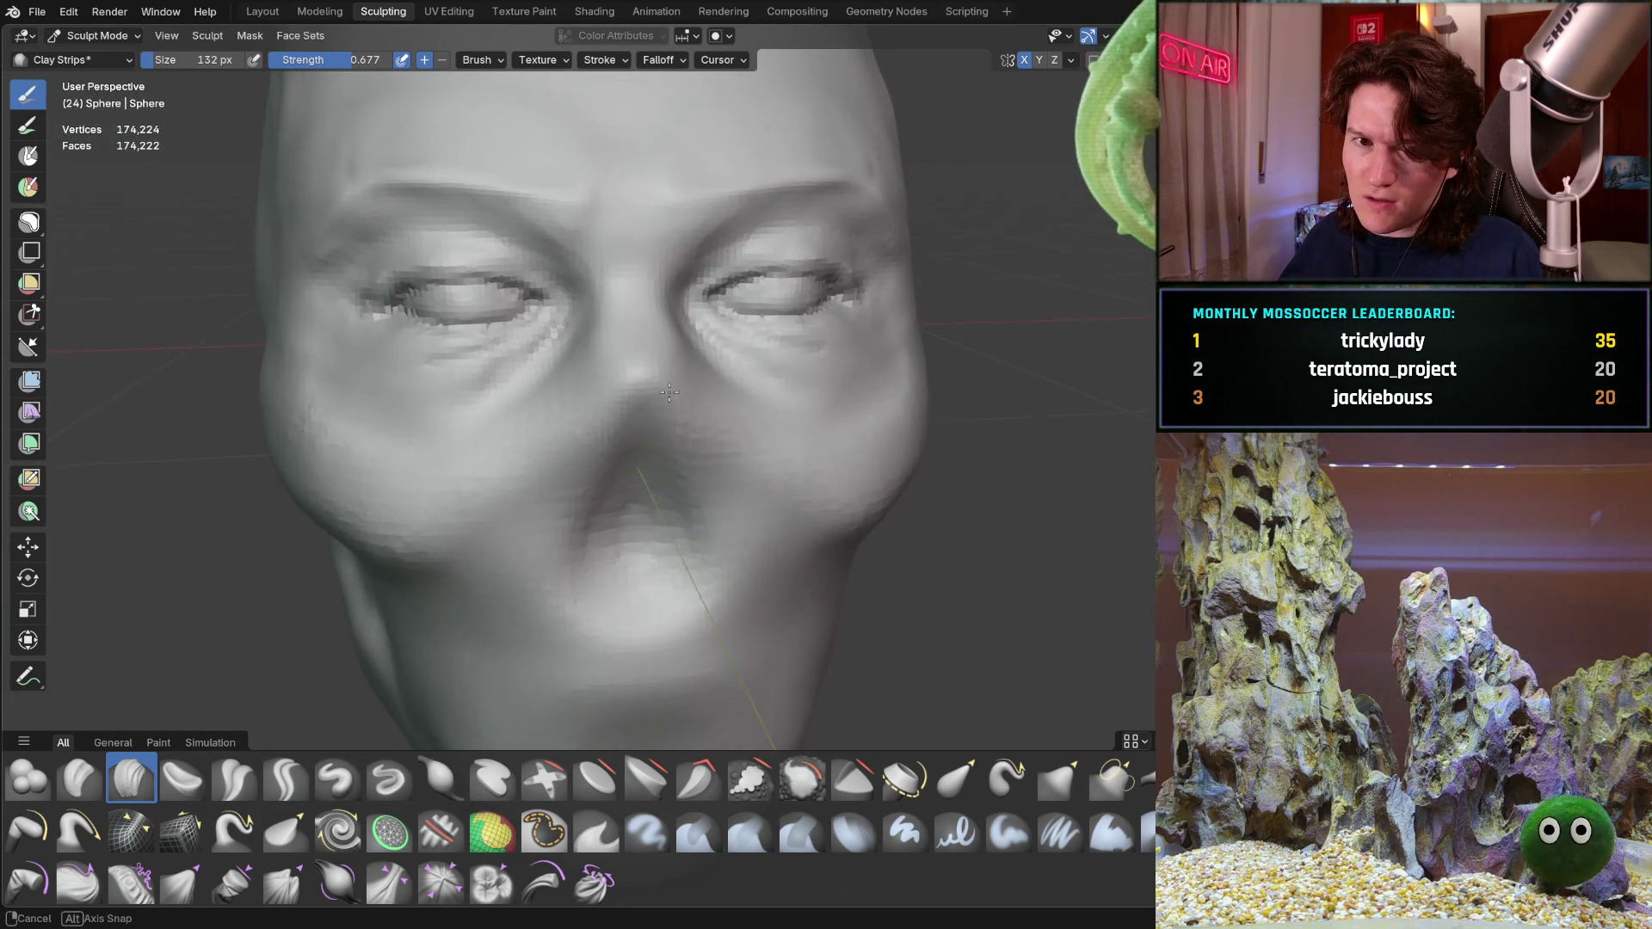
{"action": "middle_click_drag", "start_coordinate": [813, 379], "coordinate": [633, 454]}
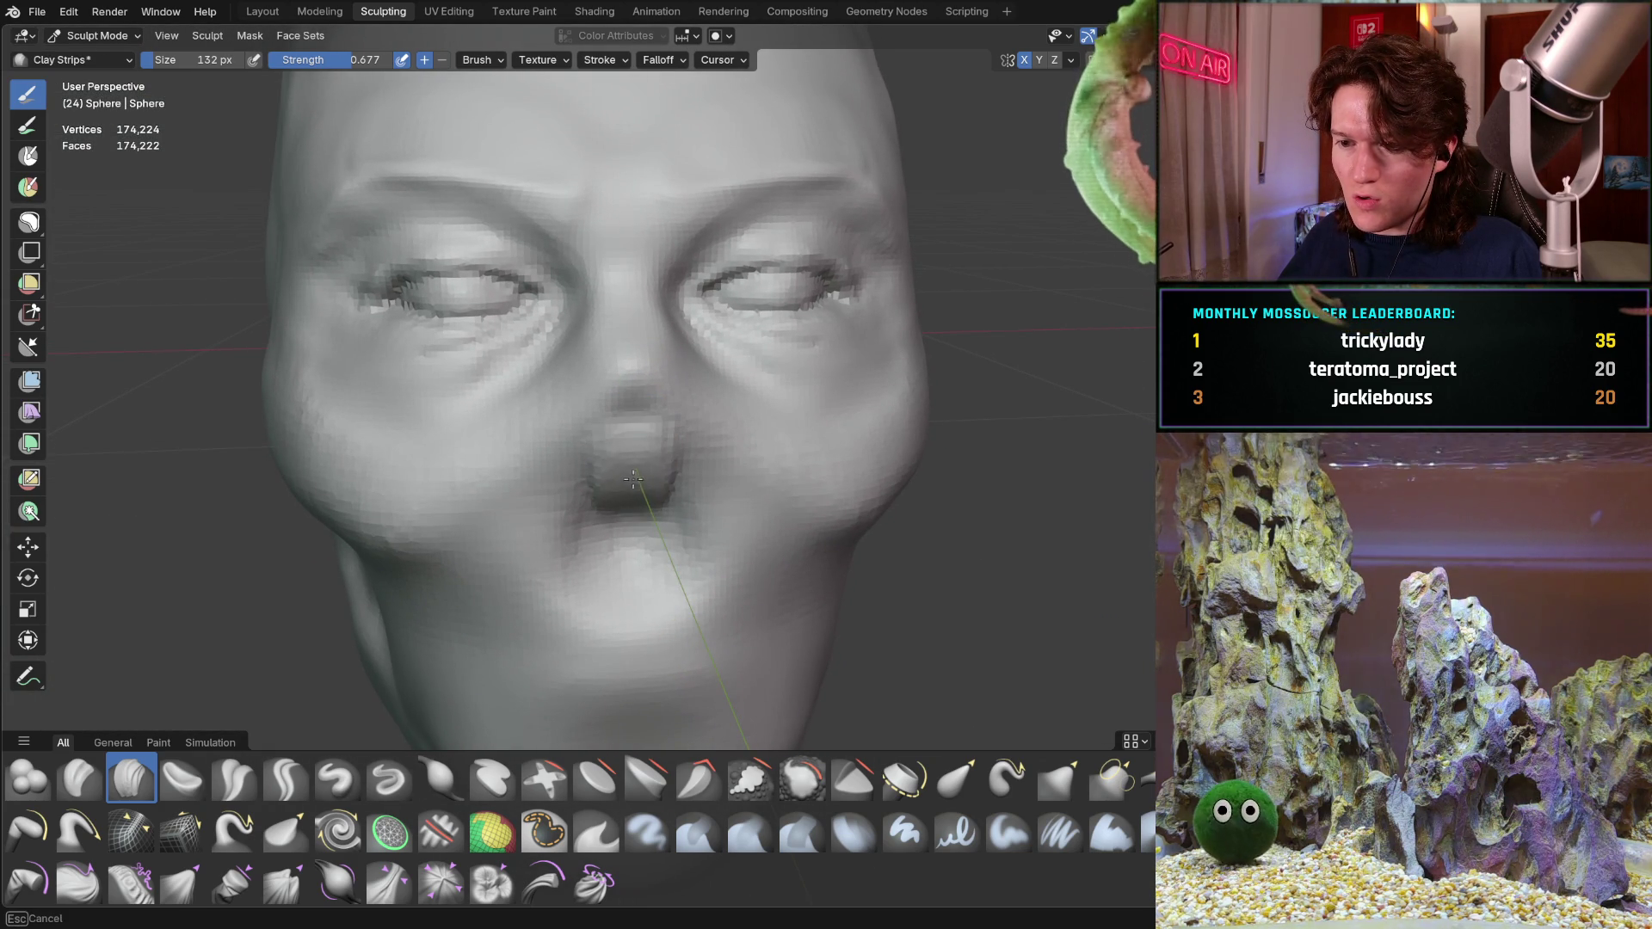
{"action": "left_click_drag", "start_coordinate": [635, 483], "coordinate": [634, 480]}
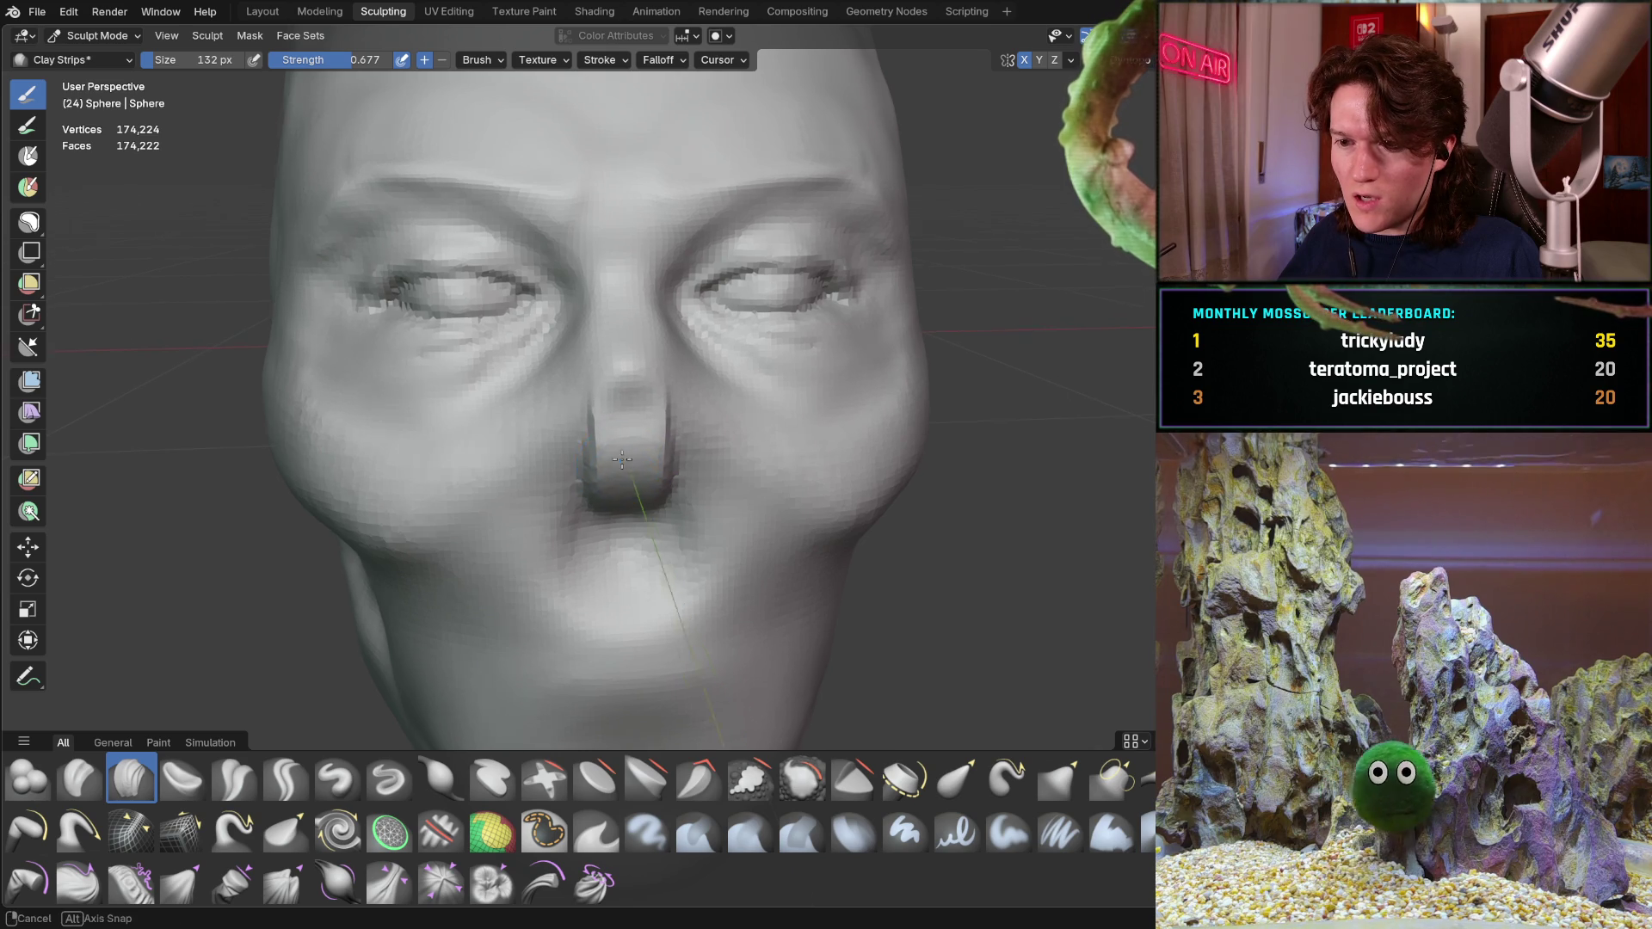
{"action": "middle_click_drag", "start_coordinate": [634, 480], "coordinate": [614, 518]}
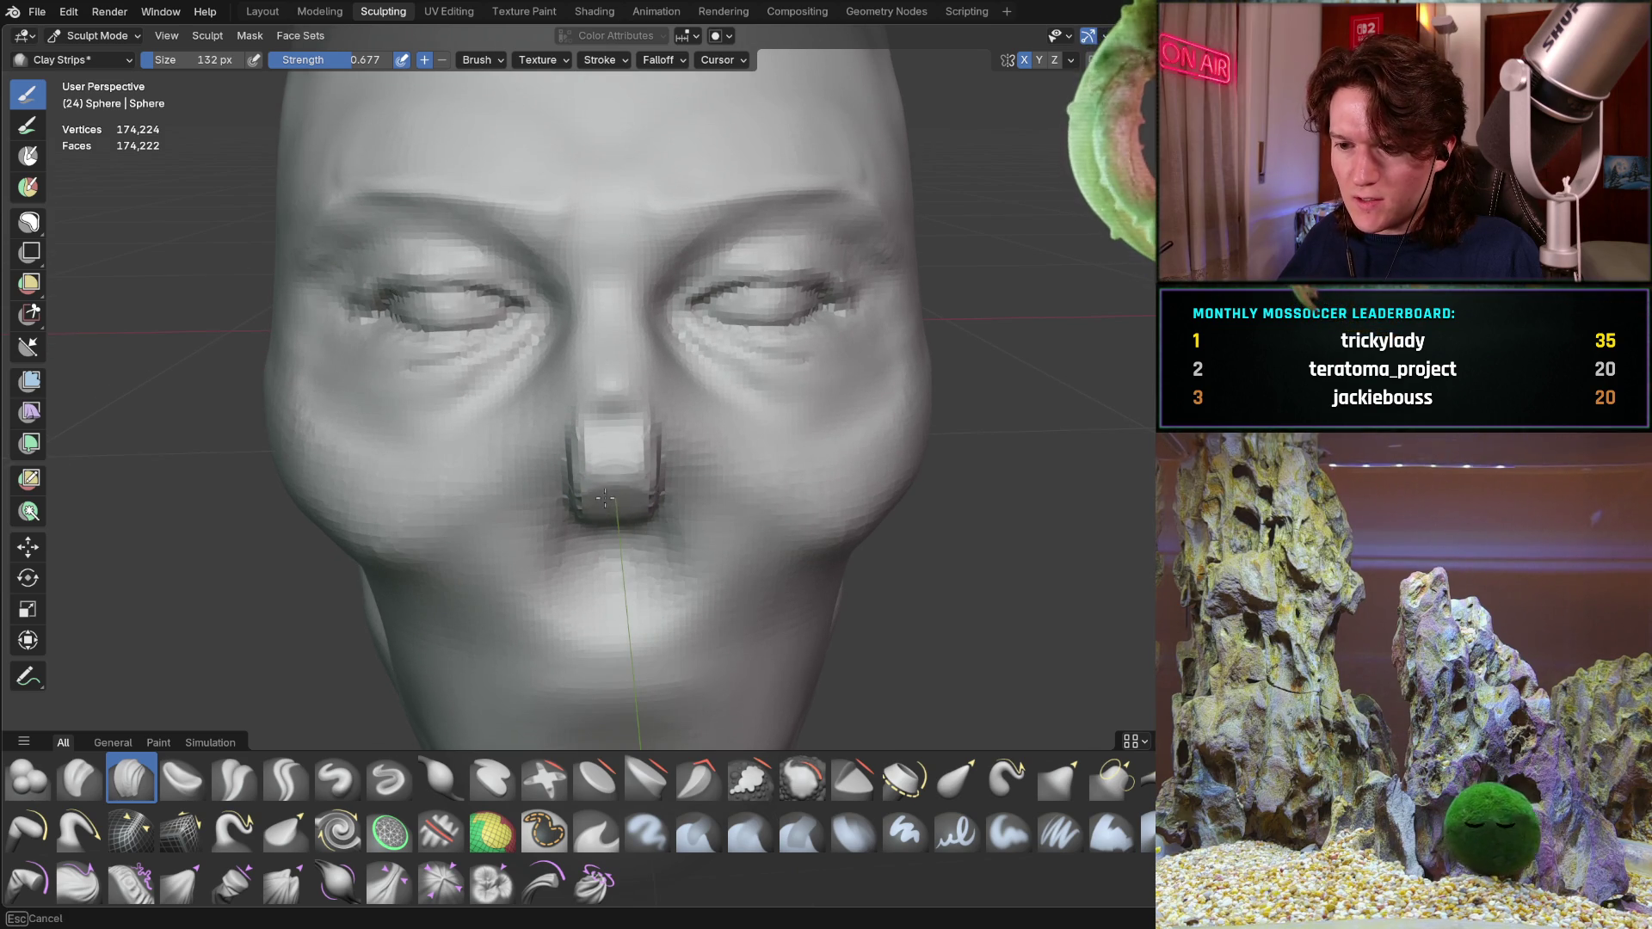
Build the nose bridge and tip out further, then switch to Grab
{"action": "middle_click_drag", "start_coordinate": [621, 512], "coordinate": [591, 447]}
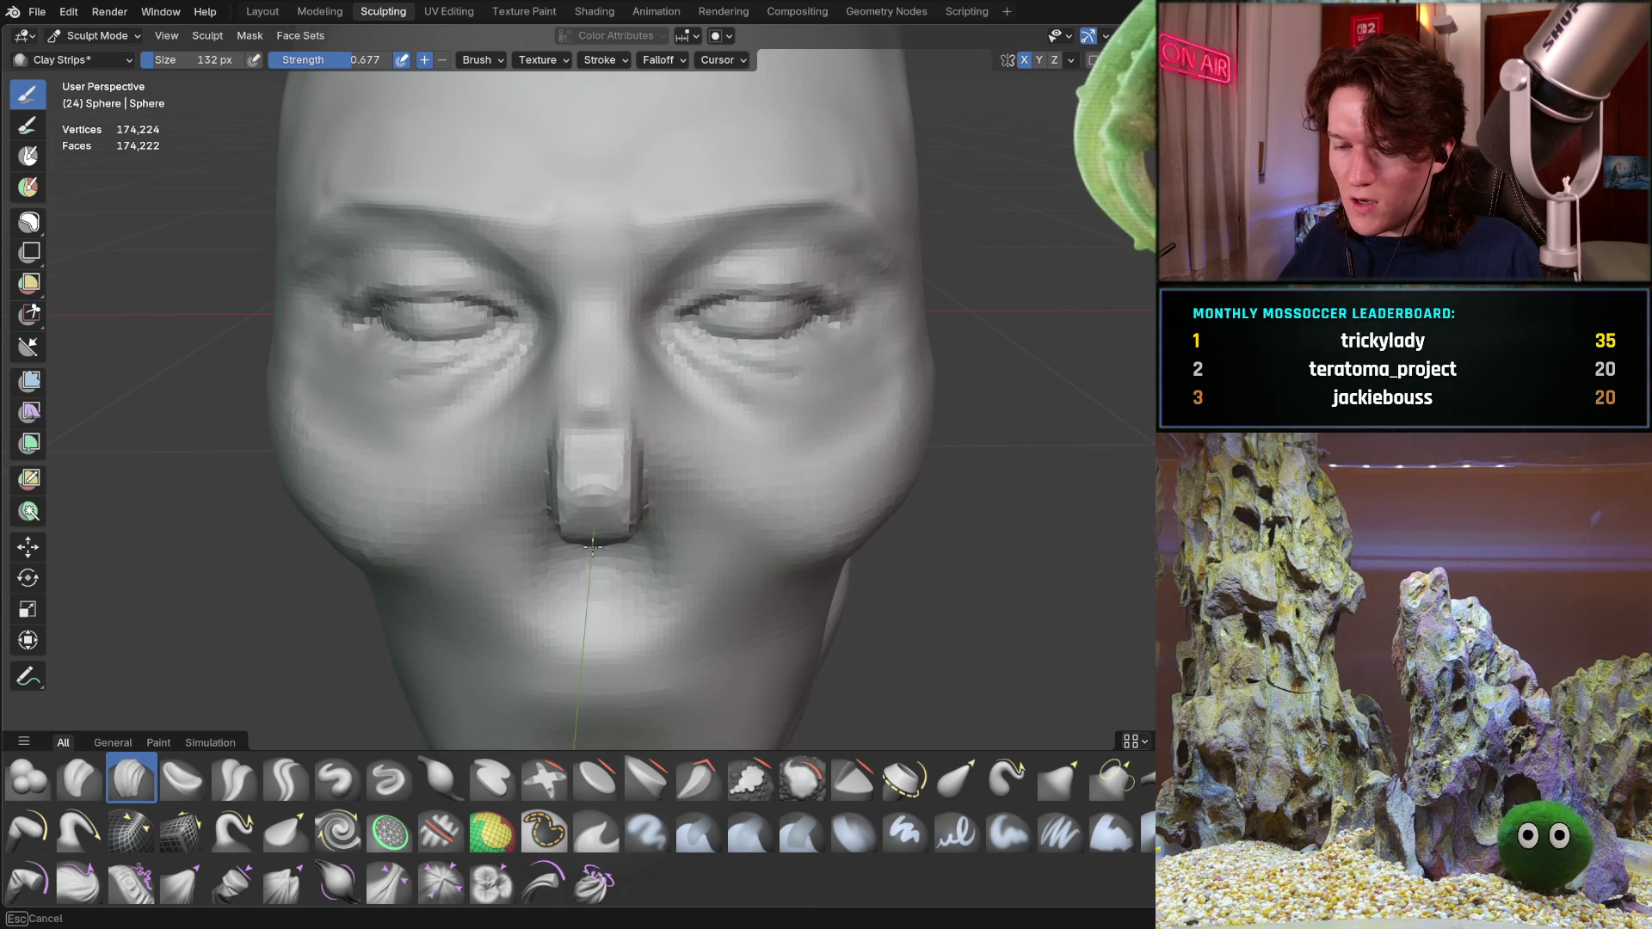
{"action": "middle_click_drag", "start_coordinate": [598, 501], "coordinate": [609, 504]}
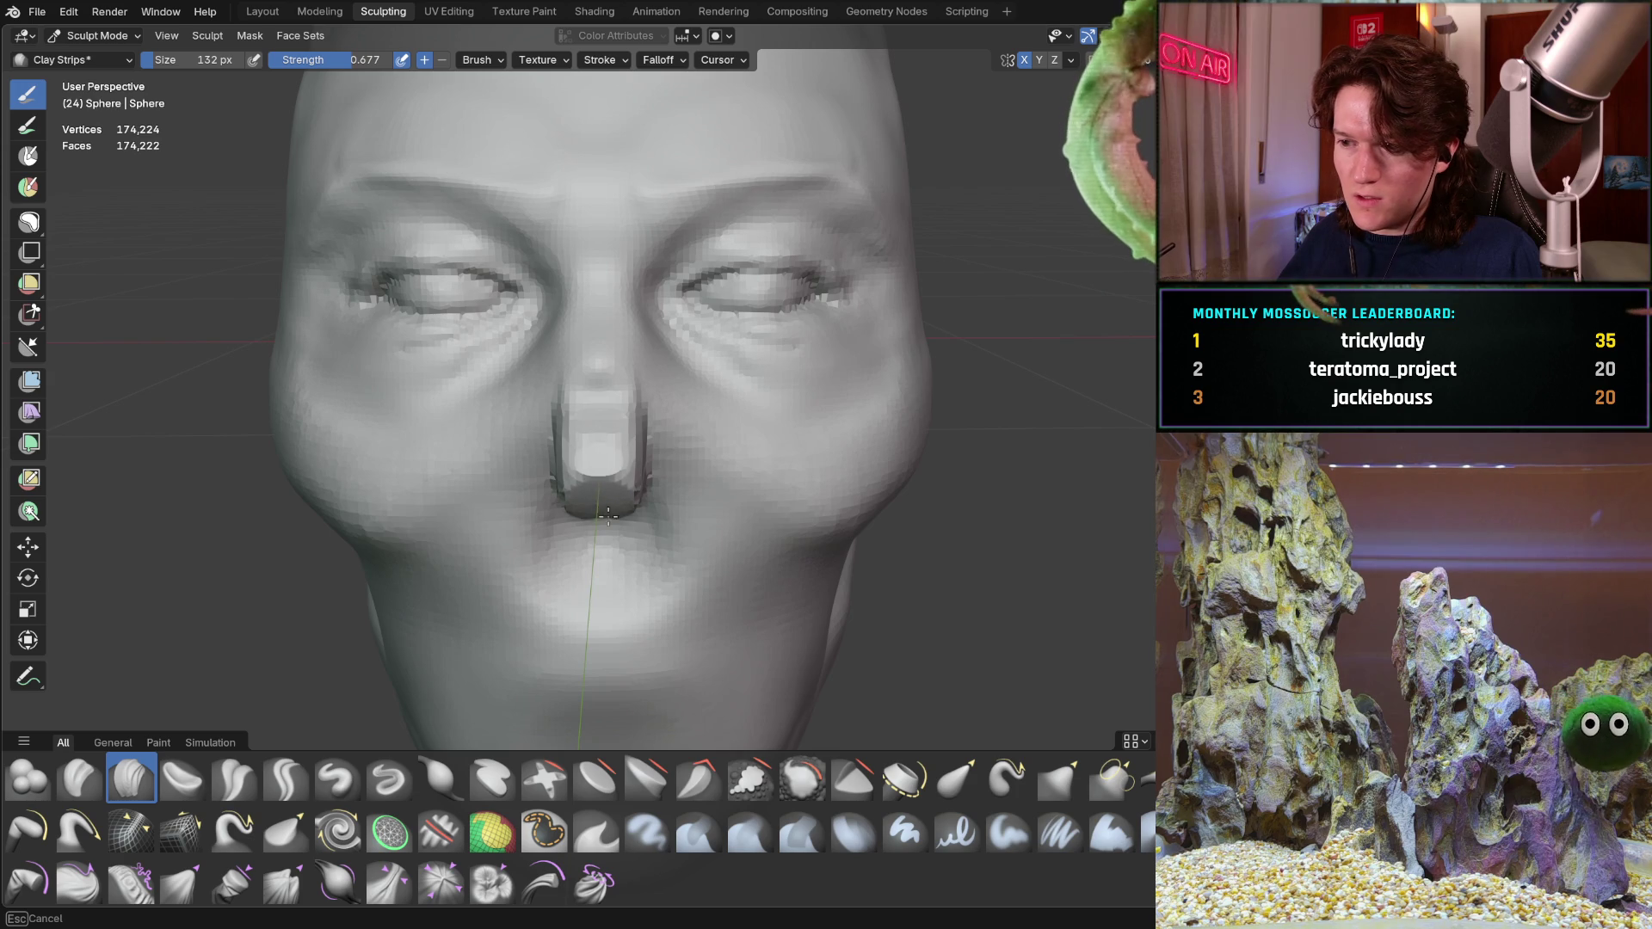
{"action": "mouse_move", "coordinate": [612, 500]}
{"action": "middle_mouse_down"}
{"action": "mouse_move", "coordinate": [597, 488]}
{"action": "mouse_move", "coordinate": [642, 411]}
{"action": "middle_mouse_up"}
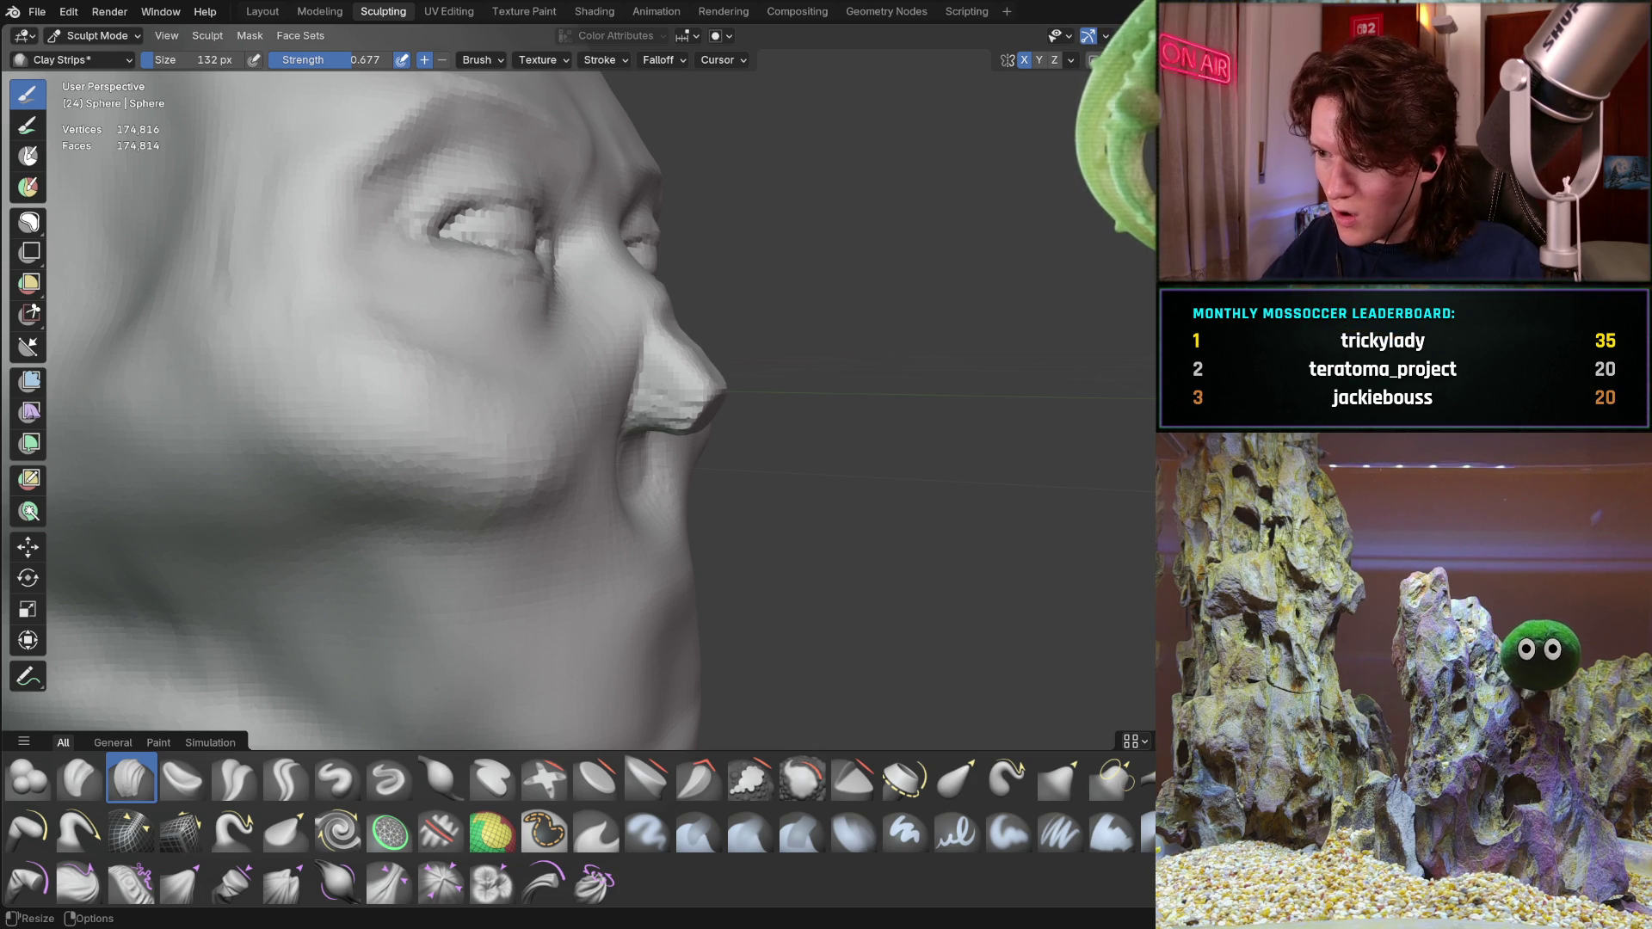
{"action": "mouse_move", "coordinate": [666, 445]}
{"action": "middle_mouse_down"}
{"action": "mouse_move", "coordinate": [576, 322]}
{"action": "mouse_move", "coordinate": [628, 388]}
{"action": "mouse_move", "coordinate": [555, 507]}
{"action": "middle_mouse_up"}
{"action": "key", "text": "g"}
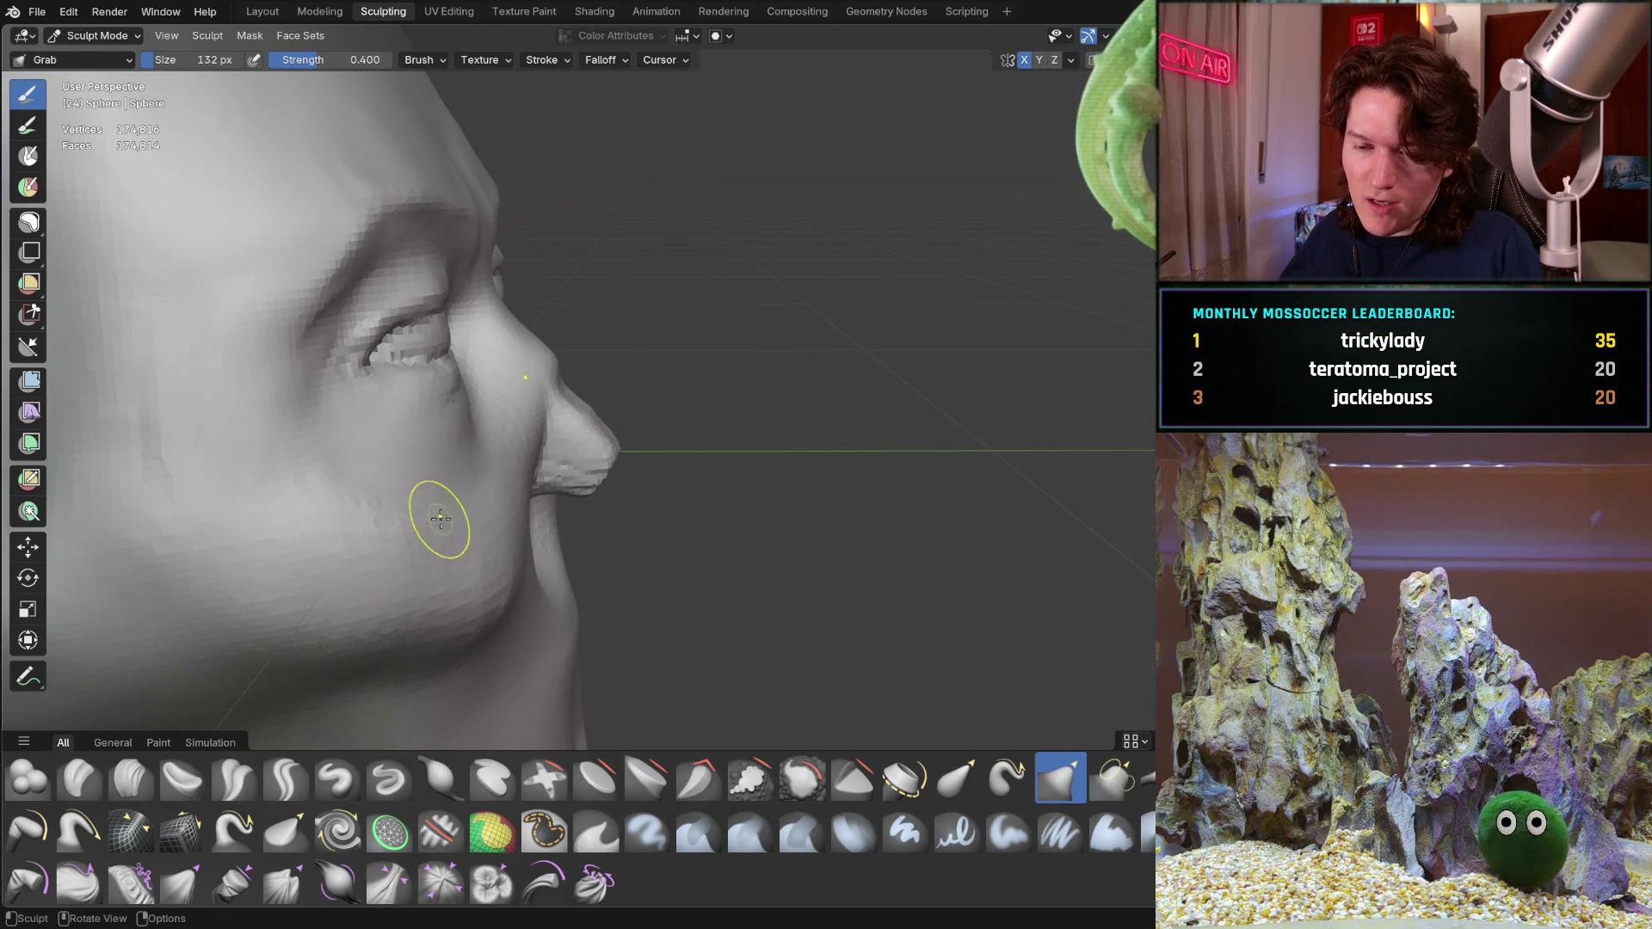
With Grab at 416 px, pull the nose tip and bridge outward into a longer profile
{"action": "key", "text": "f"}
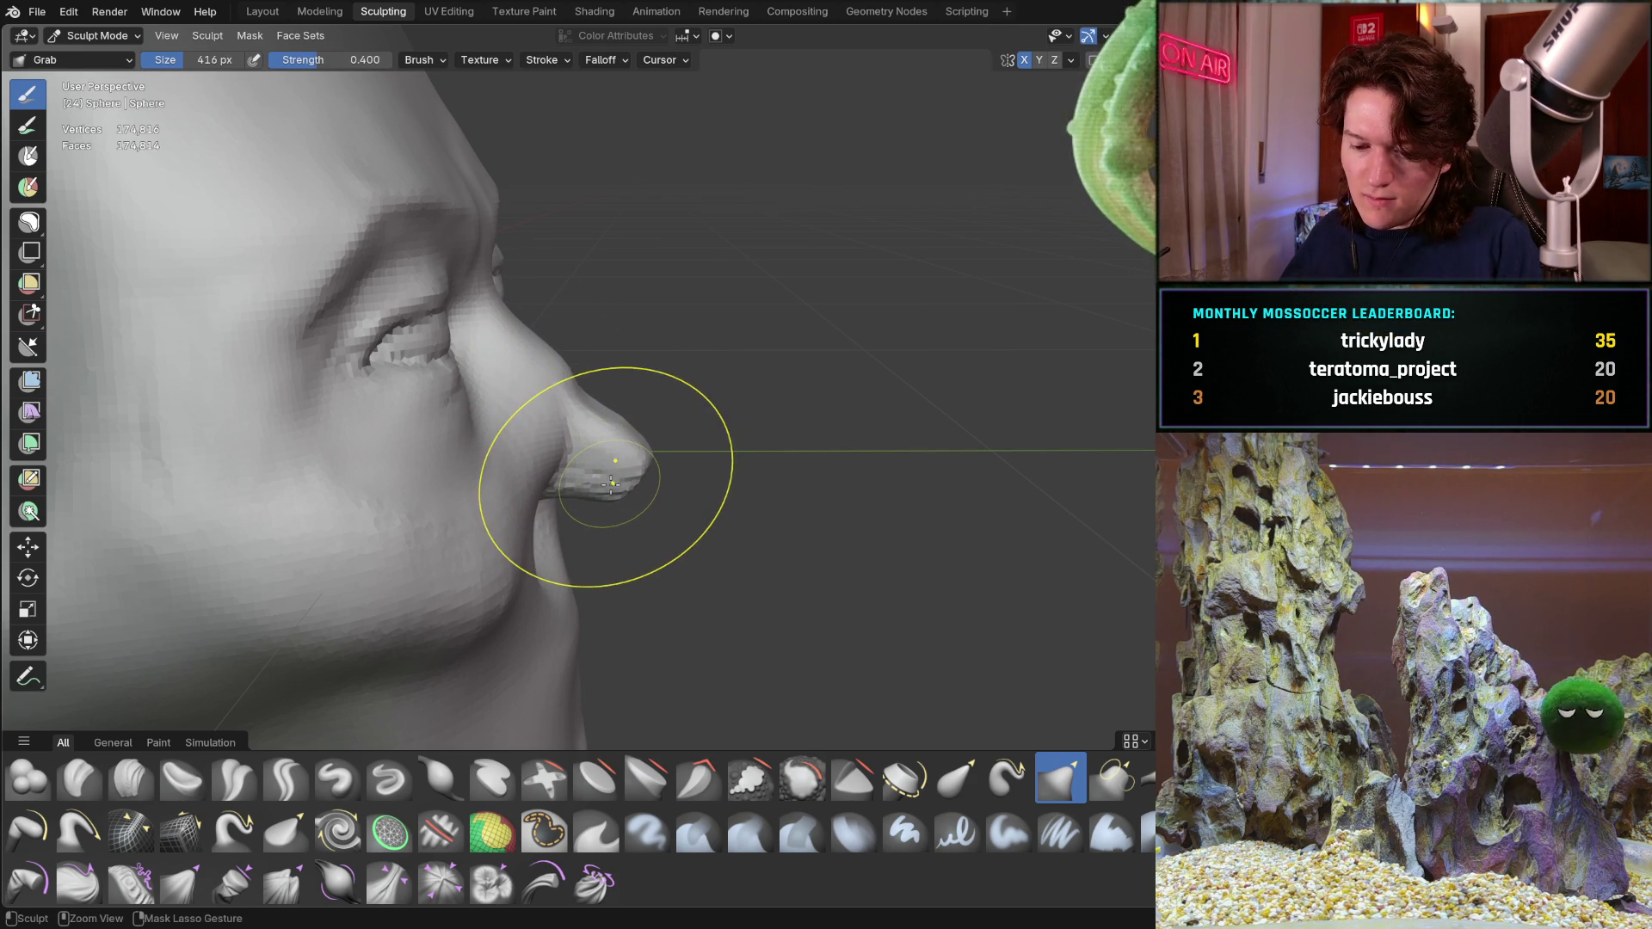
{"action": "middle_click_drag", "start_coordinate": [614, 453], "coordinate": [626, 436]}
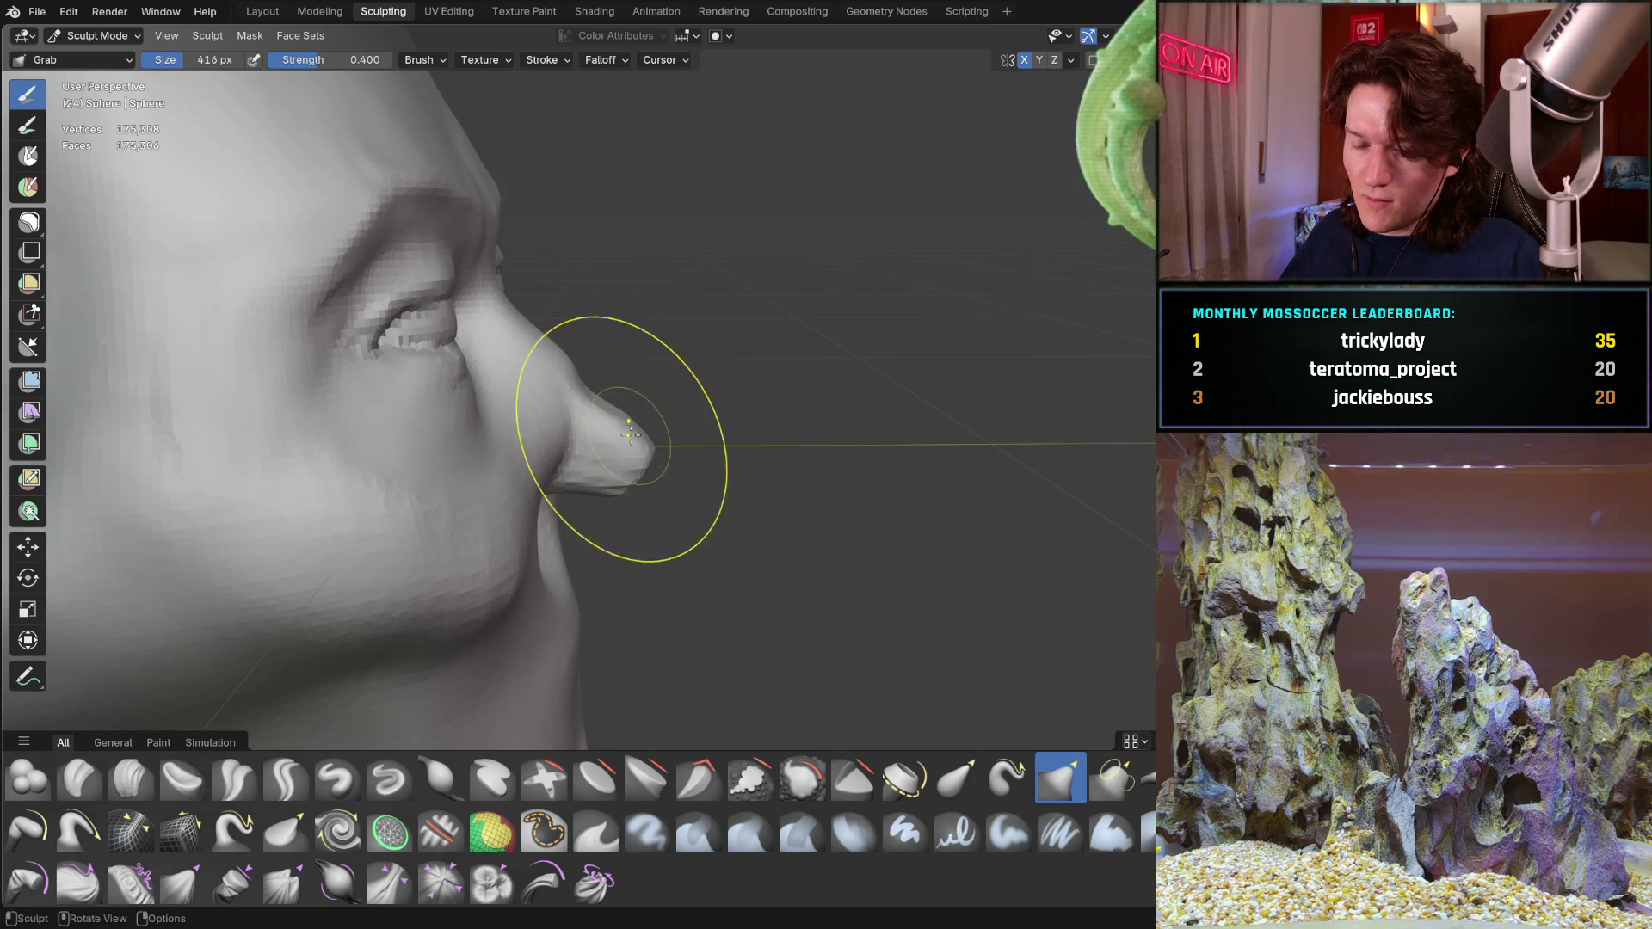
{"action": "left_click_drag", "start_coordinate": [638, 448], "coordinate": [621, 460]}
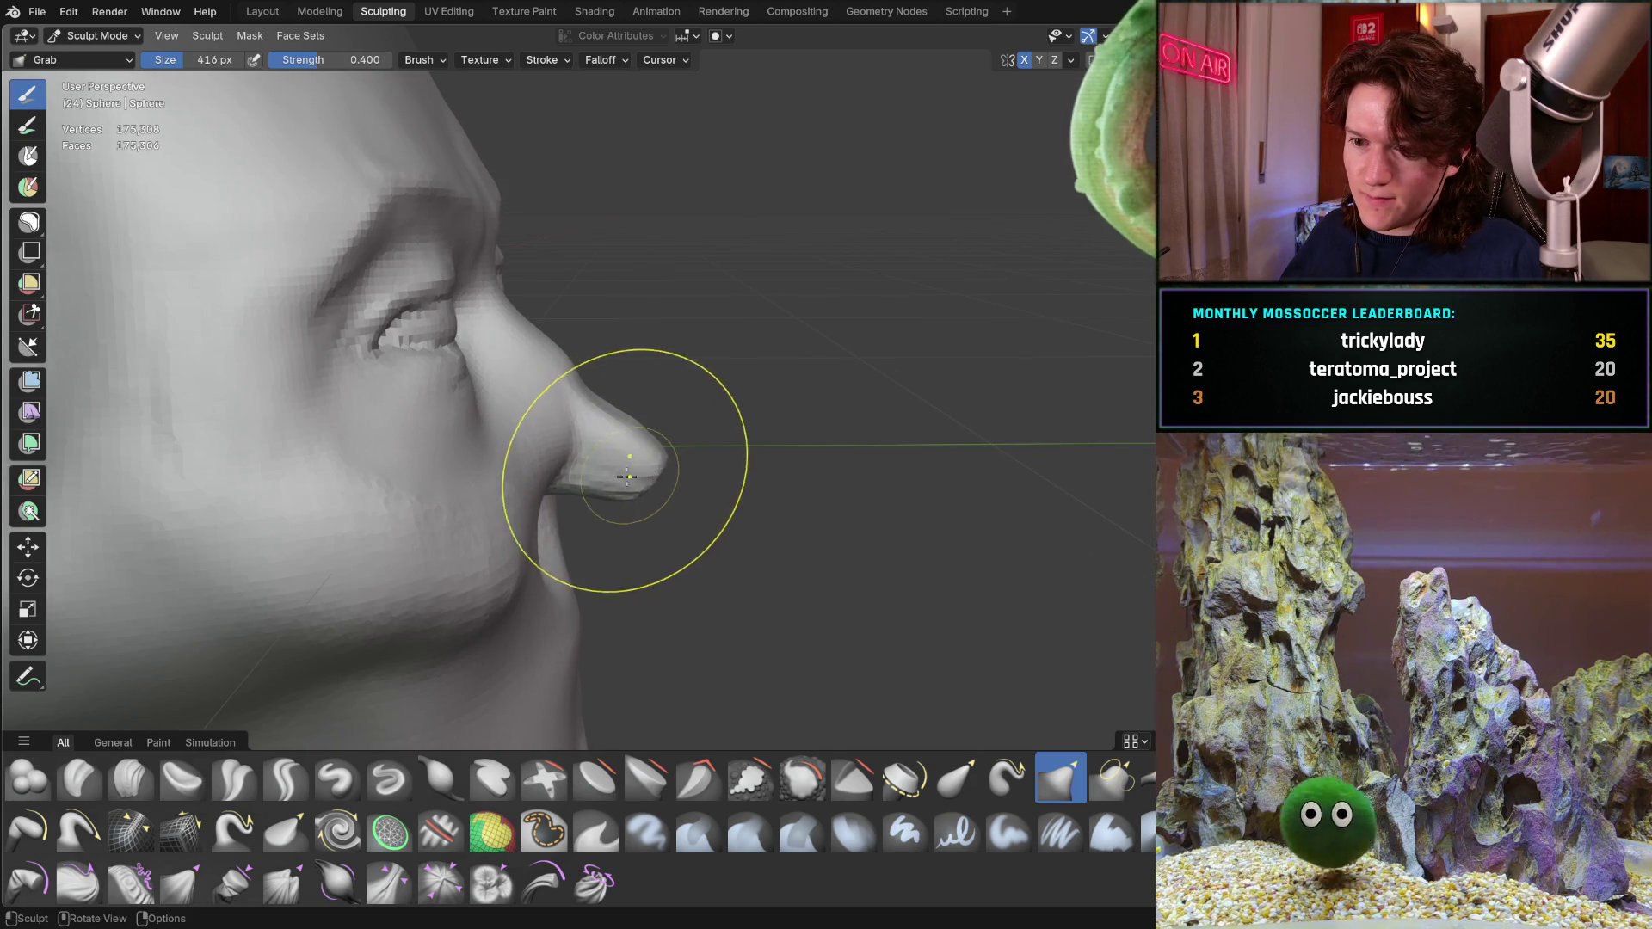
{"action": "mouse_move", "coordinate": [621, 460]}
{"action": "middle_mouse_down"}
{"action": "mouse_move", "coordinate": [632, 451]}
{"action": "mouse_move", "coordinate": [482, 354]}
{"action": "mouse_move", "coordinate": [296, 332]}
{"action": "mouse_move", "coordinate": [505, 340]}
{"action": "mouse_move", "coordinate": [442, 339]}
{"action": "middle_mouse_up"}
{"action": "left_click_drag", "start_coordinate": [639, 385], "coordinate": [624, 372]}
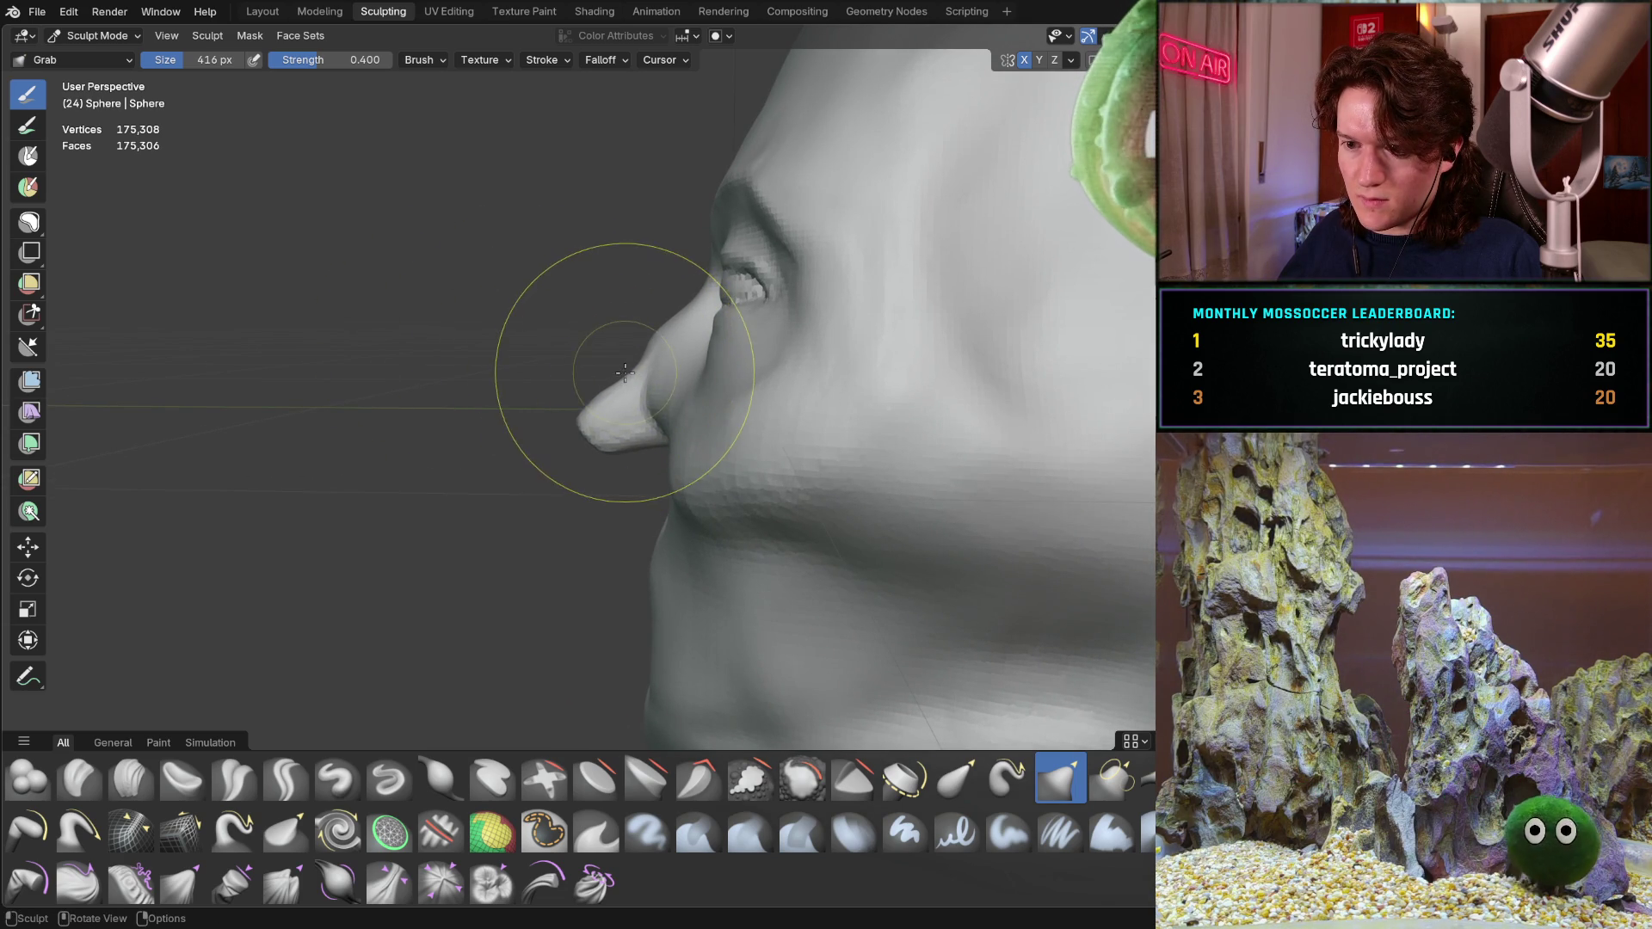
{"action": "key", "text": "f"}
With a smaller Grab, reshape the nose side, tip and a ridge above the nostril
{"action": "left_click", "coordinate": [616, 360]}
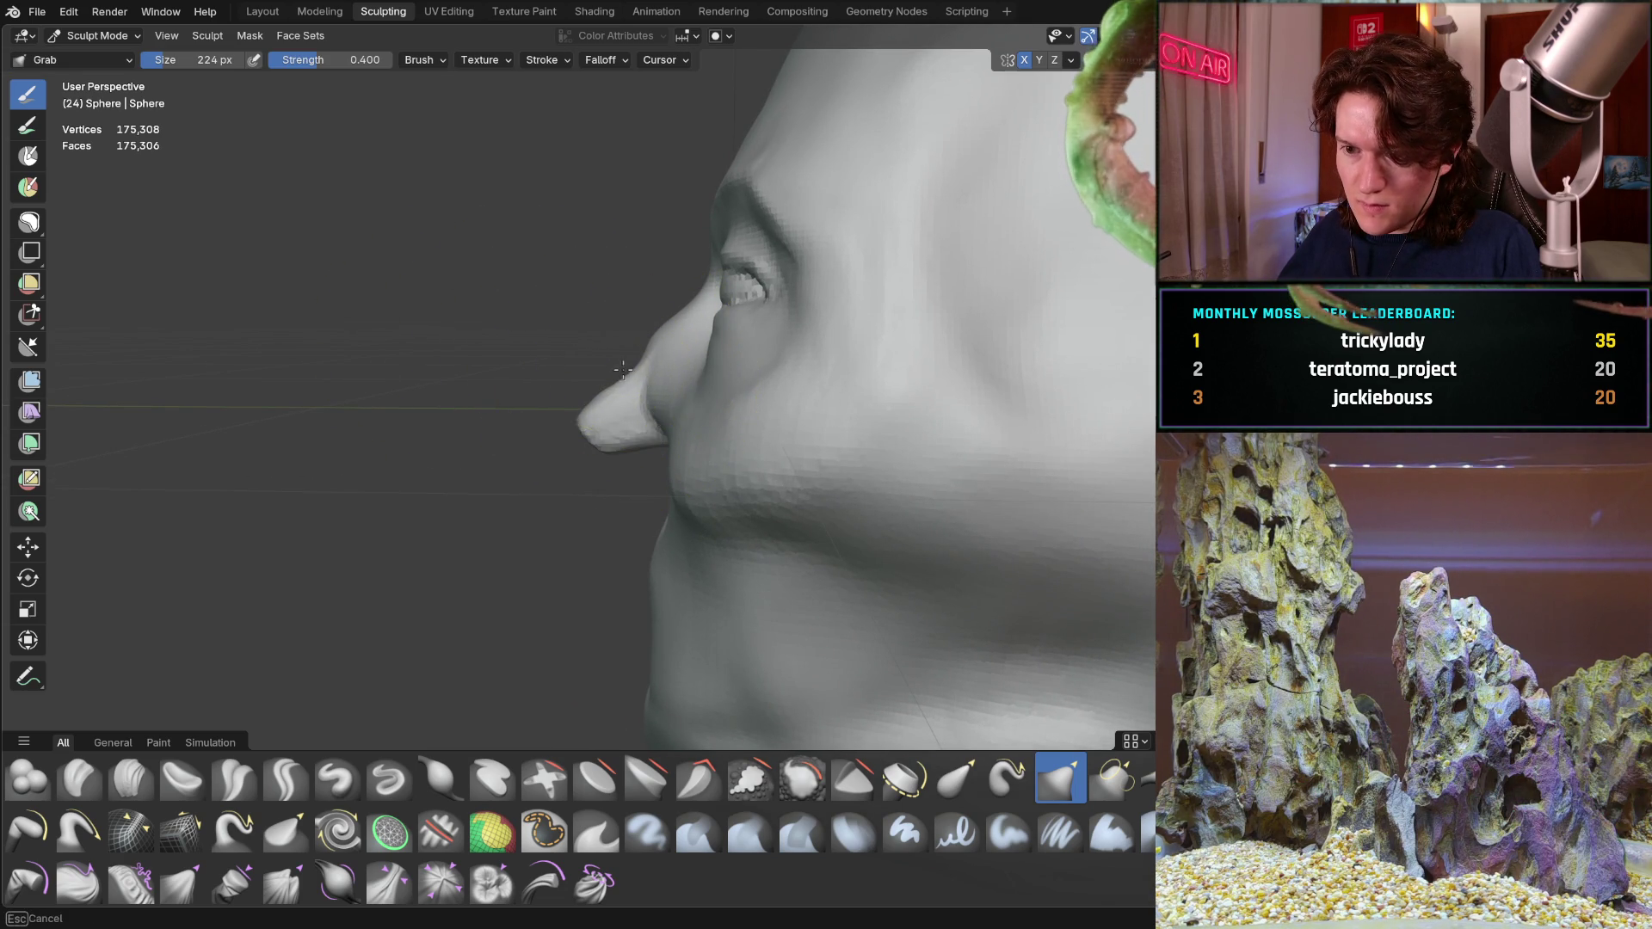
{"action": "left_click_drag", "start_coordinate": [631, 367], "coordinate": [620, 358]}
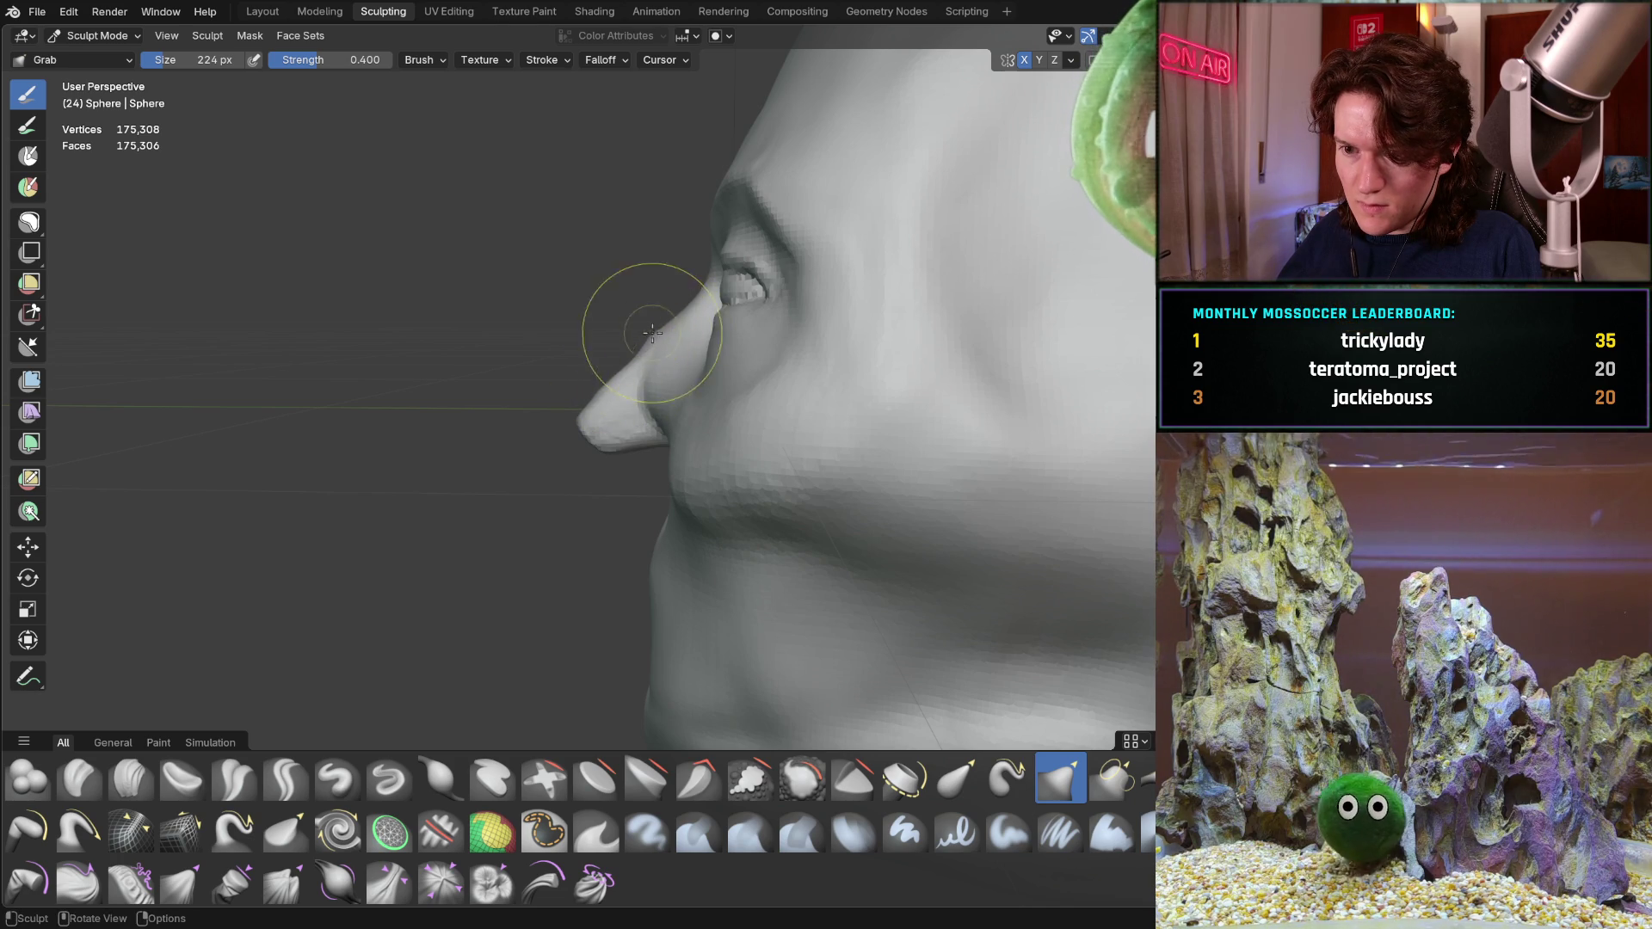
{"action": "mouse_move", "coordinate": [578, 409]}
{"action": "left_mouse_down"}
{"action": "mouse_move", "coordinate": [572, 434]}
{"action": "mouse_move", "coordinate": [657, 450]}
{"action": "left_mouse_up"}
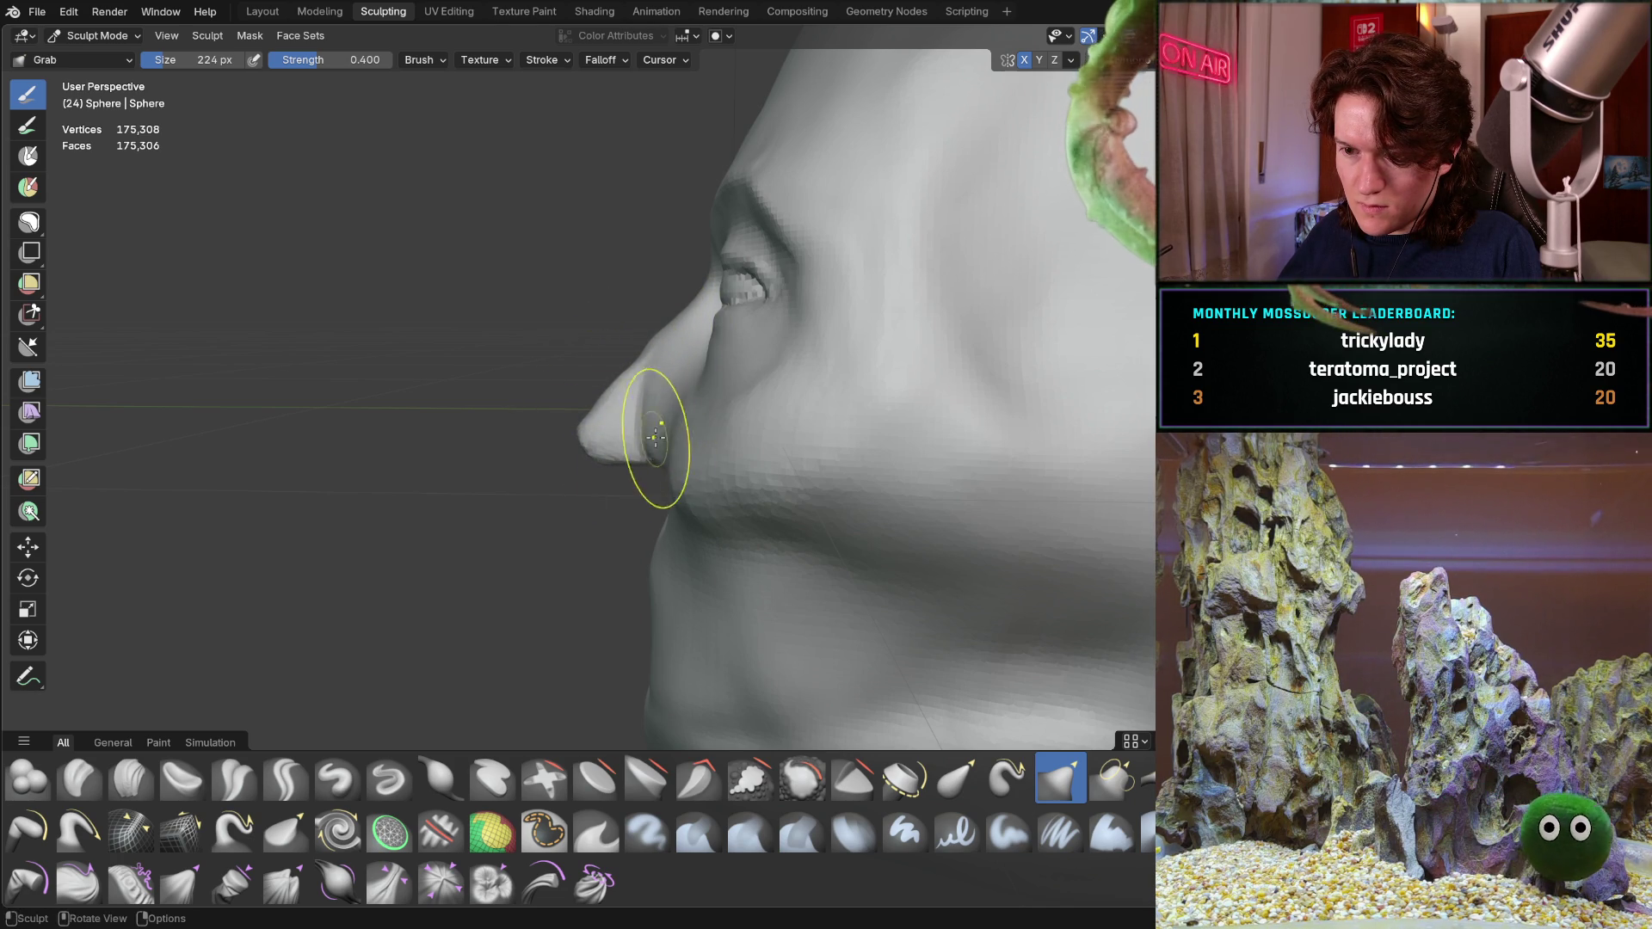
{"action": "middle_click_drag", "start_coordinate": [657, 450], "coordinate": [634, 479]}
{"action": "middle_click_drag", "start_coordinate": [534, 499], "coordinate": [683, 435]}
{"action": "mouse_move", "coordinate": [600, 435]}
{"action": "left_mouse_down"}
{"action": "mouse_move", "coordinate": [572, 407]}
{"action": "mouse_move", "coordinate": [596, 428]}
{"action": "left_mouse_up"}
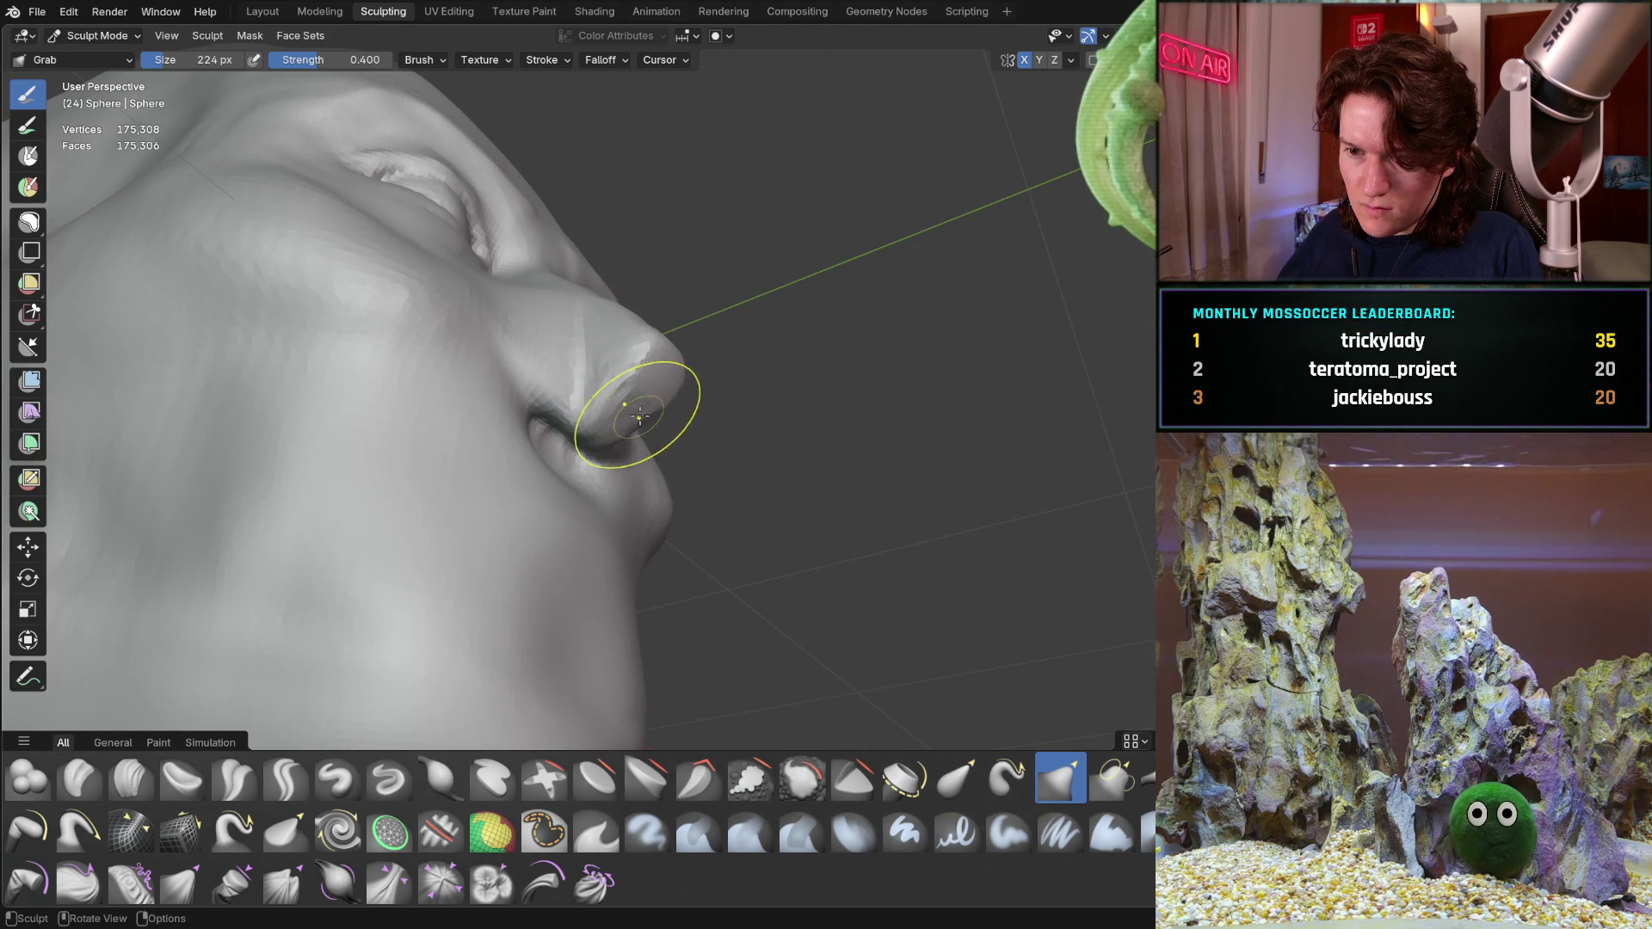
Pull the nose tip into a longer point and check the bridge from front and side
{"action": "mouse_move", "coordinate": [640, 365]}
{"action": "middle_mouse_down"}
{"action": "mouse_move", "coordinate": [684, 405]}
{"action": "mouse_move", "coordinate": [617, 479]}
{"action": "middle_mouse_up"}
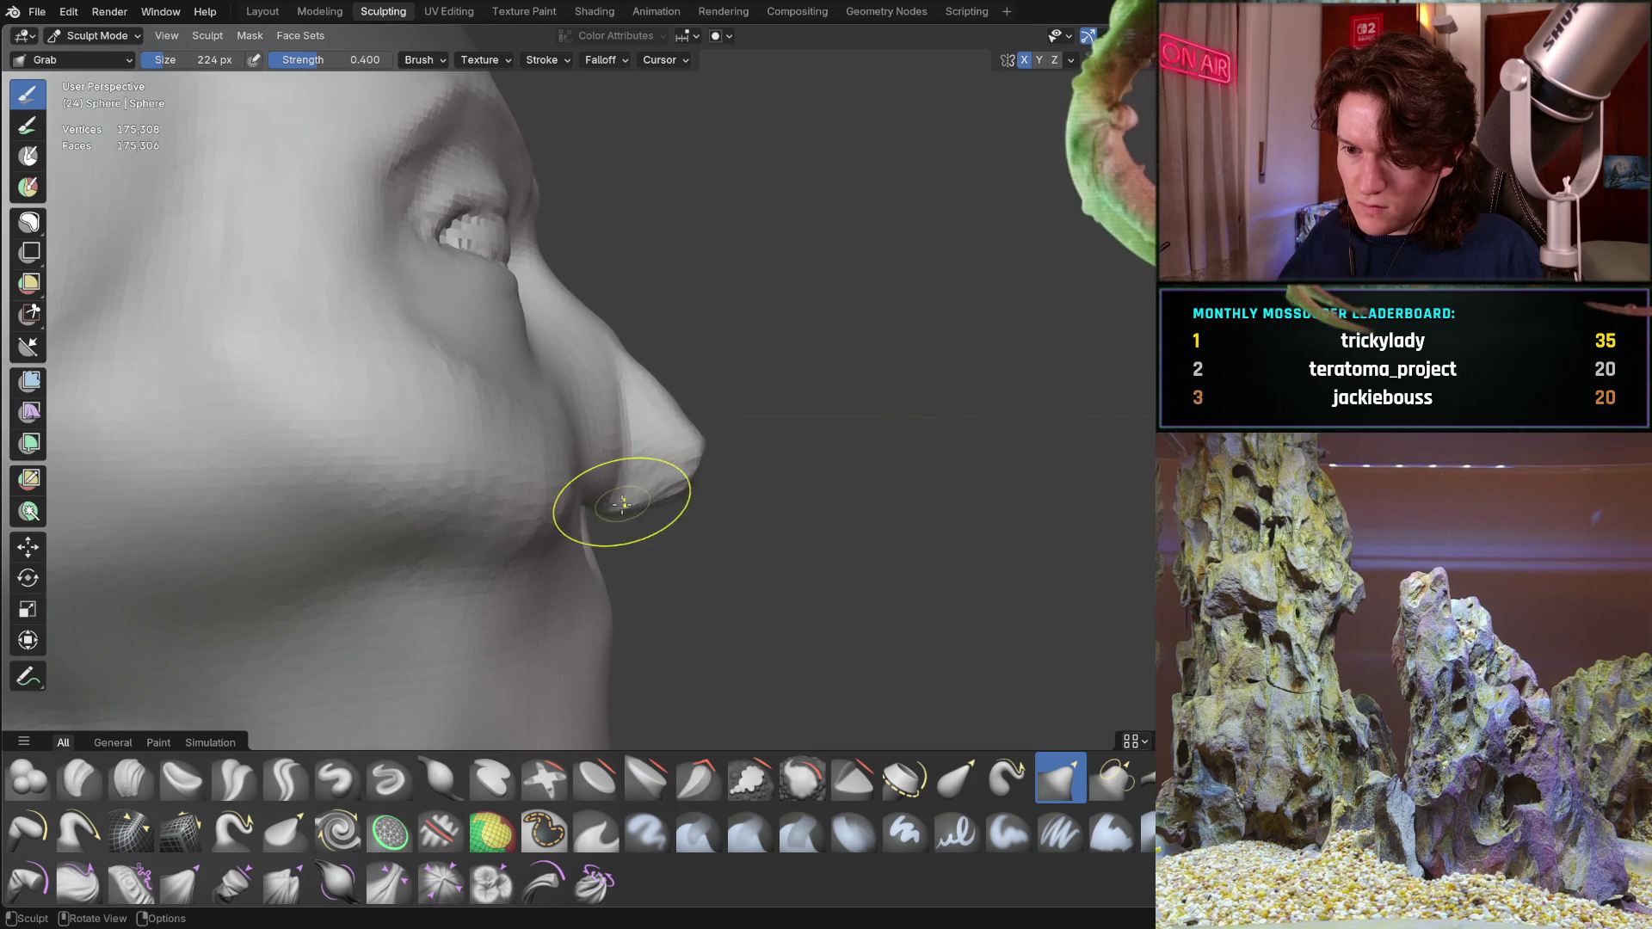
{"action": "left_click_drag", "start_coordinate": [611, 506], "coordinate": [685, 475]}
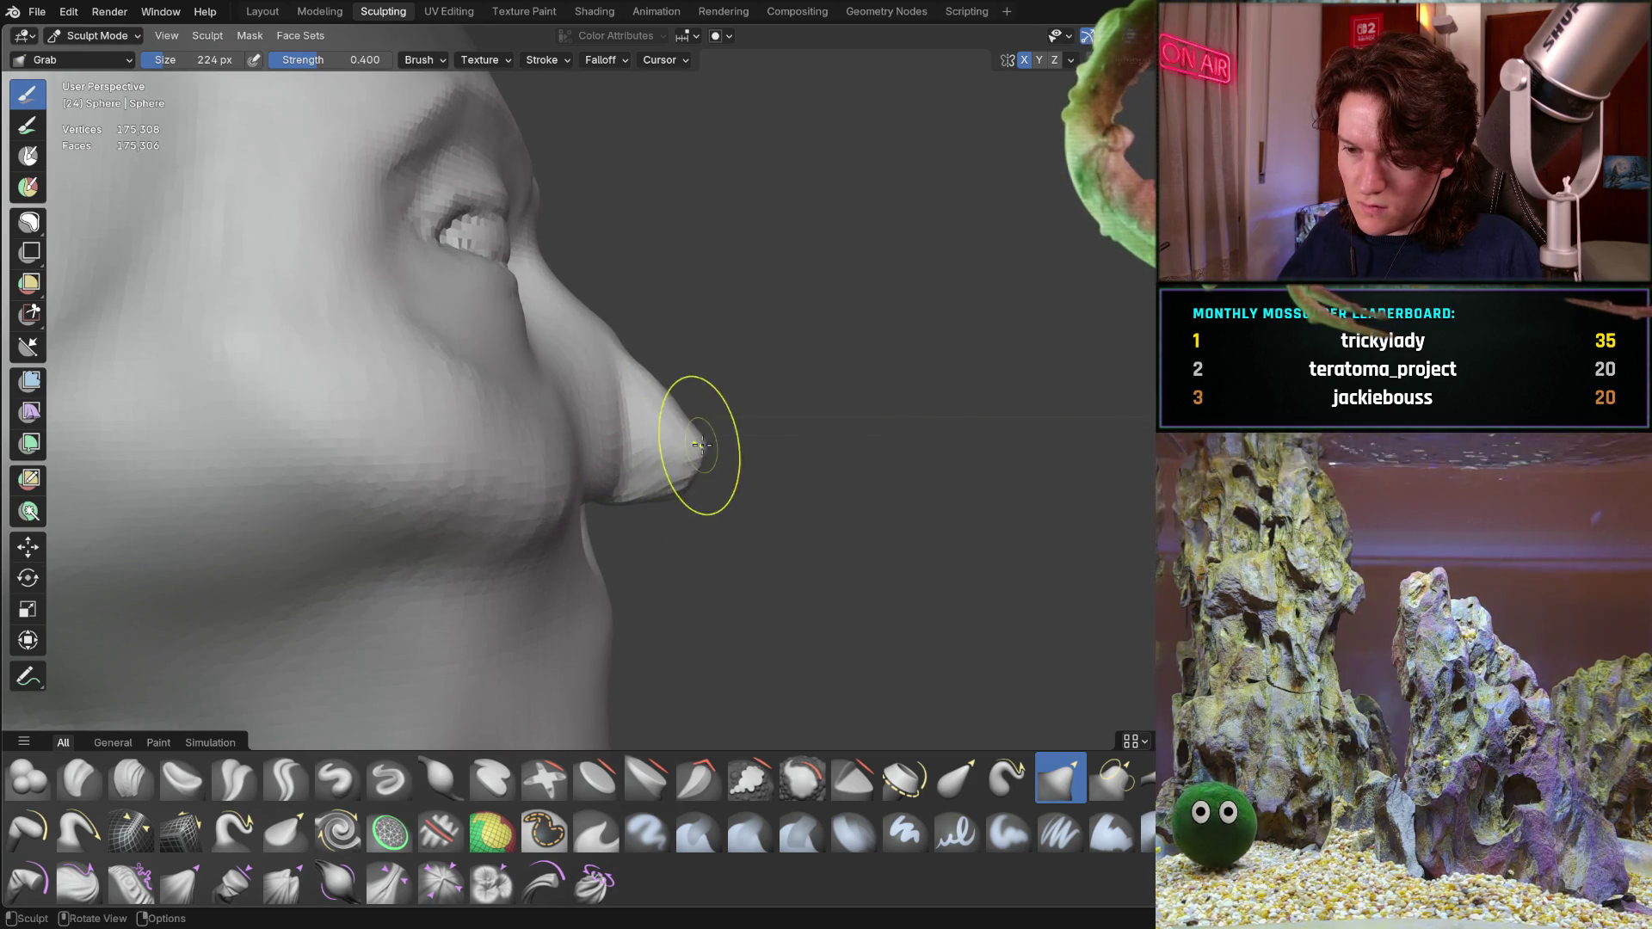
{"action": "middle_click_drag", "start_coordinate": [696, 460], "coordinate": [628, 465]}
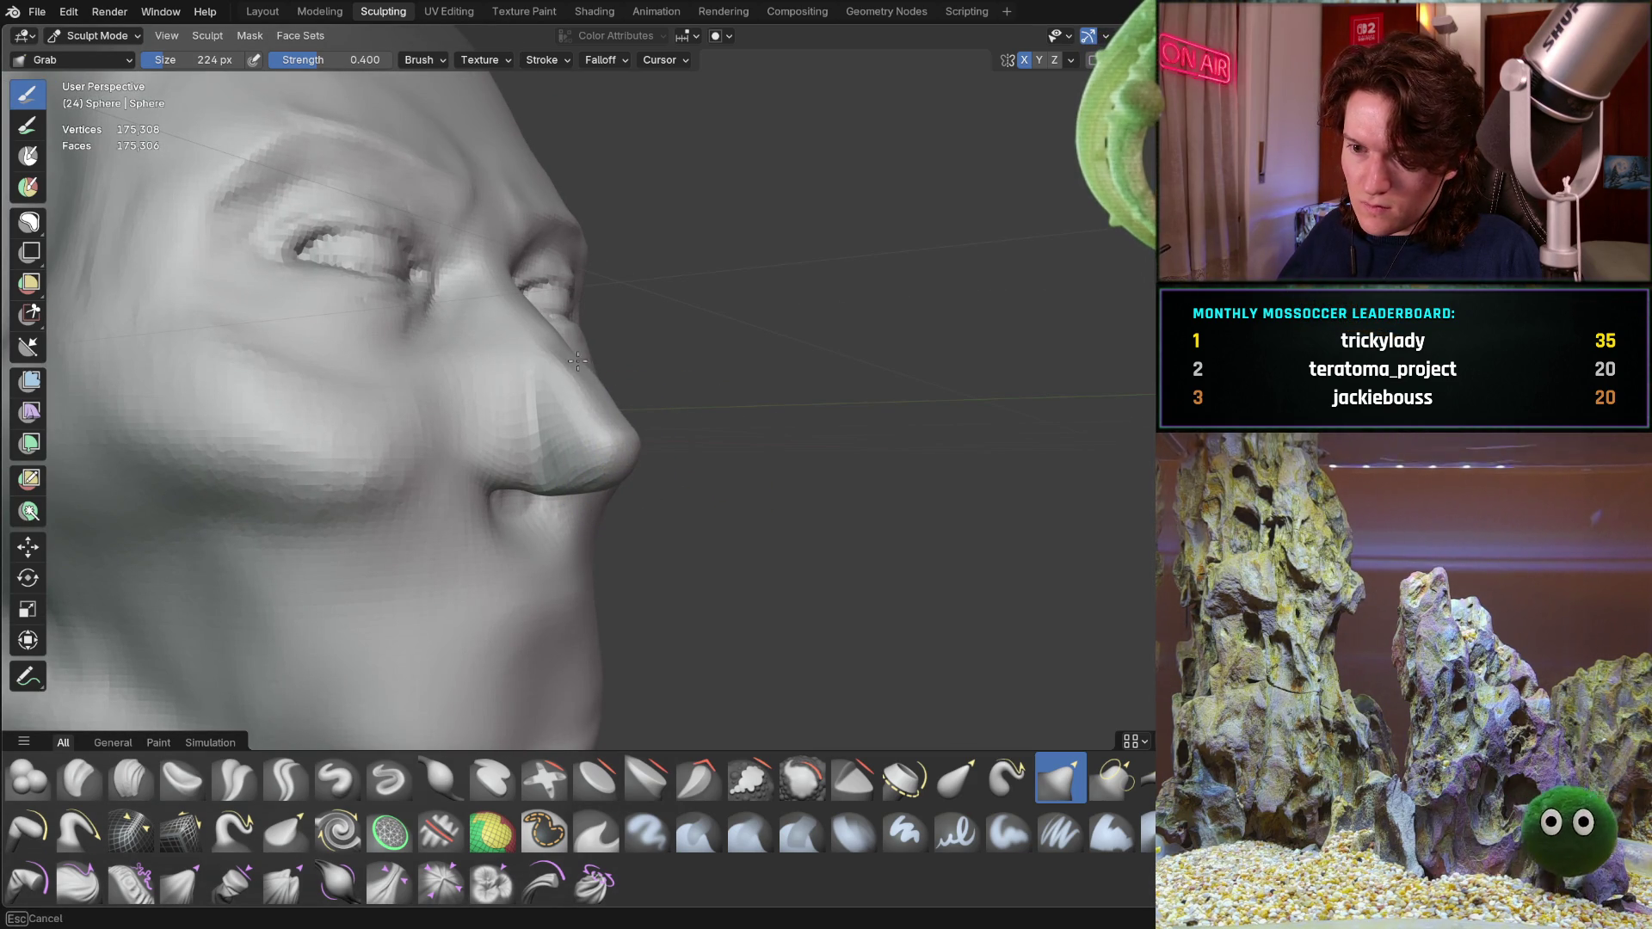
{"action": "mouse_move", "coordinate": [580, 380]}
{"action": "middle_mouse_down"}
{"action": "mouse_move", "coordinate": [508, 452]}
{"action": "mouse_move", "coordinate": [583, 310]}
{"action": "mouse_move", "coordinate": [505, 302]}
{"action": "mouse_move", "coordinate": [427, 390]}
{"action": "middle_mouse_up"}
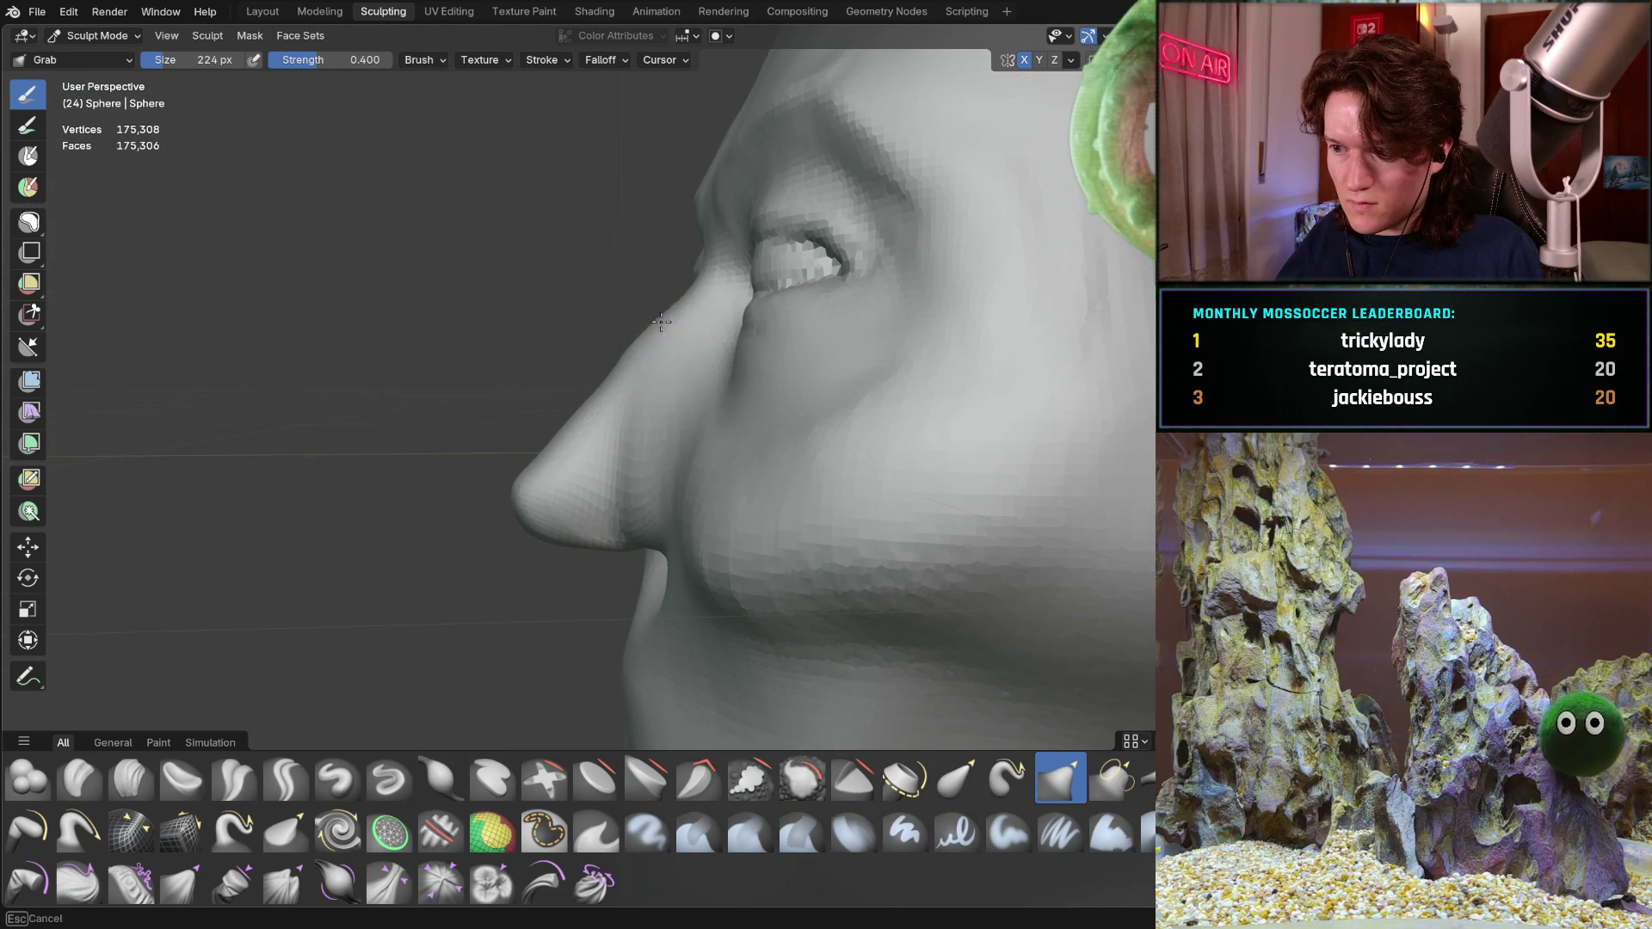
{"action": "middle_click_drag", "start_coordinate": [672, 307], "coordinate": [668, 324]}
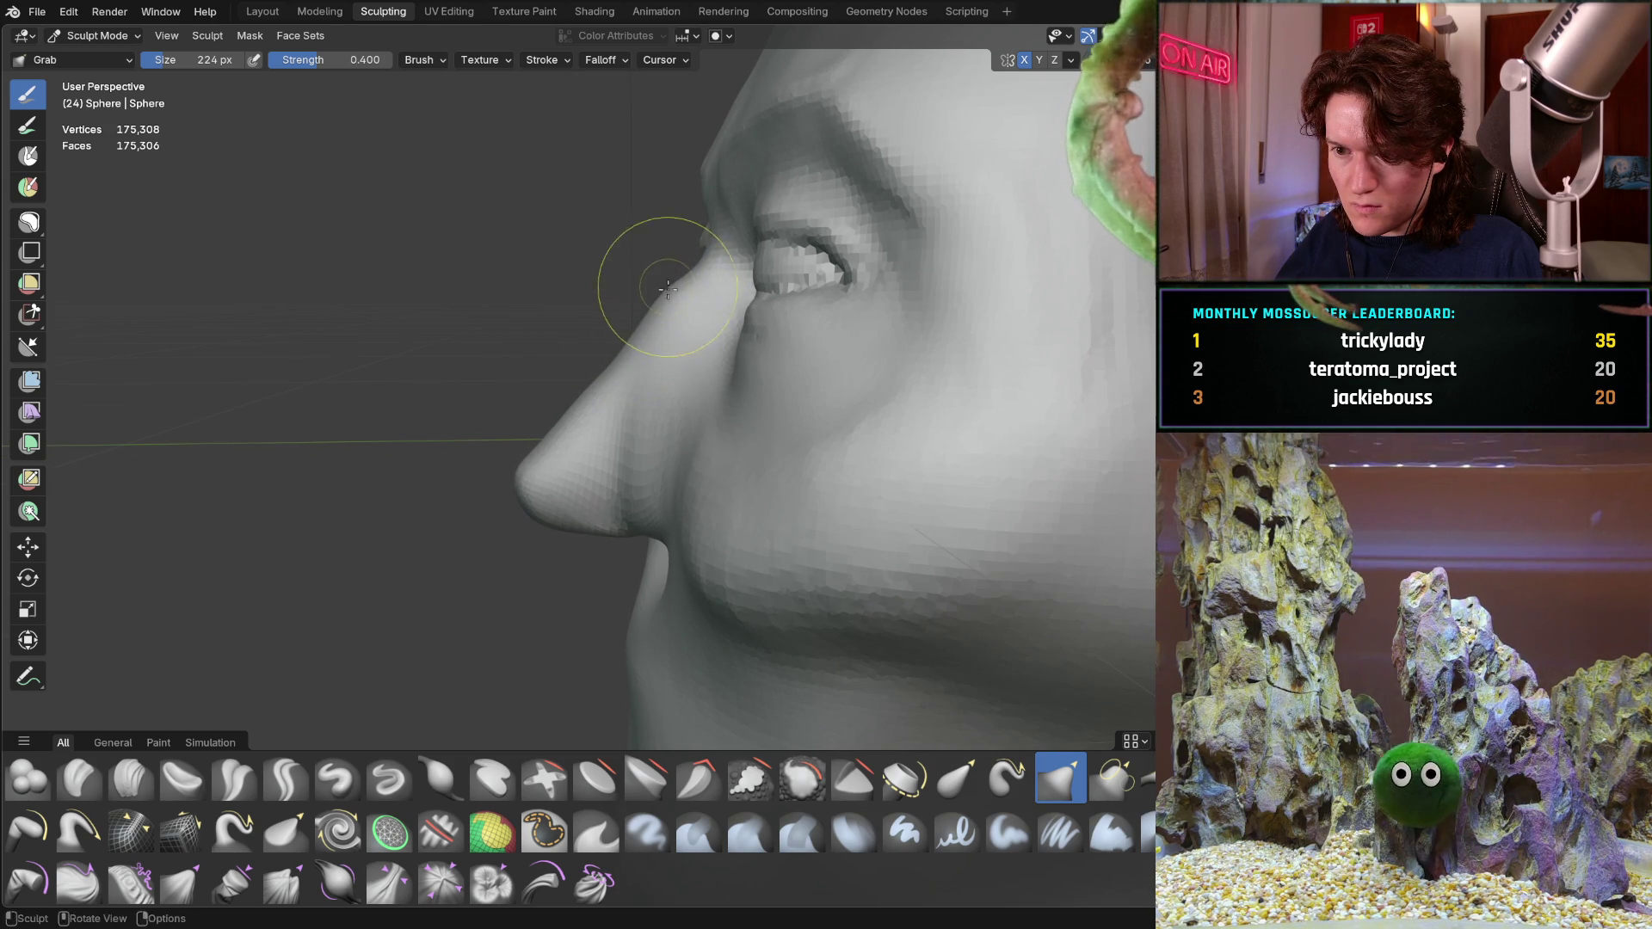
{"action": "mouse_move", "coordinate": [661, 294]}
{"action": "middle_mouse_down"}
{"action": "mouse_move", "coordinate": [842, 326]}
{"action": "mouse_move", "coordinate": [489, 328]}
{"action": "mouse_move", "coordinate": [583, 303]}
{"action": "mouse_move", "coordinate": [620, 316]}
{"action": "middle_mouse_up"}
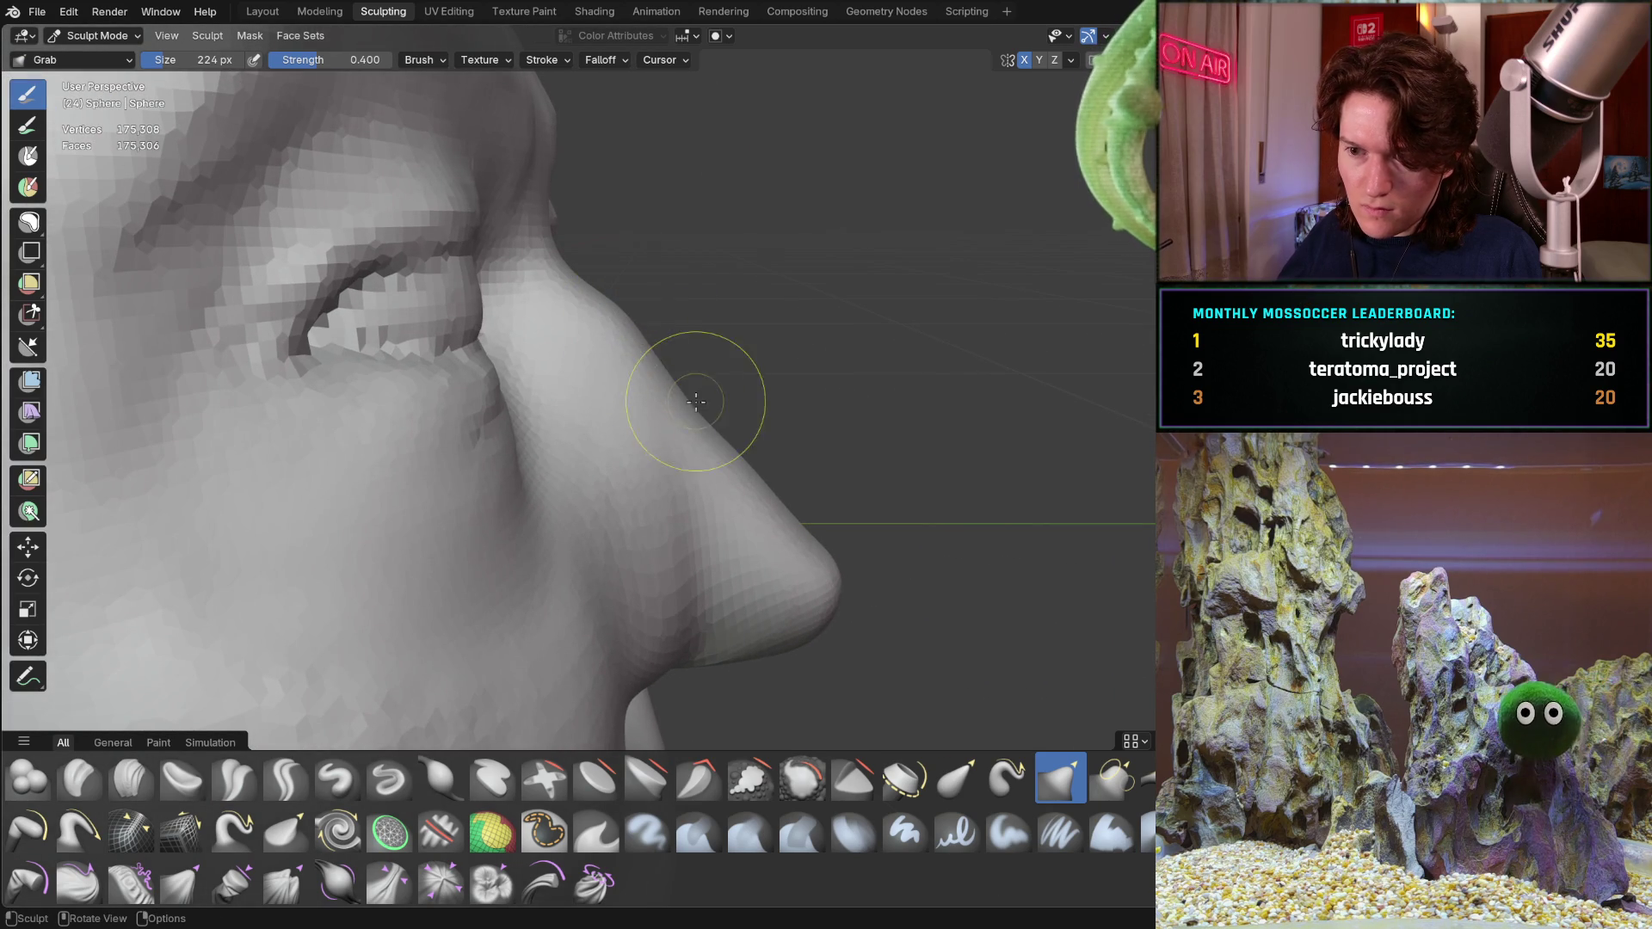
{"action": "mouse_move", "coordinate": [743, 461]}
{"action": "middle_mouse_down"}
{"action": "mouse_move", "coordinate": [479, 535]}
{"action": "mouse_move", "coordinate": [623, 526]}
{"action": "mouse_move", "coordinate": [684, 473]}
{"action": "middle_mouse_up"}
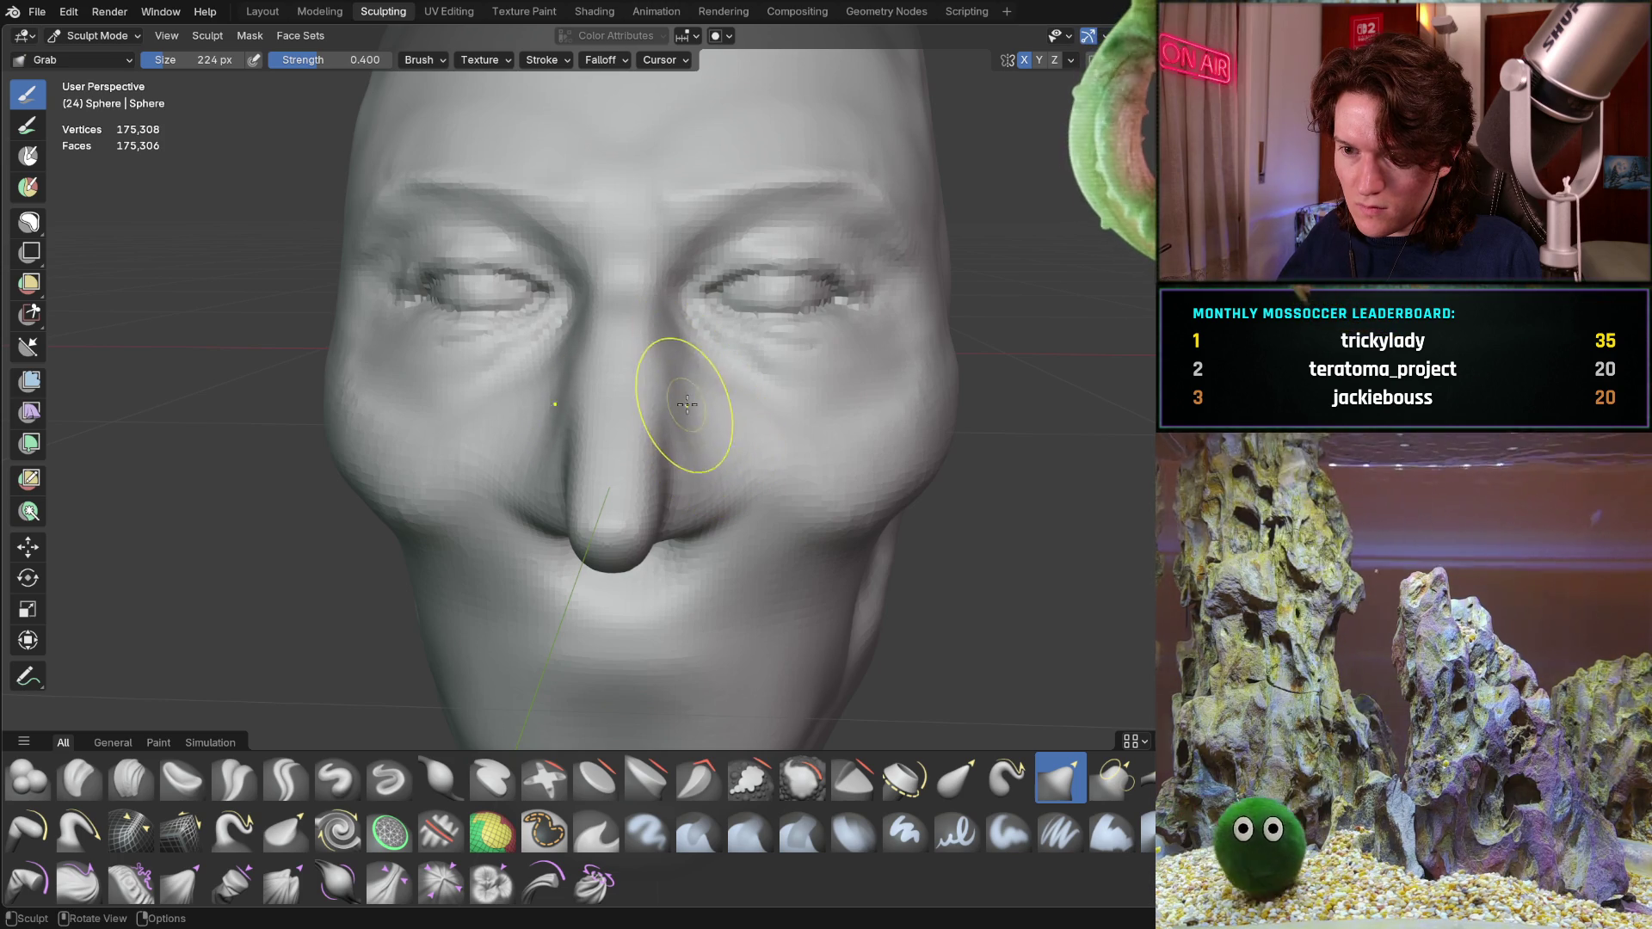
Pull the nose bridge into shape at the brow, then return to Clay Strips
{"action": "mouse_move", "coordinate": [663, 339]}
{"action": "middle_mouse_down"}
{"action": "mouse_move", "coordinate": [733, 390]}
{"action": "mouse_move", "coordinate": [685, 421]}
{"action": "mouse_move", "coordinate": [563, 406]}
{"action": "middle_mouse_up"}
{"action": "mouse_move", "coordinate": [680, 389]}
{"action": "middle_mouse_down"}
{"action": "mouse_move", "coordinate": [589, 387]}
{"action": "mouse_move", "coordinate": [580, 406]}
{"action": "mouse_move", "coordinate": [567, 330]}
{"action": "mouse_move", "coordinate": [545, 358]}
{"action": "mouse_move", "coordinate": [554, 288]}
{"action": "middle_mouse_up"}
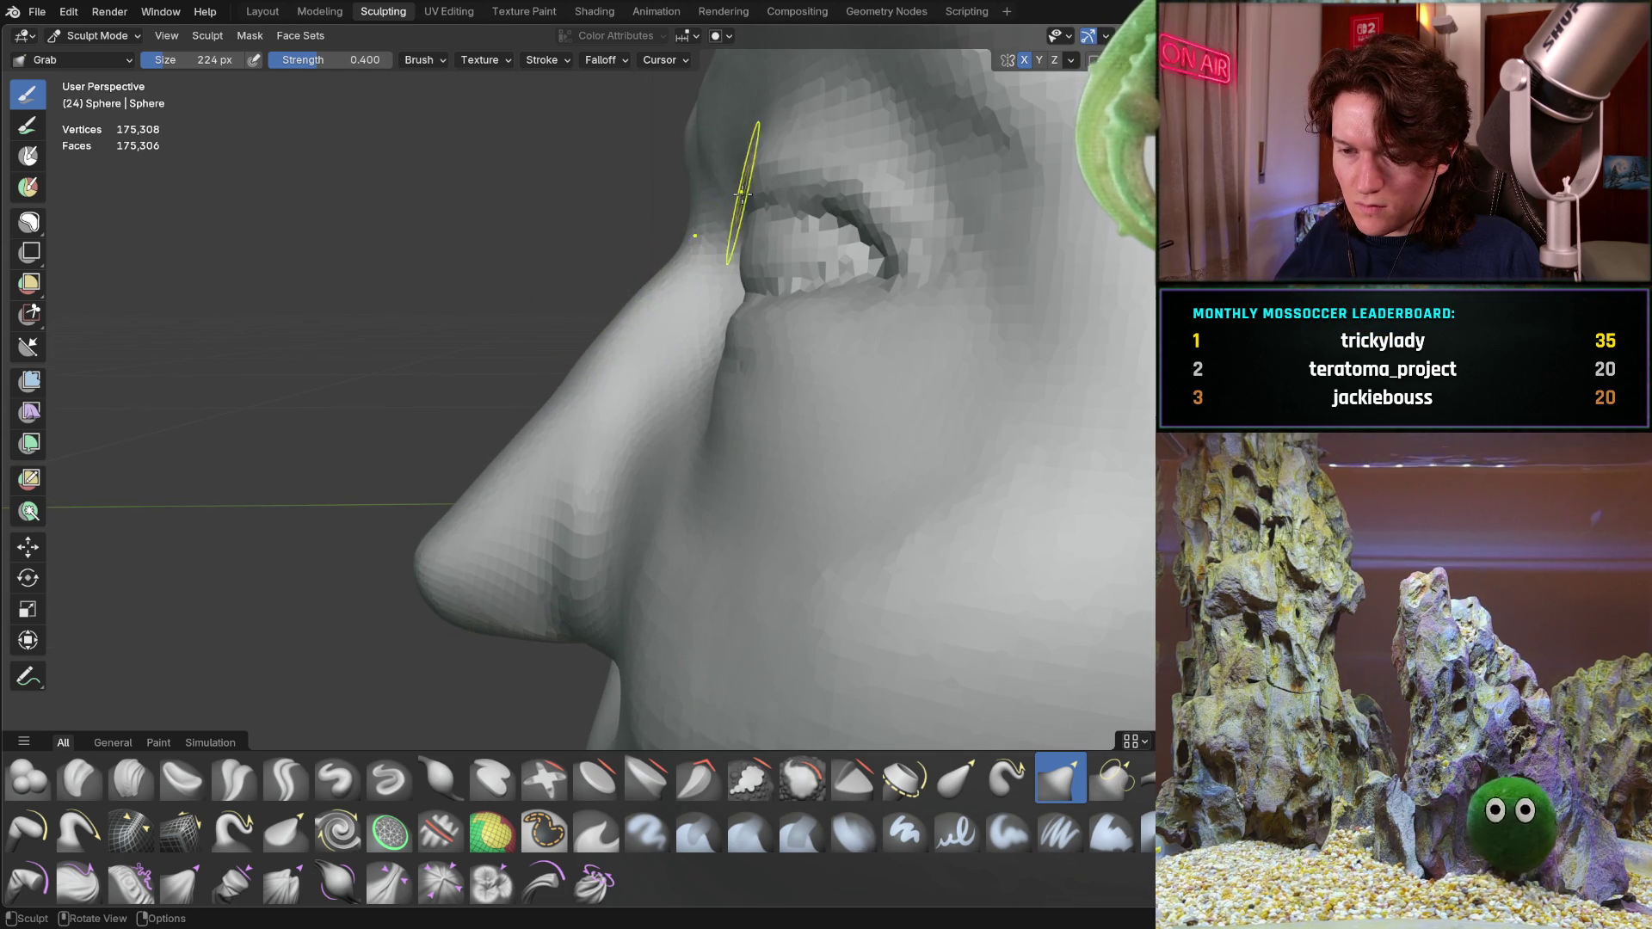
{"action": "left_click_drag", "start_coordinate": [598, 330], "coordinate": [629, 308]}
{"action": "mouse_move", "coordinate": [614, 304]}
{"action": "middle_mouse_down"}
{"action": "mouse_move", "coordinate": [736, 315]}
{"action": "mouse_move", "coordinate": [616, 324]}
{"action": "mouse_move", "coordinate": [636, 330]}
{"action": "middle_mouse_up"}
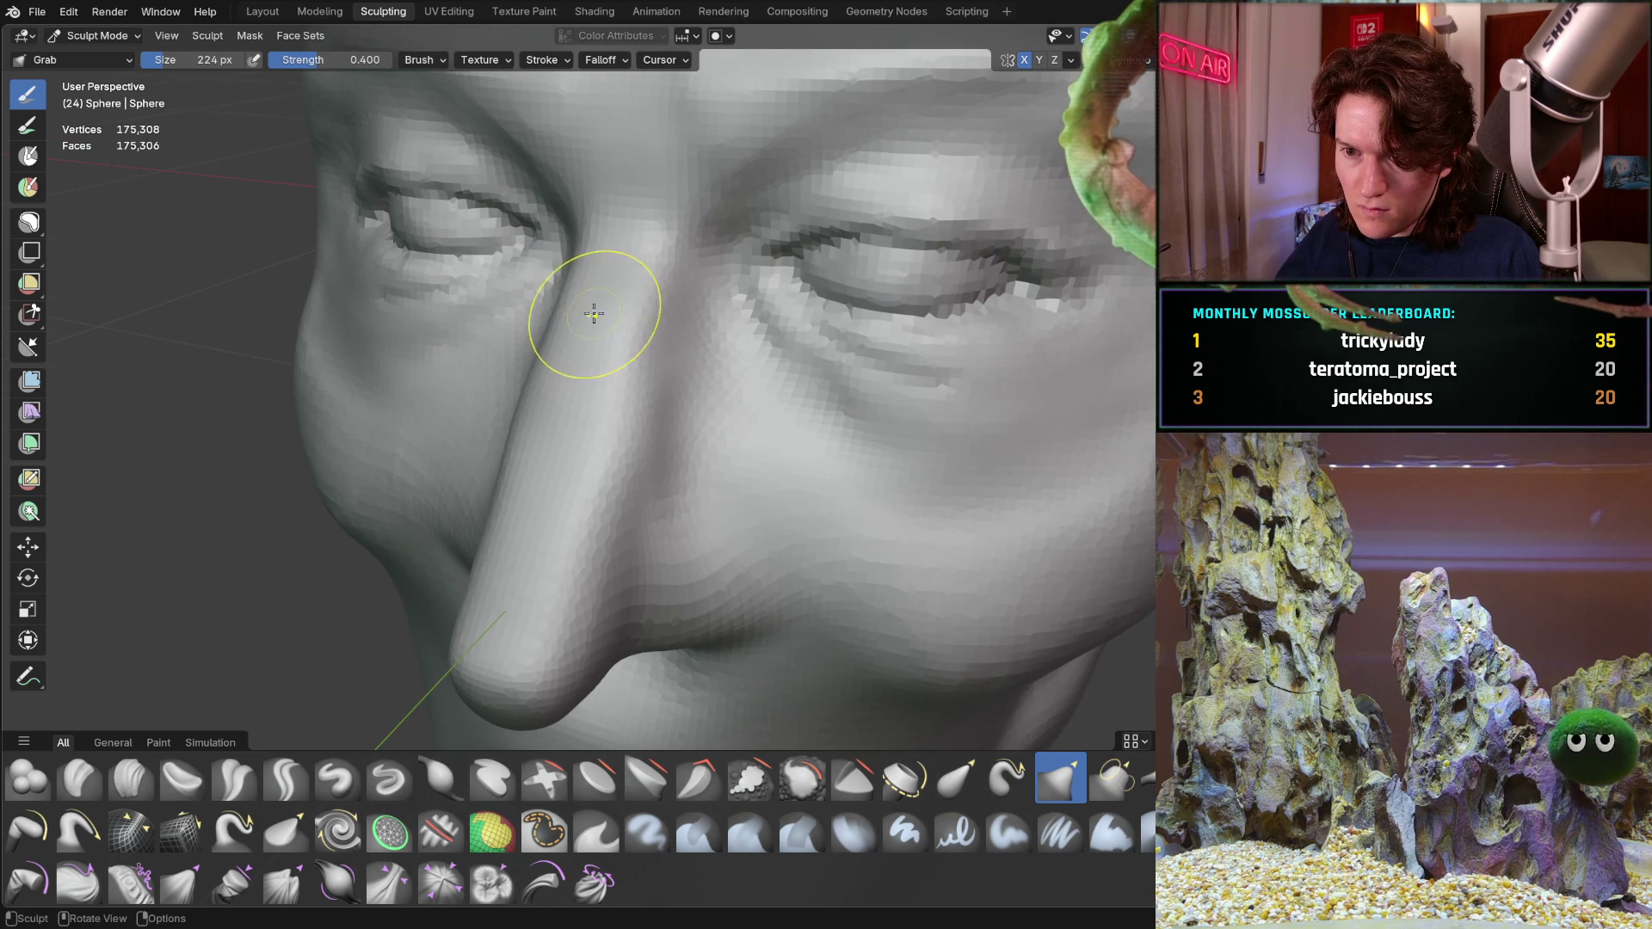
{"action": "mouse_move", "coordinate": [582, 349]}
{"action": "middle_mouse_down"}
{"action": "mouse_move", "coordinate": [450, 287]}
{"action": "mouse_move", "coordinate": [542, 323]}
{"action": "middle_mouse_up"}
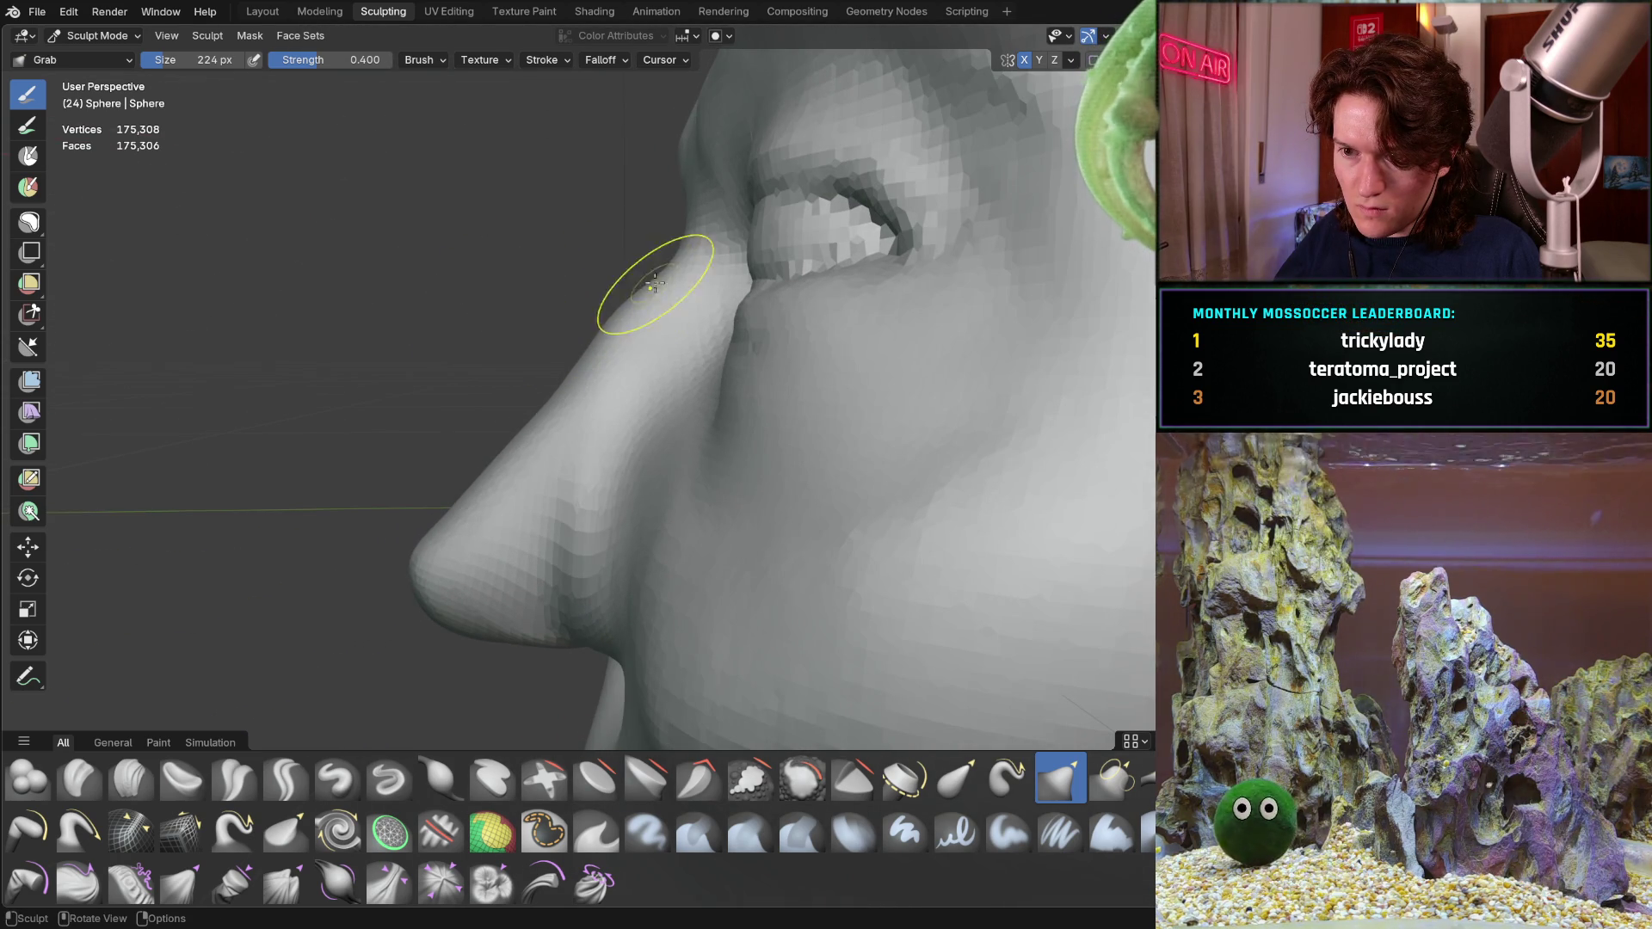
{"action": "mouse_move", "coordinate": [620, 276]}
{"action": "middle_mouse_down"}
{"action": "mouse_move", "coordinate": [656, 312]}
{"action": "mouse_move", "coordinate": [619, 278]}
{"action": "mouse_move", "coordinate": [581, 300]}
{"action": "mouse_move", "coordinate": [557, 441]}
{"action": "middle_mouse_up"}
{"action": "mouse_move", "coordinate": [685, 489]}
{"action": "middle_mouse_down"}
{"action": "mouse_move", "coordinate": [657, 460]}
{"action": "mouse_move", "coordinate": [634, 560]}
{"action": "mouse_move", "coordinate": [673, 602]}
{"action": "middle_mouse_up"}
{"action": "key", "text": "c"}
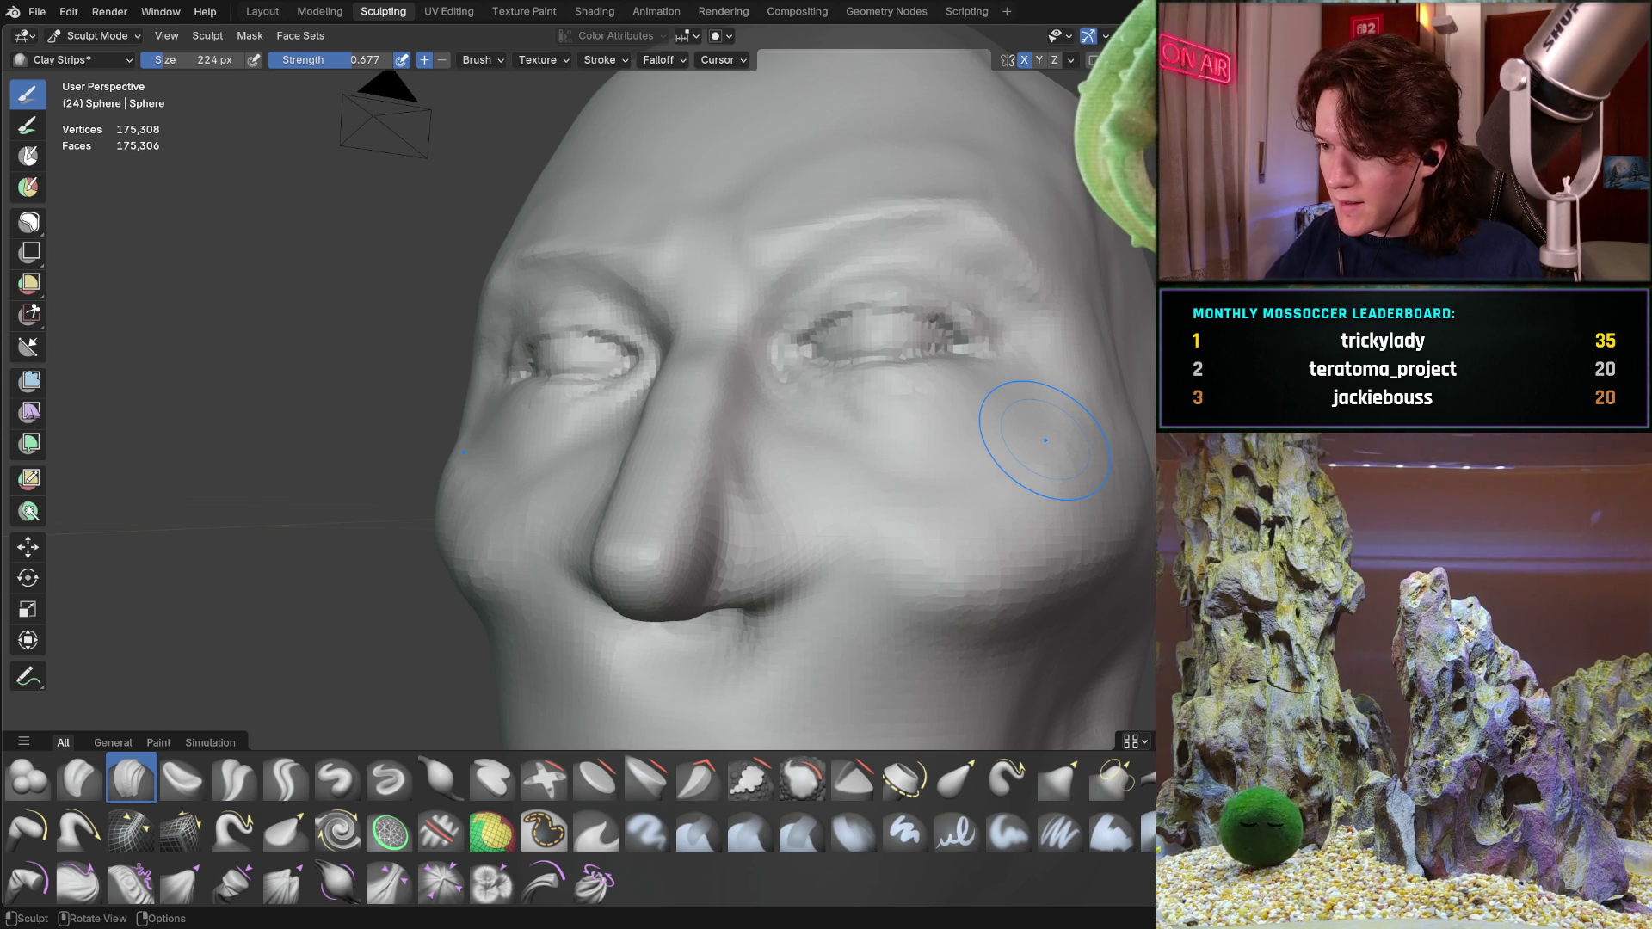
{"action": "mouse_move", "coordinate": [664, 460]}
{"action": "middle_mouse_down"}
{"action": "mouse_move", "coordinate": [691, 531]}
{"action": "mouse_move", "coordinate": [652, 453]}
{"action": "mouse_move", "coordinate": [677, 436]}
{"action": "middle_mouse_up"}
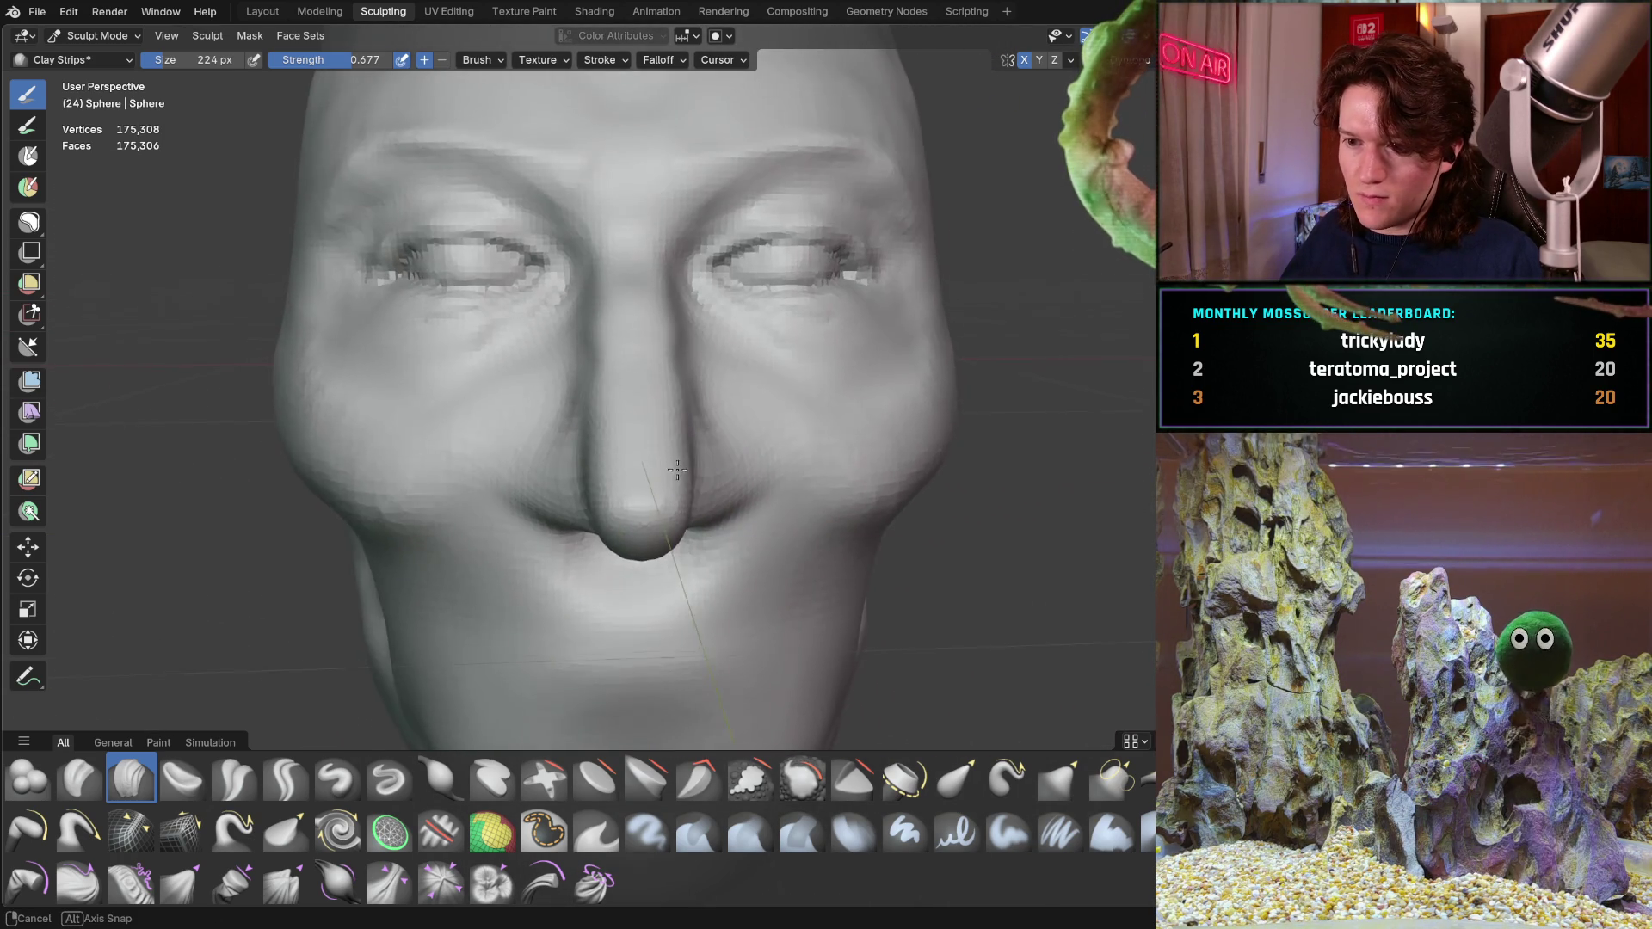
{"action": "mouse_move", "coordinate": [677, 435]}
{"action": "middle_mouse_down"}
{"action": "mouse_move", "coordinate": [647, 443]}
{"action": "mouse_move", "coordinate": [666, 439]}
{"action": "middle_mouse_up"}
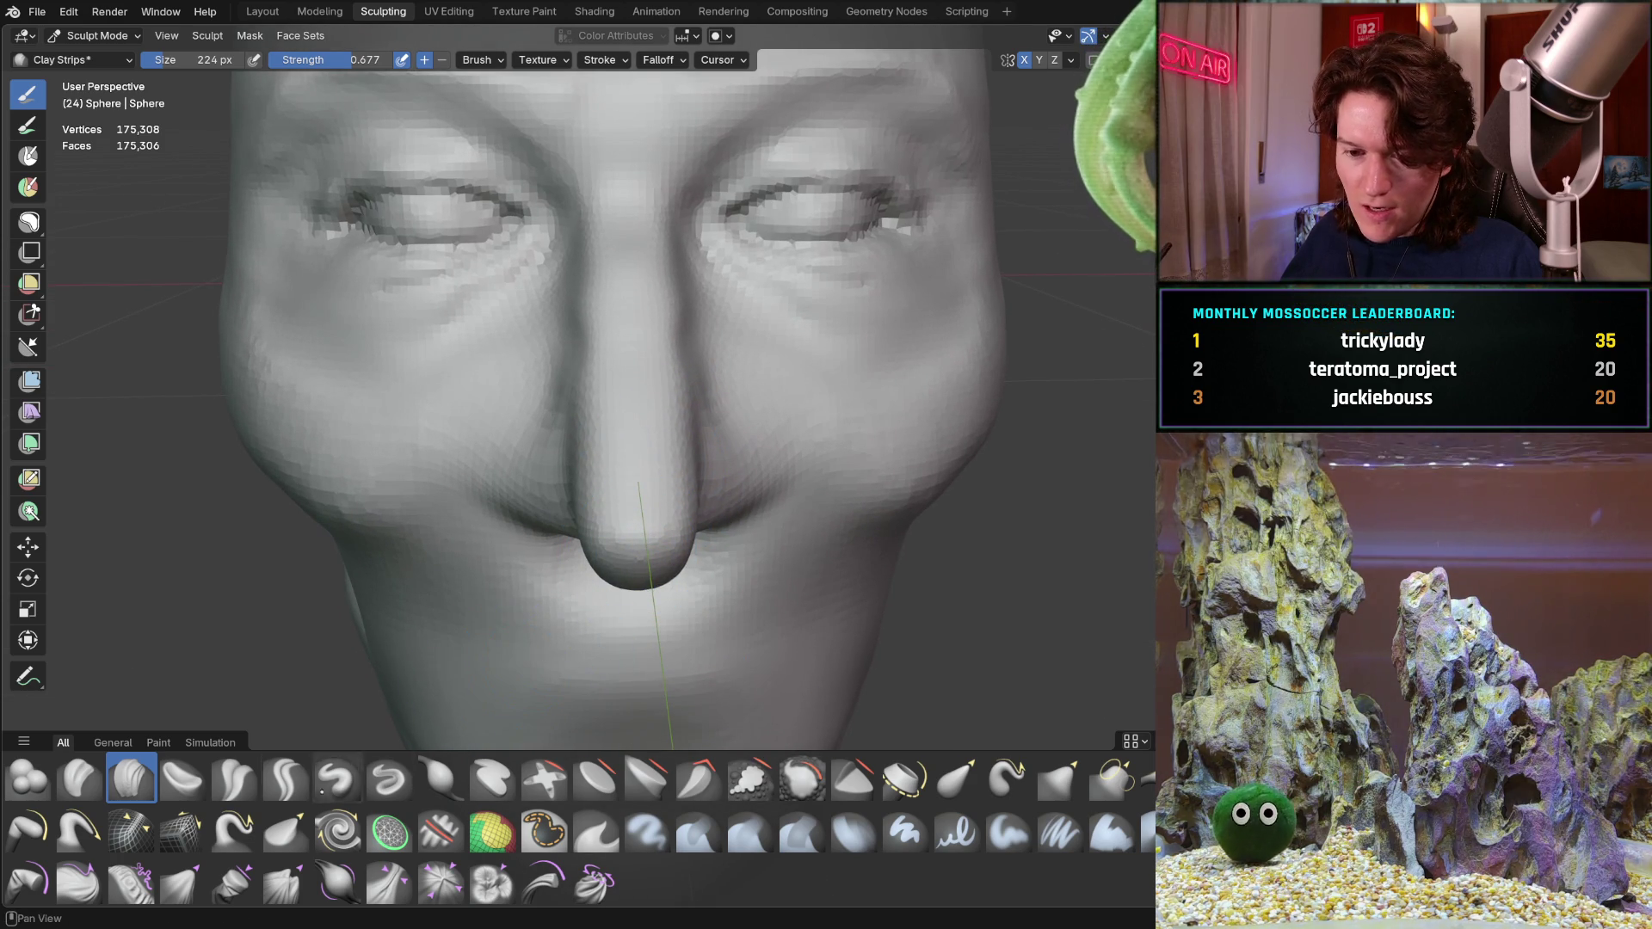
{"action": "key", "text": "g"}
{"action": "middle_click_drag", "start_coordinate": [577, 589], "coordinate": [764, 486]}
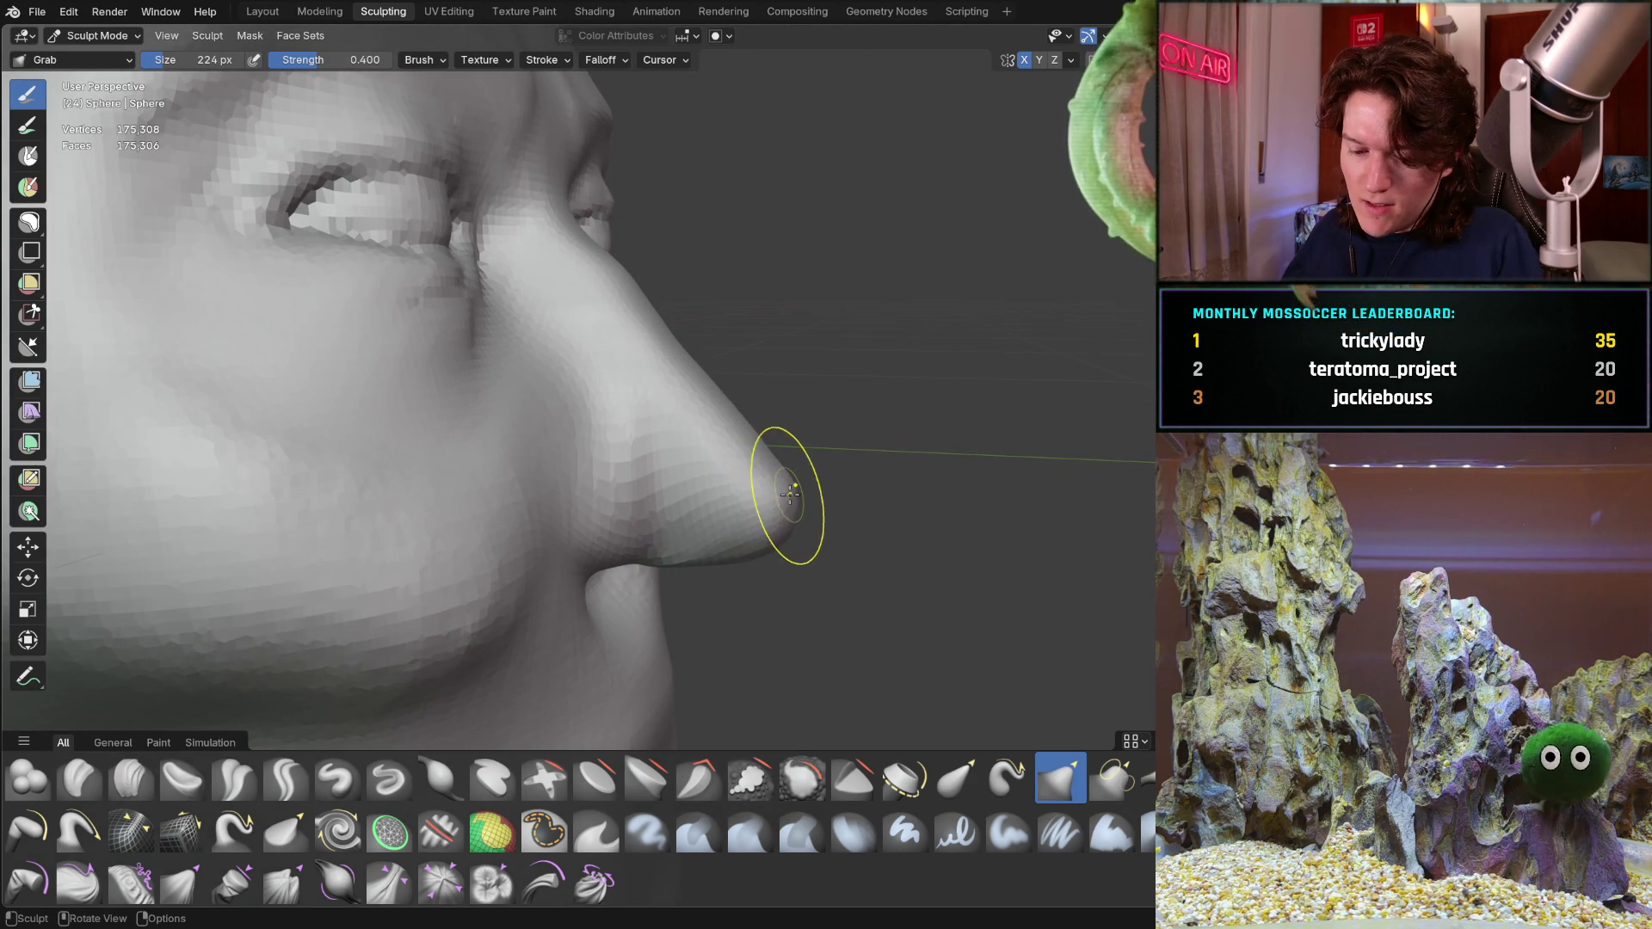
Enlarge the Grab radius to 418 px and nudge the nose tip left and down
{"action": "key", "text": "f"}
{"action": "left_click", "coordinate": [942, 499]}
{"action": "left_click_drag", "start_coordinate": [769, 492], "coordinate": [744, 514]}
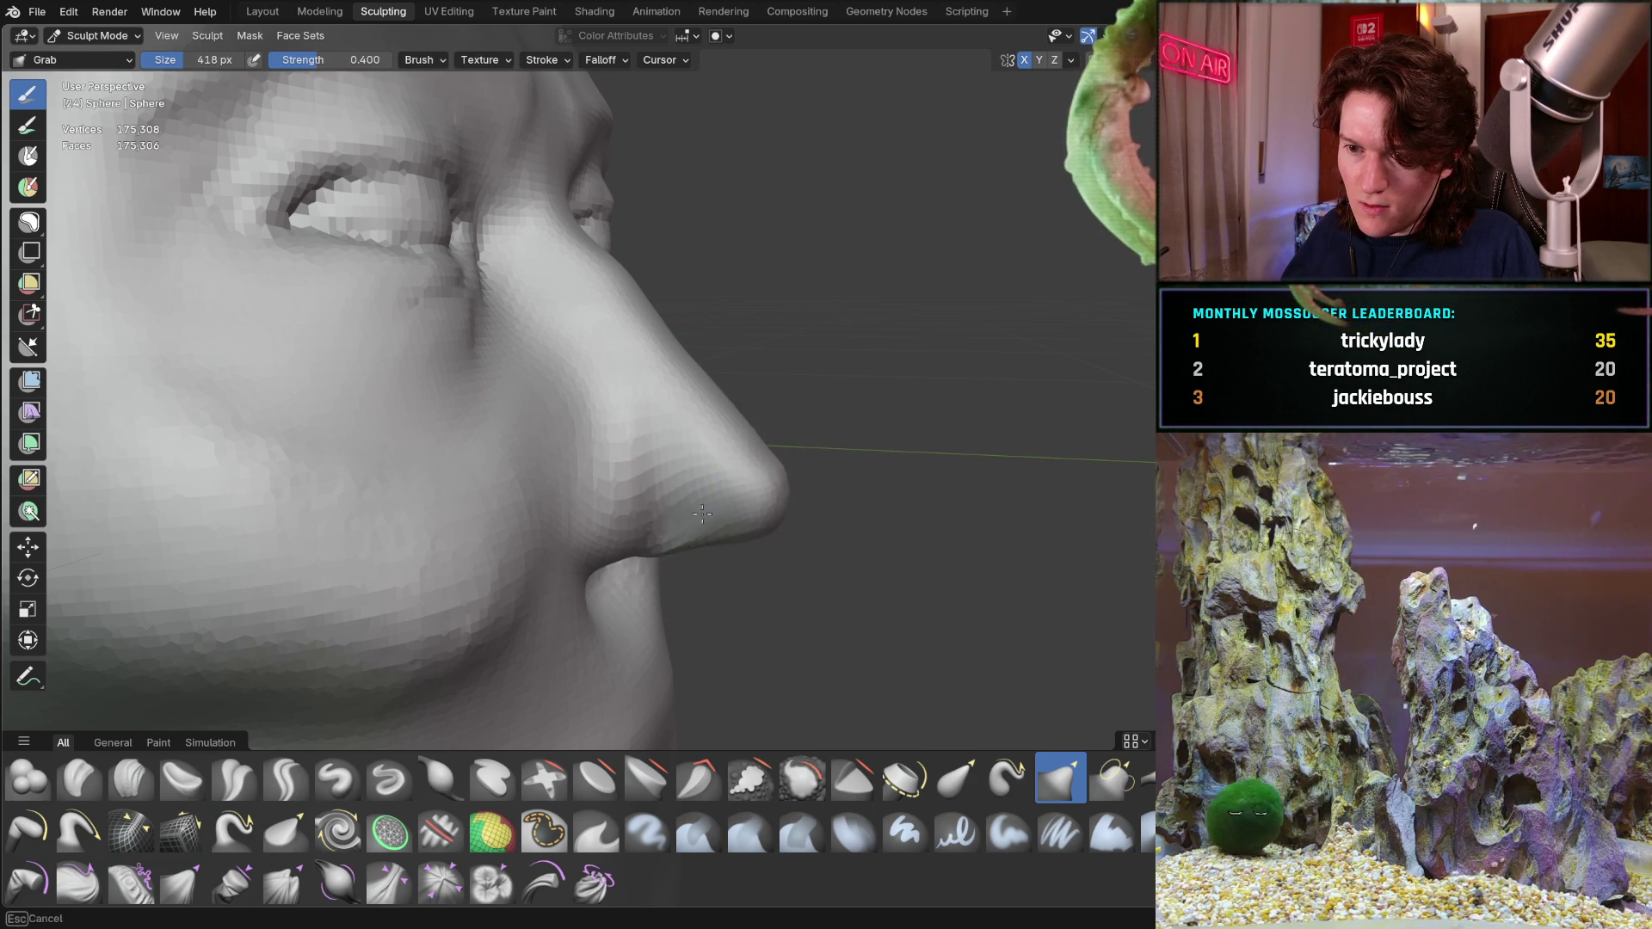
{"action": "mouse_move", "coordinate": [775, 499]}
{"action": "middle_mouse_down"}
{"action": "mouse_move", "coordinate": [553, 470]}
{"action": "mouse_move", "coordinate": [687, 454]}
{"action": "mouse_move", "coordinate": [653, 459]}
{"action": "middle_mouse_up"}
{"action": "scroll", "coordinate": [654, 460], "scroll_direction": "up", "scroll_amount": 2}
{"action": "scroll", "coordinate": [654, 460], "scroll_direction": "up", "scroll_amount": 2}
Pull the nose tip further downward into a rounder bulb, checking it in profile and from below
{"action": "left_click_drag", "start_coordinate": [654, 460], "coordinate": [622, 565]}
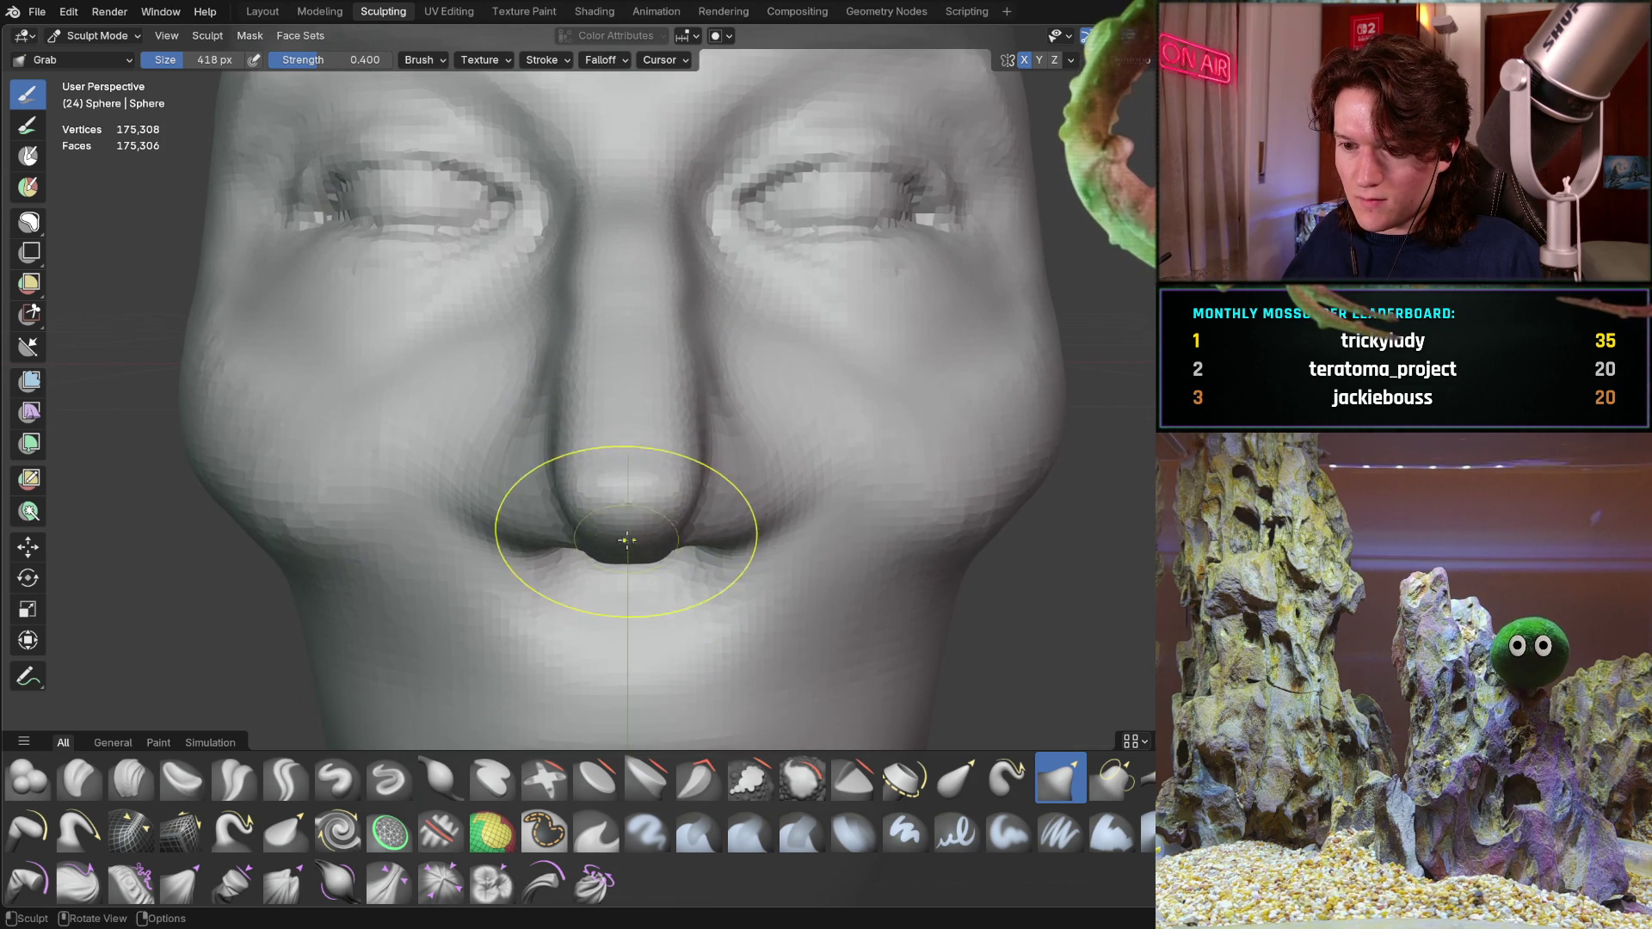
{"action": "middle_click_drag", "start_coordinate": [638, 549], "coordinate": [503, 469]}
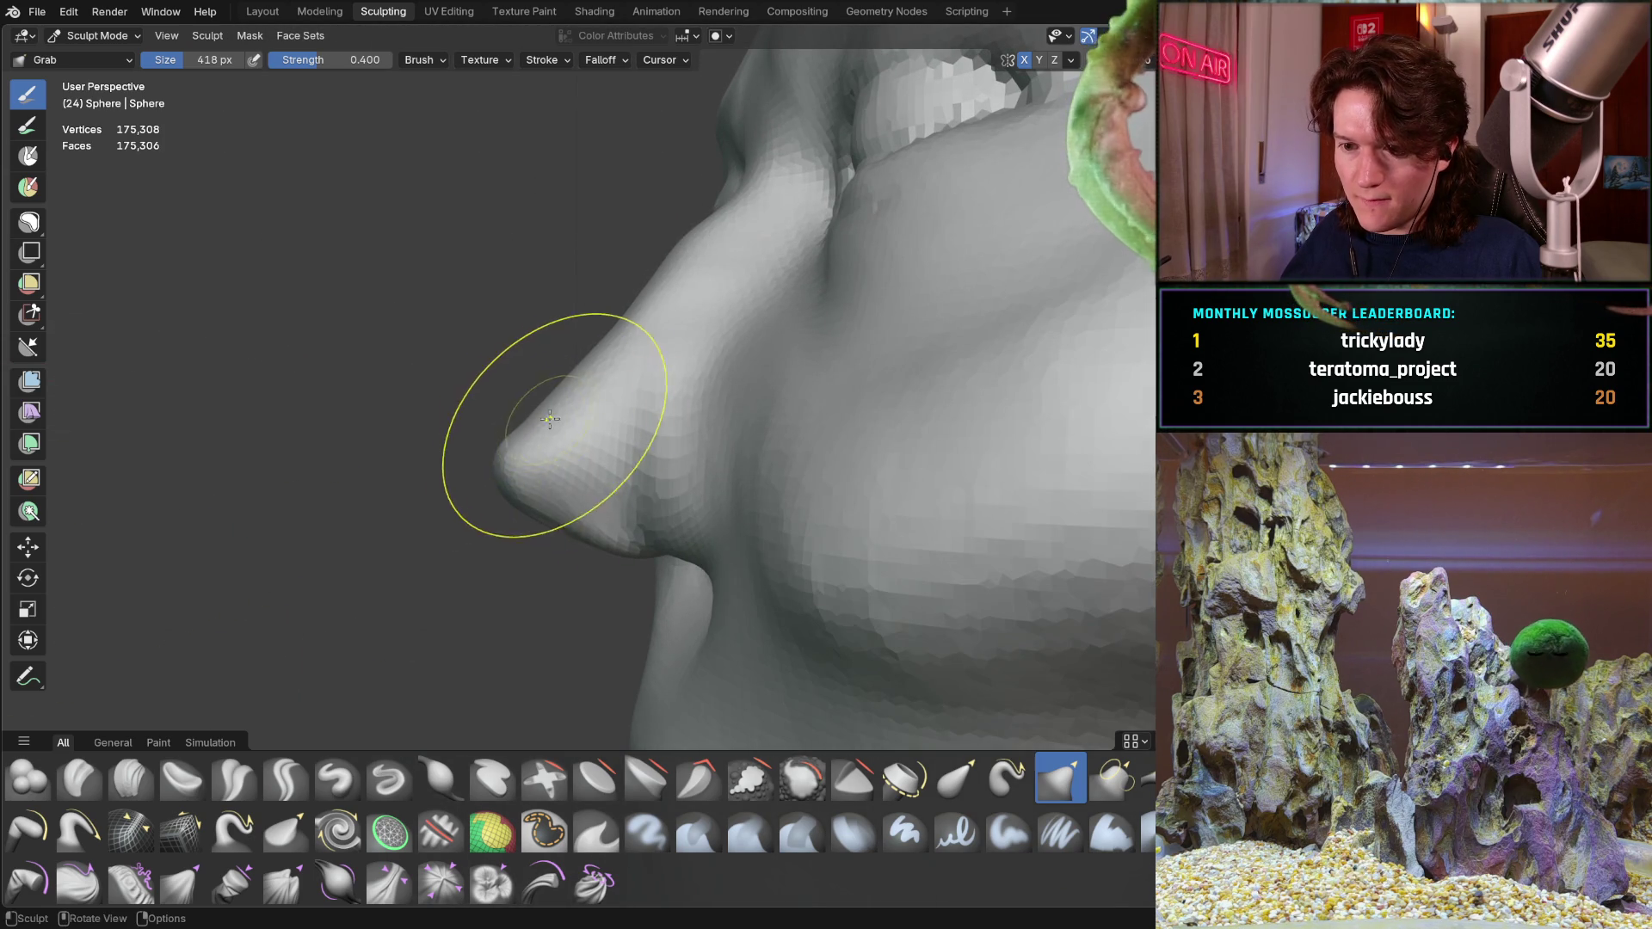
{"action": "mouse_move", "coordinate": [571, 412]}
{"action": "middle_mouse_down"}
{"action": "mouse_move", "coordinate": [577, 374]}
{"action": "mouse_move", "coordinate": [605, 526]}
{"action": "mouse_move", "coordinate": [626, 536]}
{"action": "middle_mouse_up"}
{"action": "mouse_move", "coordinate": [657, 479]}
{"action": "middle_mouse_down"}
{"action": "mouse_move", "coordinate": [706, 441]}
{"action": "mouse_move", "coordinate": [609, 516]}
{"action": "mouse_move", "coordinate": [647, 629]}
{"action": "mouse_move", "coordinate": [690, 430]}
{"action": "mouse_move", "coordinate": [659, 461]}
{"action": "mouse_move", "coordinate": [757, 443]}
{"action": "mouse_move", "coordinate": [886, 370]}
{"action": "middle_mouse_up"}
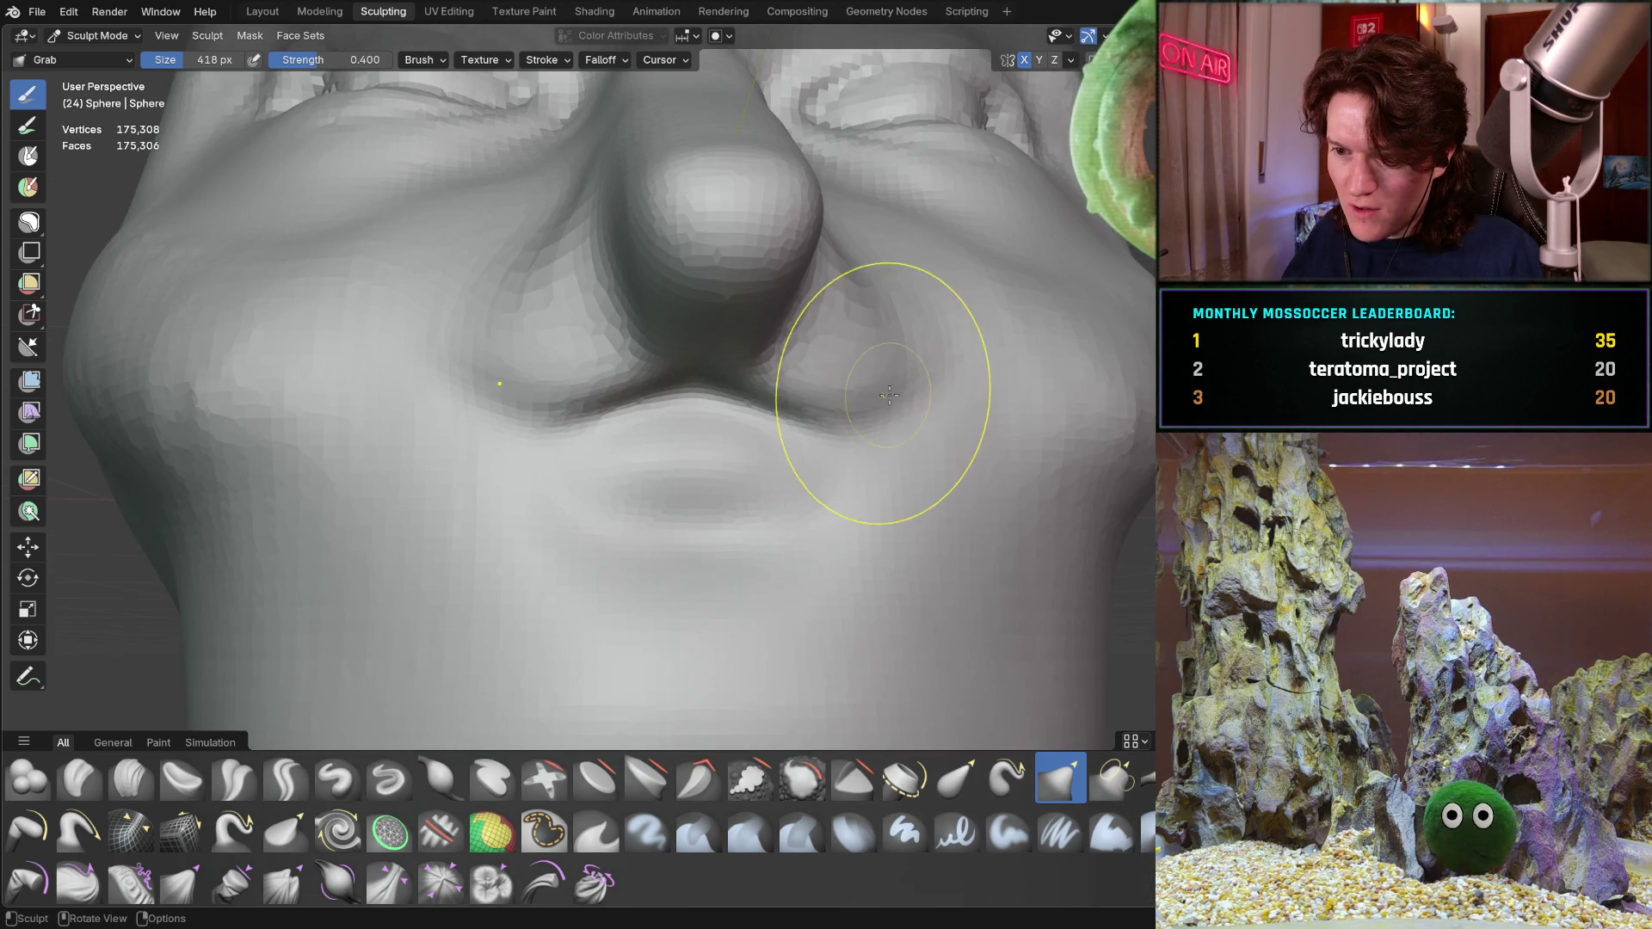
{"action": "left_click", "coordinate": [130, 776]}
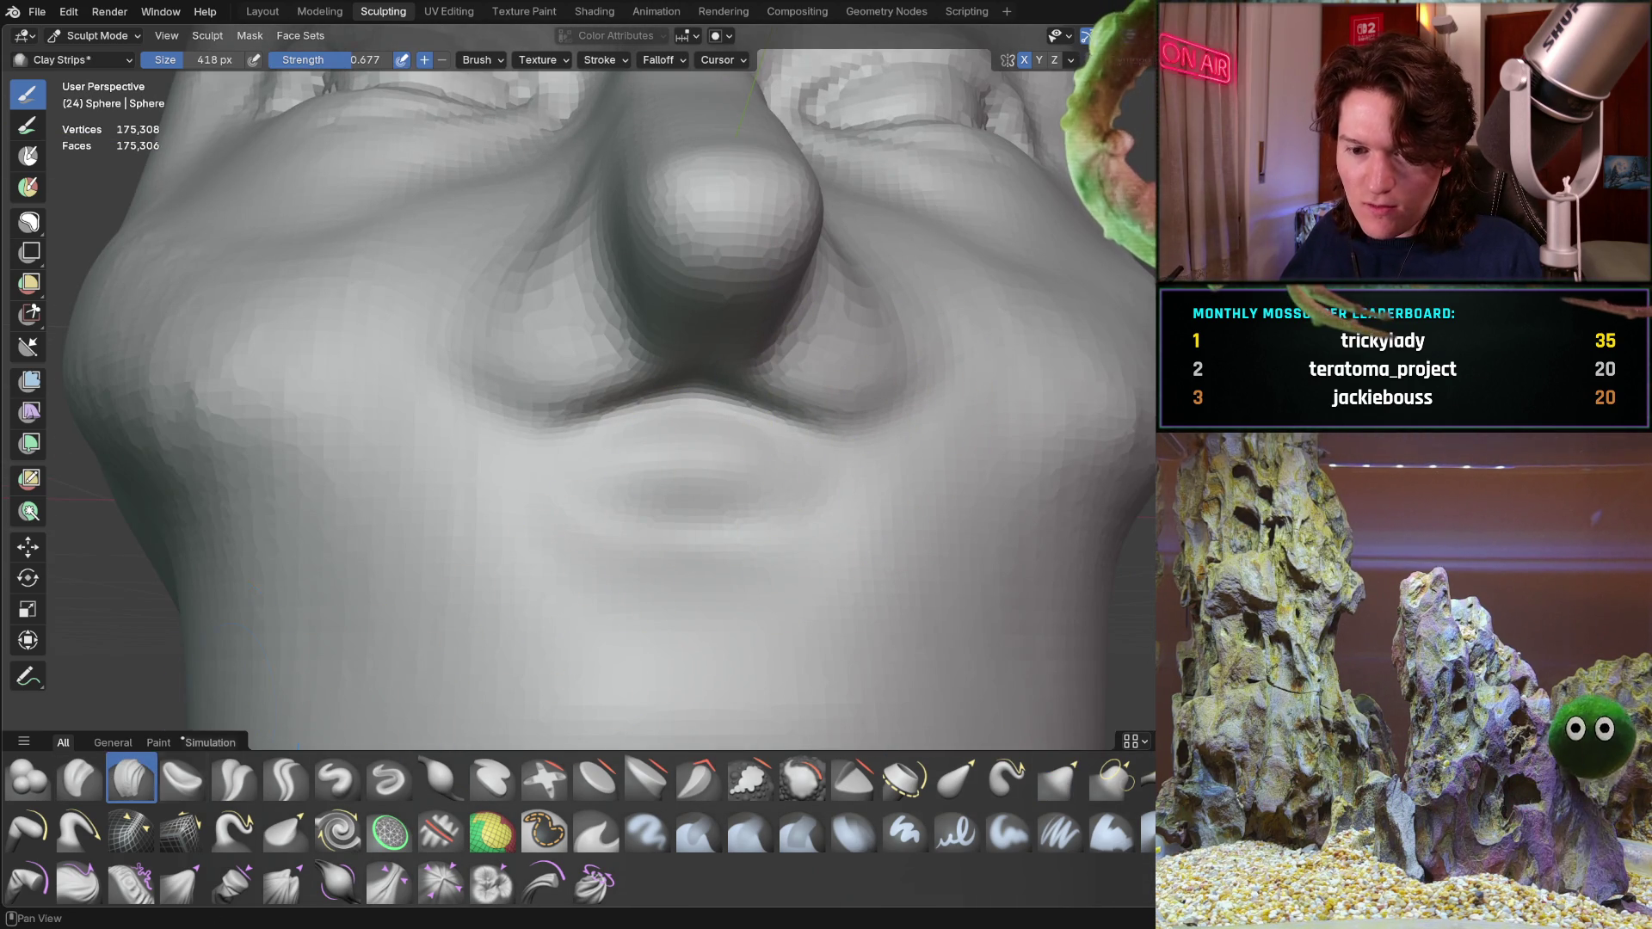
Lay clay strips across the mouth area below the nose to flatten and firm it
{"action": "left_click_drag", "start_coordinate": [664, 516], "coordinate": [620, 486]}
{"action": "middle_click_drag", "start_coordinate": [697, 492], "coordinate": [631, 521]}
{"action": "mouse_move", "coordinate": [631, 520]}
{"action": "left_mouse_down"}
{"action": "mouse_move", "coordinate": [726, 575]}
{"action": "mouse_move", "coordinate": [642, 608]}
{"action": "mouse_move", "coordinate": [794, 553]}
{"action": "mouse_move", "coordinate": [625, 541]}
{"action": "left_mouse_up"}
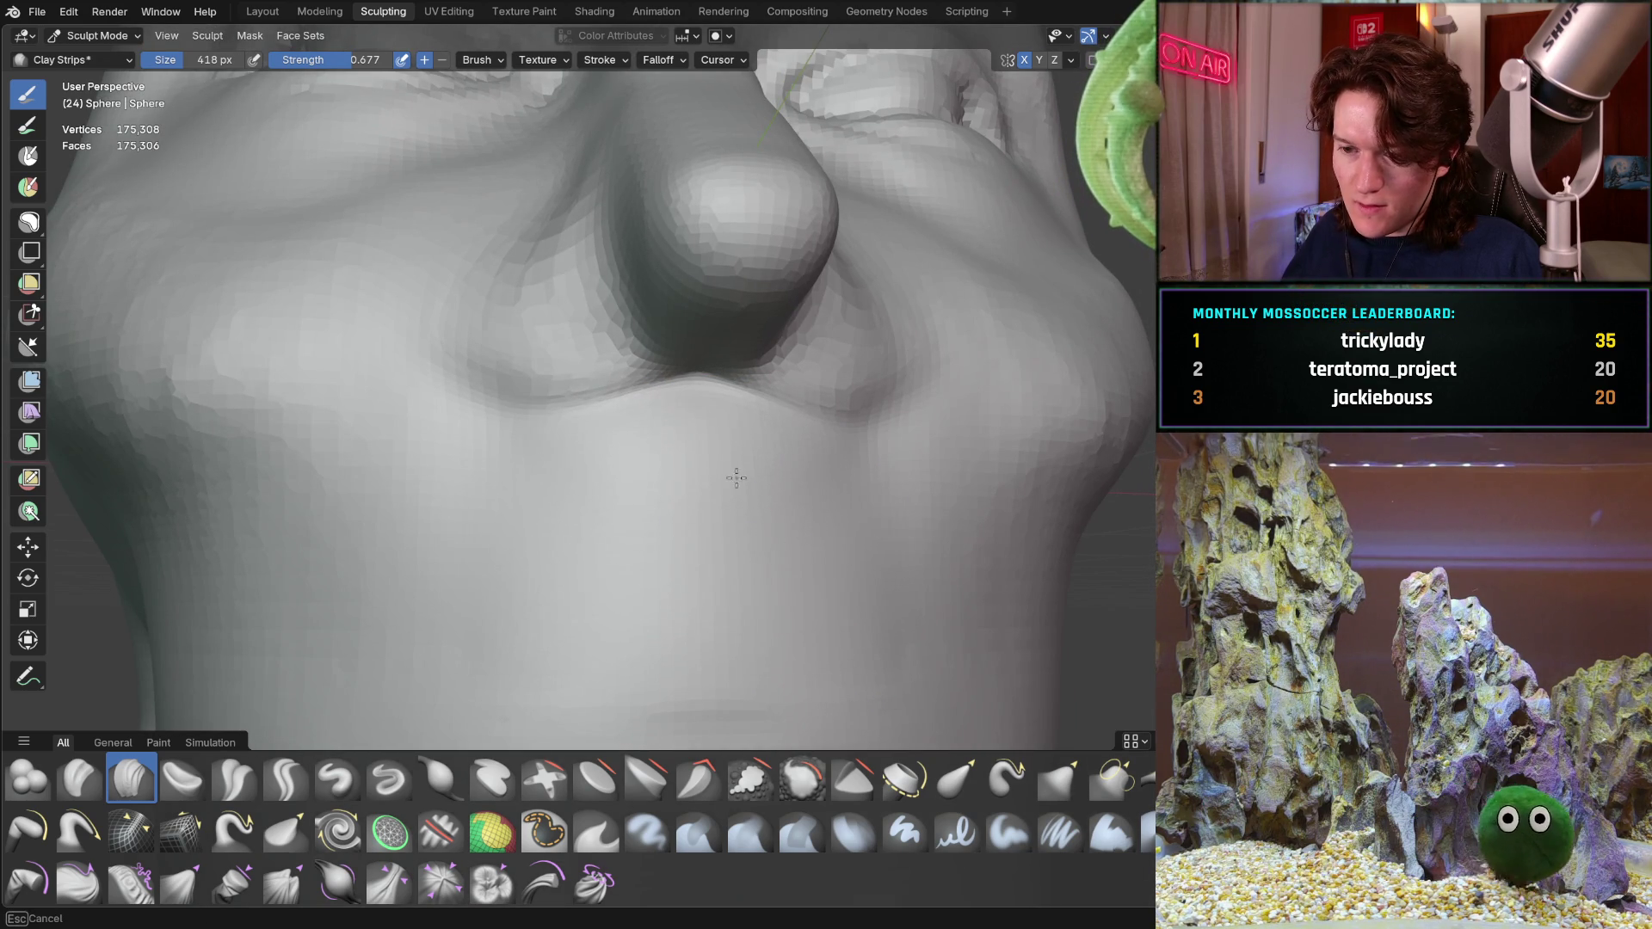
{"action": "mouse_move", "coordinate": [644, 634]}
{"action": "left_mouse_down", "text": "shift"}
{"action": "mouse_move", "coordinate": [601, 524]}
{"action": "mouse_move", "coordinate": [453, 494]}
{"action": "mouse_move", "coordinate": [647, 515]}
{"action": "left_mouse_up", "text": "shift"}
{"action": "mouse_move", "coordinate": [433, 622]}
{"action": "left_mouse_down", "text": "shift"}
{"action": "mouse_move", "coordinate": [809, 554]}
{"action": "mouse_move", "coordinate": [985, 461]}
{"action": "mouse_move", "coordinate": [440, 473]}
{"action": "left_mouse_up", "text": "shift"}
{"action": "mouse_move", "coordinate": [440, 473]}
{"action": "middle_mouse_down"}
{"action": "mouse_move", "coordinate": [572, 509]}
{"action": "mouse_move", "coordinate": [555, 546]}
{"action": "mouse_move", "coordinate": [577, 526]}
{"action": "mouse_move", "coordinate": [542, 468]}
{"action": "mouse_move", "coordinate": [628, 331]}
{"action": "mouse_move", "coordinate": [571, 296]}
{"action": "middle_mouse_up"}
With a 176 px radius, build up the nostril wings beside both nostrils, checking from several angles
{"action": "left_click", "coordinate": [569, 411]}
{"action": "mouse_move", "coordinate": [573, 296]}
{"action": "left_mouse_down"}
{"action": "mouse_move", "coordinate": [556, 335]}
{"action": "mouse_move", "coordinate": [543, 291]}
{"action": "mouse_move", "coordinate": [550, 319]}
{"action": "left_mouse_up"}
{"action": "mouse_move", "coordinate": [550, 319]}
{"action": "middle_mouse_down"}
{"action": "mouse_move", "coordinate": [556, 304]}
{"action": "mouse_move", "coordinate": [591, 357]}
{"action": "middle_mouse_up"}
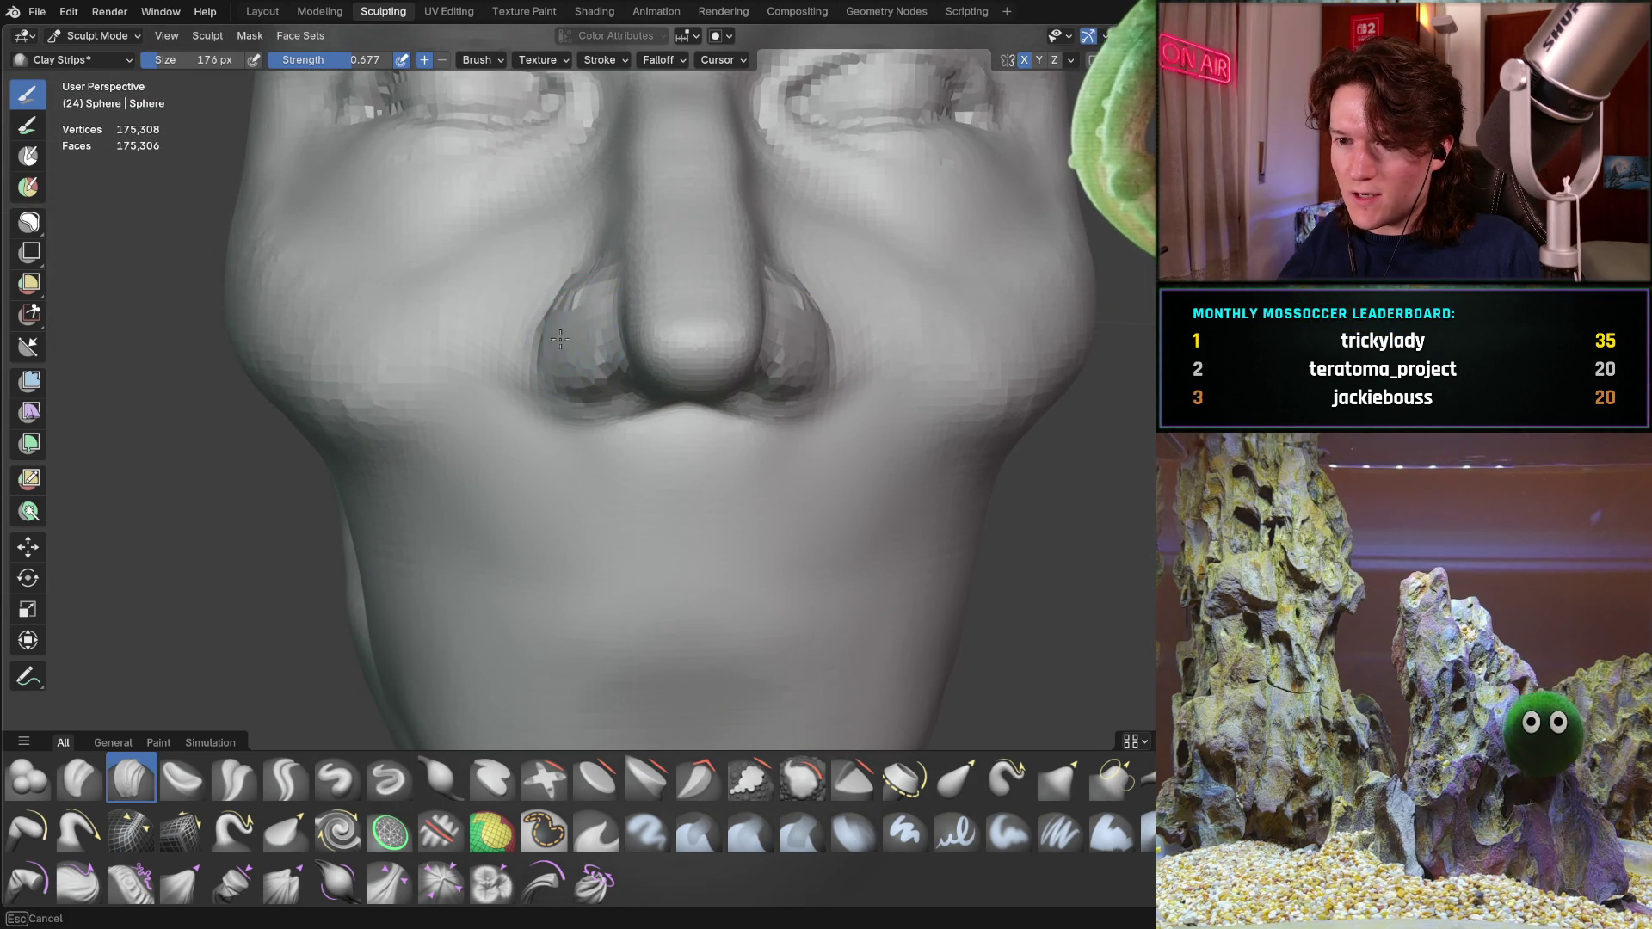
{"action": "mouse_move", "coordinate": [568, 263]}
{"action": "middle_mouse_down"}
{"action": "mouse_move", "coordinate": [730, 349]}
{"action": "mouse_move", "coordinate": [716, 316]}
{"action": "middle_mouse_up"}
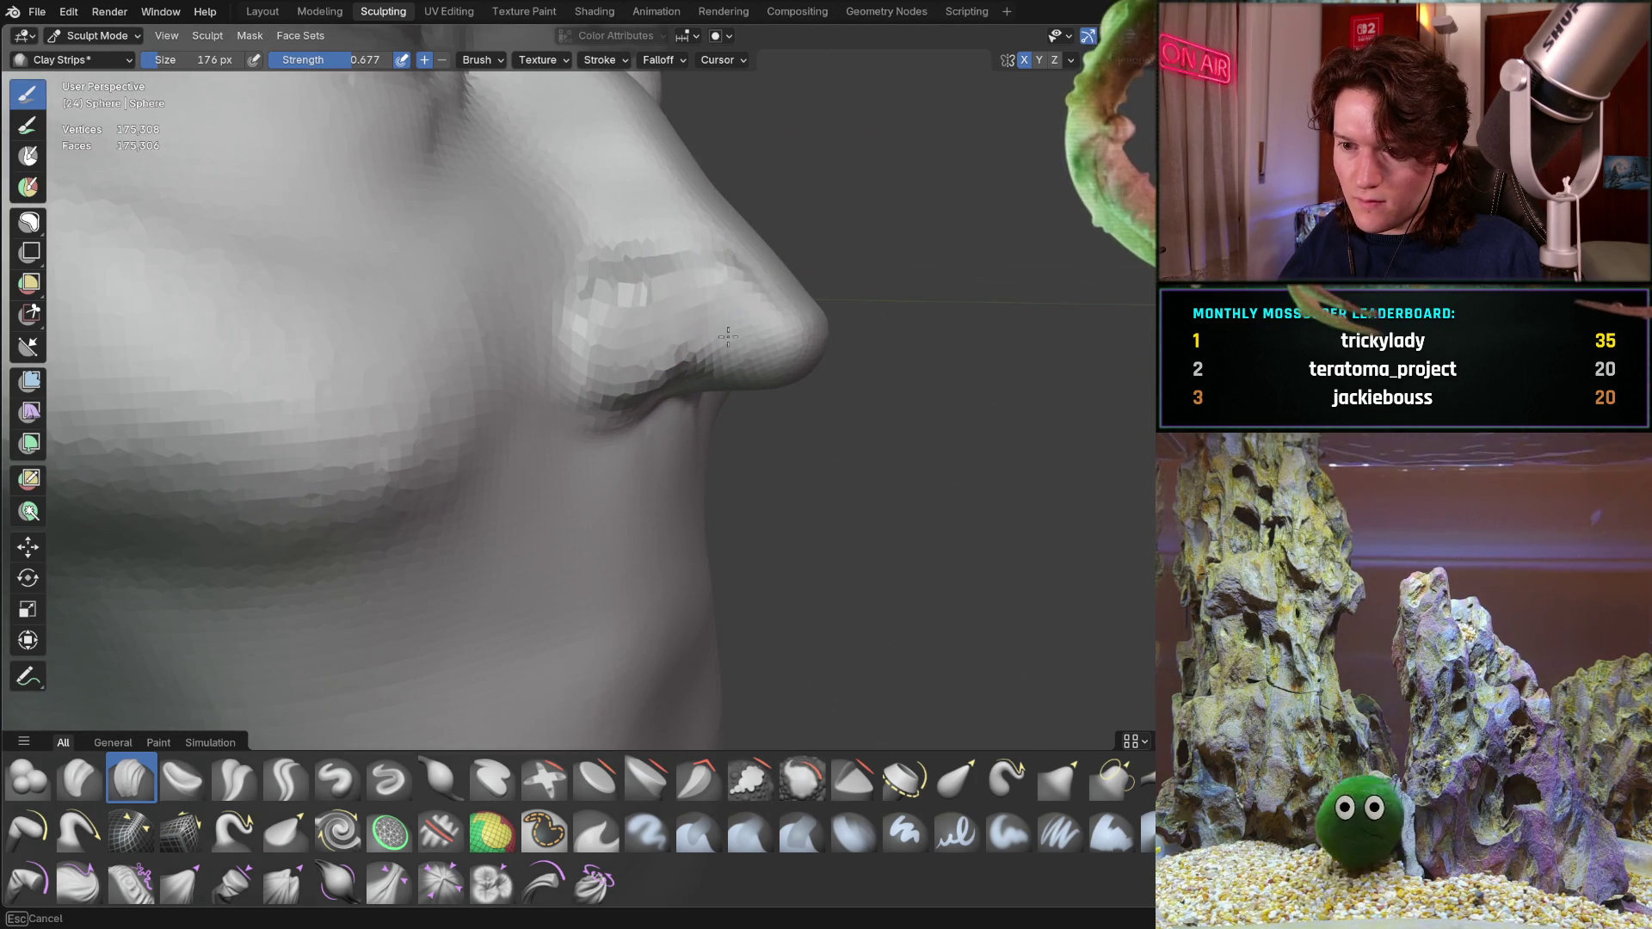
{"action": "mouse_move", "coordinate": [710, 323]}
{"action": "middle_mouse_down"}
{"action": "mouse_move", "coordinate": [606, 297]}
{"action": "mouse_move", "coordinate": [515, 373]}
{"action": "middle_mouse_up"}
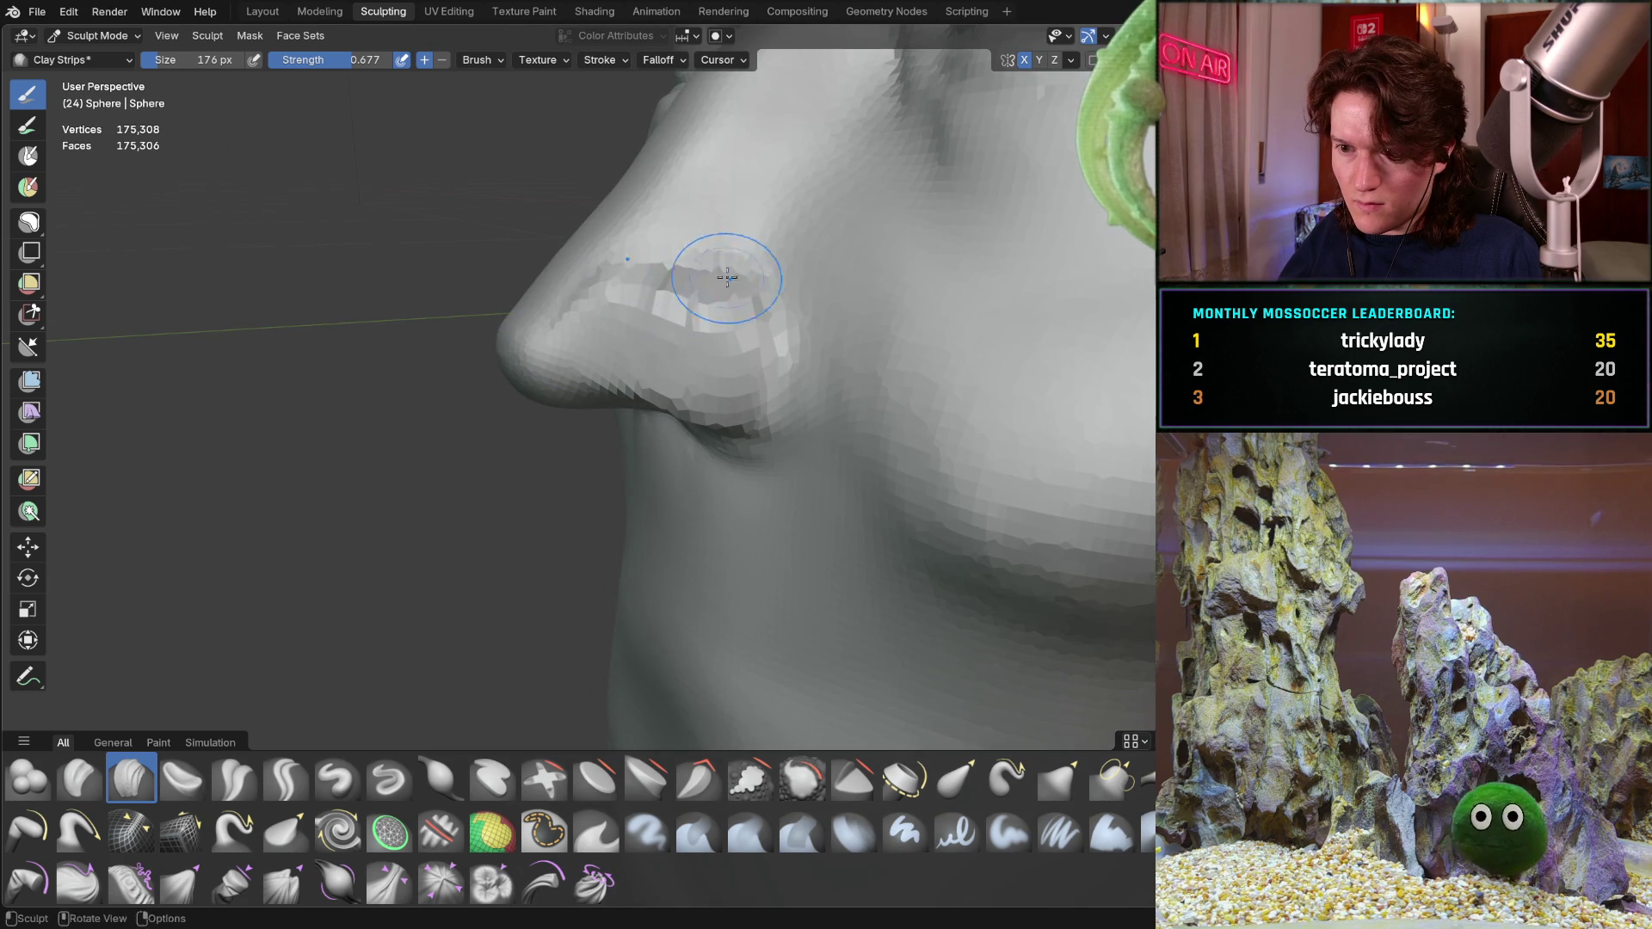
{"action": "middle_click_drag", "start_coordinate": [733, 254], "coordinate": [664, 276]}
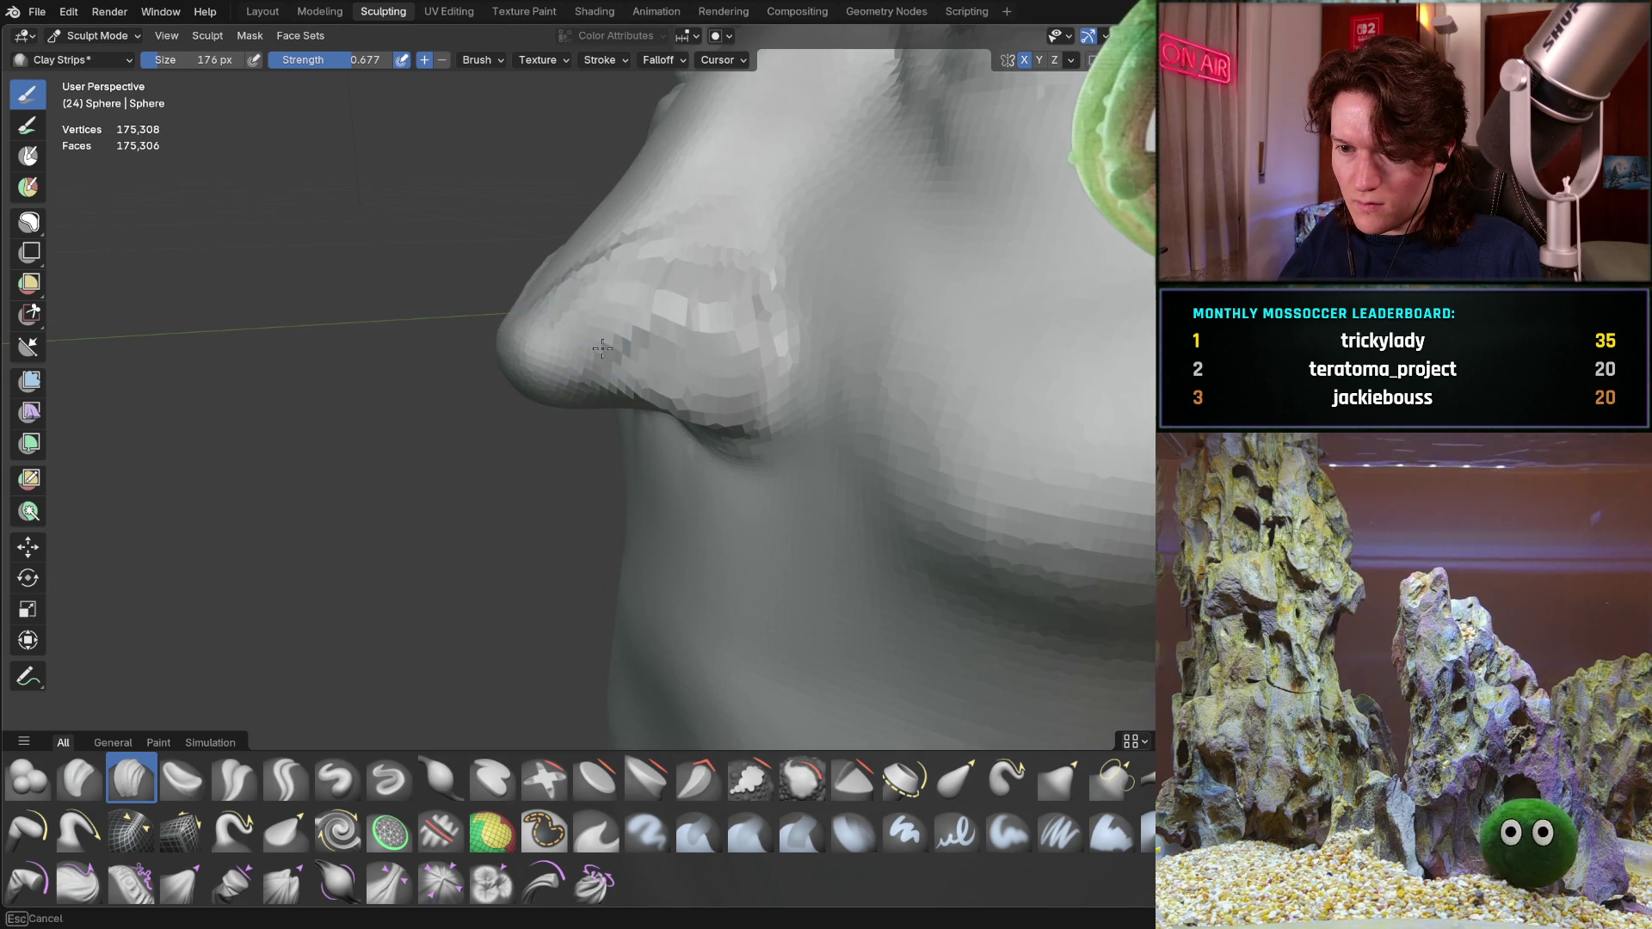
{"action": "mouse_move", "coordinate": [642, 336]}
{"action": "middle_mouse_down"}
{"action": "mouse_move", "coordinate": [675, 321]}
{"action": "mouse_move", "coordinate": [595, 337]}
{"action": "middle_mouse_up"}
{"action": "mouse_move", "coordinate": [666, 273]}
{"action": "middle_mouse_down"}
{"action": "mouse_move", "coordinate": [700, 295]}
{"action": "mouse_move", "coordinate": [645, 332]}
{"action": "middle_mouse_up"}
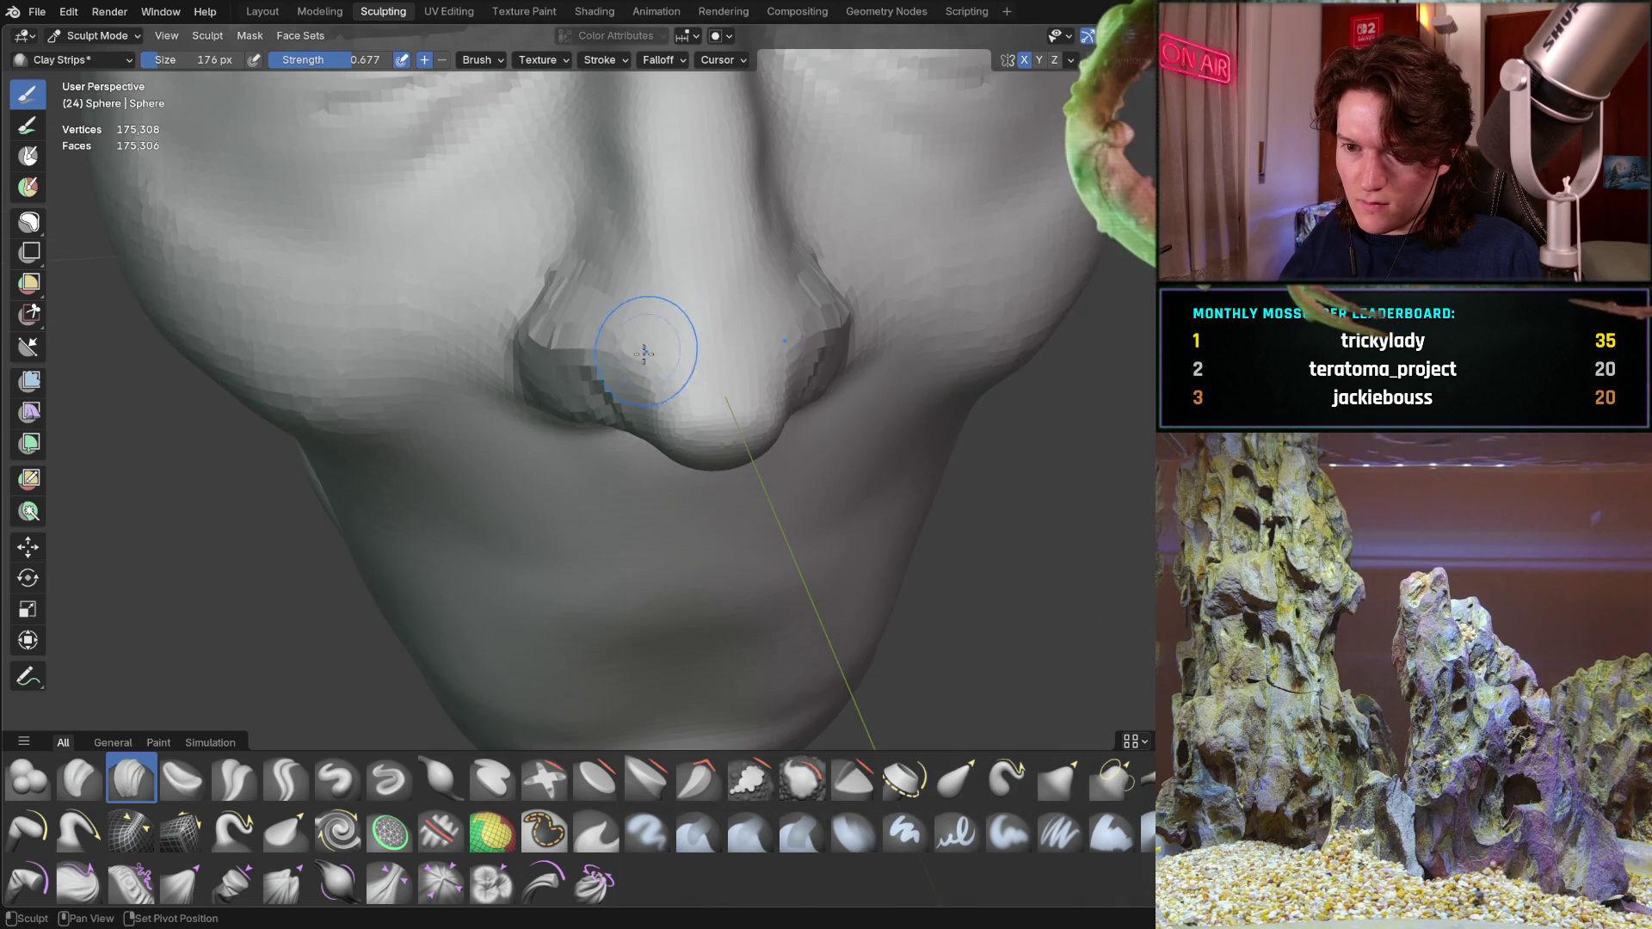
{"action": "mouse_move", "coordinate": [548, 315]}
{"action": "middle_mouse_down"}
{"action": "mouse_move", "coordinate": [544, 264]}
{"action": "mouse_move", "coordinate": [565, 351]}
{"action": "middle_mouse_up"}
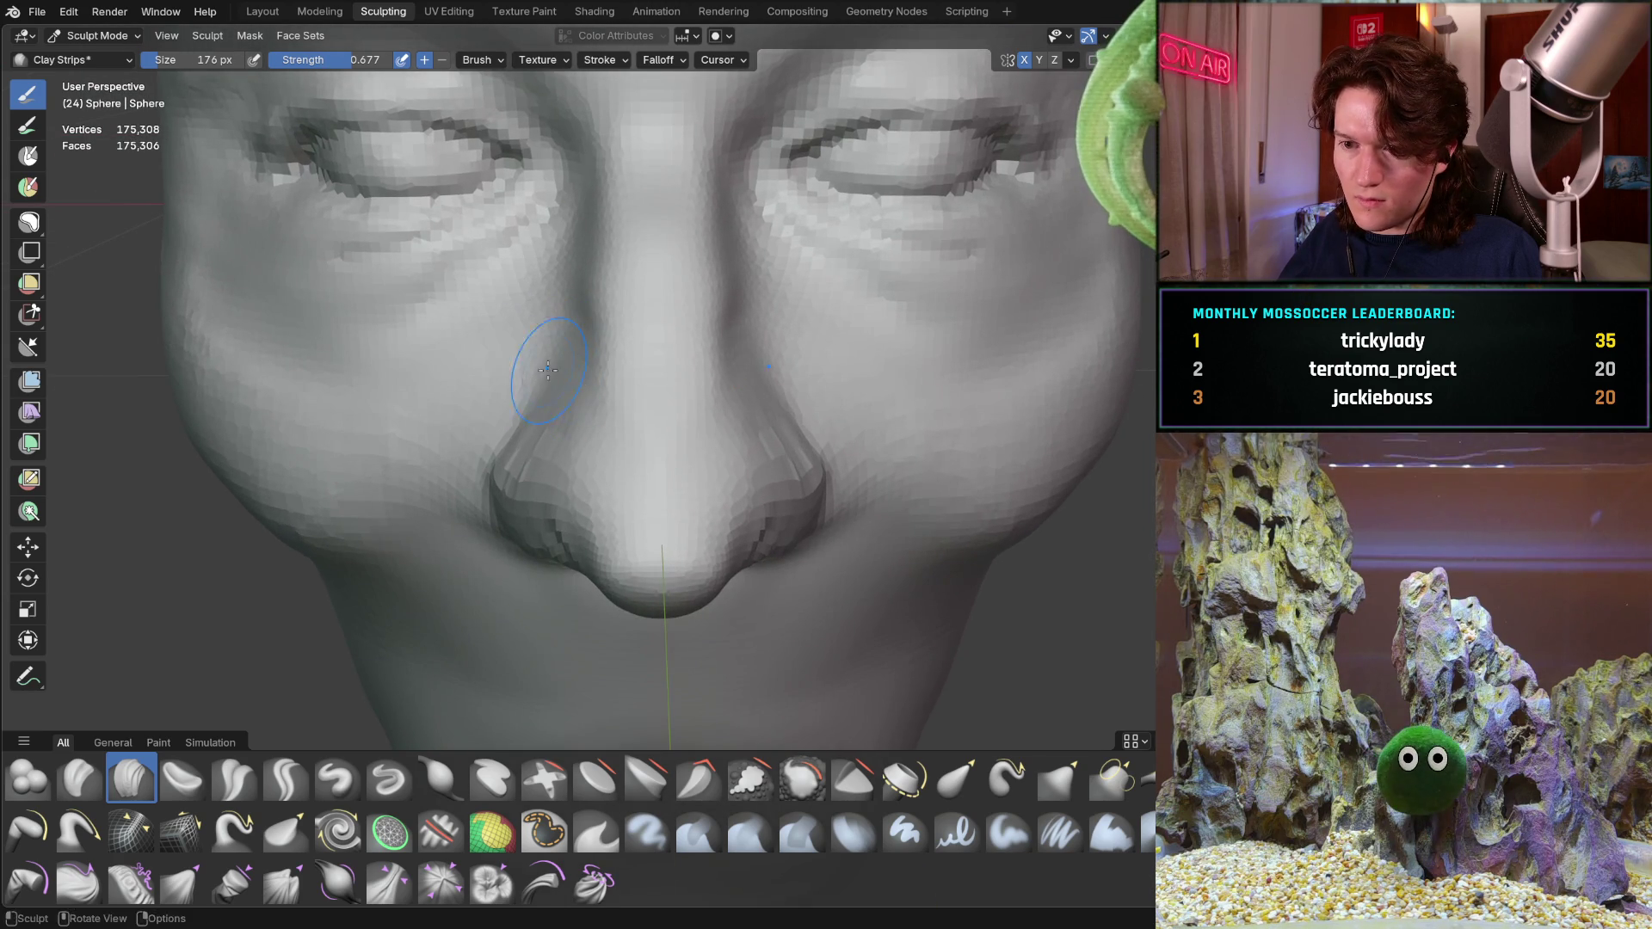
{"action": "middle_click_drag", "start_coordinate": [585, 366], "coordinate": [669, 351]}
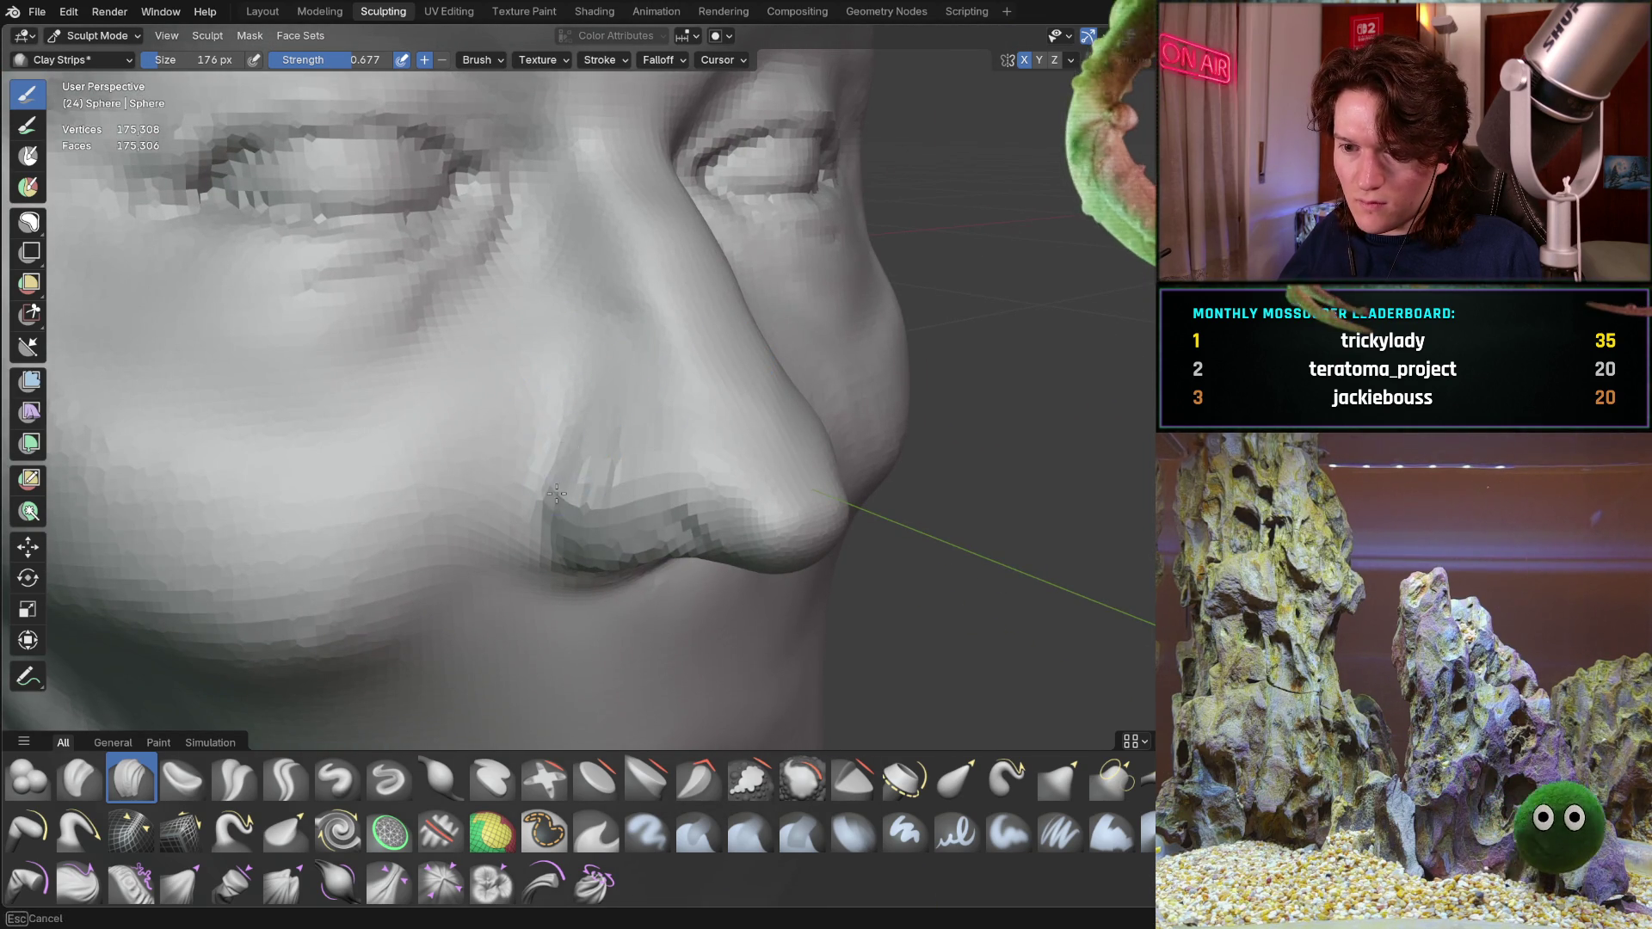
{"action": "mouse_move", "coordinate": [621, 563]}
{"action": "middle_mouse_down"}
{"action": "mouse_move", "coordinate": [708, 488]}
{"action": "mouse_move", "coordinate": [645, 396]}
{"action": "mouse_move", "coordinate": [634, 423]}
{"action": "mouse_move", "coordinate": [738, 418]}
{"action": "mouse_move", "coordinate": [624, 465]}
{"action": "mouse_move", "coordinate": [764, 424]}
{"action": "mouse_move", "coordinate": [857, 335]}
{"action": "middle_mouse_up"}
{"action": "scroll", "coordinate": [737, 417], "scroll_direction": "down", "scroll_amount": 2}
{"action": "scroll", "coordinate": [794, 425], "scroll_direction": "up", "scroll_amount": 3}
{"action": "scroll", "coordinate": [768, 422], "scroll_direction": "up", "scroll_amount": 1}
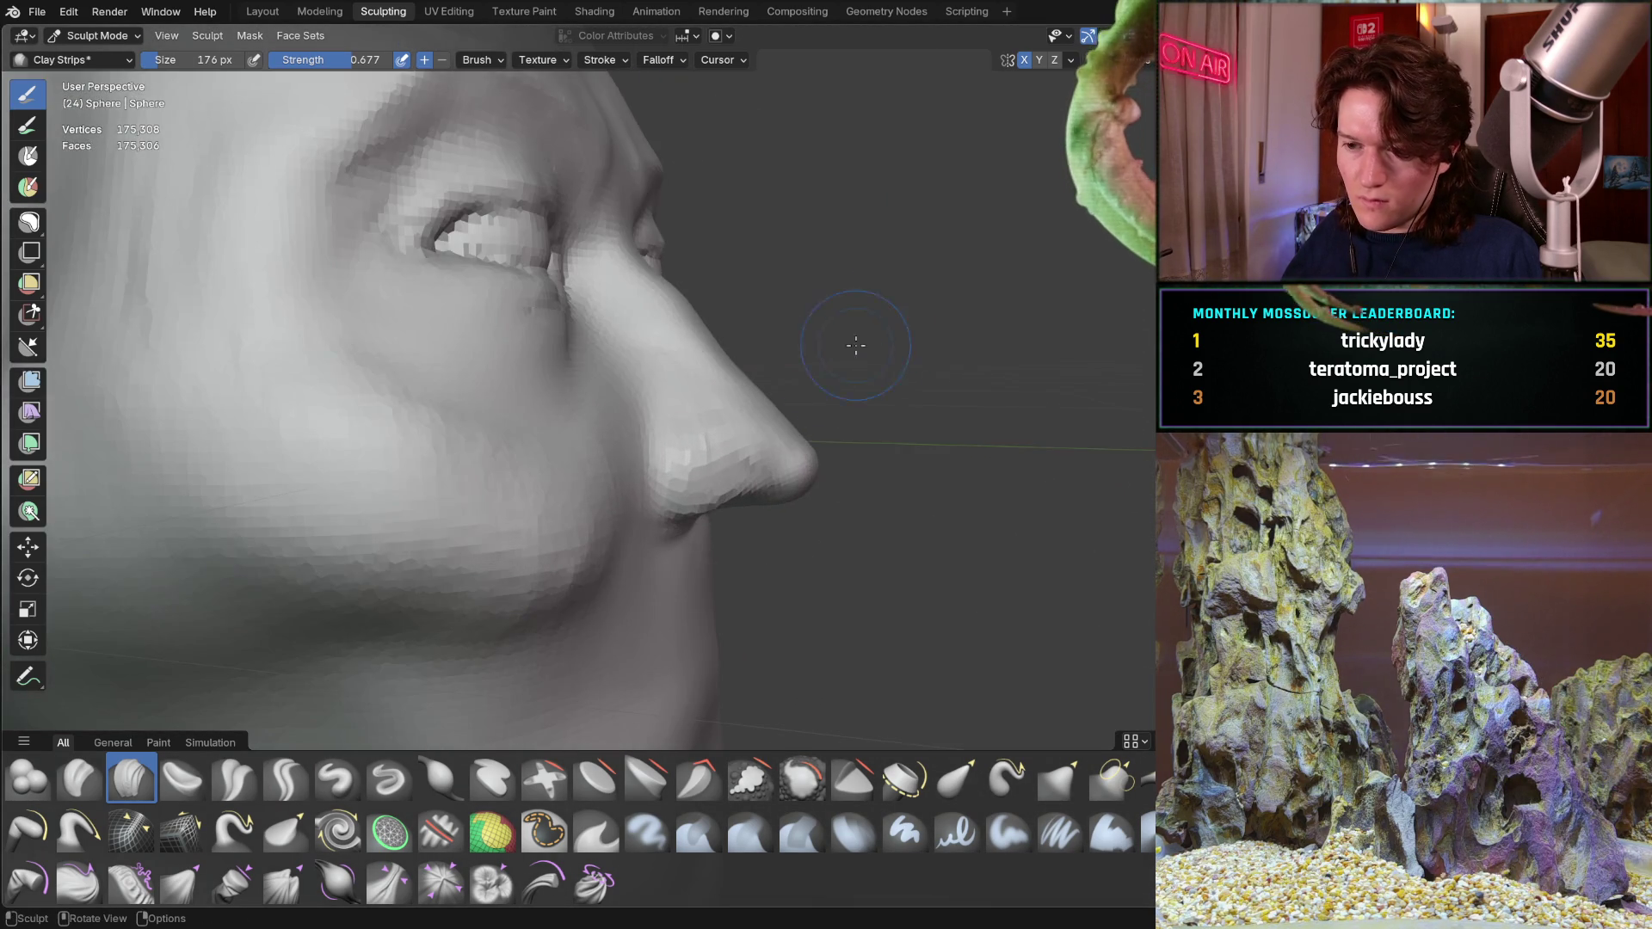
{"action": "scroll", "coordinate": [845, 380], "scroll_direction": "up", "scroll_amount": 2}
{"action": "scroll", "coordinate": [763, 369], "scroll_direction": "up", "scroll_amount": 2}
{"action": "scroll", "coordinate": [1065, 341], "scroll_direction": "up", "scroll_amount": 1}
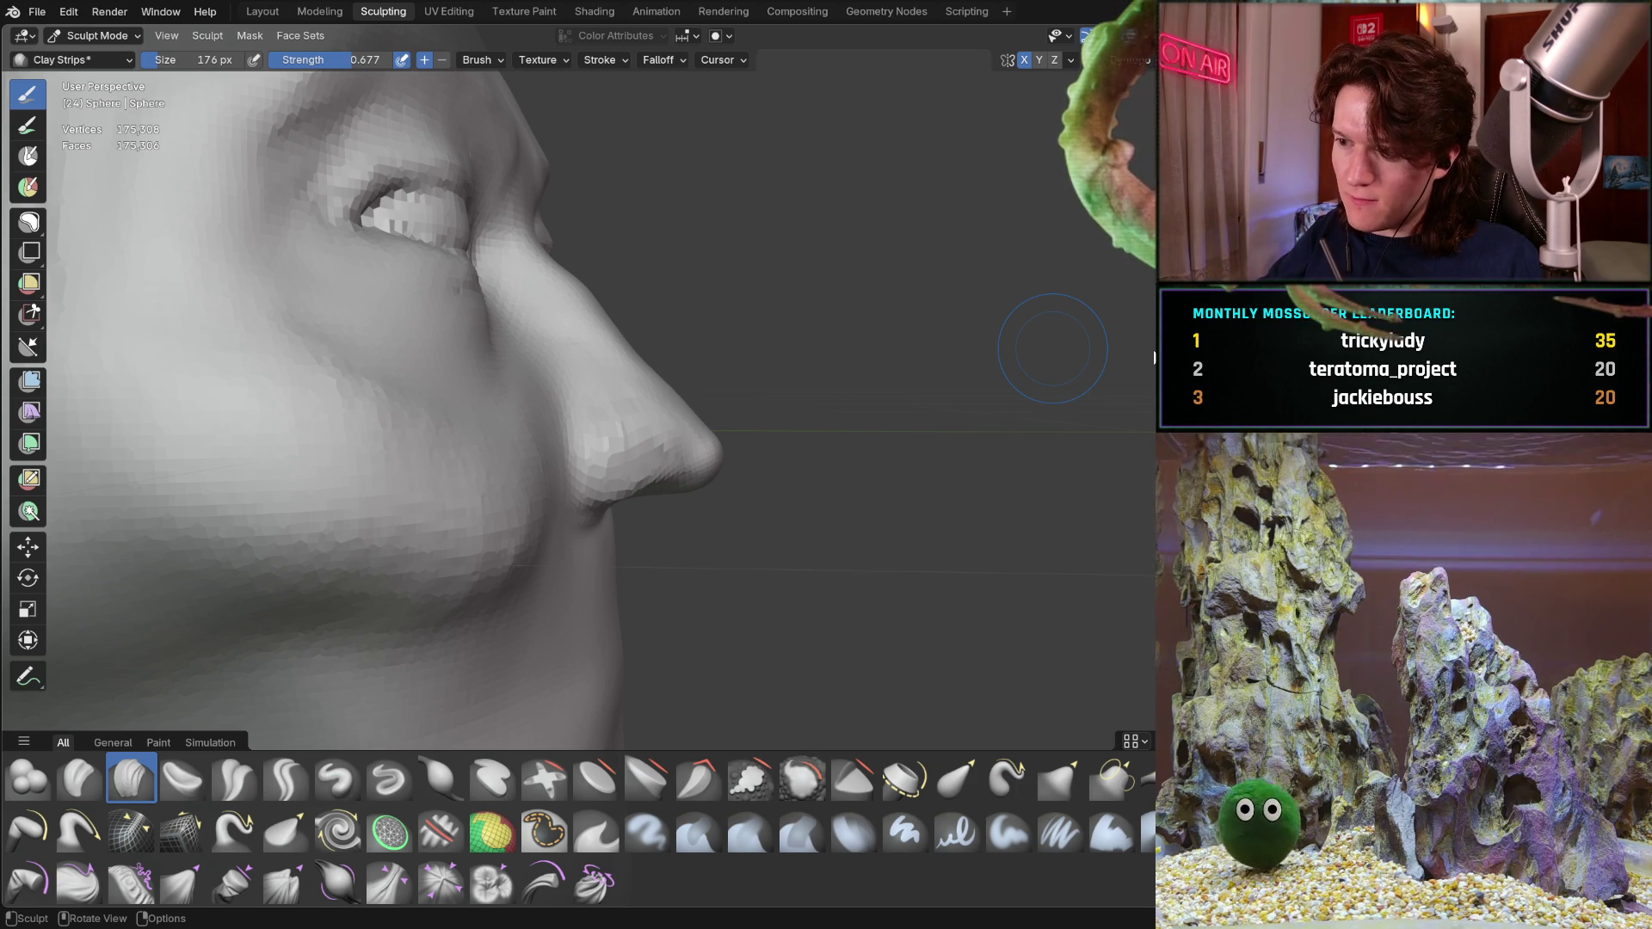
Raise the brush to 192 px, then switch to Grab (G) and widen its radius to 560 px
{"action": "mouse_move", "coordinate": [431, 411]}
{"action": "middle_mouse_down"}
{"action": "mouse_move", "coordinate": [445, 486]}
{"action": "mouse_move", "coordinate": [481, 464]}
{"action": "middle_mouse_up"}
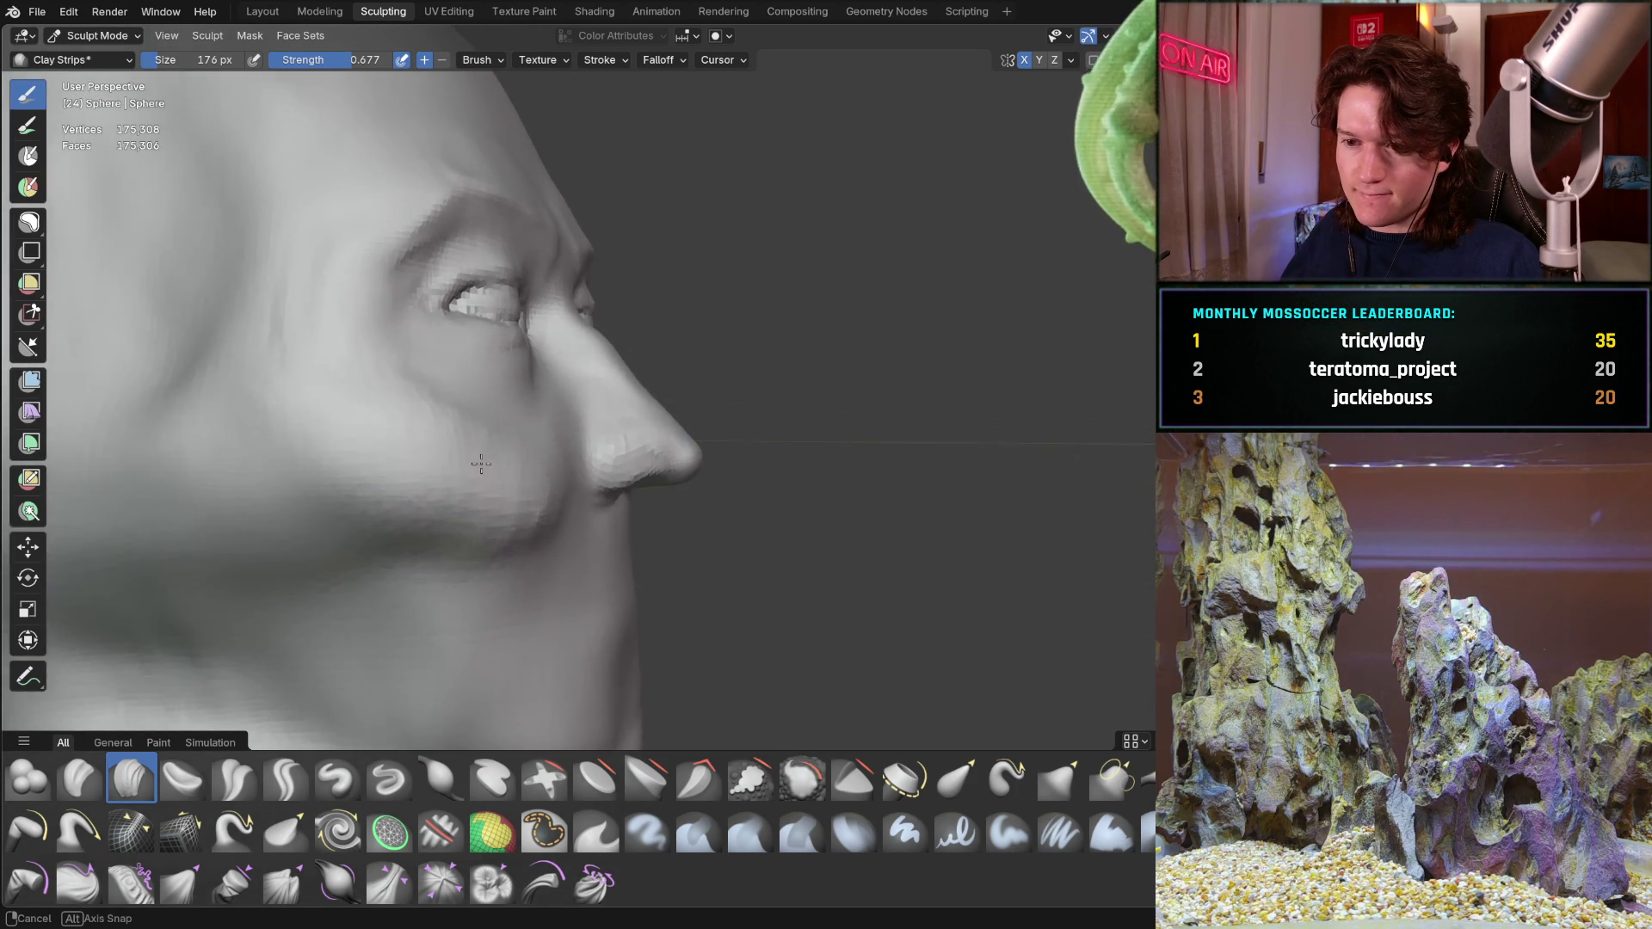
{"action": "mouse_move", "coordinate": [481, 464]}
{"action": "middle_mouse_down"}
{"action": "mouse_move", "coordinate": [279, 492]}
{"action": "mouse_move", "coordinate": [680, 364]}
{"action": "mouse_move", "coordinate": [671, 387]}
{"action": "middle_mouse_up"}
{"action": "key", "text": "bracketright"}
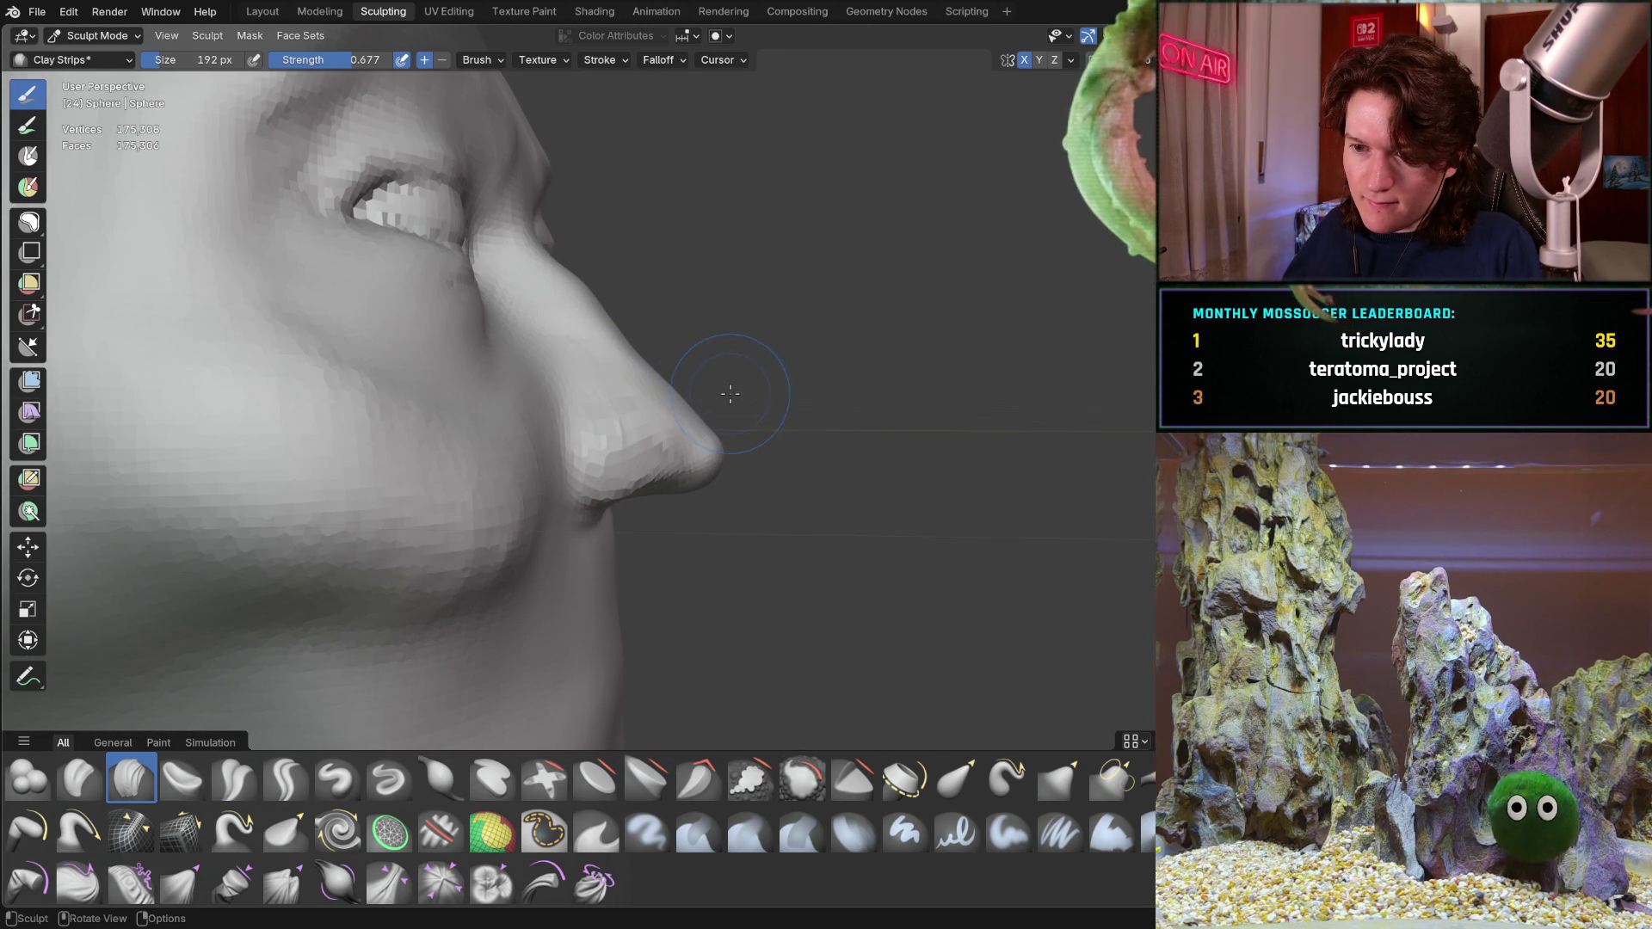
{"action": "key", "text": "g"}
{"action": "key", "text": "f"}
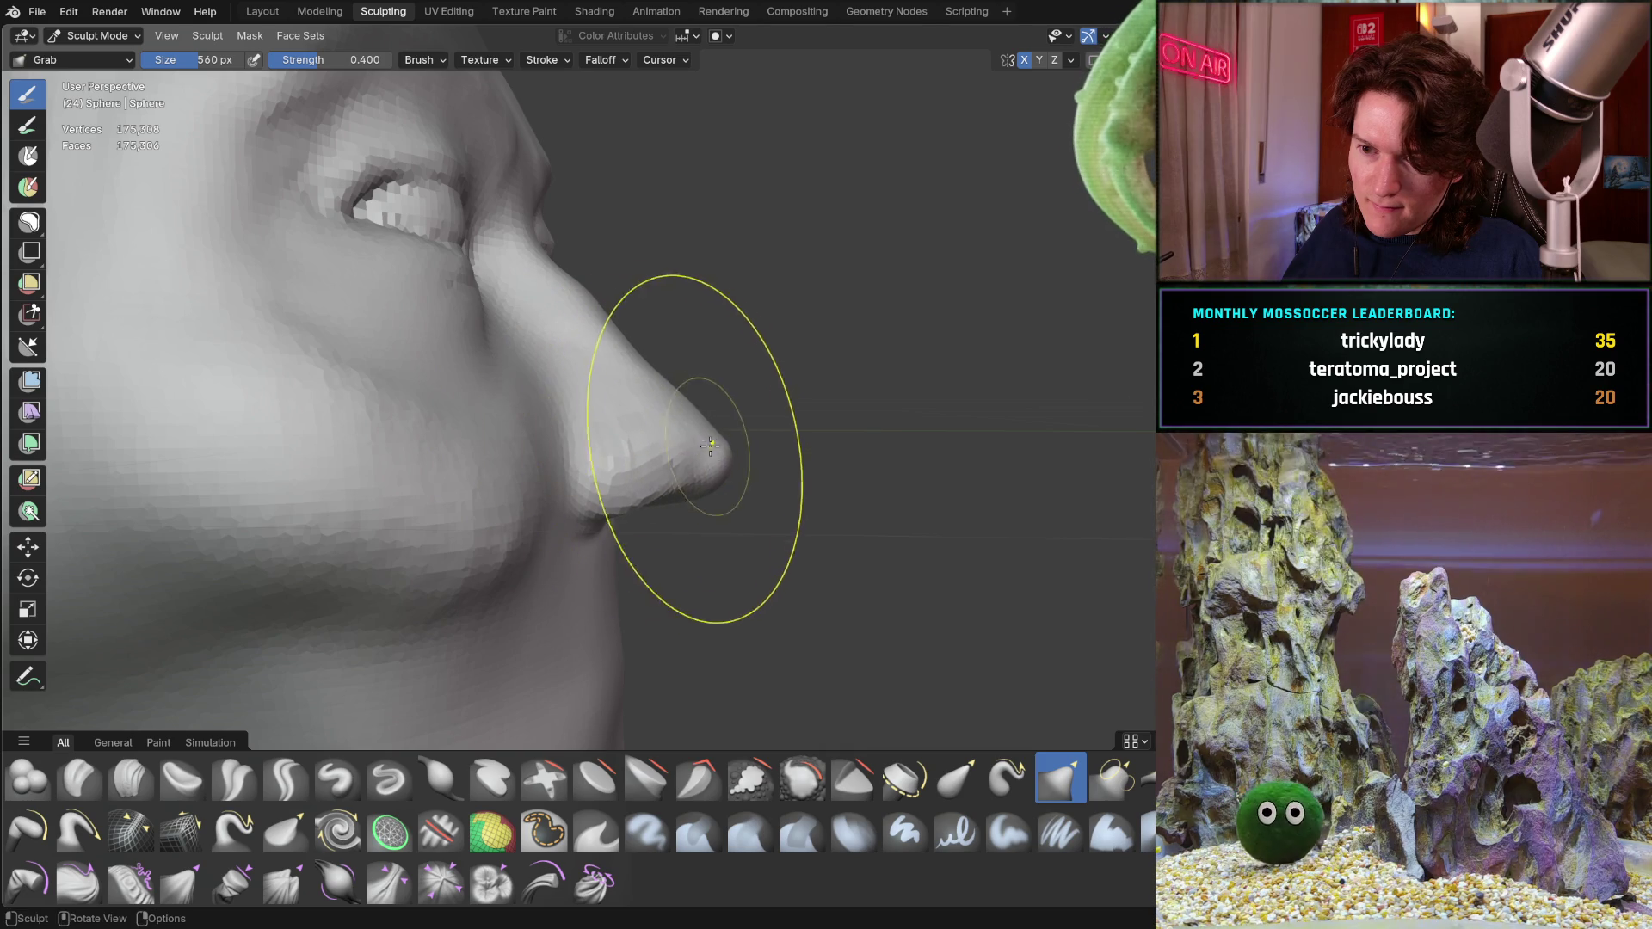
Orbit around the head to inspect the nose from both sides and the front
{"action": "mouse_move", "coordinate": [633, 375]}
{"action": "middle_mouse_down"}
{"action": "mouse_move", "coordinate": [405, 345]}
{"action": "mouse_move", "coordinate": [583, 331]}
{"action": "mouse_move", "coordinate": [691, 387]}
{"action": "middle_mouse_up"}
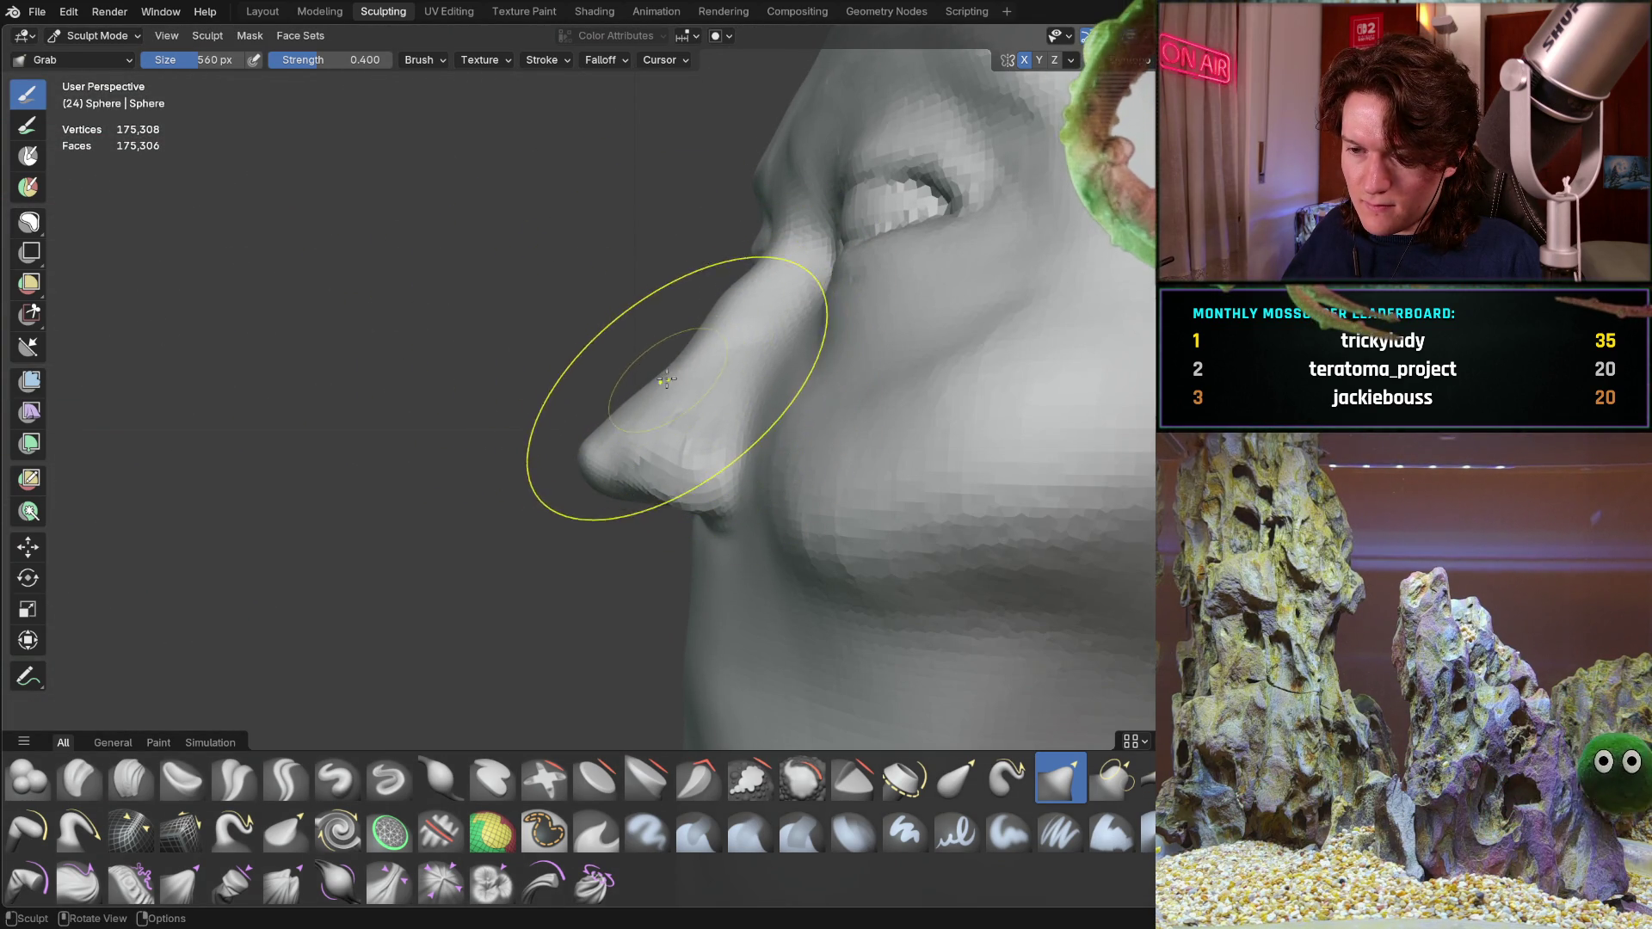
{"action": "middle_click_drag", "start_coordinate": [663, 377], "coordinate": [698, 348]}
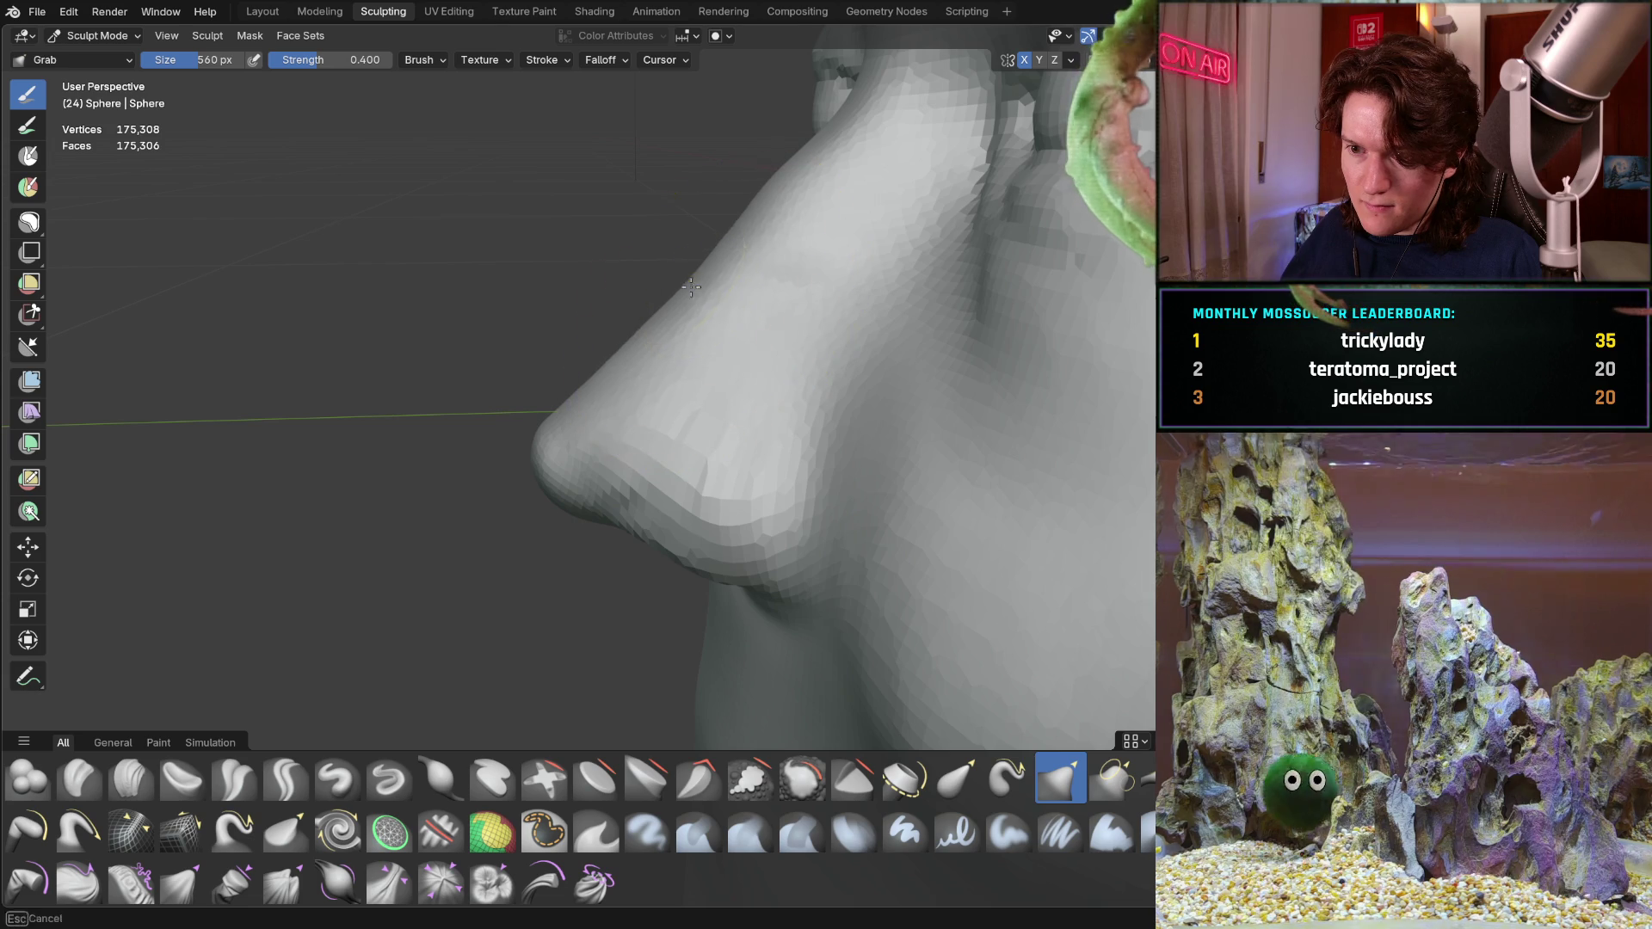
{"action": "mouse_move", "coordinate": [708, 303]}
{"action": "middle_mouse_down"}
{"action": "mouse_move", "coordinate": [750, 305]}
{"action": "mouse_move", "coordinate": [485, 315]}
{"action": "middle_mouse_up"}
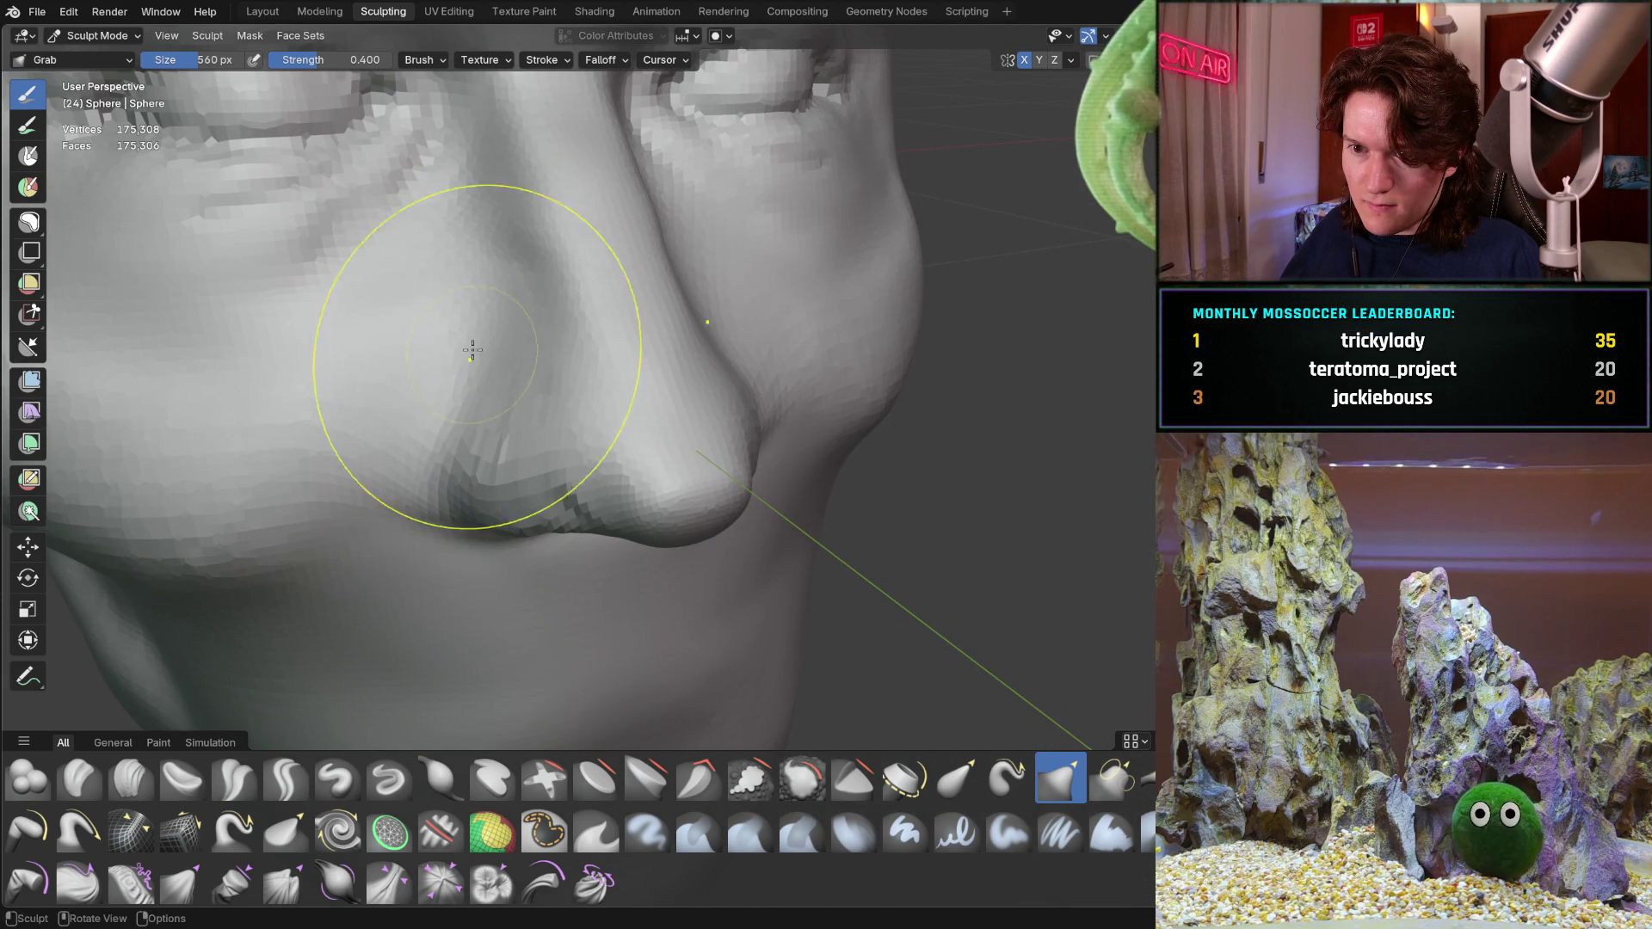
{"action": "scroll", "coordinate": [426, 389], "scroll_direction": "down", "scroll_amount": 4}
{"action": "scroll", "coordinate": [406, 356], "scroll_direction": "down", "scroll_amount": 2}
{"action": "scroll", "coordinate": [404, 388], "scroll_direction": "down", "scroll_amount": 2}
{"action": "middle_click_drag", "start_coordinate": [402, 426], "coordinate": [420, 420]}
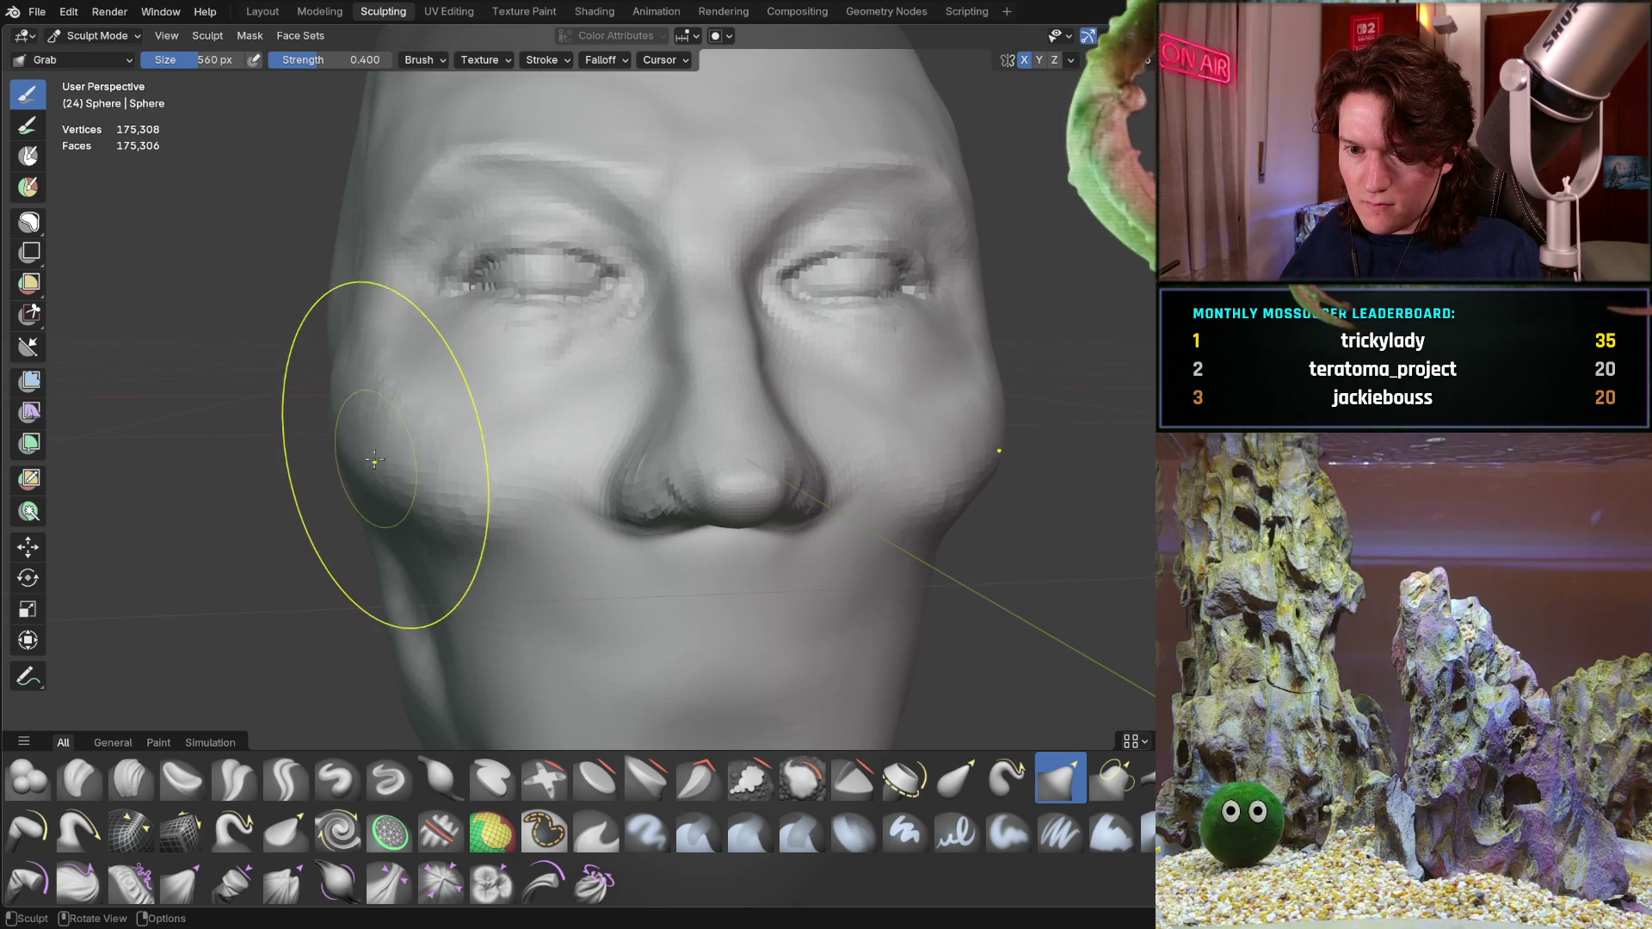
{"action": "mouse_move", "coordinate": [425, 479]}
{"action": "middle_mouse_down"}
{"action": "mouse_move", "coordinate": [679, 424]}
{"action": "mouse_move", "coordinate": [582, 442]}
{"action": "mouse_move", "coordinate": [656, 421]}
{"action": "mouse_move", "coordinate": [699, 377]}
{"action": "mouse_move", "coordinate": [645, 357]}
{"action": "mouse_move", "coordinate": [682, 374]}
{"action": "middle_mouse_up"}
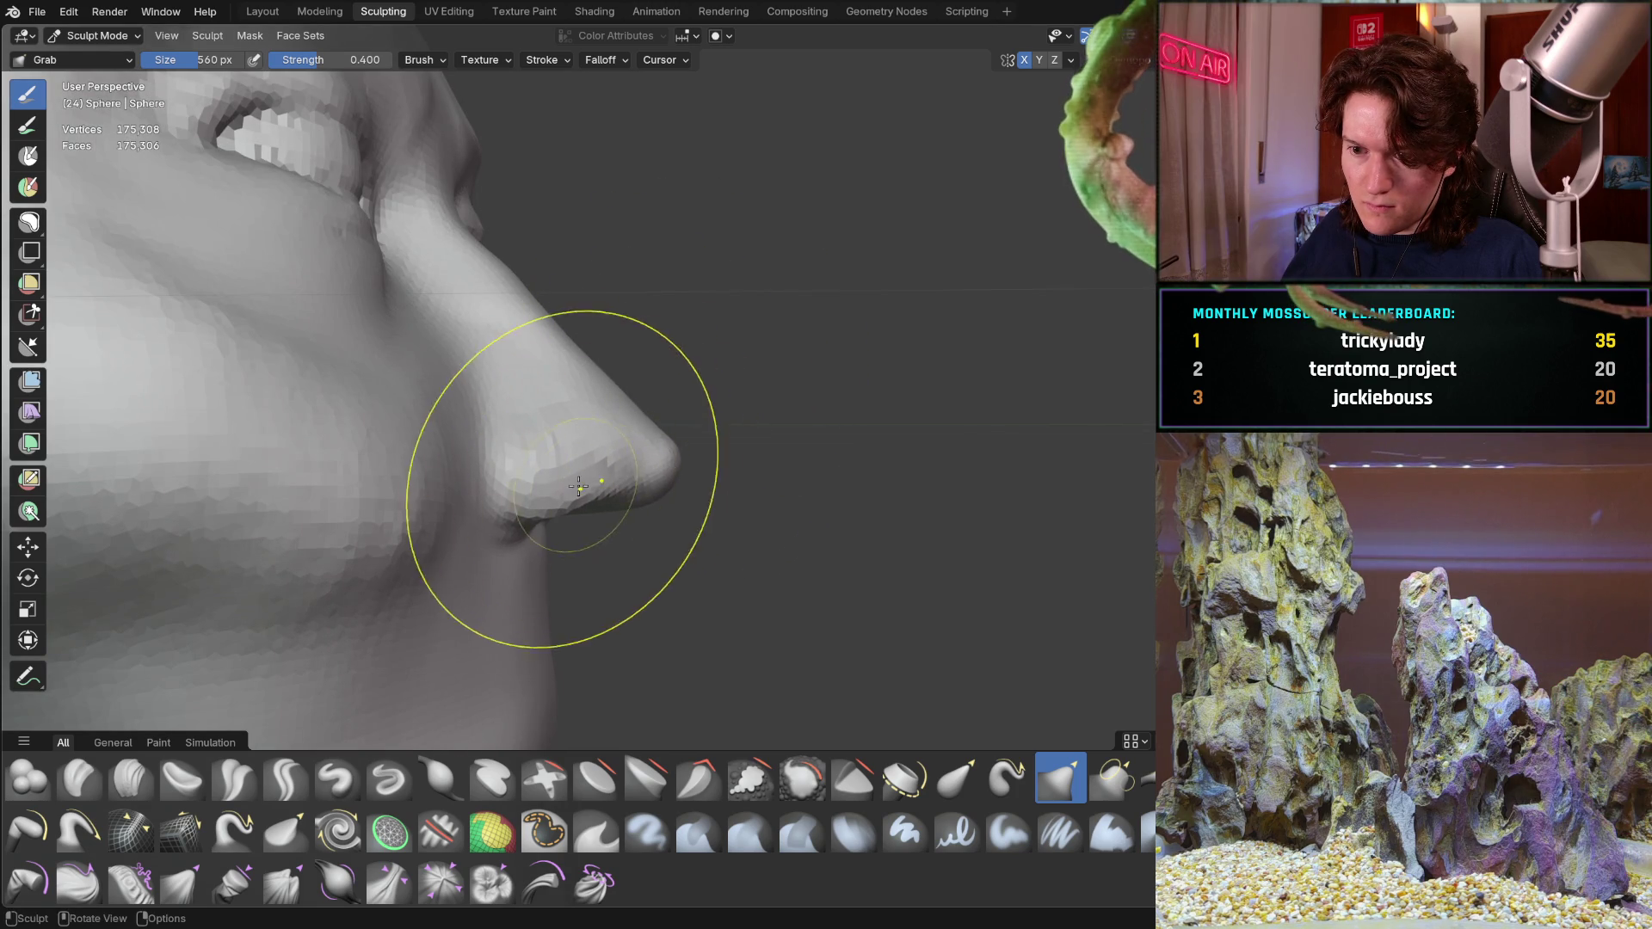
{"action": "mouse_move", "coordinate": [624, 411]}
{"action": "middle_mouse_down"}
{"action": "mouse_move", "coordinate": [559, 448]}
{"action": "mouse_move", "coordinate": [646, 478]}
{"action": "middle_mouse_up"}
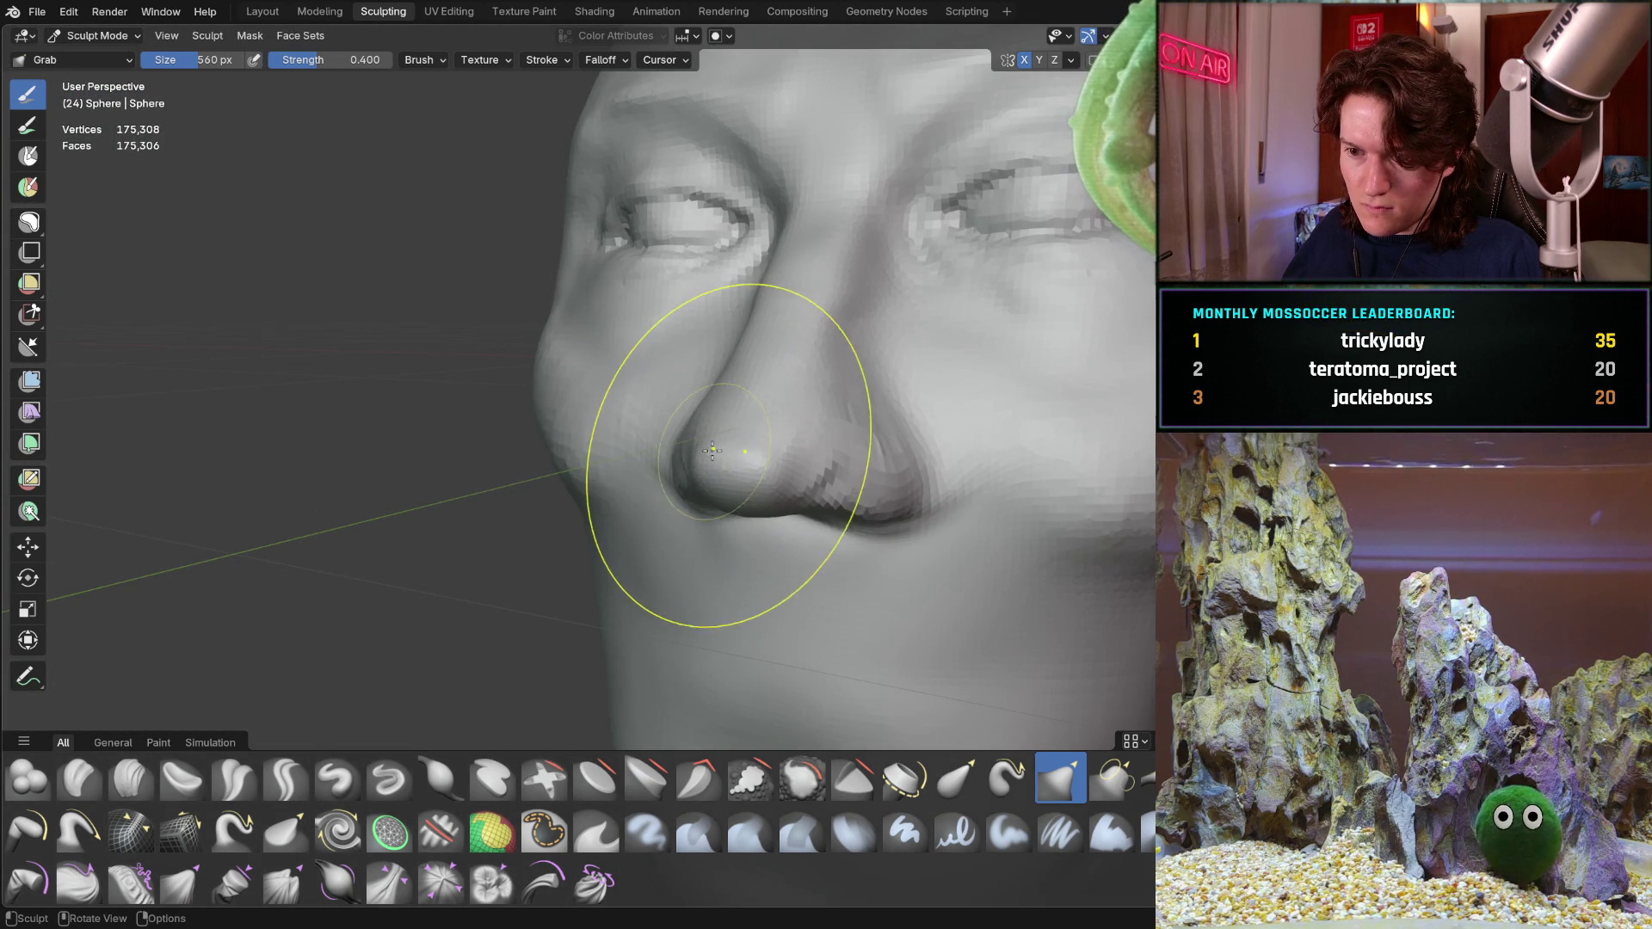
Shrink the Grab radius to 354 px and pull the nose tip into shape in profile
{"action": "key", "text": "f"}
{"action": "left_click", "coordinate": [678, 452]}
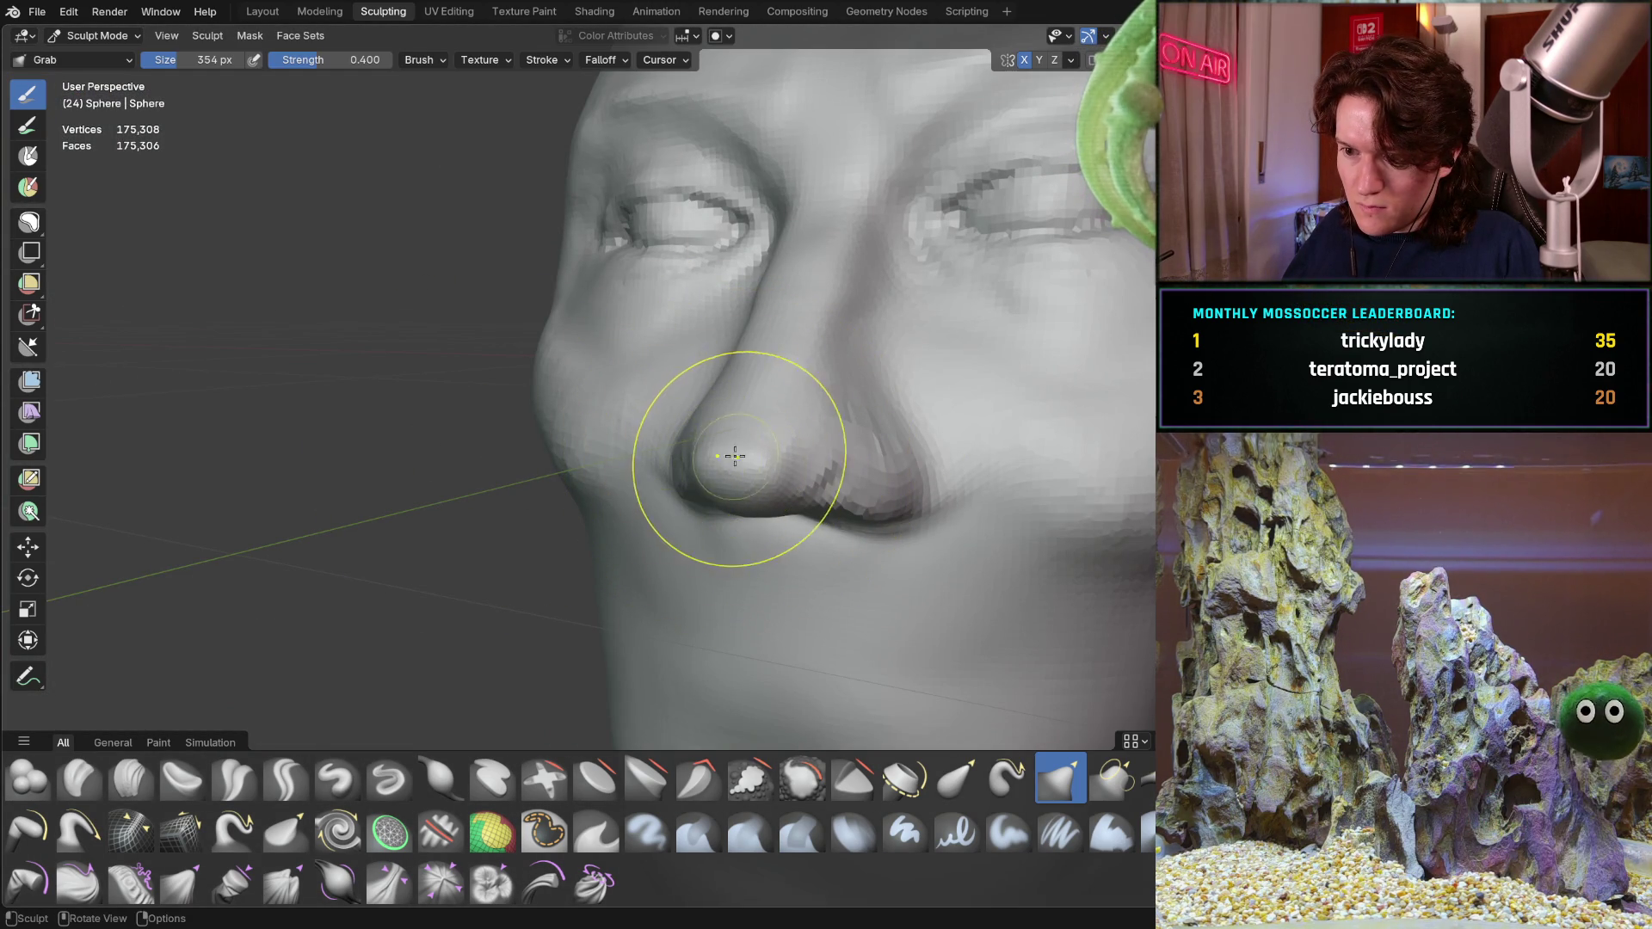
{"action": "middle_click_drag", "start_coordinate": [761, 420], "coordinate": [627, 391]}
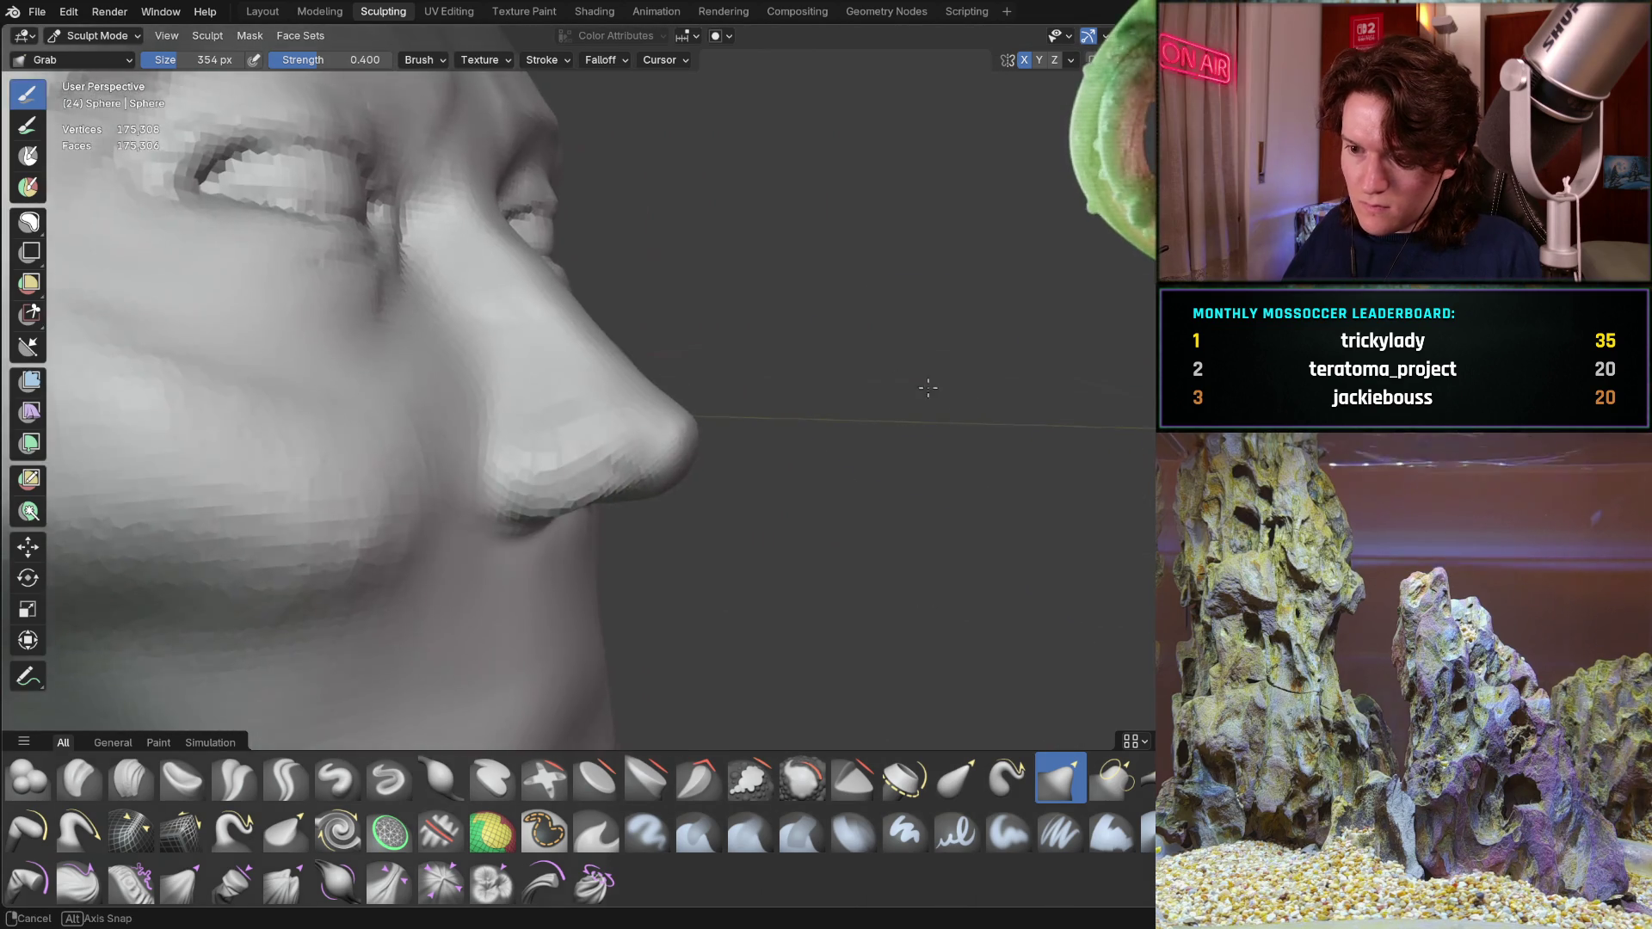
{"action": "left_click_drag", "start_coordinate": [626, 391], "coordinate": [638, 385]}
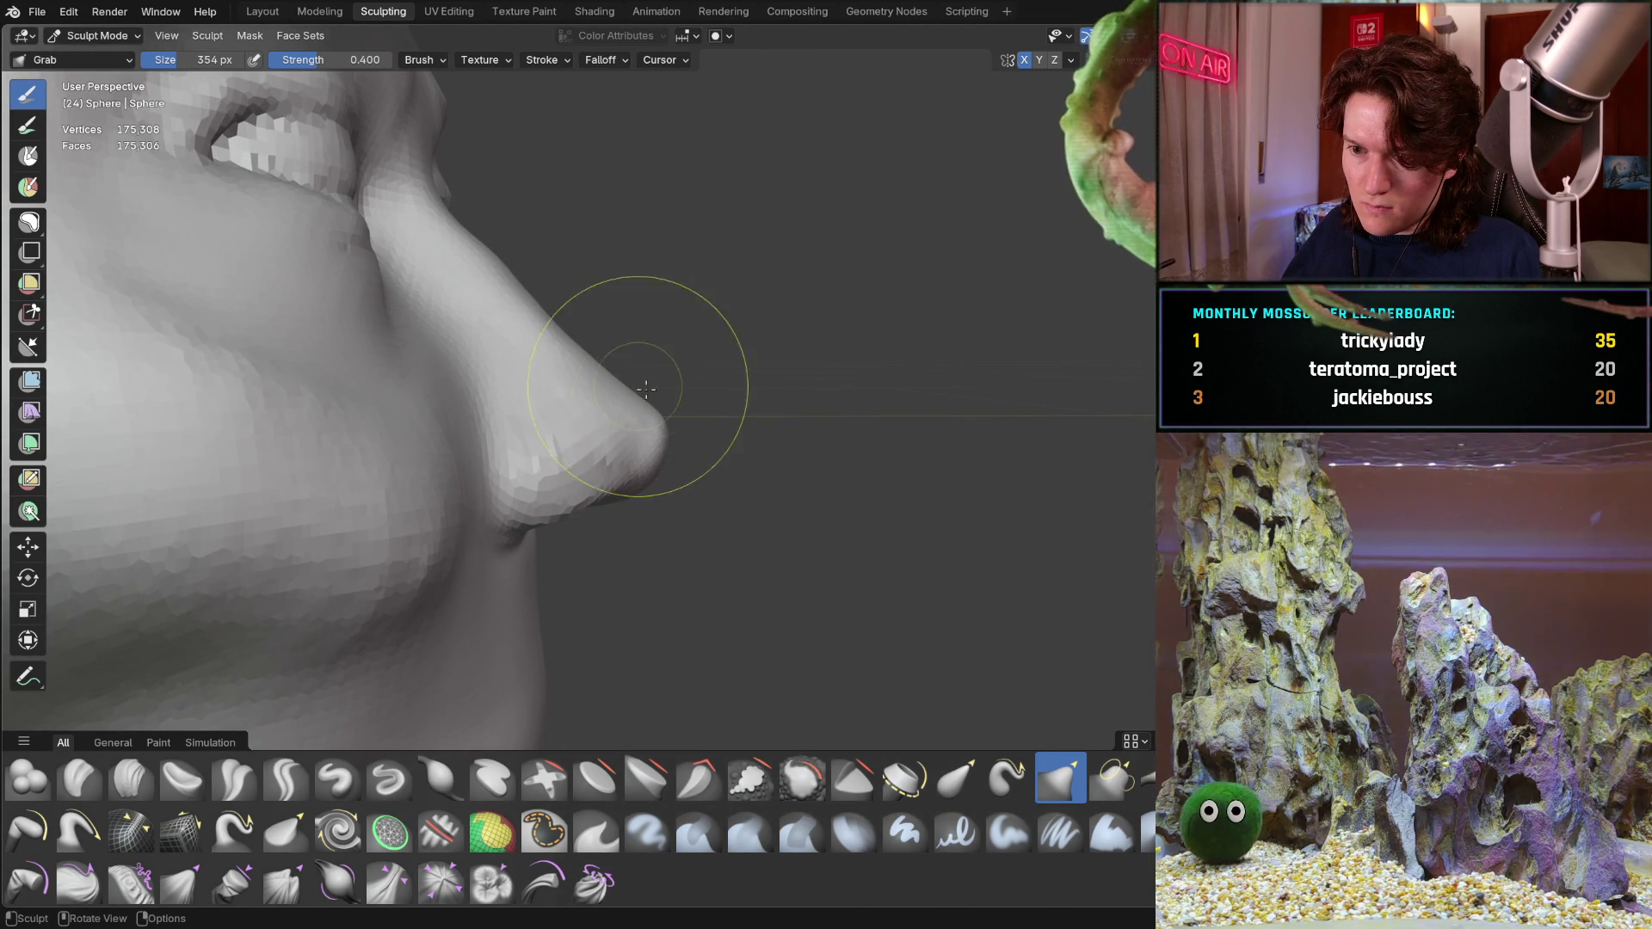
{"action": "mouse_move", "coordinate": [659, 424]}
{"action": "middle_mouse_down"}
{"action": "mouse_move", "coordinate": [711, 429]}
{"action": "mouse_move", "coordinate": [733, 412]}
{"action": "middle_mouse_up"}
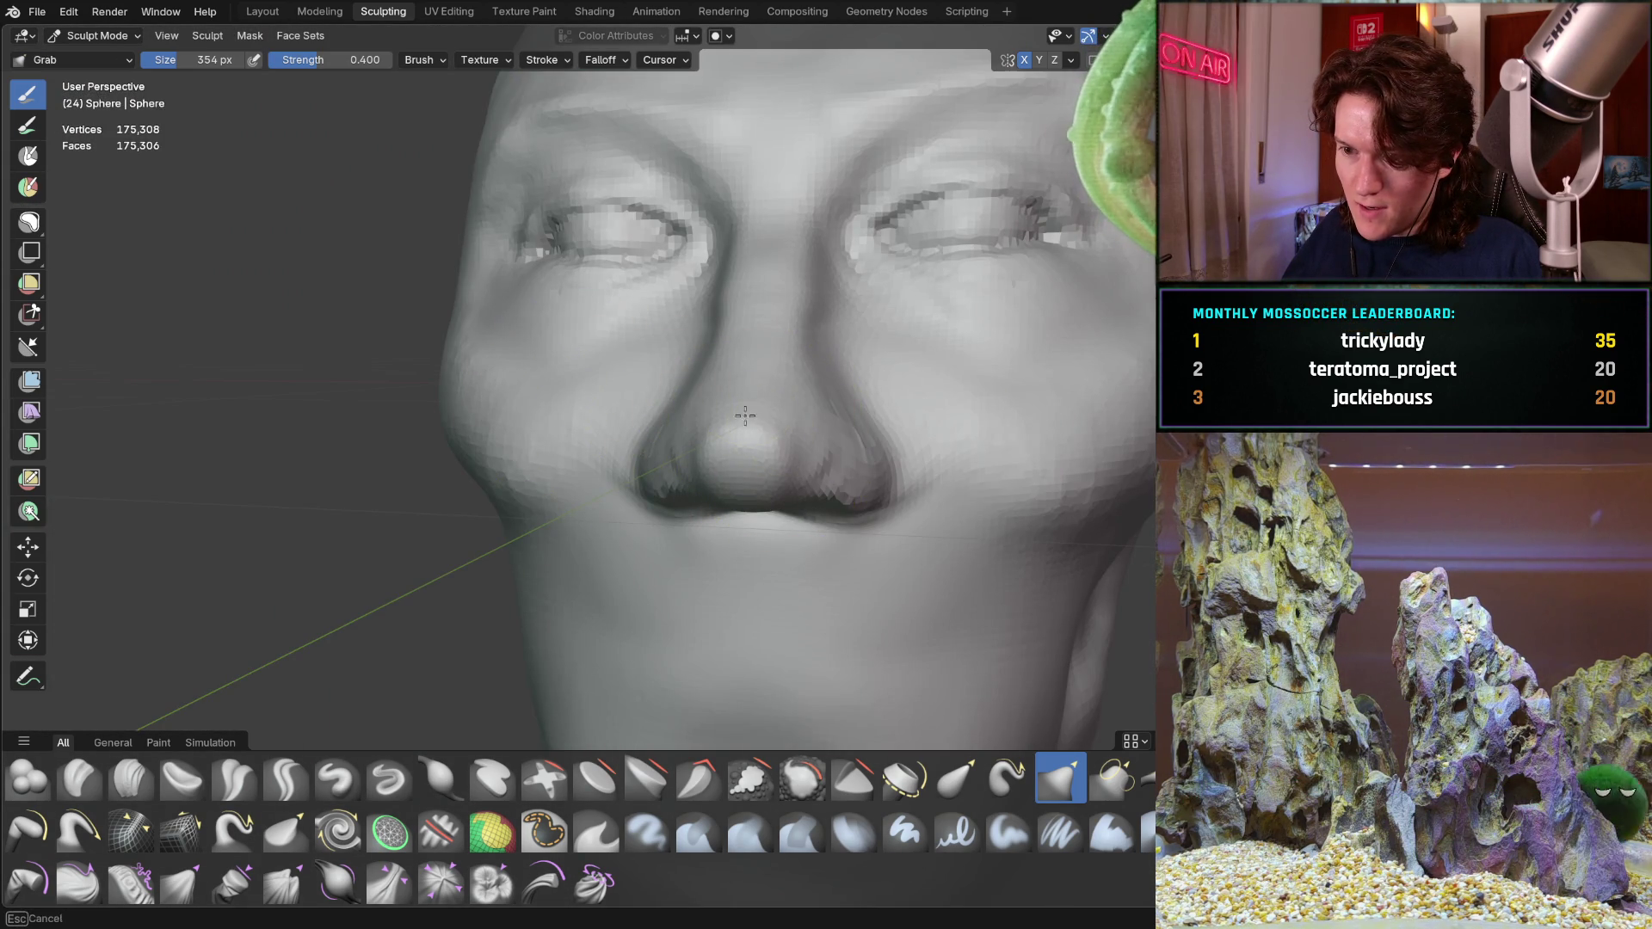
{"action": "mouse_move", "coordinate": [756, 338]}
{"action": "middle_mouse_down"}
{"action": "mouse_move", "coordinate": [682, 302]}
{"action": "mouse_move", "coordinate": [733, 437]}
{"action": "mouse_move", "coordinate": [607, 370]}
{"action": "mouse_move", "coordinate": [639, 336]}
{"action": "mouse_move", "coordinate": [693, 371]}
{"action": "mouse_move", "coordinate": [695, 344]}
{"action": "middle_mouse_up"}
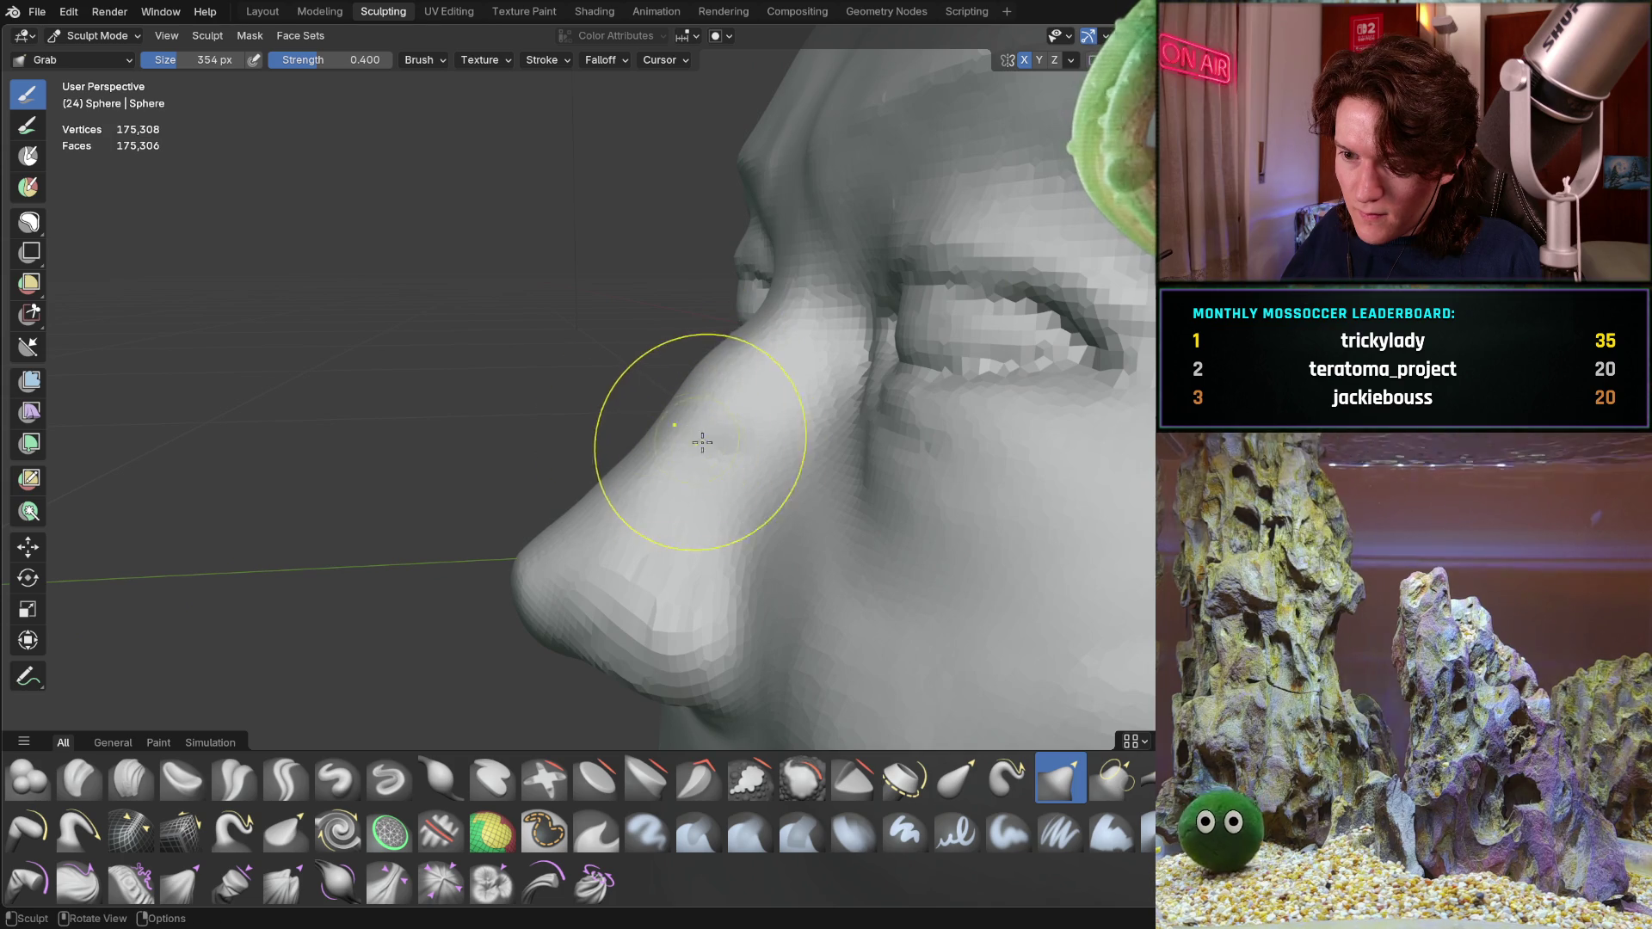
Pull the left side of the nose inward near the nostril wing from the front
{"action": "mouse_move", "coordinate": [724, 451]}
{"action": "middle_mouse_down"}
{"action": "mouse_move", "coordinate": [860, 448]}
{"action": "mouse_move", "coordinate": [694, 426]}
{"action": "middle_mouse_up"}
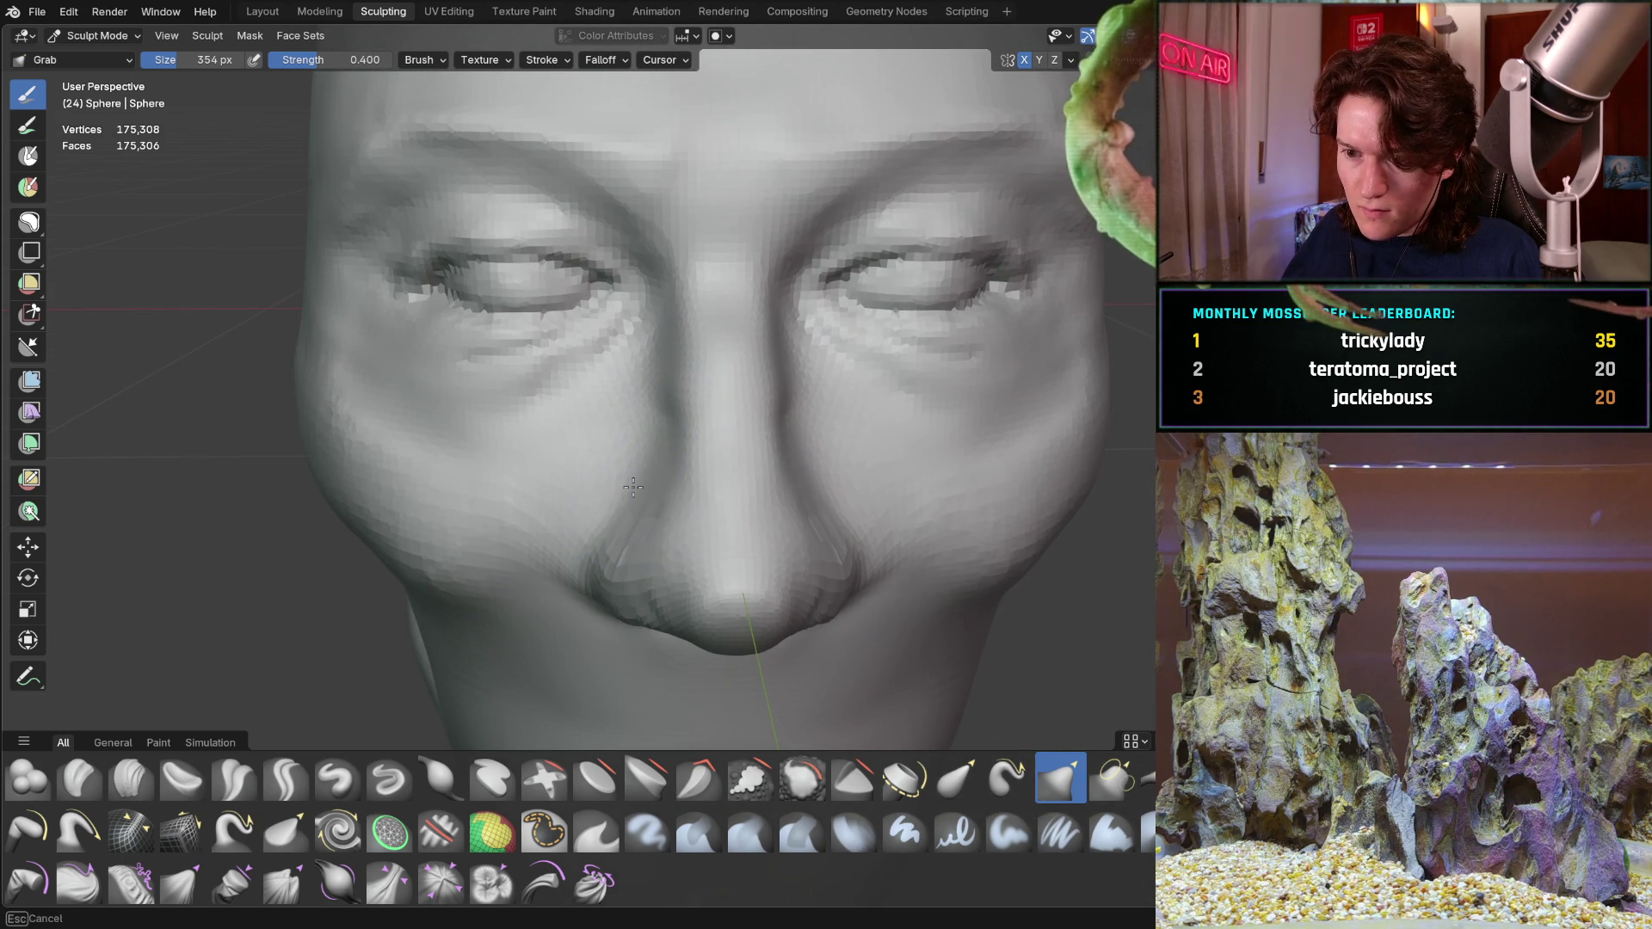
{"action": "middle_click_drag", "start_coordinate": [590, 476], "coordinate": [591, 462]}
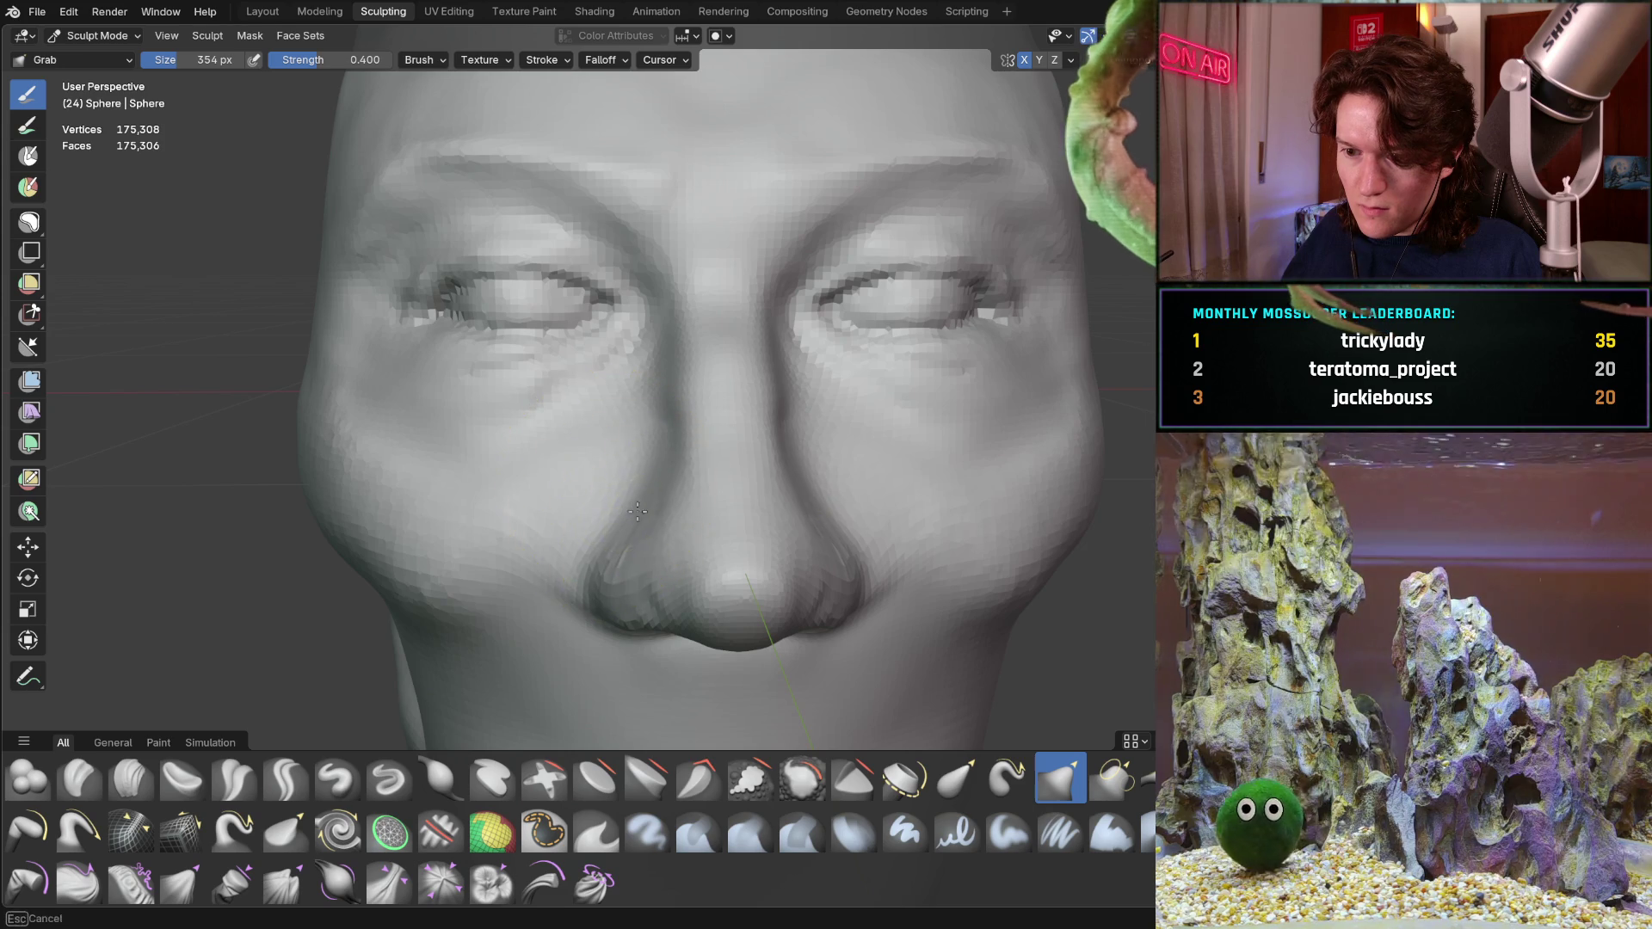
{"action": "mouse_move", "coordinate": [628, 590]}
{"action": "left_mouse_down"}
{"action": "mouse_move", "coordinate": [612, 621]}
{"action": "mouse_move", "coordinate": [628, 602]}
{"action": "left_mouse_up"}
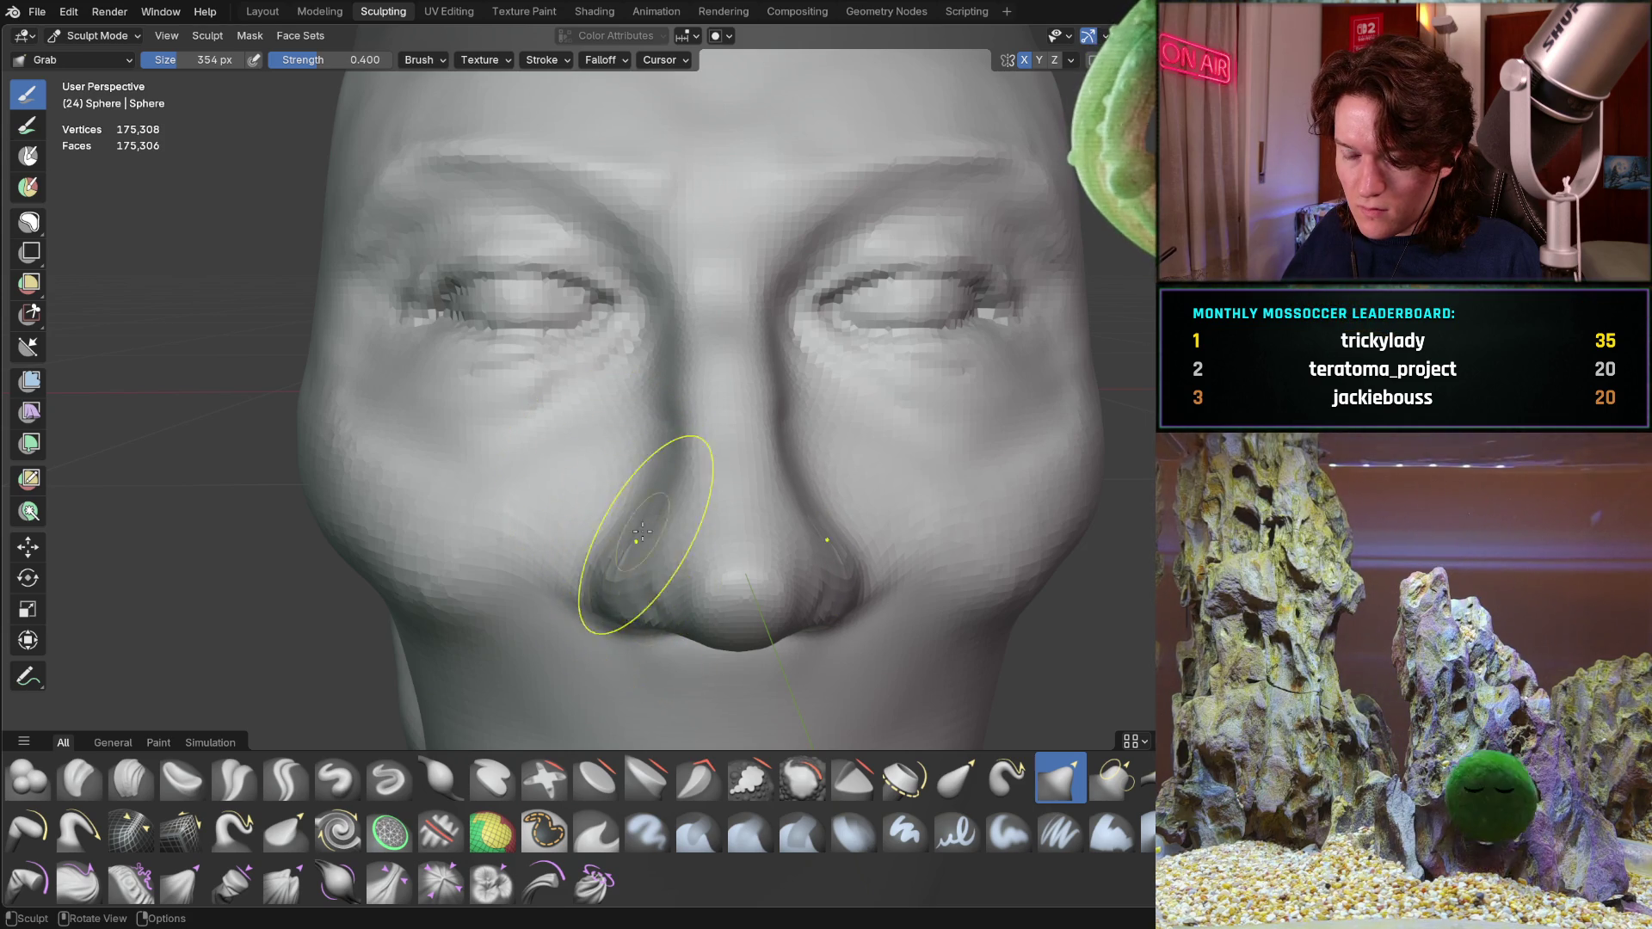
{"action": "scroll", "coordinate": [665, 573], "scroll_direction": "down", "scroll_amount": 3}
{"action": "scroll", "coordinate": [590, 406], "scroll_direction": "down", "scroll_amount": 2}
{"action": "middle_click_drag", "start_coordinate": [394, 560], "coordinate": [542, 426]}
{"action": "scroll", "coordinate": [774, 388], "scroll_direction": "up", "scroll_amount": 3}
{"action": "mouse_move", "coordinate": [774, 388]}
{"action": "middle_mouse_down"}
{"action": "mouse_move", "coordinate": [620, 457]}
{"action": "mouse_move", "coordinate": [546, 314]}
{"action": "mouse_move", "coordinate": [627, 350]}
{"action": "mouse_move", "coordinate": [640, 422]}
{"action": "mouse_move", "coordinate": [663, 442]}
{"action": "mouse_move", "coordinate": [589, 315]}
{"action": "mouse_move", "coordinate": [620, 437]}
{"action": "mouse_move", "coordinate": [663, 435]}
{"action": "mouse_move", "coordinate": [634, 449]}
{"action": "mouse_move", "coordinate": [657, 417]}
{"action": "mouse_move", "coordinate": [626, 419]}
{"action": "mouse_move", "coordinate": [635, 473]}
{"action": "mouse_move", "coordinate": [590, 406]}
{"action": "mouse_move", "coordinate": [555, 409]}
{"action": "mouse_move", "coordinate": [498, 332]}
{"action": "mouse_move", "coordinate": [528, 331]}
{"action": "middle_mouse_up"}
{"action": "scroll", "coordinate": [546, 314], "scroll_direction": "down", "scroll_amount": 3}
{"action": "scroll", "coordinate": [649, 399], "scroll_direction": "up", "scroll_amount": 3}
{"action": "scroll", "coordinate": [528, 332], "scroll_direction": "down", "scroll_amount": 2}
{"action": "mouse_move", "coordinate": [361, 535]}
{"action": "middle_mouse_down"}
{"action": "mouse_move", "coordinate": [641, 419]}
{"action": "mouse_move", "coordinate": [663, 370]}
{"action": "middle_mouse_up"}
{"action": "scroll", "coordinate": [515, 471], "scroll_direction": "down", "scroll_amount": 2}
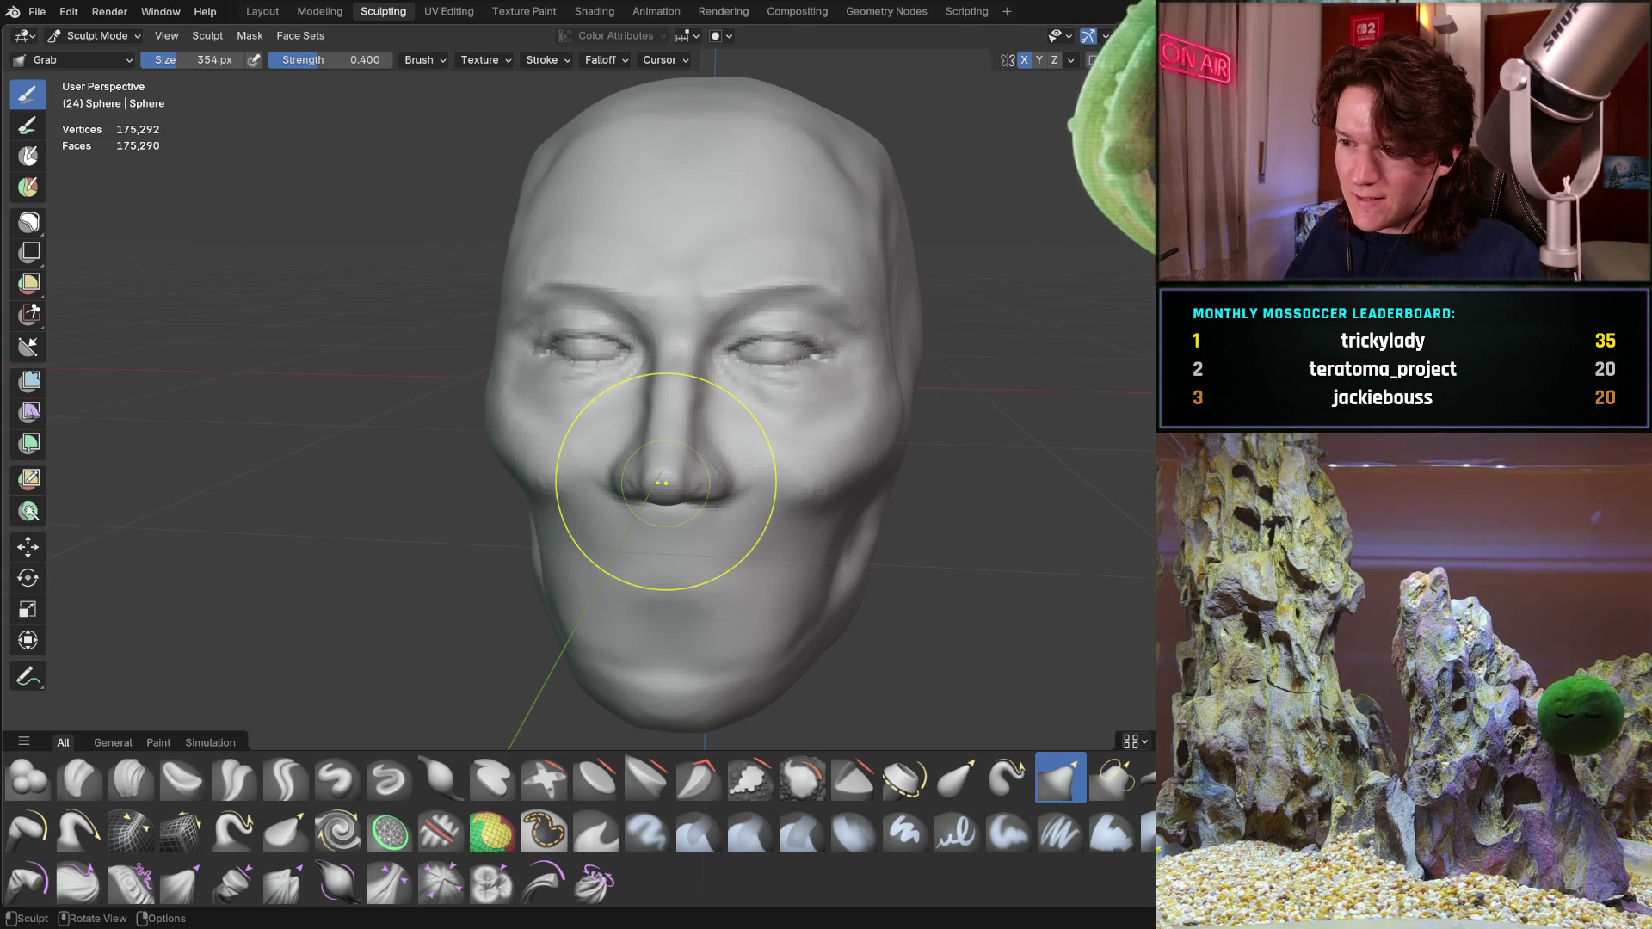
Pull the left cheek outline into shape from the front, then shrink the brush to 172 px
{"action": "middle_click_drag", "start_coordinate": [742, 442], "coordinate": [707, 419]}
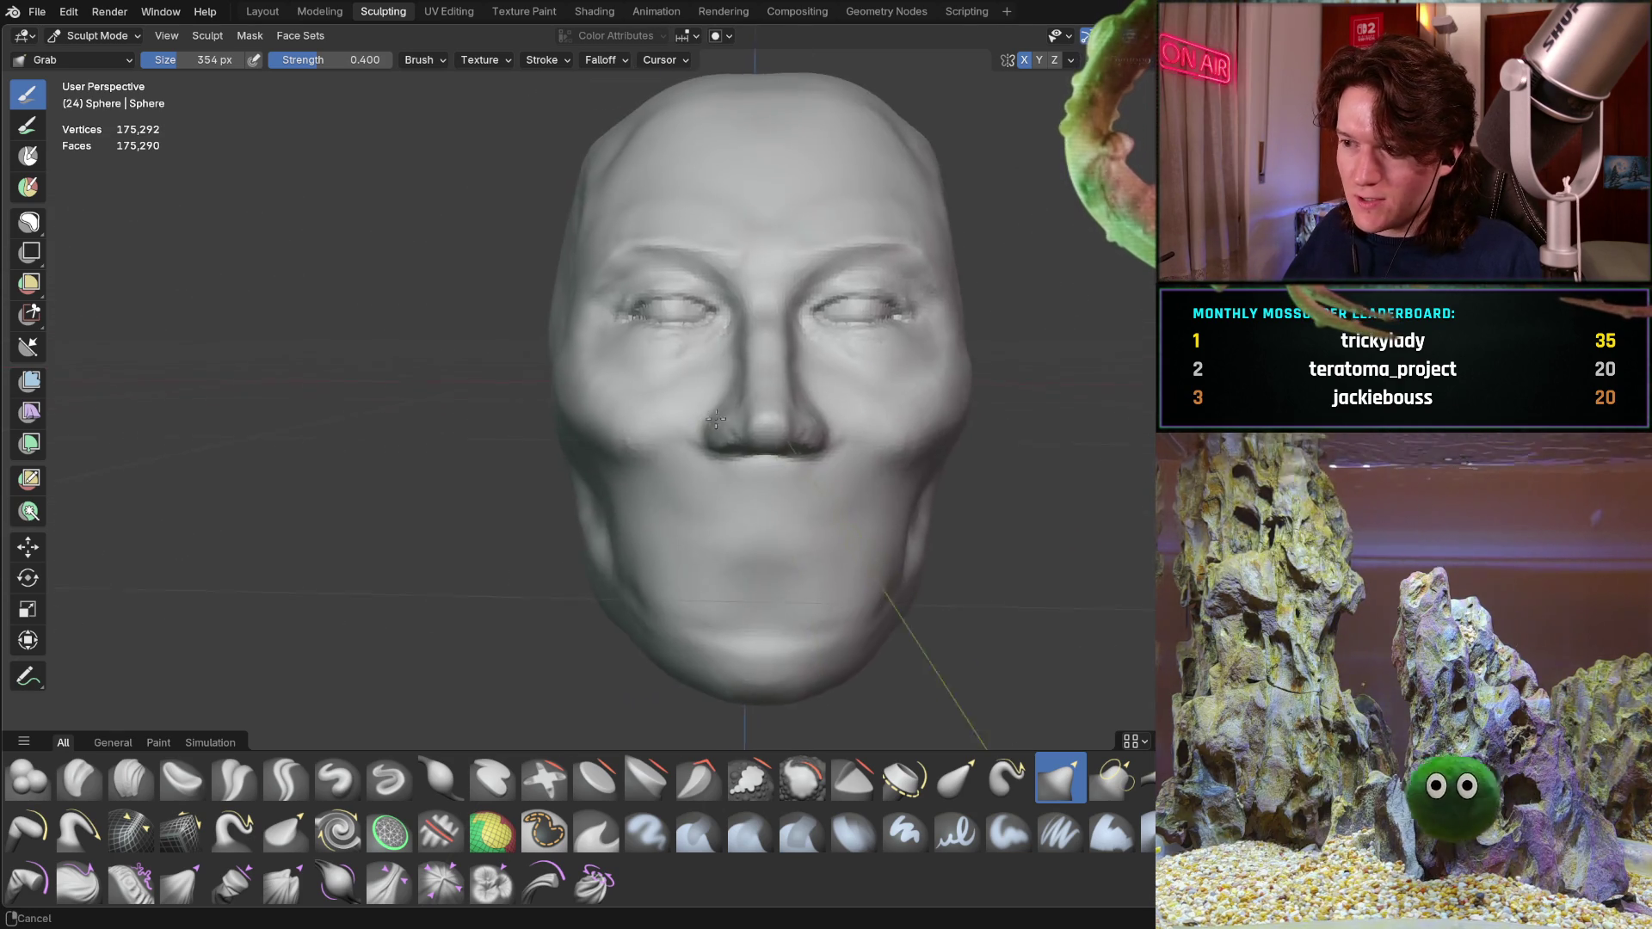
{"action": "scroll", "coordinate": [709, 418], "scroll_direction": "up", "scroll_amount": 1}
{"action": "scroll", "coordinate": [628, 406], "scroll_direction": "up", "scroll_amount": 2}
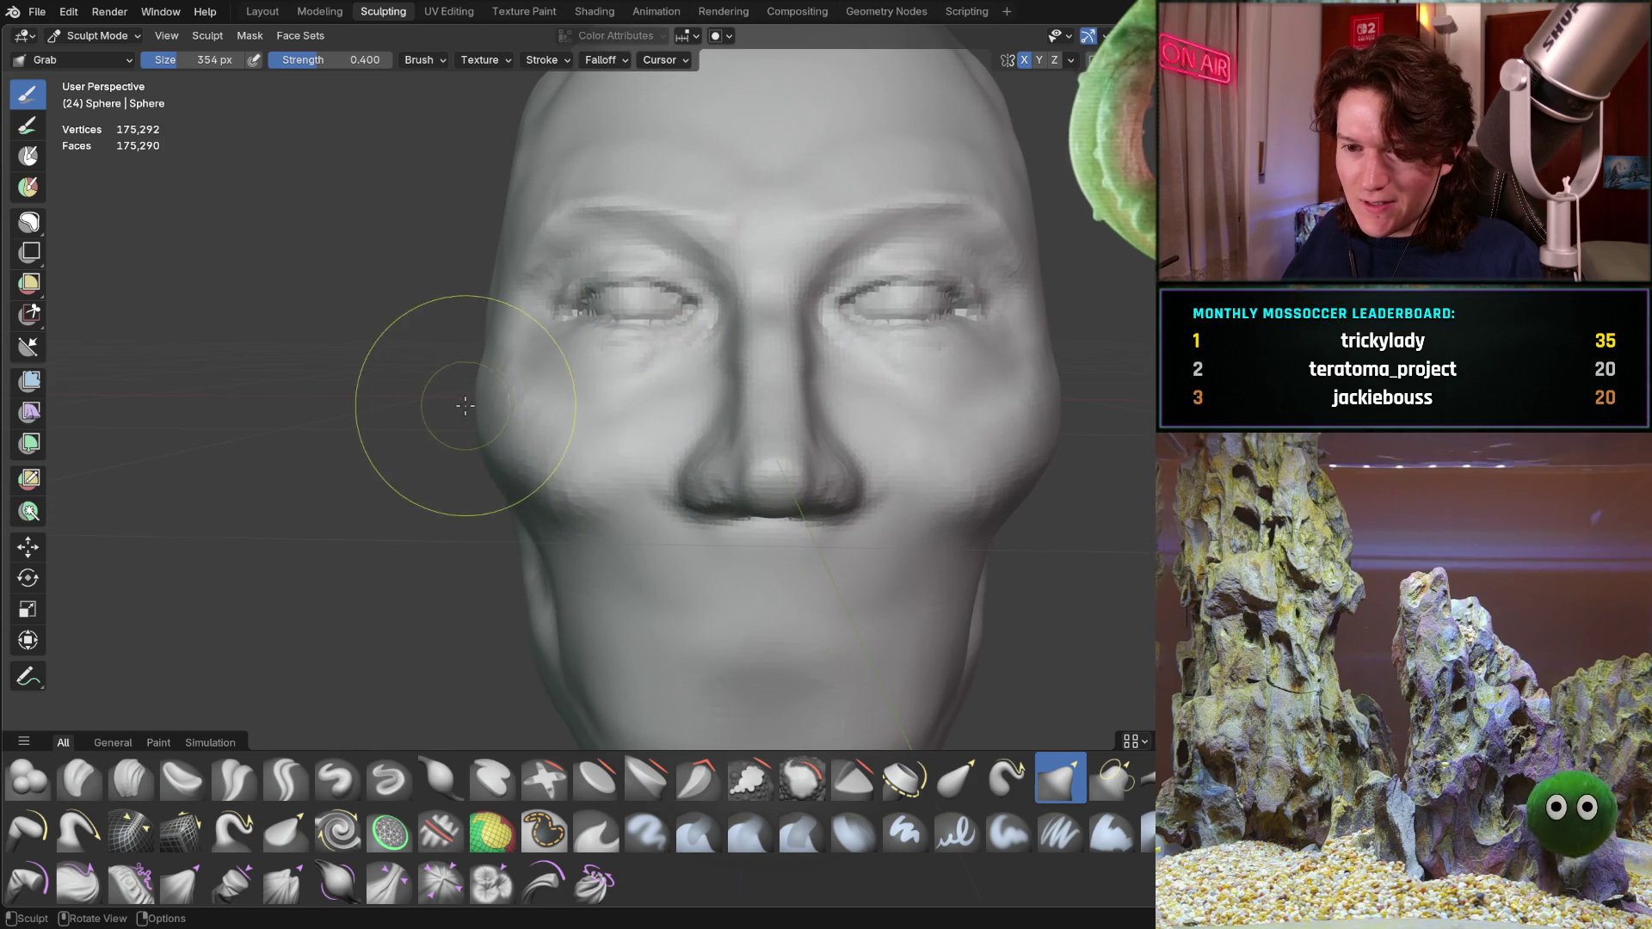
{"action": "left_click_drag", "start_coordinate": [488, 394], "coordinate": [487, 377]}
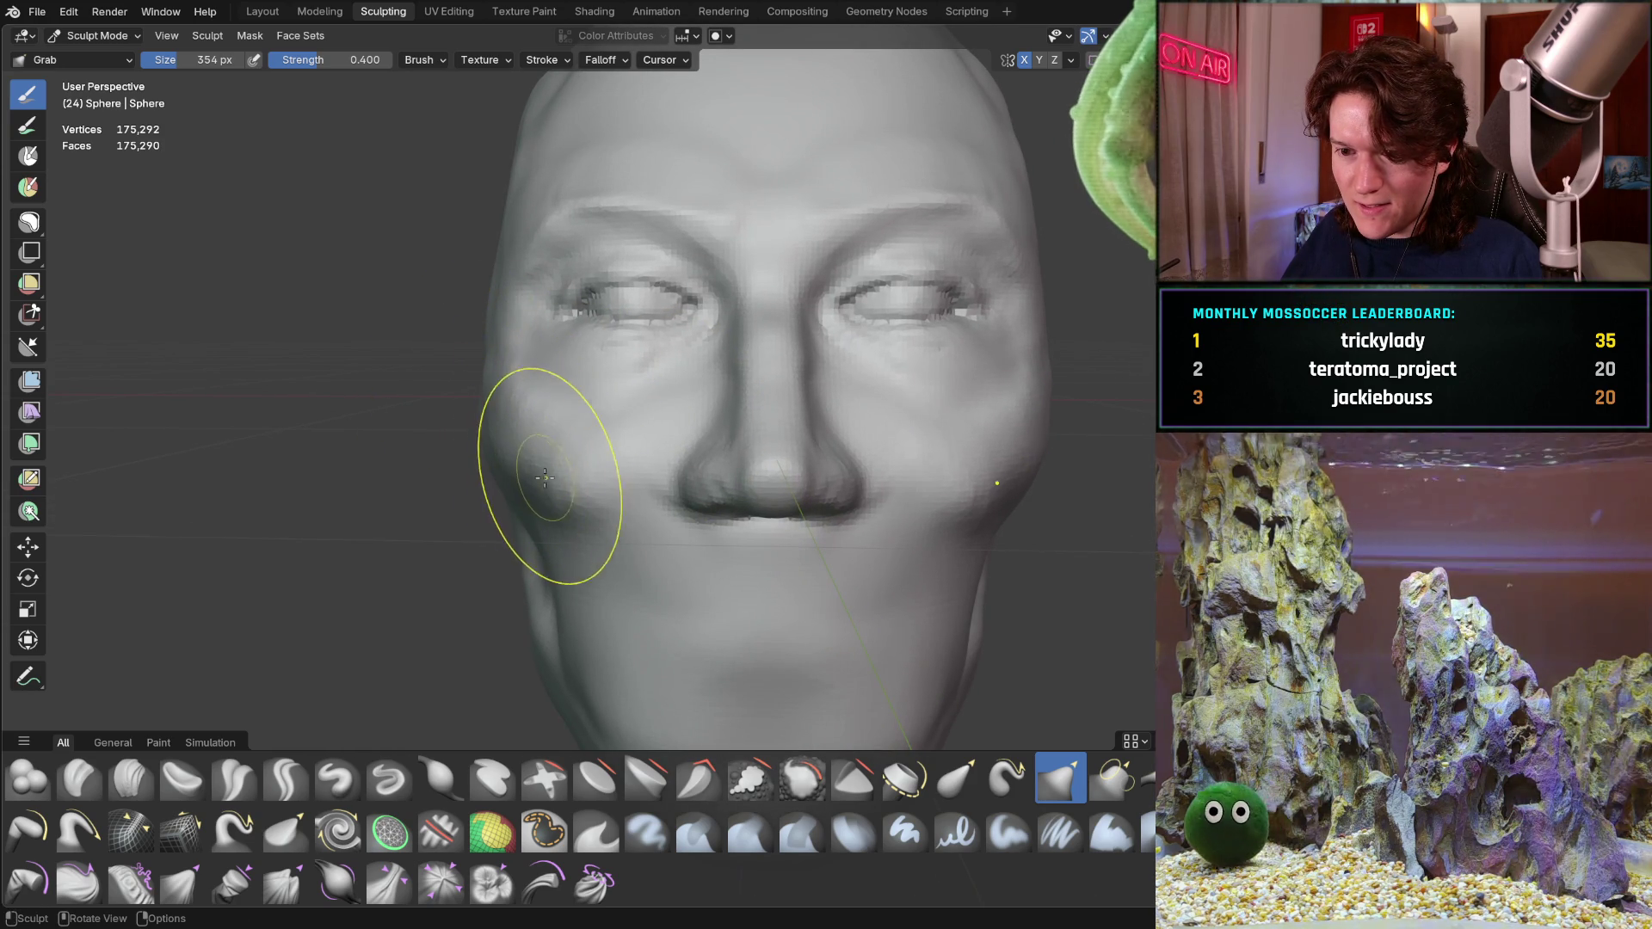
{"action": "left_click_drag", "start_coordinate": [579, 504], "coordinate": [578, 513]}
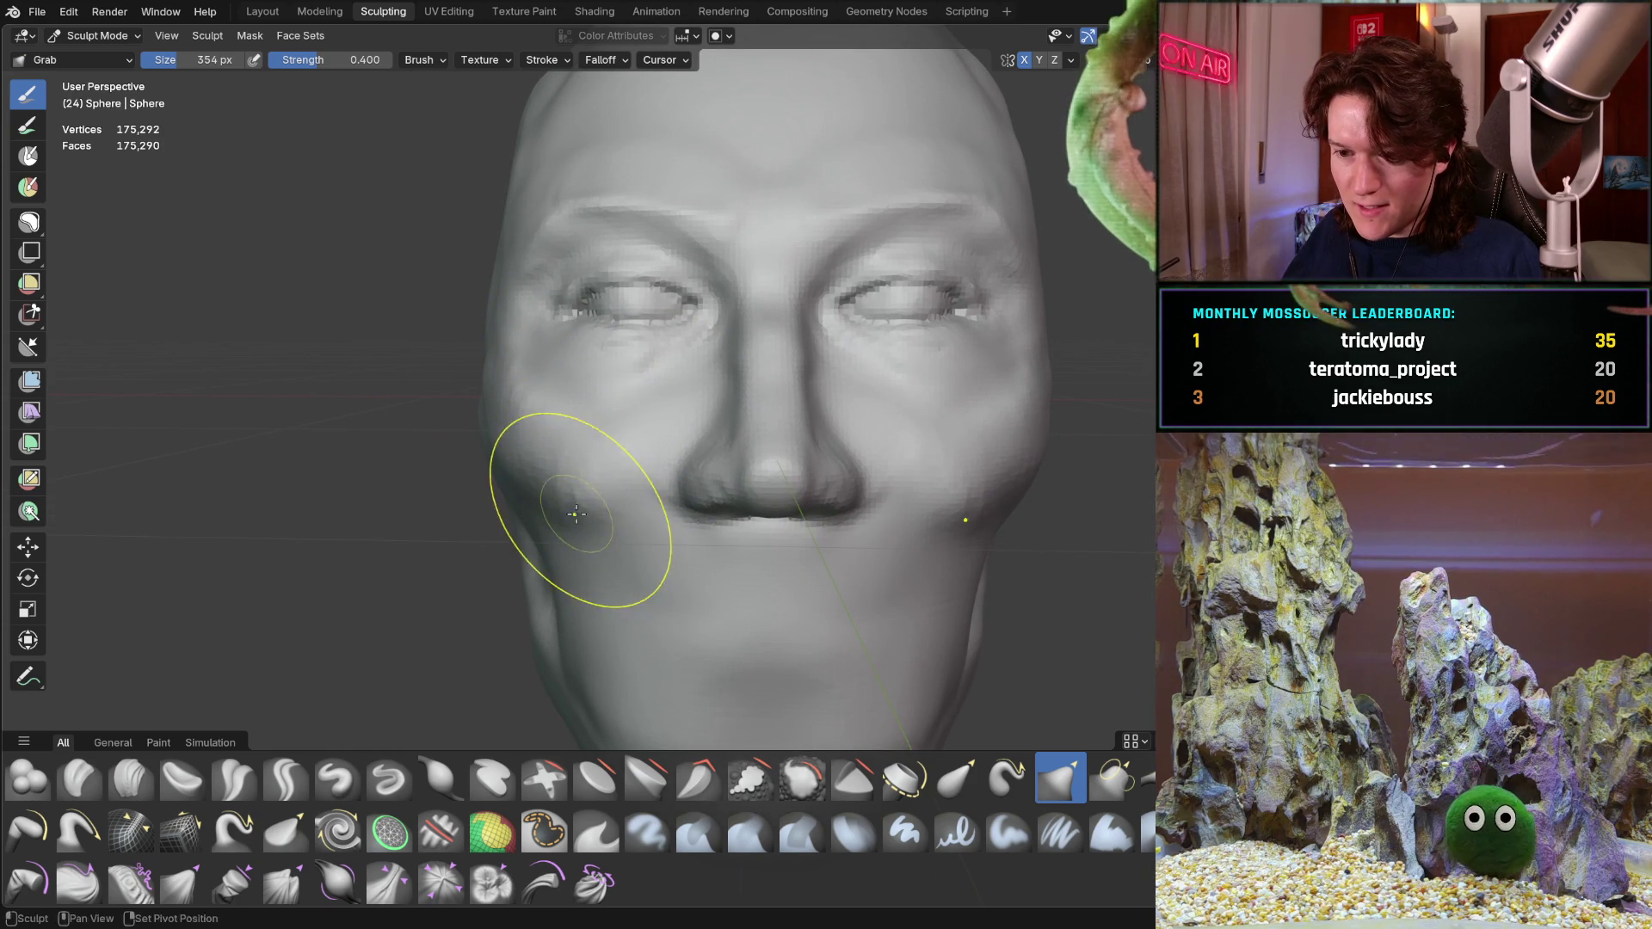
{"action": "key", "text": "f"}
{"action": "left_click", "coordinate": [571, 530]}
{"action": "key", "text": "c"}
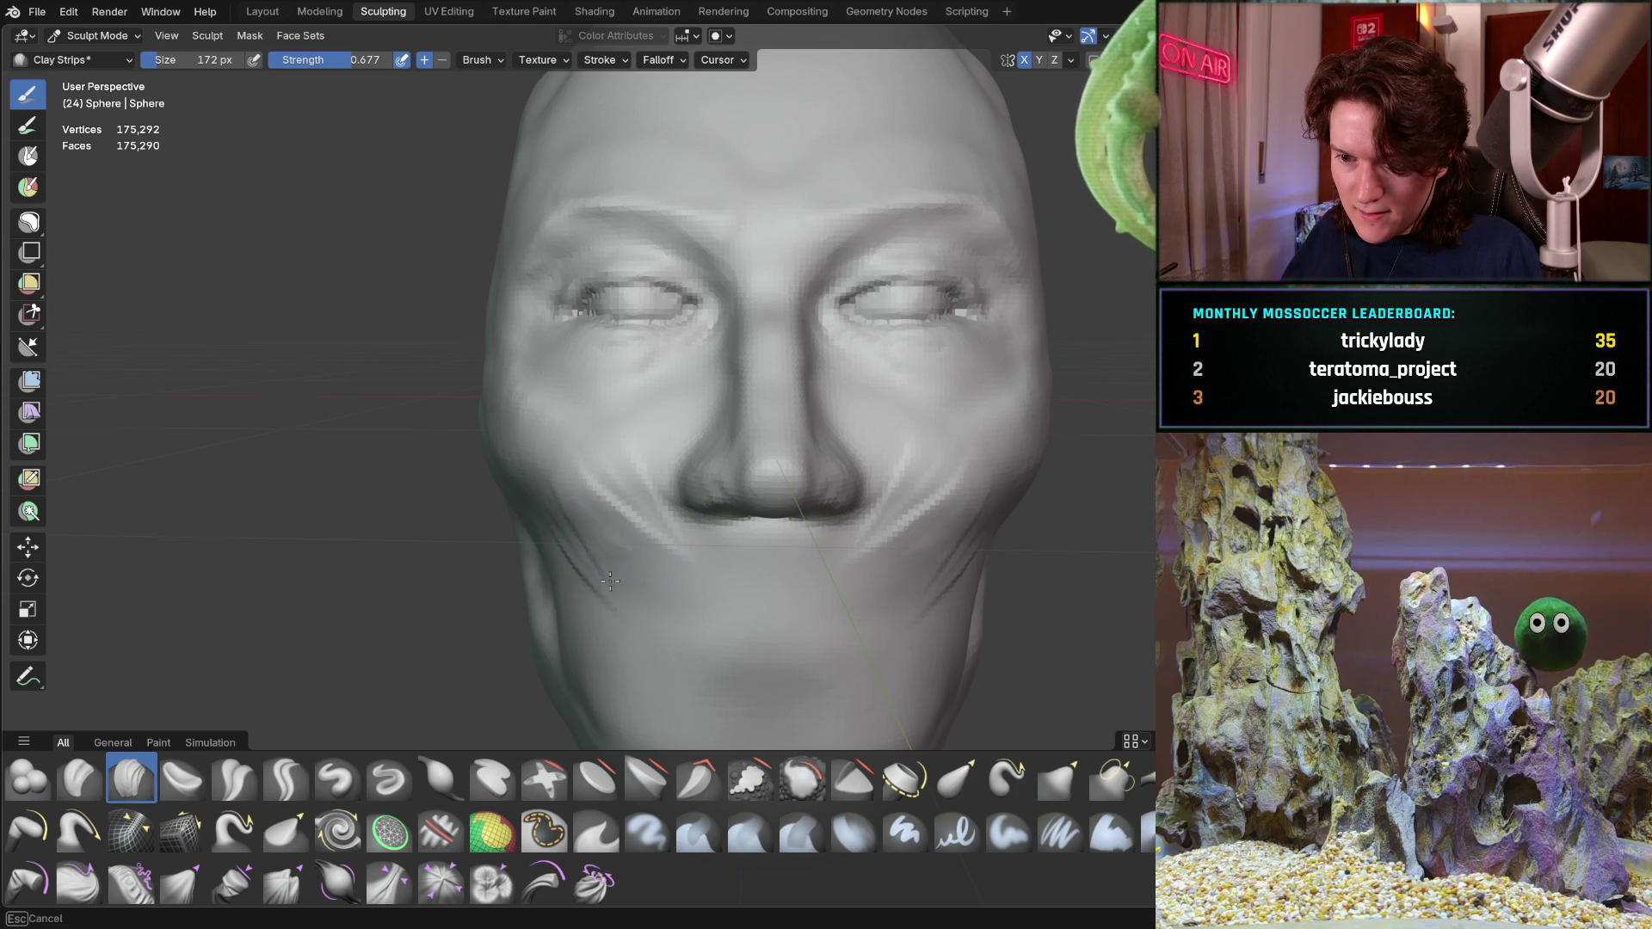
Stroke clay strips down the left cheek fold, then return to Grab (G) with a 334 px radius
{"action": "left_click_drag", "start_coordinate": [637, 552], "coordinate": [648, 597]}
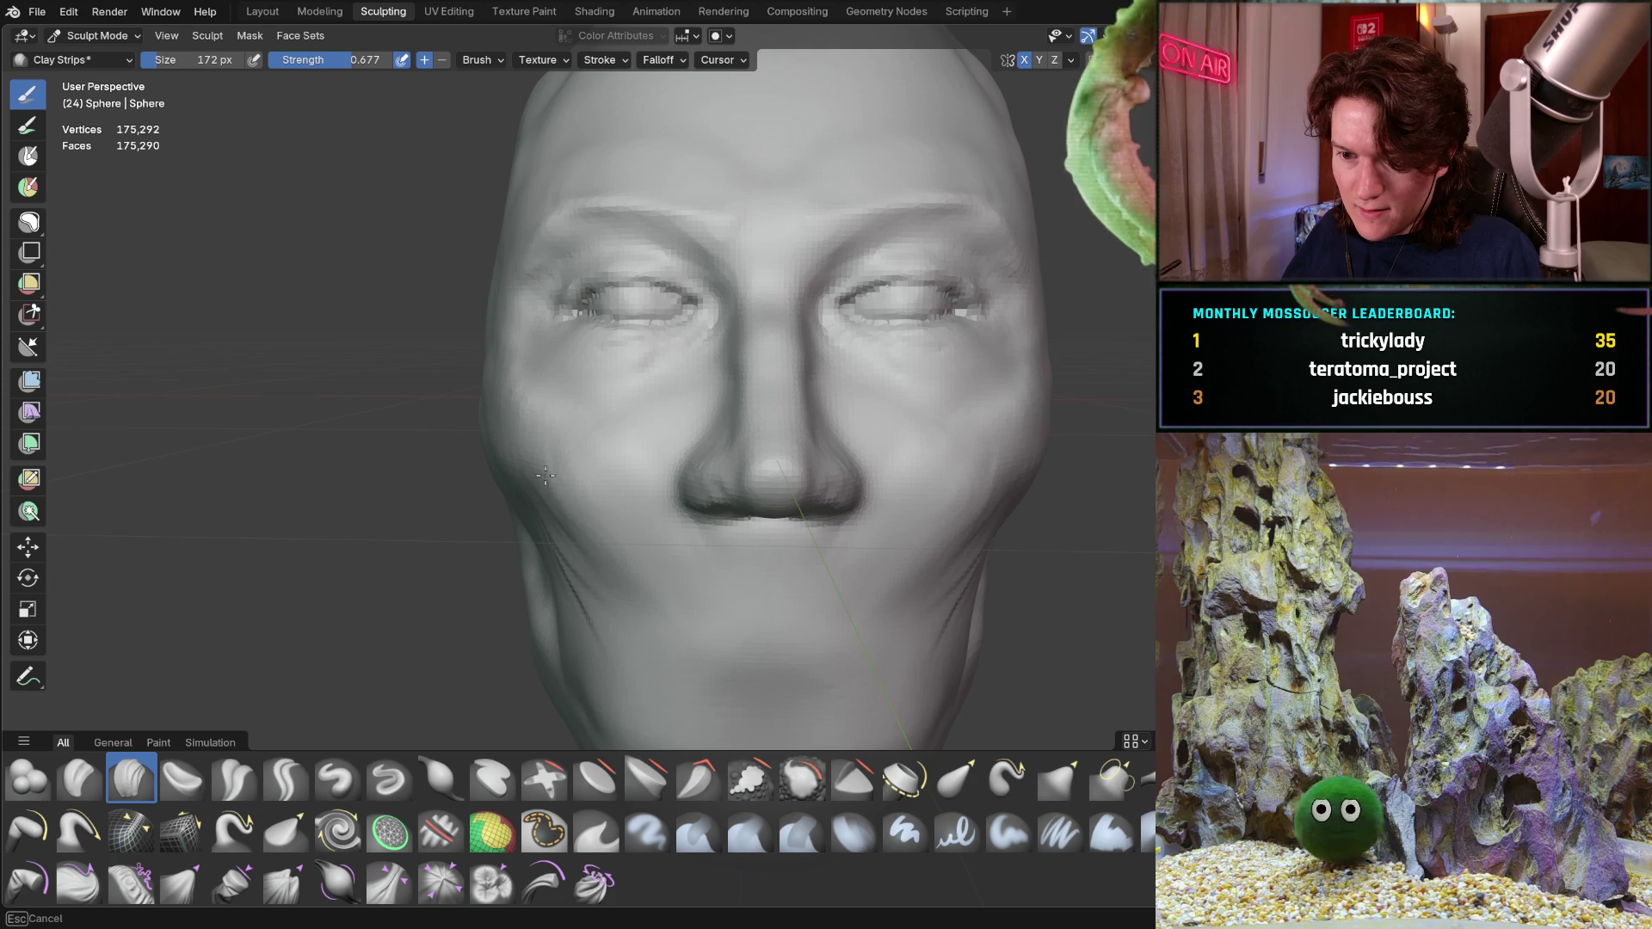
{"action": "left_click_drag", "start_coordinate": [545, 477], "coordinate": [560, 539]}
{"action": "mouse_move", "coordinate": [573, 510]}
{"action": "middle_mouse_down"}
{"action": "mouse_move", "coordinate": [552, 479]}
{"action": "mouse_move", "coordinate": [673, 464]}
{"action": "mouse_move", "coordinate": [580, 443]}
{"action": "mouse_move", "coordinate": [583, 426]}
{"action": "middle_mouse_up"}
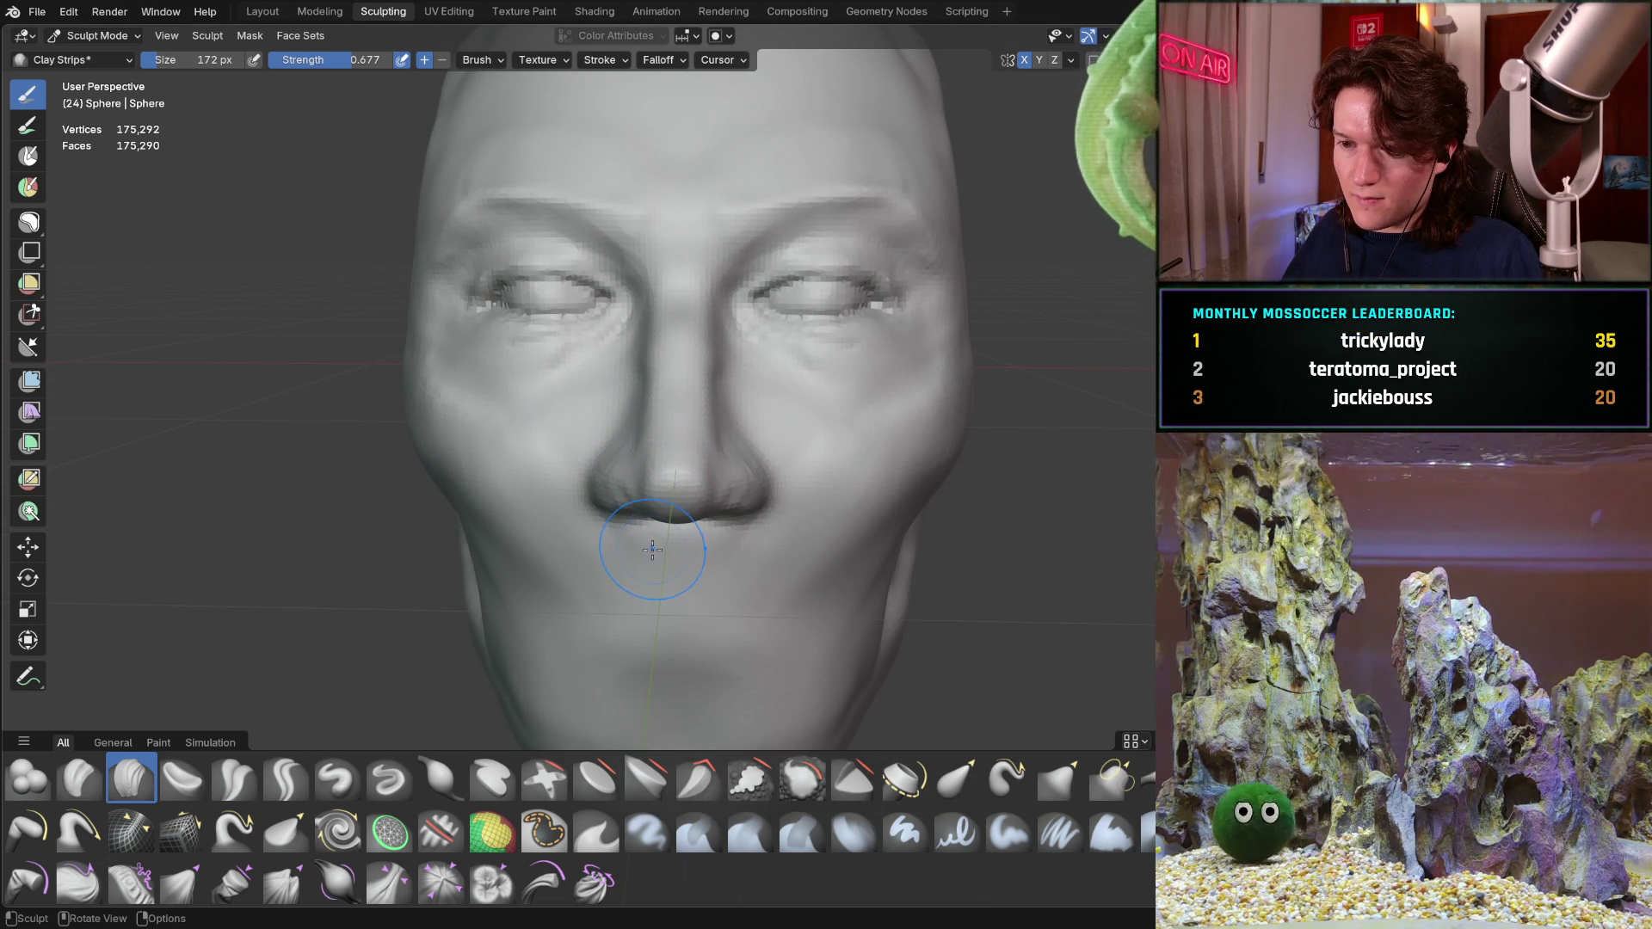
{"action": "middle_click_drag", "start_coordinate": [458, 575], "coordinate": [374, 492]}
{"action": "key", "text": "g"}
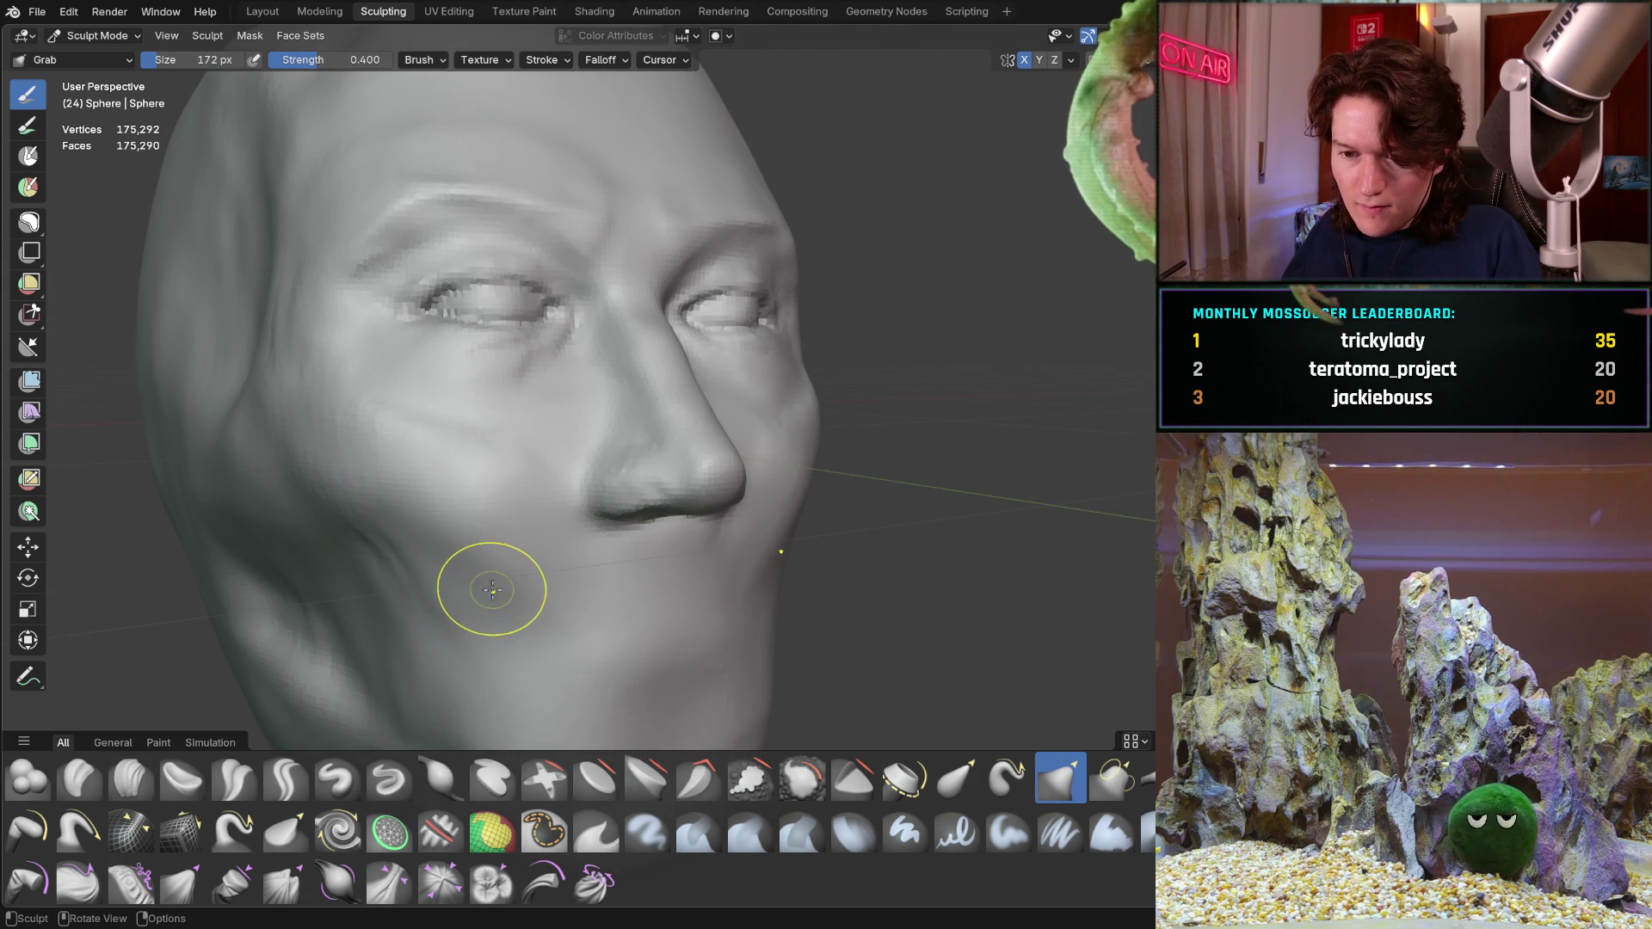
{"action": "key", "text": "f"}
{"action": "mouse_move", "coordinate": [347, 481]}
{"action": "middle_mouse_down"}
{"action": "mouse_move", "coordinate": [388, 427]}
{"action": "mouse_move", "coordinate": [443, 425]}
{"action": "middle_mouse_up"}
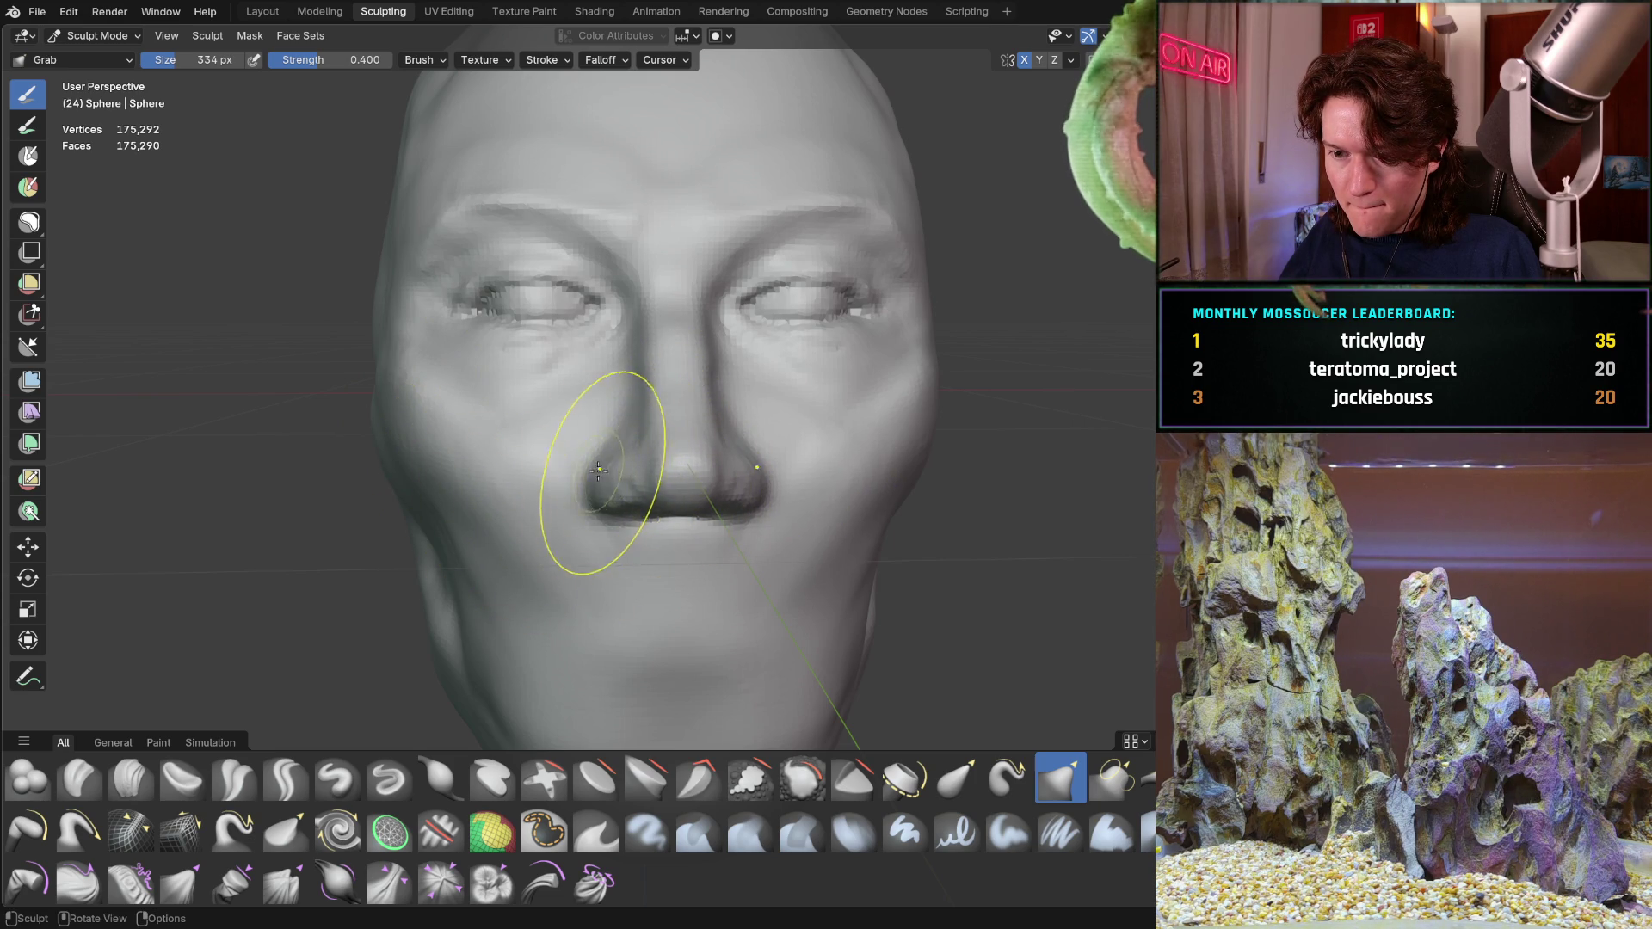
Nudge the left side of the nose and its nostril wing upward with small Grab strokes
{"action": "mouse_move", "coordinate": [592, 482]}
{"action": "middle_mouse_down"}
{"action": "mouse_move", "coordinate": [556, 459]}
{"action": "mouse_move", "coordinate": [595, 413]}
{"action": "middle_mouse_up"}
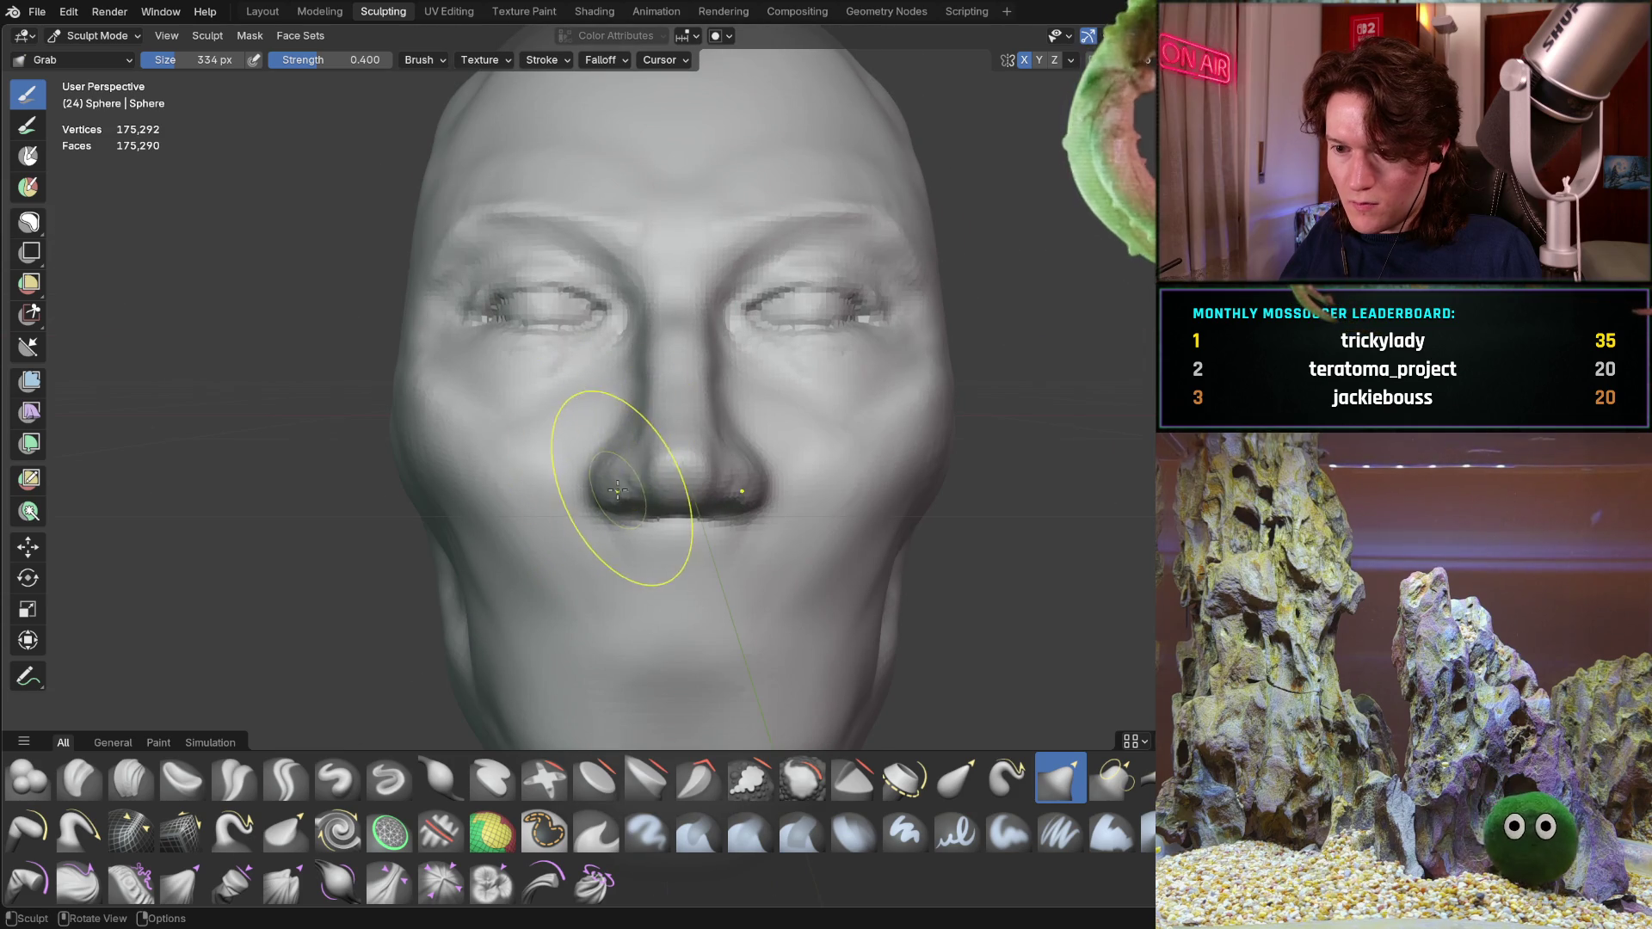
{"action": "middle_click_drag", "start_coordinate": [606, 482], "coordinate": [602, 455]}
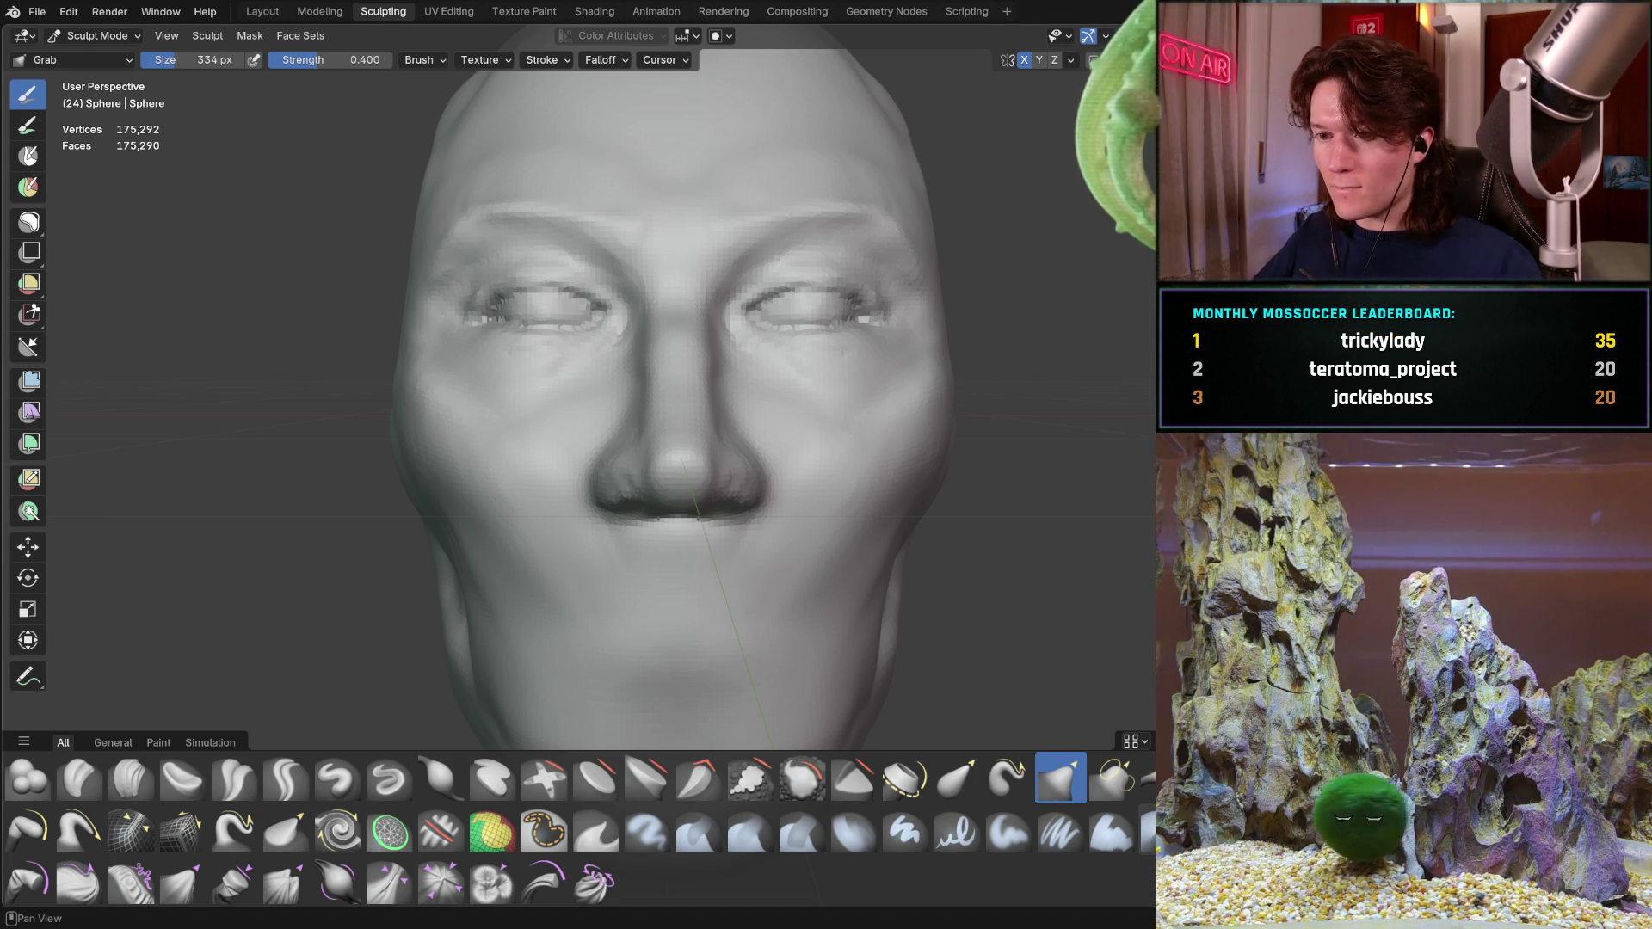
From a three-quarter view, pull the left jaw and chin outward toward a narrower, rounder chin
{"action": "middle_click_drag", "start_coordinate": [574, 452], "coordinate": [572, 461]}
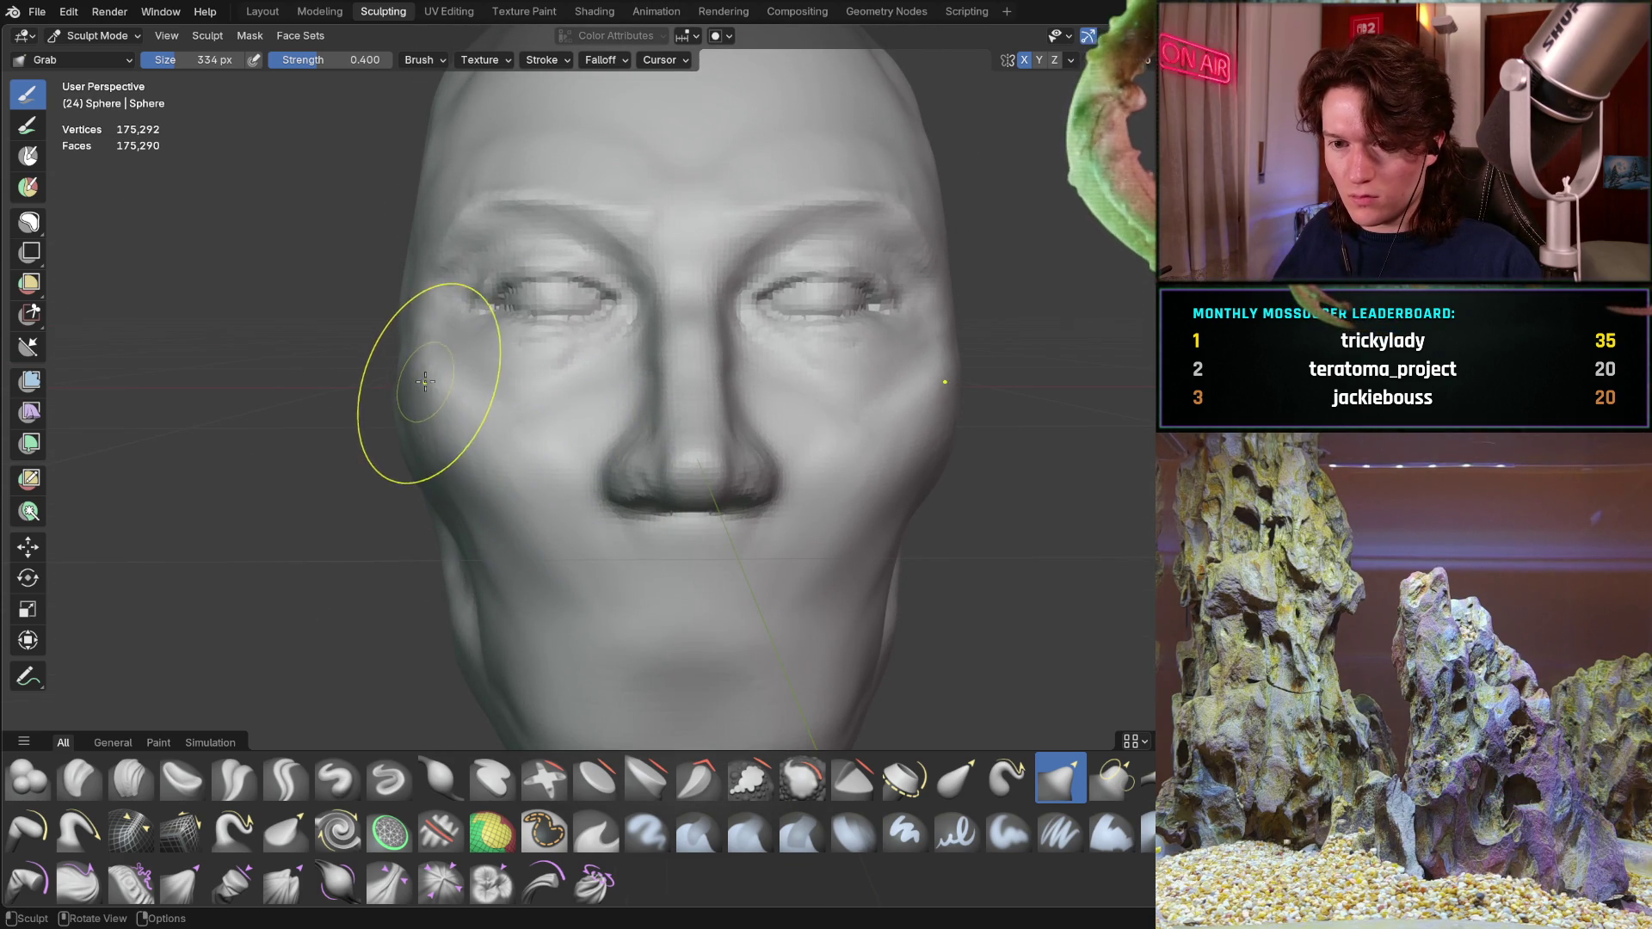
{"action": "mouse_move", "coordinate": [415, 380]}
{"action": "middle_mouse_down"}
{"action": "mouse_move", "coordinate": [543, 435]}
{"action": "mouse_move", "coordinate": [473, 516]}
{"action": "mouse_move", "coordinate": [461, 425]}
{"action": "mouse_move", "coordinate": [461, 508]}
{"action": "mouse_move", "coordinate": [571, 516]}
{"action": "middle_mouse_up"}
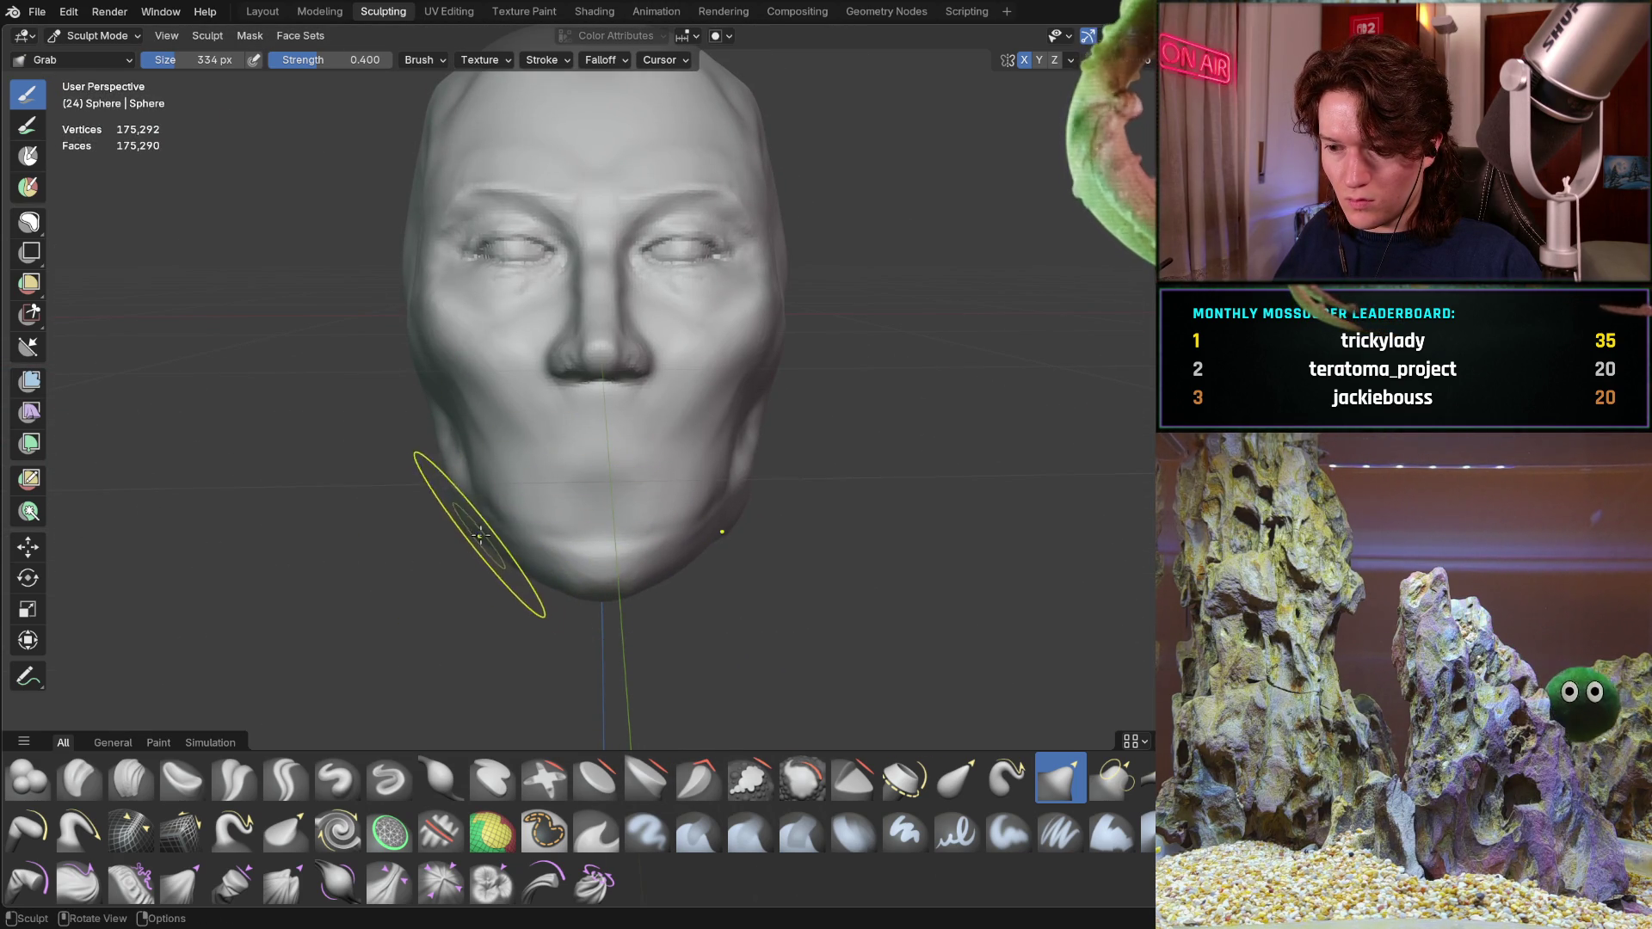
{"action": "left_click_drag", "start_coordinate": [558, 577], "coordinate": [587, 590]}
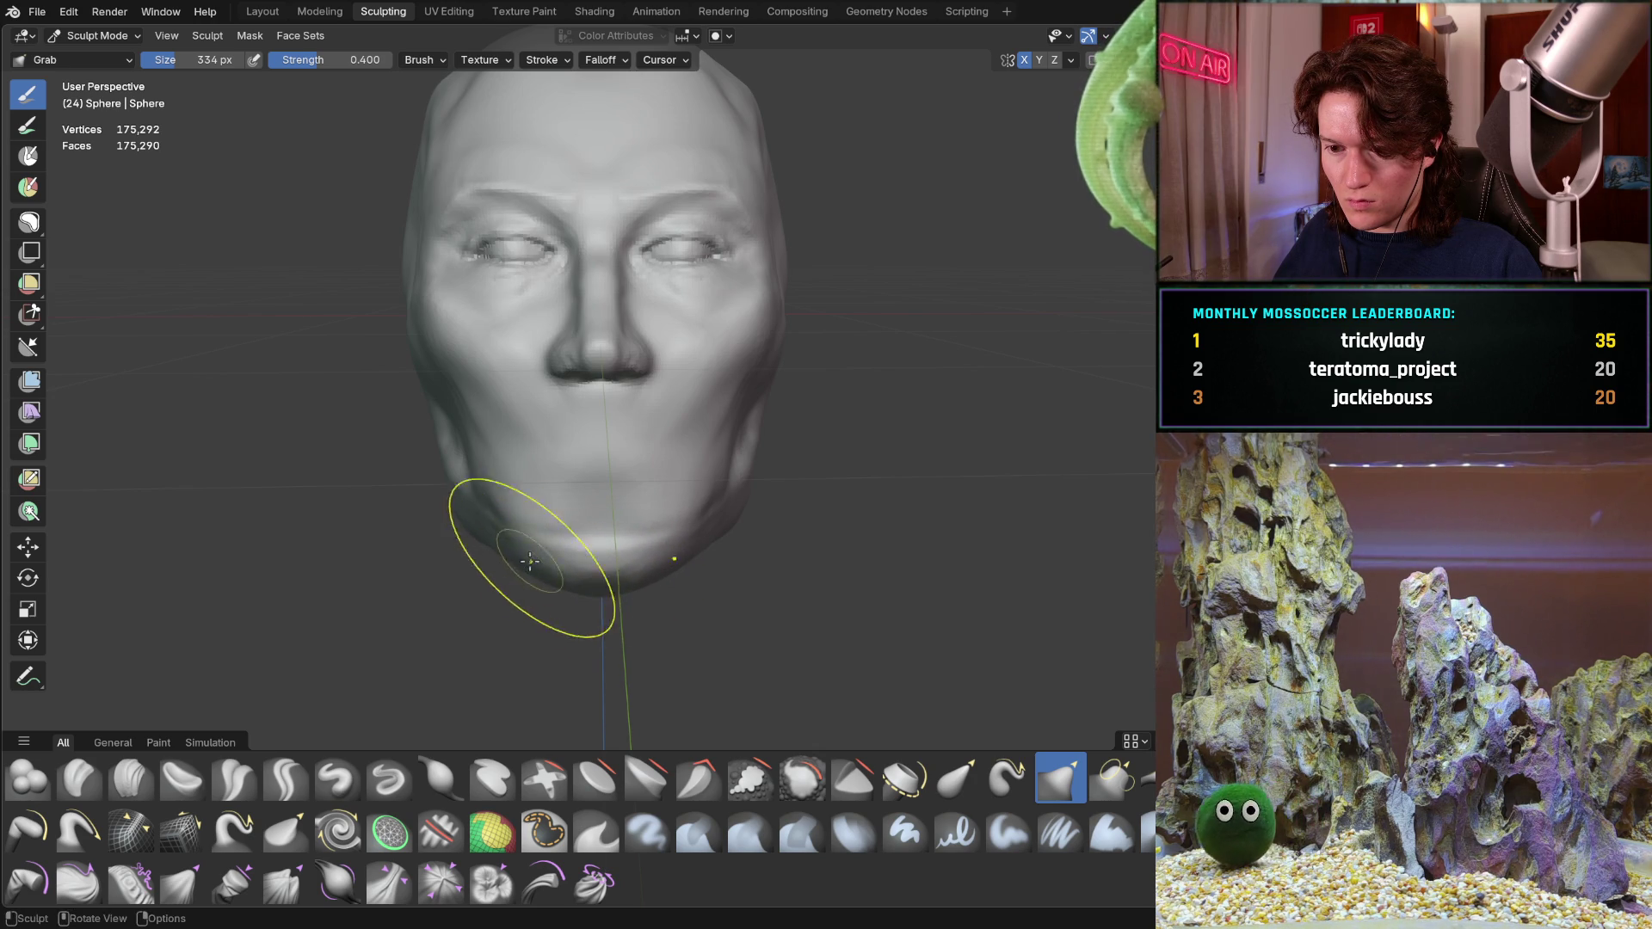
{"action": "middle_click_drag", "start_coordinate": [522, 562], "coordinate": [600, 662]}
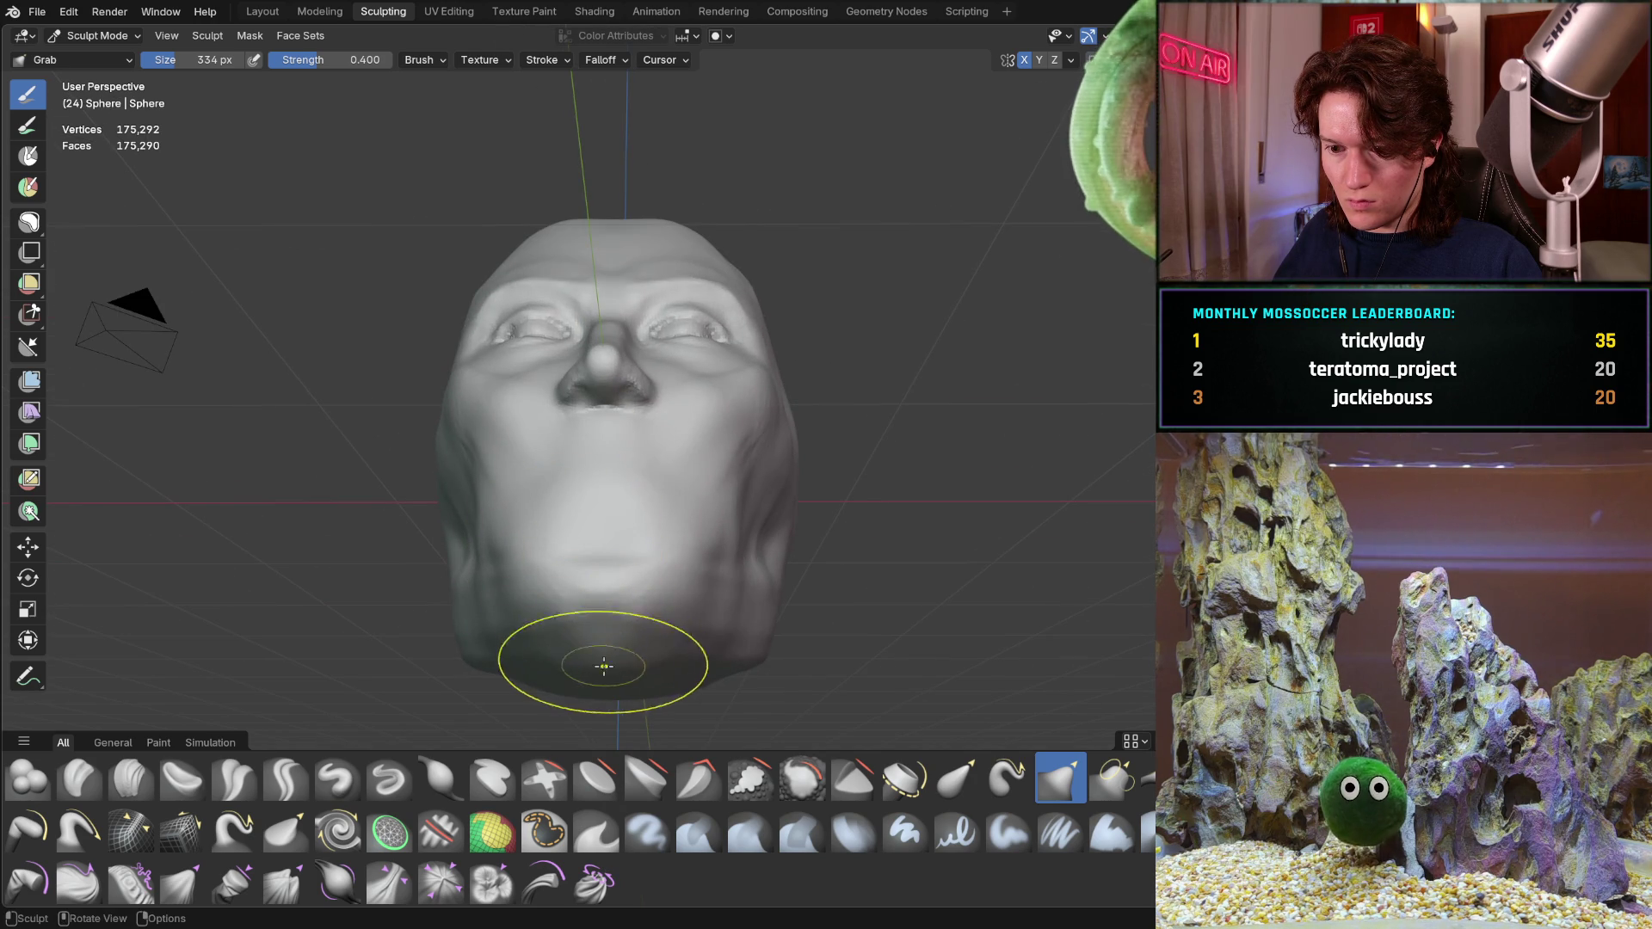
From a side view, pull the lower cheek and chin underside upward
{"action": "mouse_move", "coordinate": [607, 639]}
{"action": "middle_mouse_down"}
{"action": "mouse_move", "coordinate": [567, 622]}
{"action": "mouse_move", "coordinate": [564, 675]}
{"action": "middle_mouse_up"}
{"action": "mouse_move", "coordinate": [554, 516]}
{"action": "middle_mouse_down"}
{"action": "mouse_move", "coordinate": [490, 627]}
{"action": "mouse_move", "coordinate": [385, 613]}
{"action": "middle_mouse_up"}
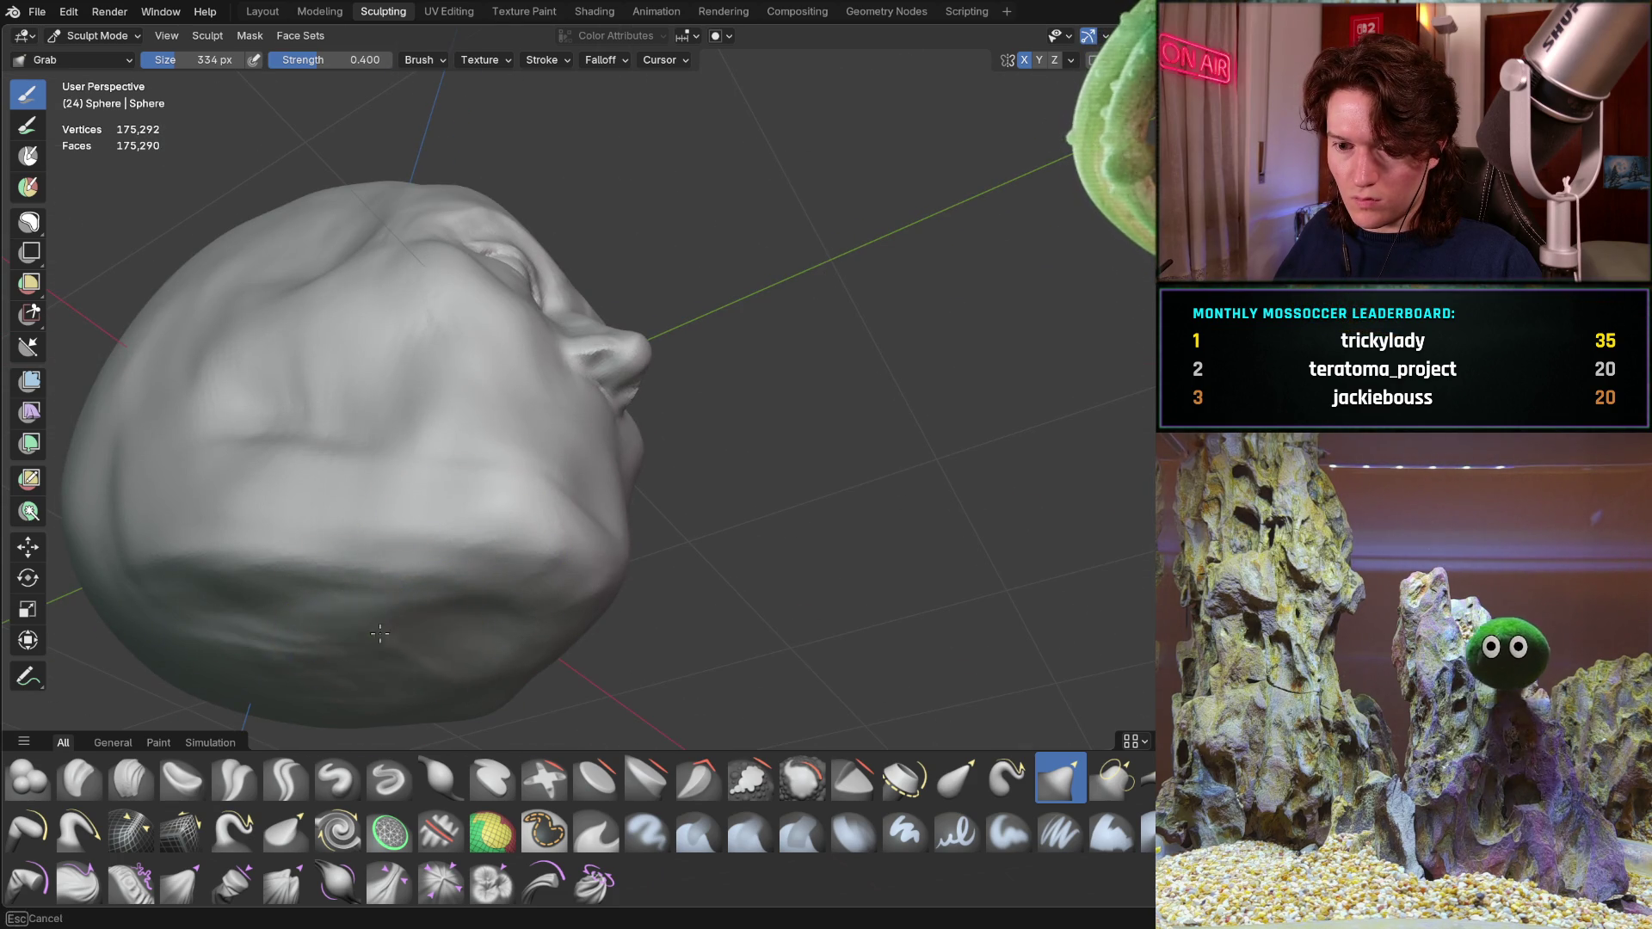
{"action": "left_click_drag", "start_coordinate": [386, 613], "coordinate": [413, 579]}
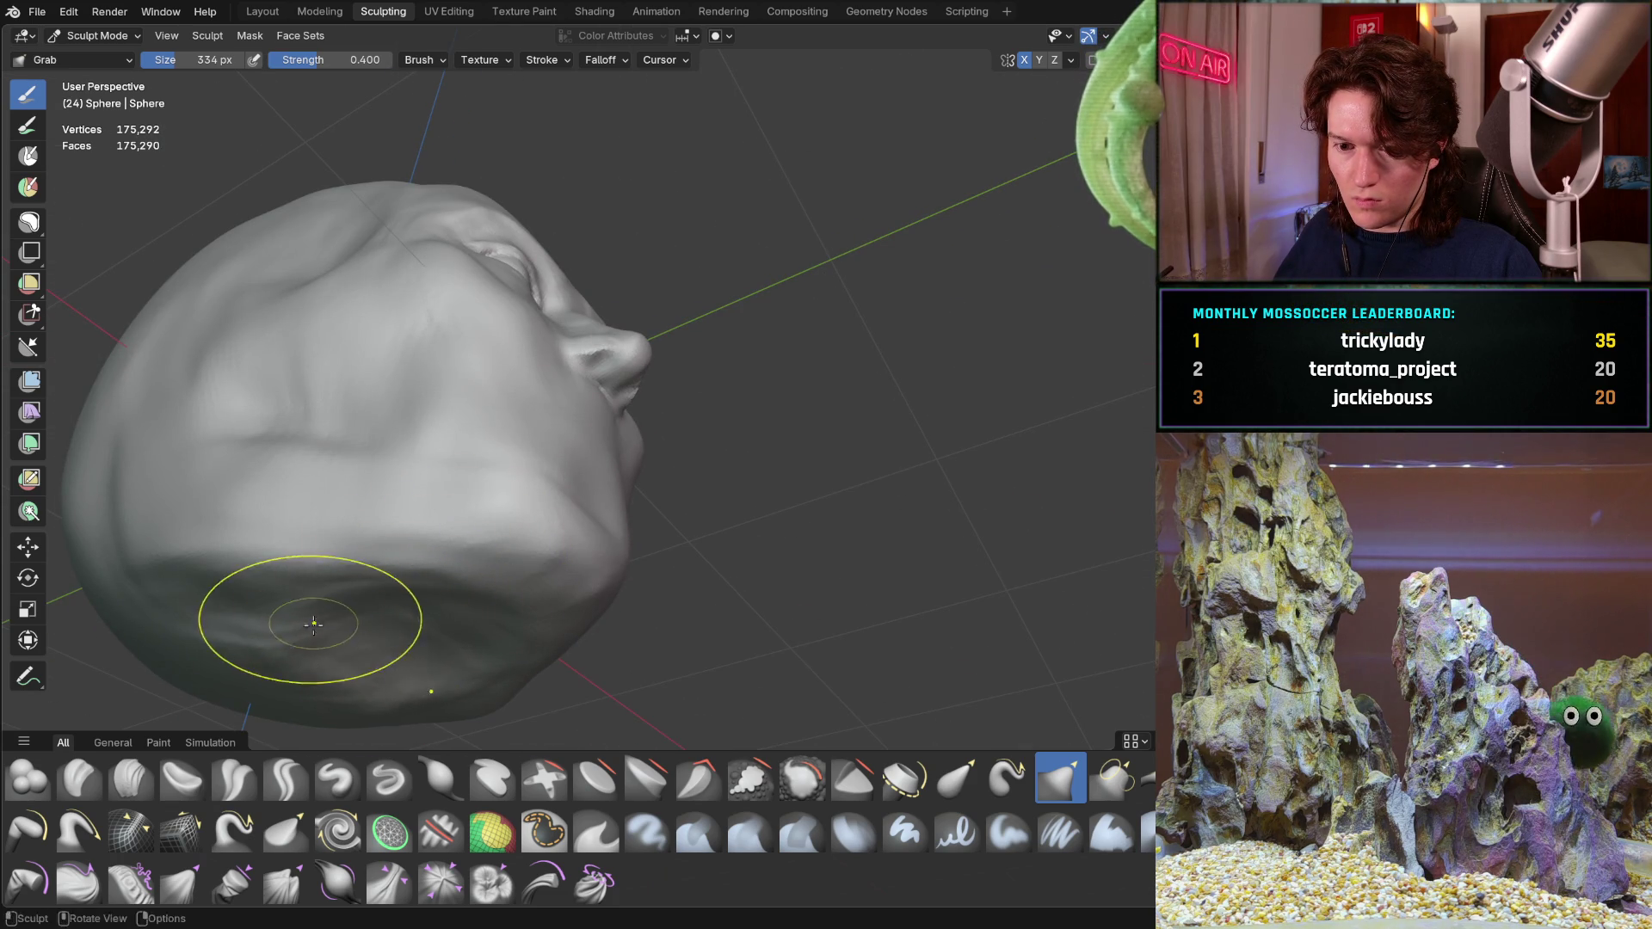
{"action": "middle_click_drag", "start_coordinate": [313, 621], "coordinate": [415, 488]}
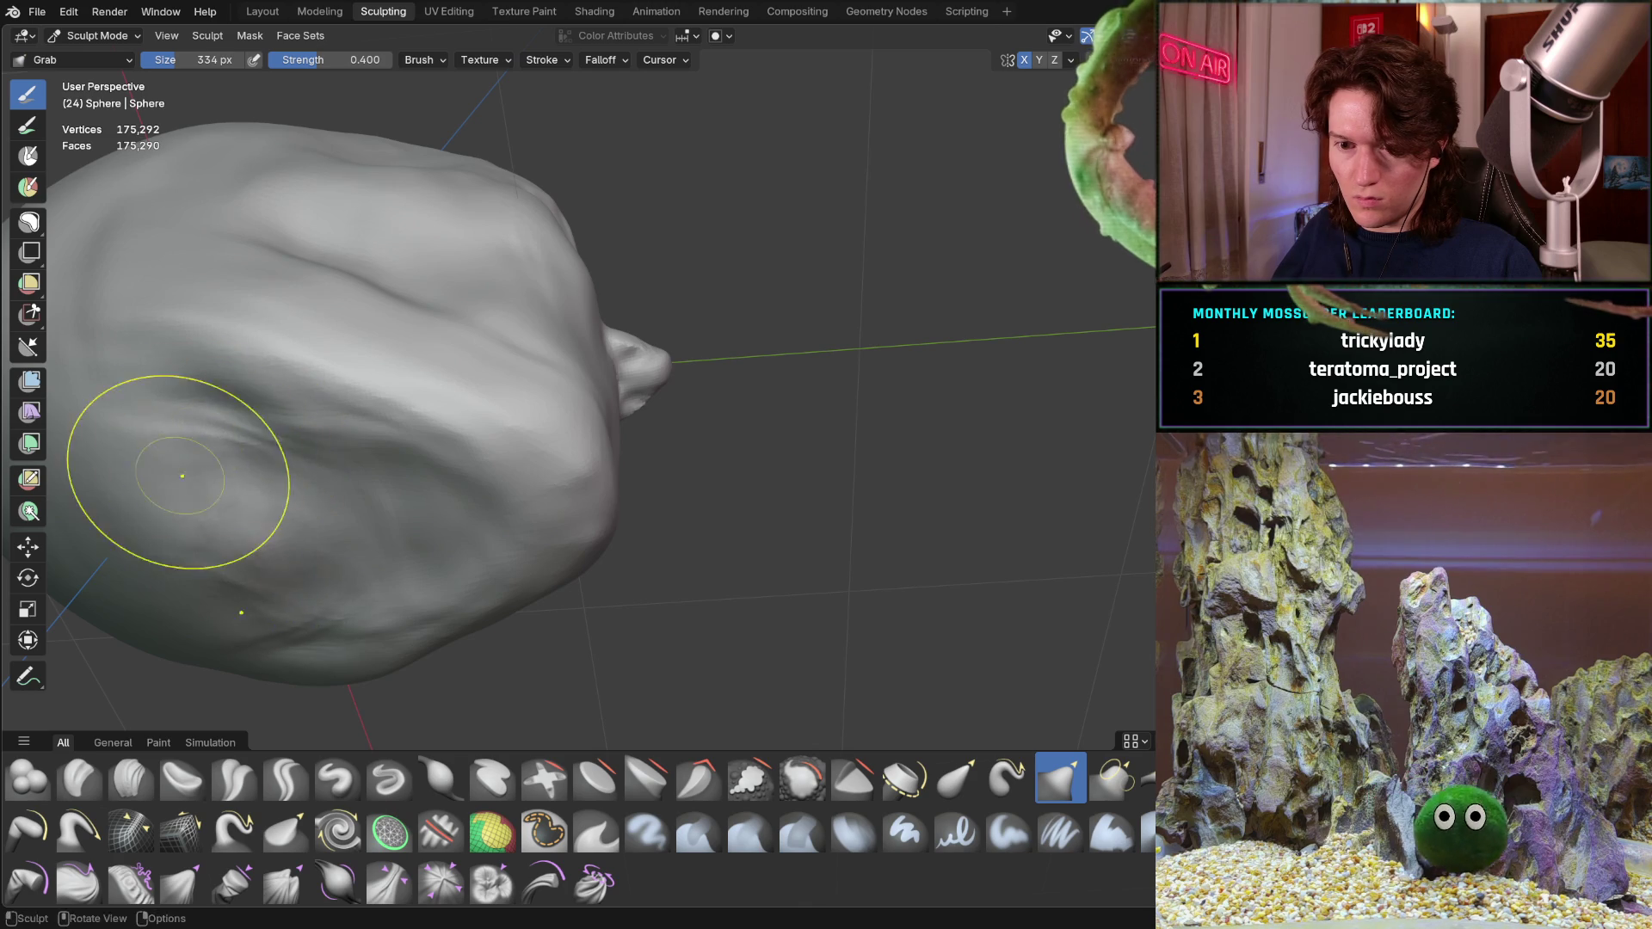
Pull the side of the bald skull outward for a fuller head outline
{"action": "left_click_drag", "start_coordinate": [176, 473], "coordinate": [298, 480]}
{"action": "left_click_drag", "start_coordinate": [238, 544], "coordinate": [350, 461]}
{"action": "middle_click_drag", "start_coordinate": [351, 461], "coordinate": [461, 499]}
{"action": "mouse_move", "coordinate": [474, 554]}
{"action": "middle_mouse_down"}
{"action": "mouse_move", "coordinate": [461, 539]}
{"action": "mouse_move", "coordinate": [467, 588]}
{"action": "middle_mouse_up"}
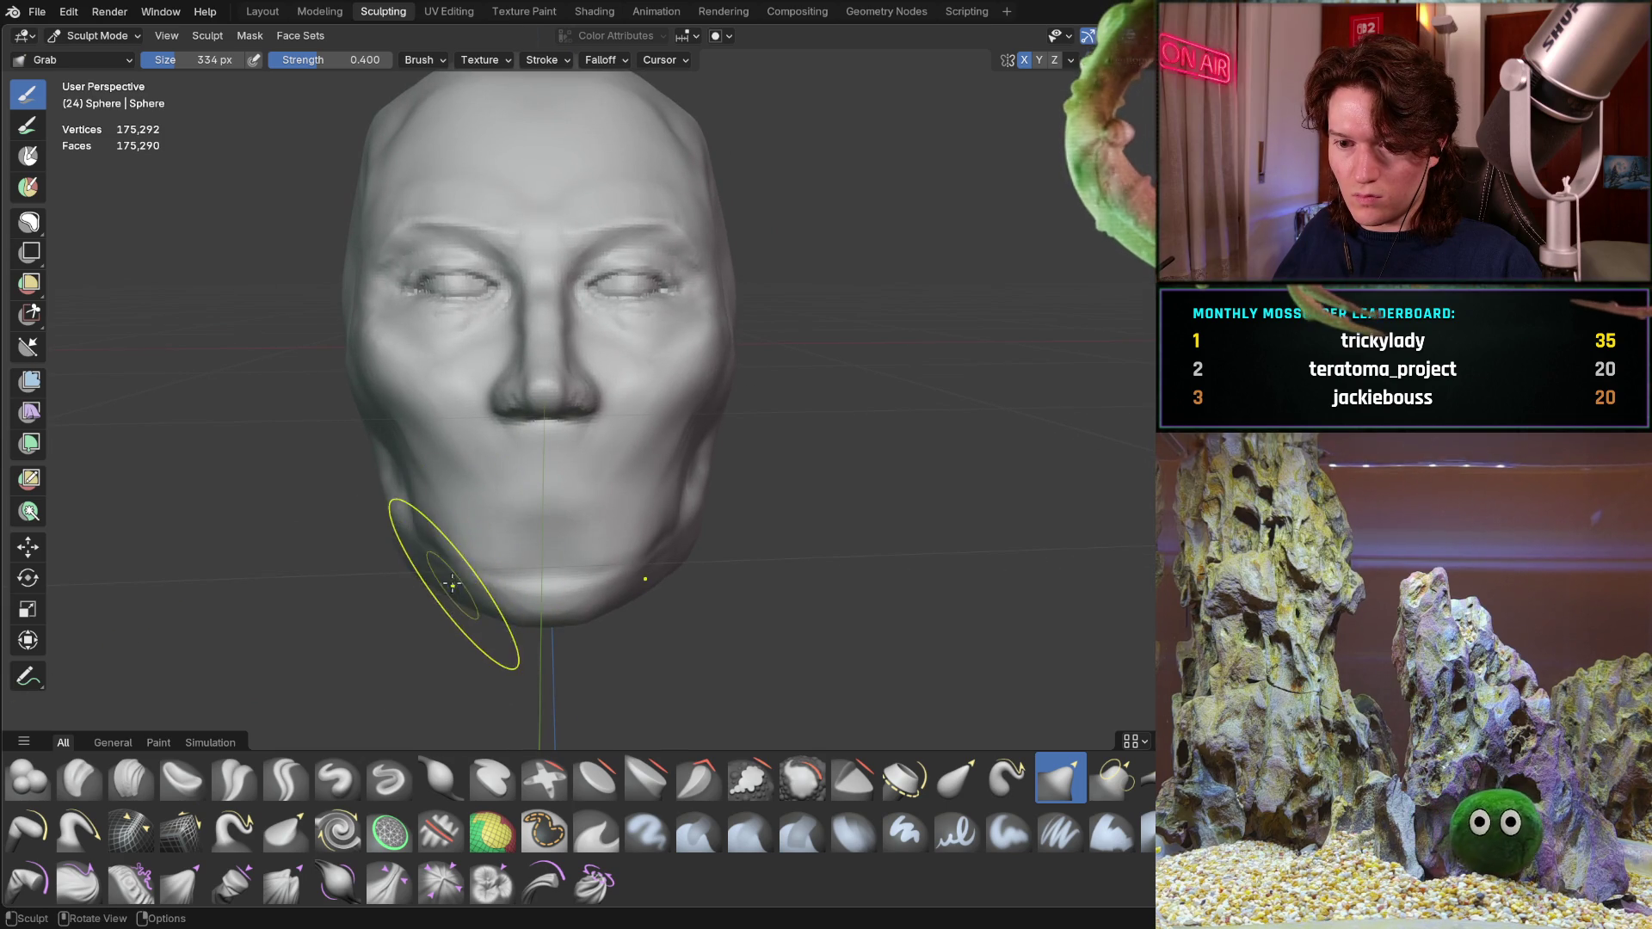
Widen the lower-left jaw outward, then pull the nostrils down and wider
{"action": "left_click_drag", "start_coordinate": [505, 596], "coordinate": [421, 563]}
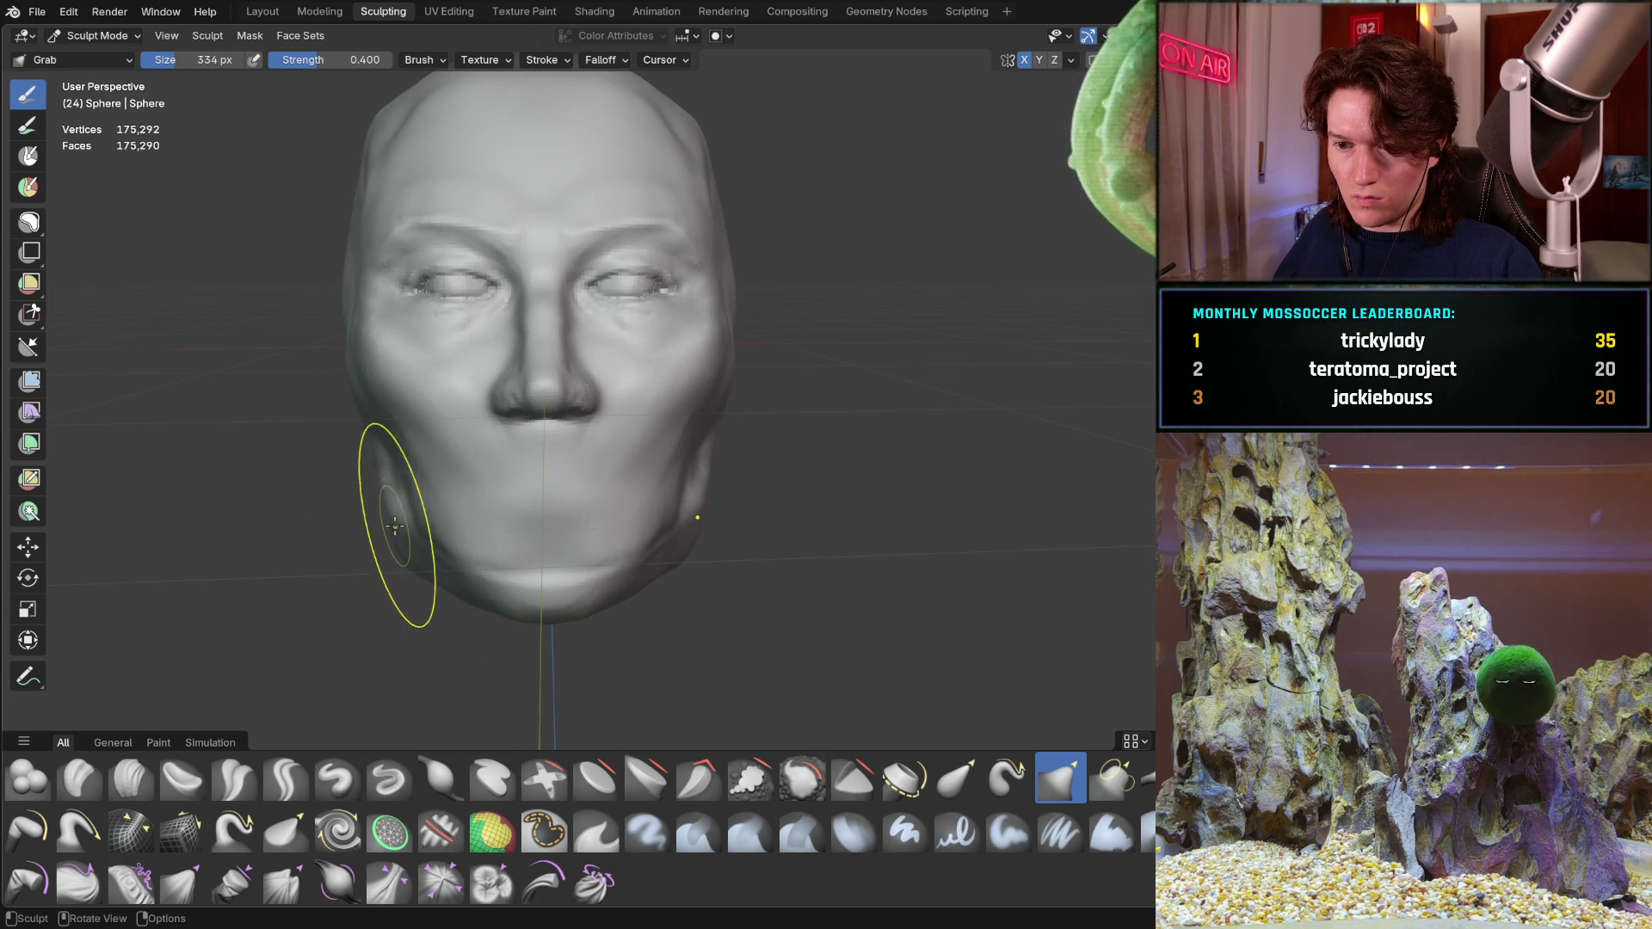
{"action": "mouse_move", "coordinate": [394, 536]}
{"action": "middle_mouse_down"}
{"action": "mouse_move", "coordinate": [303, 575]}
{"action": "mouse_move", "coordinate": [469, 479]}
{"action": "mouse_move", "coordinate": [349, 499]}
{"action": "mouse_move", "coordinate": [418, 543]}
{"action": "mouse_move", "coordinate": [491, 461]}
{"action": "mouse_move", "coordinate": [473, 435]}
{"action": "mouse_move", "coordinate": [518, 471]}
{"action": "mouse_move", "coordinate": [497, 426]}
{"action": "mouse_move", "coordinate": [516, 406]}
{"action": "middle_mouse_up"}
{"action": "scroll", "coordinate": [490, 460], "scroll_direction": "up", "scroll_amount": 3}
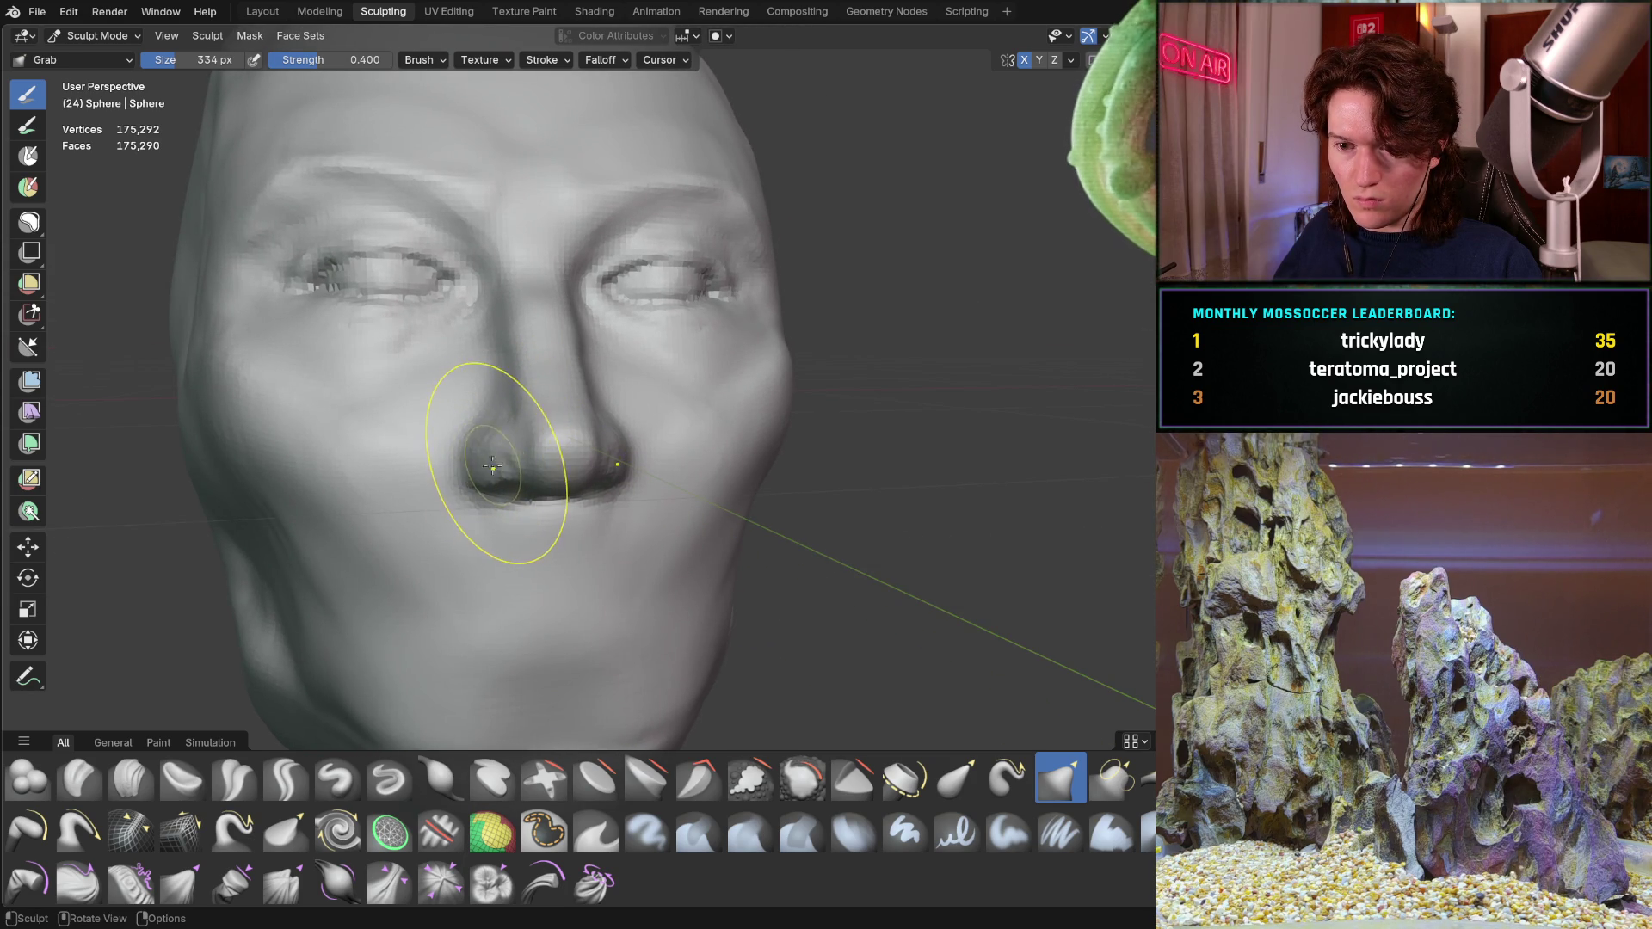
{"action": "left_click_drag", "start_coordinate": [491, 465], "coordinate": [478, 486]}
{"action": "mouse_move", "coordinate": [478, 486]}
{"action": "middle_mouse_down"}
{"action": "mouse_move", "coordinate": [499, 434]}
{"action": "mouse_move", "coordinate": [507, 465]}
{"action": "mouse_move", "coordinate": [538, 436]}
{"action": "middle_mouse_up"}
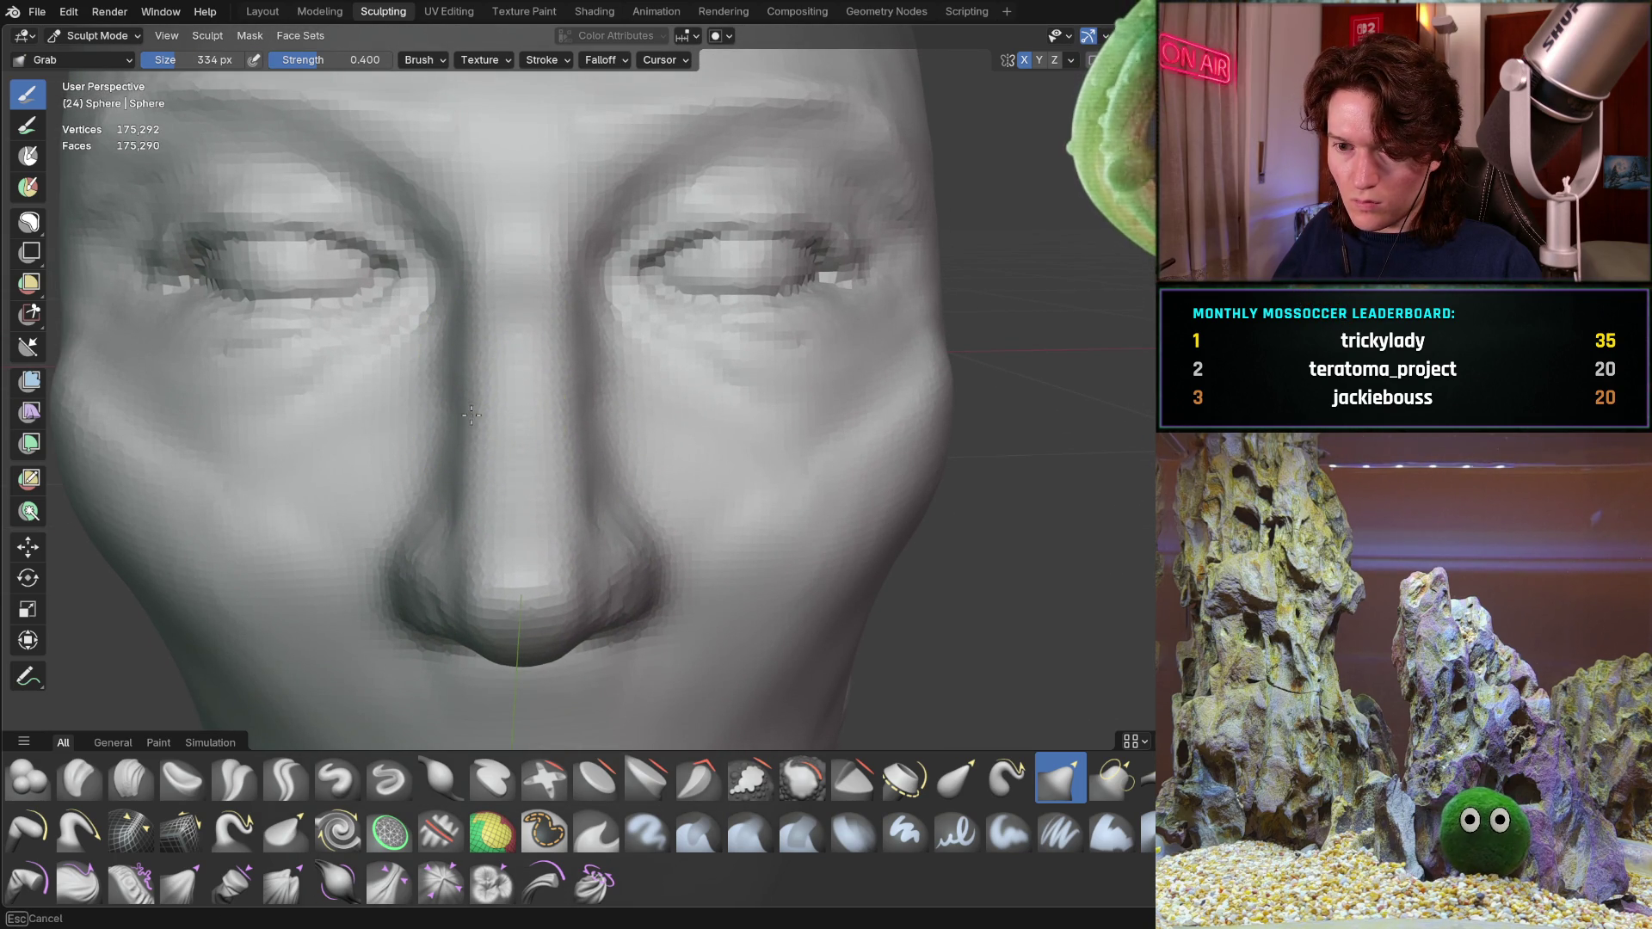
{"action": "mouse_move", "coordinate": [494, 371]}
{"action": "middle_mouse_down"}
{"action": "mouse_move", "coordinate": [529, 428]}
{"action": "mouse_move", "coordinate": [629, 404]}
{"action": "middle_mouse_up"}
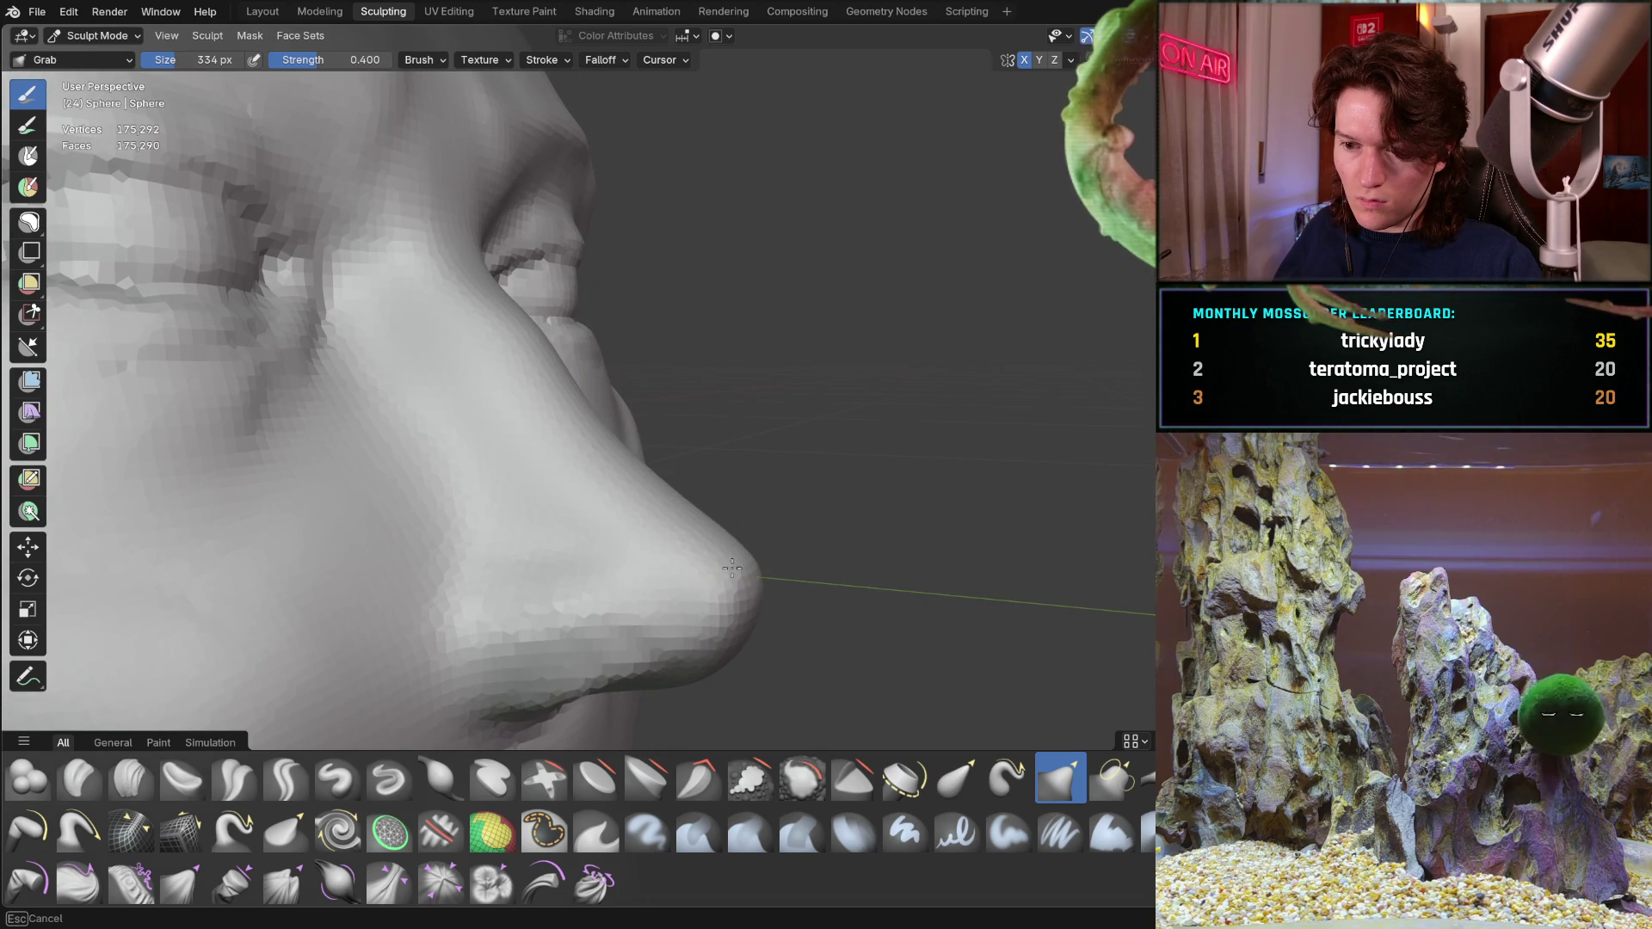
{"action": "mouse_move", "coordinate": [717, 556]}
{"action": "middle_mouse_down"}
{"action": "mouse_move", "coordinate": [616, 402]}
{"action": "mouse_move", "coordinate": [613, 470]}
{"action": "middle_mouse_up"}
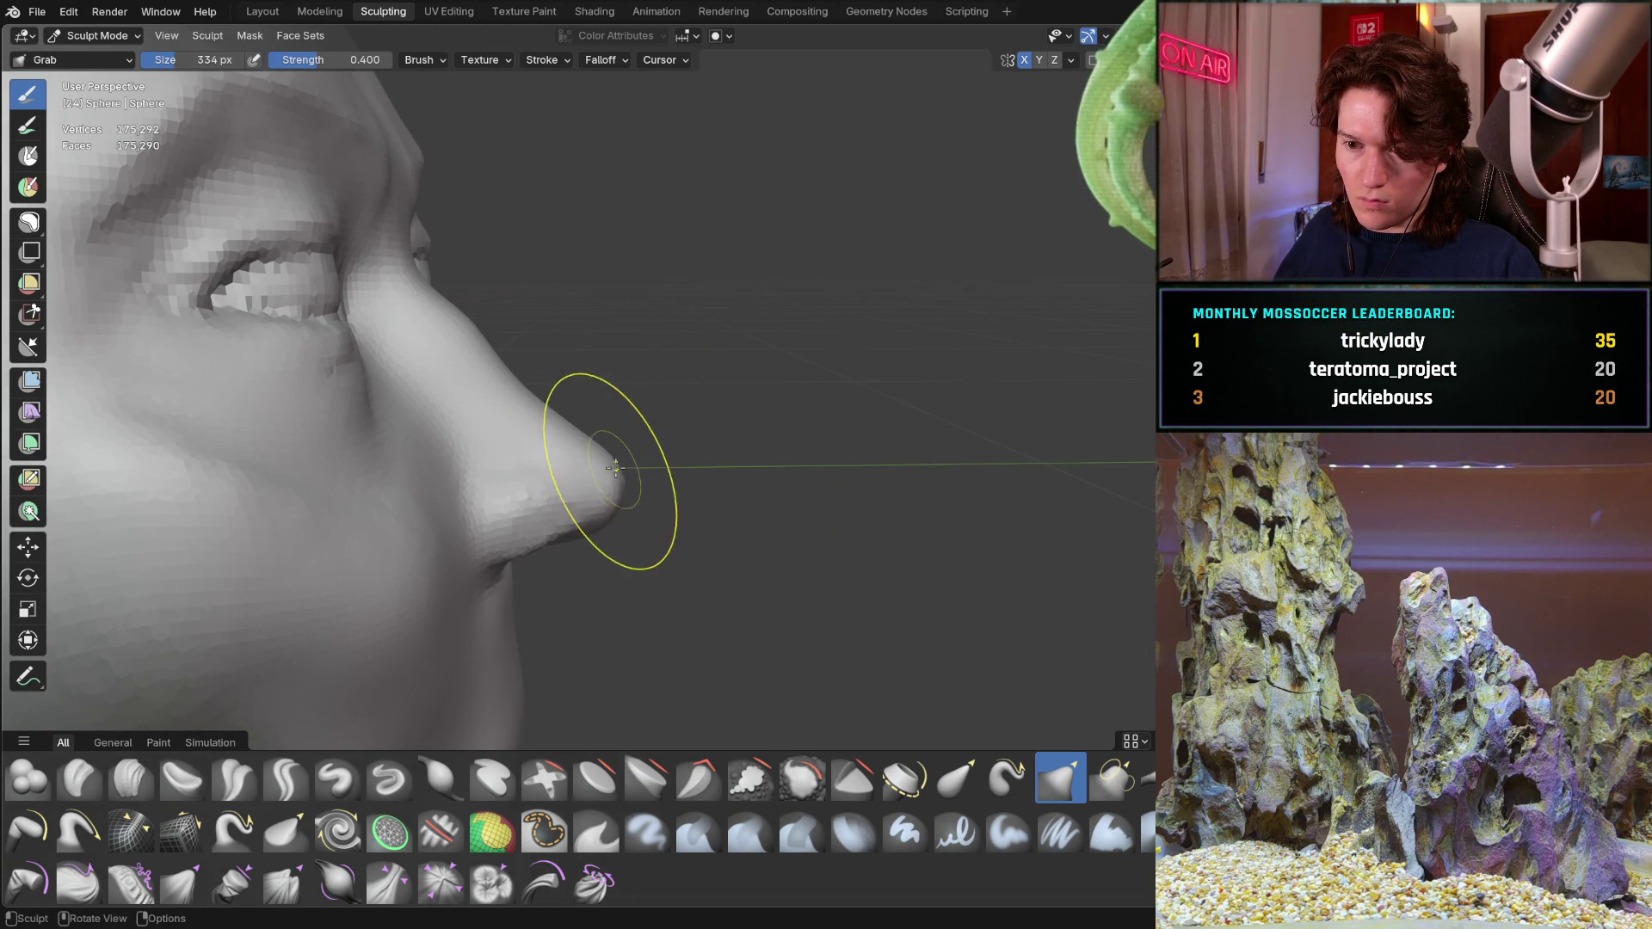
{"action": "middle_click_drag", "start_coordinate": [553, 350], "coordinate": [436, 370]}
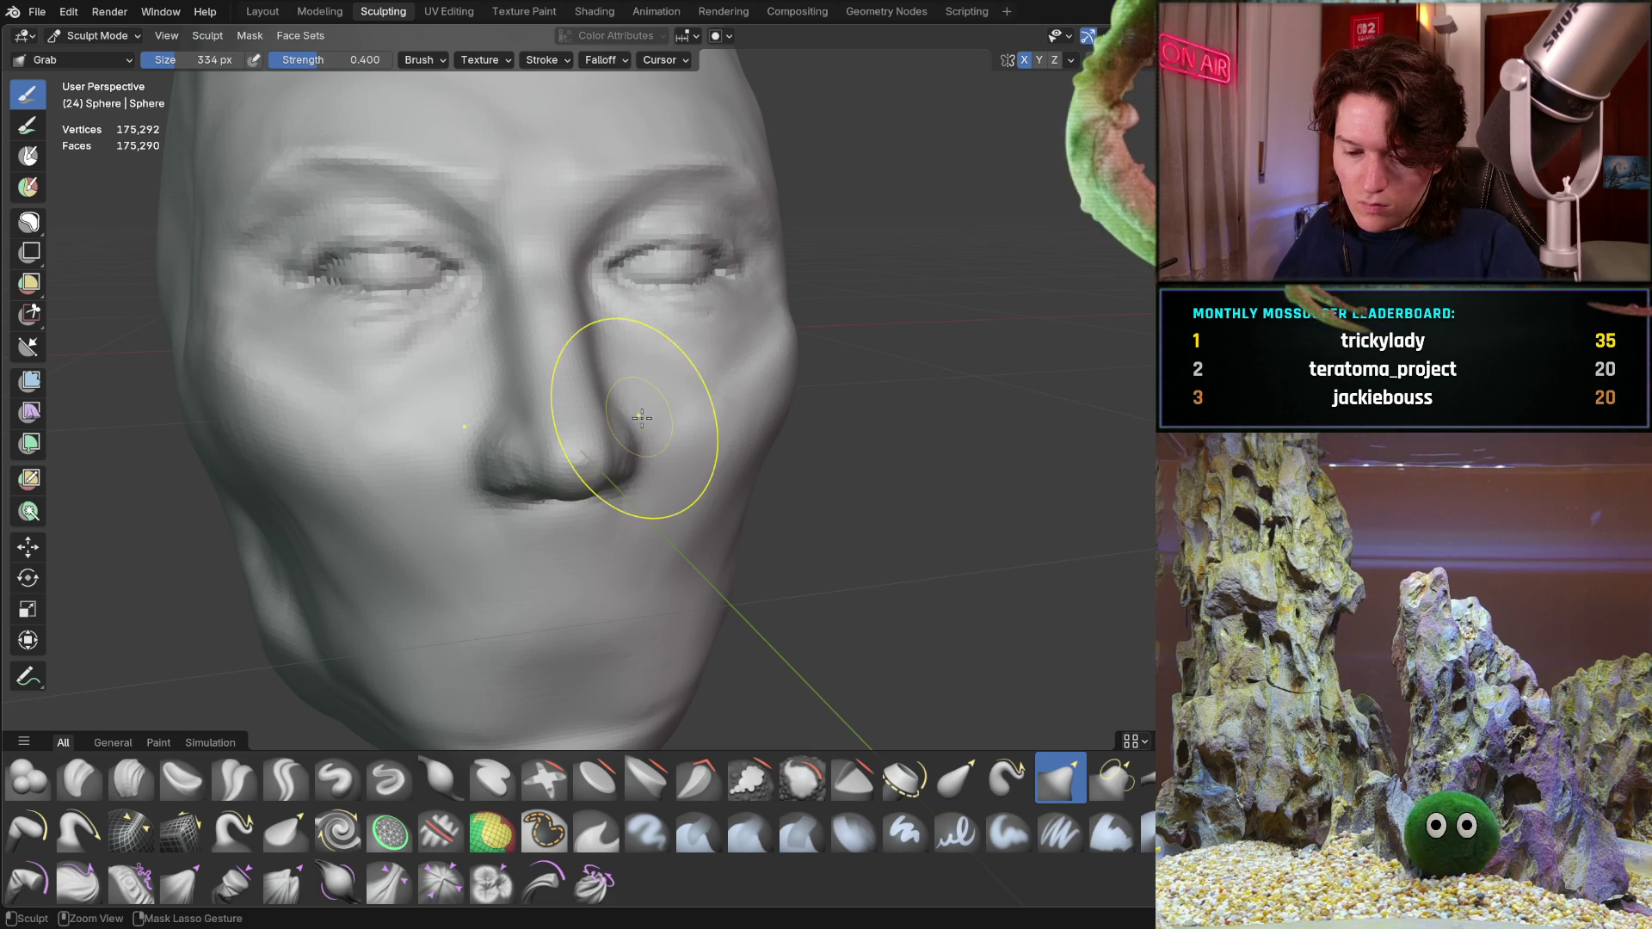
{"action": "scroll", "coordinate": [572, 478], "scroll_direction": "up", "scroll_amount": 3}
{"action": "mouse_move", "coordinate": [571, 479]}
{"action": "middle_mouse_down", "text": "shift"}
{"action": "mouse_move", "coordinate": [523, 449]}
{"action": "mouse_move", "coordinate": [548, 437]}
{"action": "middle_mouse_up", "text": "shift"}
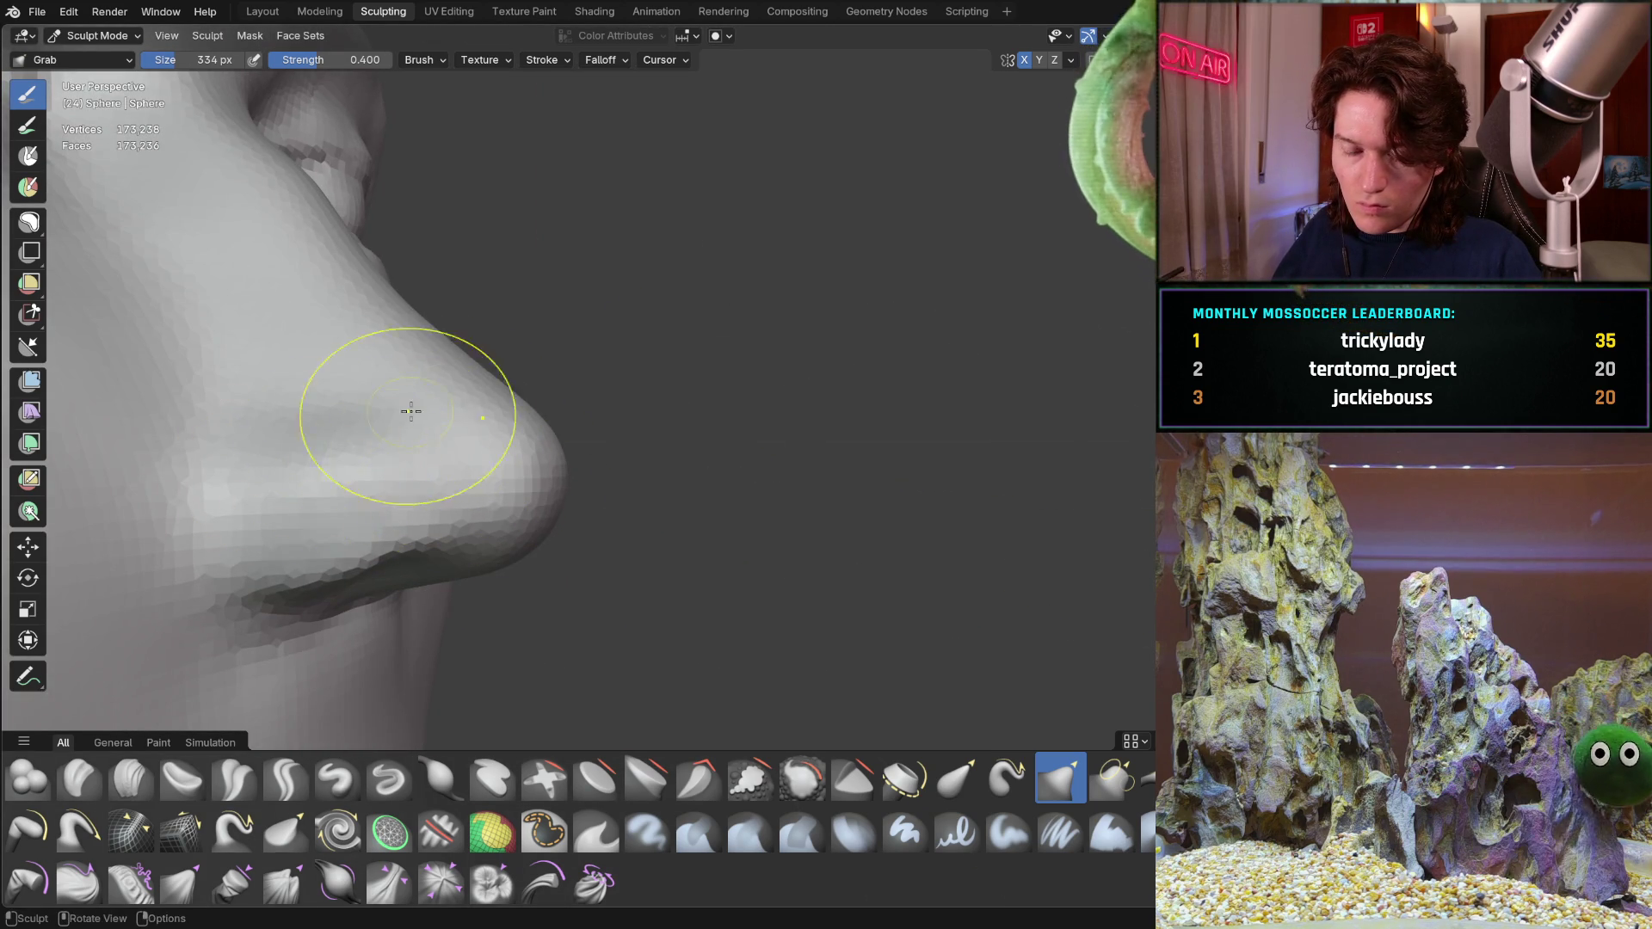
{"action": "scroll", "coordinate": [429, 447], "scroll_direction": "down", "scroll_amount": 6}
{"action": "mouse_move", "coordinate": [428, 446]}
{"action": "middle_mouse_down"}
{"action": "mouse_move", "coordinate": [392, 455]}
{"action": "mouse_move", "coordinate": [627, 461]}
{"action": "middle_mouse_up"}
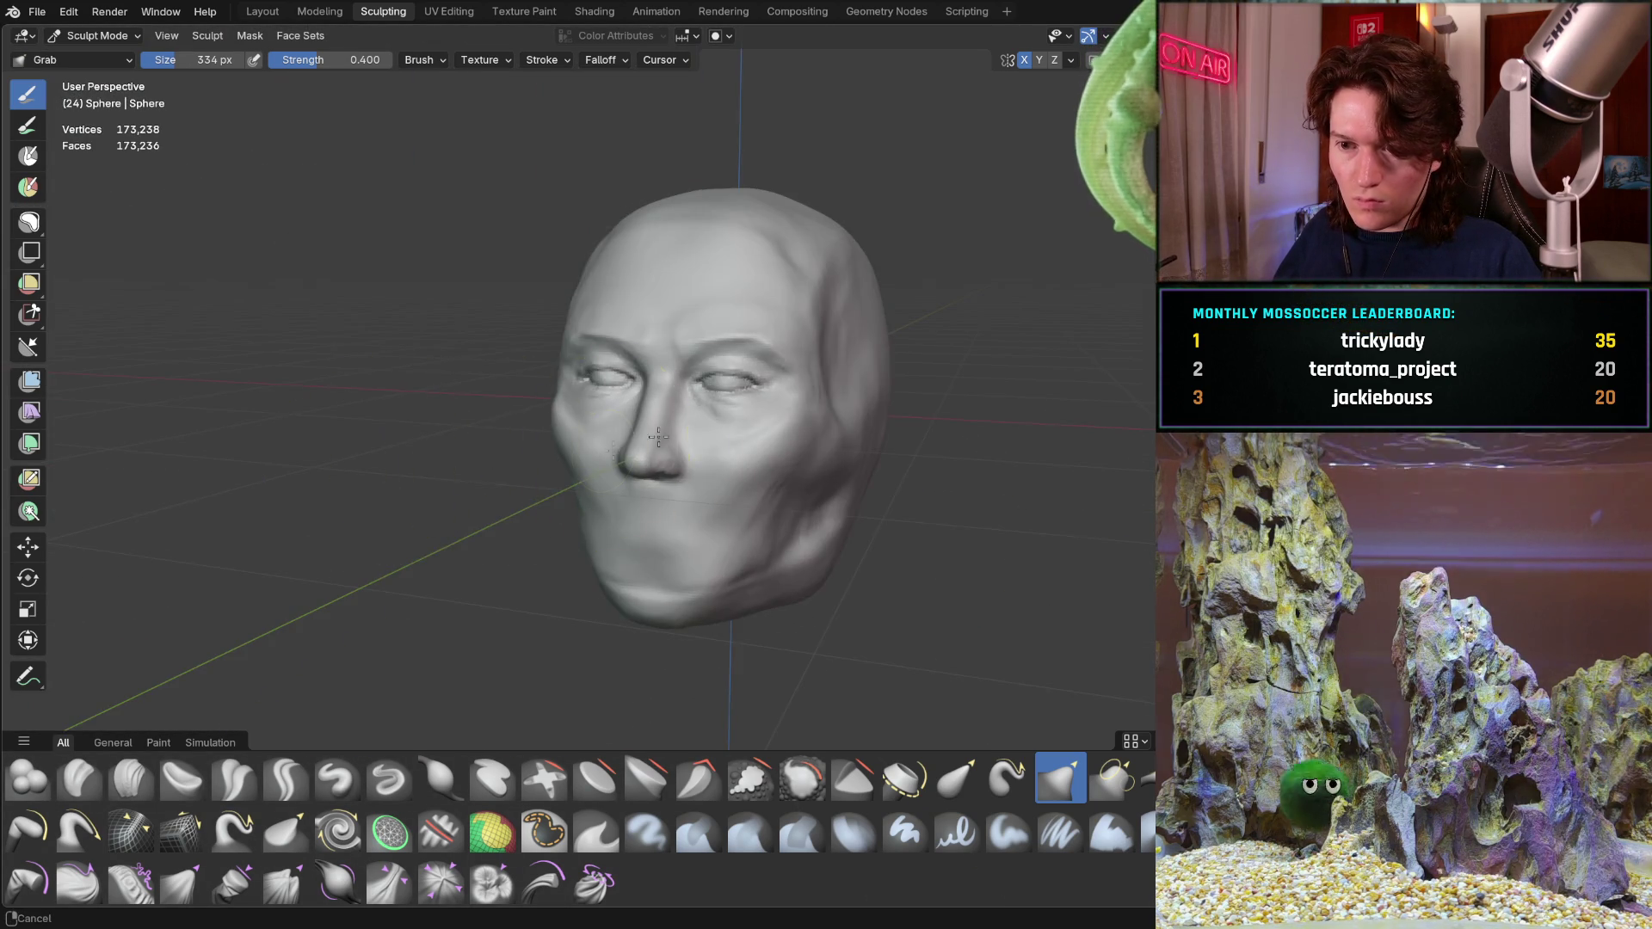
{"action": "scroll", "coordinate": [591, 369], "scroll_direction": "up", "scroll_amount": 3}
Orbit the head through three-quarter views back to a near-frontal view of the face
{"action": "mouse_move", "coordinate": [590, 369]}
{"action": "middle_mouse_down"}
{"action": "mouse_move", "coordinate": [573, 405]}
{"action": "mouse_move", "coordinate": [383, 436]}
{"action": "middle_mouse_up"}
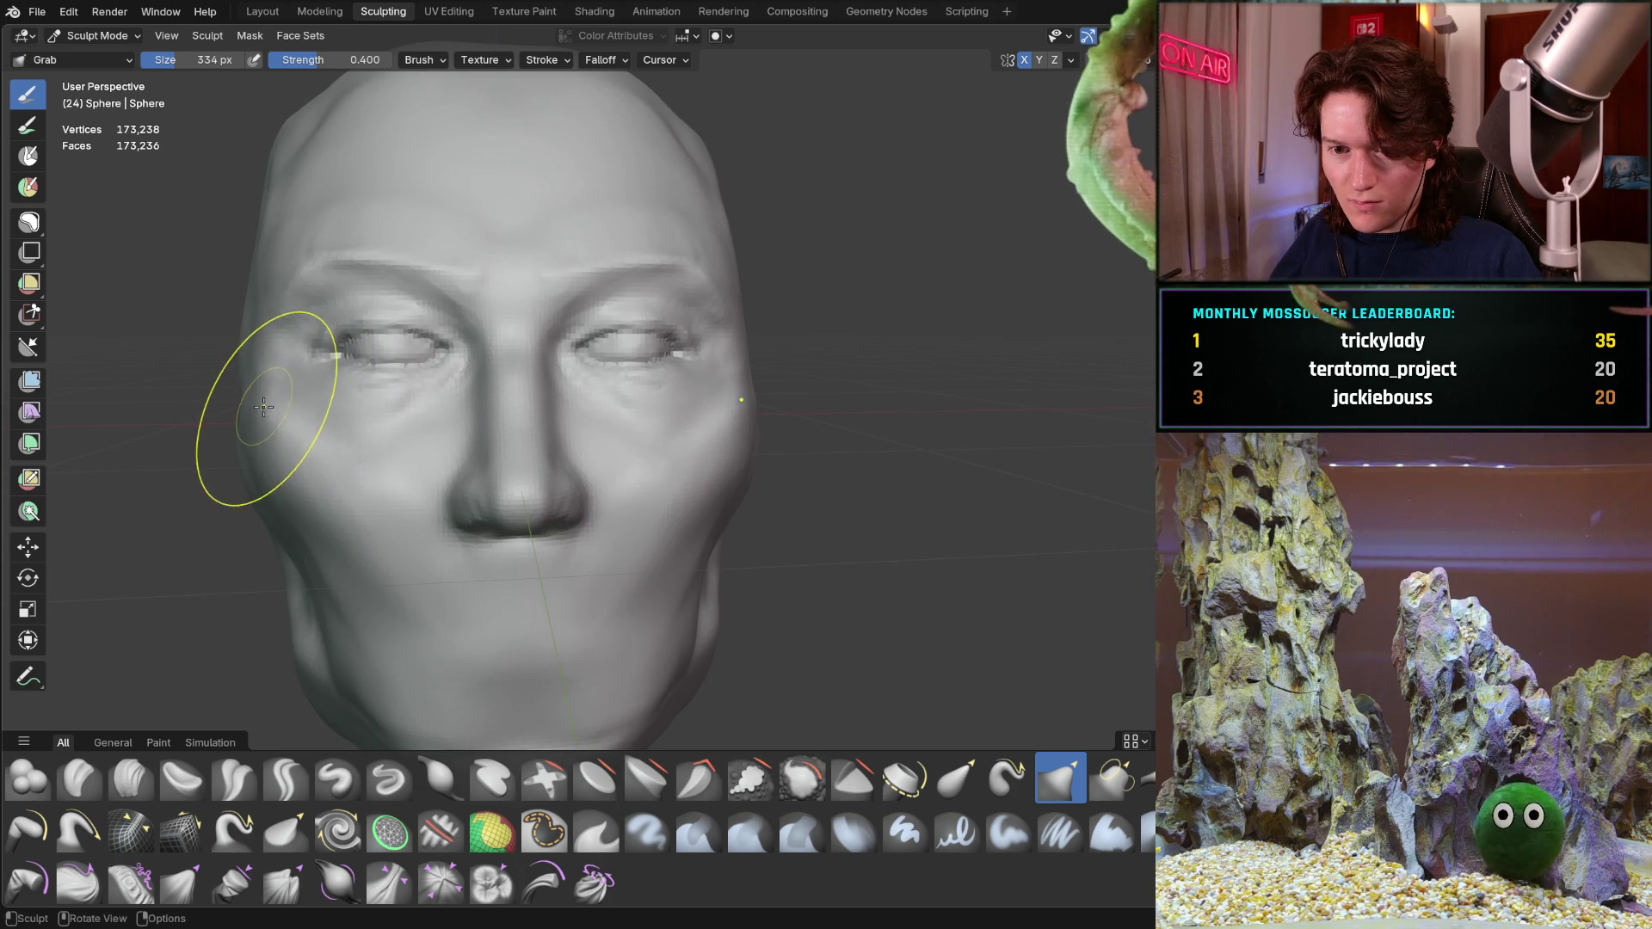
{"action": "middle_click_drag", "start_coordinate": [255, 481], "coordinate": [388, 427]}
{"action": "mouse_move", "coordinate": [553, 406]}
{"action": "middle_mouse_down"}
{"action": "mouse_move", "coordinate": [377, 373]}
{"action": "mouse_move", "coordinate": [608, 406]}
{"action": "mouse_move", "coordinate": [654, 479]}
{"action": "middle_mouse_up"}
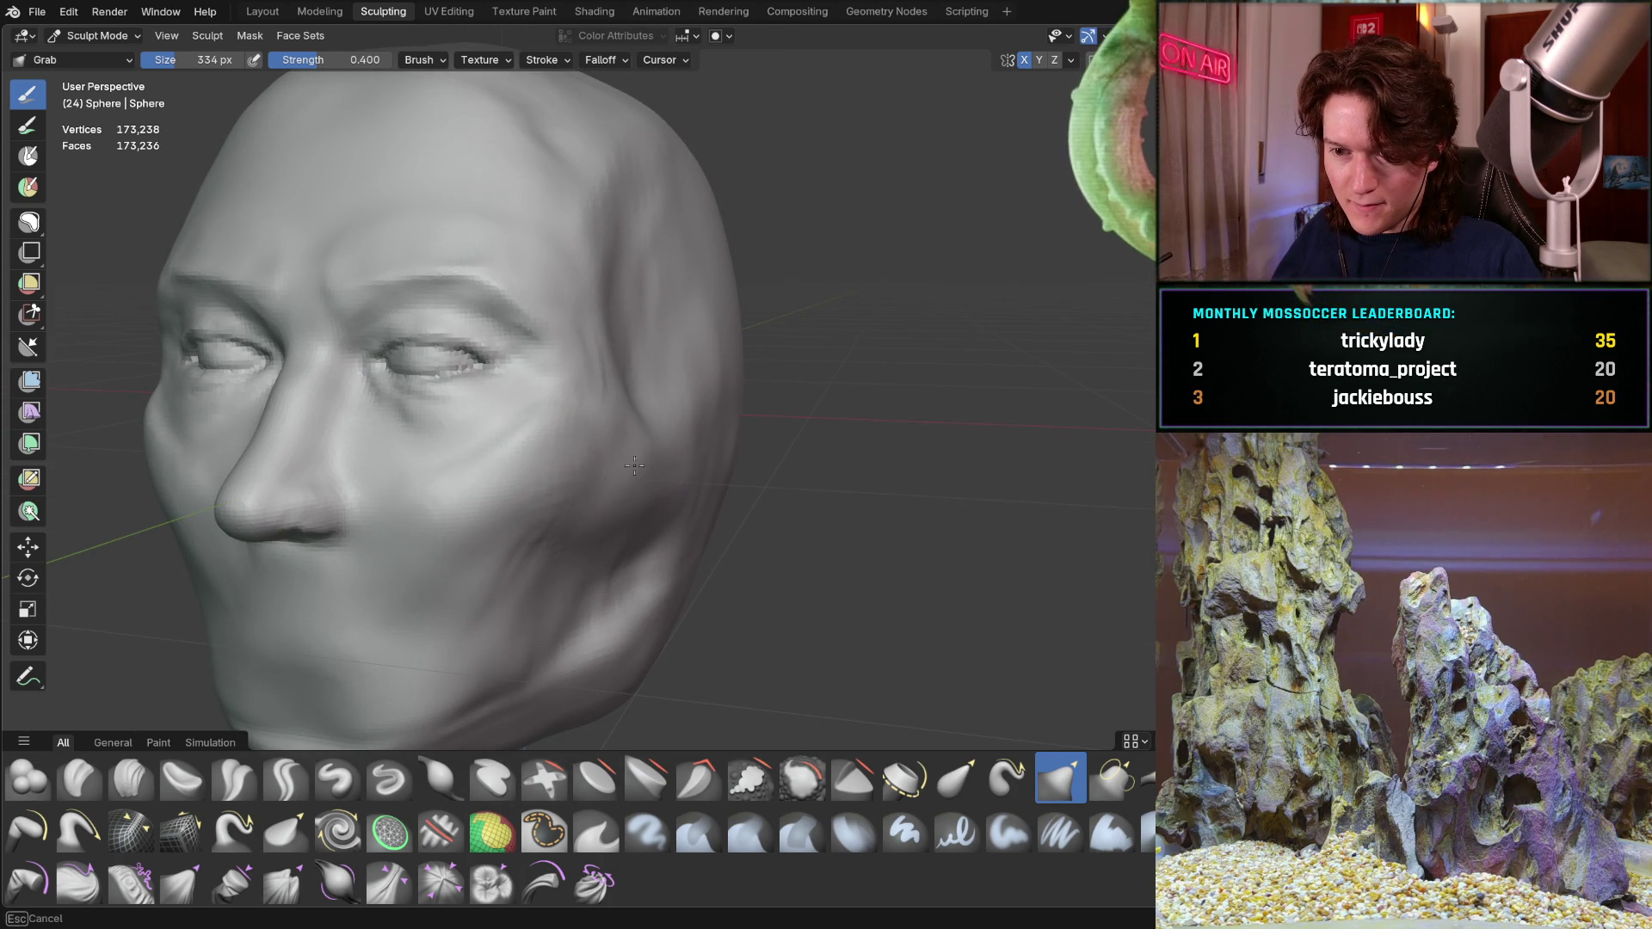
{"action": "middle_click_drag", "start_coordinate": [673, 421], "coordinate": [499, 535]}
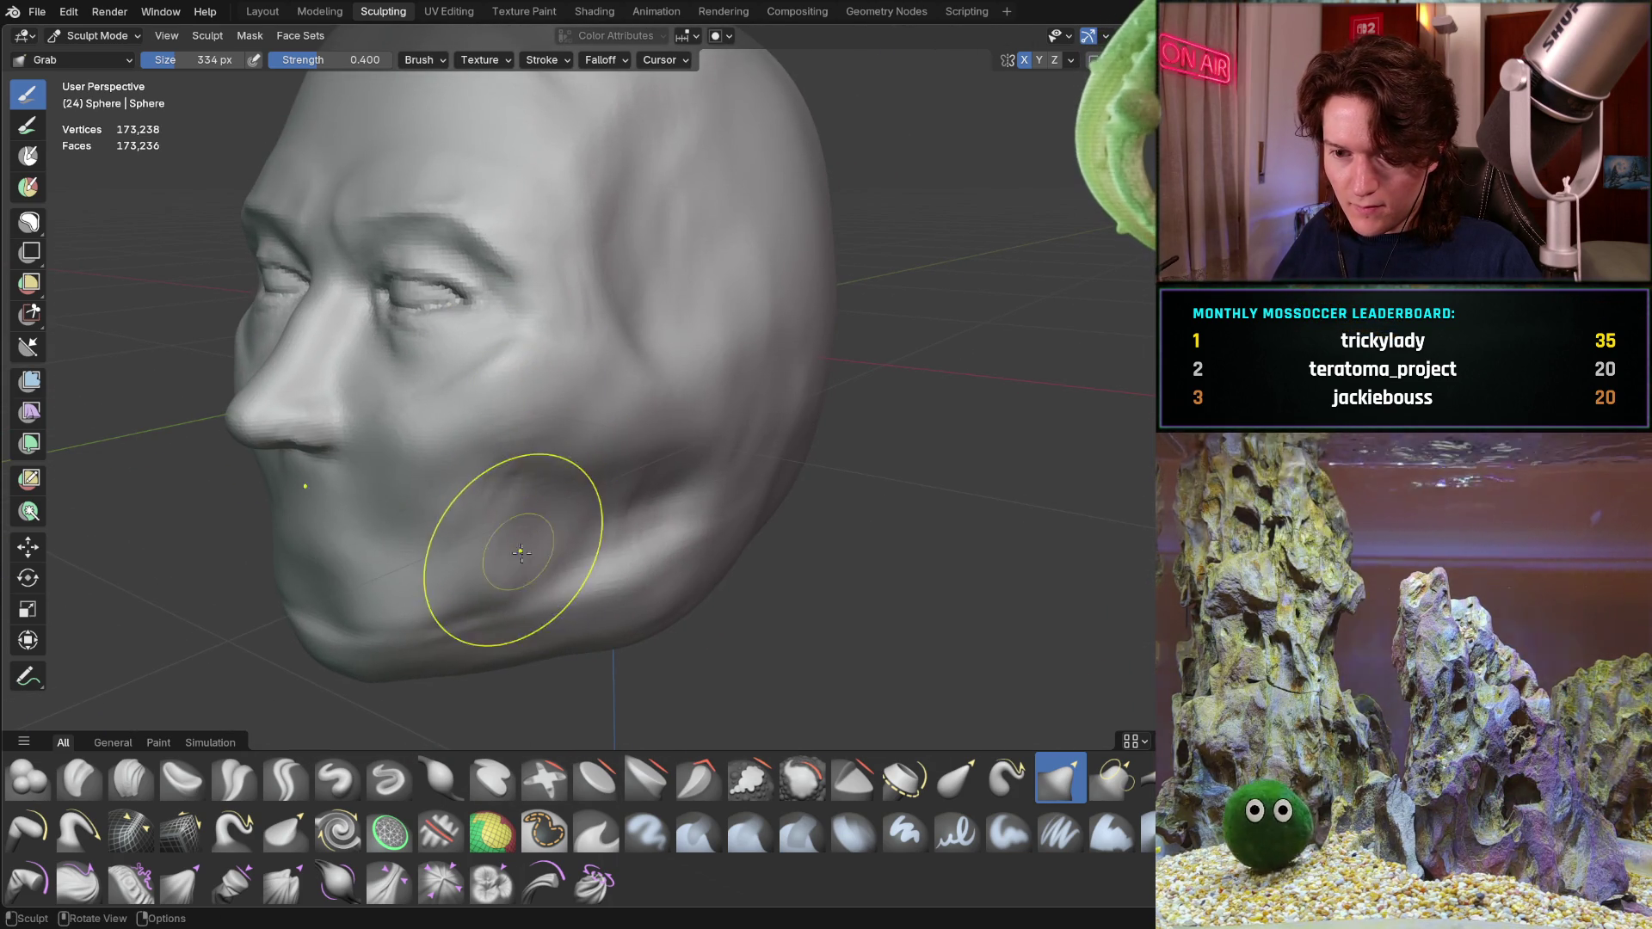
{"action": "scroll", "coordinate": [568, 530], "scroll_direction": "up", "scroll_amount": 4}
{"action": "middle_click_drag", "start_coordinate": [650, 516], "coordinate": [612, 431]}
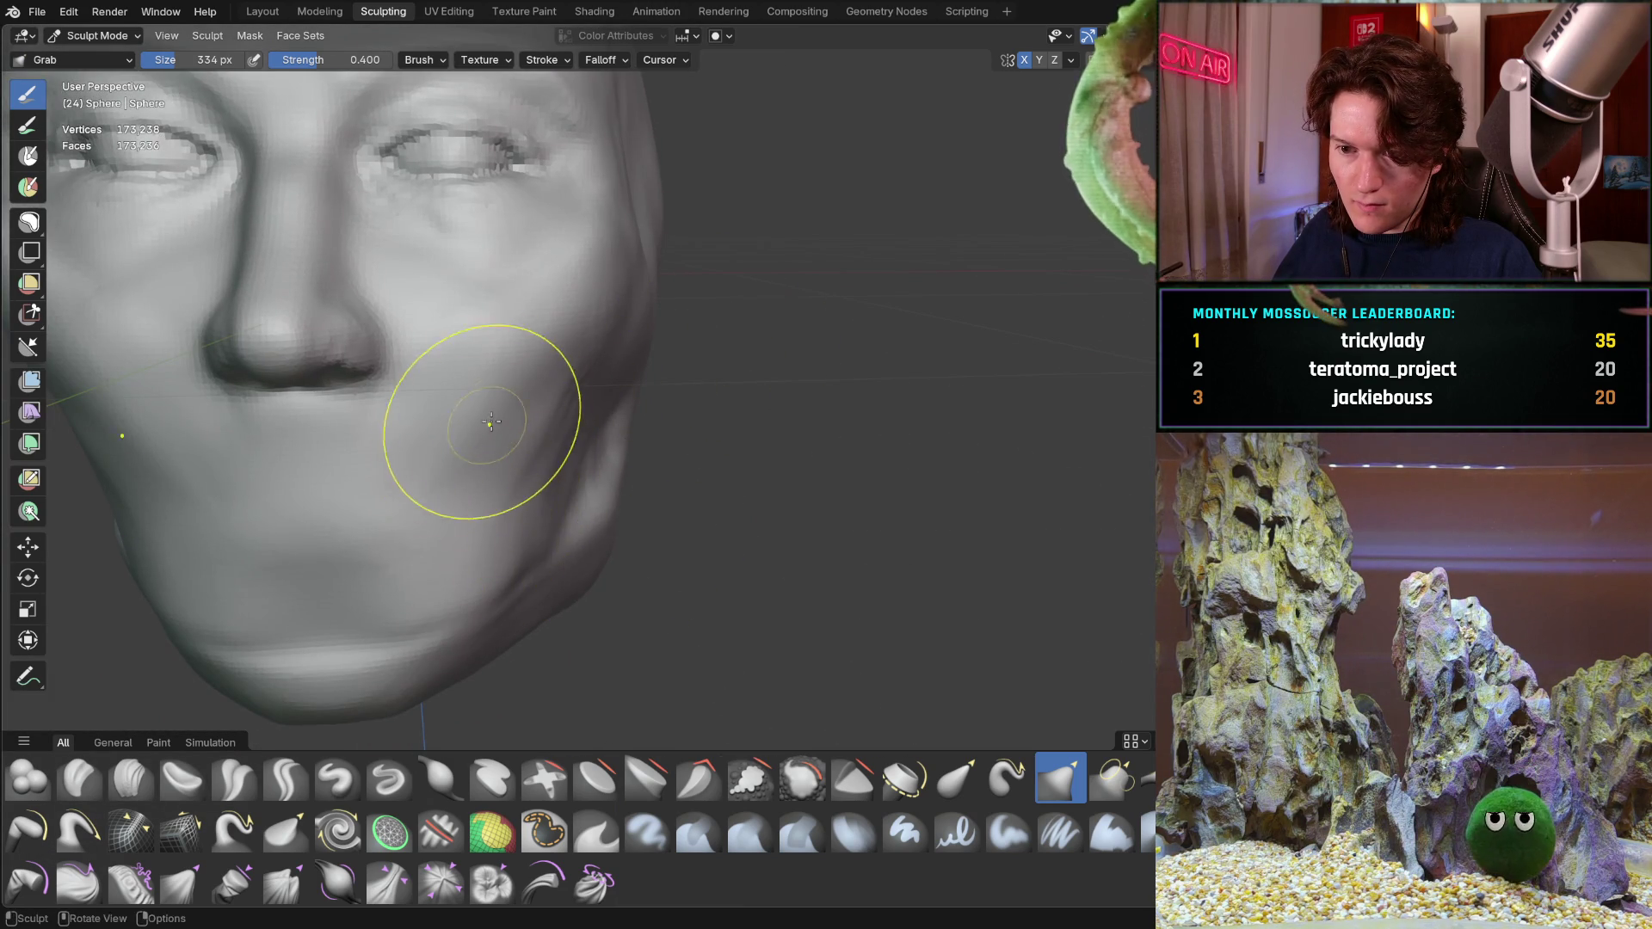
{"action": "scroll", "coordinate": [479, 435], "scroll_direction": "down", "scroll_amount": 3}
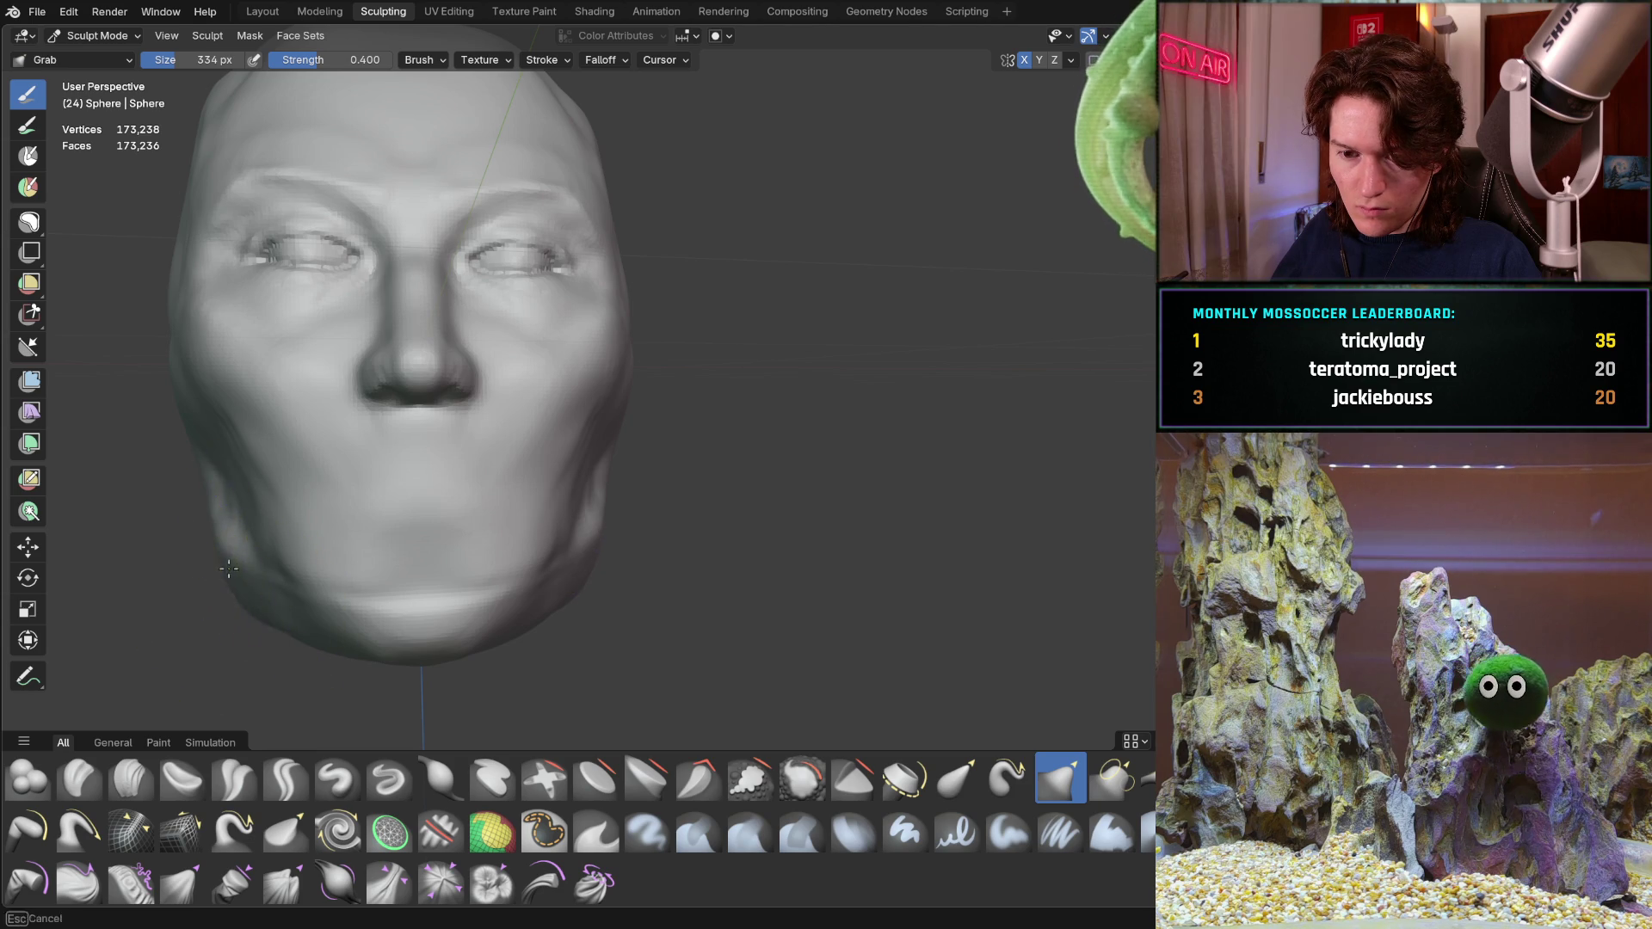
Pull the left cheek edge outward with Grab and check it from a near-frontal angle
{"action": "left_click_drag", "start_coordinate": [251, 462], "coordinate": [217, 525]}
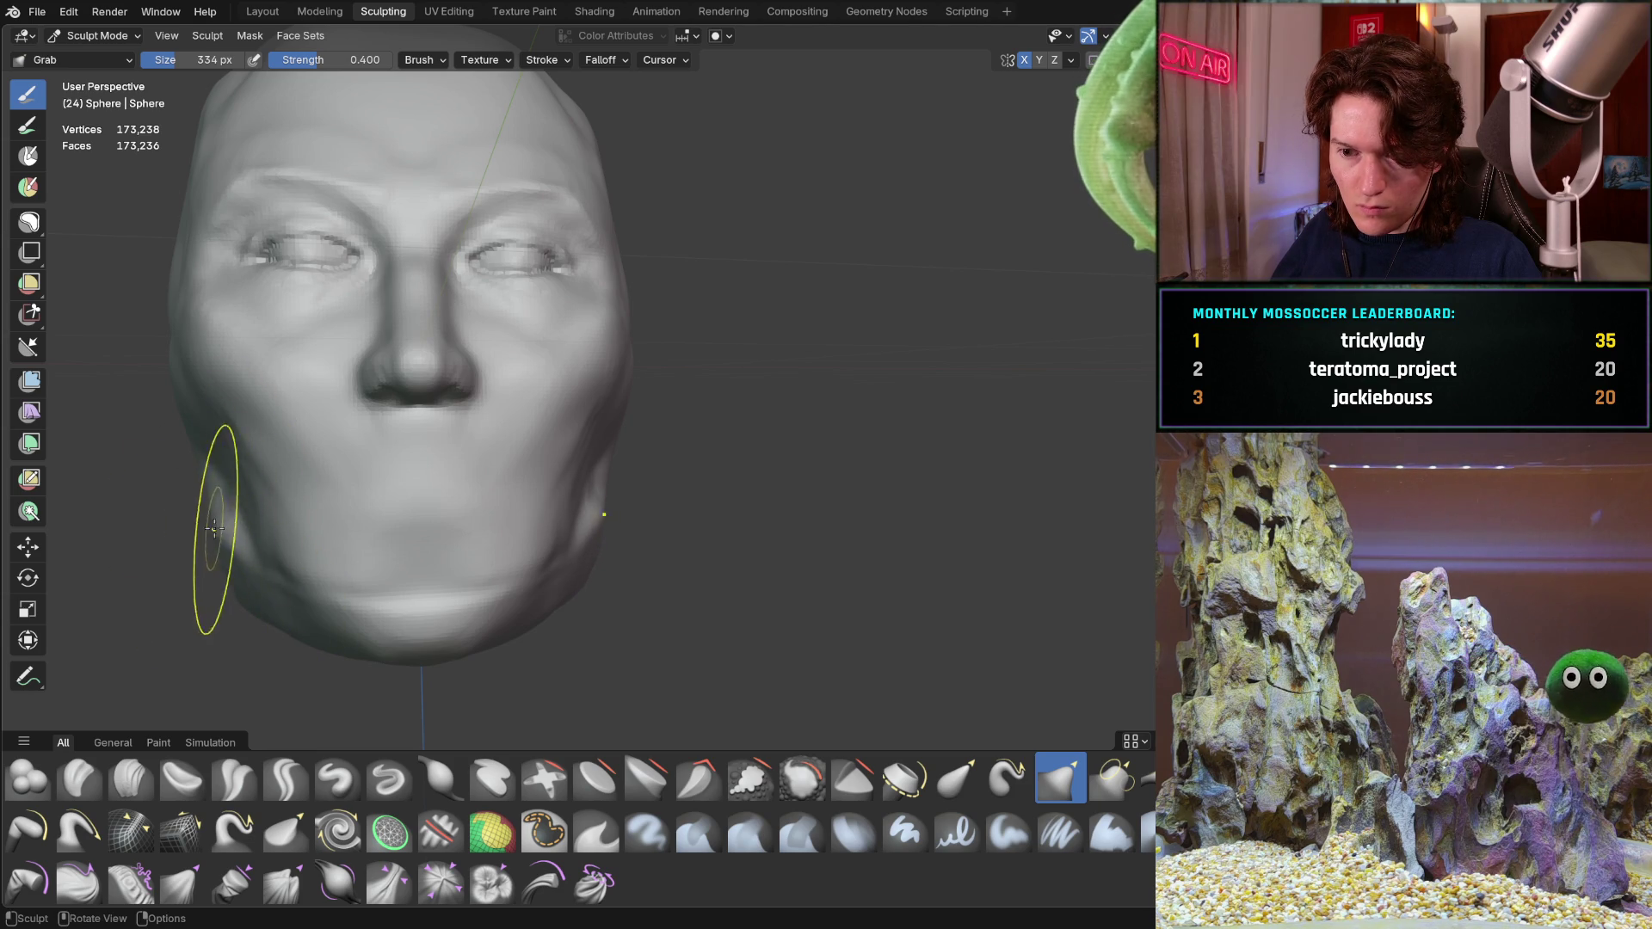
{"action": "scroll", "coordinate": [215, 529], "scroll_direction": "down", "scroll_amount": 3}
{"action": "mouse_move", "coordinate": [215, 529]}
{"action": "middle_mouse_down"}
{"action": "mouse_move", "coordinate": [420, 426]}
{"action": "mouse_move", "coordinate": [431, 447]}
{"action": "middle_mouse_up"}
{"action": "scroll", "coordinate": [420, 427], "scroll_direction": "up", "scroll_amount": 3}
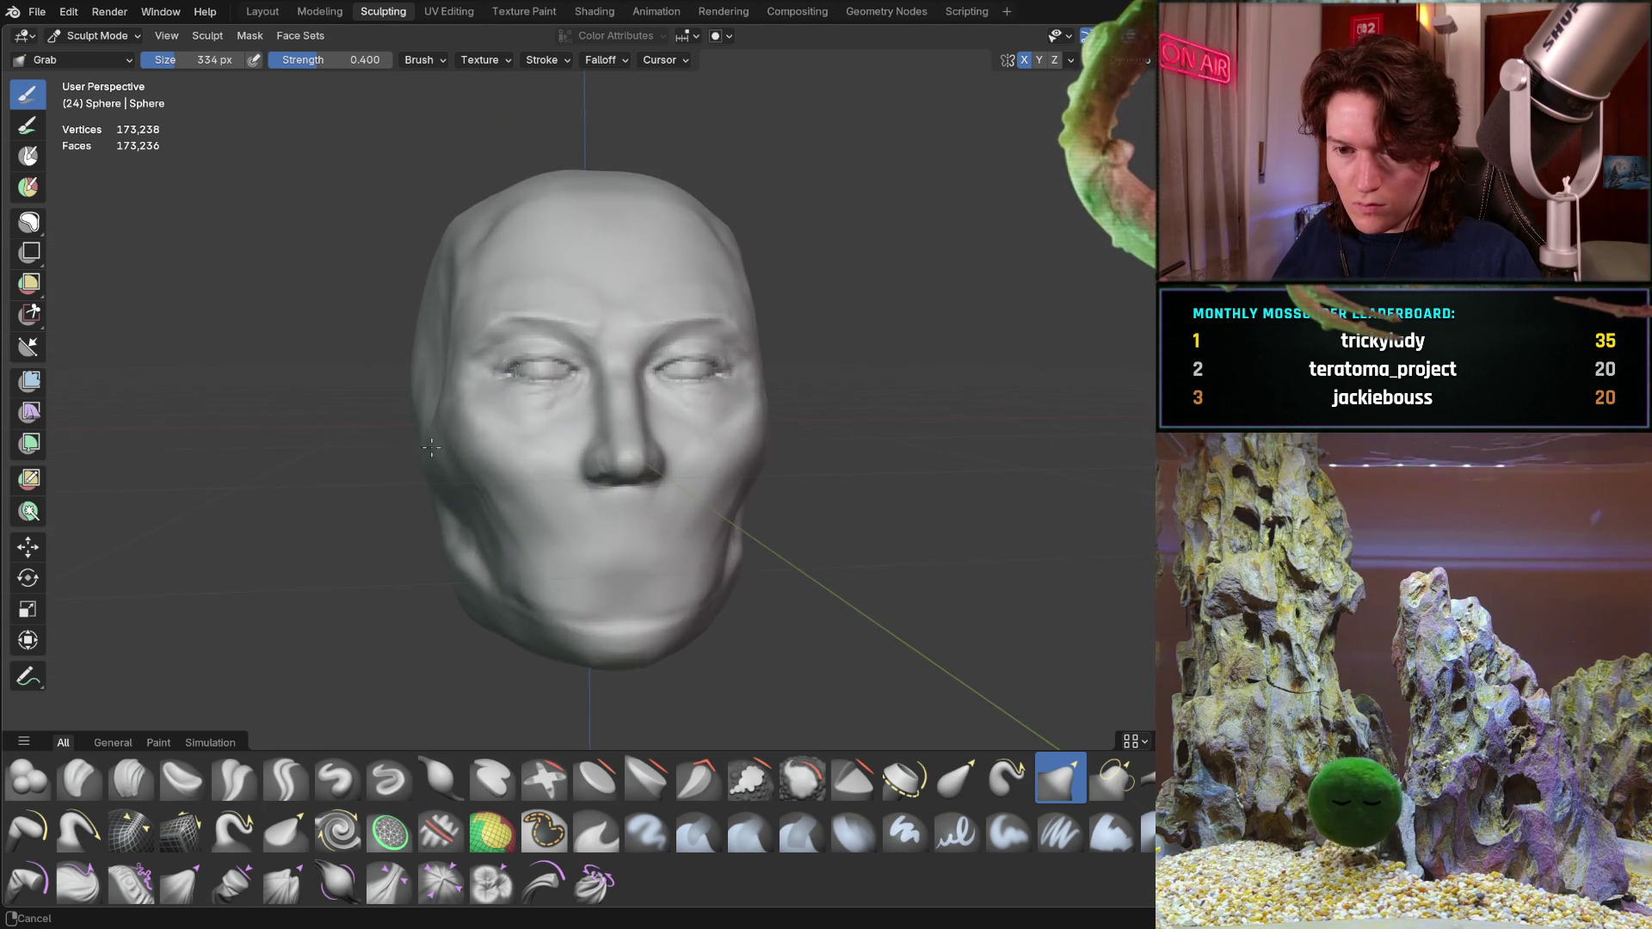
{"action": "scroll", "coordinate": [431, 447], "scroll_direction": "up", "scroll_amount": 1}
{"action": "mouse_move", "coordinate": [320, 421]}
{"action": "middle_mouse_down"}
{"action": "mouse_move", "coordinate": [408, 423]}
{"action": "mouse_move", "coordinate": [418, 444]}
{"action": "middle_mouse_up"}
{"action": "scroll", "coordinate": [418, 445], "scroll_direction": "up", "scroll_amount": 2}
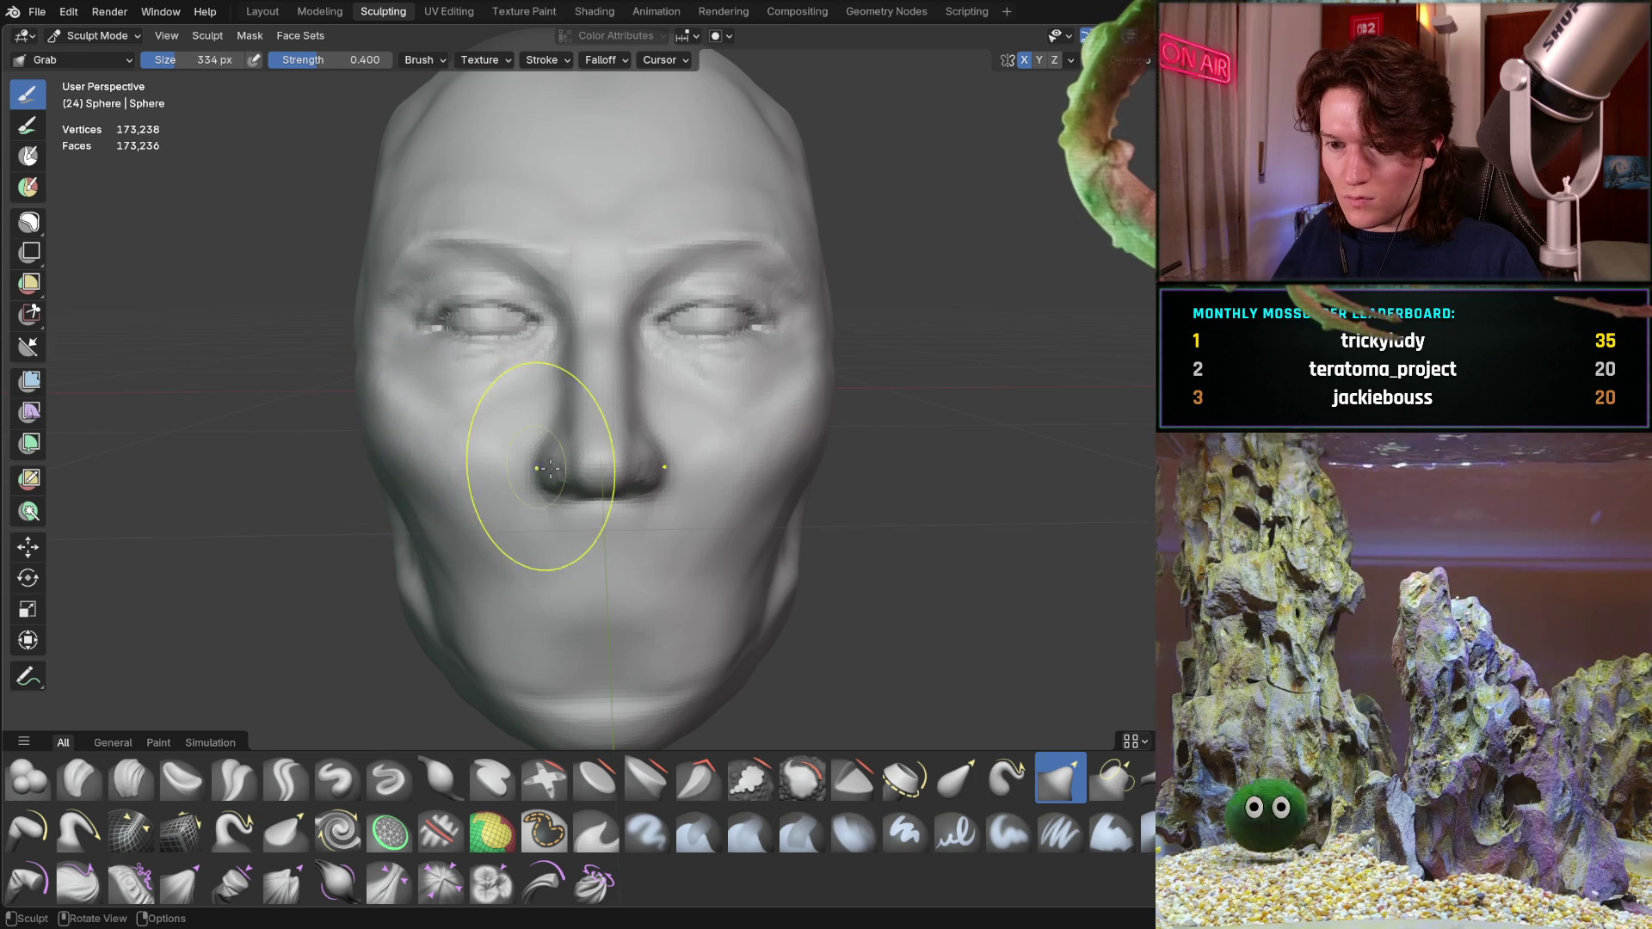
{"action": "key", "text": "f"}
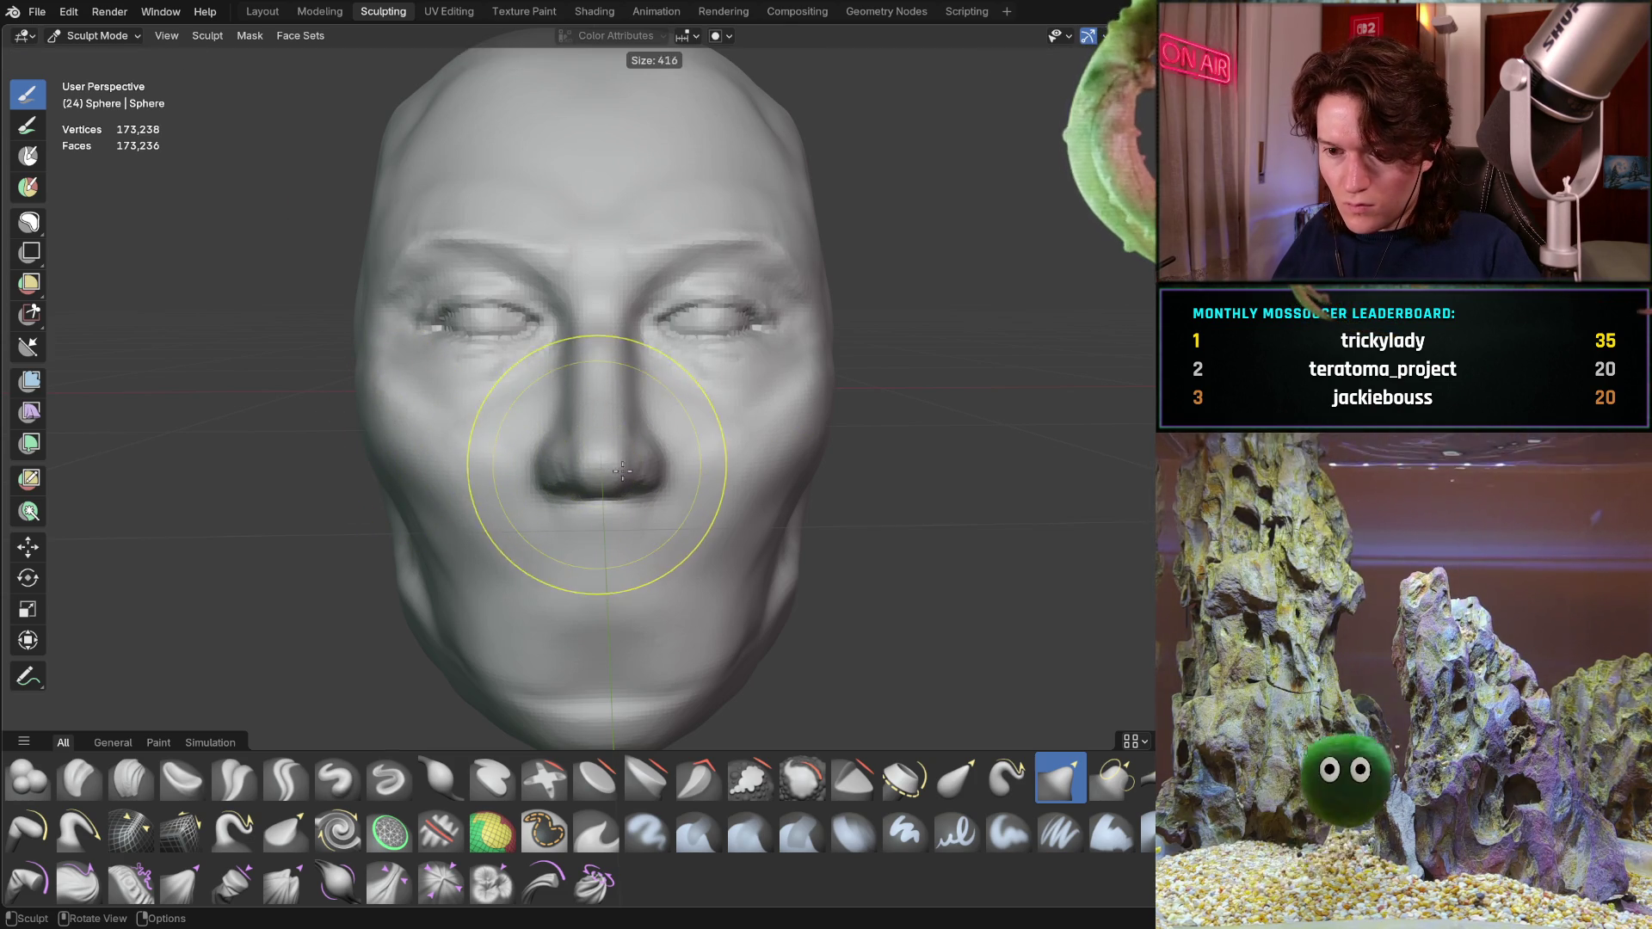
Enlarge the sculpting brush, confirming a size of 604 px
{"action": "left_click", "coordinate": [614, 461]}
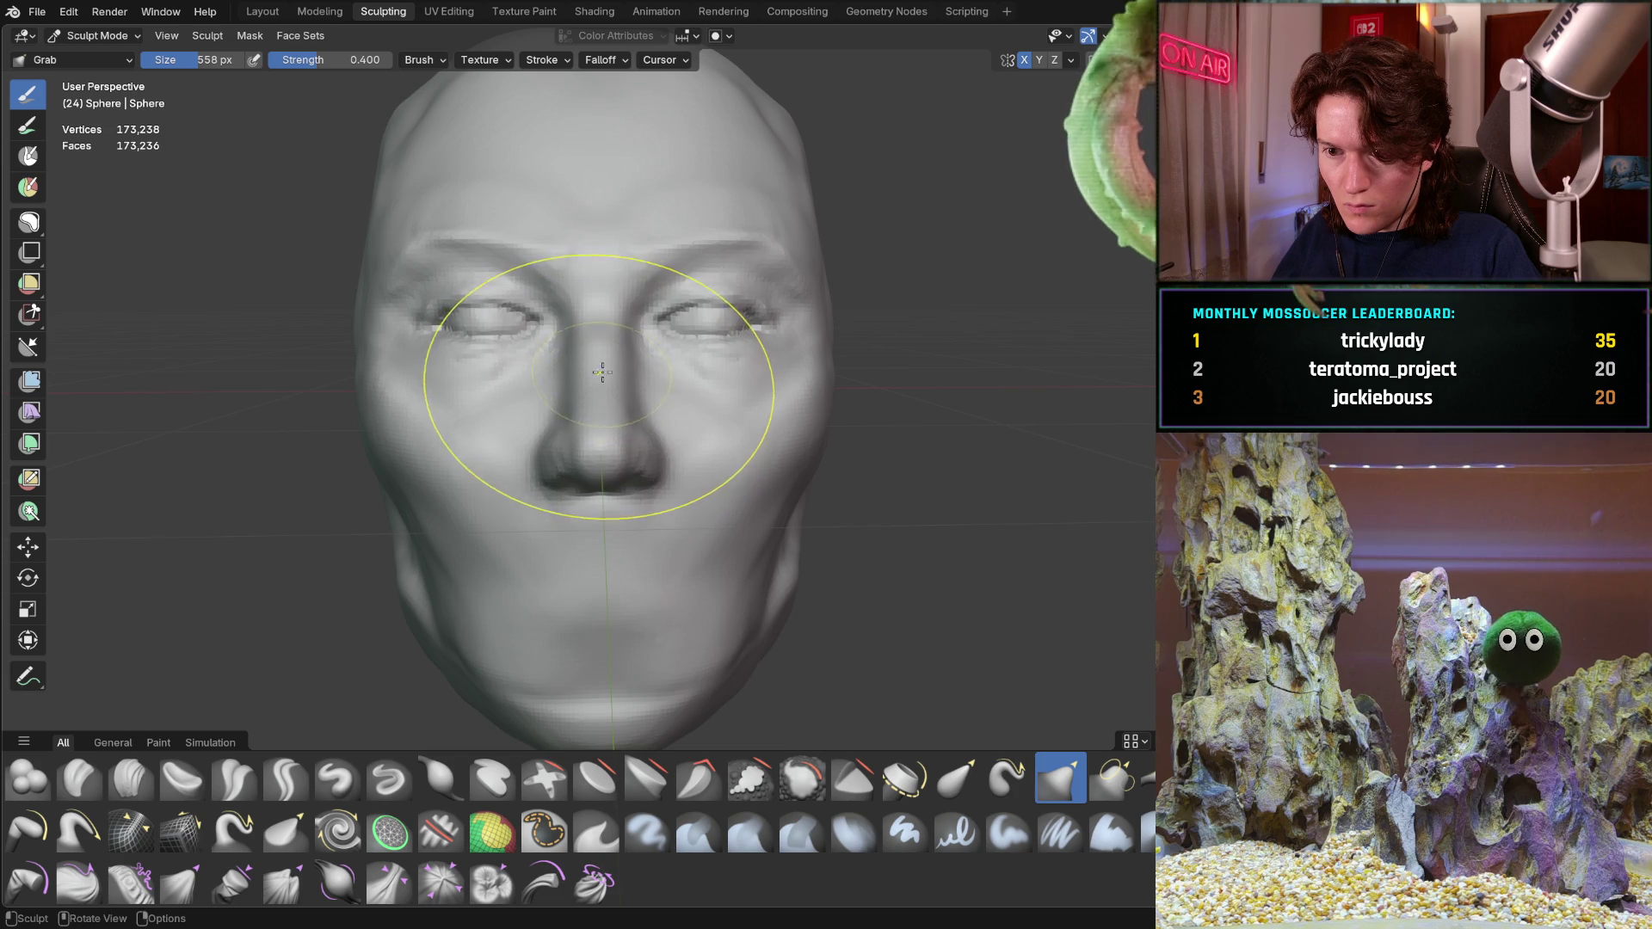
{"action": "key", "text": "f"}
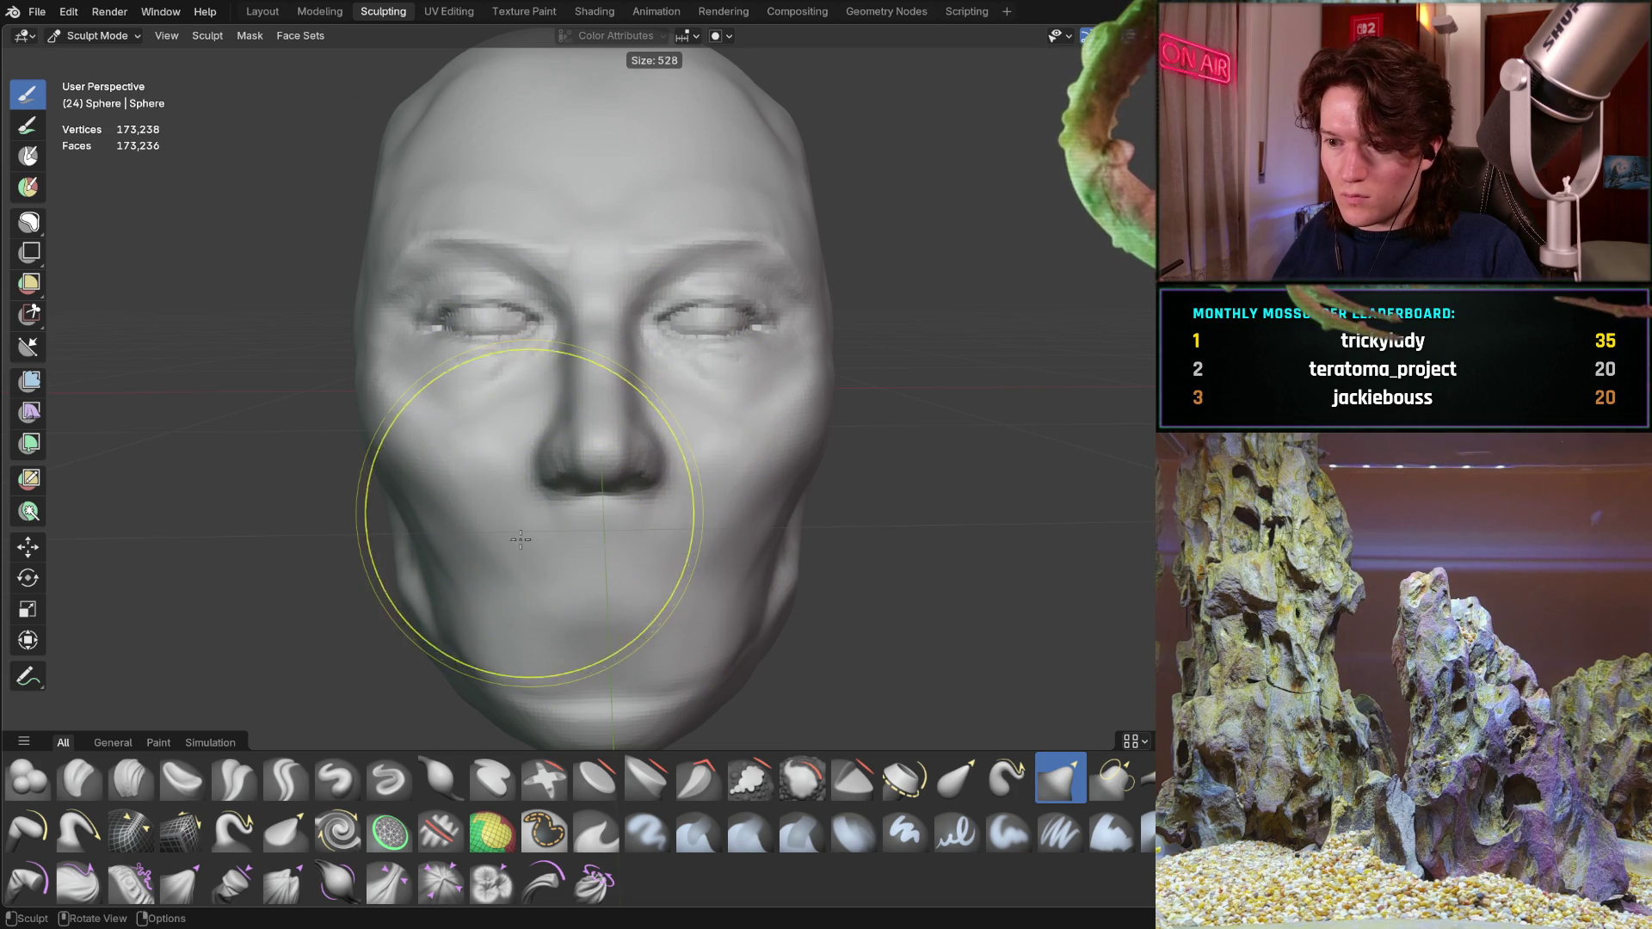
{"action": "left_click", "coordinate": [541, 522]}
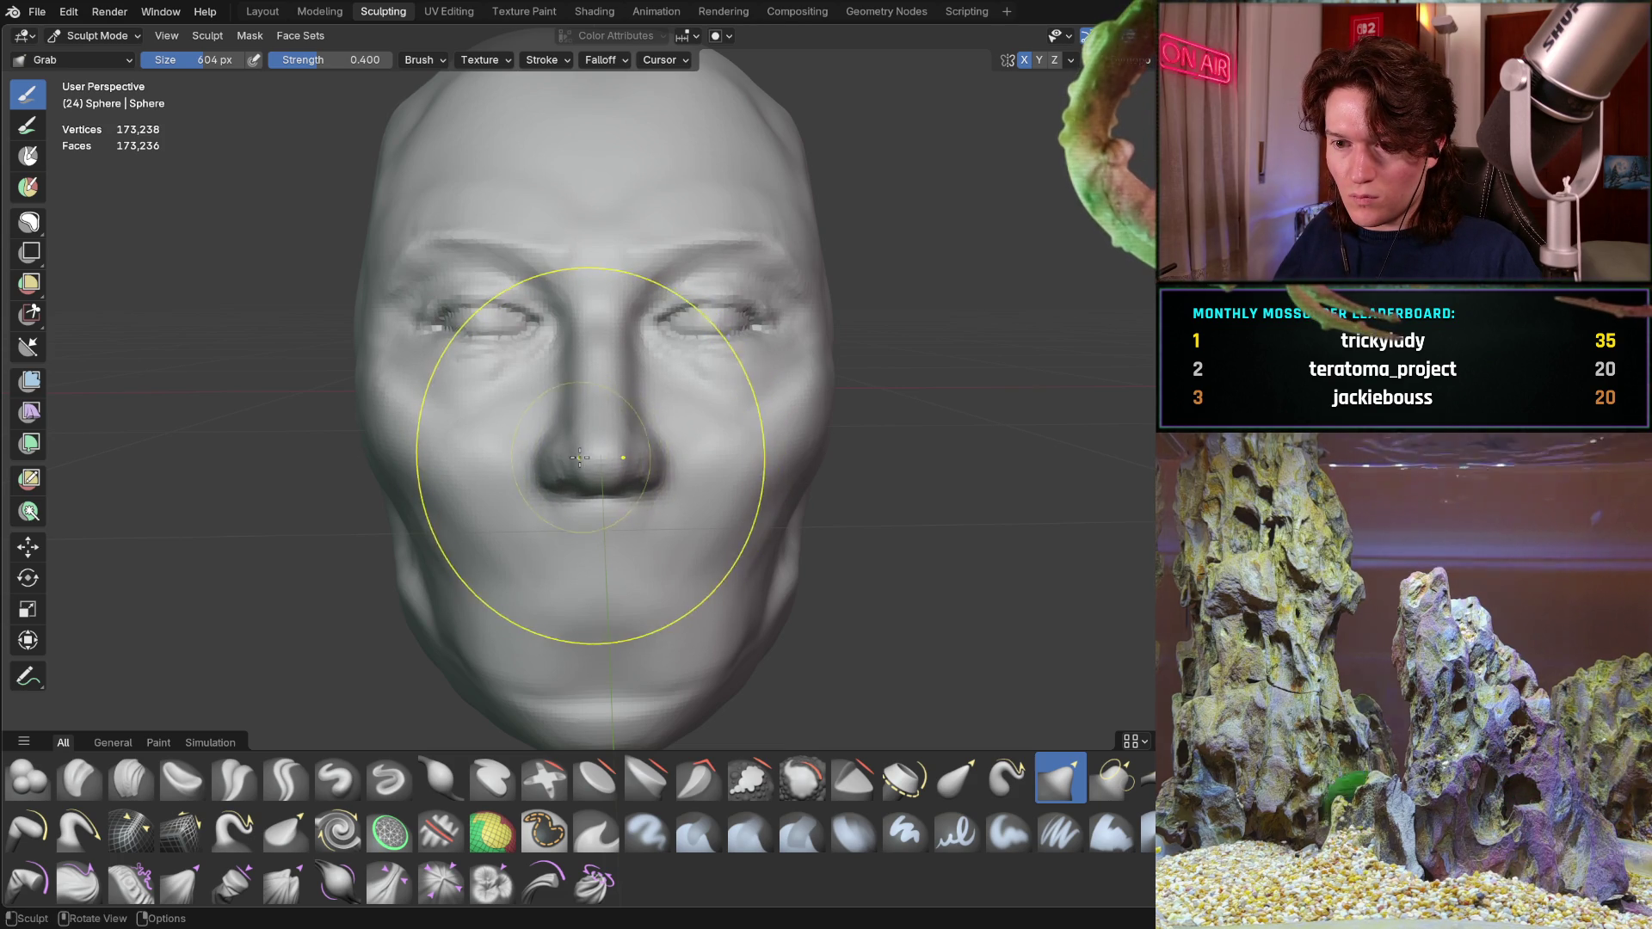
Orbit around the head to a side profile and back to near-frontal
{"action": "left_click_drag", "start_coordinate": [580, 457], "coordinate": [632, 425]}
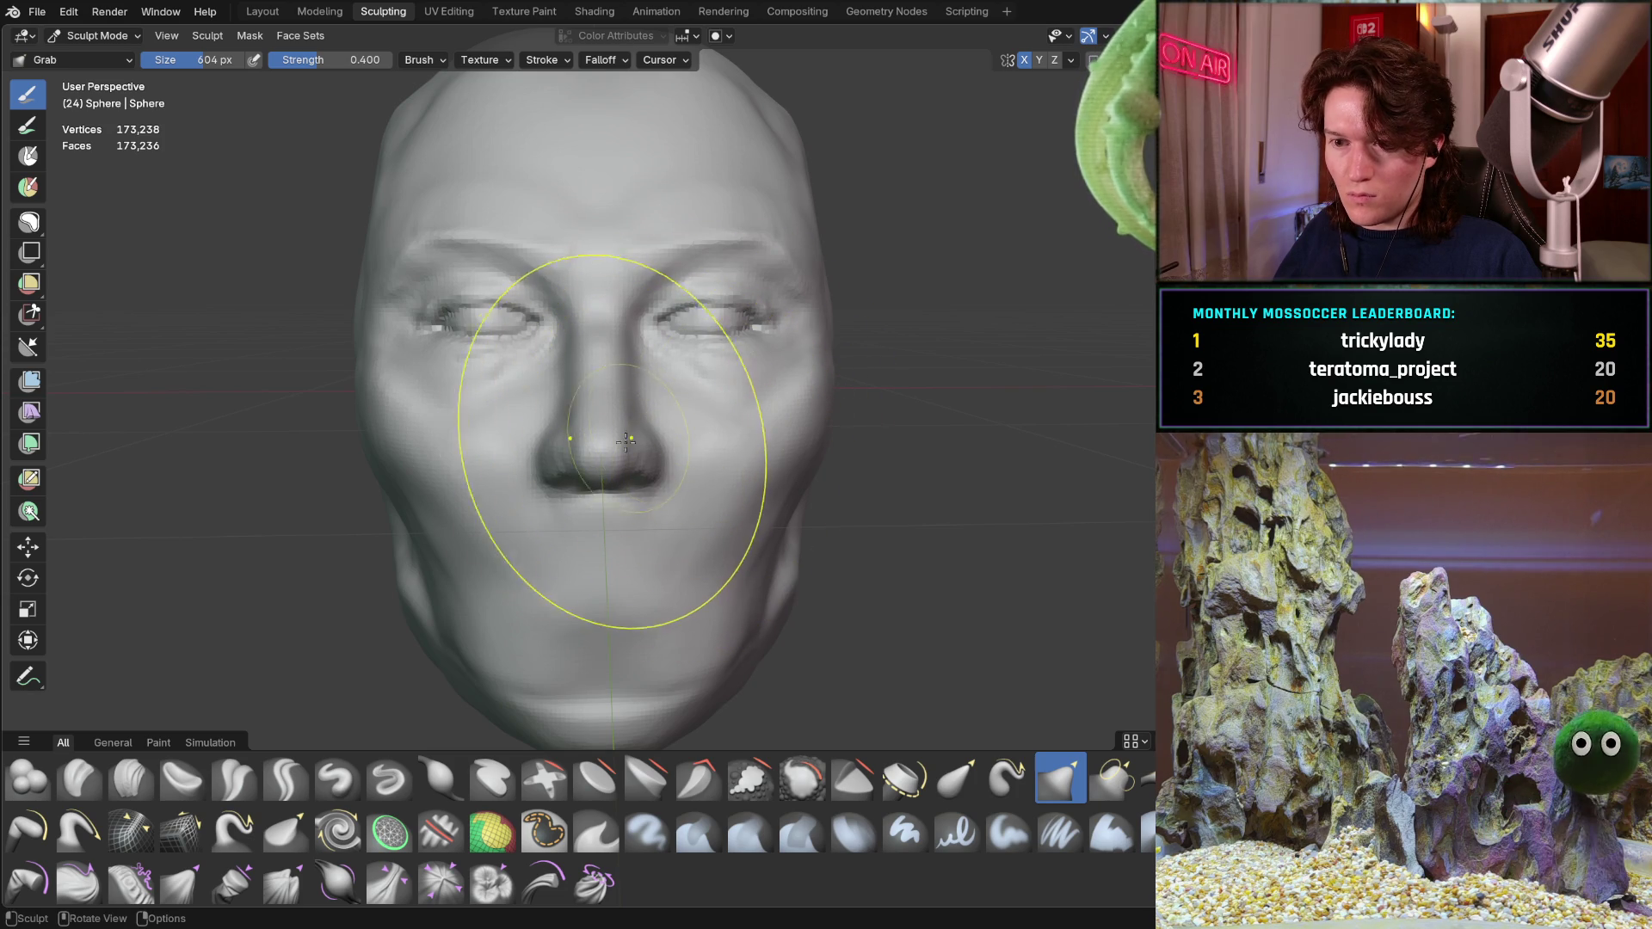
{"action": "mouse_move", "coordinate": [590, 478]}
{"action": "middle_mouse_down"}
{"action": "mouse_move", "coordinate": [622, 406]}
{"action": "mouse_move", "coordinate": [737, 370]}
{"action": "middle_mouse_up"}
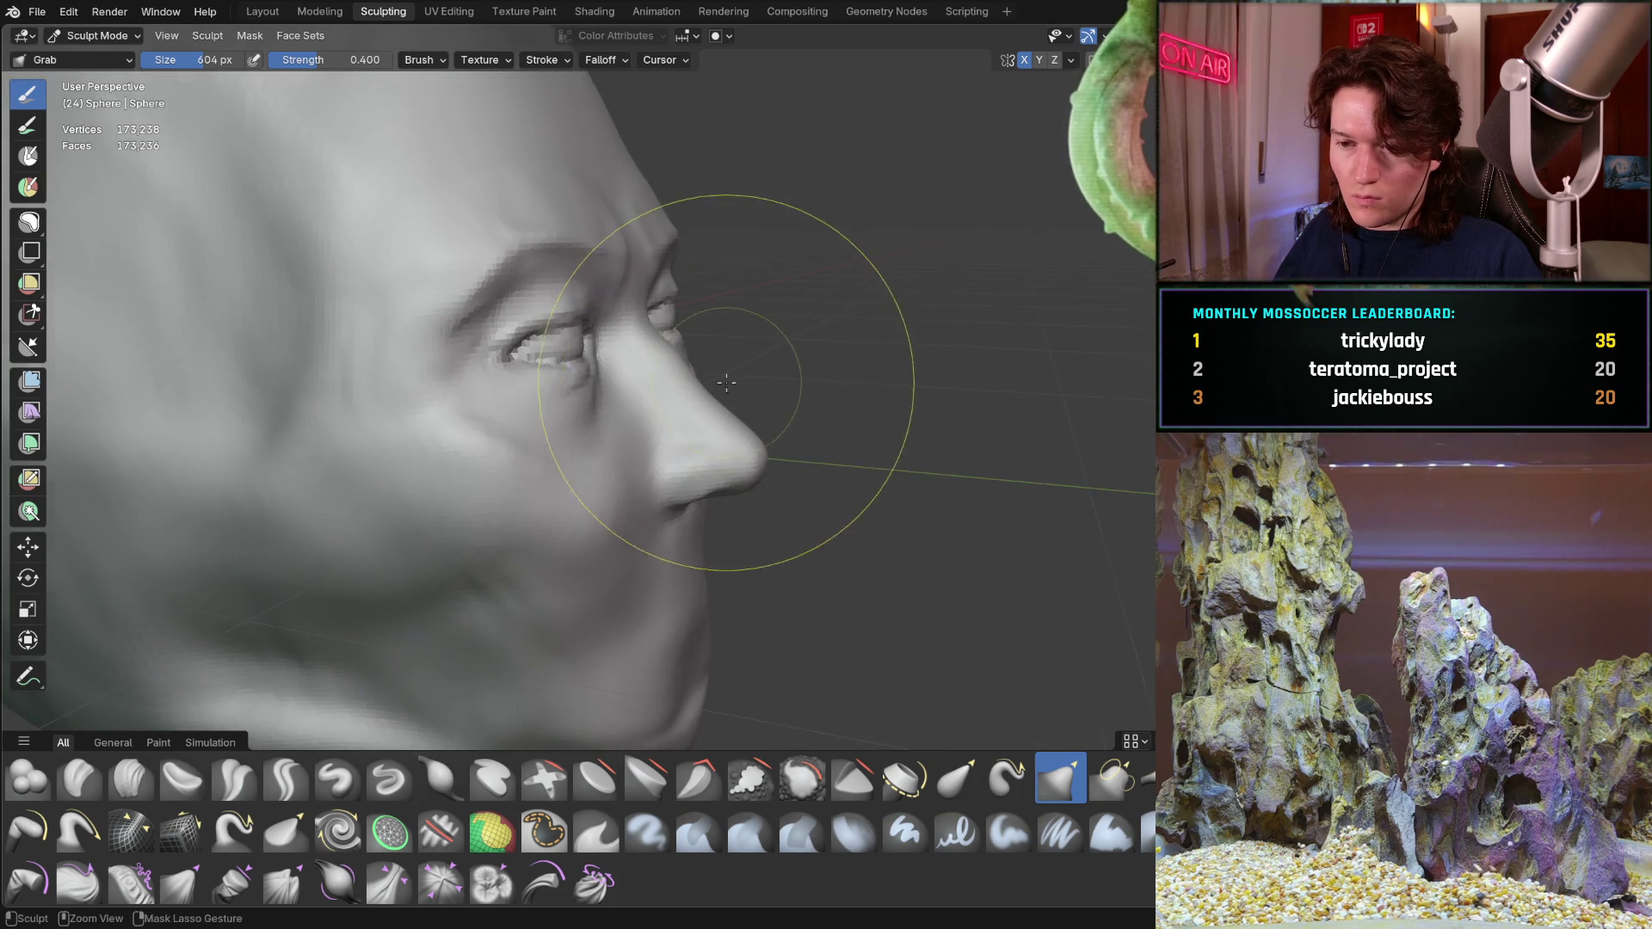
{"action": "scroll", "coordinate": [646, 425], "scroll_direction": "down", "scroll_amount": 3}
{"action": "middle_click_drag", "start_coordinate": [646, 425], "coordinate": [406, 470]}
{"action": "scroll", "coordinate": [505, 449], "scroll_direction": "up", "scroll_amount": 3}
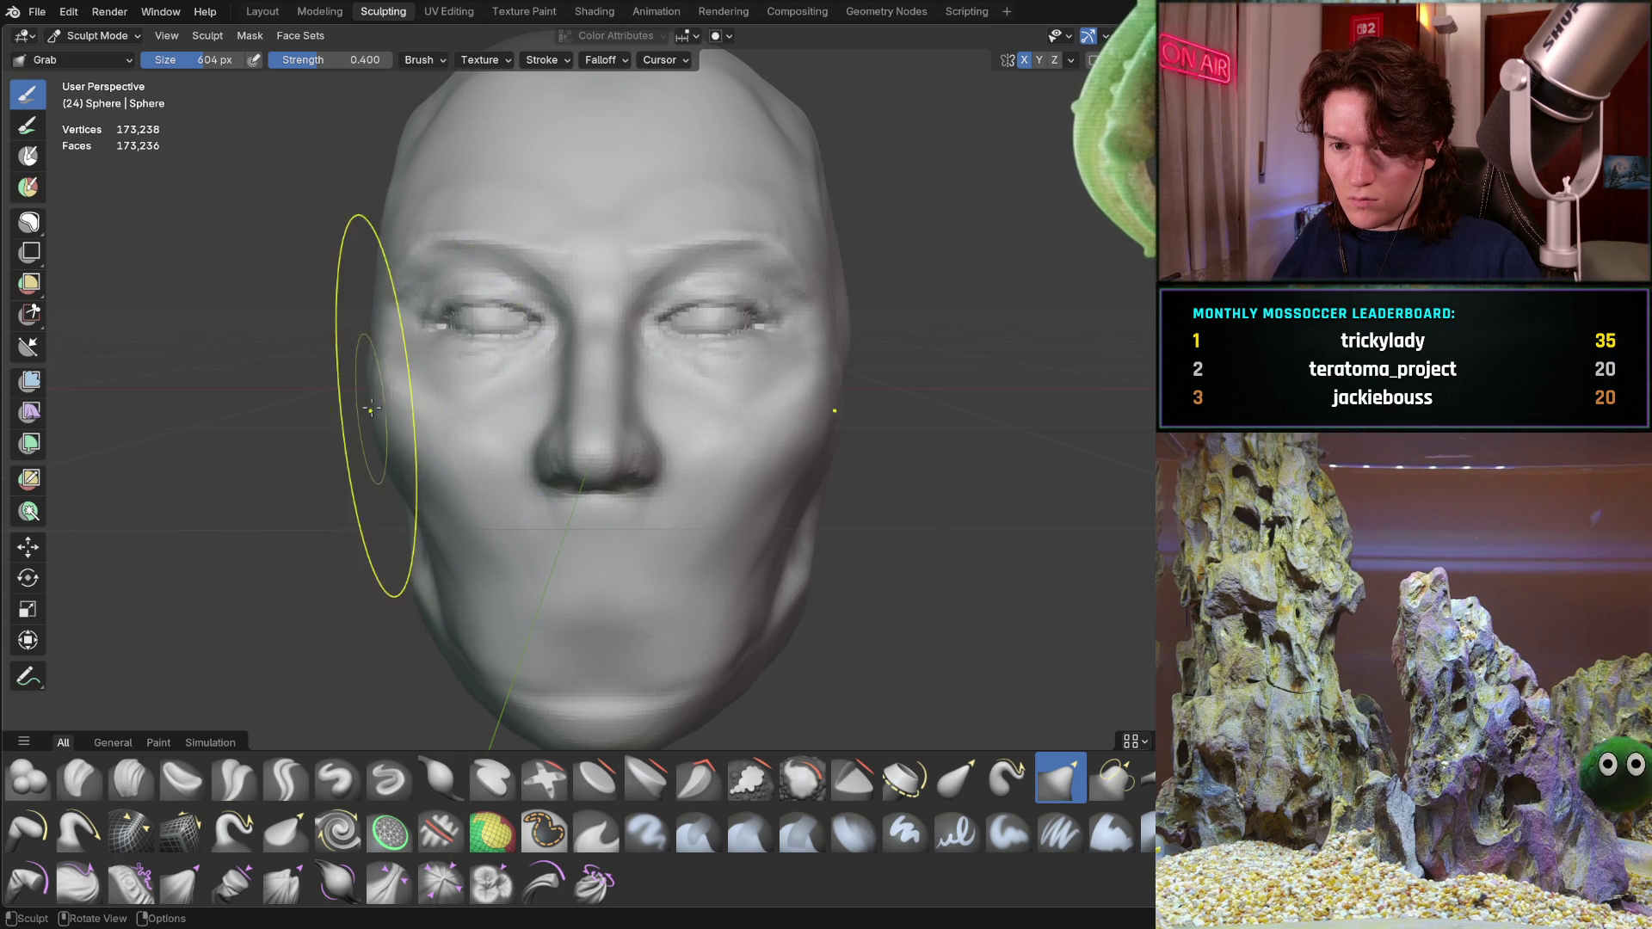
{"action": "mouse_move", "coordinate": [398, 424]}
{"action": "middle_mouse_down"}
{"action": "mouse_move", "coordinate": [427, 426]}
{"action": "mouse_move", "coordinate": [406, 517]}
{"action": "mouse_move", "coordinate": [412, 439]}
{"action": "mouse_move", "coordinate": [535, 369]}
{"action": "middle_mouse_up"}
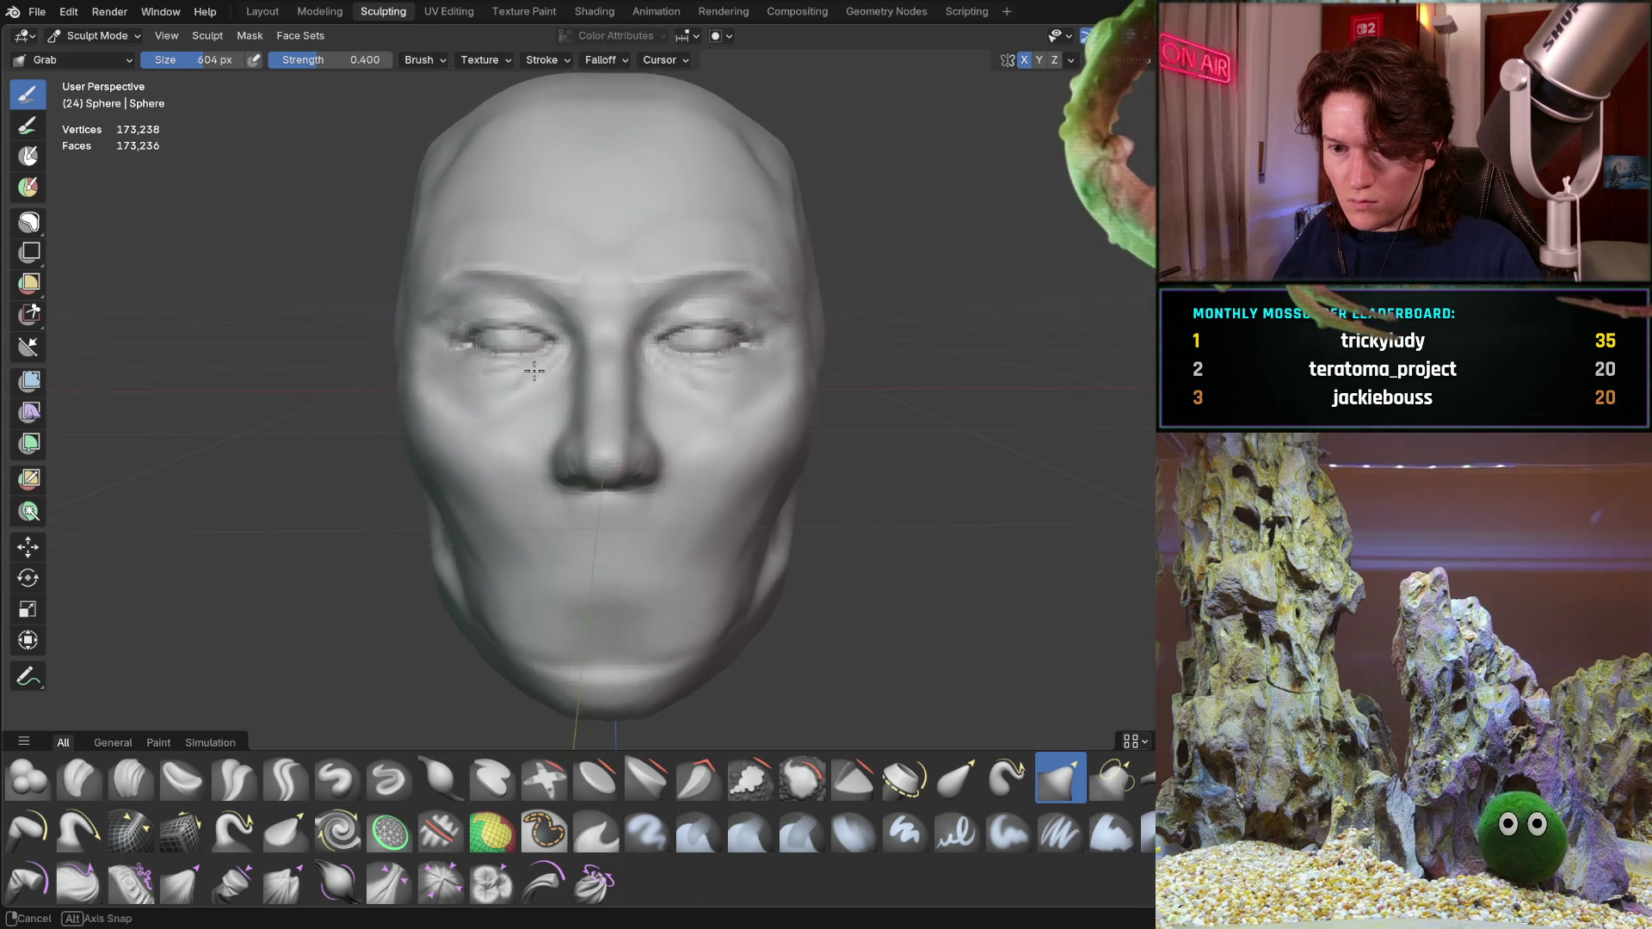
Push the left side of the head outward with the large Grab brush and review from profile and frontal angles
{"action": "middle_click_drag", "start_coordinate": [444, 399], "coordinate": [457, 380]}
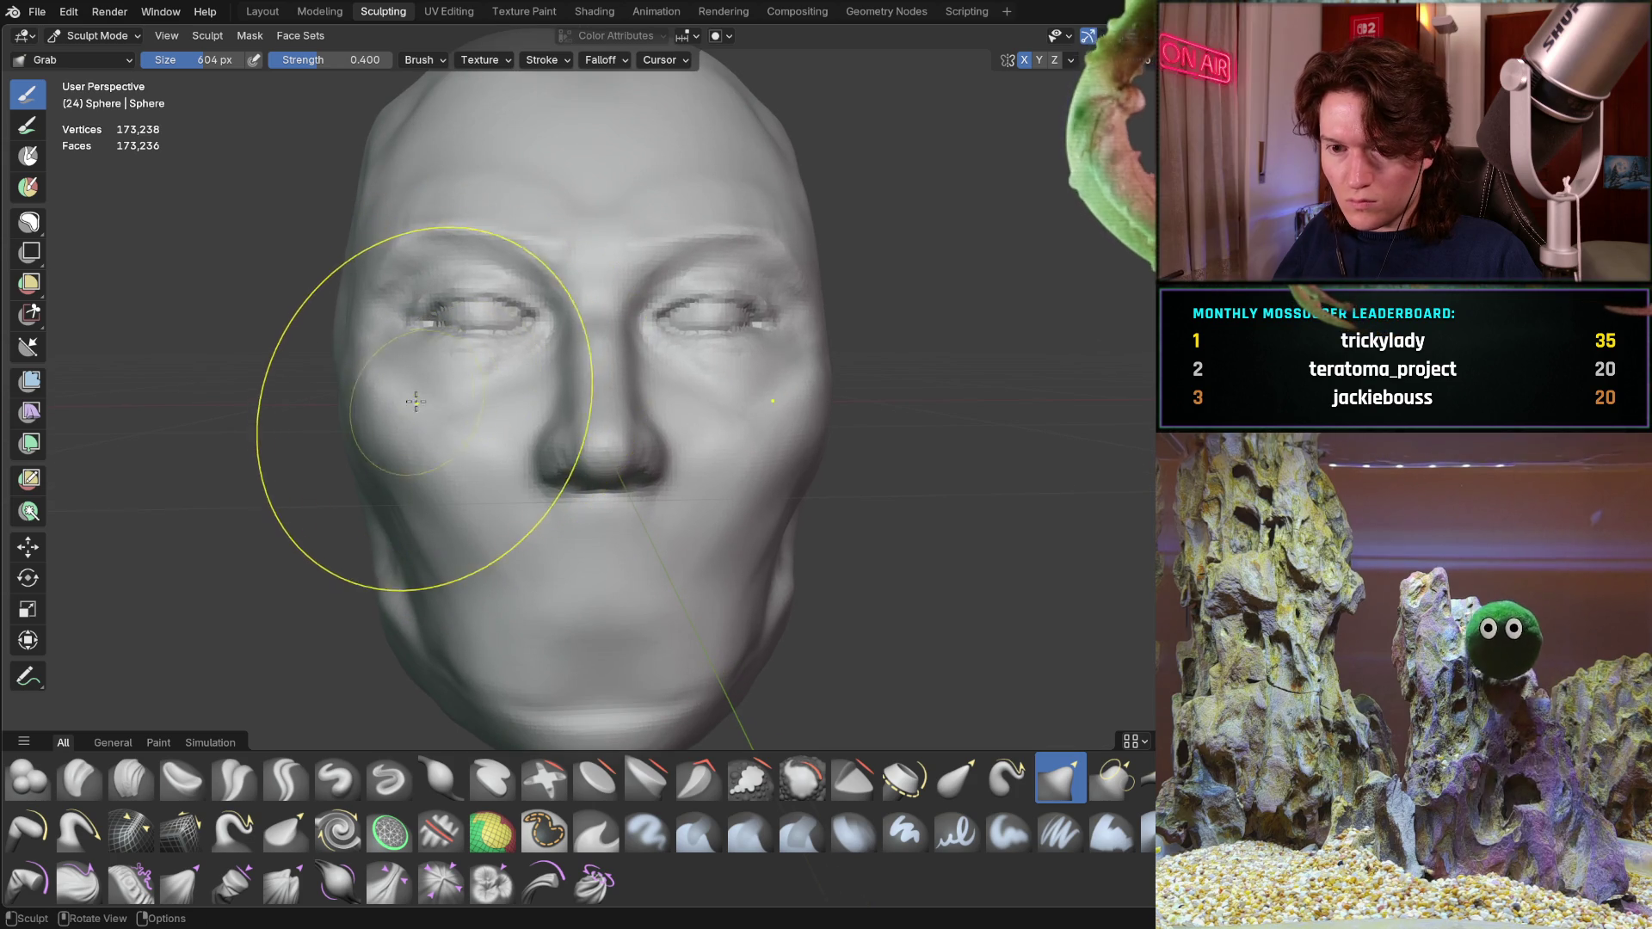
{"action": "left_click_drag", "start_coordinate": [457, 379], "coordinate": [381, 406]}
{"action": "middle_click_drag", "start_coordinate": [474, 460], "coordinate": [420, 494]}
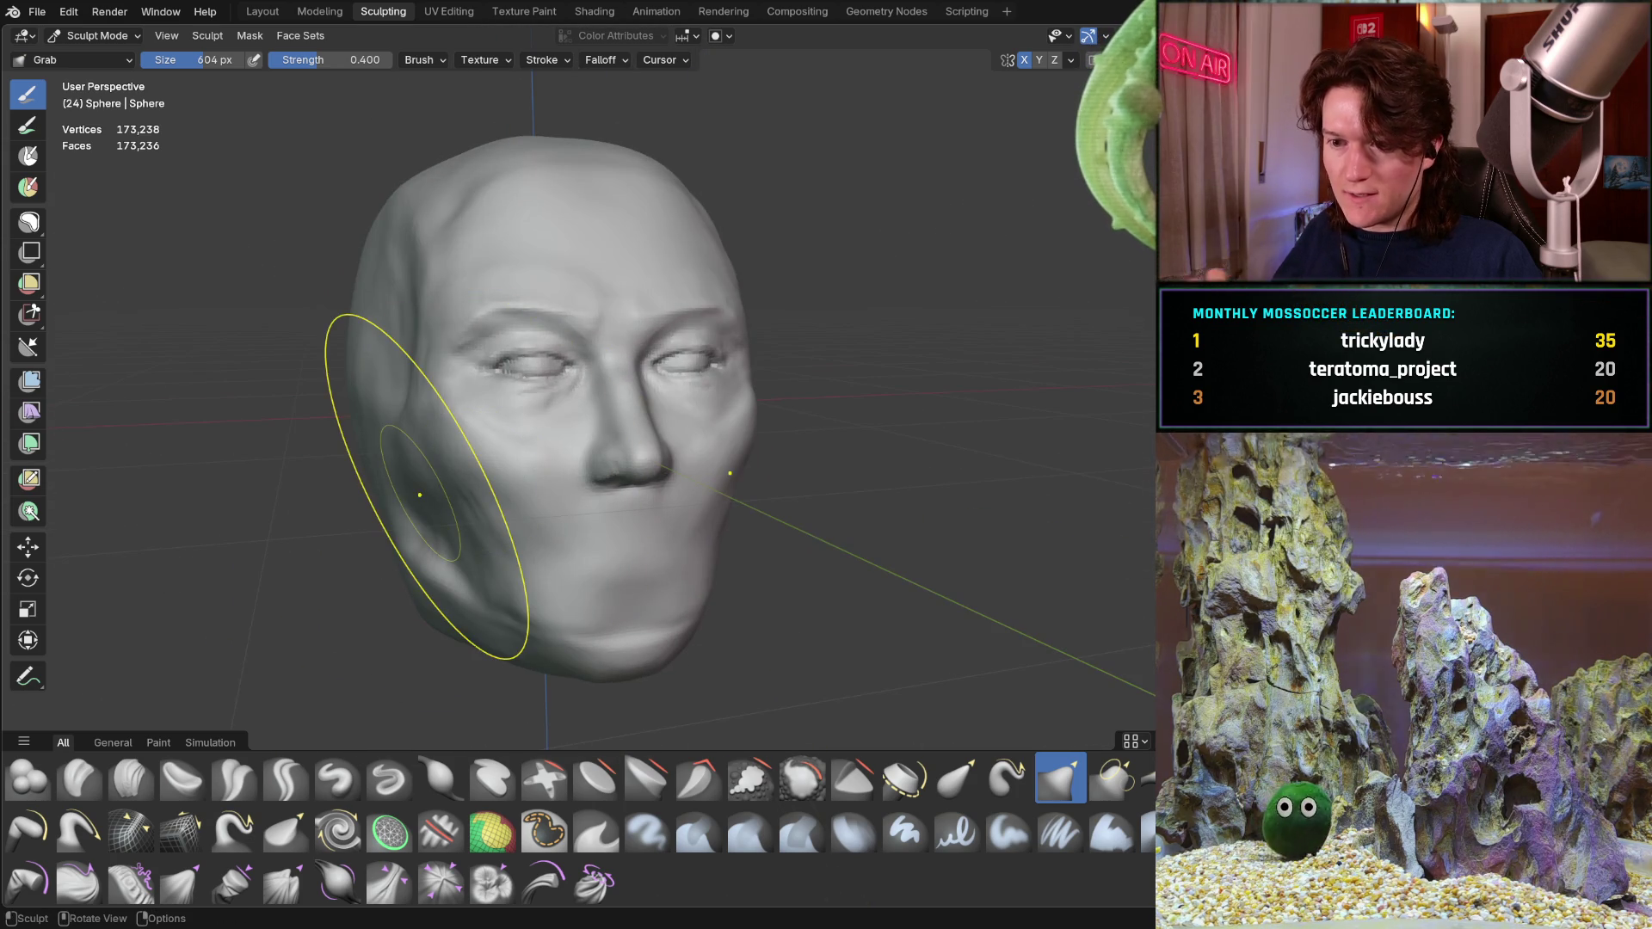
{"action": "mouse_move", "coordinate": [737, 405]}
{"action": "middle_mouse_down"}
{"action": "mouse_move", "coordinate": [859, 372]}
{"action": "mouse_move", "coordinate": [646, 406]}
{"action": "mouse_move", "coordinate": [563, 456]}
{"action": "mouse_move", "coordinate": [590, 516]}
{"action": "mouse_move", "coordinate": [626, 447]}
{"action": "mouse_move", "coordinate": [627, 498]}
{"action": "mouse_move", "coordinate": [614, 471]}
{"action": "middle_mouse_up"}
{"action": "scroll", "coordinate": [591, 491], "scroll_direction": "up", "scroll_amount": 2}
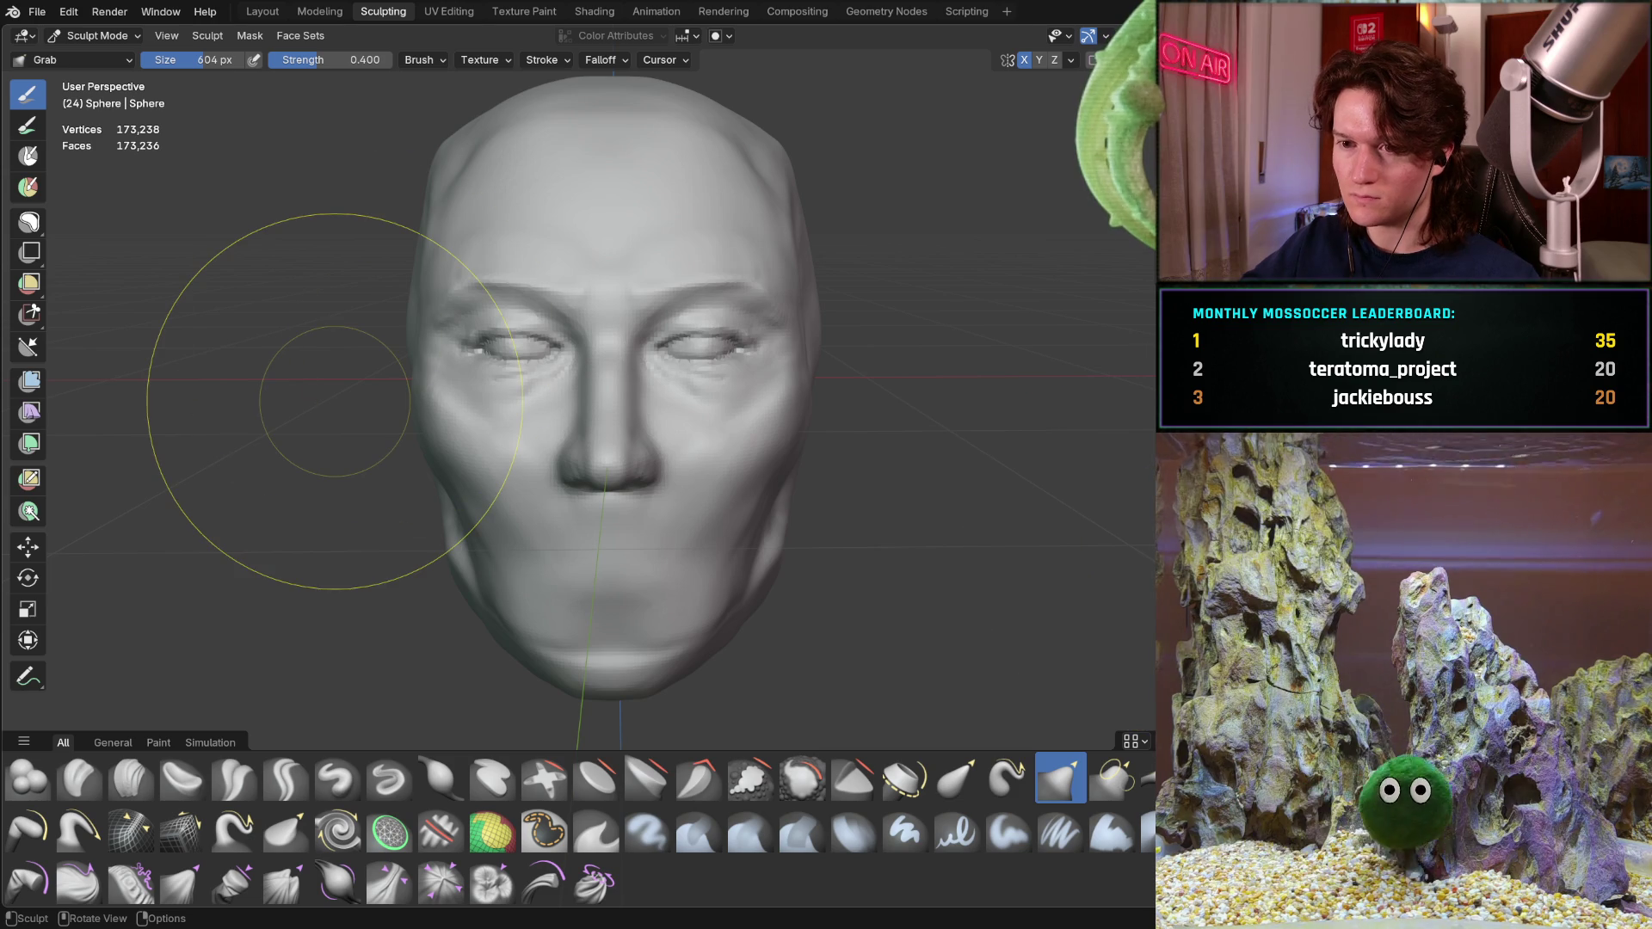
{"action": "mouse_move", "coordinate": [425, 461]}
{"action": "middle_mouse_down"}
{"action": "mouse_move", "coordinate": [431, 494]}
{"action": "mouse_move", "coordinate": [450, 455]}
{"action": "middle_mouse_up"}
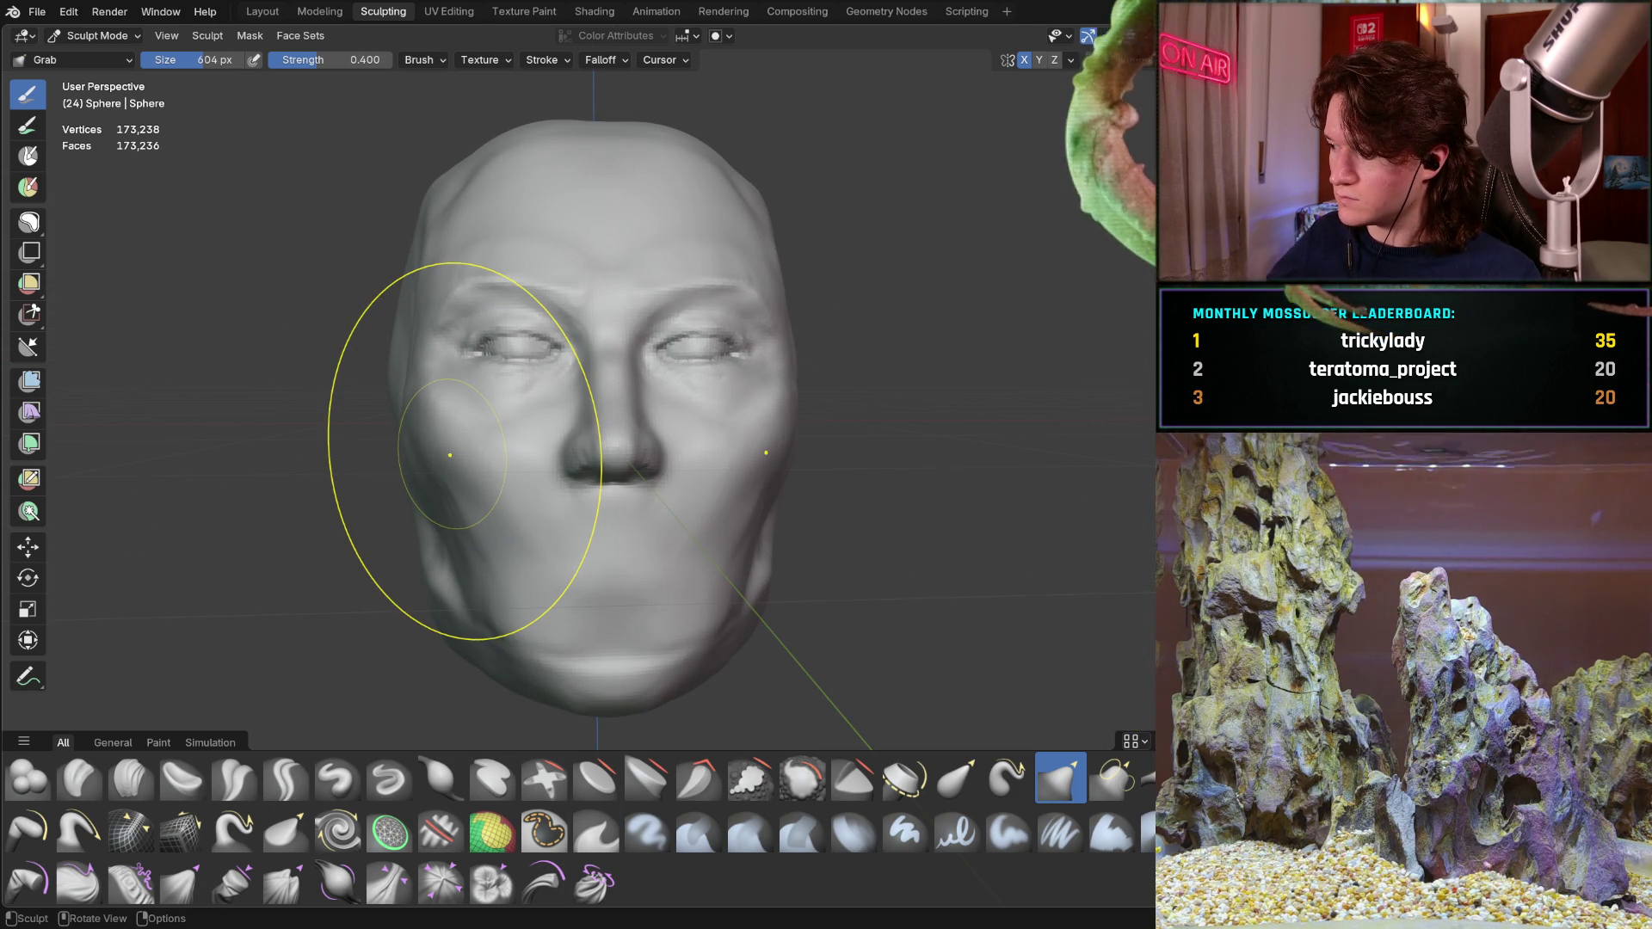
{"action": "mouse_move", "coordinate": [449, 455]}
{"action": "middle_mouse_down"}
{"action": "mouse_move", "coordinate": [319, 451]}
{"action": "mouse_move", "coordinate": [335, 441]}
{"action": "mouse_move", "coordinate": [306, 424]}
{"action": "middle_mouse_up"}
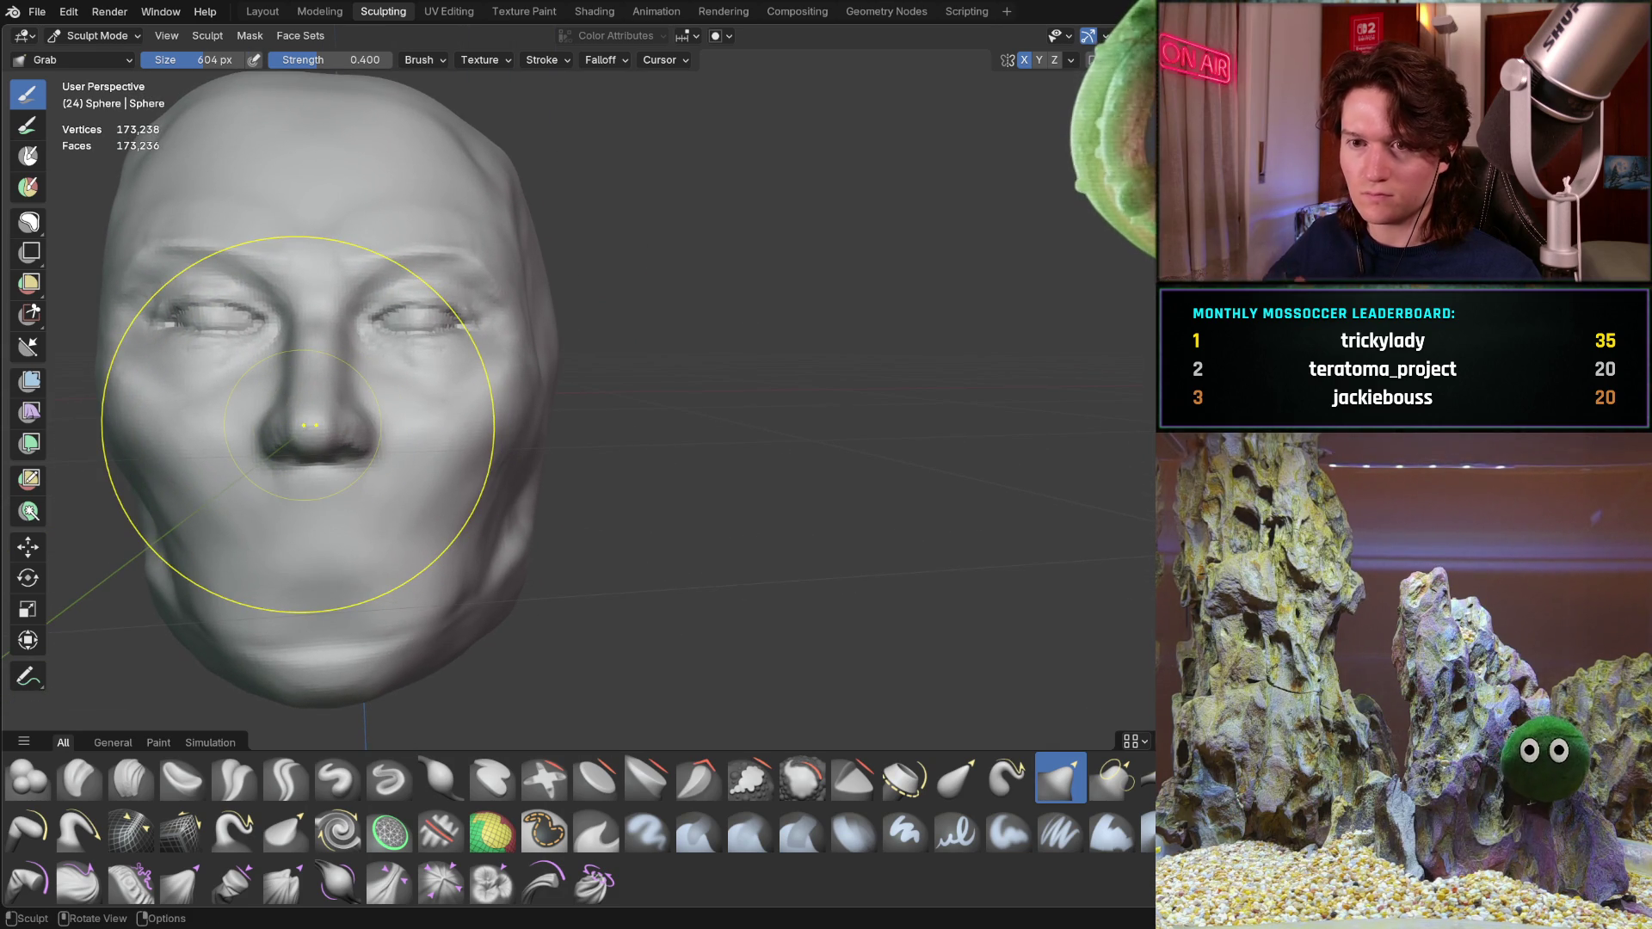
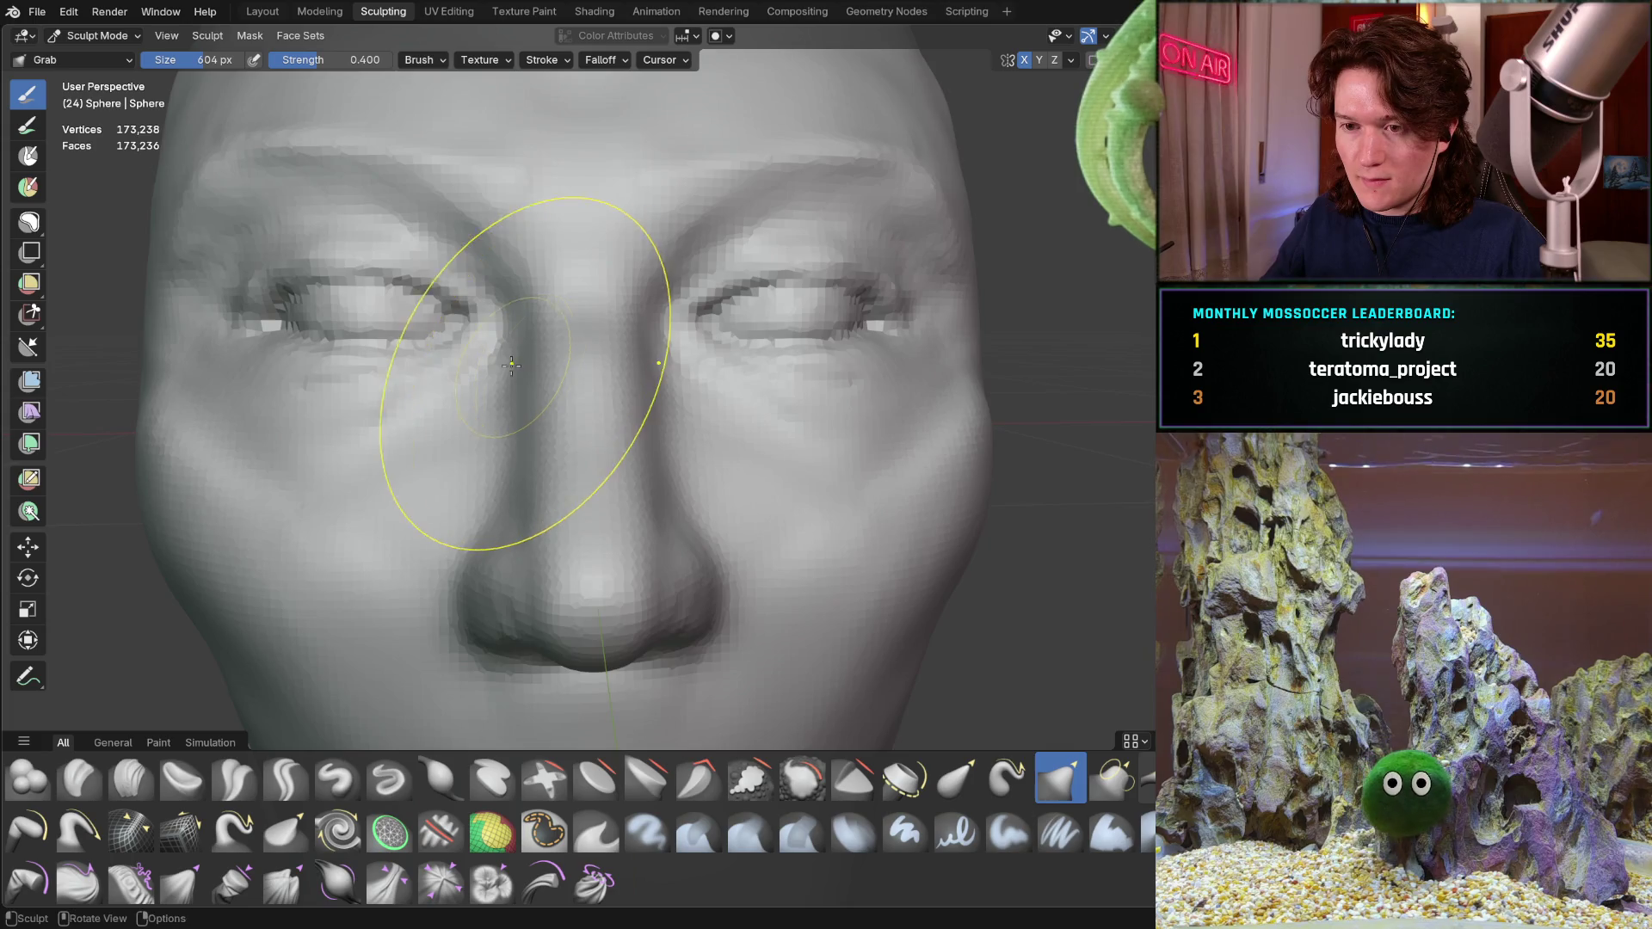
{"action": "scroll", "coordinate": [493, 362], "scroll_direction": "up", "scroll_amount": 2}
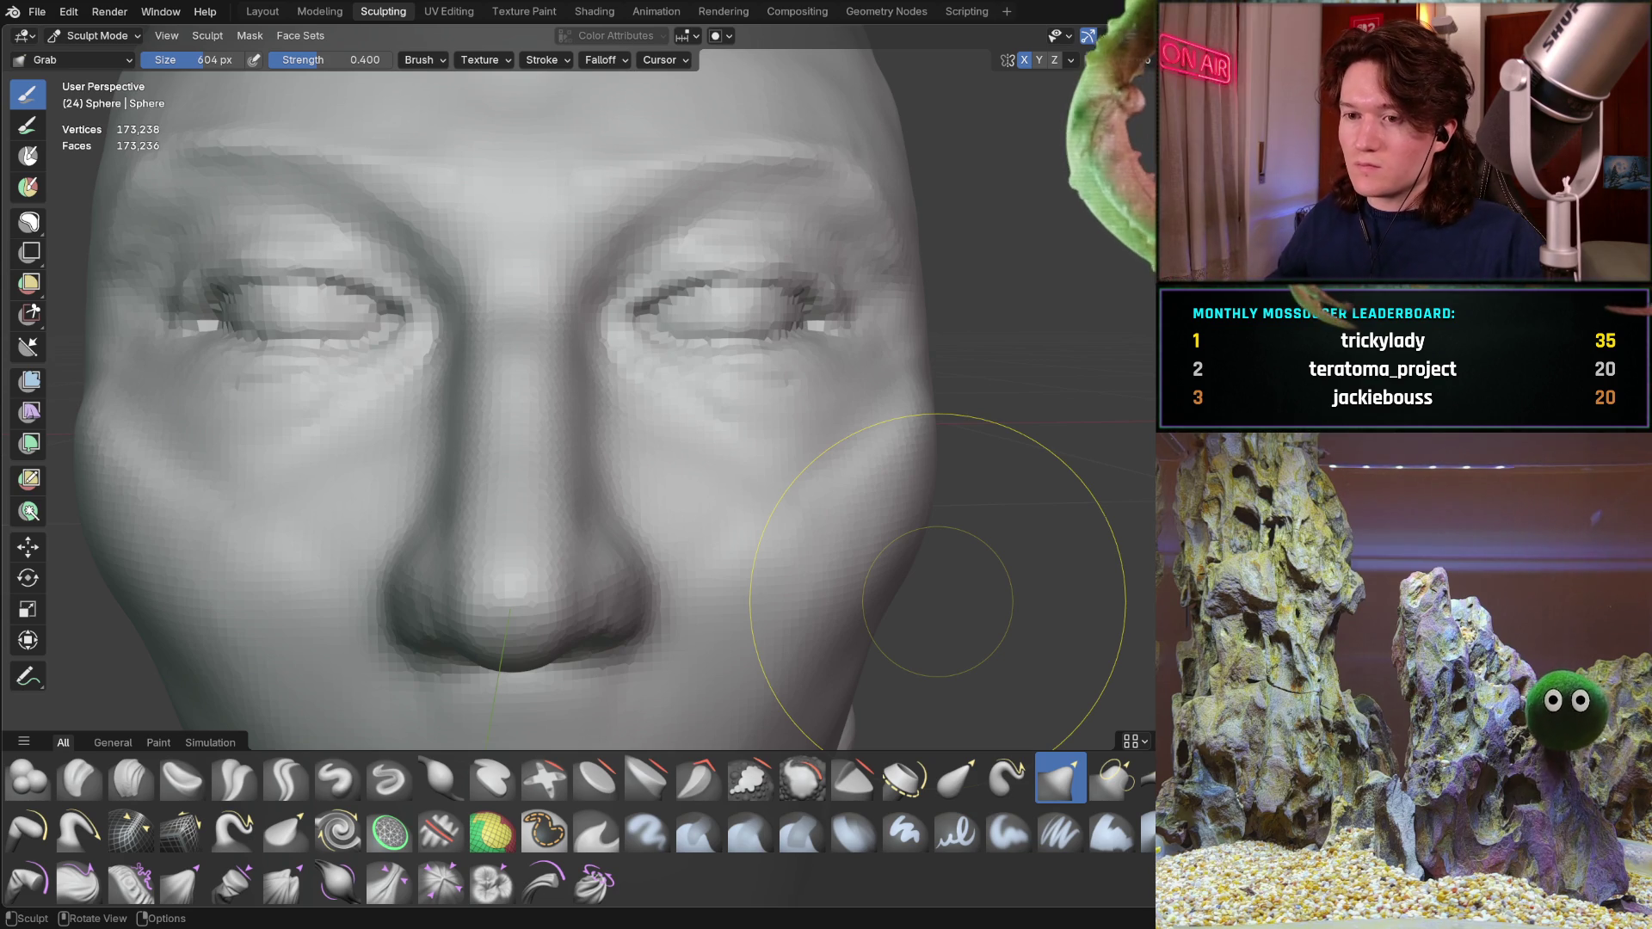
Pull the left cheek contour slightly inward with a Grab stroke, then start shrinking the brush
{"action": "mouse_move", "coordinate": [461, 387]}
{"action": "middle_mouse_down"}
{"action": "mouse_move", "coordinate": [391, 394]}
{"action": "mouse_move", "coordinate": [498, 396]}
{"action": "mouse_move", "coordinate": [370, 351]}
{"action": "middle_mouse_up"}
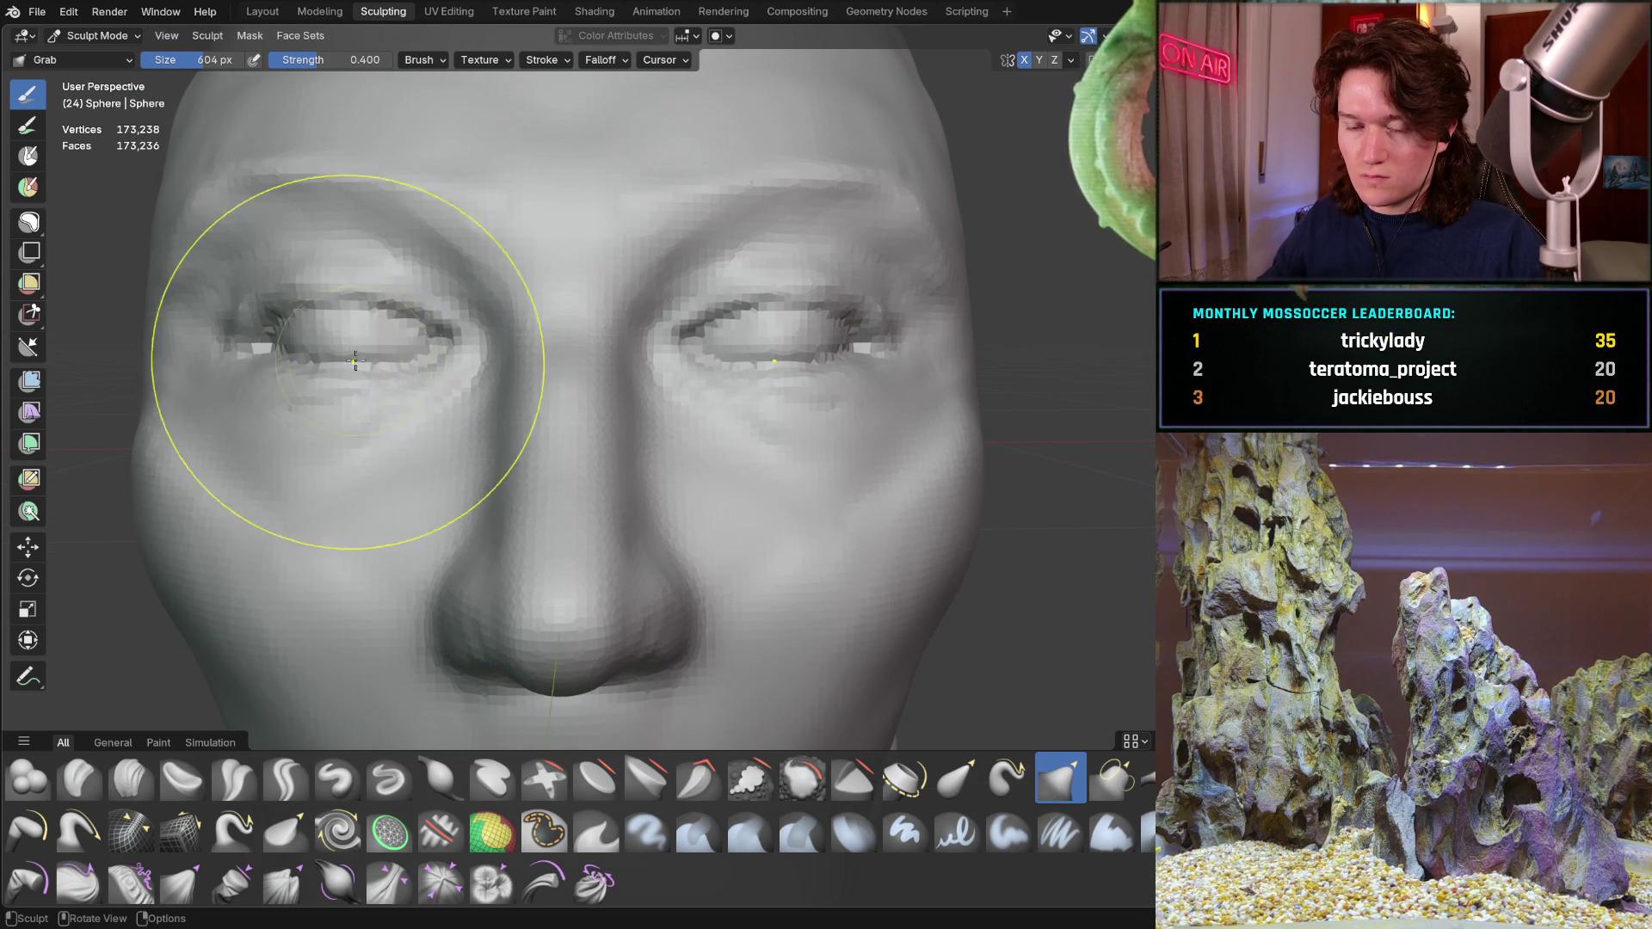
{"action": "mouse_move", "coordinate": [162, 478]}
{"action": "left_mouse_down"}
{"action": "mouse_move", "coordinate": [146, 491]}
{"action": "mouse_move", "coordinate": [134, 434]}
{"action": "left_mouse_up"}
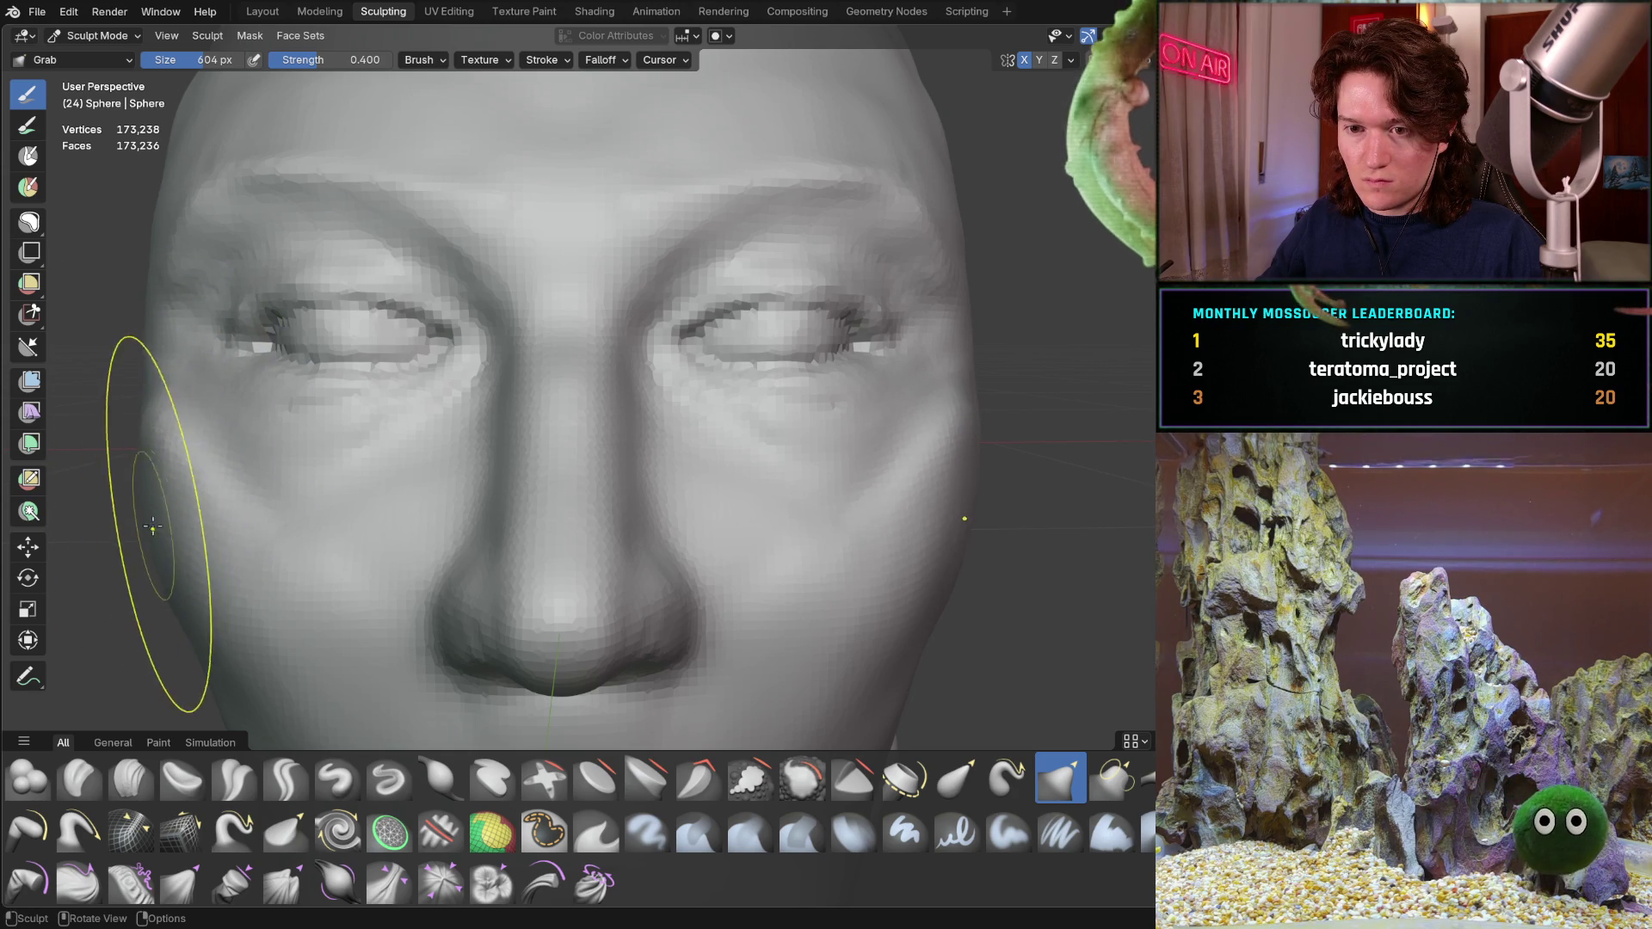
{"action": "key", "text": "f"}
{"action": "left_click", "coordinate": [150, 475]}
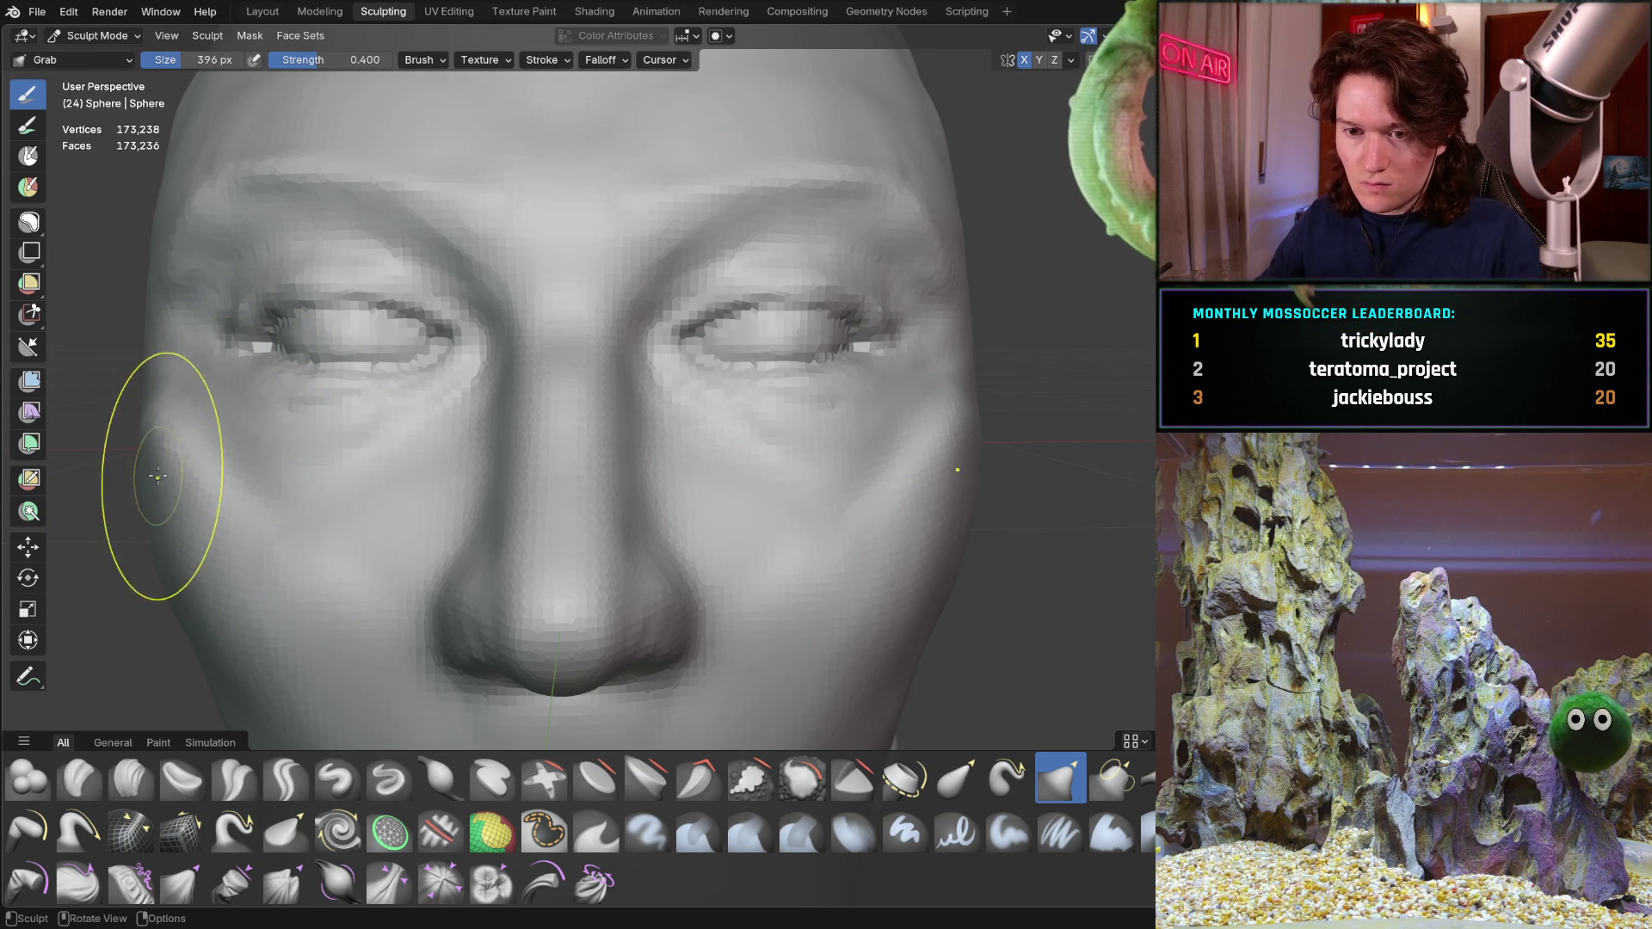
Adjust the Grab brush radius, shrinking to 274 px then enlarging to 542 px
{"action": "key", "text": "f"}
{"action": "left_click", "coordinate": [214, 497]}
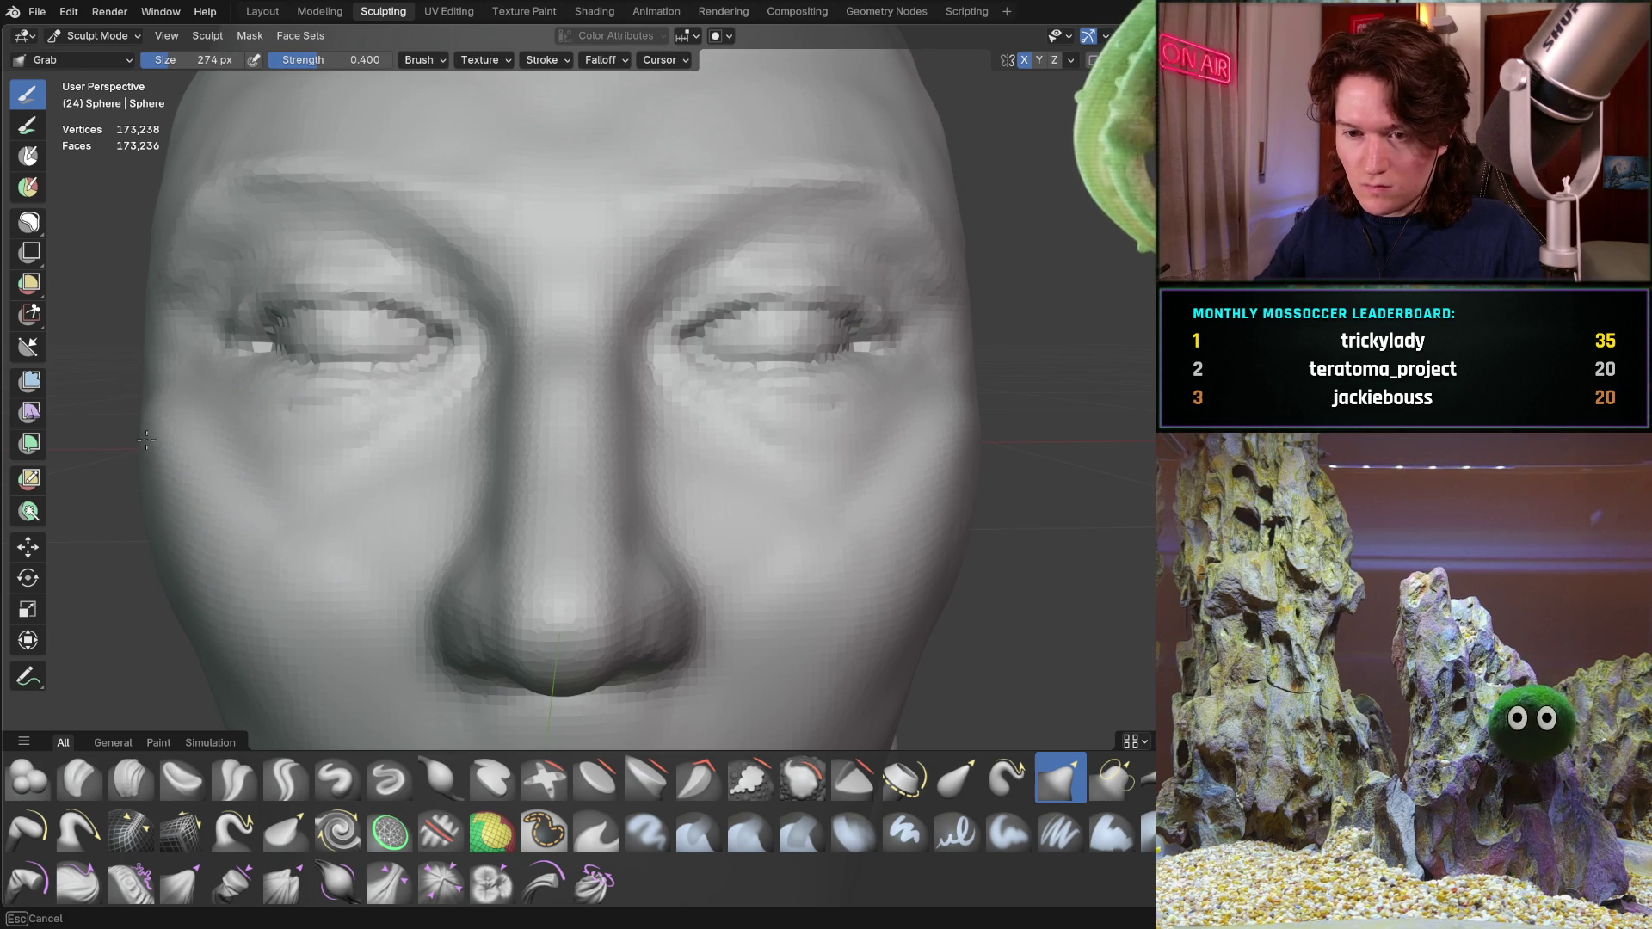
{"action": "key", "text": "f"}
{"action": "left_click", "coordinate": [276, 514]}
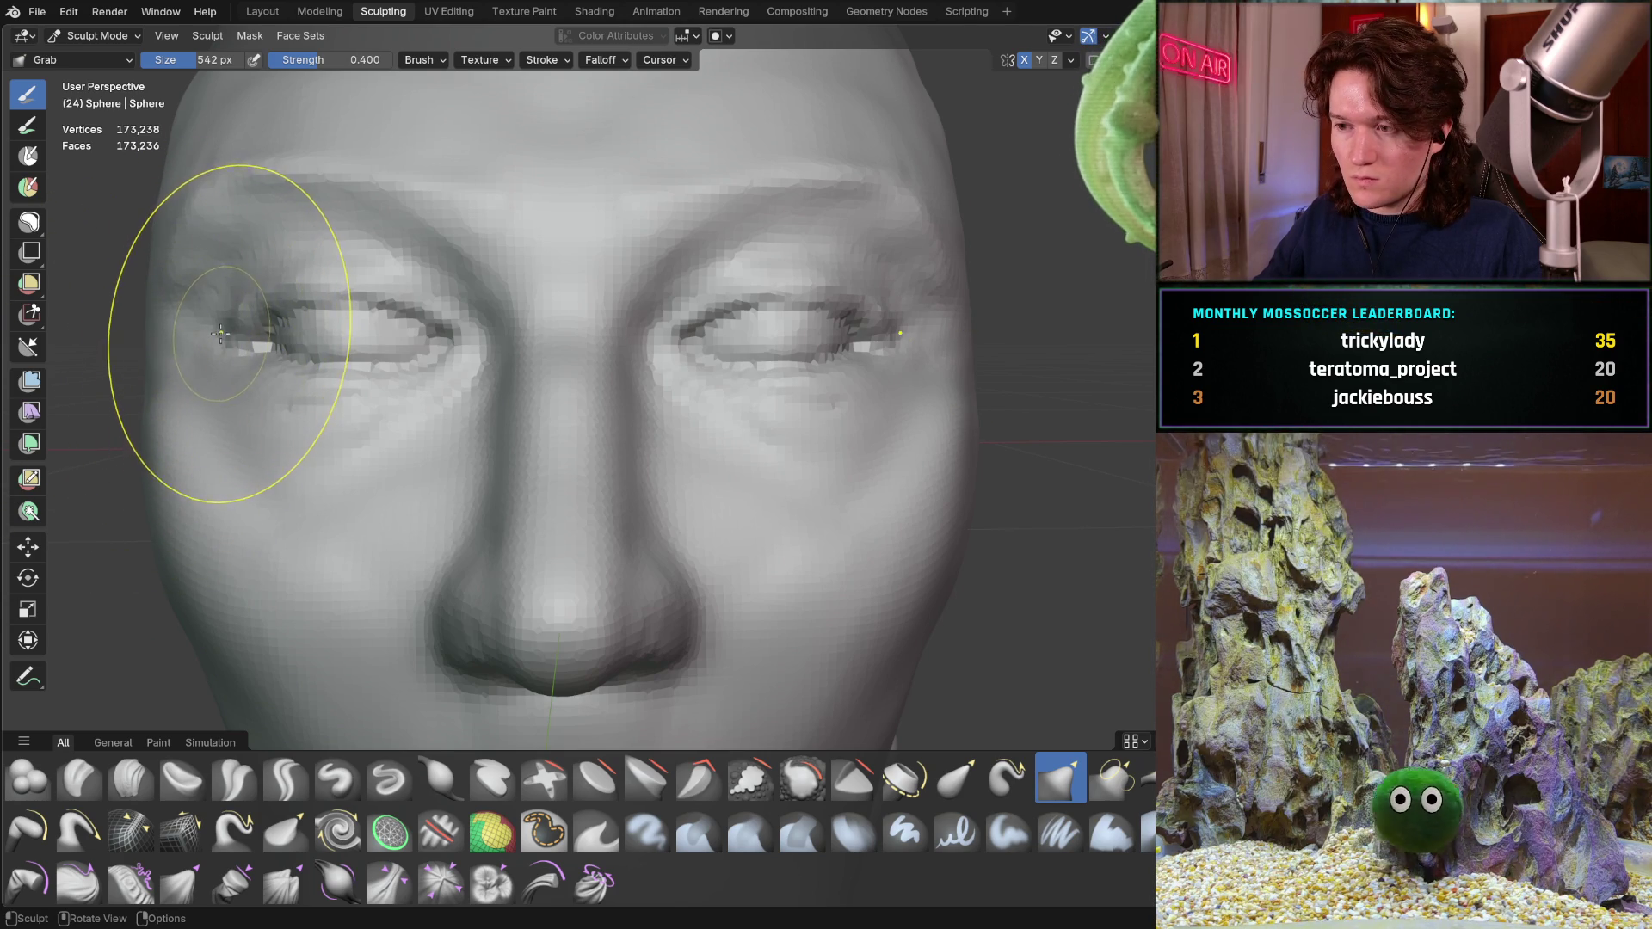
Reshape the outer left eye and shift the flesh around the left eye socket, then zoom out to the whole head
{"action": "mouse_move", "coordinate": [184, 327]}
{"action": "left_mouse_down"}
{"action": "mouse_move", "coordinate": [244, 333]}
{"action": "mouse_move", "coordinate": [313, 296]}
{"action": "left_mouse_up"}
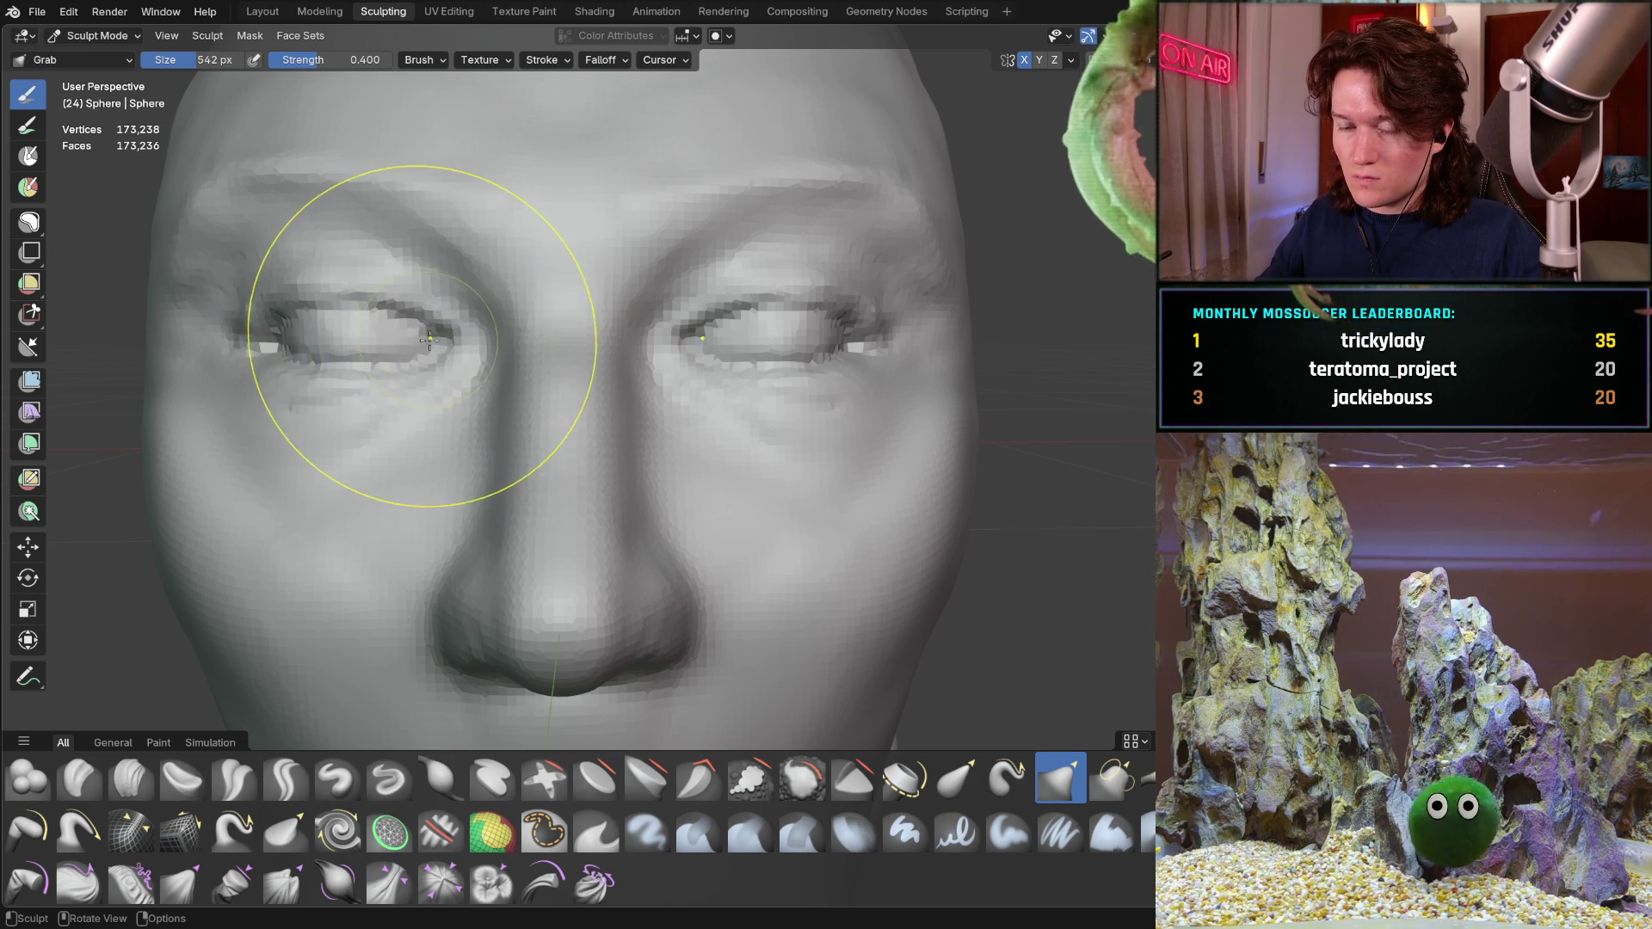
{"action": "mouse_move", "coordinate": [430, 337]}
{"action": "left_mouse_down"}
{"action": "mouse_move", "coordinate": [446, 341]}
{"action": "mouse_move", "coordinate": [435, 332]}
{"action": "left_mouse_up"}
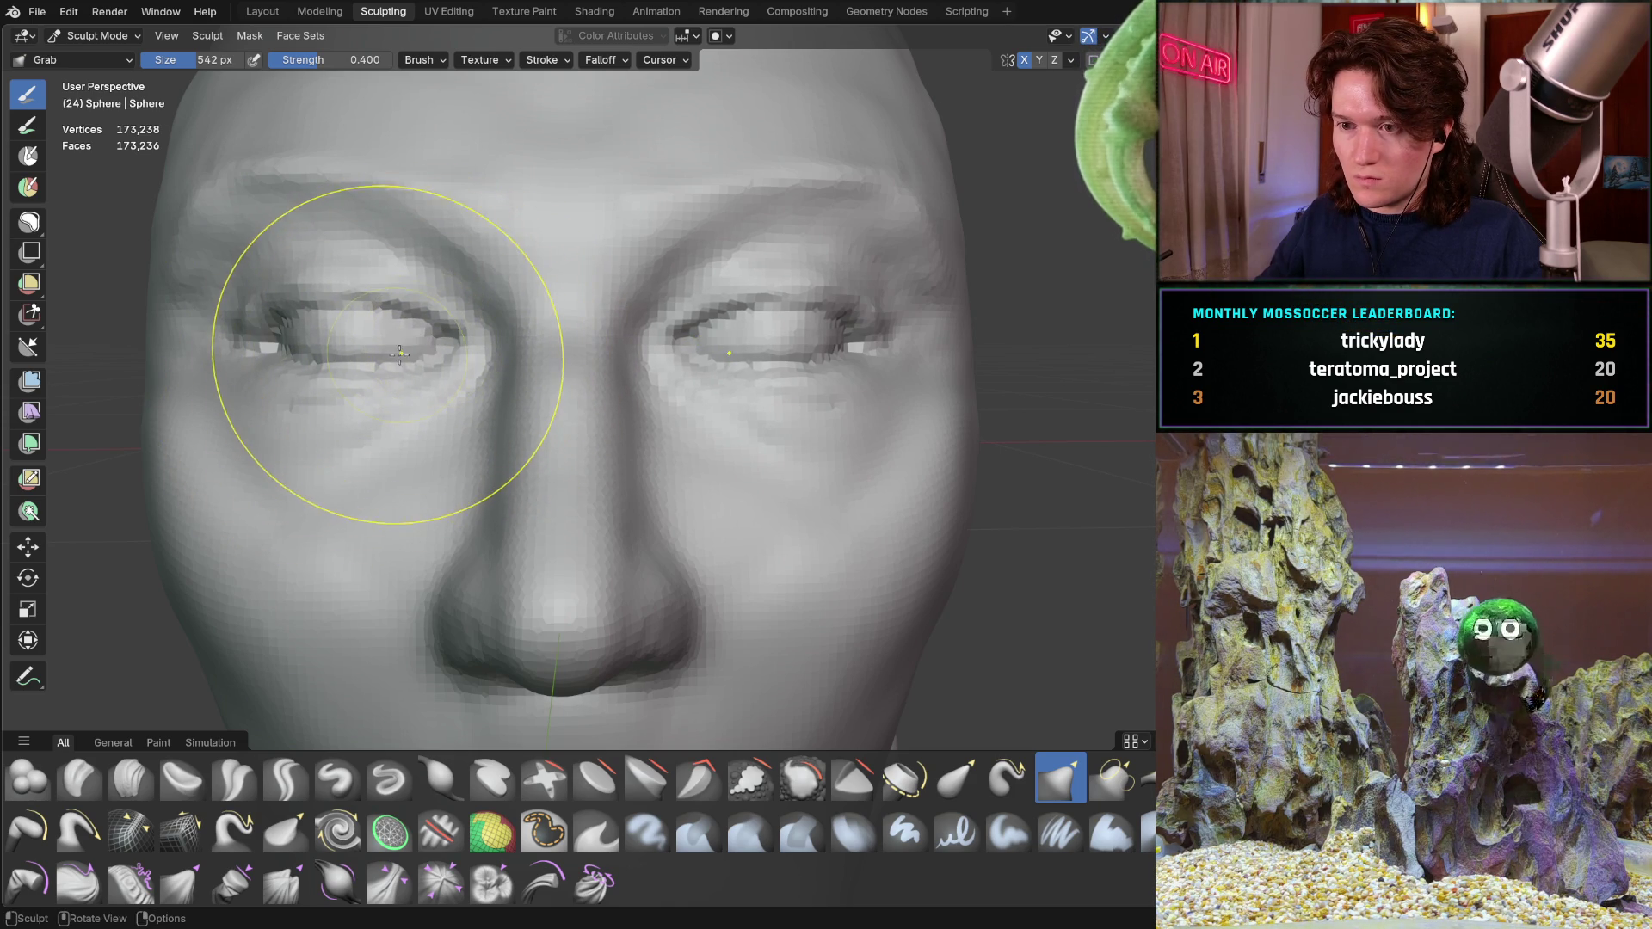
{"action": "scroll", "coordinate": [336, 387], "scroll_direction": "down", "scroll_amount": 4}
{"action": "mouse_move", "coordinate": [297, 440]}
{"action": "middle_mouse_down"}
{"action": "mouse_move", "coordinate": [281, 456]}
{"action": "mouse_move", "coordinate": [301, 462]}
{"action": "middle_mouse_up"}
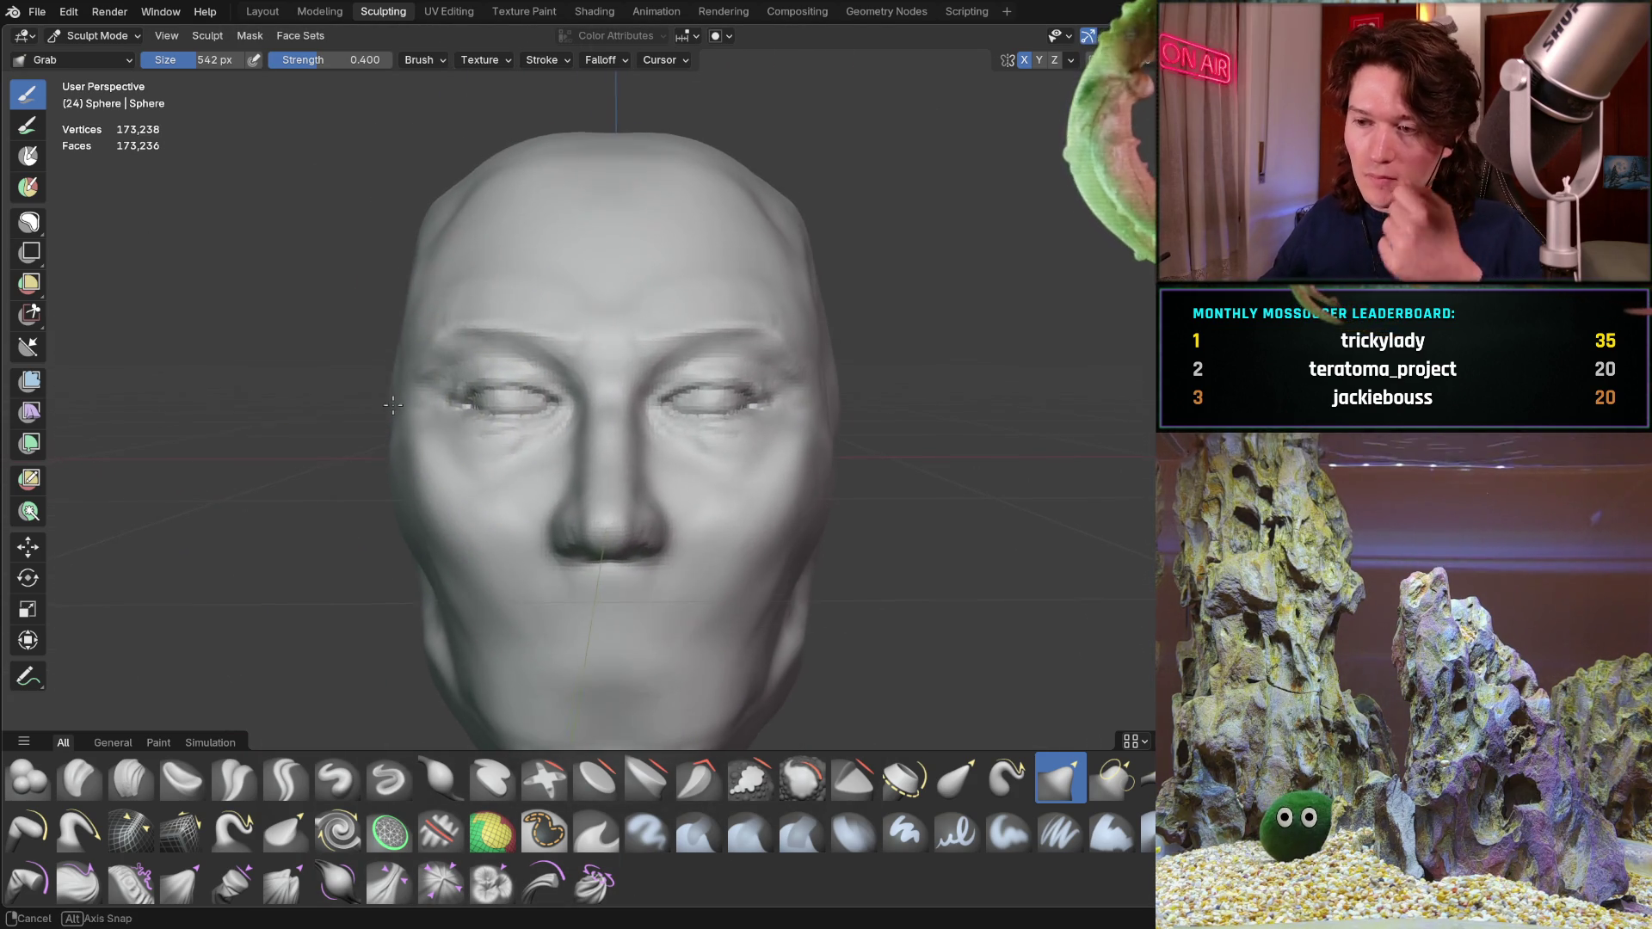
{"action": "scroll", "coordinate": [410, 426], "scroll_direction": "up", "scroll_amount": 2}
{"action": "scroll", "coordinate": [392, 376], "scroll_direction": "up", "scroll_amount": 2}
Orbit to the face and reduce the Grab brush radius to 280 px, then 210 px
{"action": "mouse_move", "coordinate": [392, 377]}
{"action": "middle_mouse_down"}
{"action": "mouse_move", "coordinate": [384, 391]}
{"action": "mouse_move", "coordinate": [401, 359]}
{"action": "mouse_move", "coordinate": [452, 339]}
{"action": "mouse_move", "coordinate": [453, 359]}
{"action": "middle_mouse_up"}
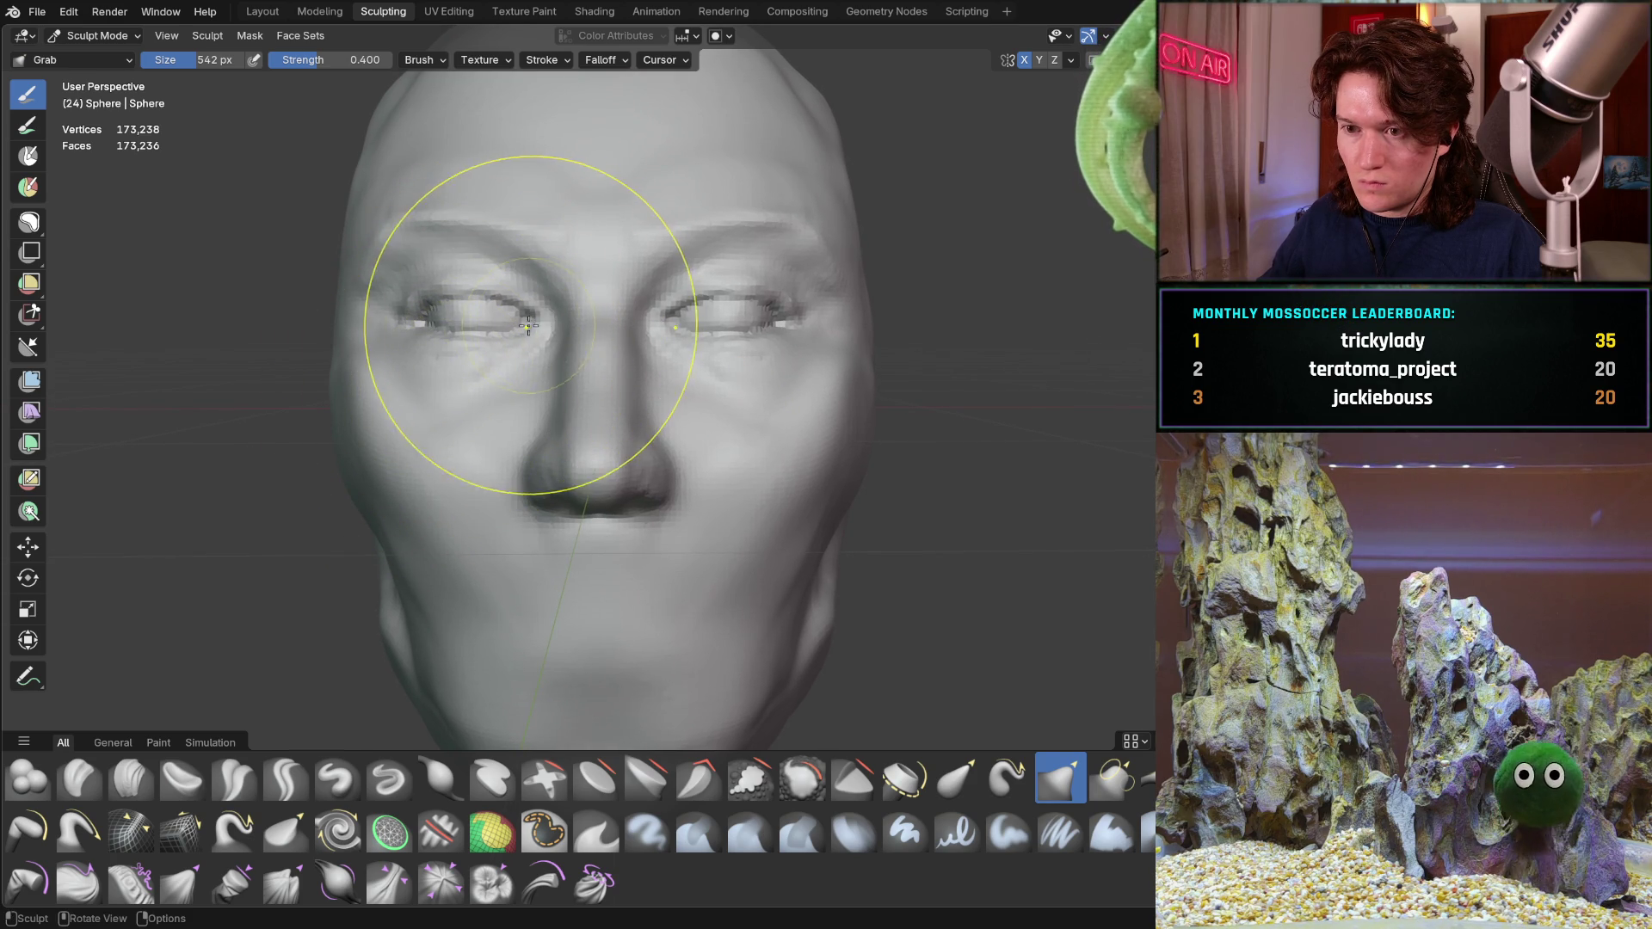
{"action": "middle_click_drag", "start_coordinate": [518, 317], "coordinate": [521, 318]}
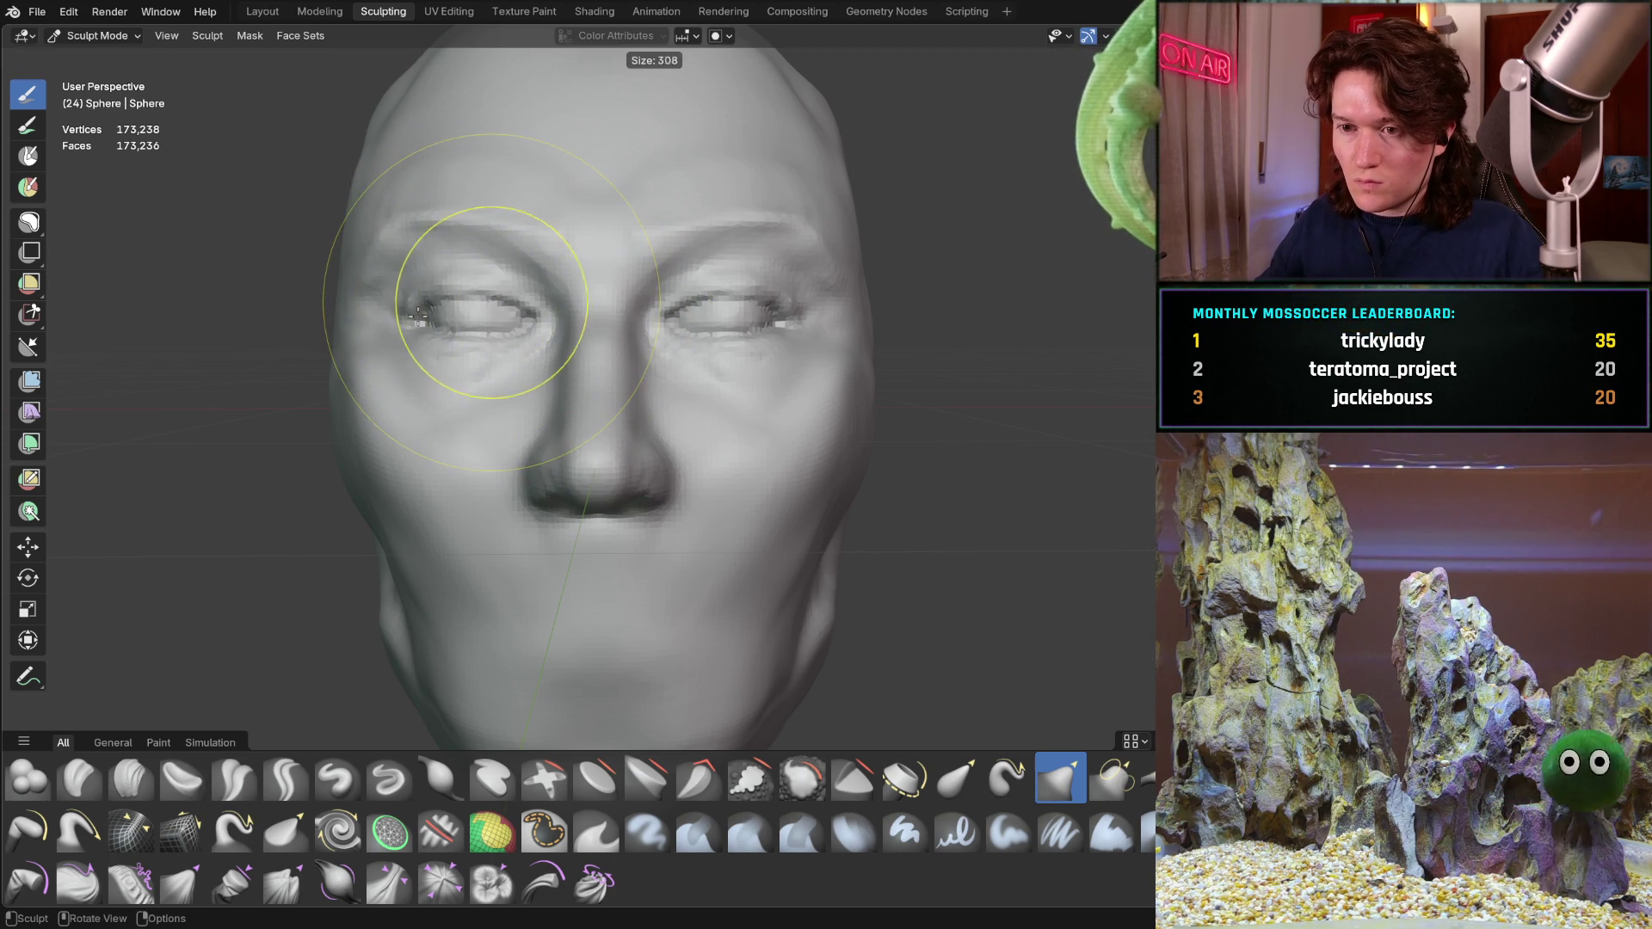
{"action": "left_click", "coordinate": [477, 296]}
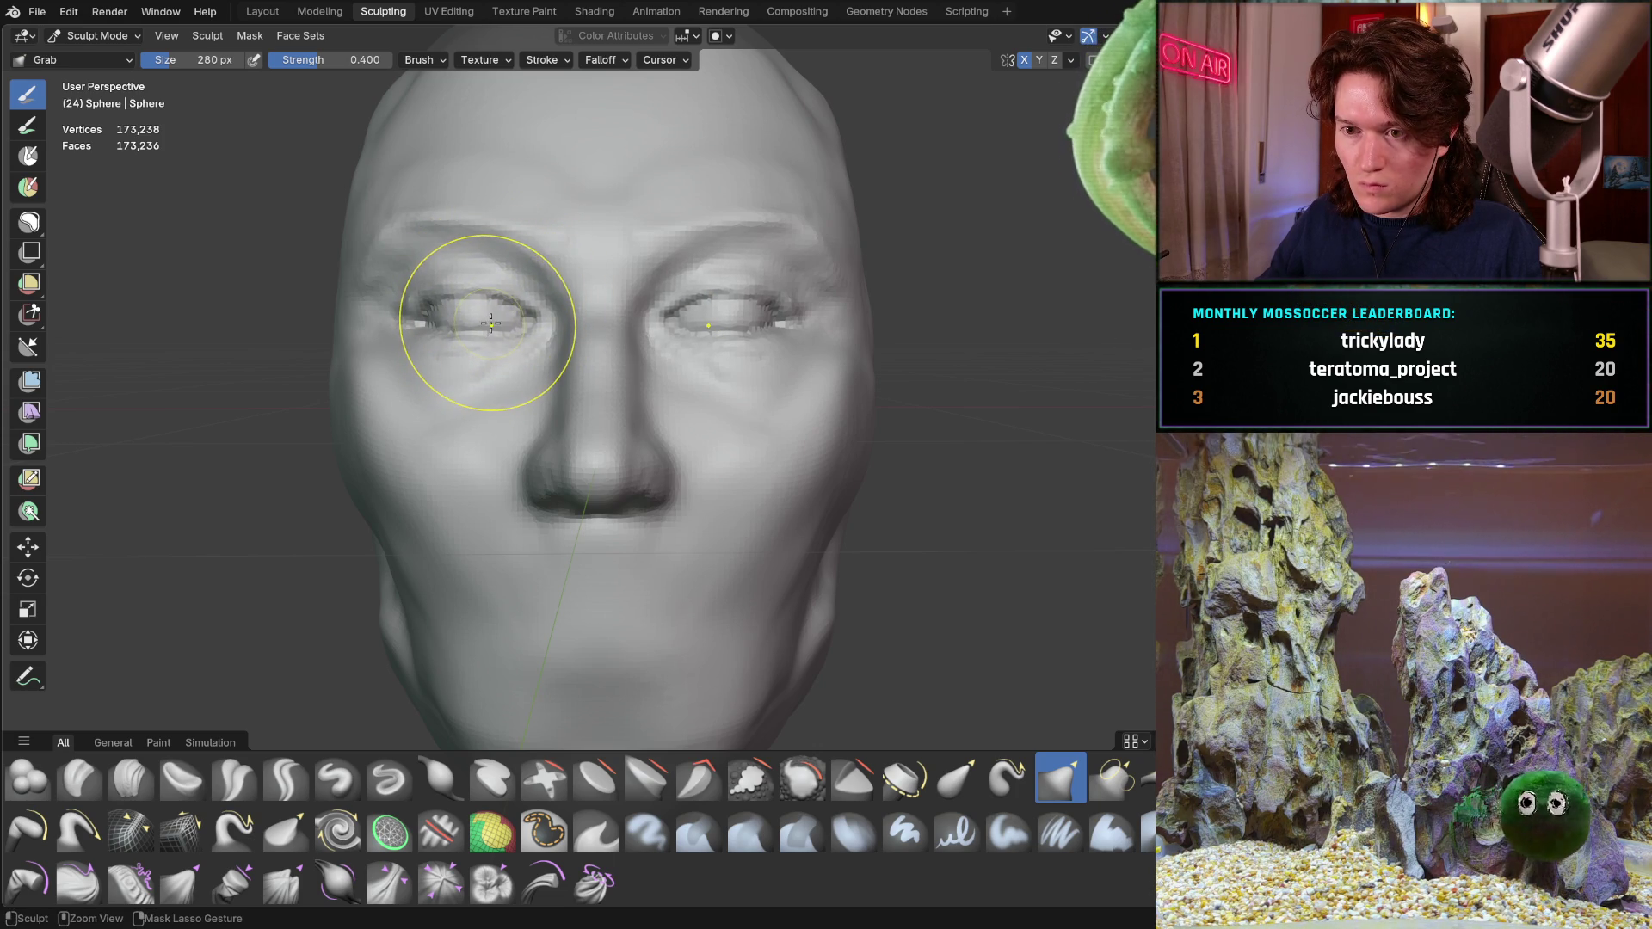
{"action": "key", "text": "f"}
{"action": "left_click", "coordinate": [453, 295]}
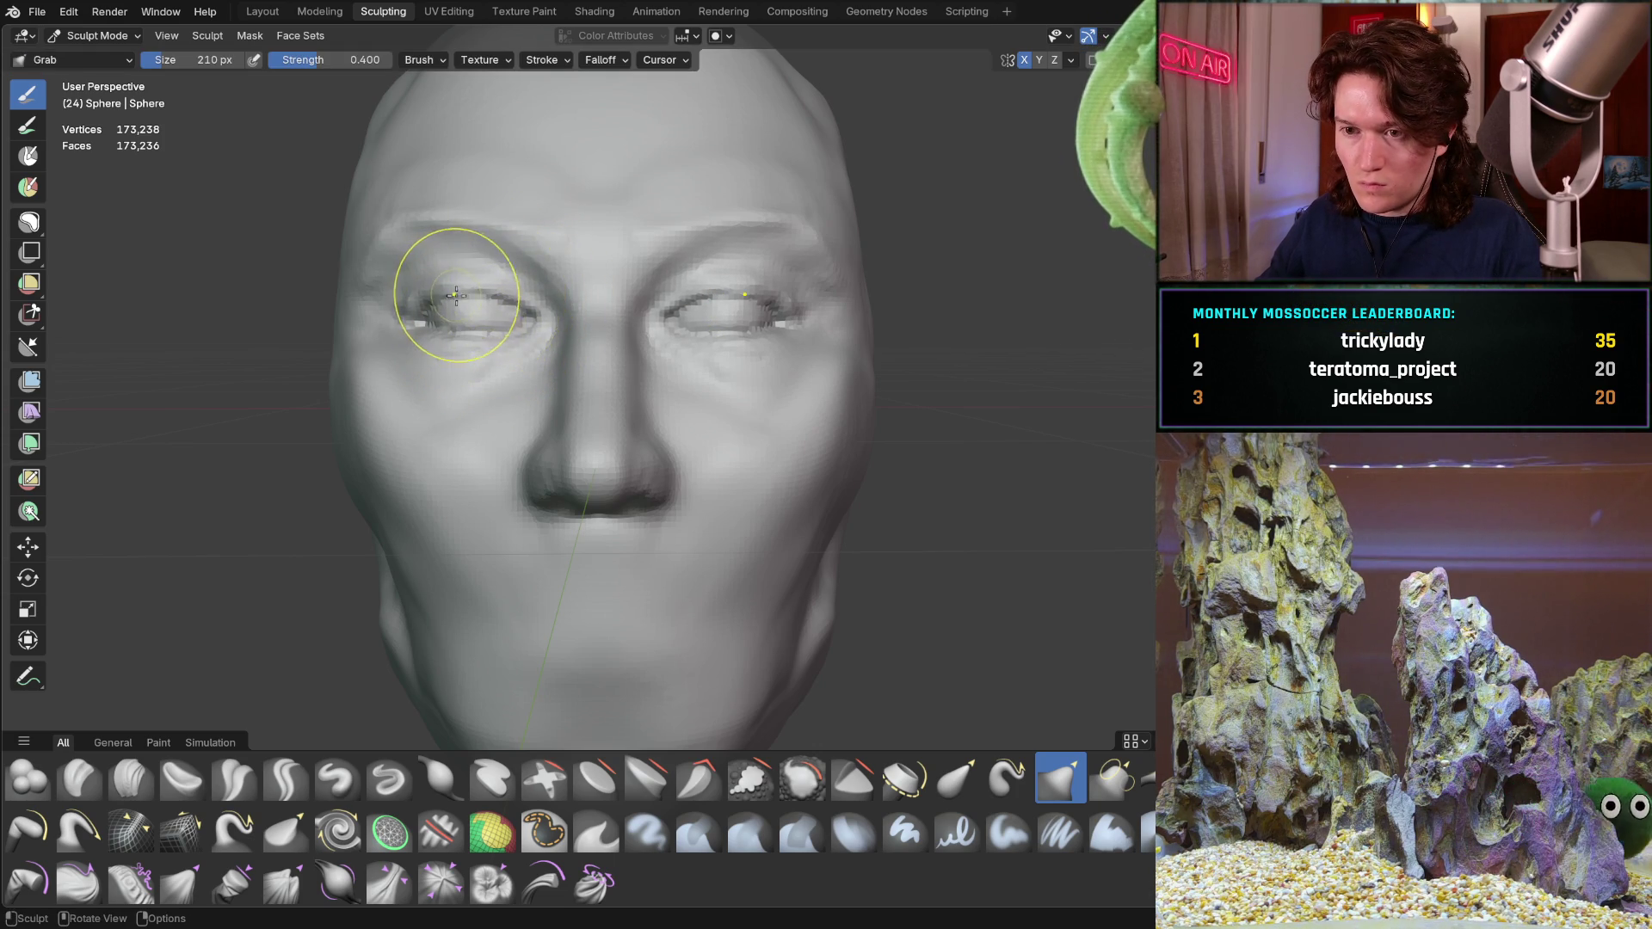
Grab-reshape both brows, the right temple and the outer right eye corner, ending in a side view
{"action": "left_click_drag", "start_coordinate": [491, 297], "coordinate": [486, 294]}
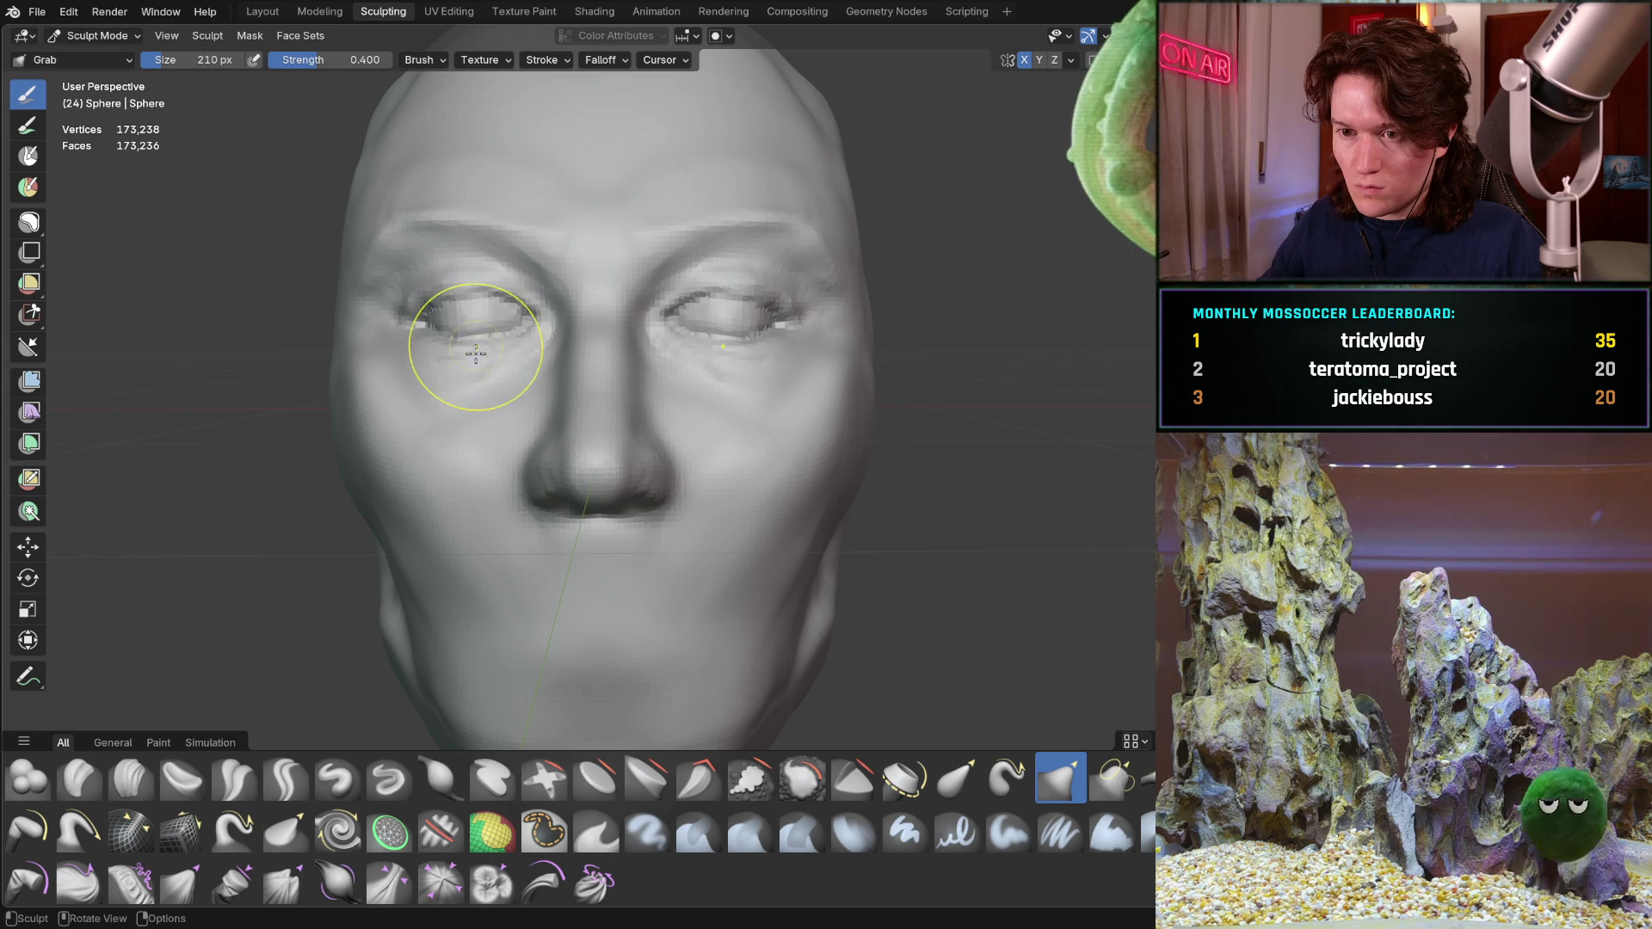
{"action": "key", "text": "ctrl"}
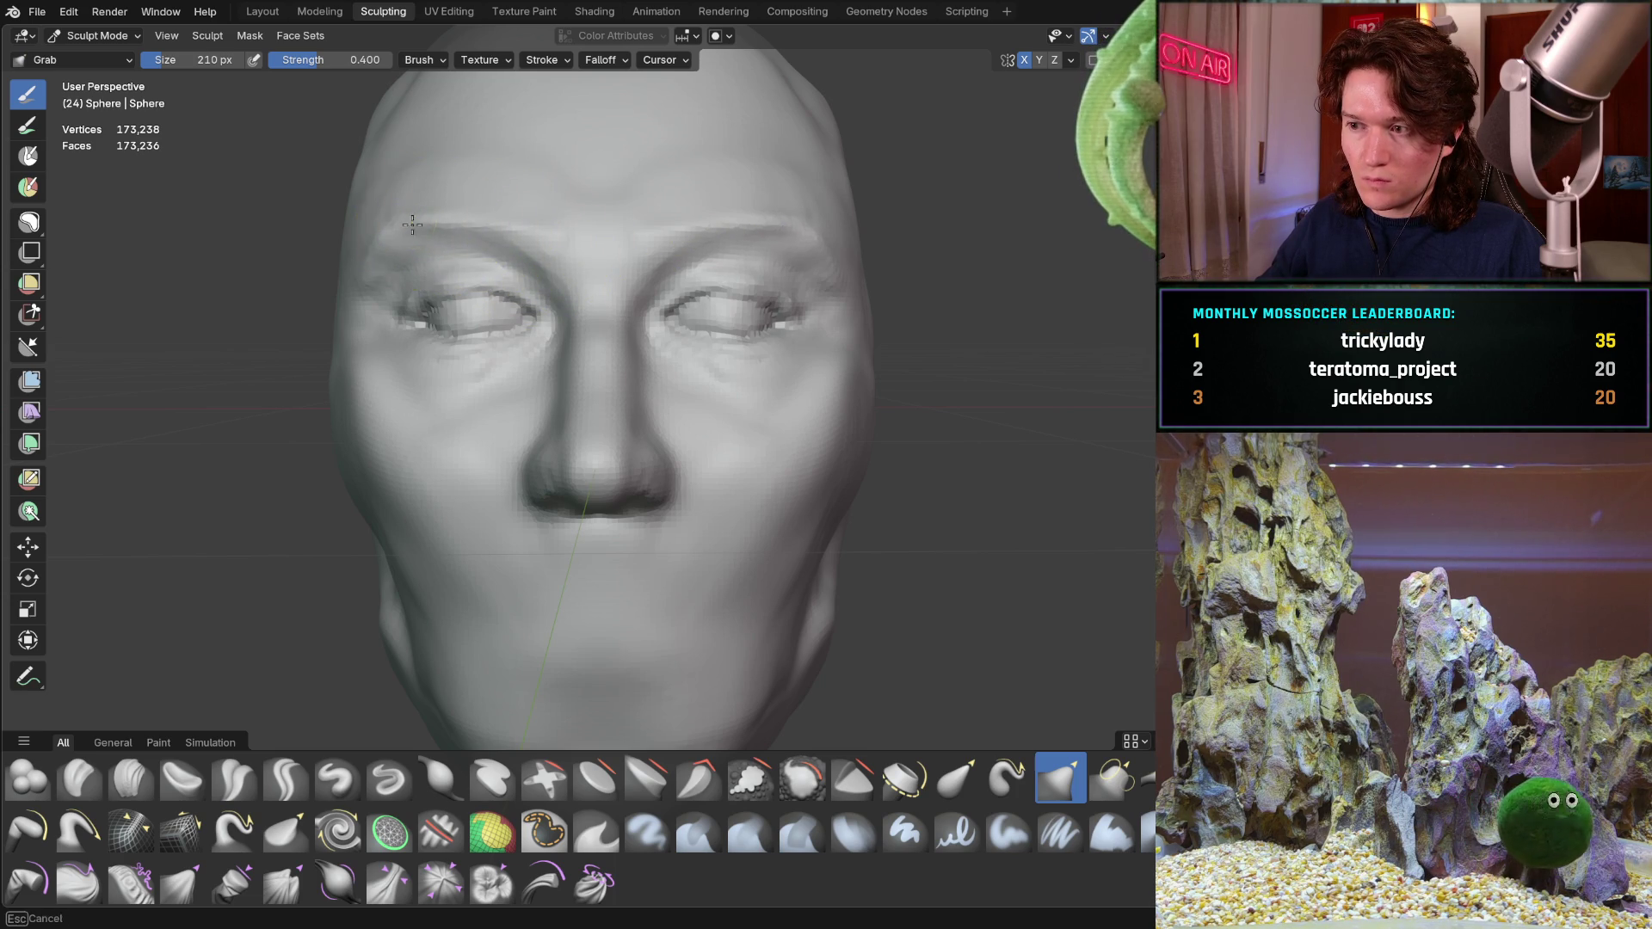
{"action": "mouse_move", "coordinate": [410, 226]}
{"action": "left_mouse_down"}
{"action": "mouse_move", "coordinate": [426, 219]}
{"action": "mouse_move", "coordinate": [395, 221]}
{"action": "left_mouse_up"}
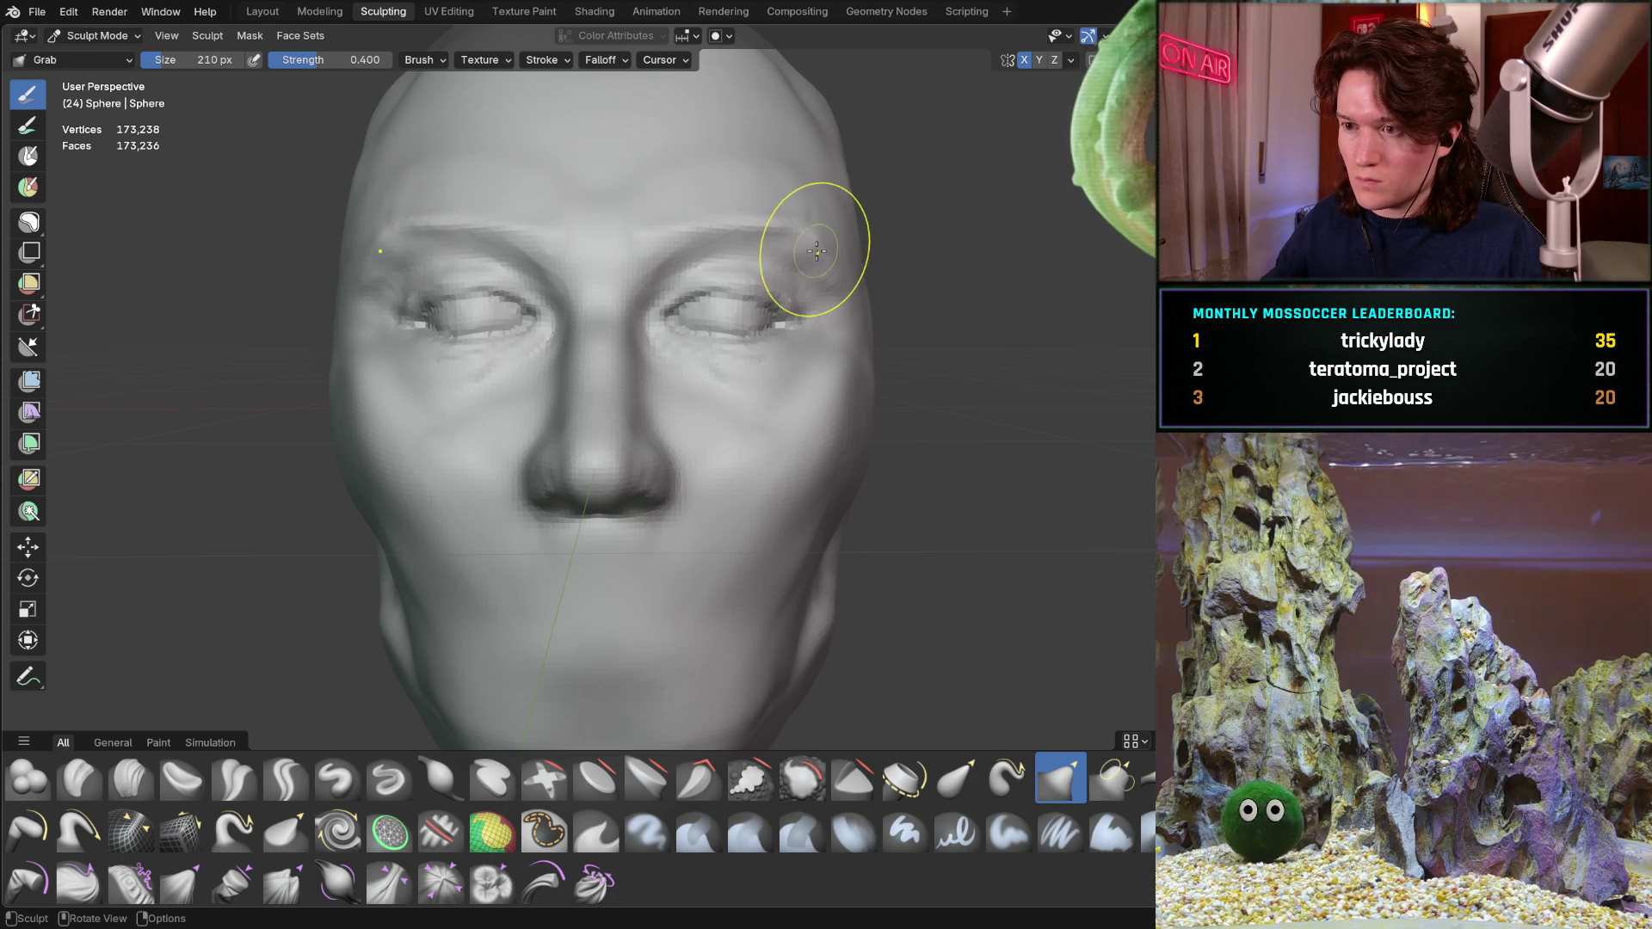
{"action": "left_click_drag", "start_coordinate": [776, 222], "coordinate": [762, 229]}
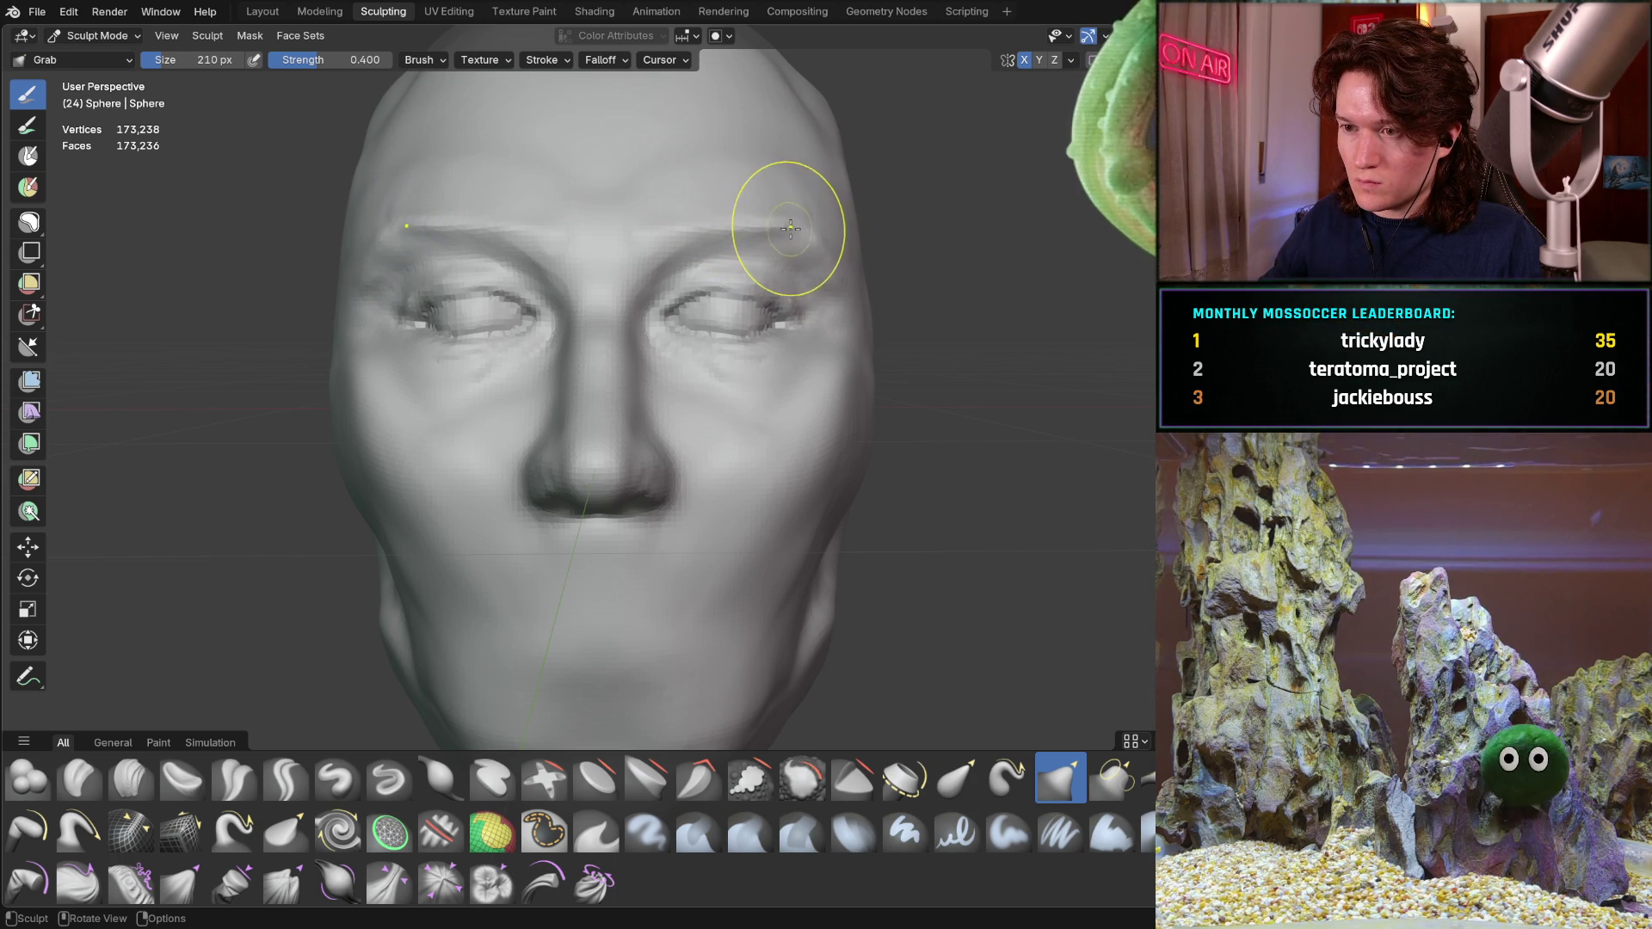
{"action": "left_click_drag", "start_coordinate": [838, 258], "coordinate": [841, 272]}
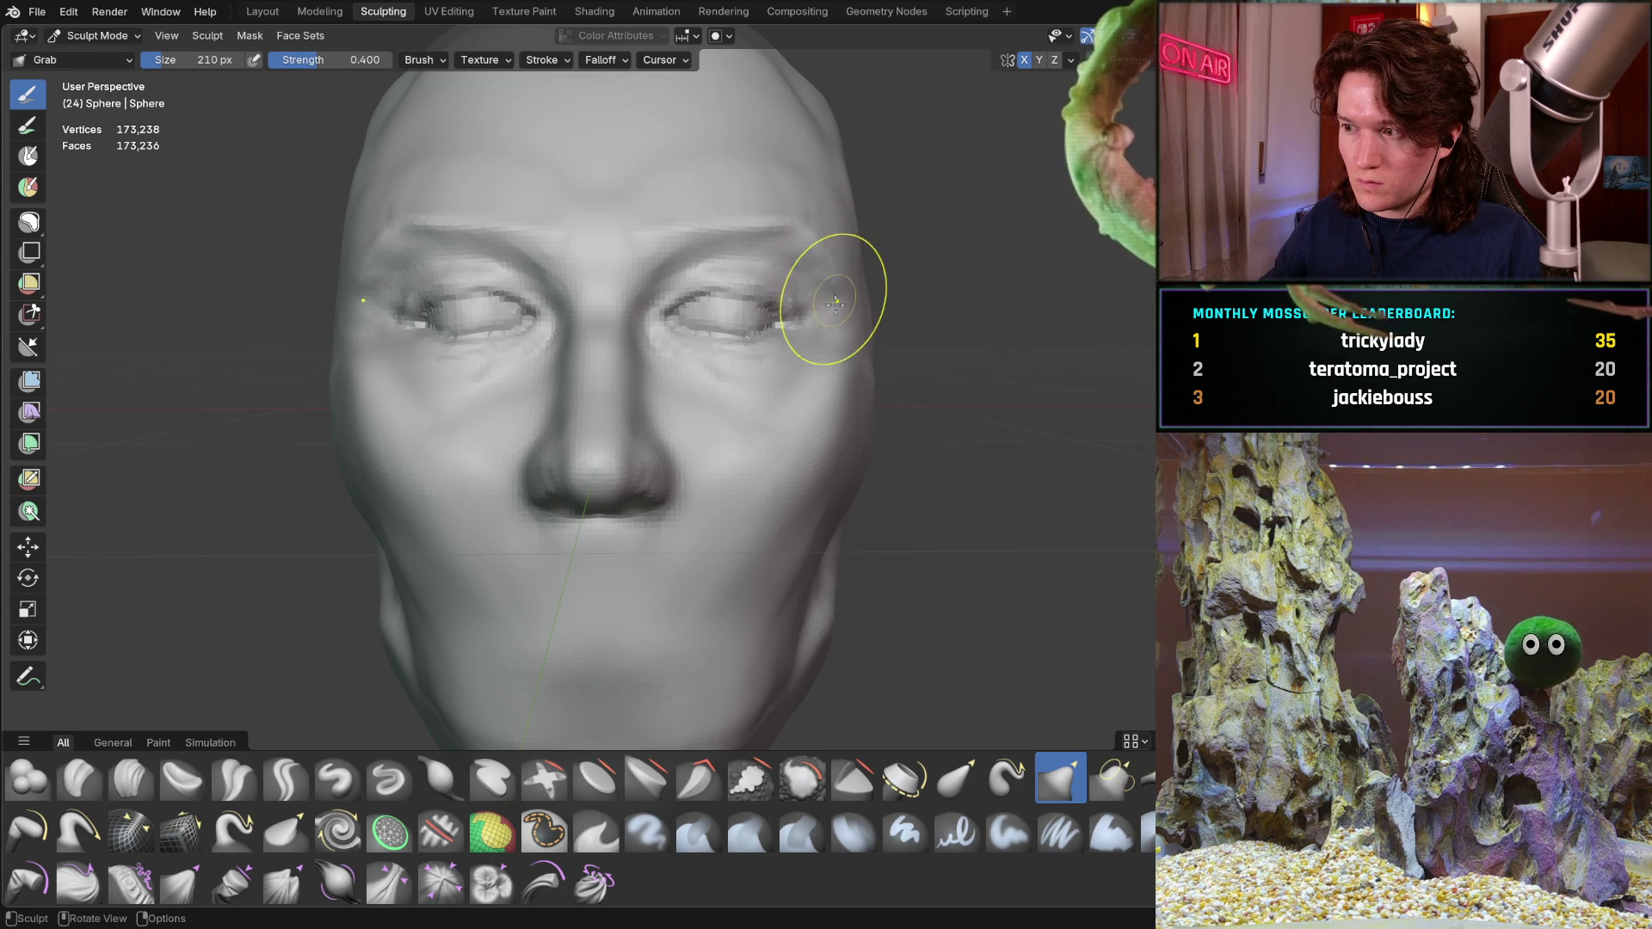
{"action": "left_click_drag", "start_coordinate": [864, 293], "coordinate": [865, 295]}
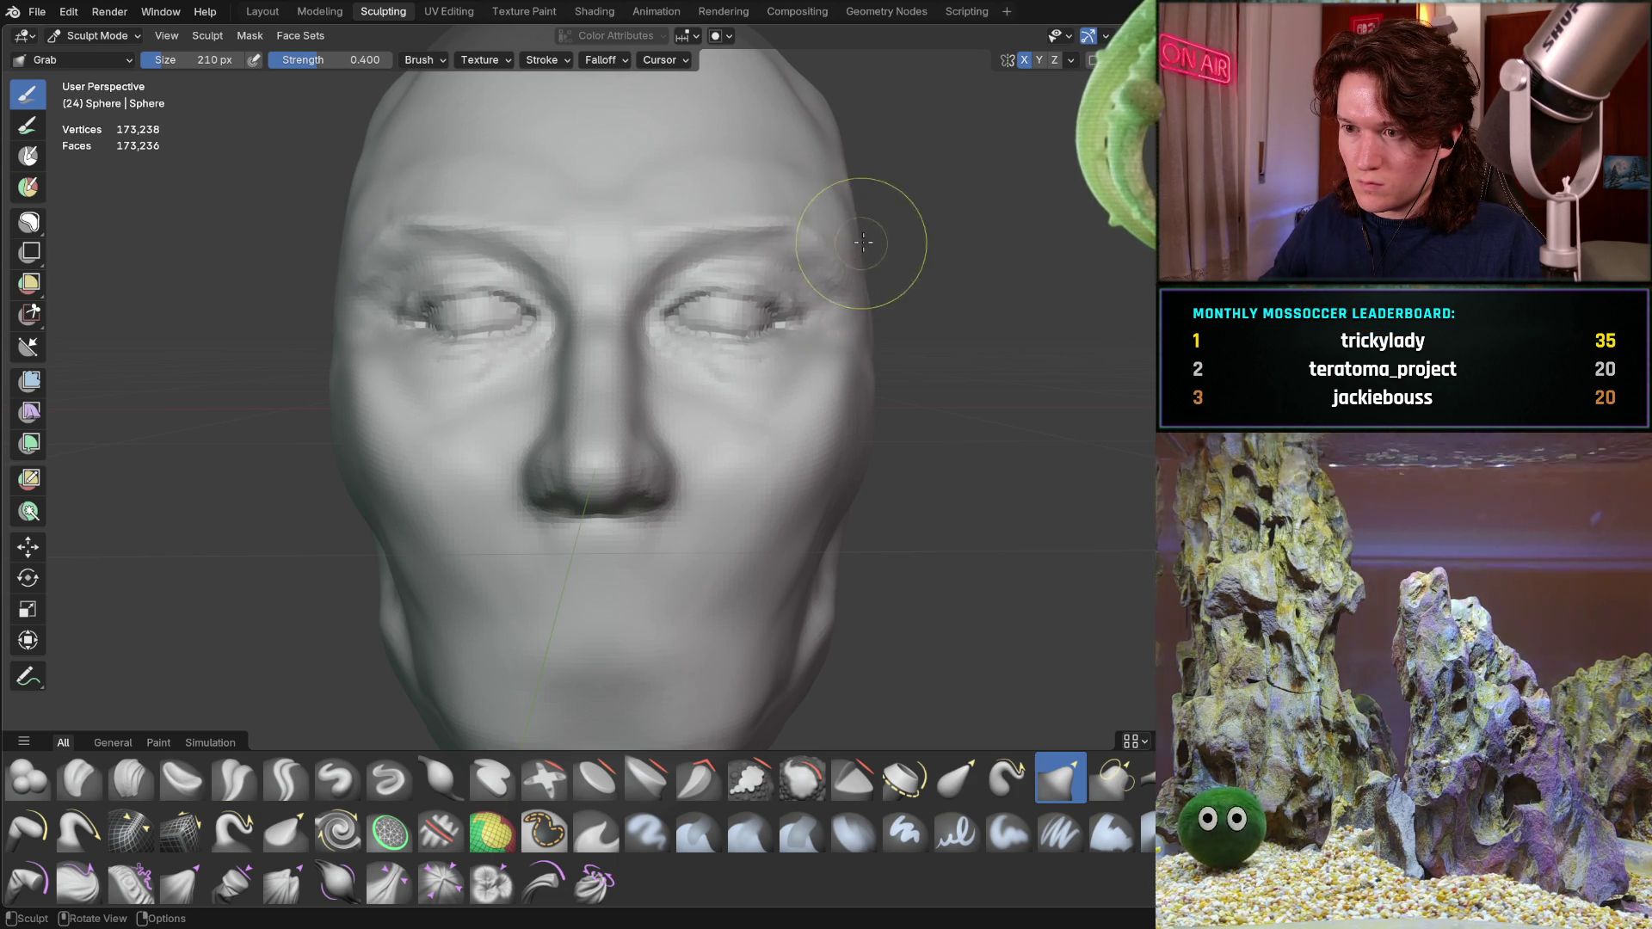
{"action": "middle_click_drag", "start_coordinate": [830, 211], "coordinate": [865, 215]}
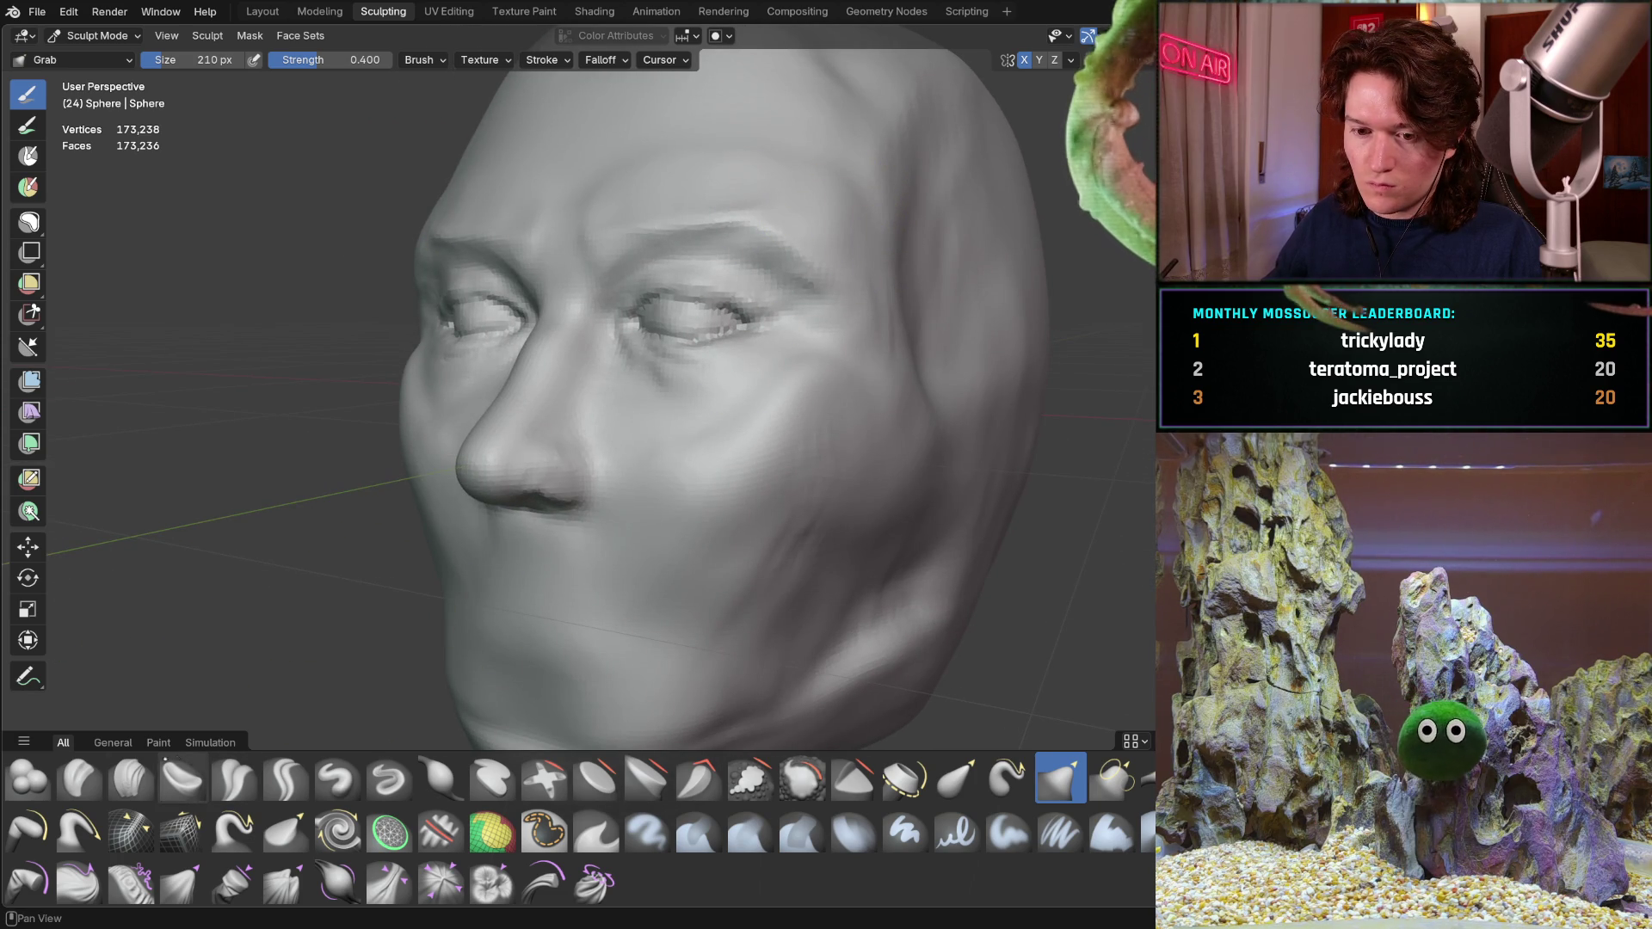
Switch to the Clay Strips brush and shrink it to 132 px
{"action": "left_click", "coordinate": [130, 779]}
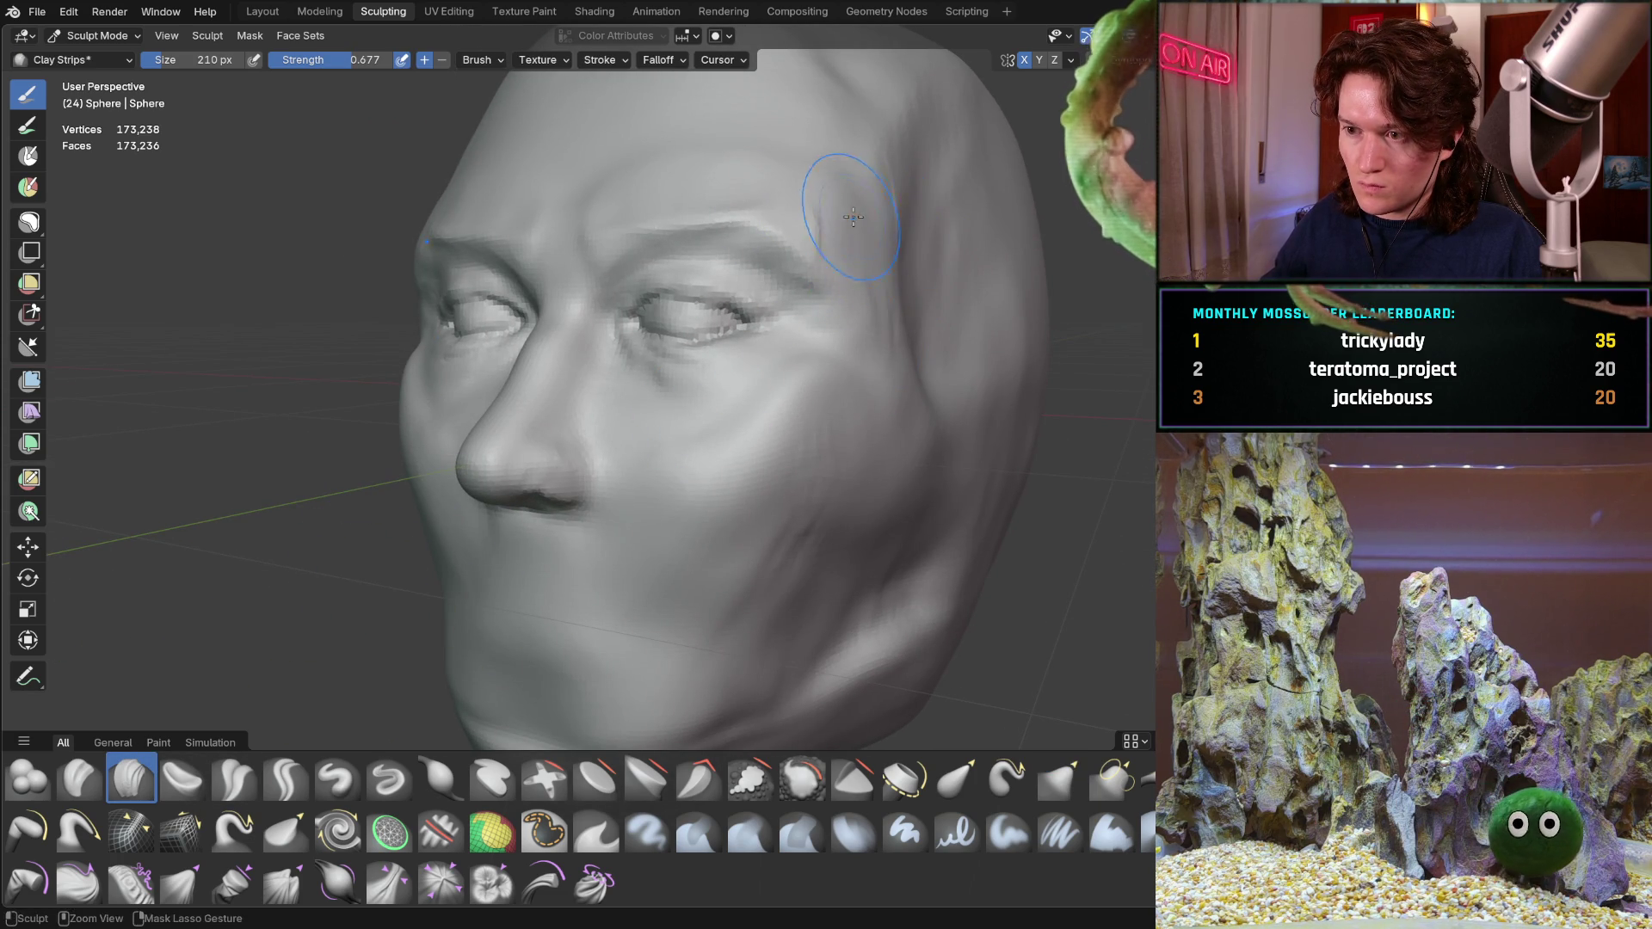
{"action": "key", "text": "f"}
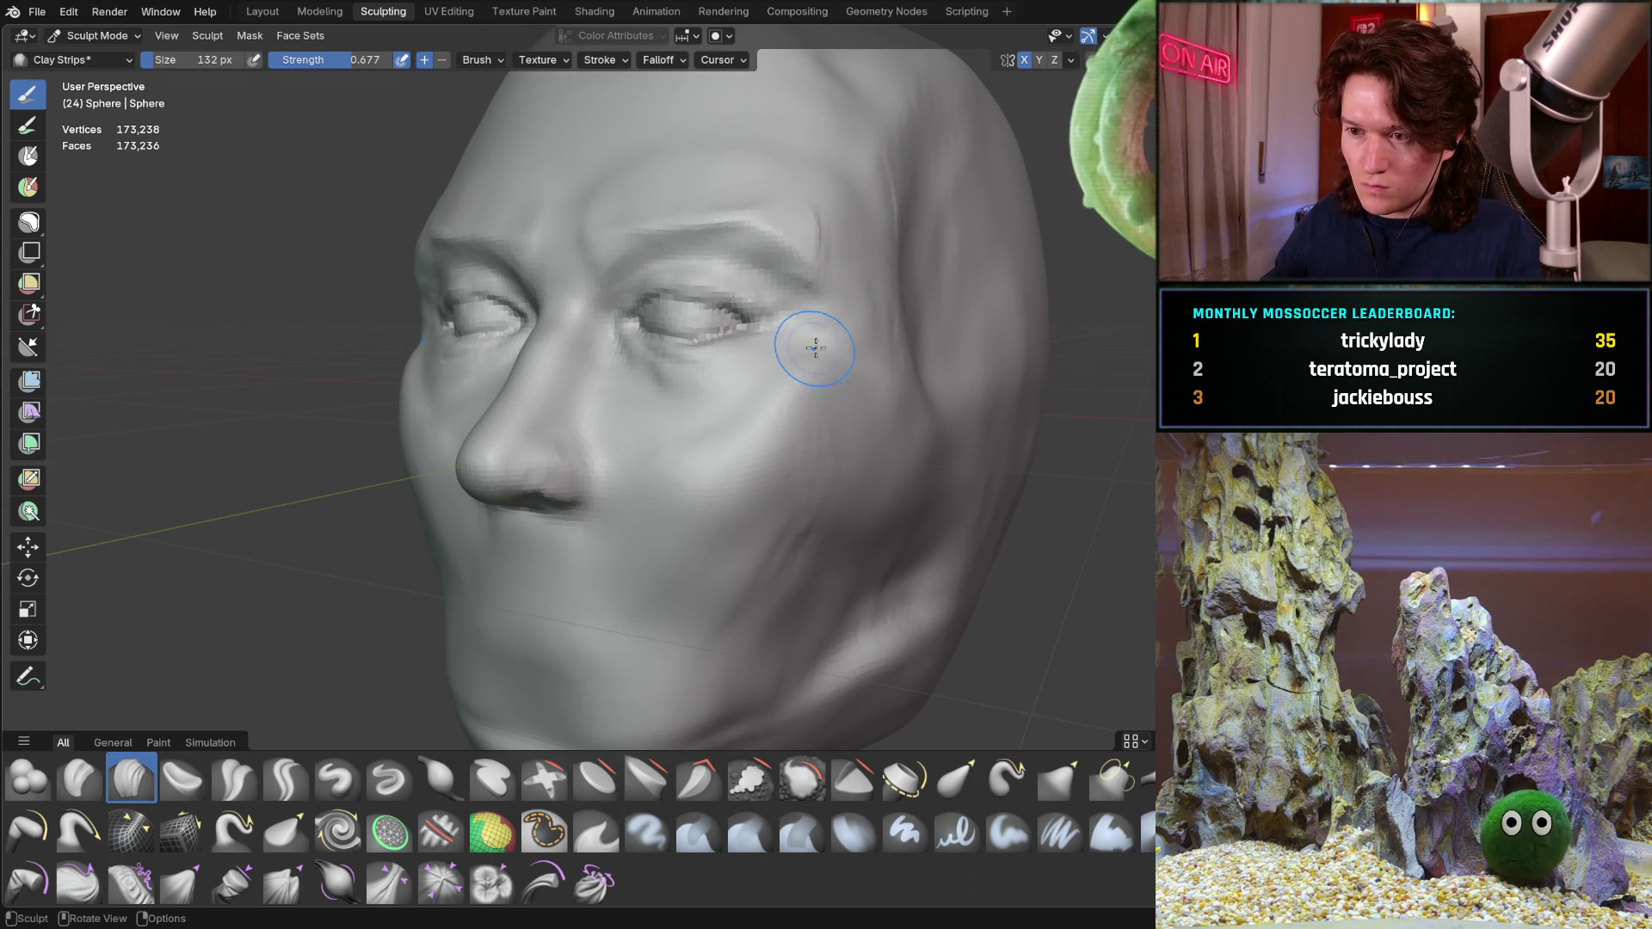
{"action": "left_click", "coordinate": [844, 356]}
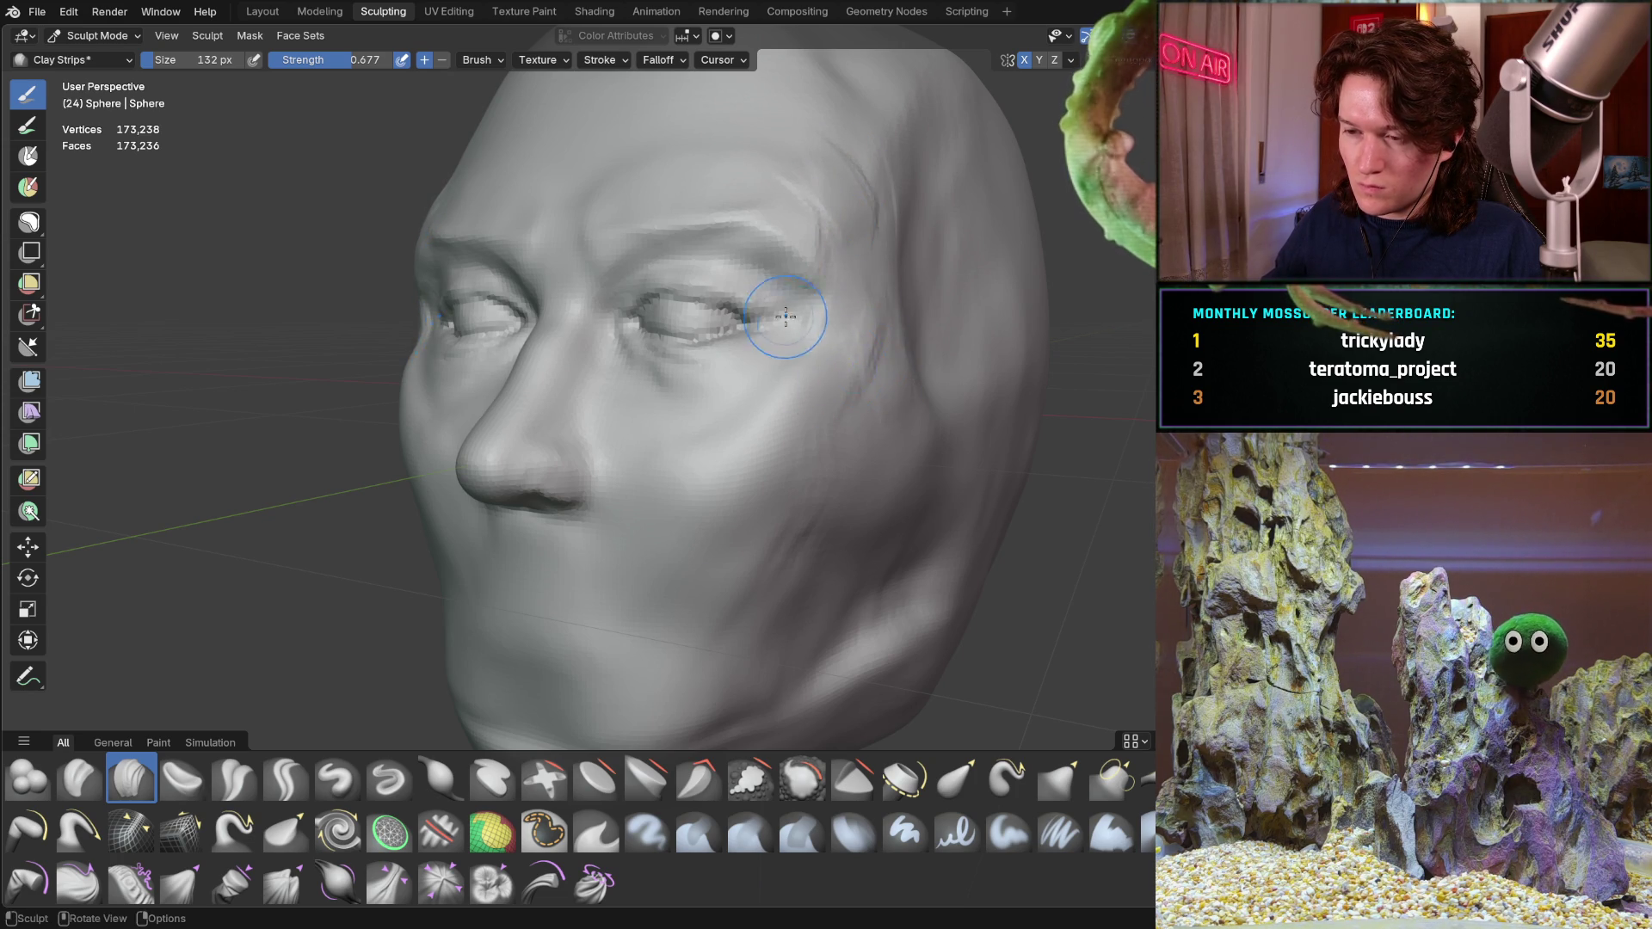
Review the head from frontal and three-quarter views, then switch back to the Grab brush
{"action": "middle_click_drag", "start_coordinate": [801, 326], "coordinate": [833, 297]}
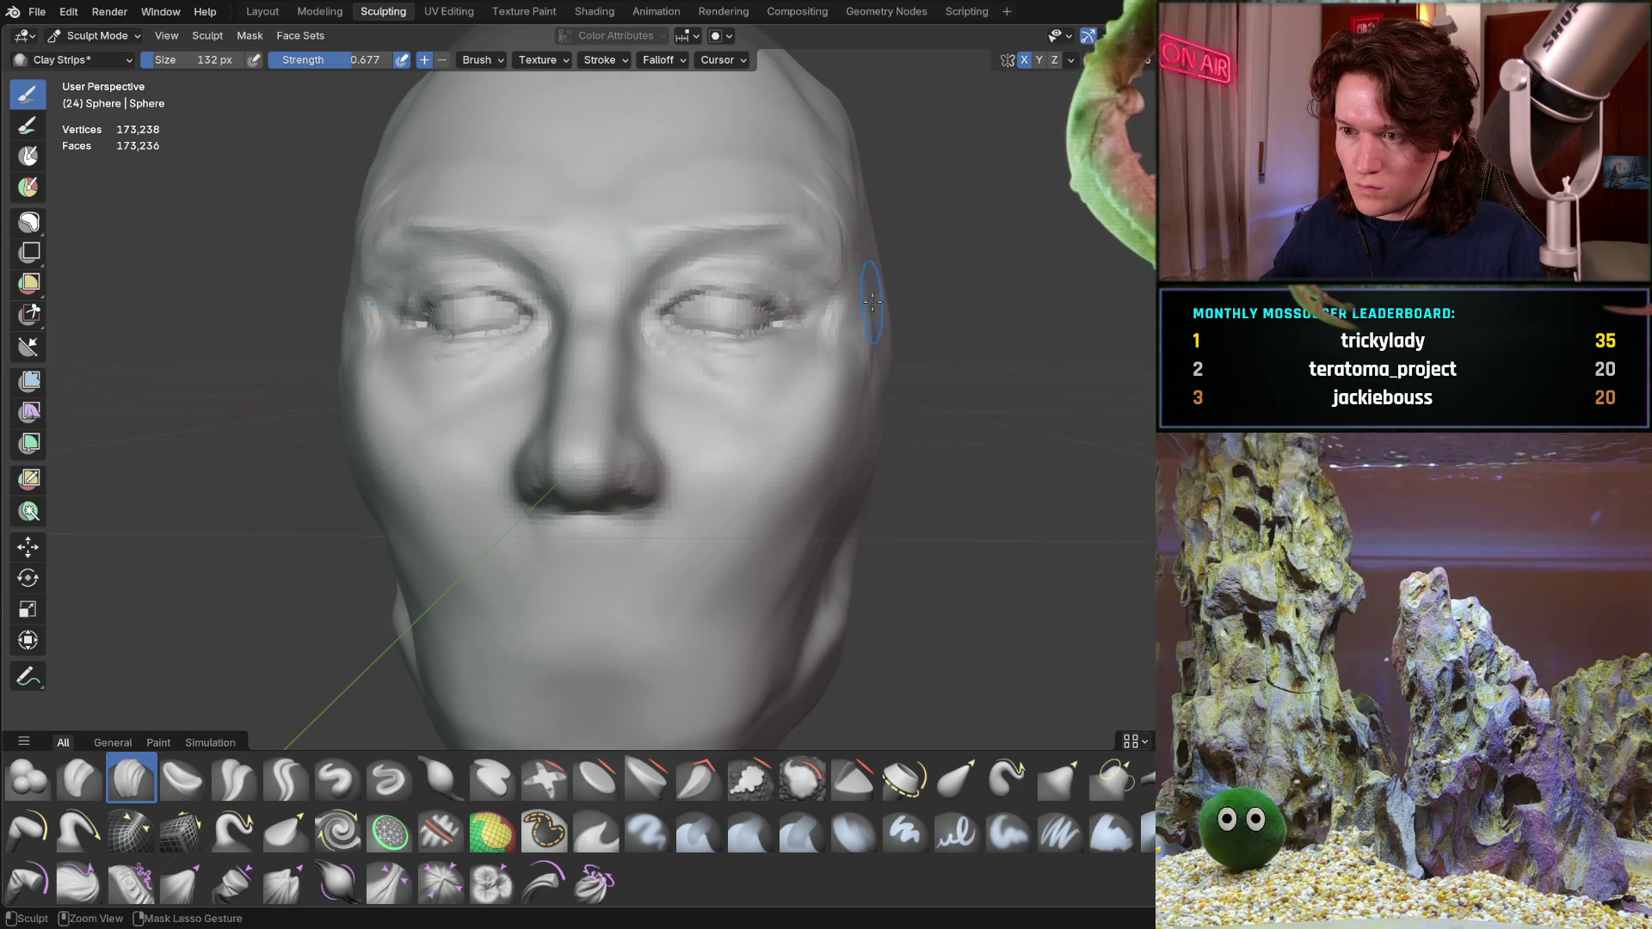
{"action": "mouse_move", "coordinate": [875, 270]}
{"action": "middle_mouse_down"}
{"action": "mouse_move", "coordinate": [883, 339]}
{"action": "mouse_move", "coordinate": [840, 329]}
{"action": "middle_mouse_up"}
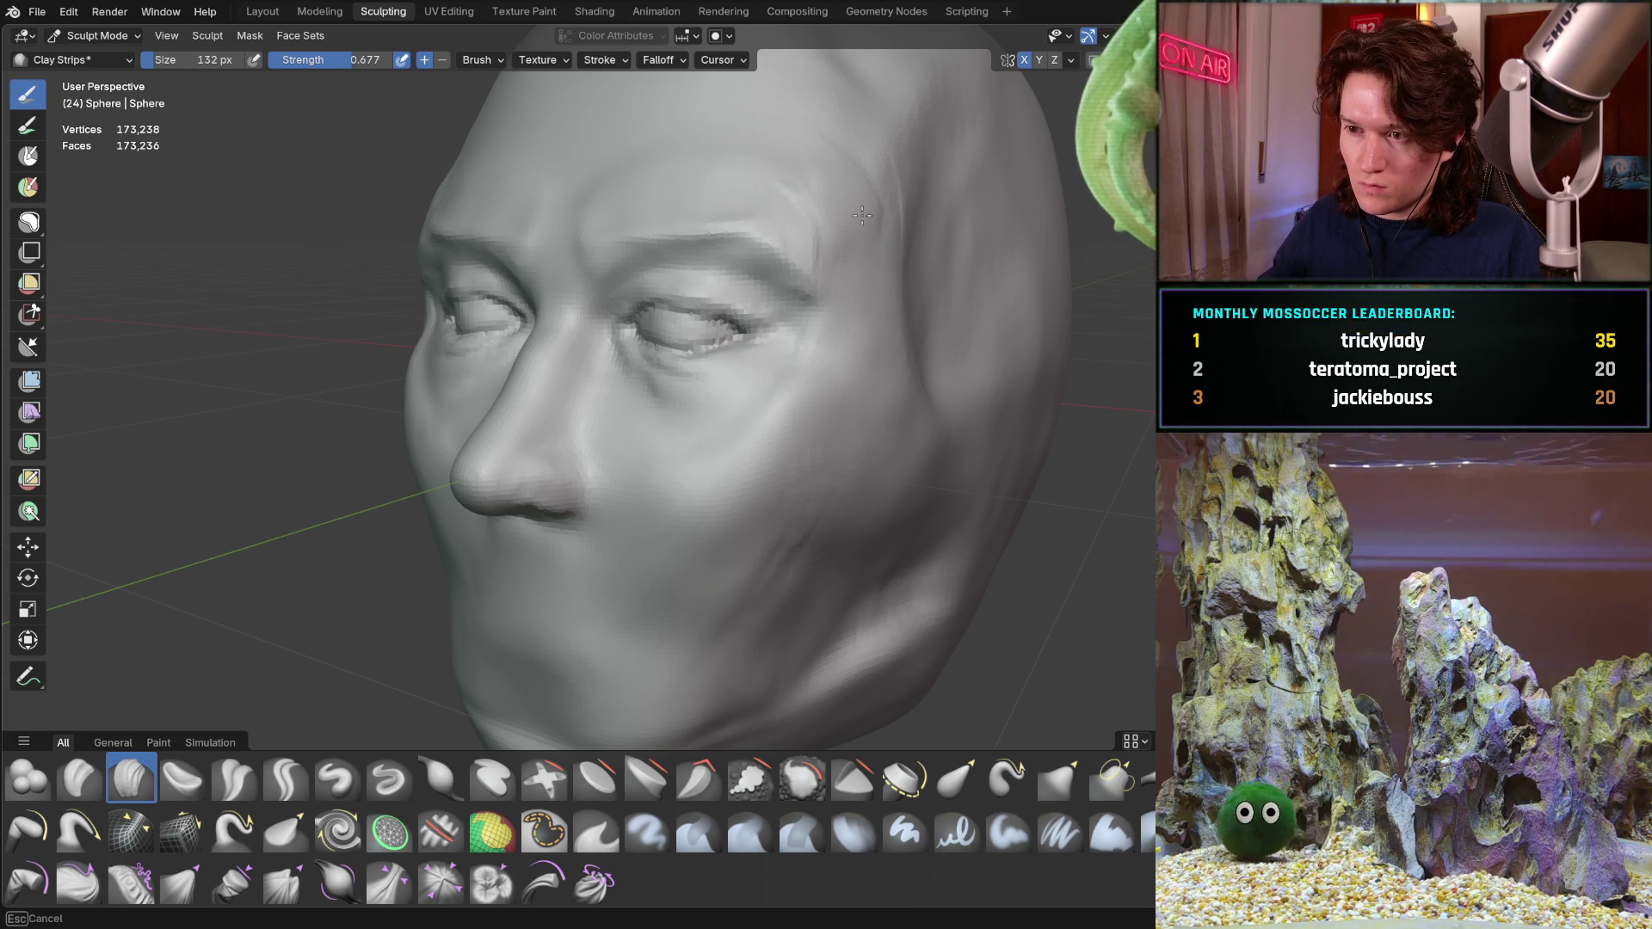
{"action": "mouse_move", "coordinate": [820, 177]}
{"action": "middle_mouse_down"}
{"action": "mouse_move", "coordinate": [912, 221]}
{"action": "mouse_move", "coordinate": [888, 191]}
{"action": "middle_mouse_up"}
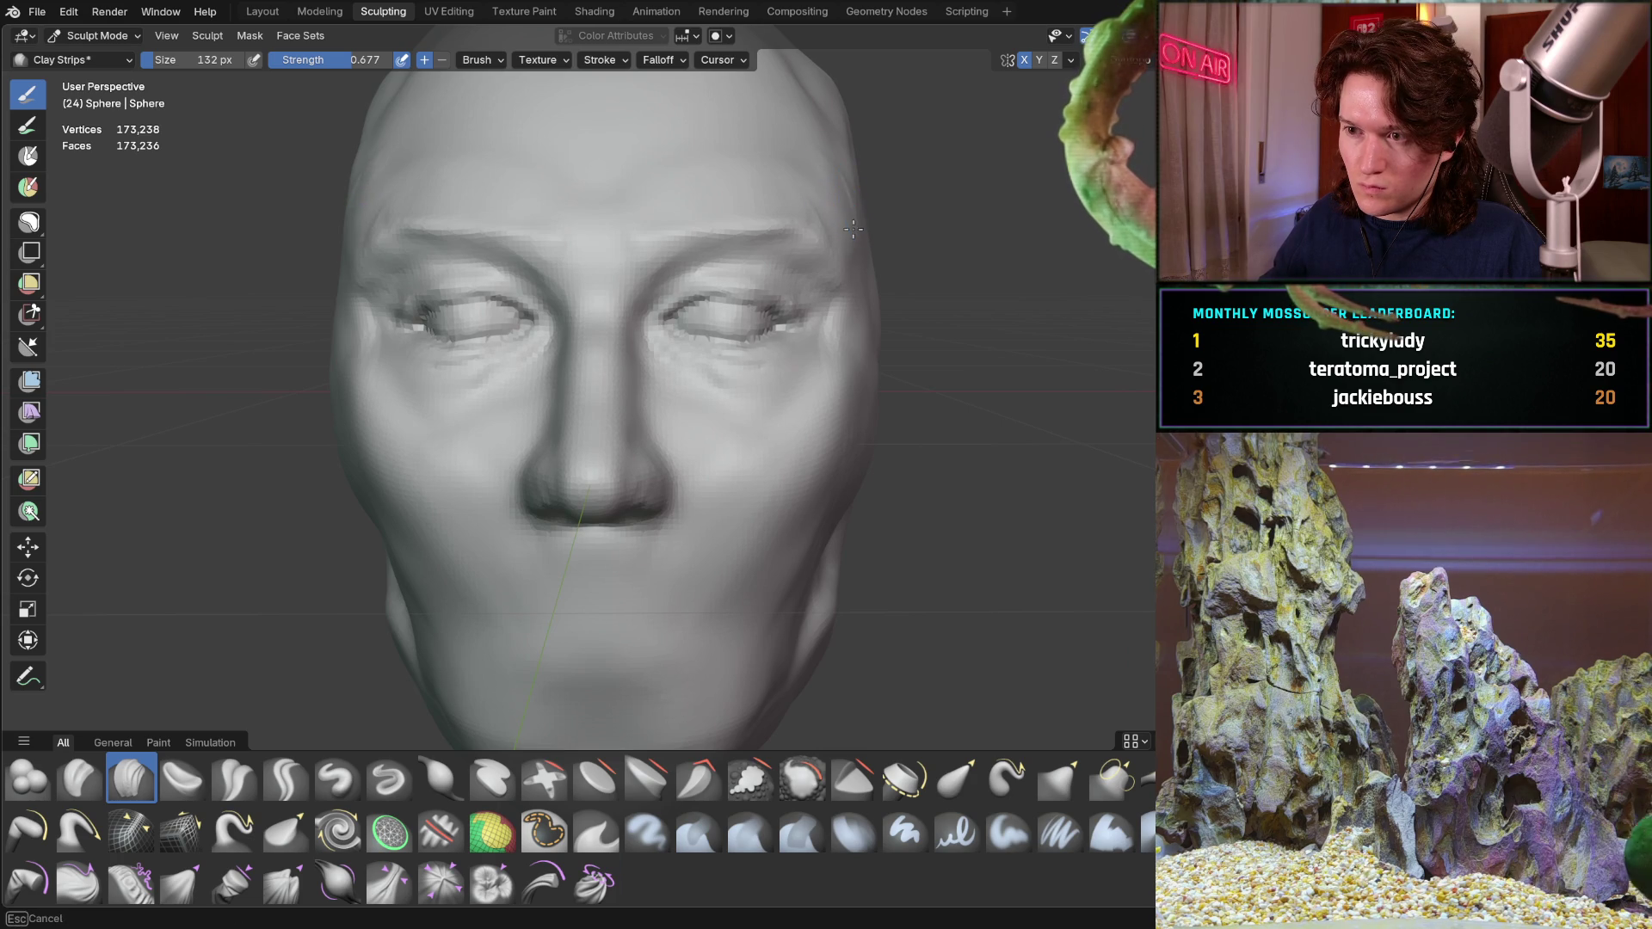
{"action": "mouse_move", "coordinate": [874, 193]}
{"action": "middle_mouse_down"}
{"action": "mouse_move", "coordinate": [858, 217]}
{"action": "mouse_move", "coordinate": [905, 232]}
{"action": "mouse_move", "coordinate": [839, 233]}
{"action": "middle_mouse_up"}
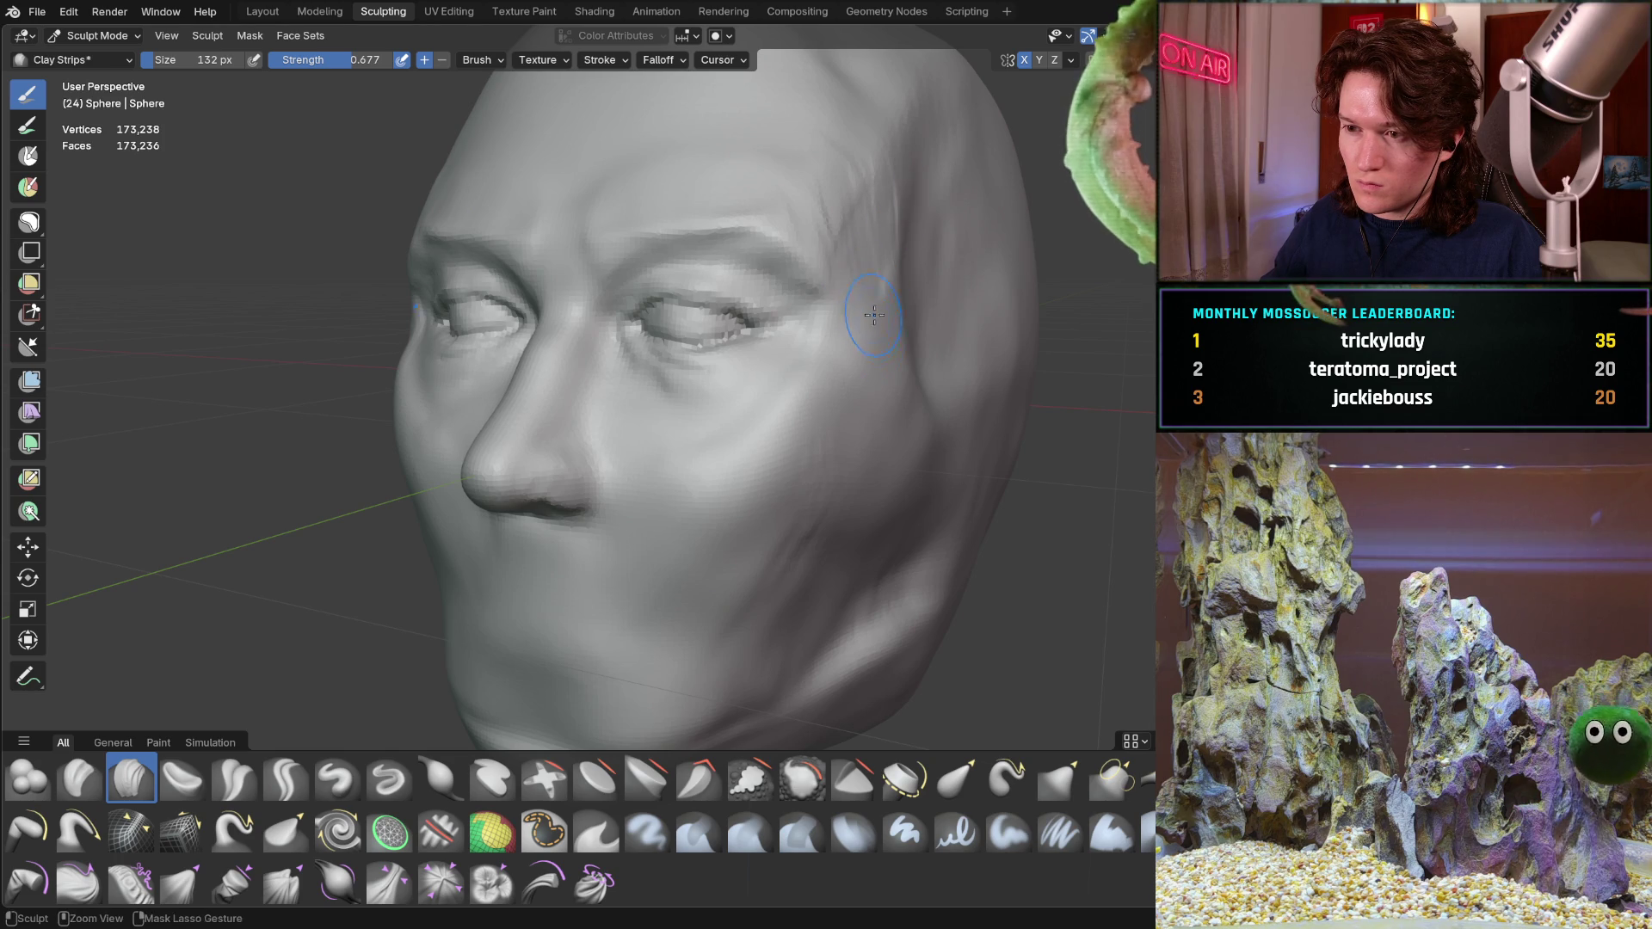
{"action": "middle_click_drag", "start_coordinate": [901, 241], "coordinate": [964, 243]}
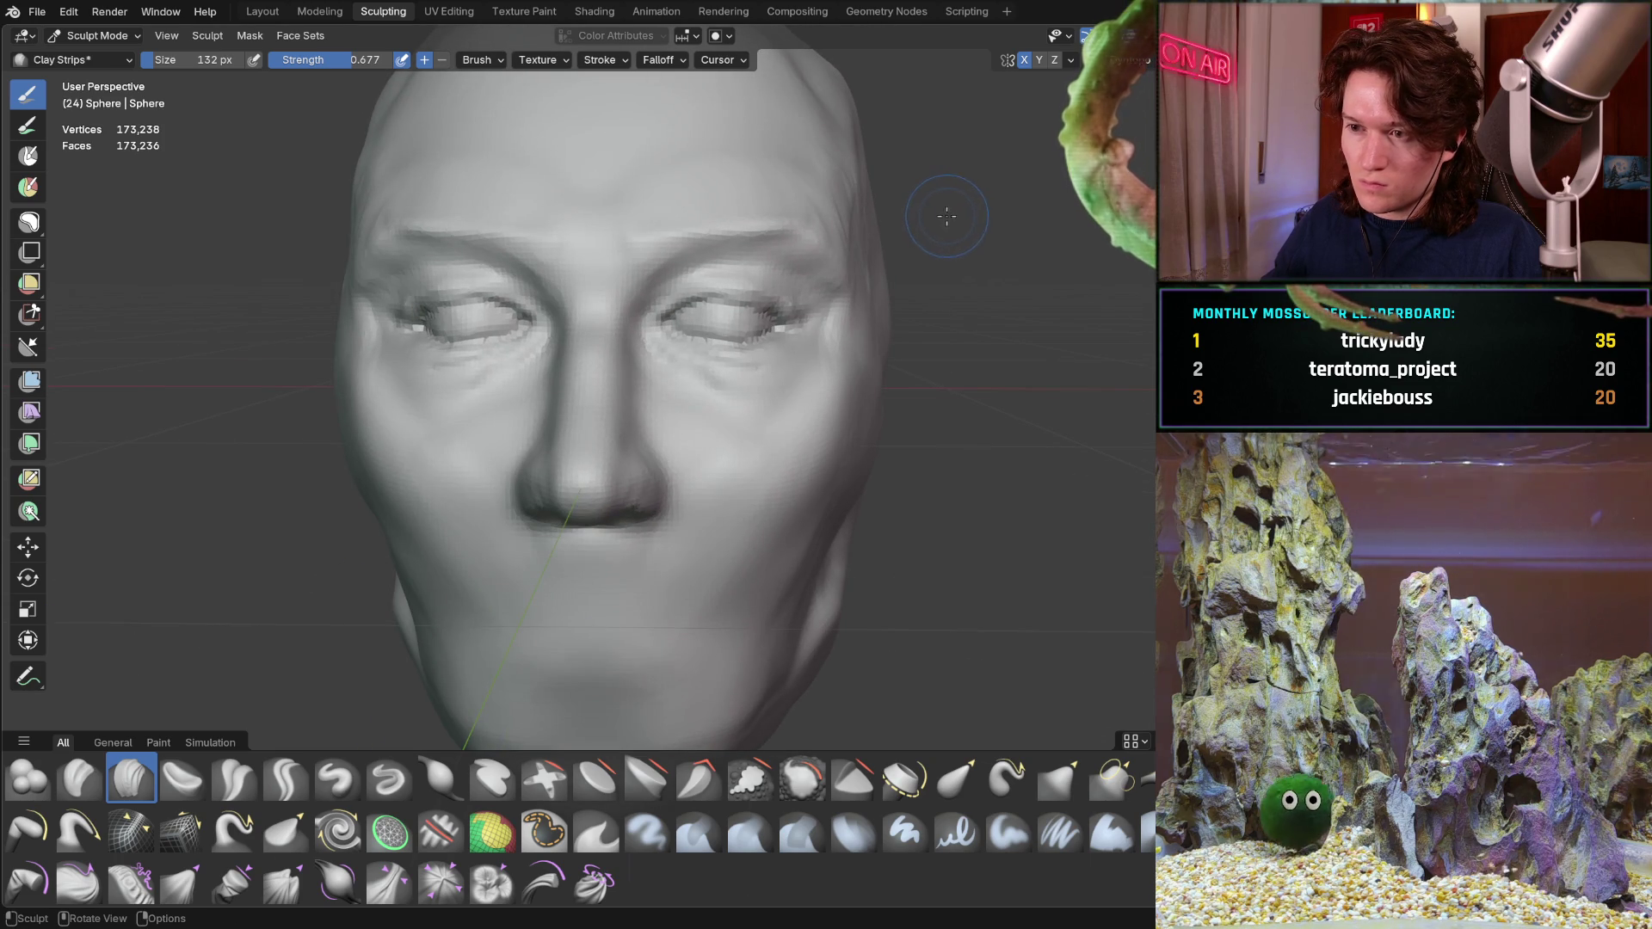
{"action": "scroll", "coordinate": [886, 227], "scroll_direction": "up", "scroll_amount": 2}
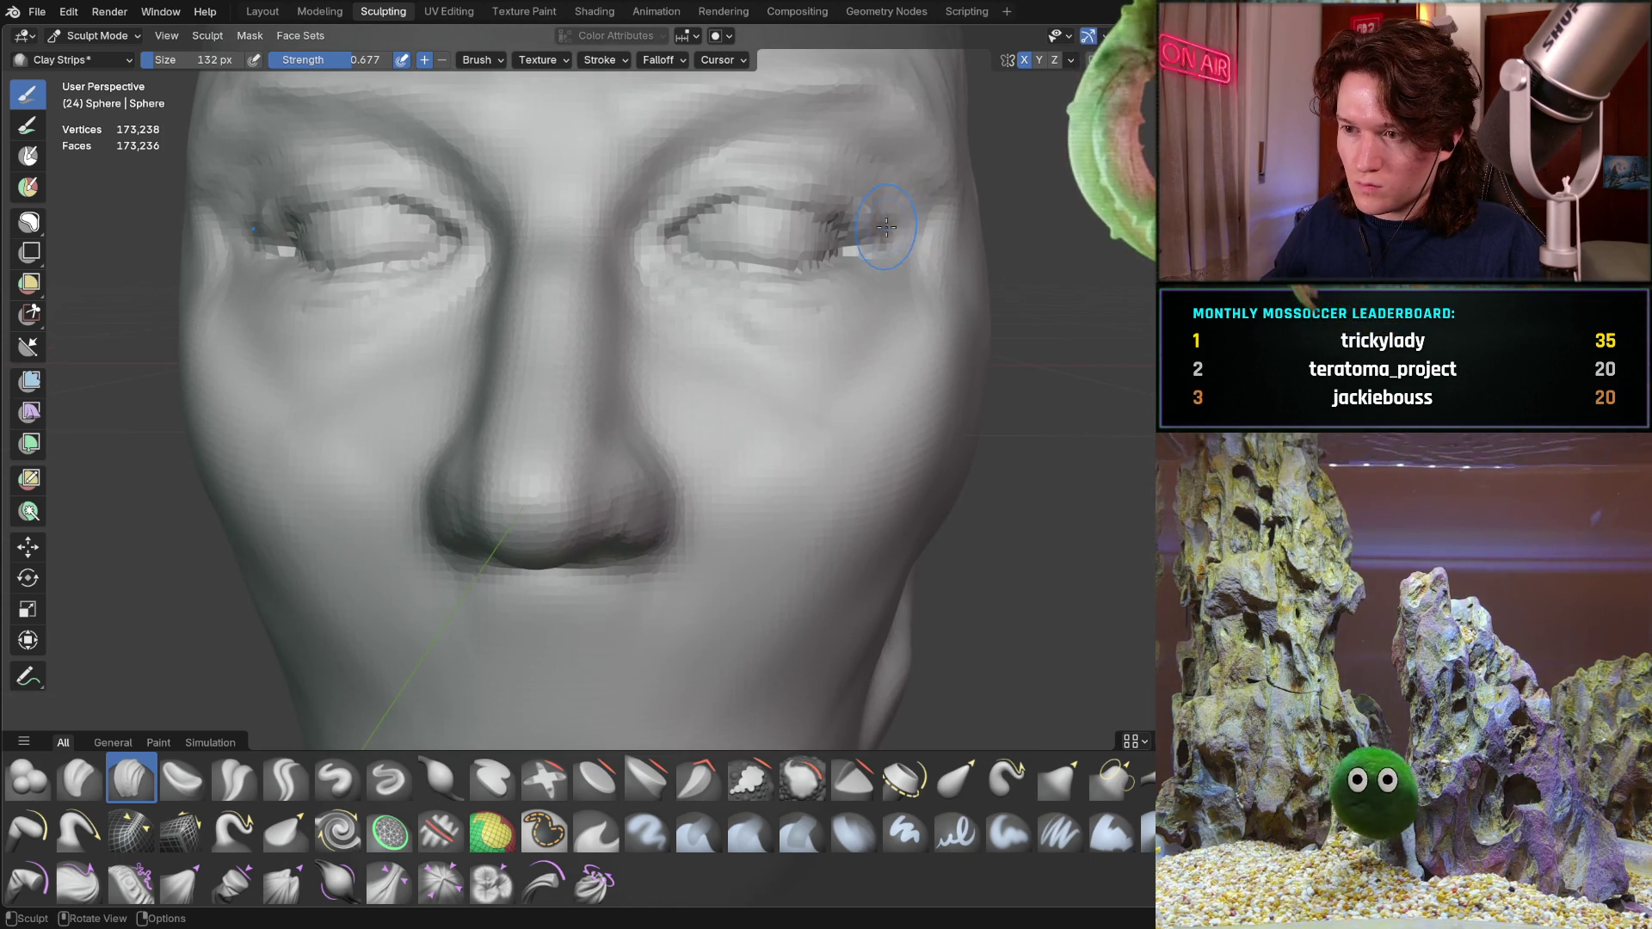
{"action": "scroll", "coordinate": [886, 228], "scroll_direction": "down", "scroll_amount": 2}
{"action": "mouse_move", "coordinate": [887, 227]}
{"action": "middle_mouse_down"}
{"action": "mouse_move", "coordinate": [813, 257]}
{"action": "mouse_move", "coordinate": [837, 340]}
{"action": "mouse_move", "coordinate": [797, 330]}
{"action": "middle_mouse_up"}
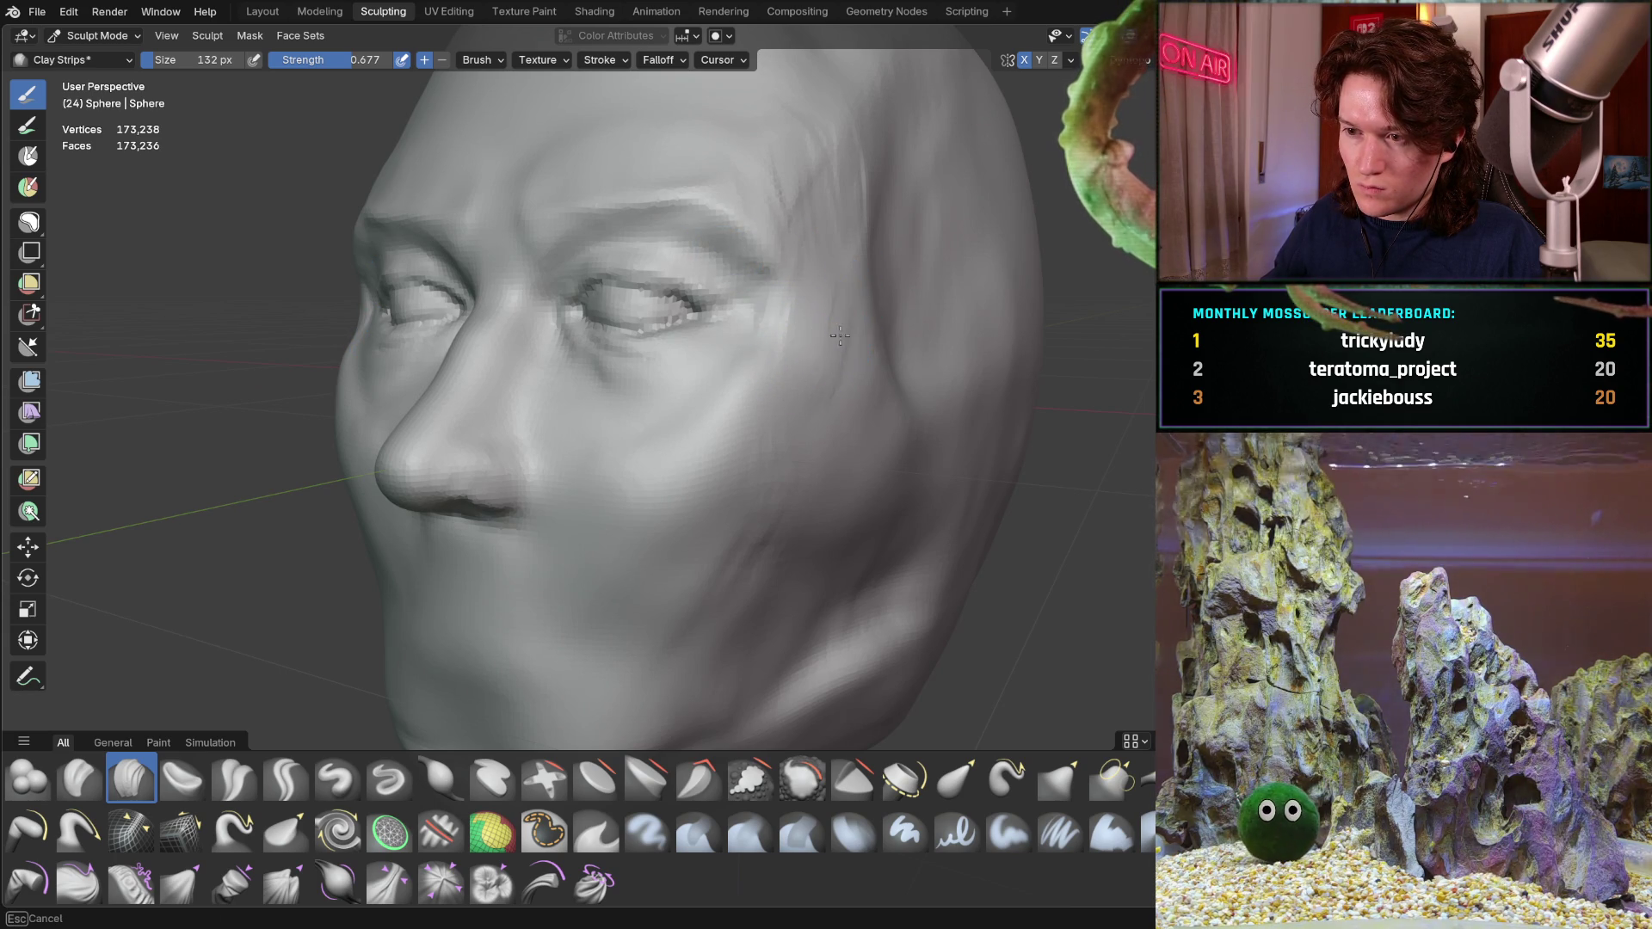
{"action": "mouse_move", "coordinate": [811, 325]}
{"action": "middle_mouse_down"}
{"action": "mouse_move", "coordinate": [855, 255]}
{"action": "mouse_move", "coordinate": [885, 261]}
{"action": "middle_mouse_up"}
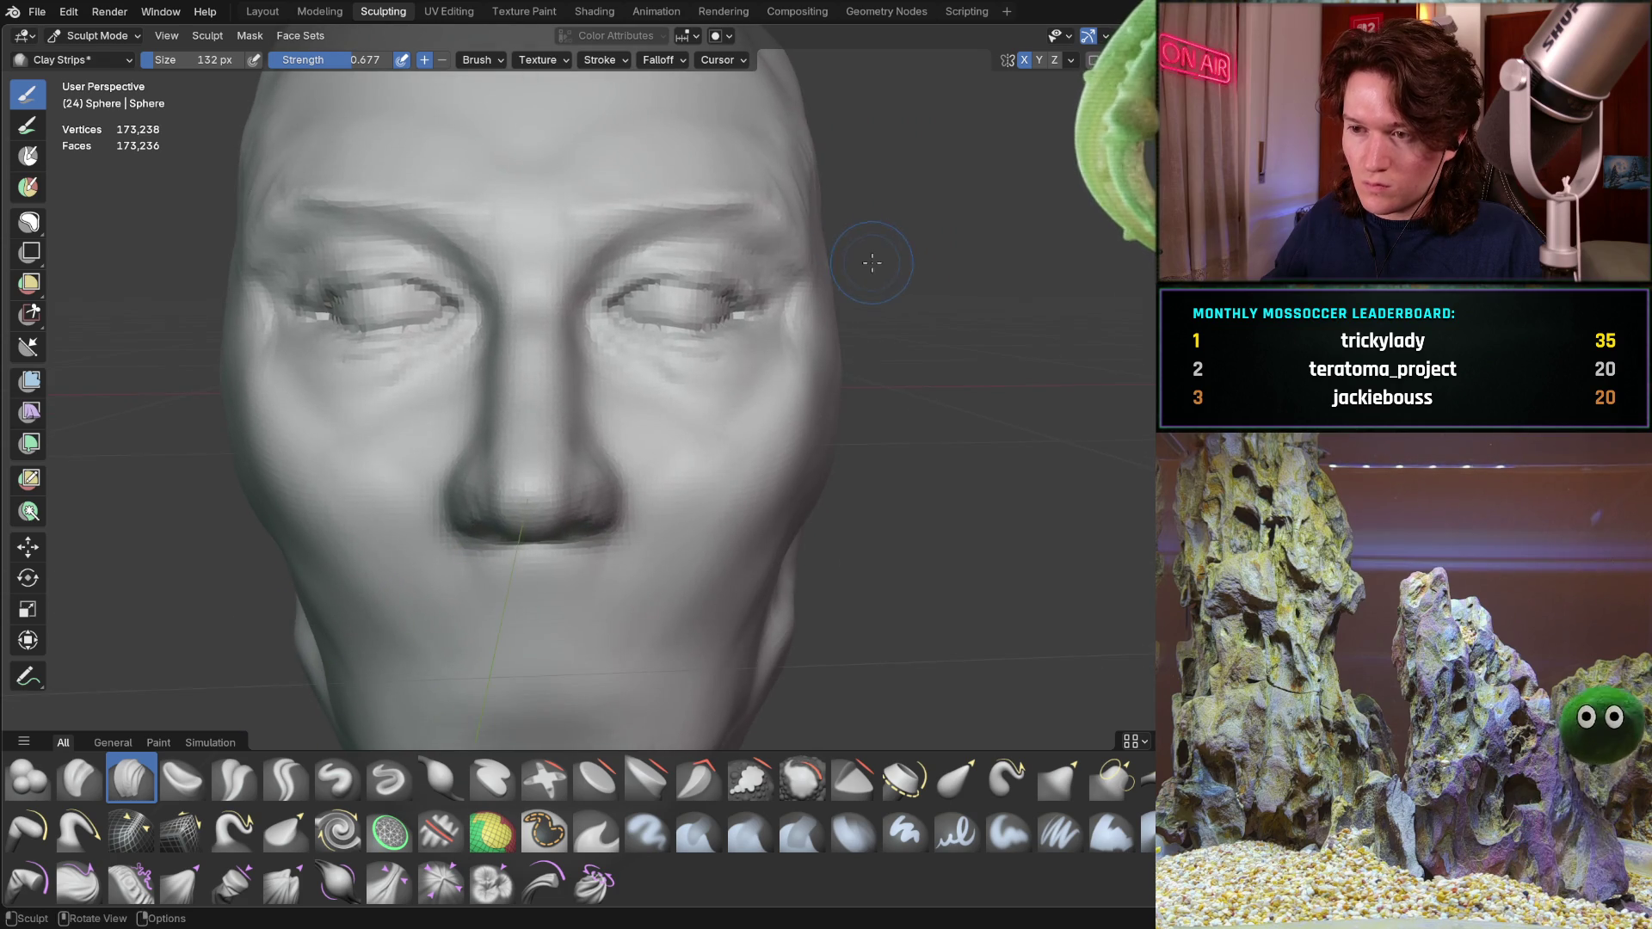
{"action": "key", "text": "l"}
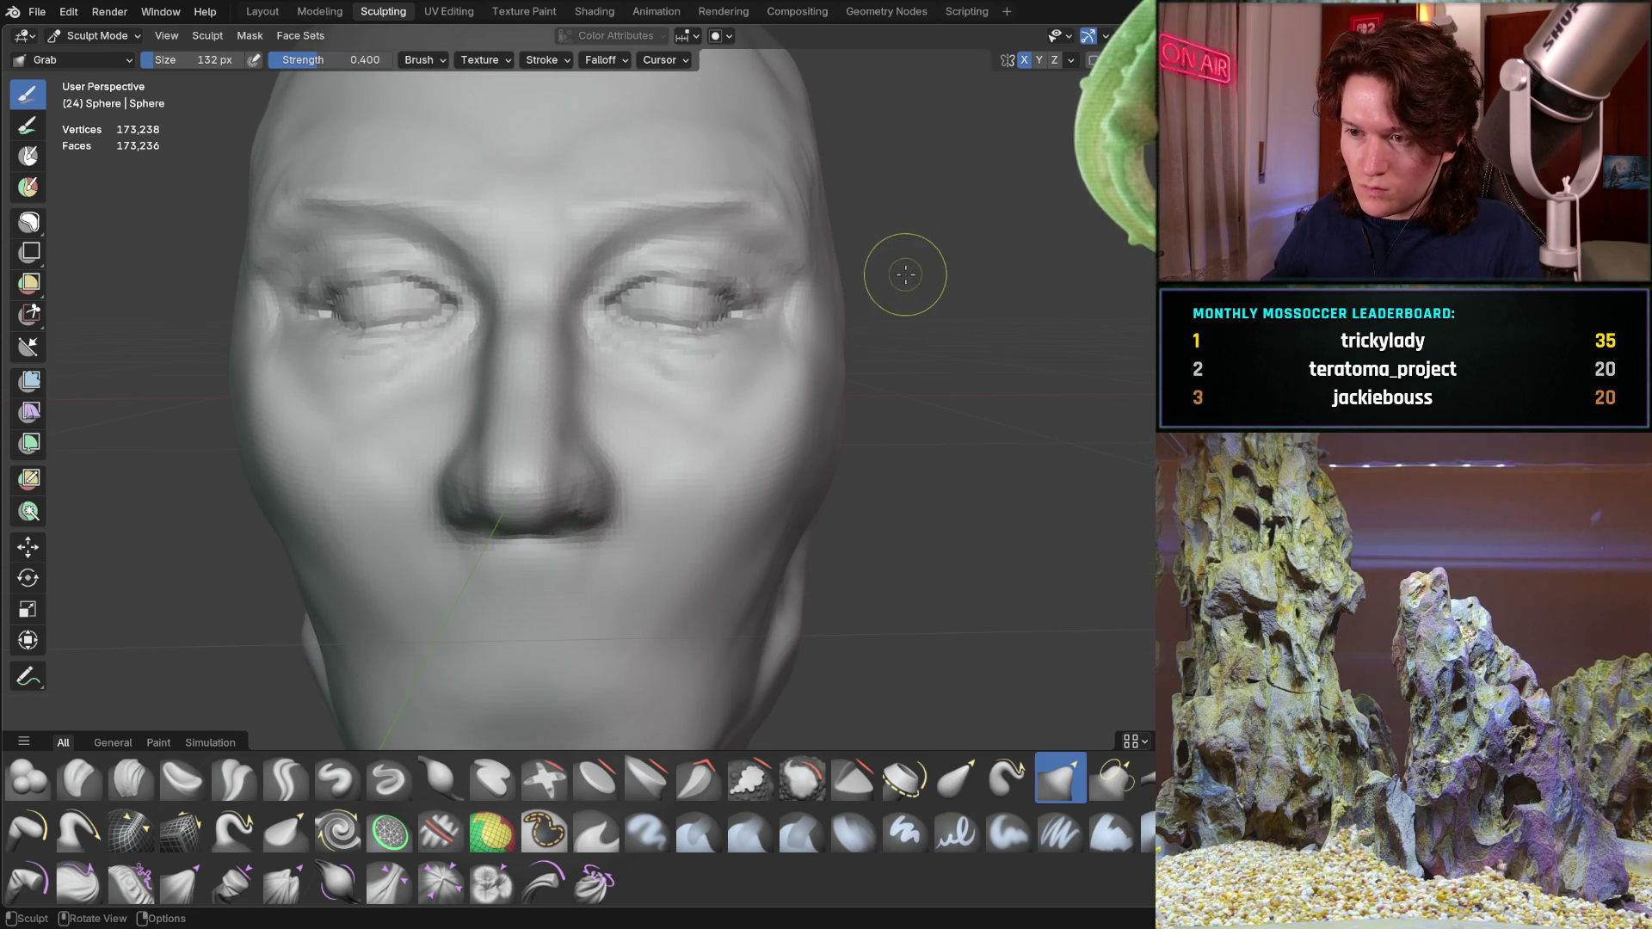
Enlarge the Grab brush to 266 px
{"action": "key", "text": "f"}
{"action": "left_click", "coordinate": [913, 296]}
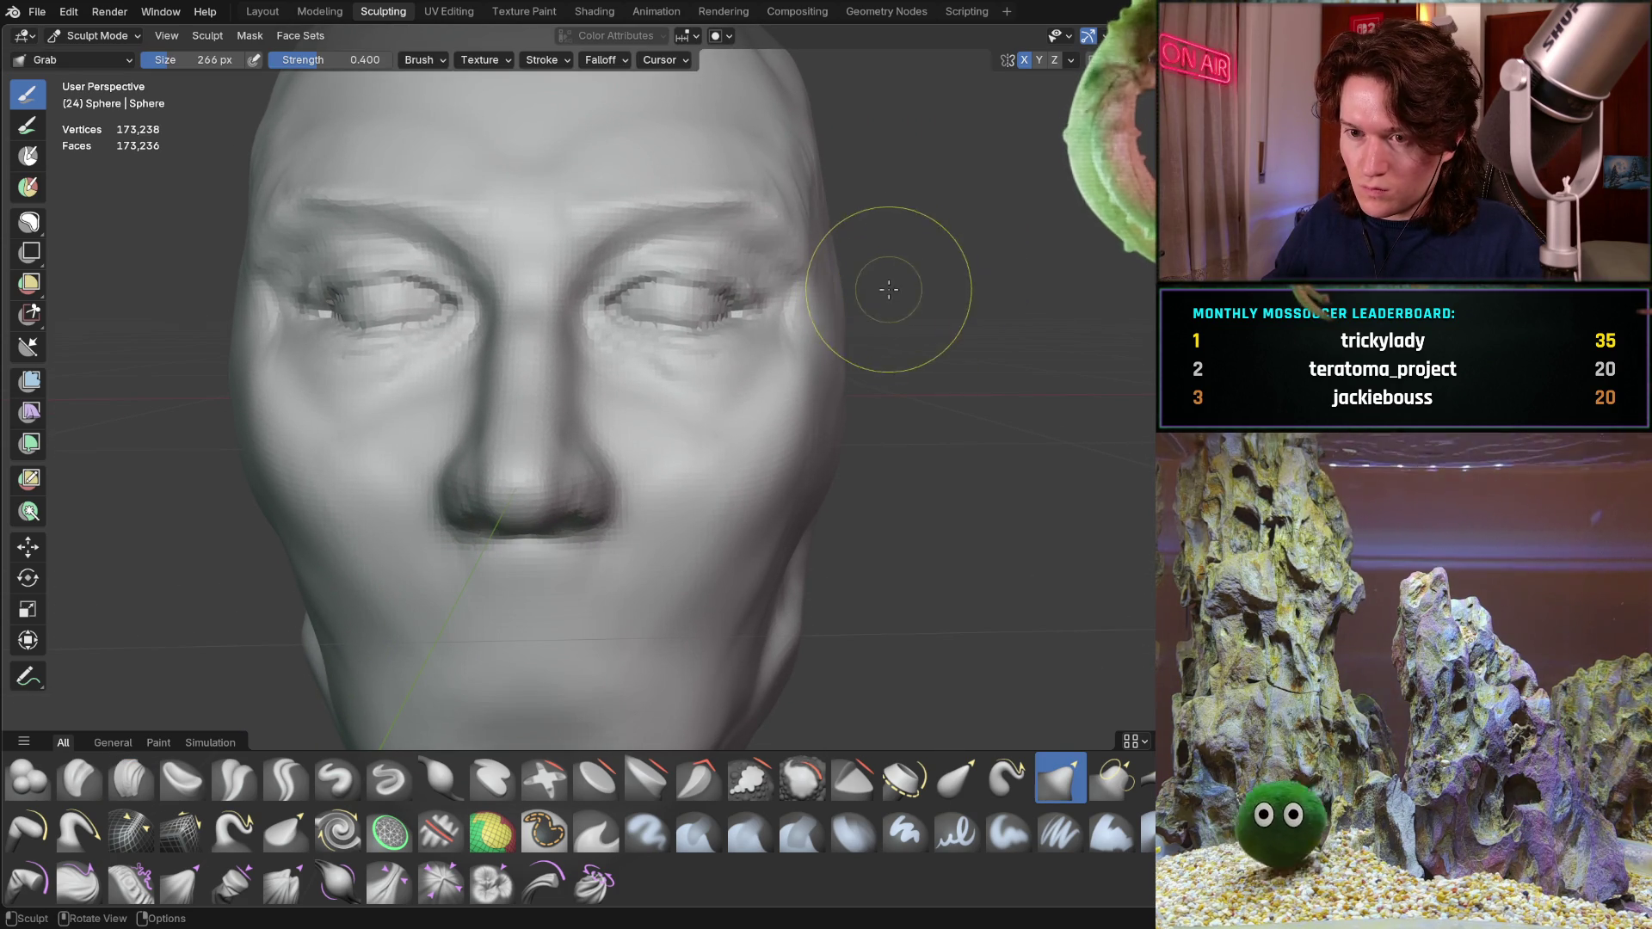
{"action": "middle_click_drag", "start_coordinate": [885, 277], "coordinate": [848, 300]}
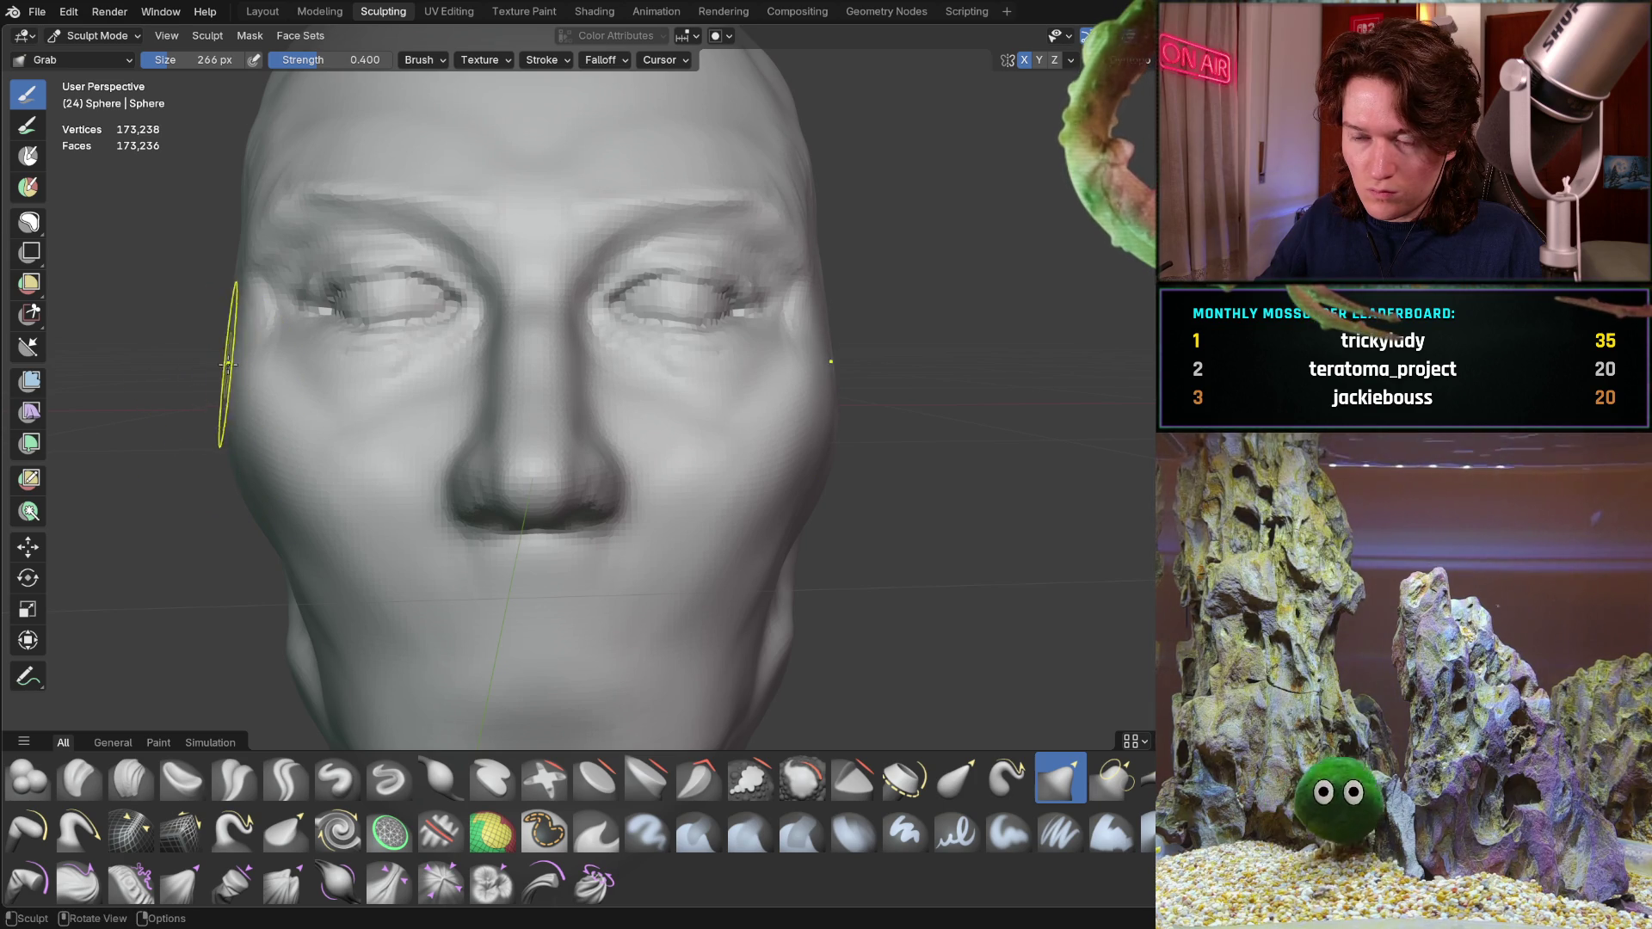
Inspect the cheek outline from side, below, three-quarter, frontal and nose-profile views
{"action": "mouse_move", "coordinate": [627, 276]}
{"action": "middle_mouse_down"}
{"action": "mouse_move", "coordinate": [669, 346]}
{"action": "mouse_move", "coordinate": [504, 311]}
{"action": "middle_mouse_up"}
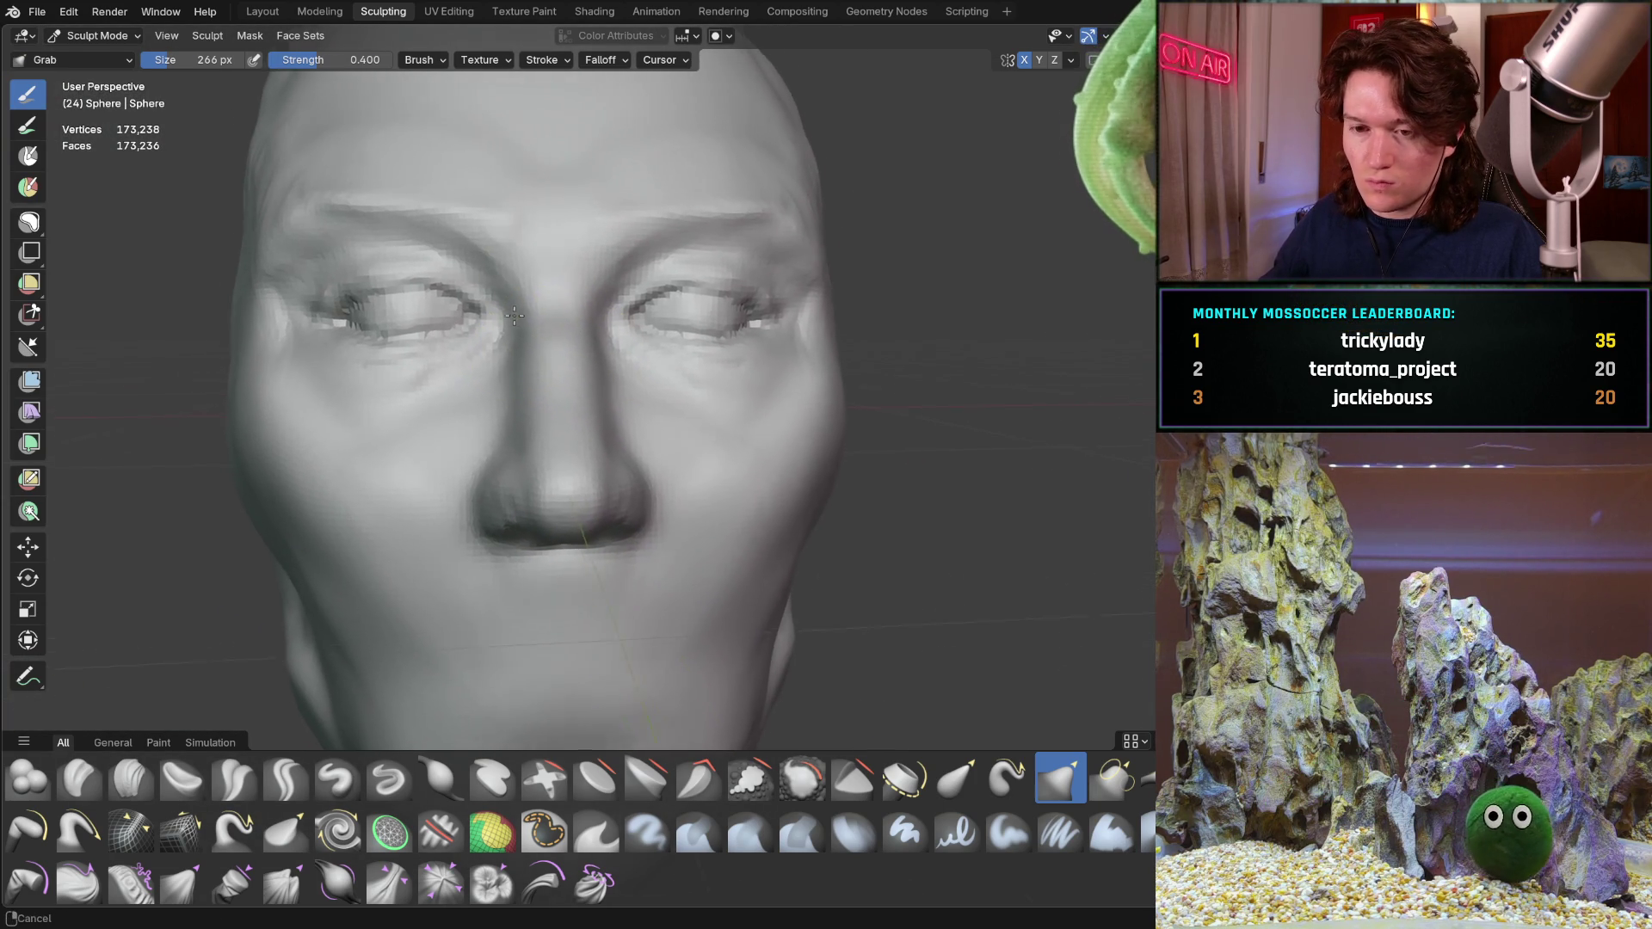
{"action": "middle_click_drag", "start_coordinate": [504, 309], "coordinate": [478, 332]}
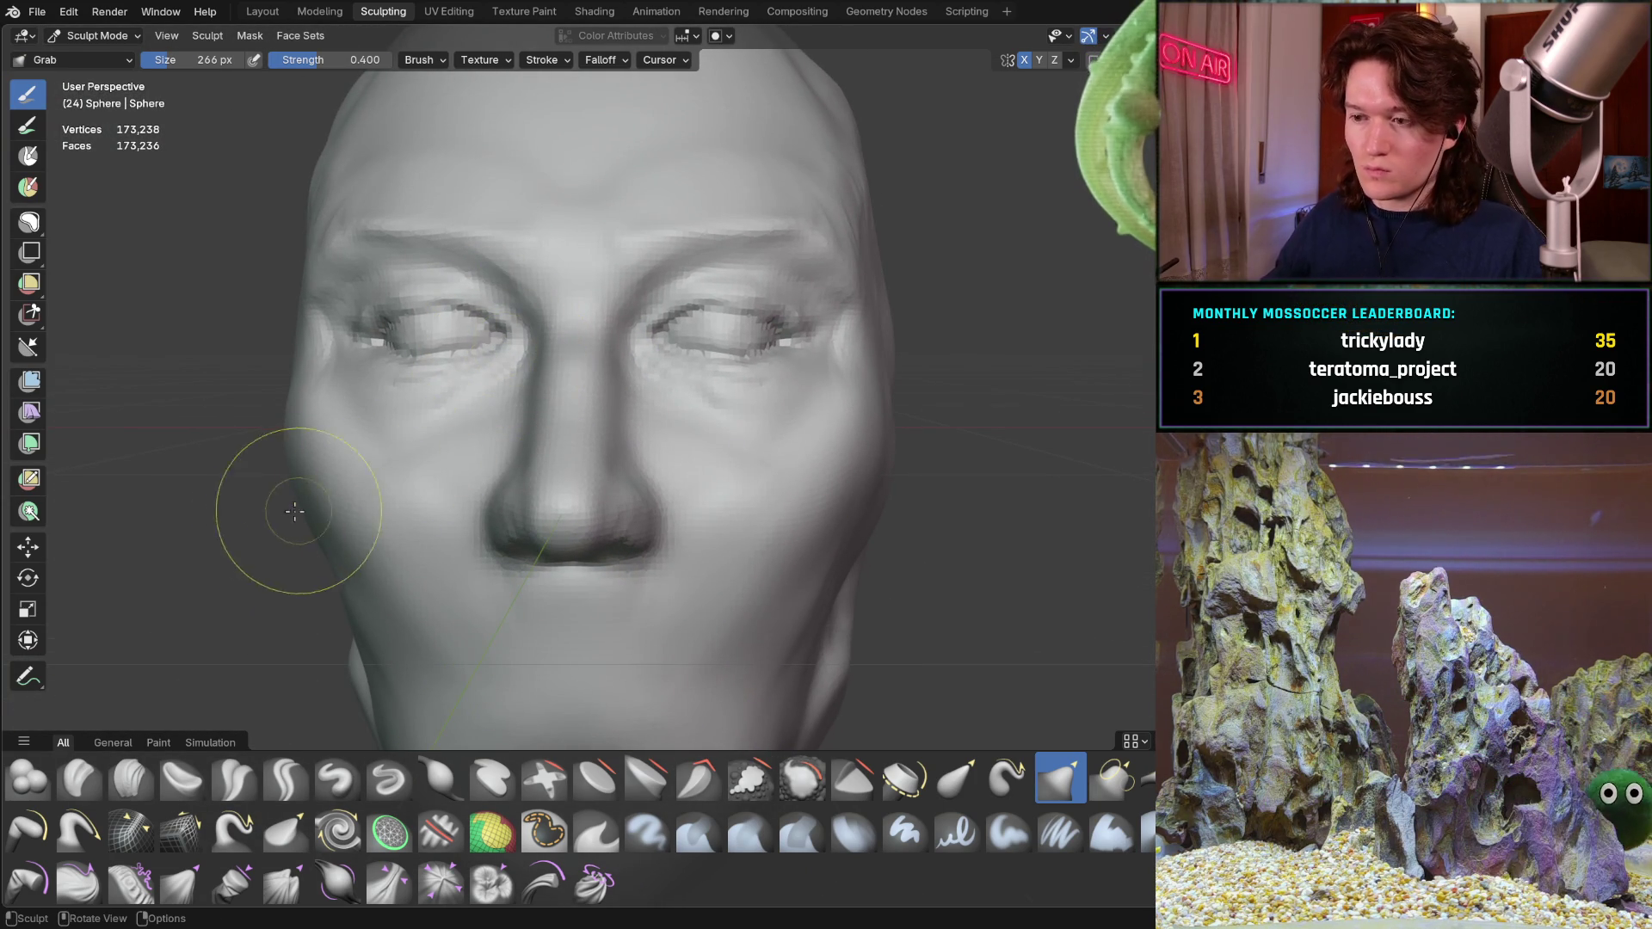
{"action": "middle_click_drag", "start_coordinate": [290, 461], "coordinate": [279, 461]}
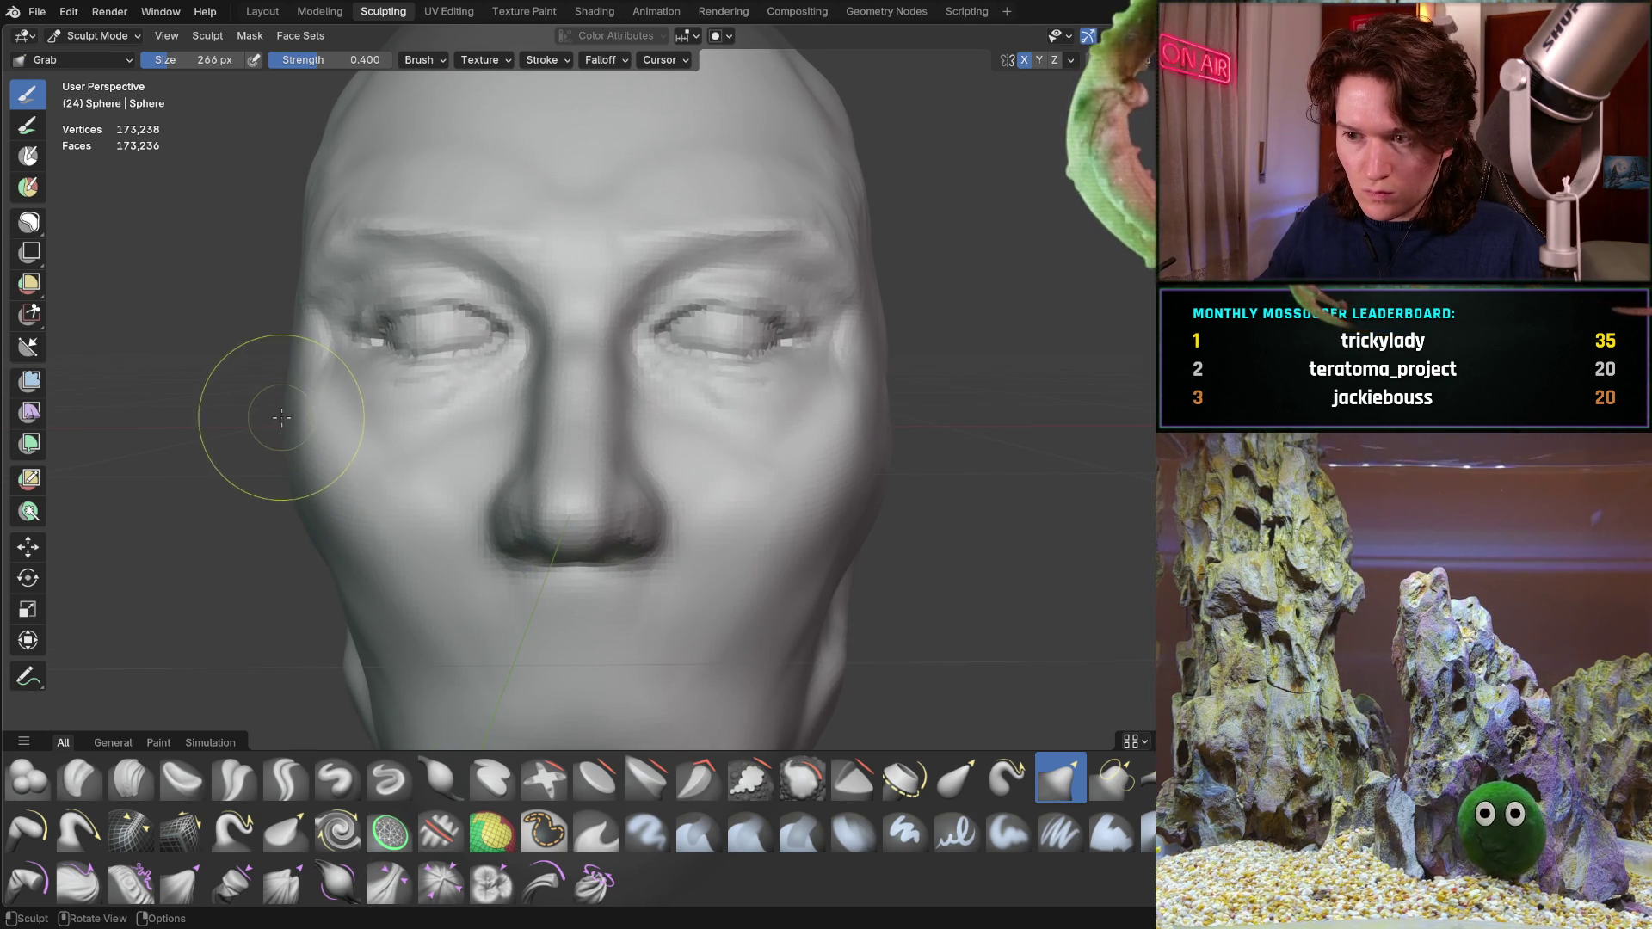
{"action": "middle_click_drag", "start_coordinate": [288, 433], "coordinate": [279, 461]}
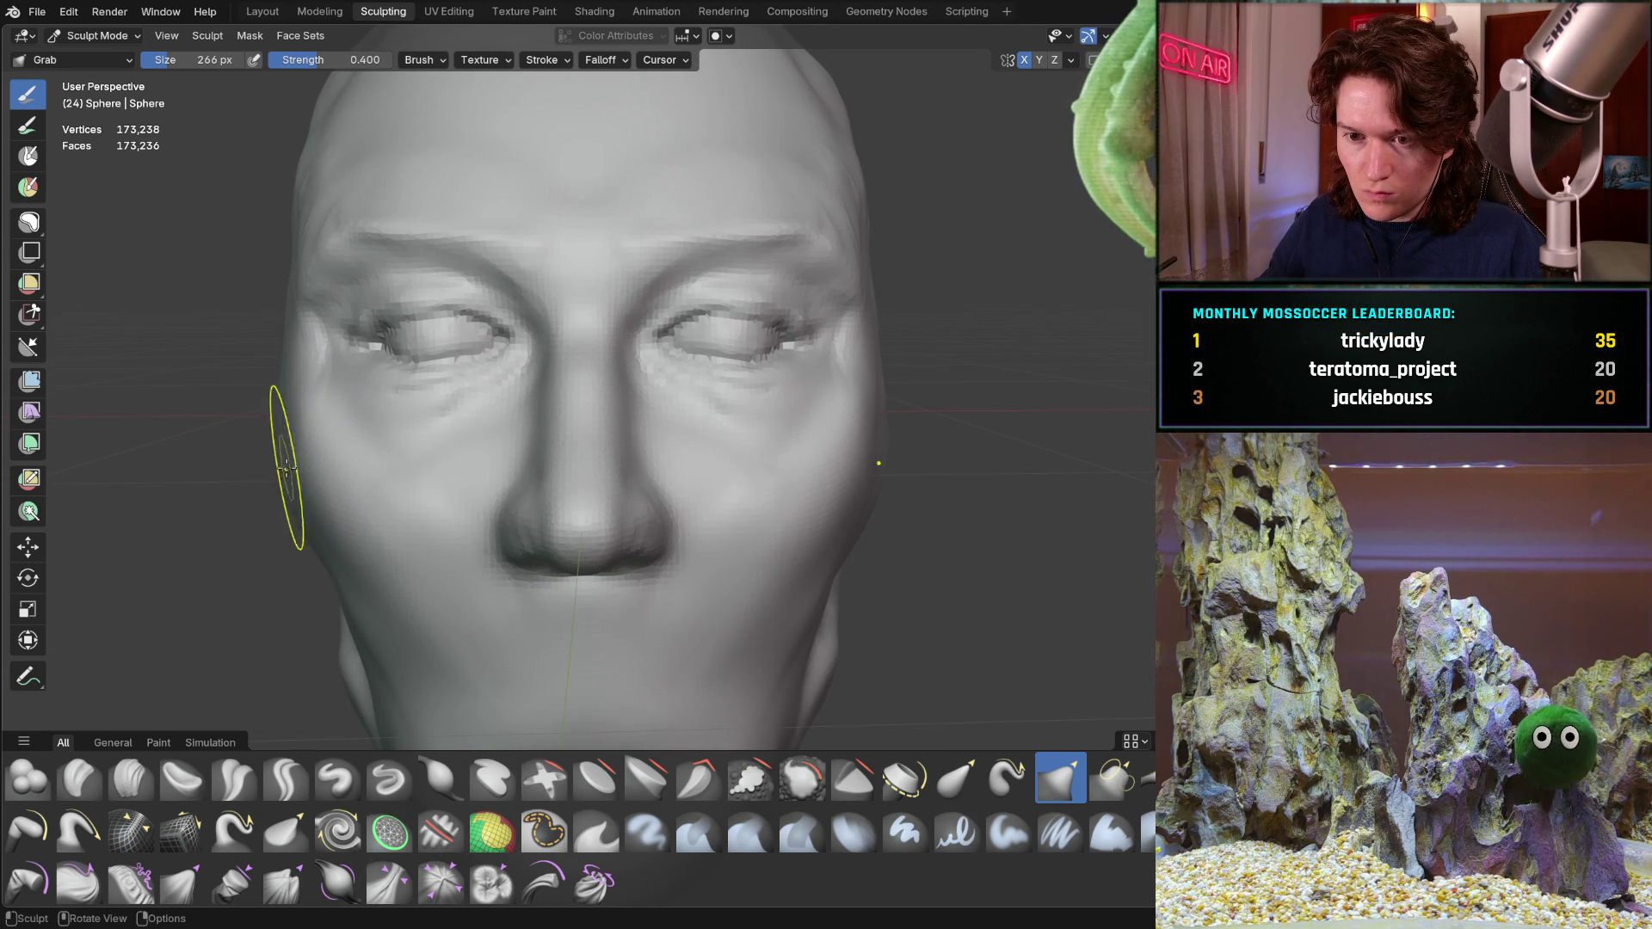
{"action": "middle_click_drag", "start_coordinate": [364, 469], "coordinate": [422, 406]}
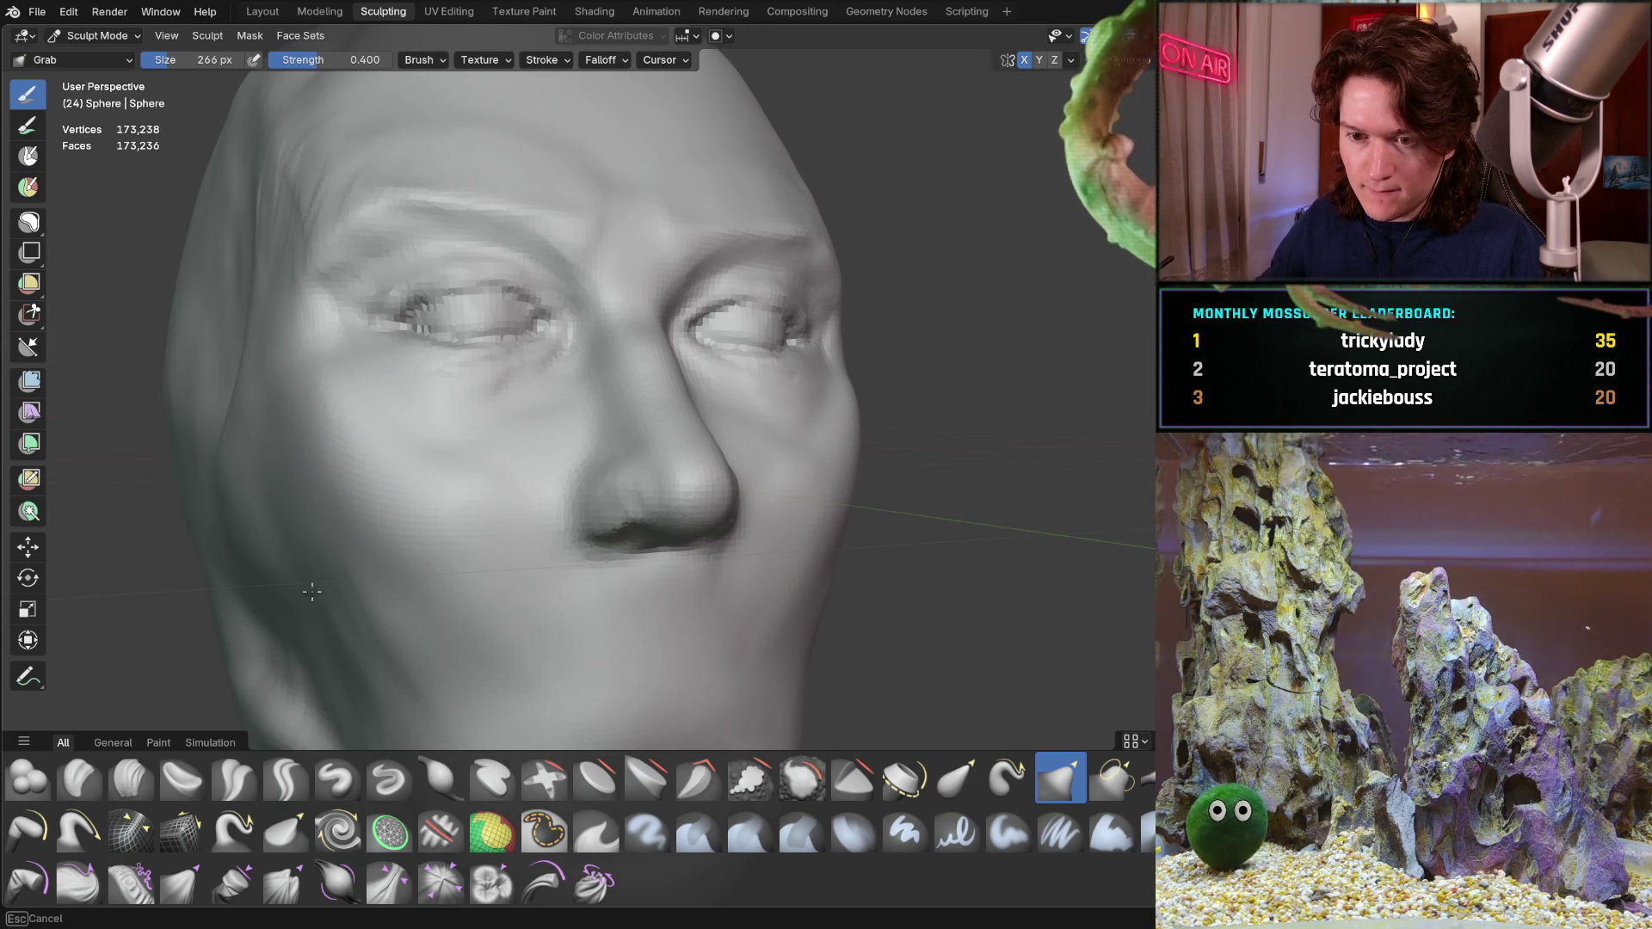
{"action": "mouse_move", "coordinate": [314, 508]}
{"action": "middle_mouse_down"}
{"action": "mouse_move", "coordinate": [269, 520]}
{"action": "mouse_move", "coordinate": [239, 503]}
{"action": "mouse_move", "coordinate": [286, 431]}
{"action": "middle_mouse_up"}
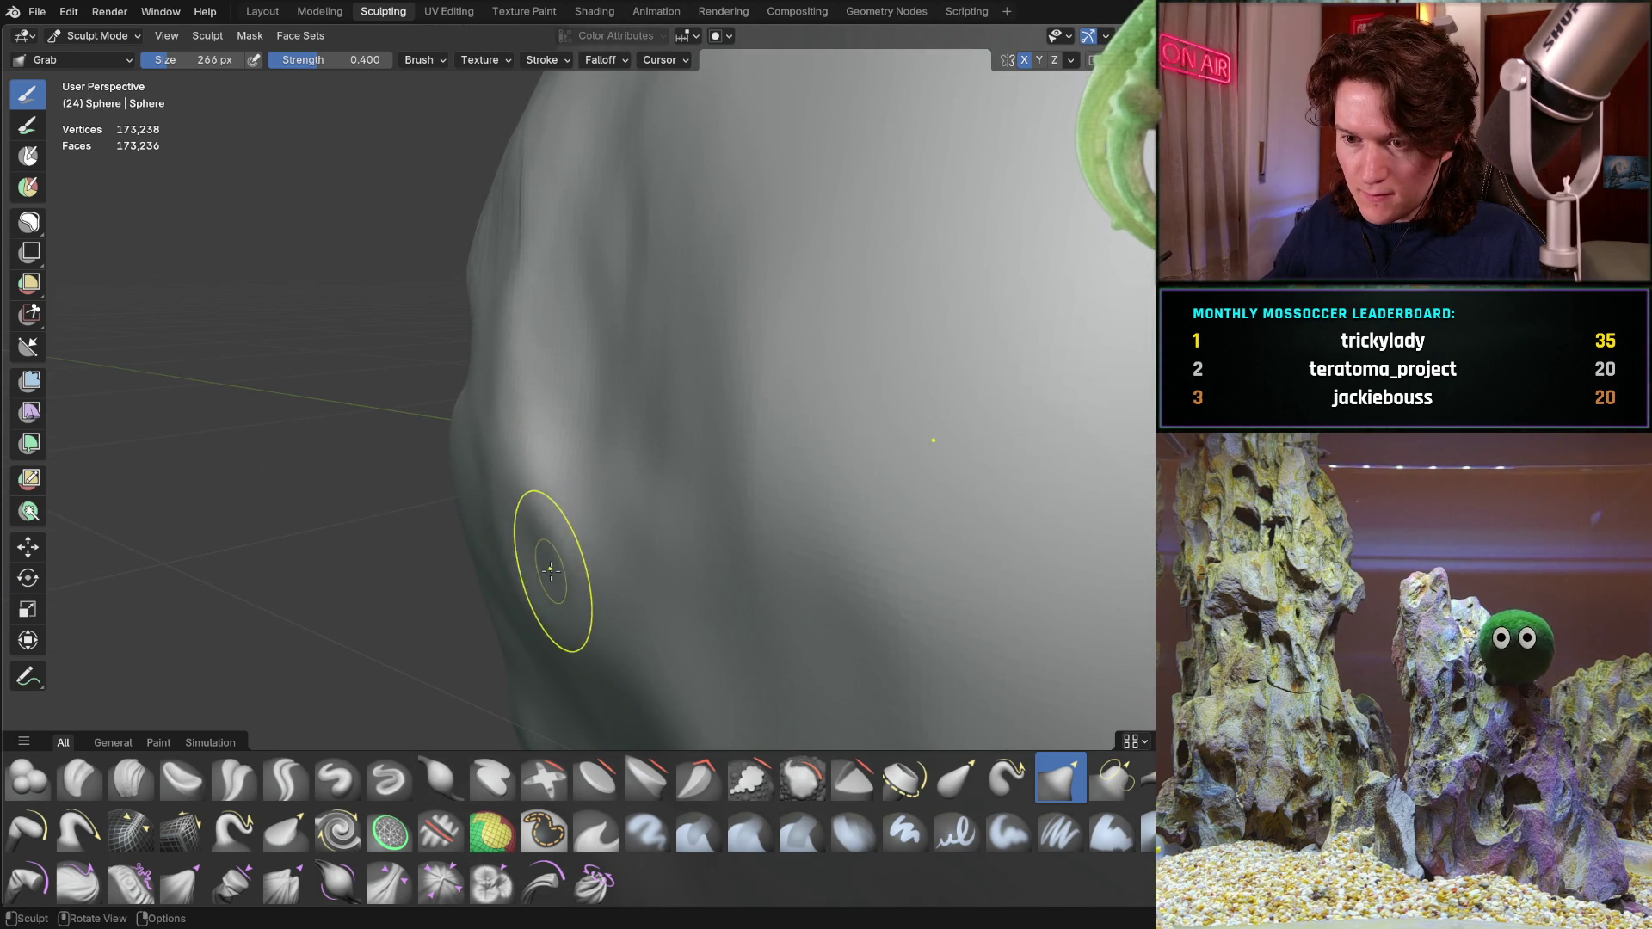
{"action": "middle_click_drag", "start_coordinate": [492, 542], "coordinate": [297, 747]}
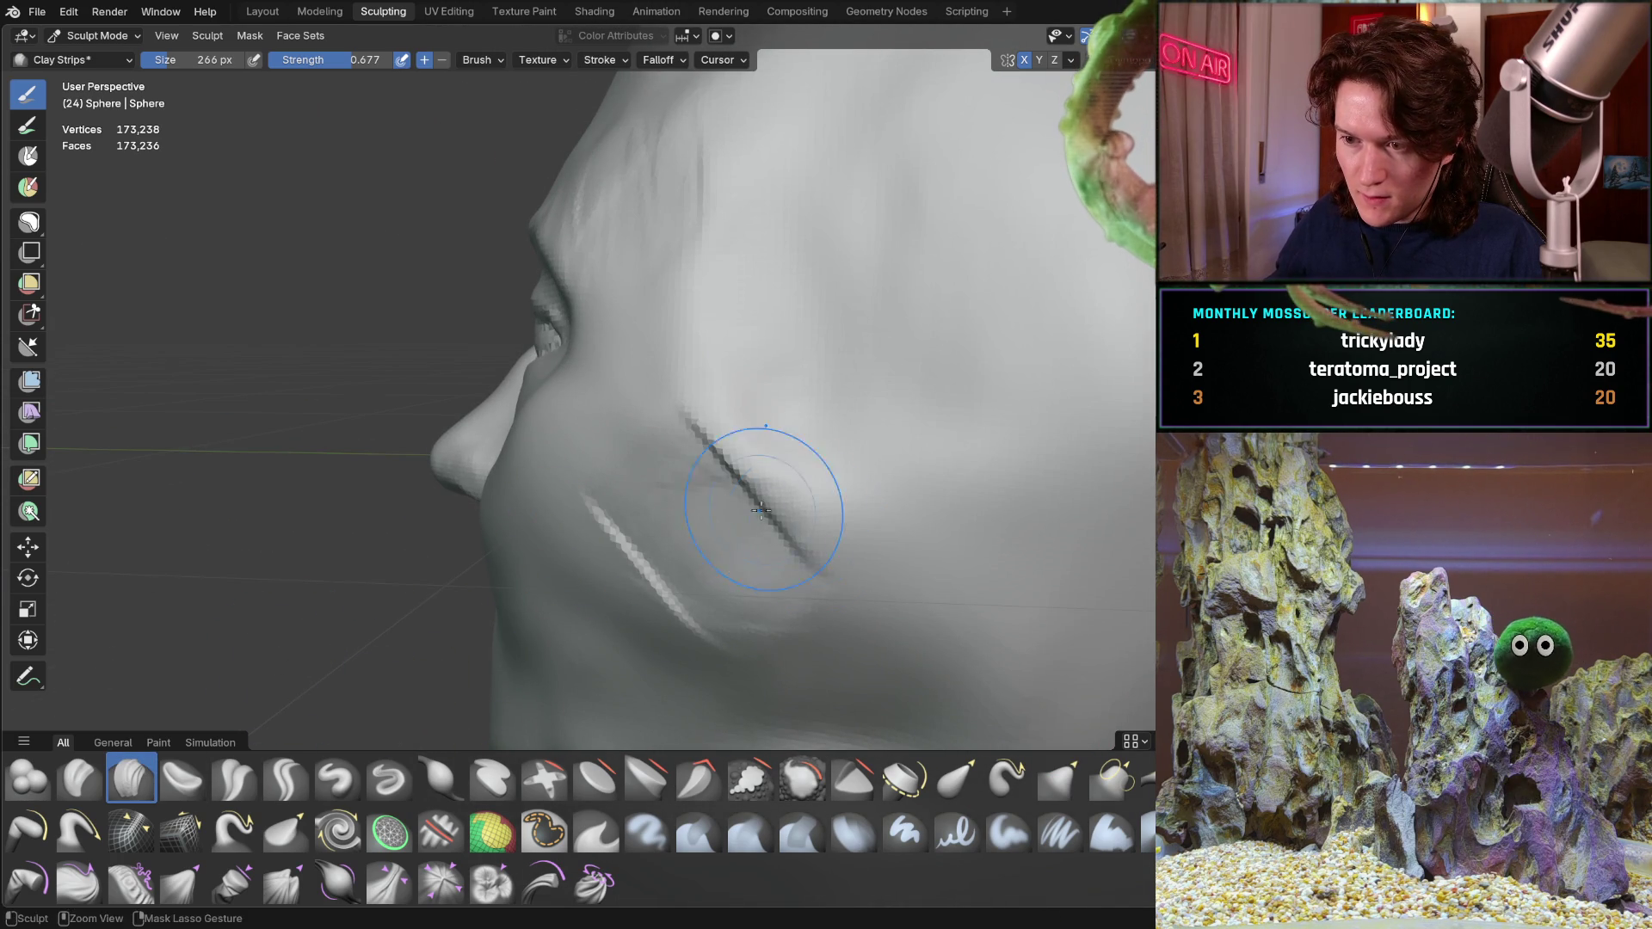
Smooth away the crease lines across the cheek, return to a frontal view and switch to Grab
{"action": "mouse_move", "coordinate": [845, 509]}
{"action": "middle_mouse_down", "text": "ctrl"}
{"action": "mouse_move", "coordinate": [886, 374]}
{"action": "mouse_move", "coordinate": [777, 377]}
{"action": "middle_mouse_up", "text": "ctrl"}
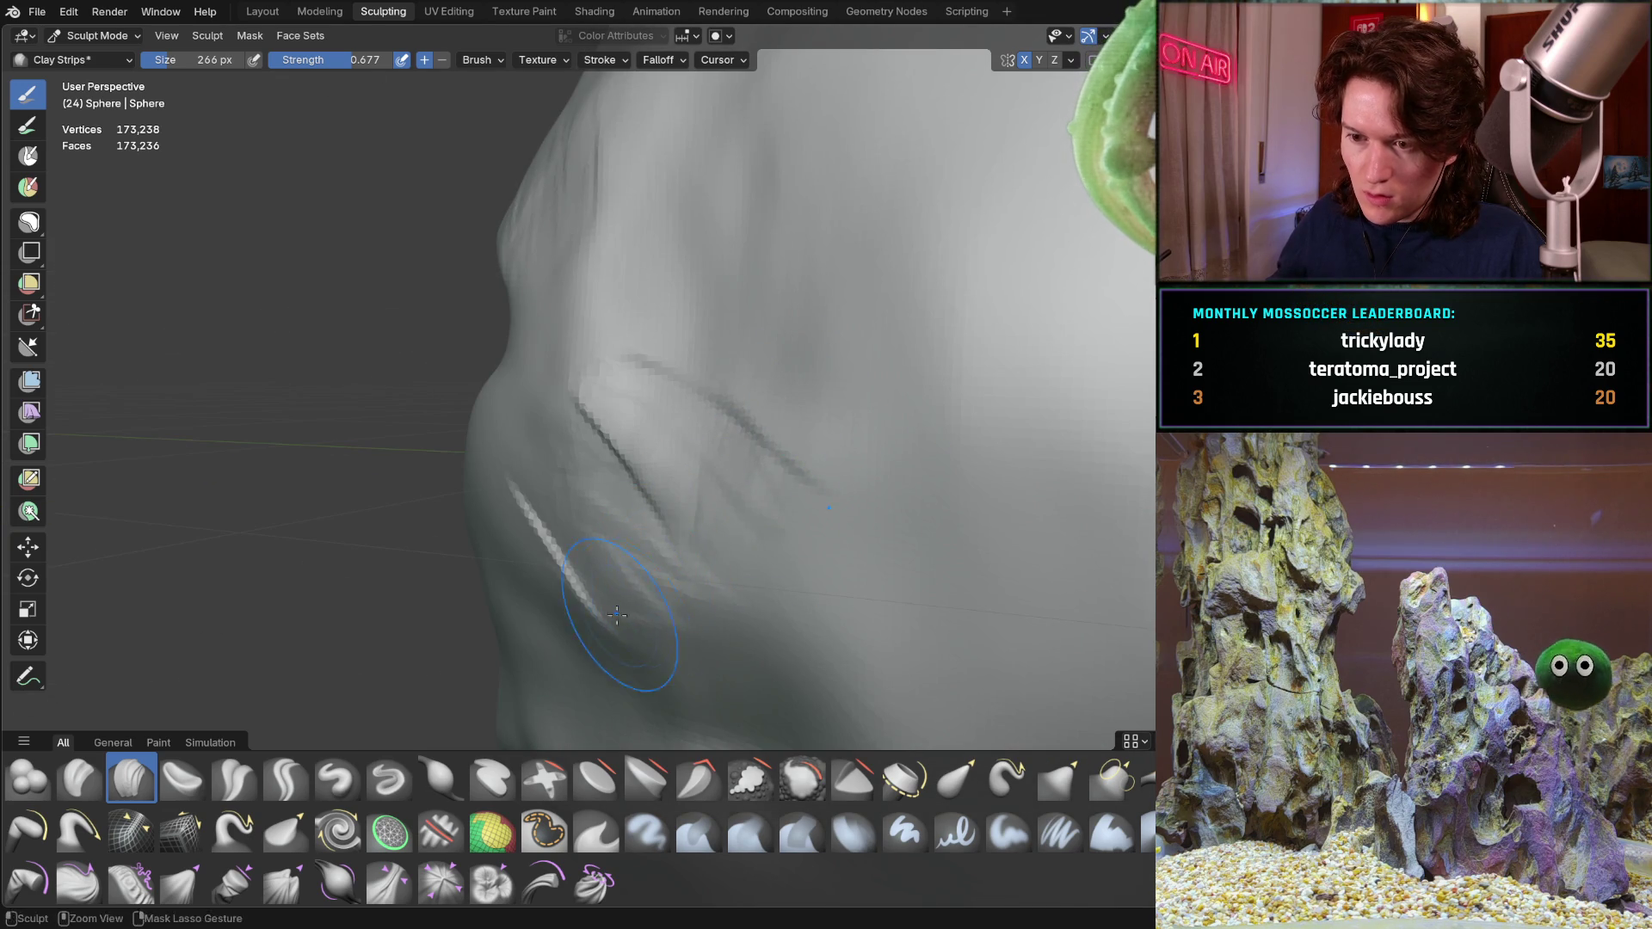
{"action": "mouse_move", "coordinate": [706, 475]}
{"action": "left_mouse_down", "text": "shift"}
{"action": "mouse_move", "coordinate": [599, 573]}
{"action": "mouse_move", "coordinate": [528, 491]}
{"action": "left_mouse_up", "text": "shift"}
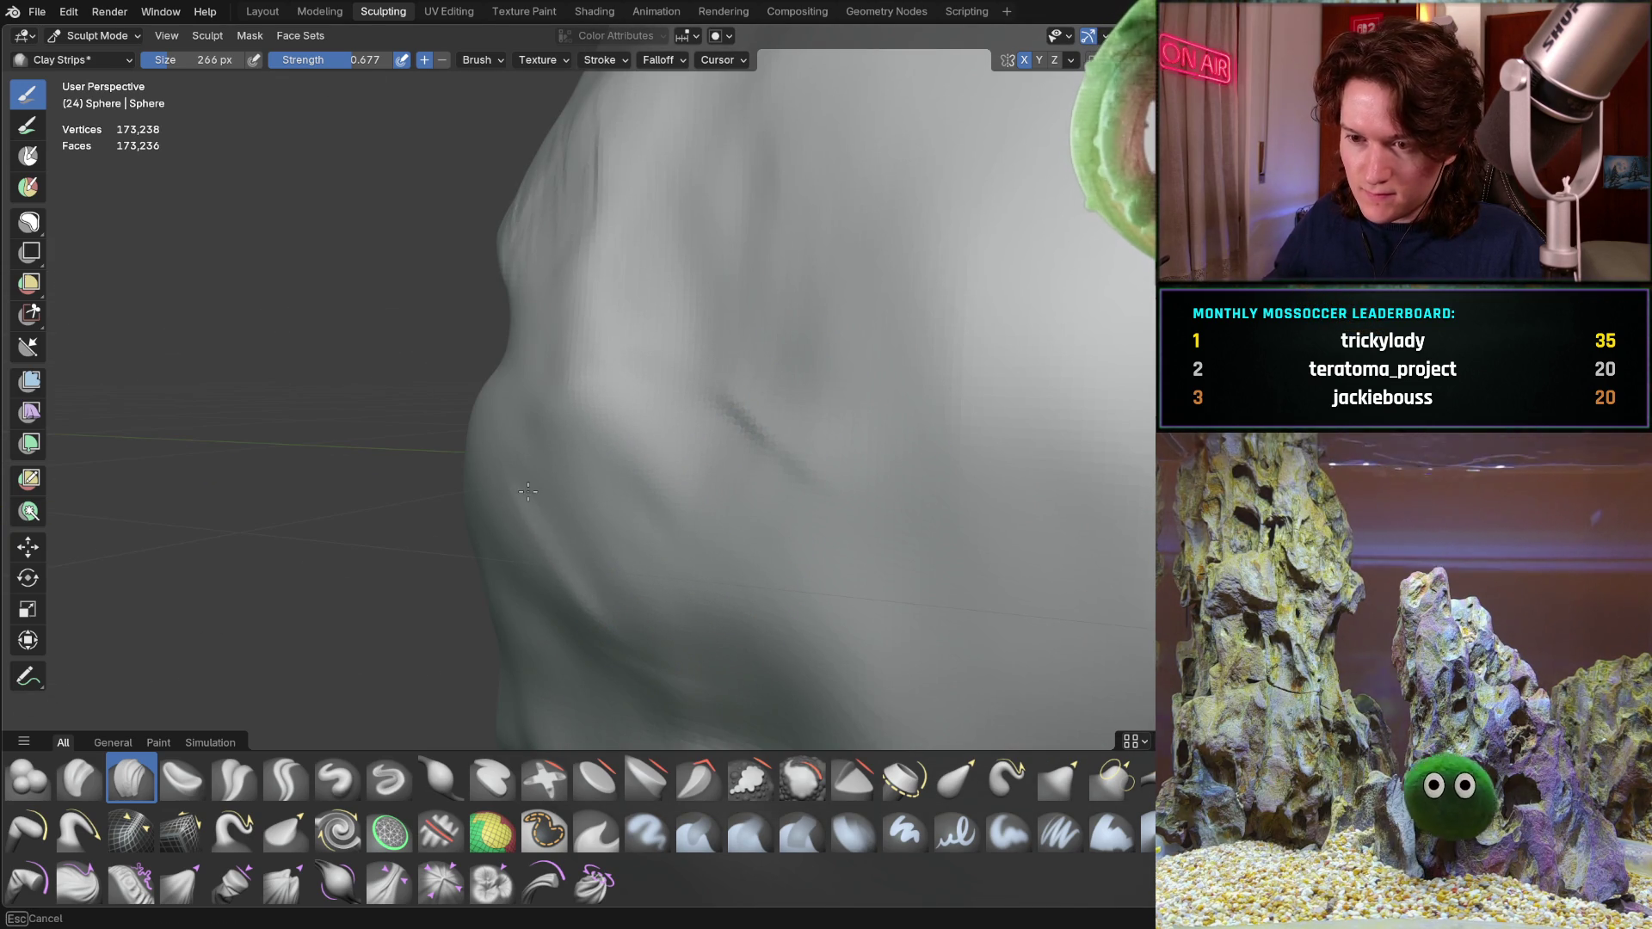
{"action": "left_click_drag", "start_coordinate": [674, 585], "coordinate": [557, 550], "text": "shift"}
{"action": "mouse_move", "coordinate": [576, 594]}
{"action": "middle_mouse_down"}
{"action": "mouse_move", "coordinate": [700, 425]}
{"action": "mouse_move", "coordinate": [726, 446]}
{"action": "mouse_move", "coordinate": [686, 432]}
{"action": "mouse_move", "coordinate": [711, 392]}
{"action": "middle_mouse_up"}
{"action": "mouse_move", "coordinate": [583, 410]}
{"action": "middle_mouse_down"}
{"action": "mouse_move", "coordinate": [542, 413]}
{"action": "mouse_move", "coordinate": [564, 428]}
{"action": "middle_mouse_up"}
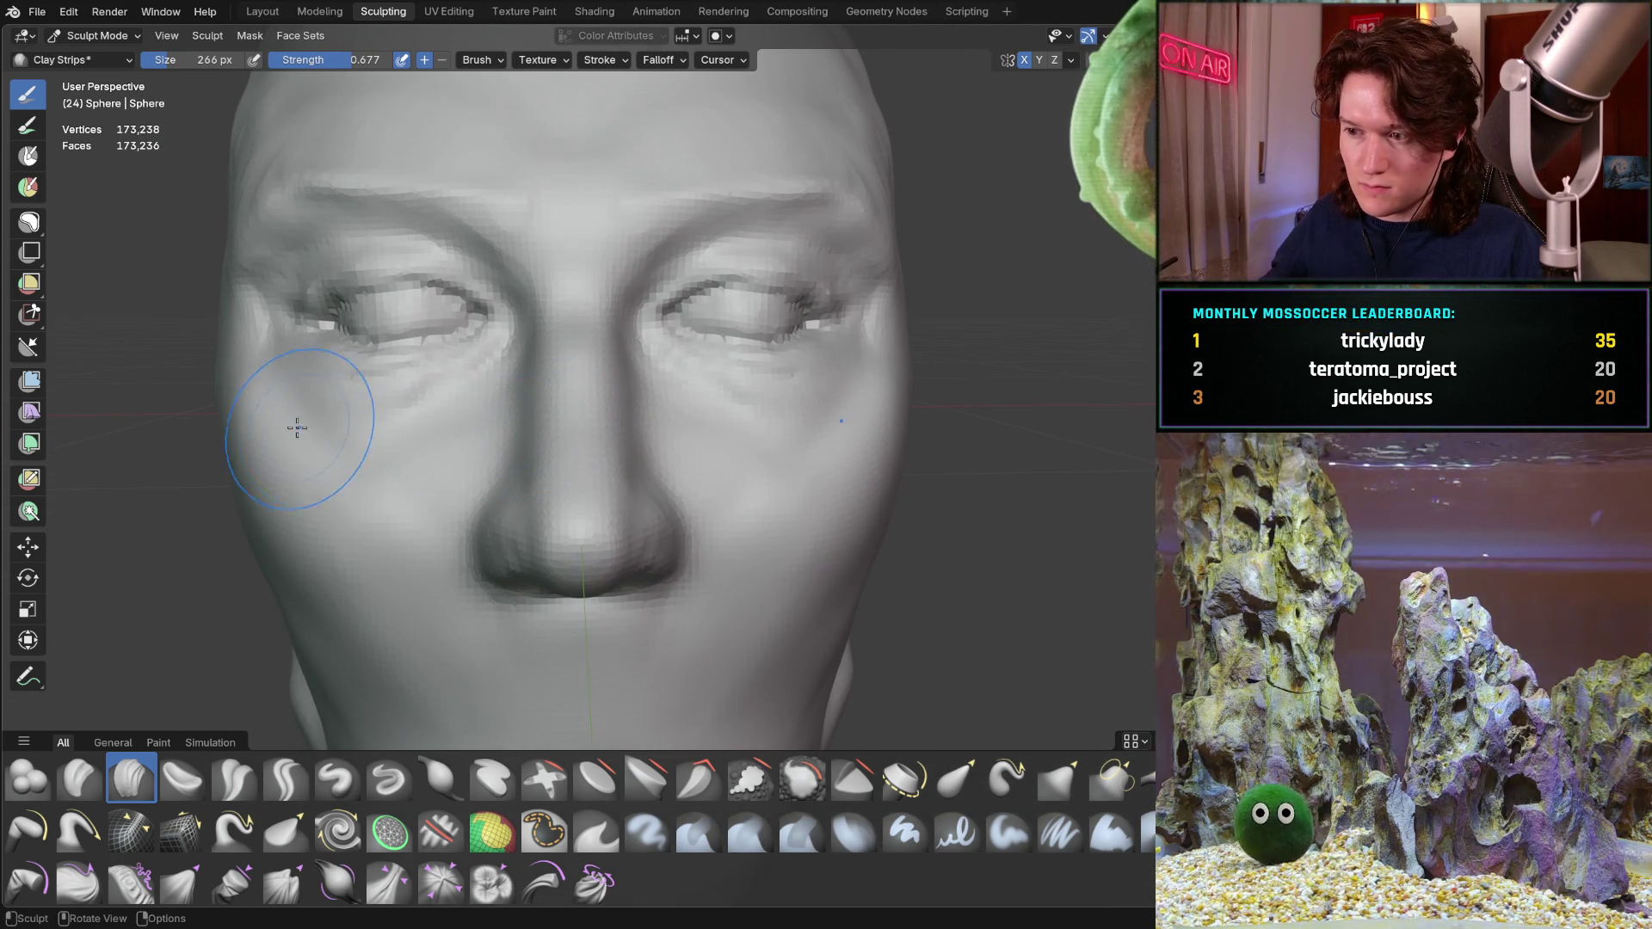
{"action": "key", "text": "g"}
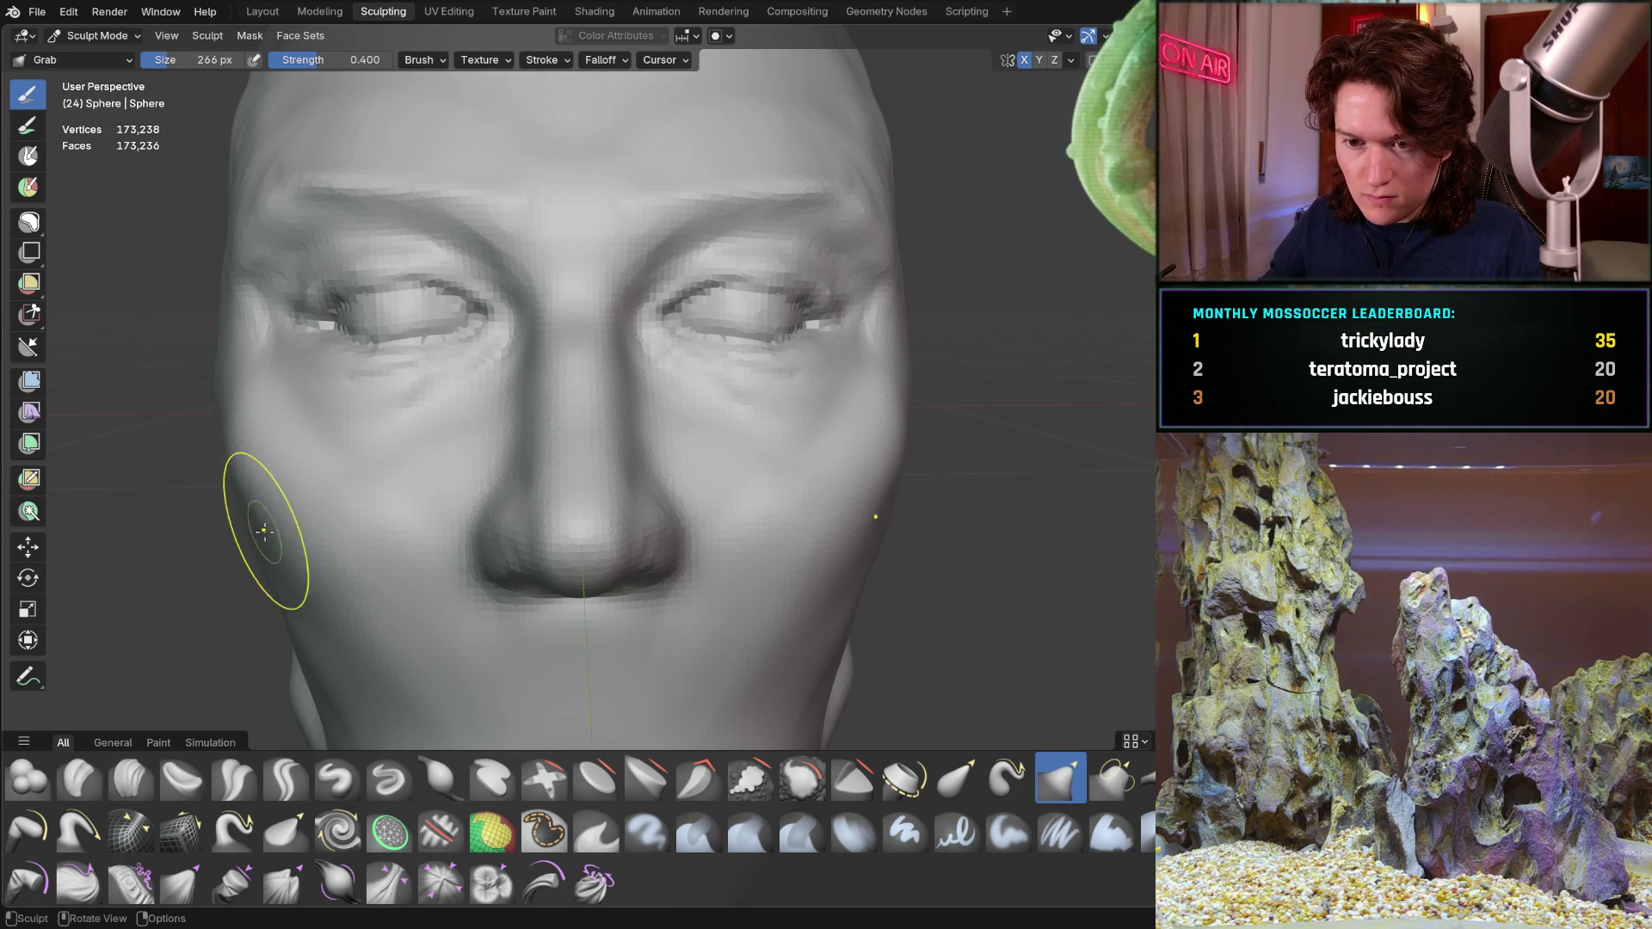
Move in close on the eyes and switch to the Crease Sharp brush
{"action": "mouse_move", "coordinate": [388, 398]}
{"action": "middle_mouse_down"}
{"action": "mouse_move", "coordinate": [478, 380]}
{"action": "mouse_move", "coordinate": [391, 404]}
{"action": "middle_mouse_up"}
{"action": "scroll", "coordinate": [401, 407], "scroll_direction": "up", "scroll_amount": 2}
{"action": "scroll", "coordinate": [414, 411], "scroll_direction": "up", "scroll_amount": 2}
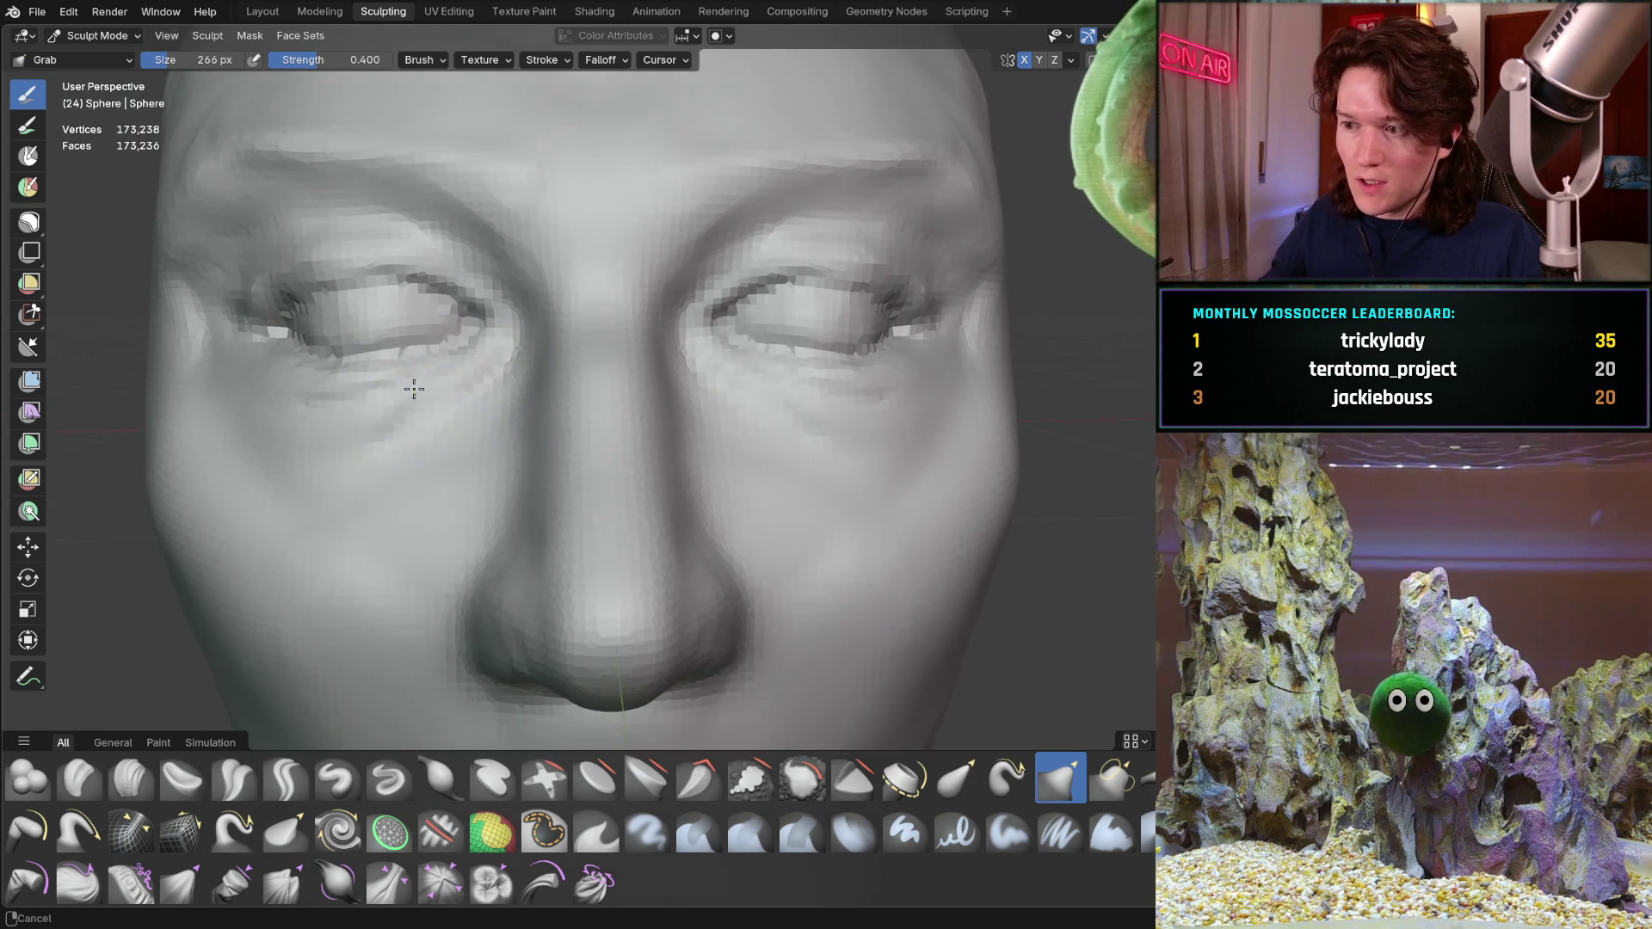
{"action": "scroll", "coordinate": [395, 369], "scroll_direction": "up", "scroll_amount": 2}
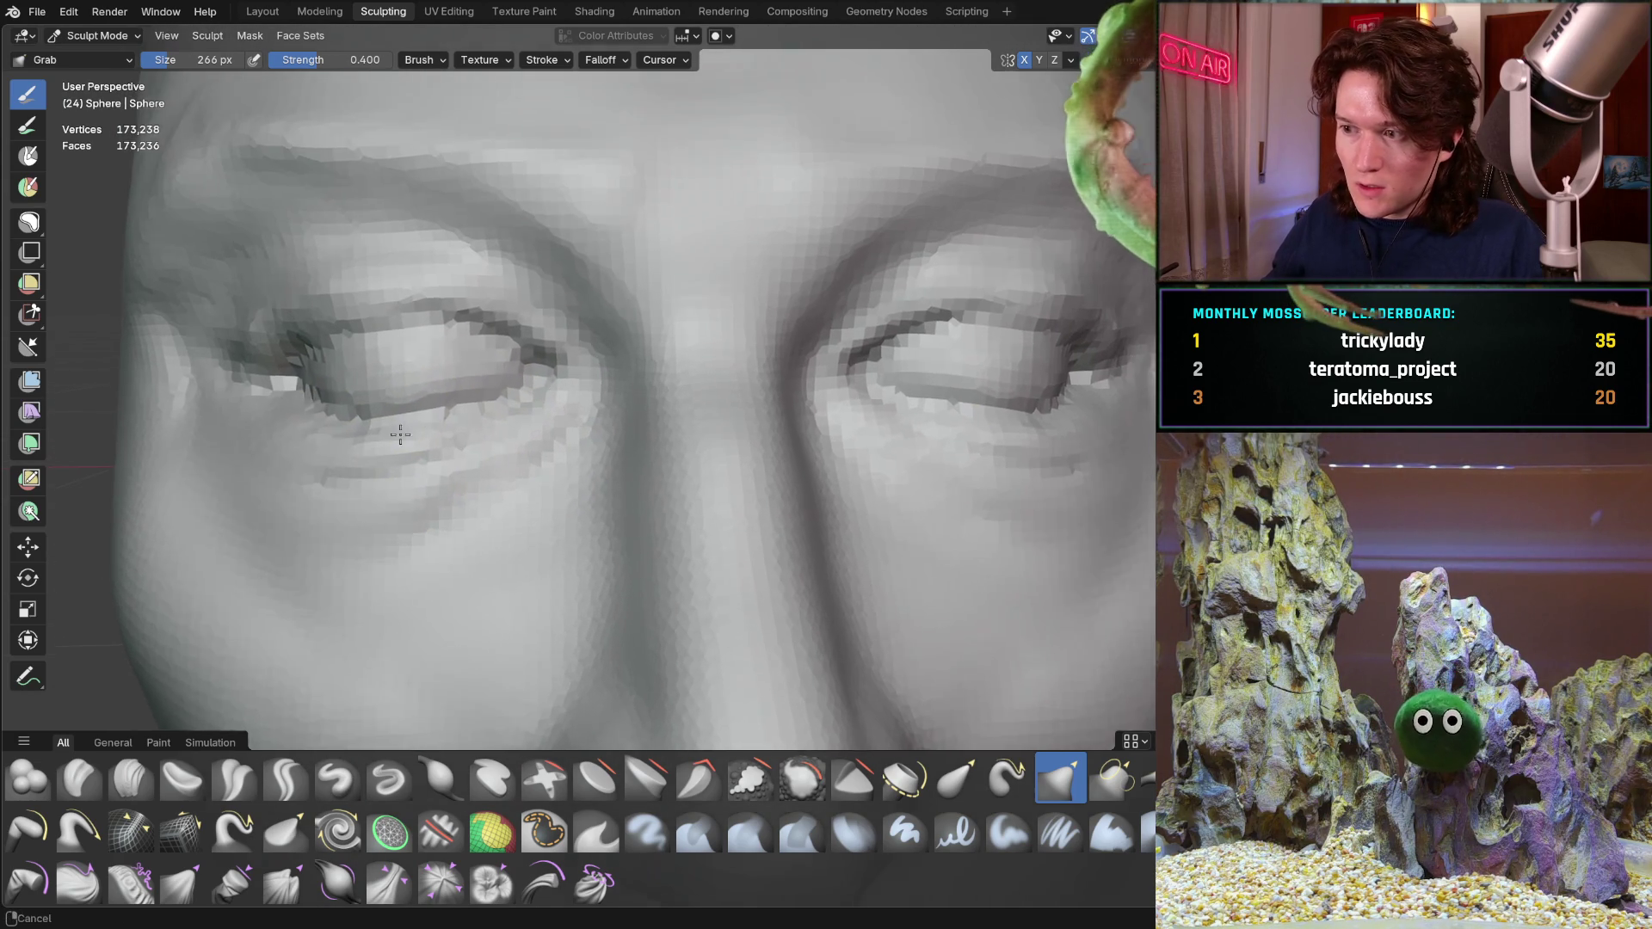
{"action": "middle_click_drag", "start_coordinate": [400, 432], "coordinate": [355, 474]}
{"action": "left_click", "coordinate": [286, 779]}
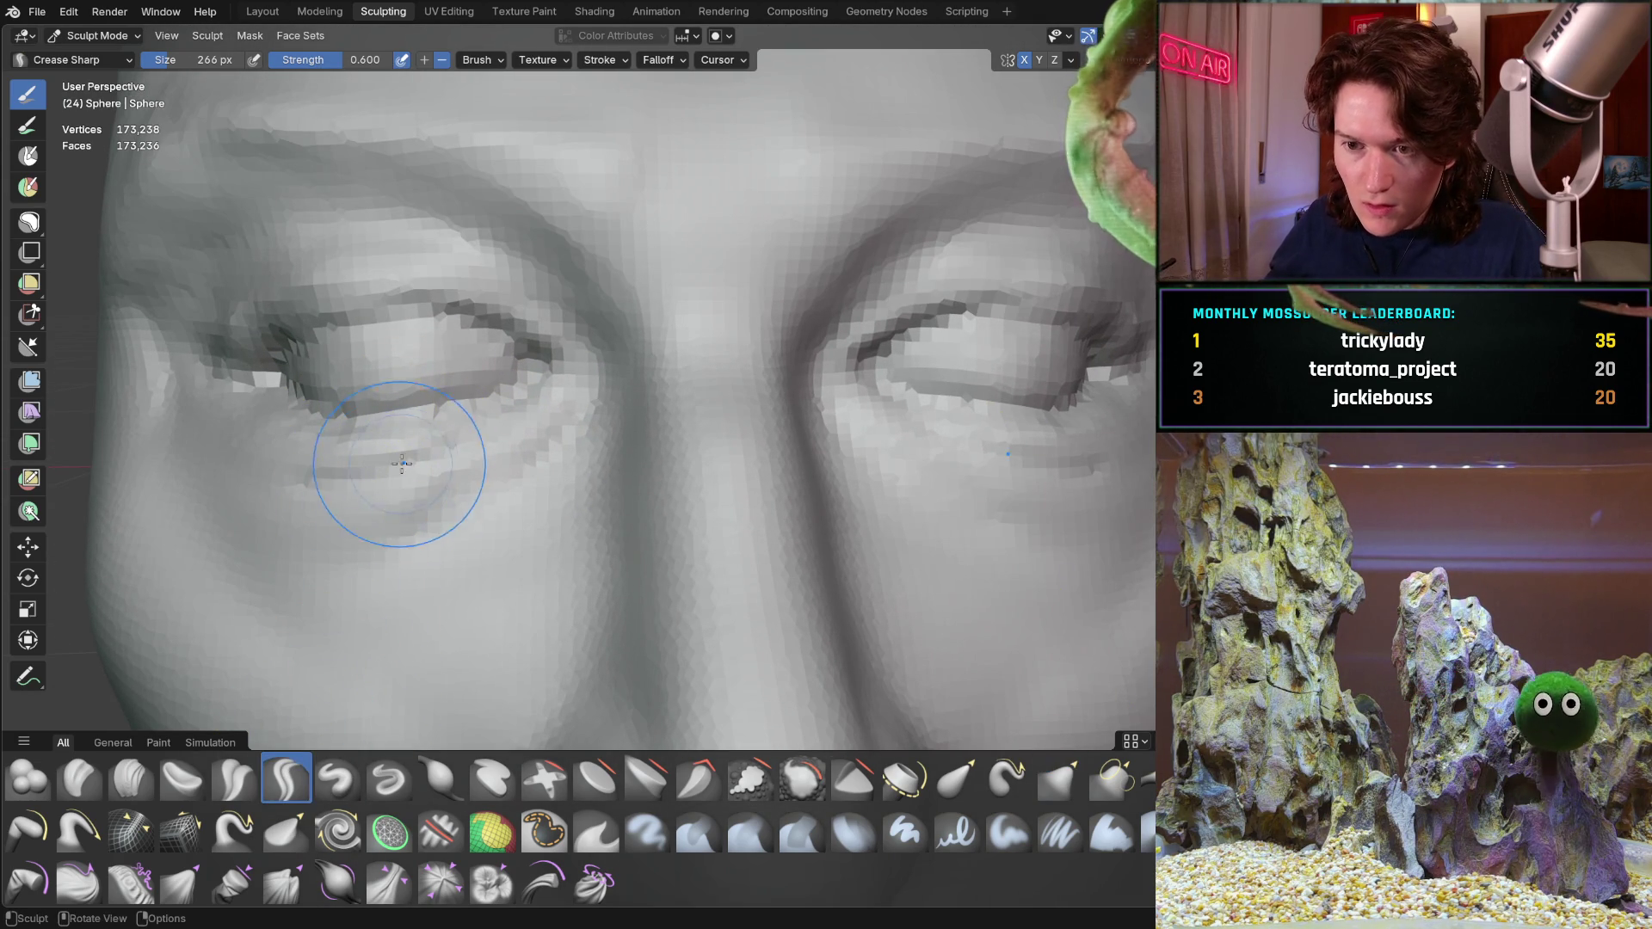
Shrink the brush to 118 px and crease the lid of the left eye, checking from a low side view
{"action": "left_click", "coordinate": [380, 414]}
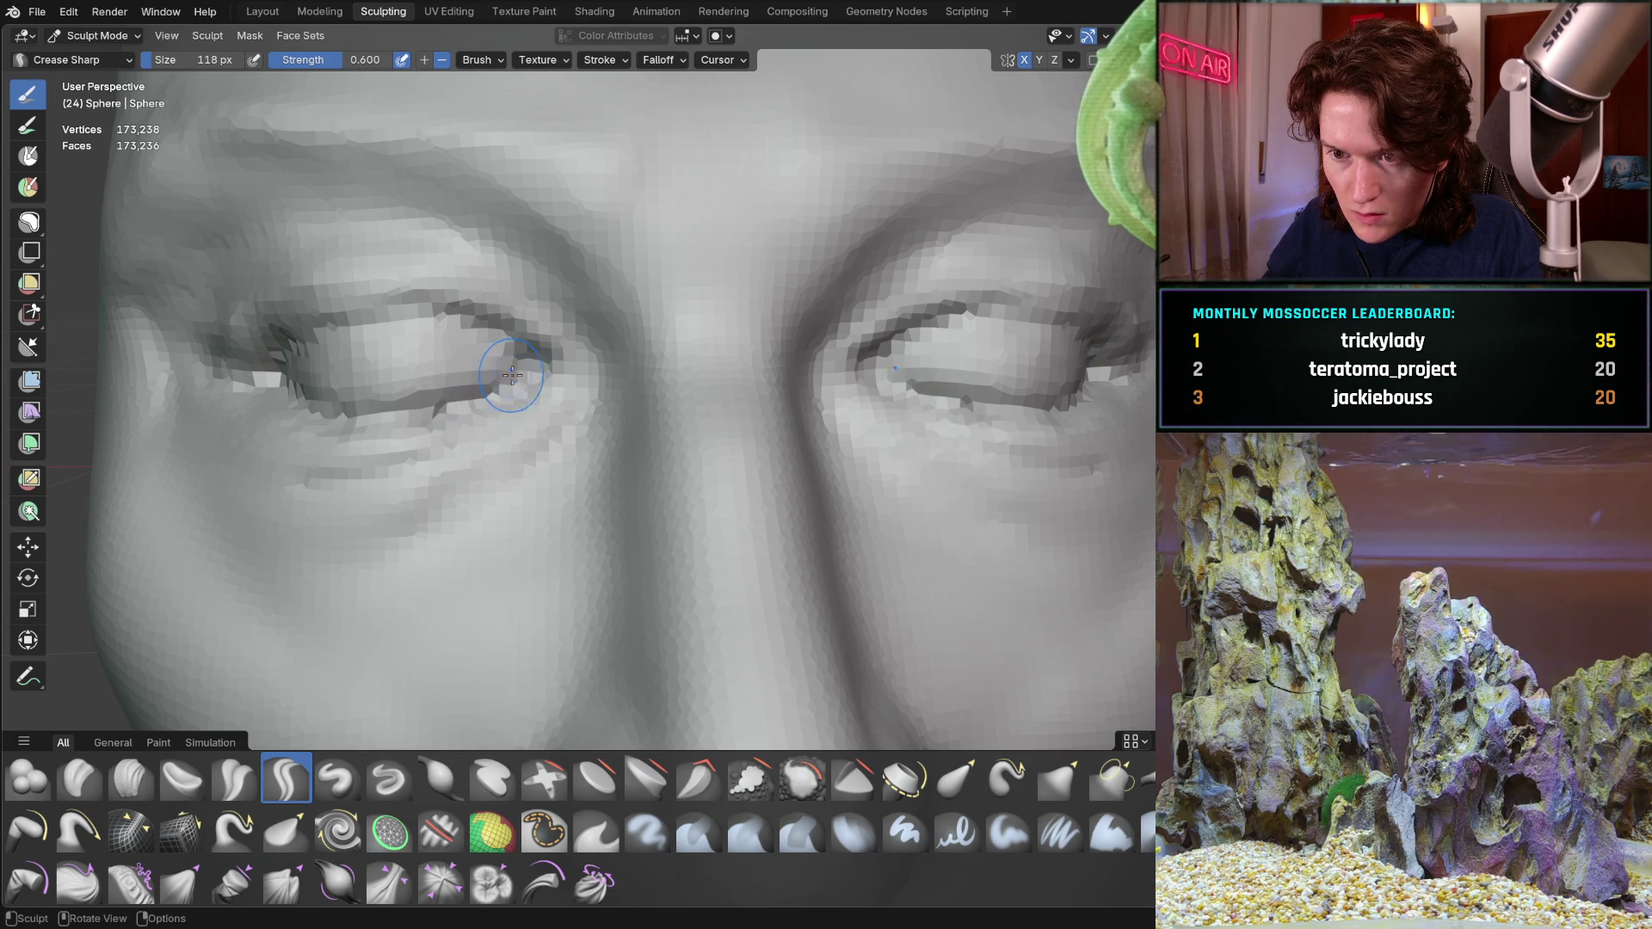
{"action": "left_click_drag", "start_coordinate": [513, 375], "coordinate": [400, 436]}
{"action": "mouse_move", "coordinate": [401, 436]}
{"action": "middle_mouse_down"}
{"action": "mouse_move", "coordinate": [520, 436]}
{"action": "mouse_move", "coordinate": [545, 482]}
{"action": "mouse_move", "coordinate": [441, 460]}
{"action": "middle_mouse_up"}
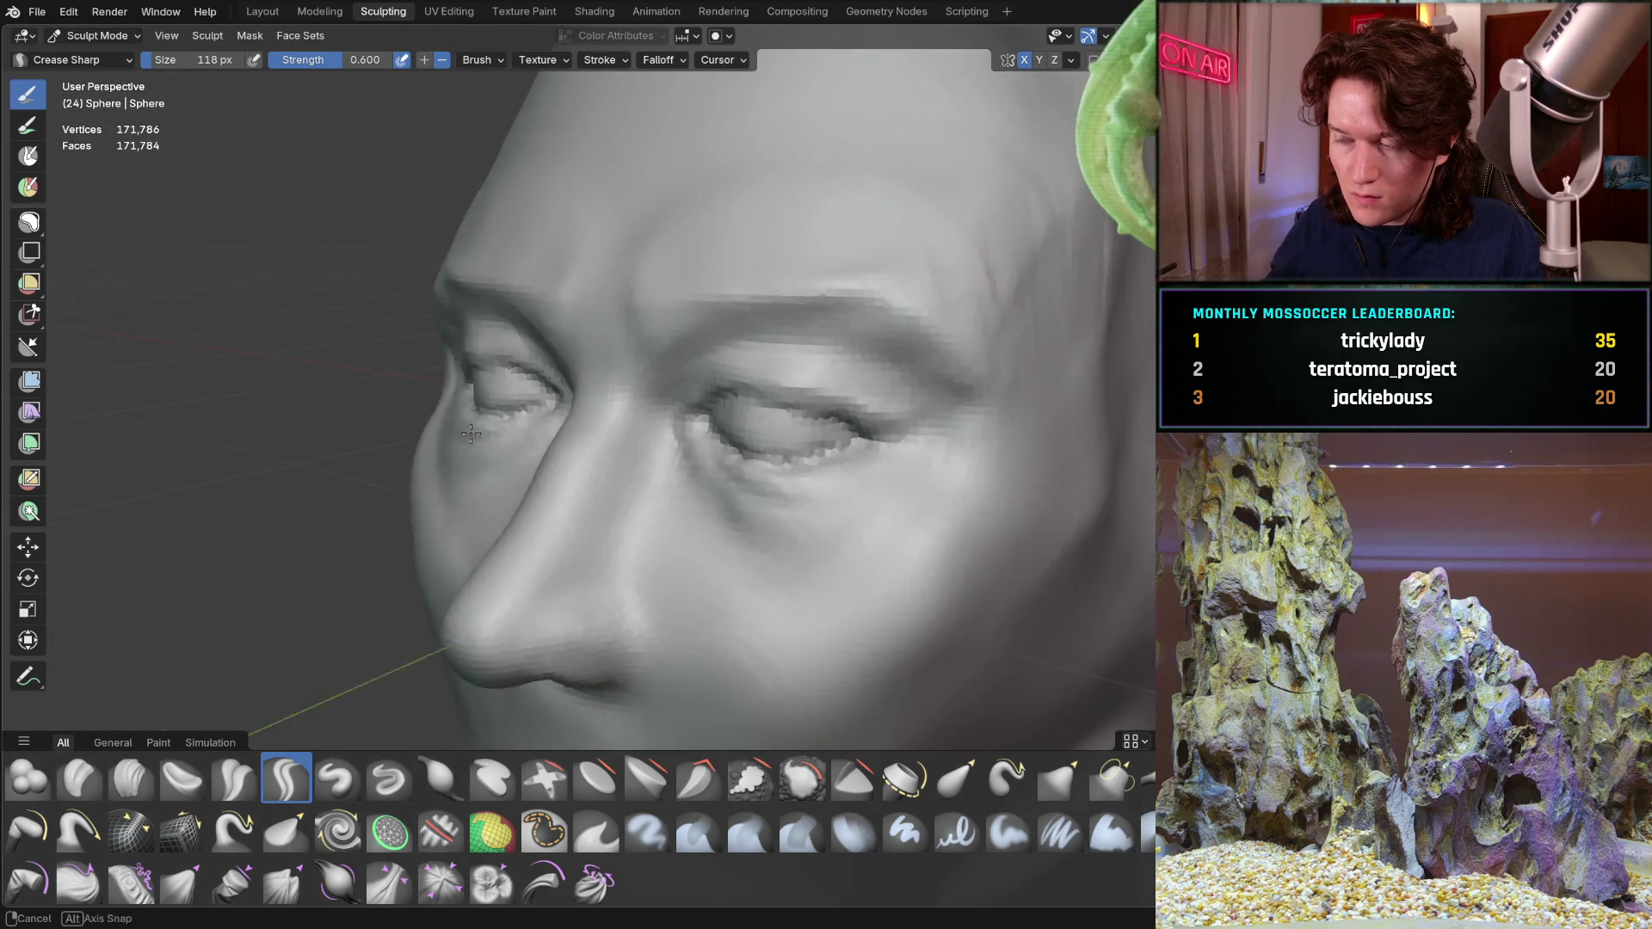
{"action": "mouse_move", "coordinate": [440, 460]}
{"action": "middle_mouse_down"}
{"action": "mouse_move", "coordinate": [537, 413]}
{"action": "mouse_move", "coordinate": [429, 392]}
{"action": "mouse_move", "coordinate": [524, 374]}
{"action": "mouse_move", "coordinate": [548, 389]}
{"action": "middle_mouse_up"}
{"action": "scroll", "coordinate": [537, 381], "scroll_direction": "up", "scroll_amount": 3}
Extend the upper eyelid crease leftward and deepen it along the lid
{"action": "mouse_move", "coordinate": [396, 556]}
{"action": "middle_mouse_down"}
{"action": "mouse_move", "coordinate": [591, 389]}
{"action": "mouse_move", "coordinate": [552, 314]}
{"action": "mouse_move", "coordinate": [628, 369]}
{"action": "middle_mouse_up"}
{"action": "middle_click_drag", "start_coordinate": [765, 371], "coordinate": [704, 346]}
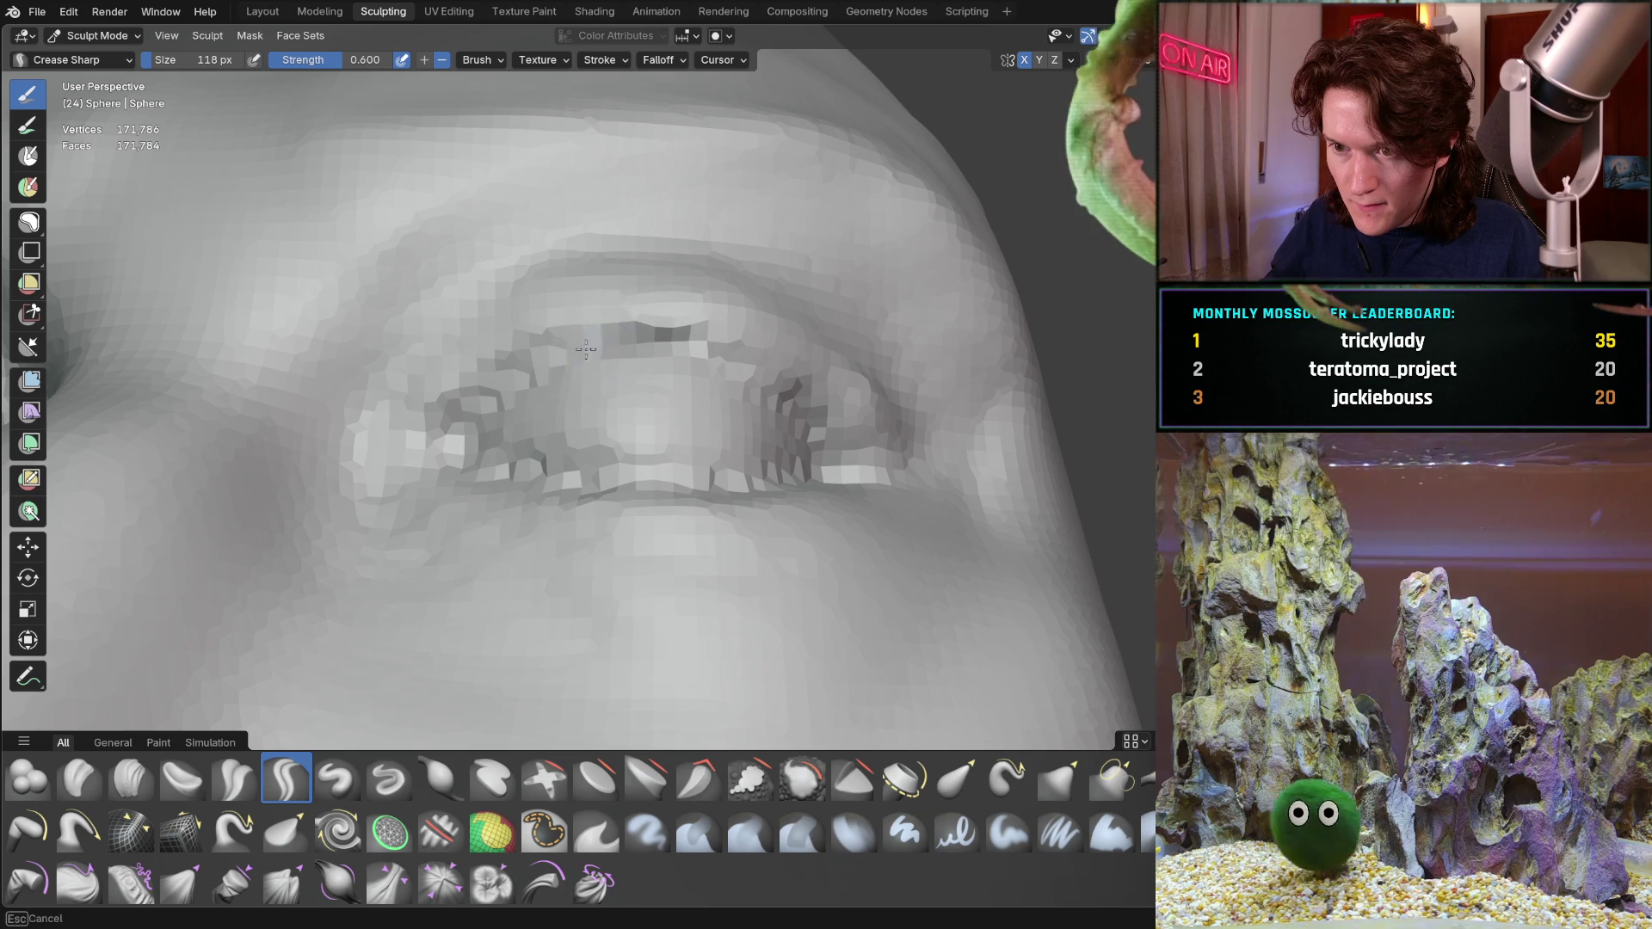
{"action": "left_click_drag", "start_coordinate": [642, 338], "coordinate": [558, 356]}
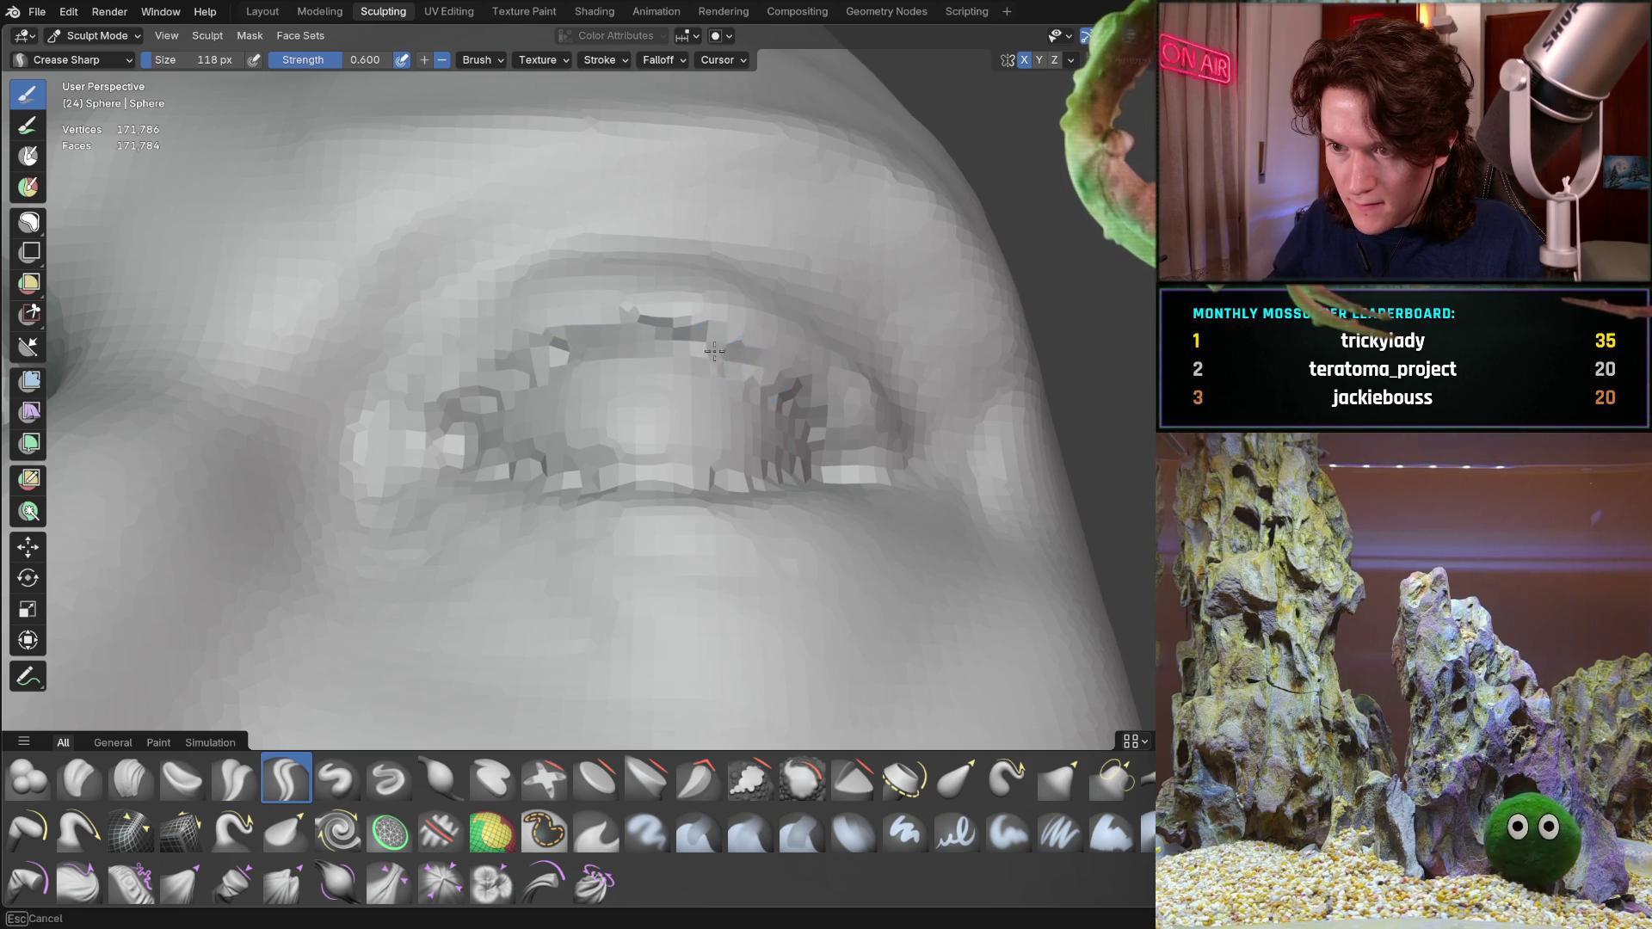
{"action": "middle_click_drag", "start_coordinate": [804, 432], "coordinate": [774, 430]}
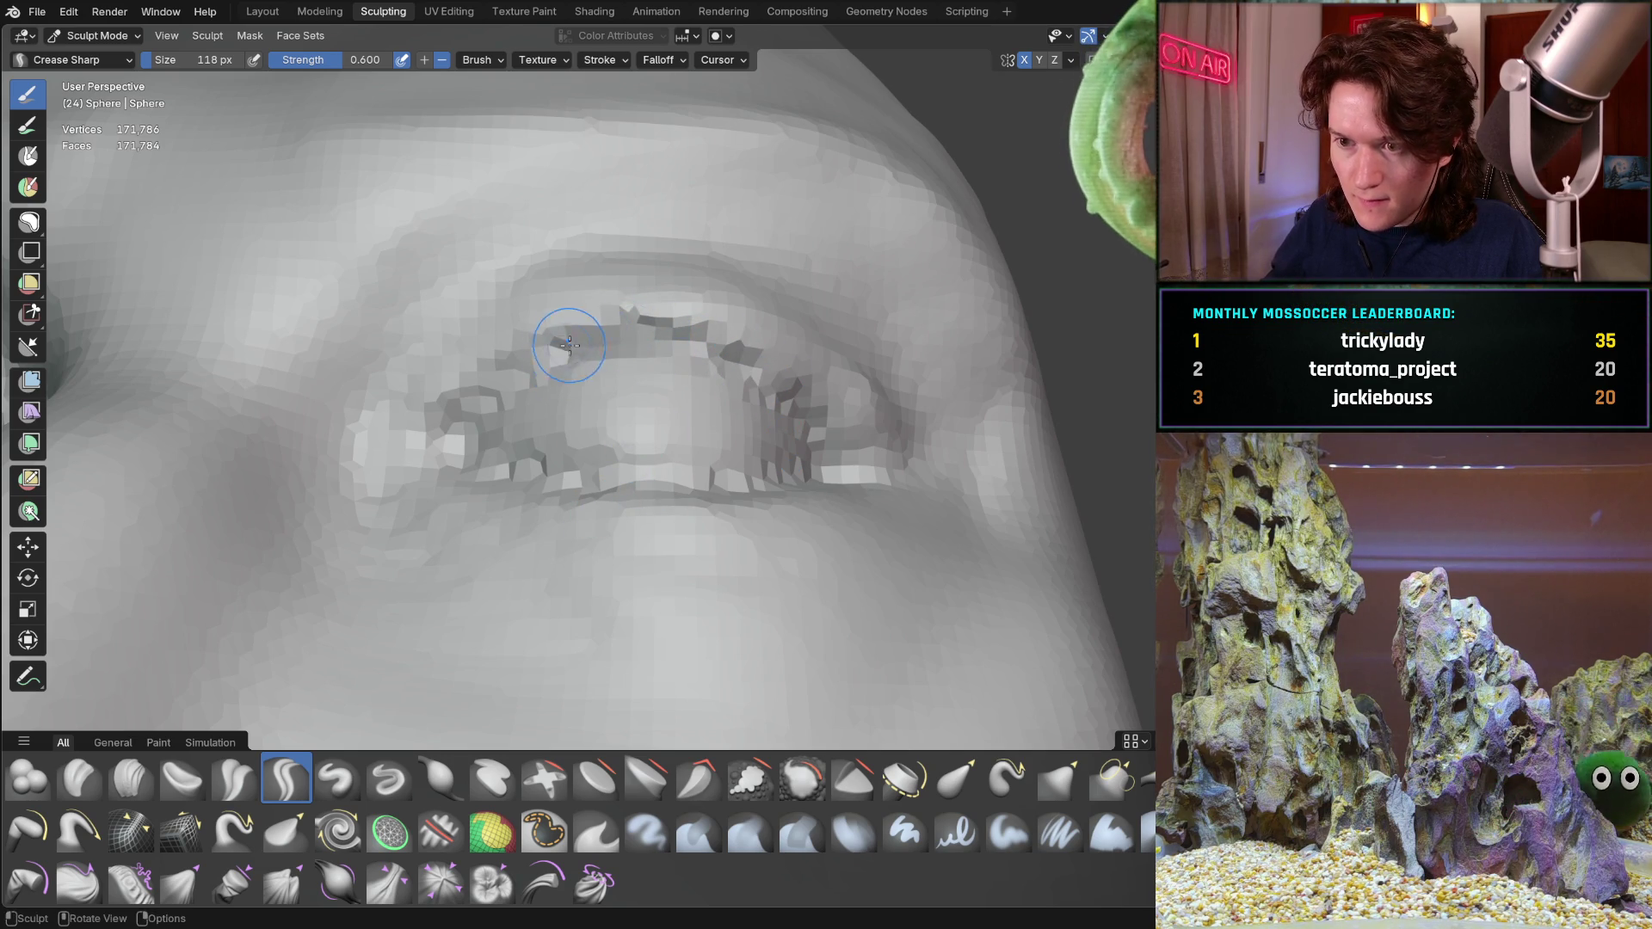
{"action": "middle_click_drag", "start_coordinate": [565, 352], "coordinate": [631, 402]}
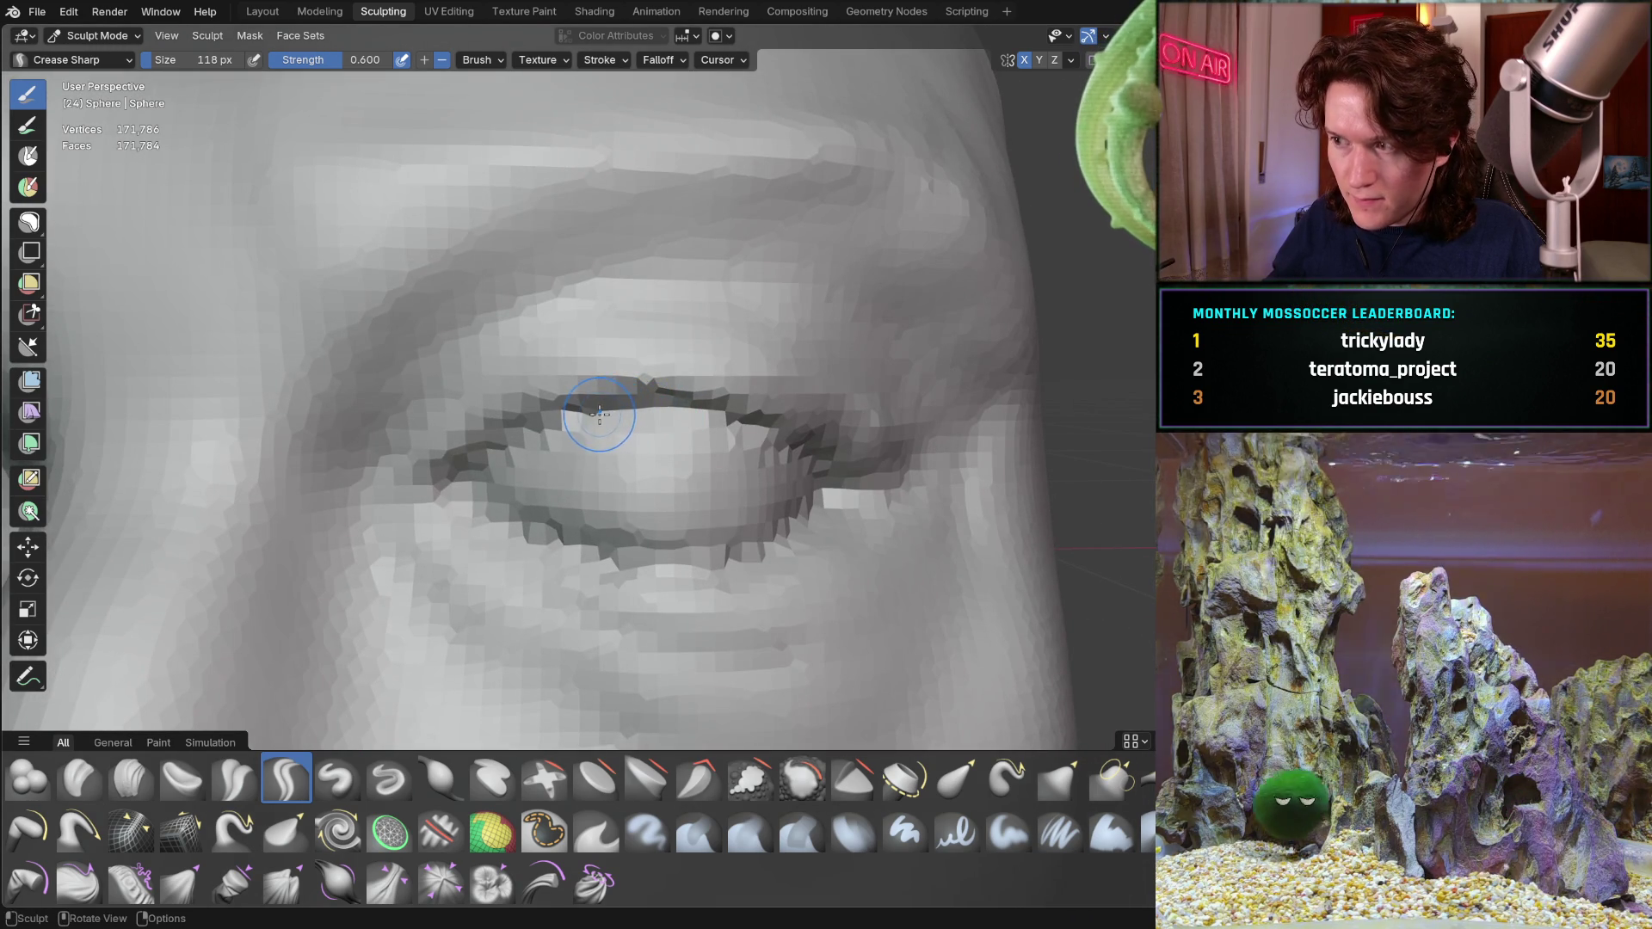
{"action": "left_click_drag", "start_coordinate": [572, 424], "coordinate": [548, 436]}
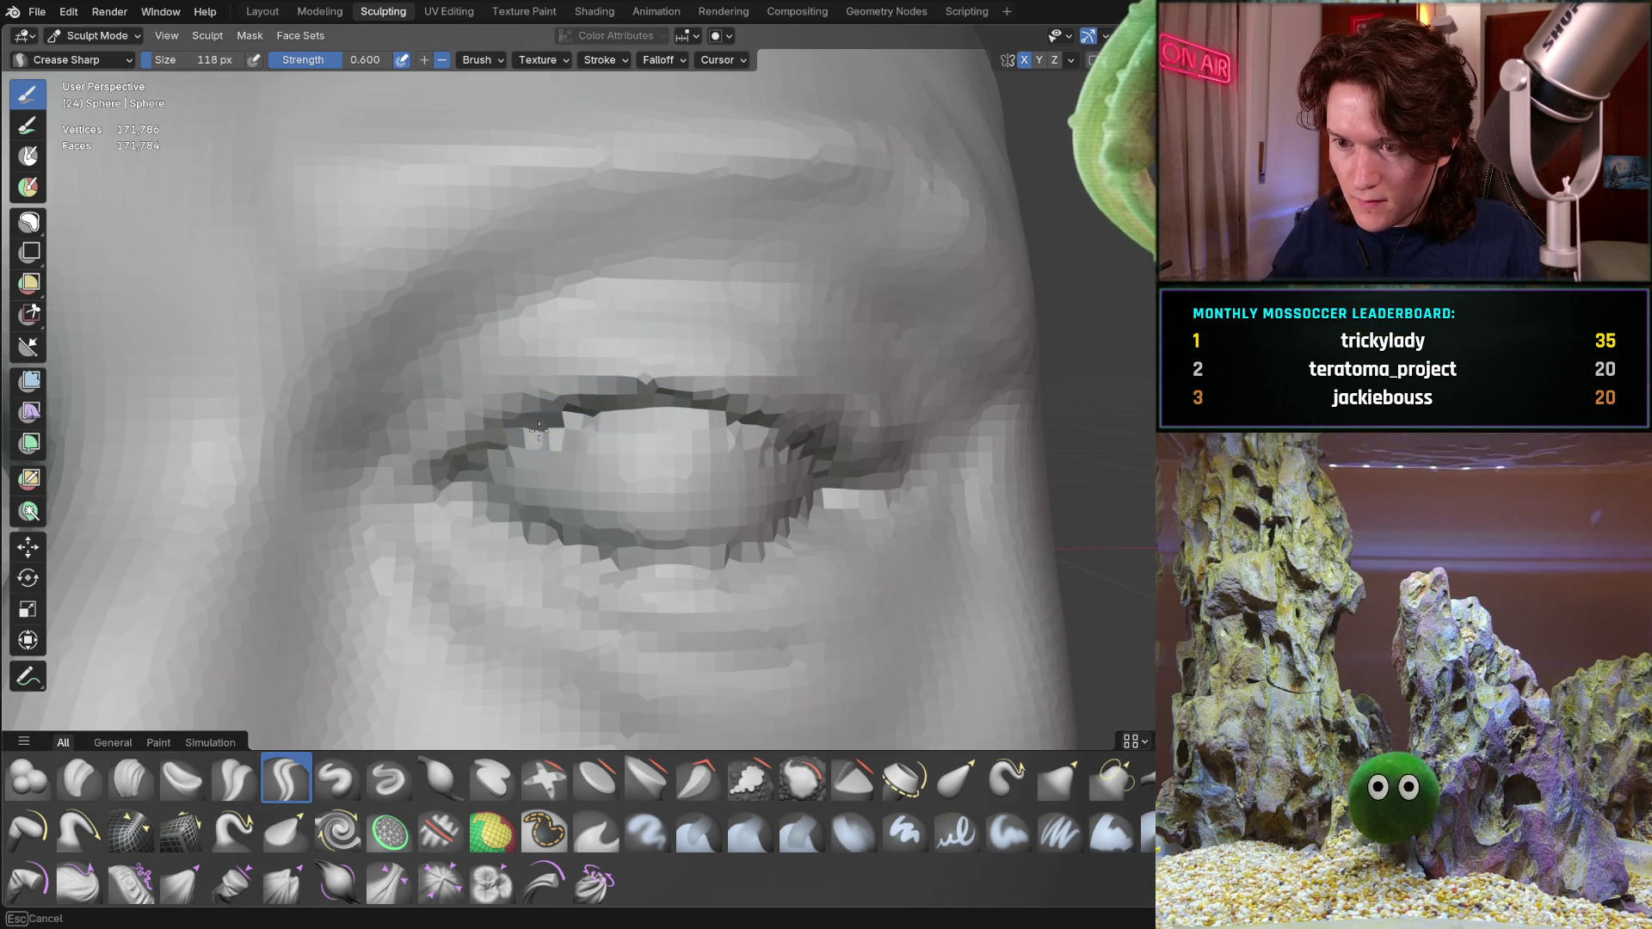
Orbit closer around the eye and switch to the Grab brush
{"action": "middle_click_drag", "start_coordinate": [495, 466], "coordinate": [485, 484]}
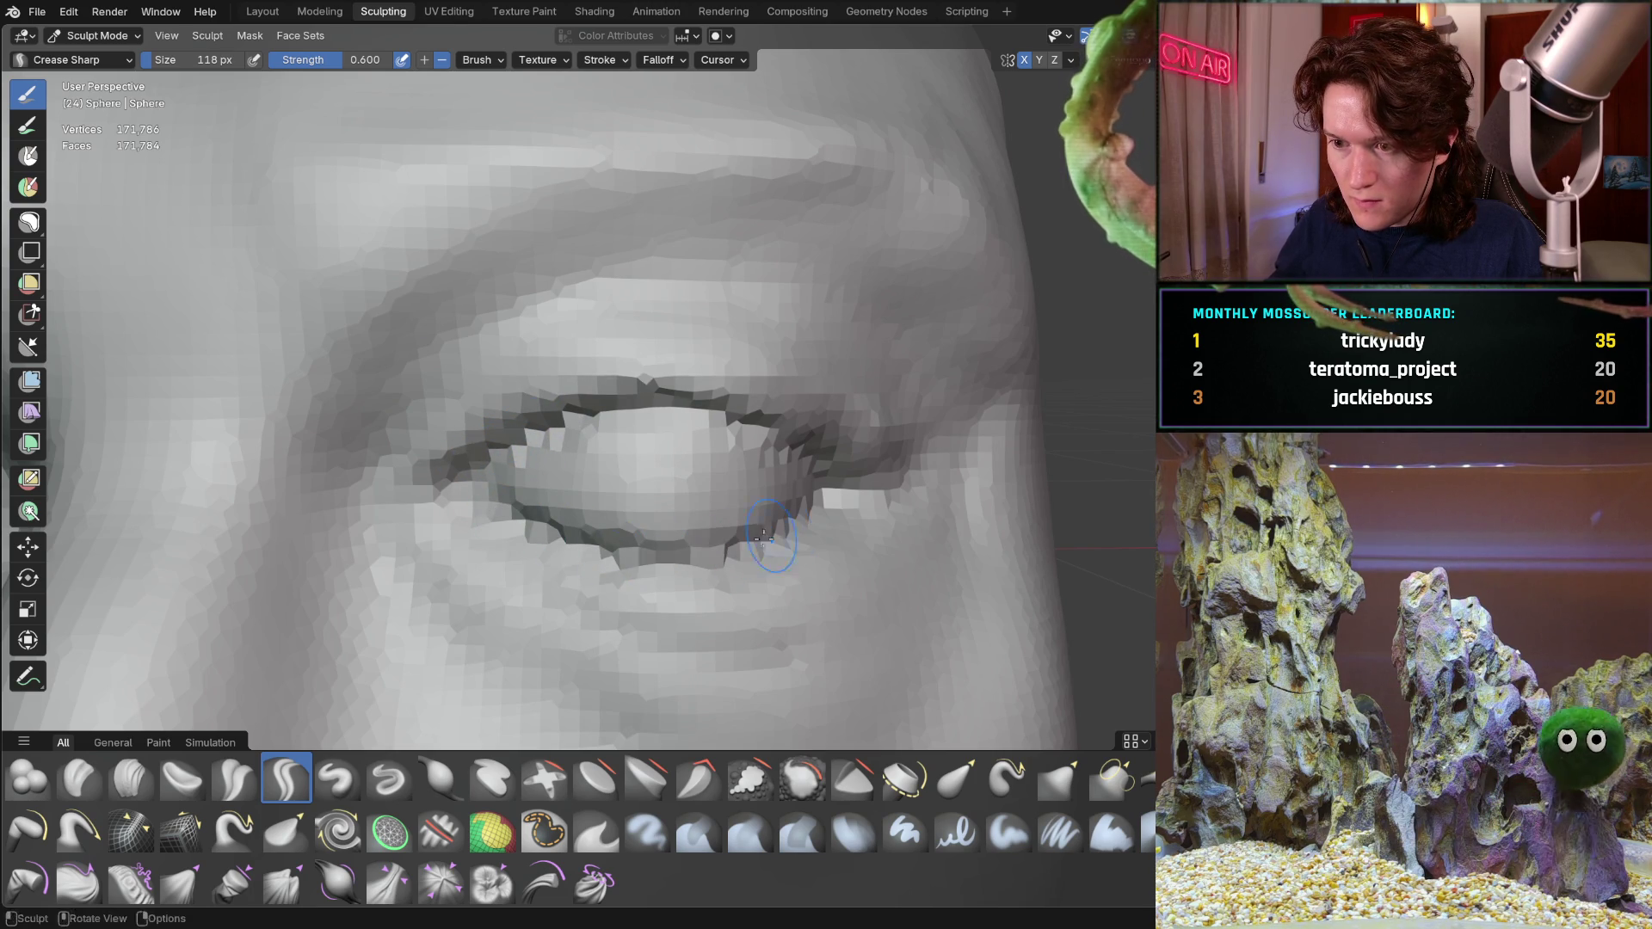
{"action": "mouse_move", "coordinate": [663, 562]}
{"action": "middle_mouse_down"}
{"action": "mouse_move", "coordinate": [732, 424]}
{"action": "mouse_move", "coordinate": [711, 357]}
{"action": "middle_mouse_up"}
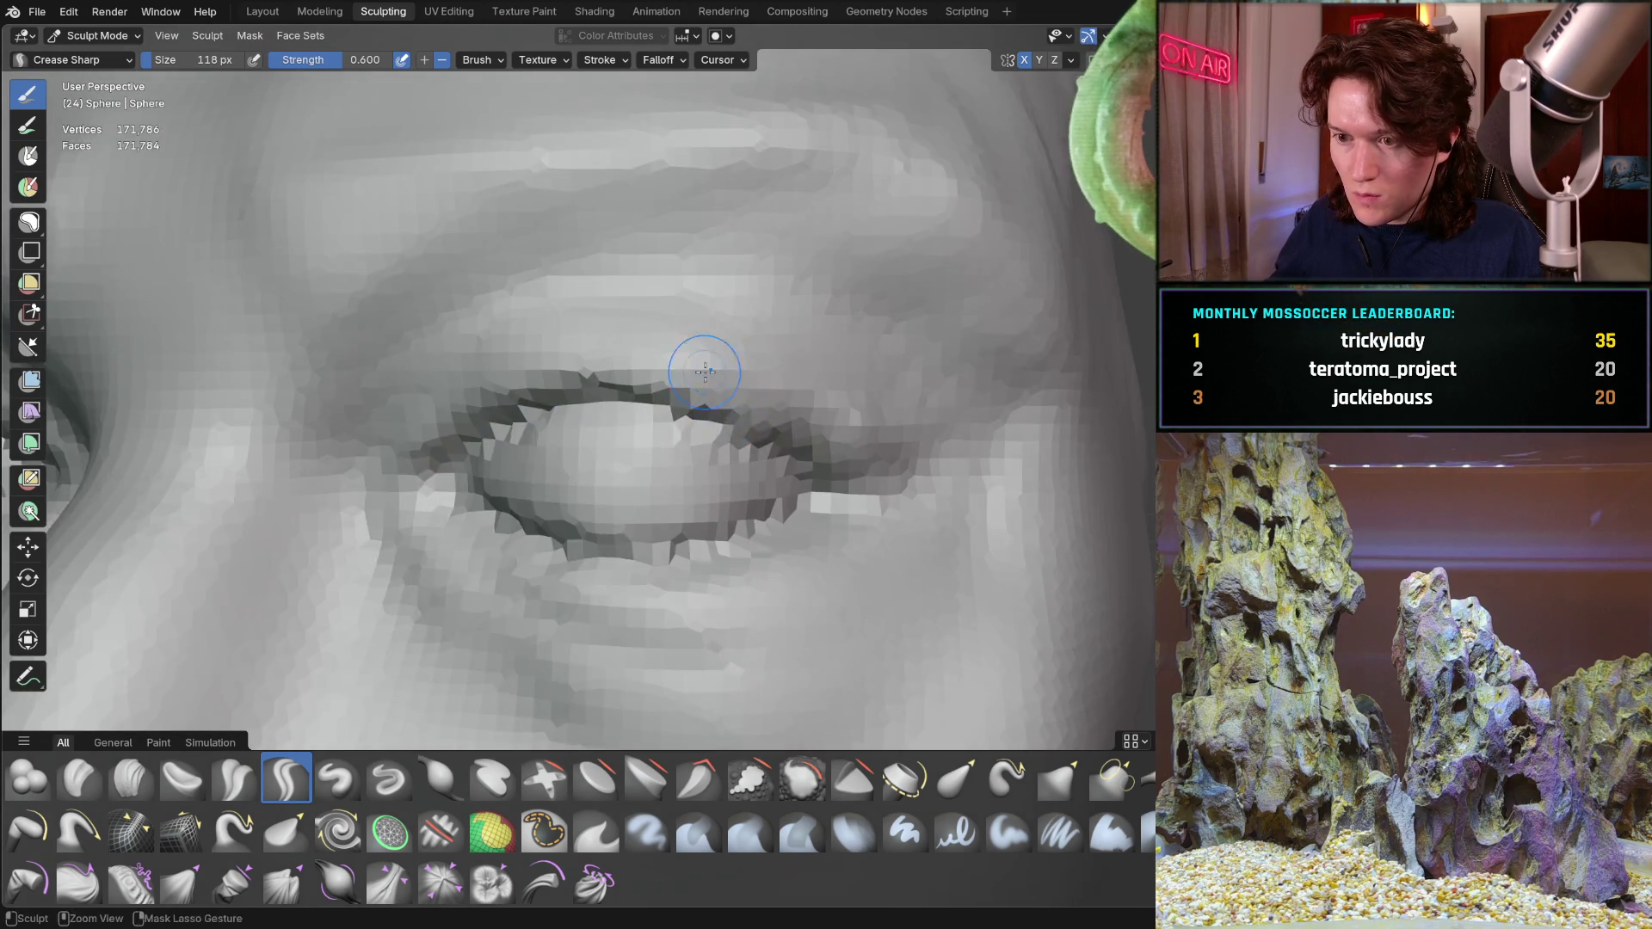
{"action": "scroll", "coordinate": [528, 506], "scroll_direction": "down", "scroll_amount": 5}
{"action": "scroll", "coordinate": [620, 506], "scroll_direction": "up", "scroll_amount": 1}
{"action": "mouse_move", "coordinate": [535, 518]}
{"action": "middle_mouse_down"}
{"action": "mouse_move", "coordinate": [605, 364]}
{"action": "mouse_move", "coordinate": [595, 338]}
{"action": "middle_mouse_up"}
{"action": "scroll", "coordinate": [604, 365], "scroll_direction": "up", "scroll_amount": 4}
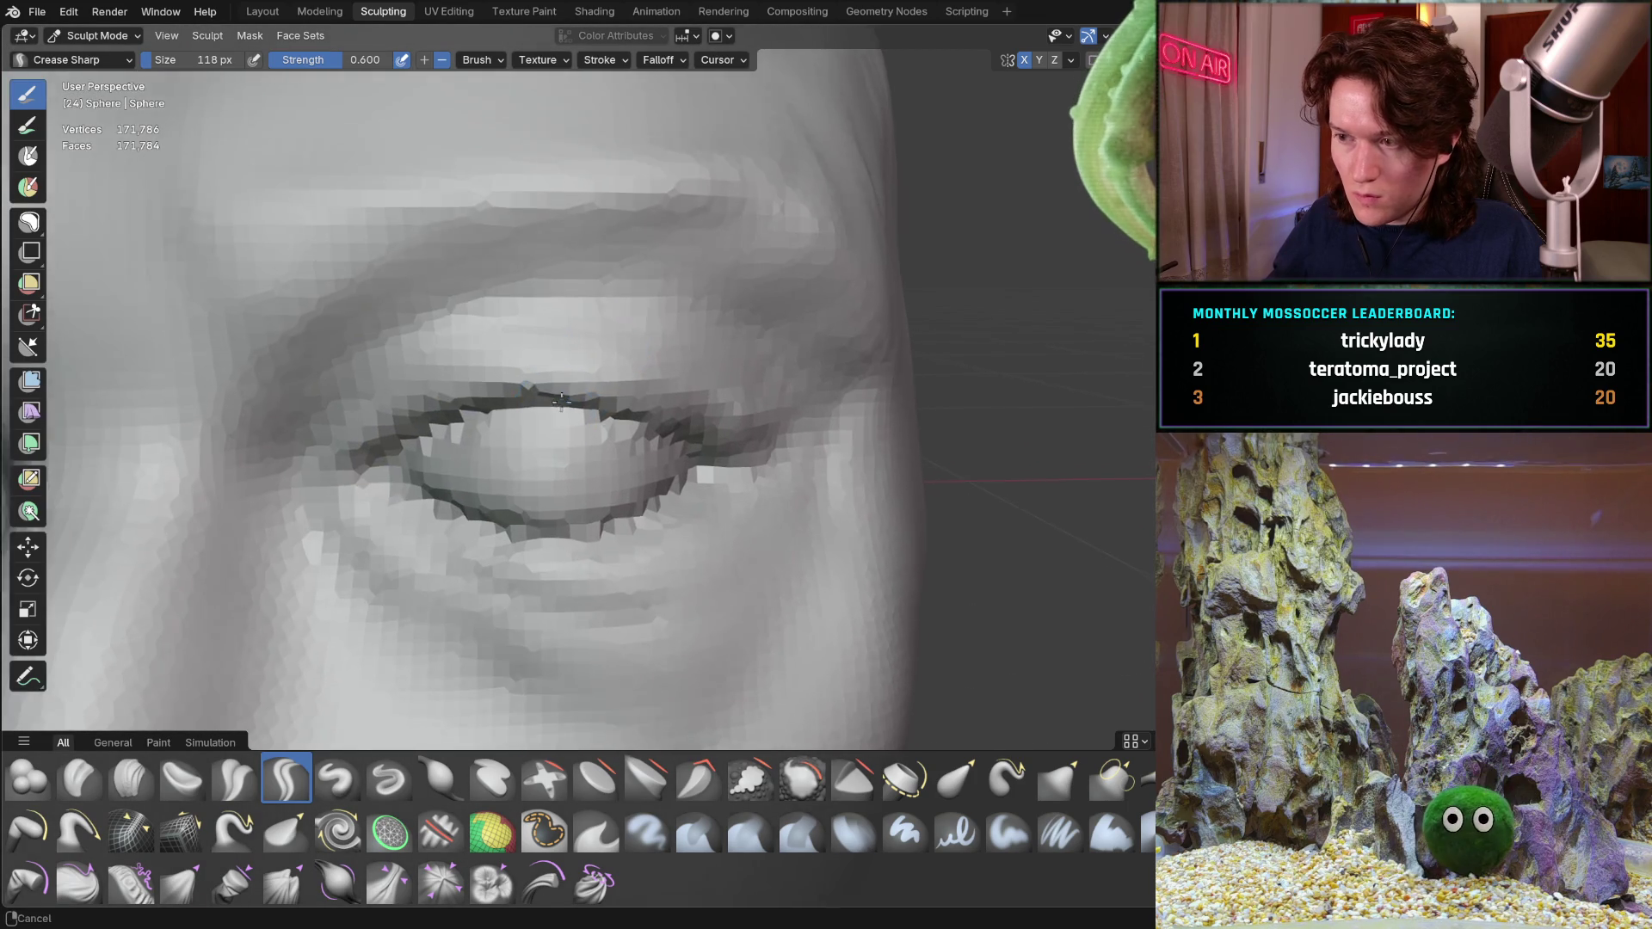
{"action": "scroll", "coordinate": [596, 337], "scroll_direction": "up", "scroll_amount": 1}
{"action": "key", "text": "g"}
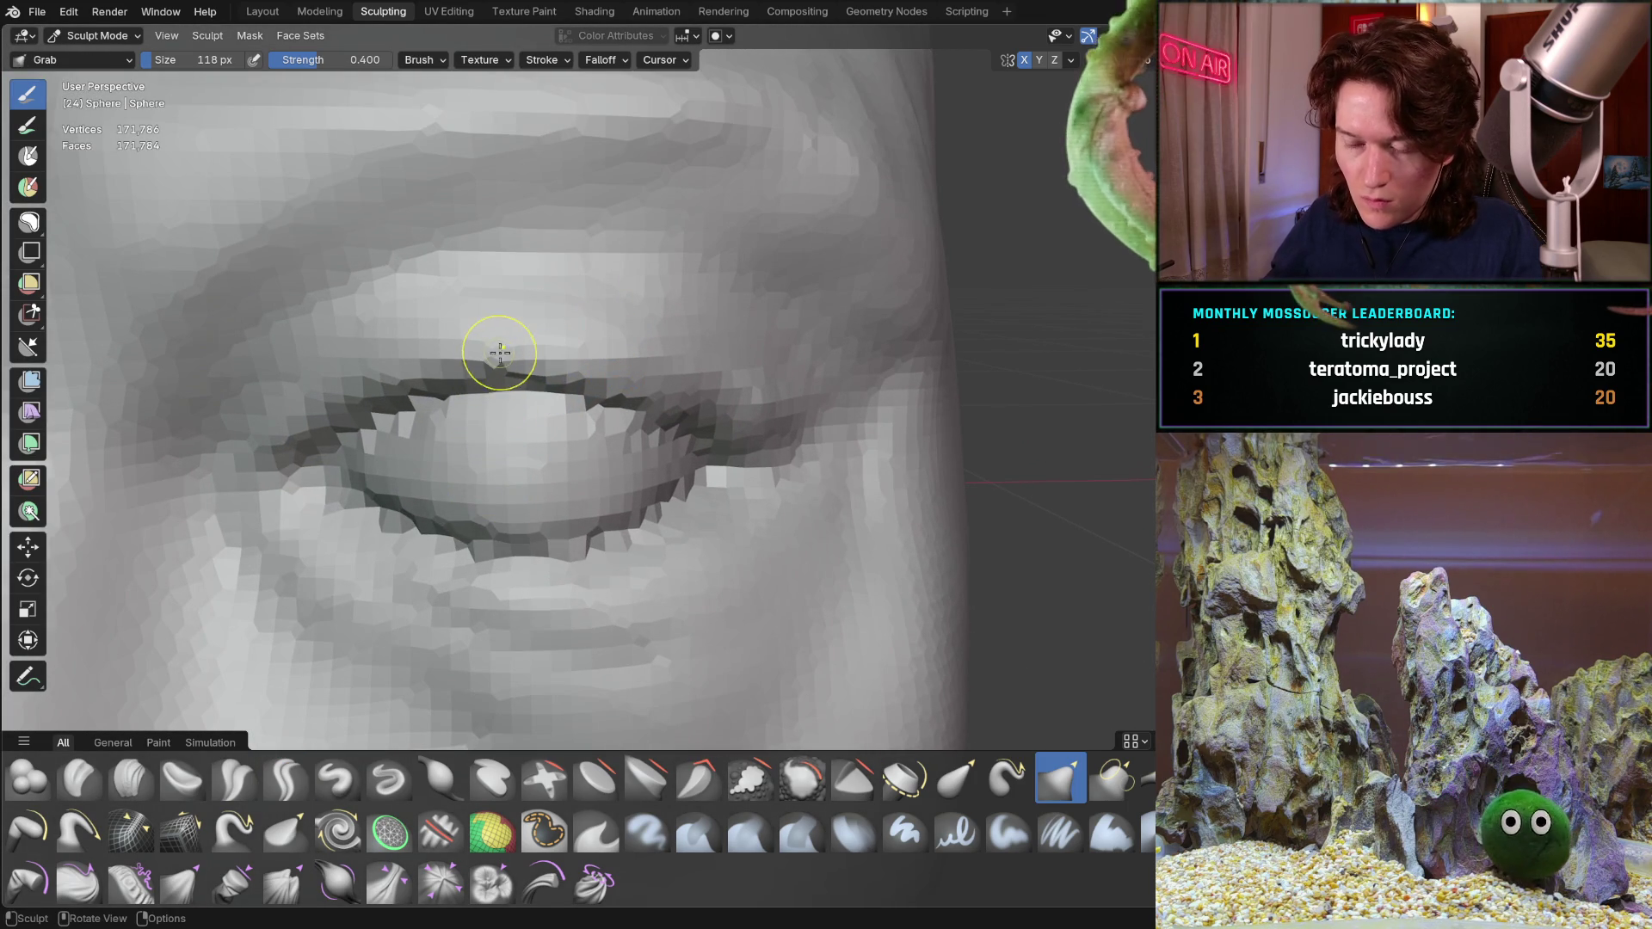
Enlarge the Grab brush to 406 px and orbit to a low, close side view of the eye
{"action": "key", "text": "f"}
{"action": "left_click", "coordinate": [531, 359]}
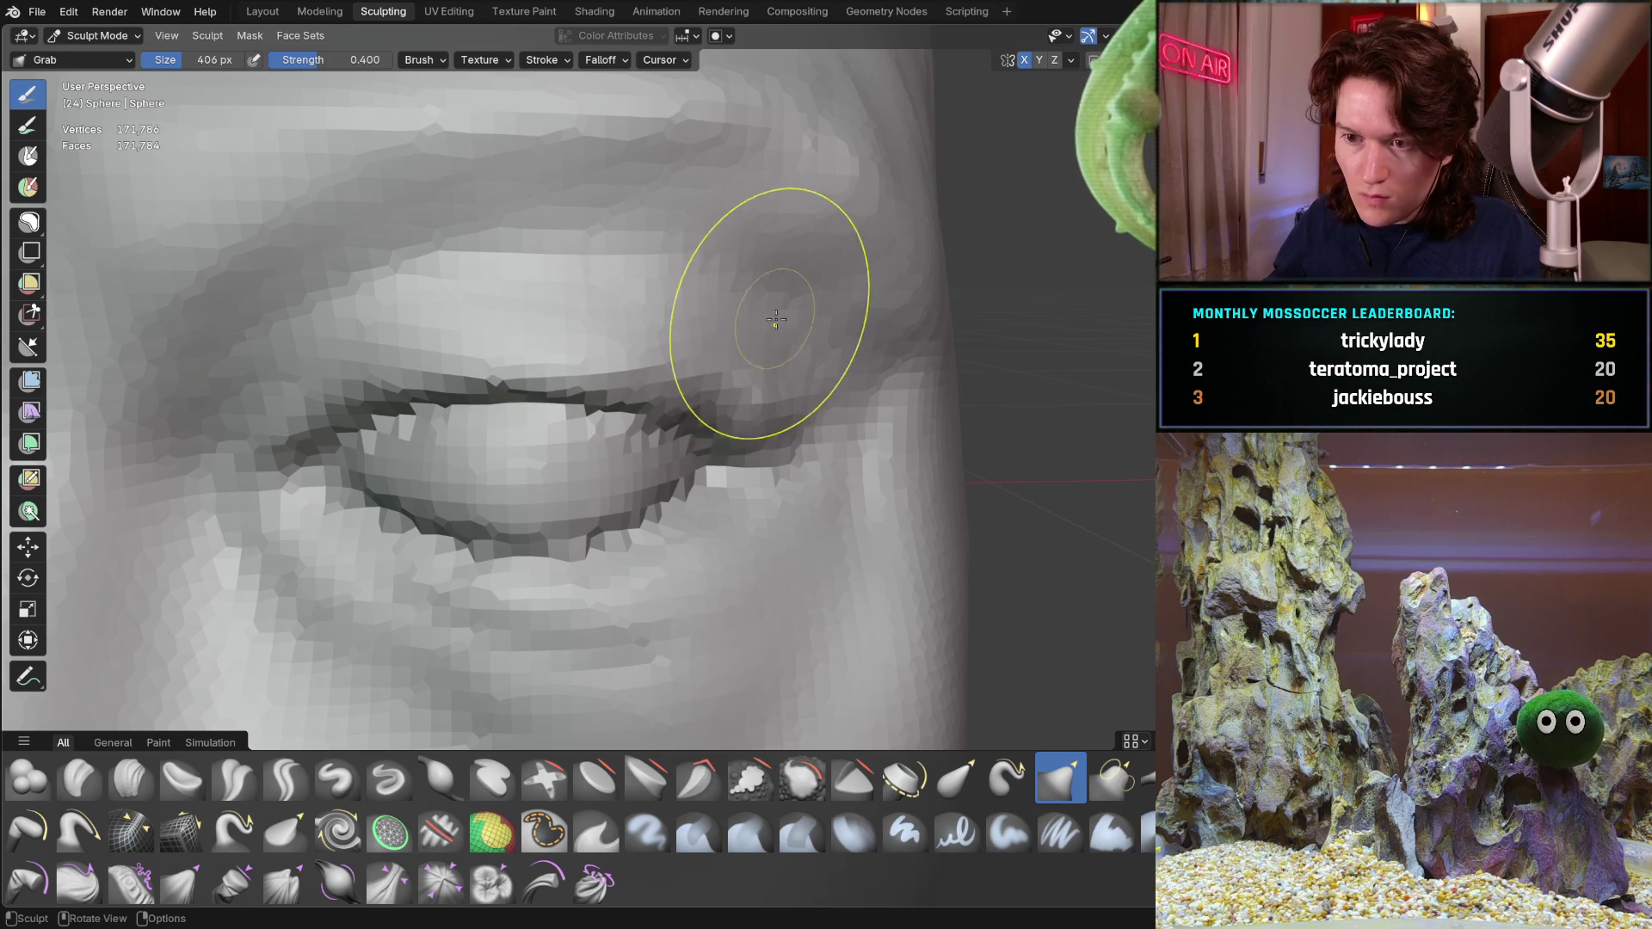
{"action": "scroll", "coordinate": [778, 322], "scroll_direction": "down", "scroll_amount": 4}
{"action": "mouse_move", "coordinate": [779, 322]}
{"action": "middle_mouse_down"}
{"action": "mouse_move", "coordinate": [531, 510]}
{"action": "mouse_move", "coordinate": [655, 402]}
{"action": "middle_mouse_up"}
{"action": "scroll", "coordinate": [531, 509], "scroll_direction": "up", "scroll_amount": 2}
{"action": "scroll", "coordinate": [531, 510], "scroll_direction": "down", "scroll_amount": 3}
{"action": "scroll", "coordinate": [655, 402], "scroll_direction": "up", "scroll_amount": 5}
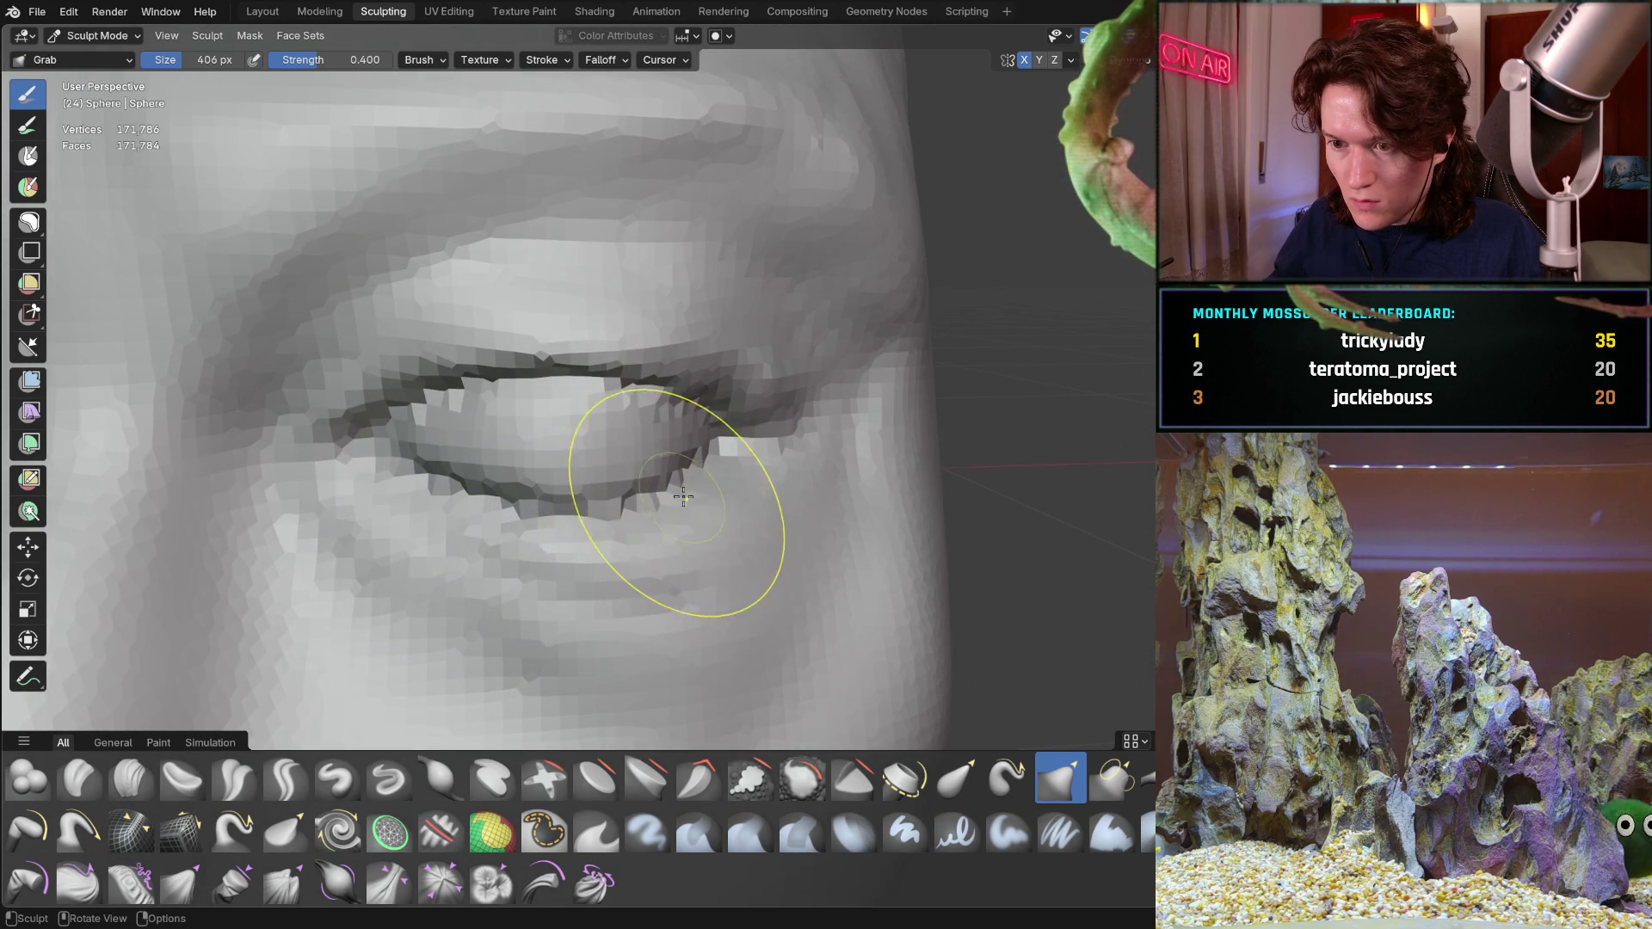
{"action": "scroll", "coordinate": [680, 523], "scroll_direction": "down", "scroll_amount": 2}
{"action": "scroll", "coordinate": [607, 522], "scroll_direction": "up", "scroll_amount": 3}
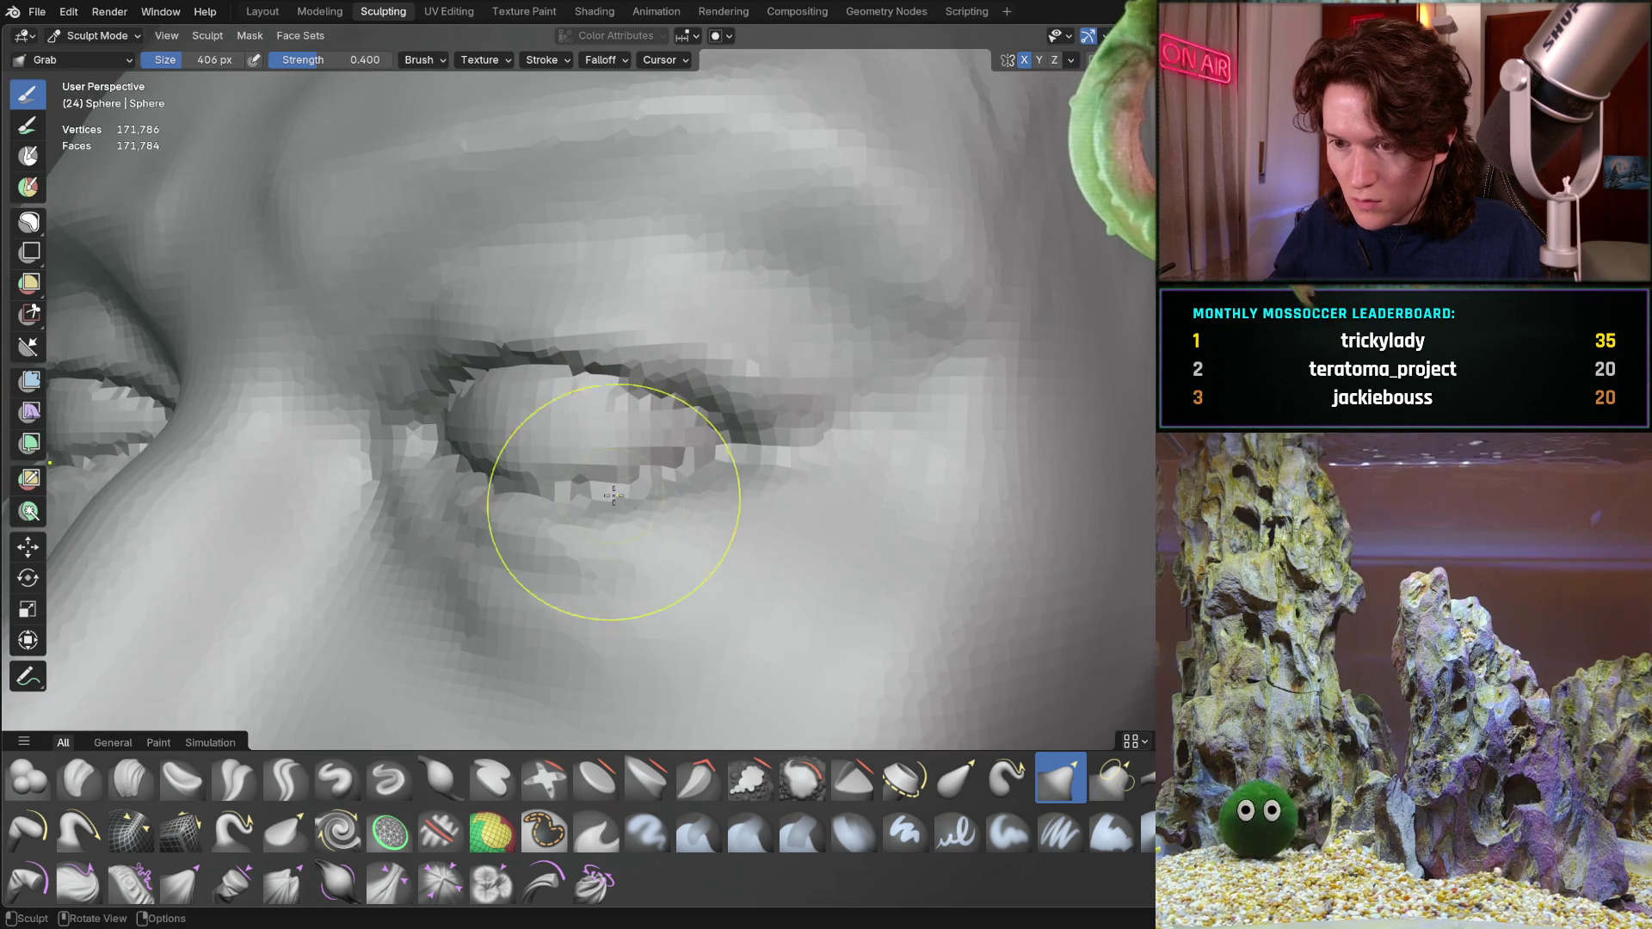
{"action": "mouse_move", "coordinate": [658, 543]}
{"action": "middle_mouse_down"}
{"action": "mouse_move", "coordinate": [562, 514]}
{"action": "mouse_move", "coordinate": [490, 520]}
{"action": "mouse_move", "coordinate": [509, 504]}
{"action": "middle_mouse_up"}
{"action": "scroll", "coordinate": [490, 521], "scroll_direction": "down", "scroll_amount": 2}
{"action": "scroll", "coordinate": [546, 523], "scroll_direction": "up", "scroll_amount": 3}
{"action": "scroll", "coordinate": [509, 503], "scroll_direction": "down", "scroll_amount": 2}
{"action": "scroll", "coordinate": [553, 516], "scroll_direction": "up", "scroll_amount": 2}
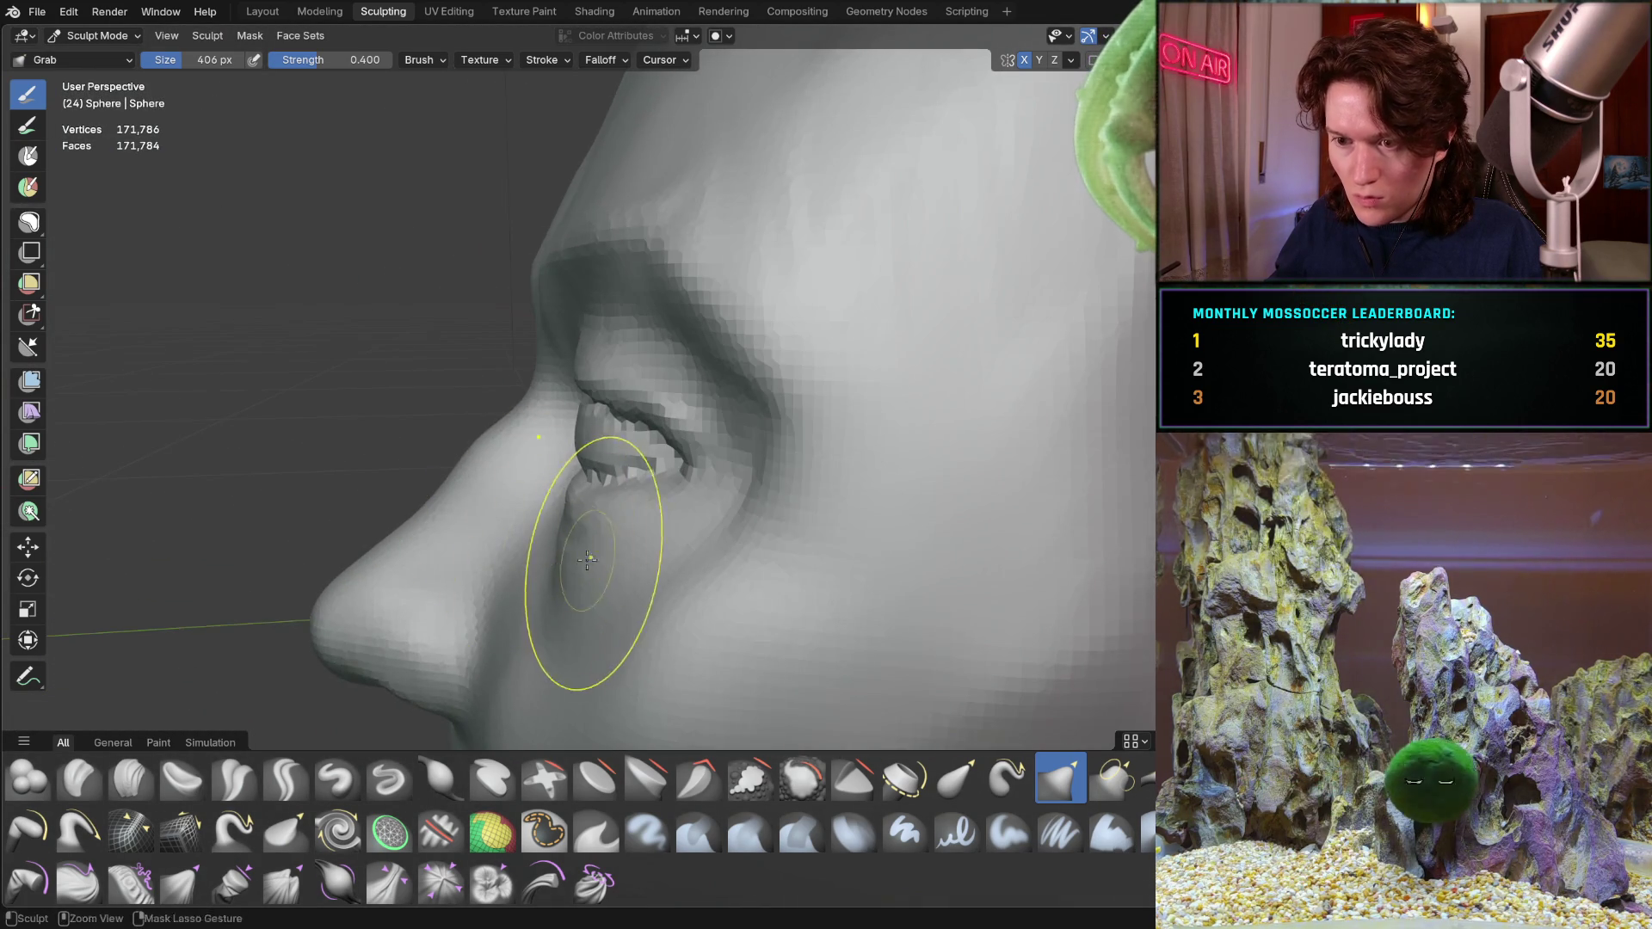
{"action": "scroll", "coordinate": [628, 479], "scroll_direction": "up", "scroll_amount": 1}
{"action": "middle_click_drag", "start_coordinate": [627, 480], "coordinate": [258, 733]}
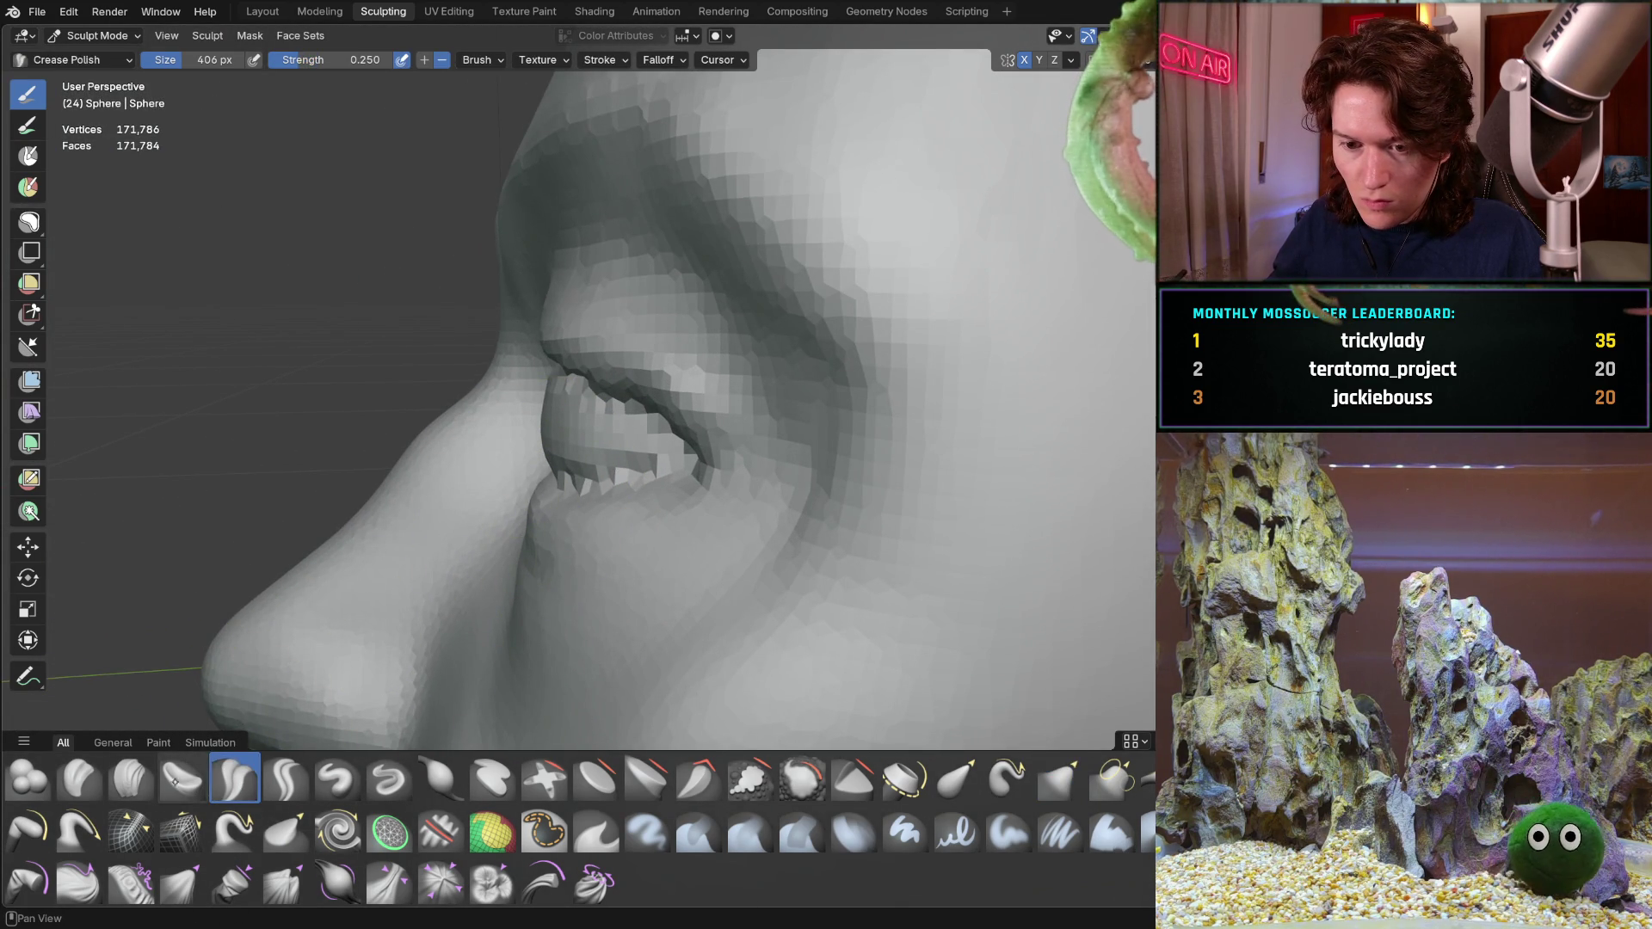
Activate Clay Strips at 190 px over the area between the nose and lower lid
{"action": "left_click", "coordinate": [131, 776]}
{"action": "mouse_move", "coordinate": [427, 620]}
{"action": "middle_mouse_down"}
{"action": "mouse_move", "coordinate": [469, 584]}
{"action": "mouse_move", "coordinate": [504, 605]}
{"action": "mouse_move", "coordinate": [552, 514]}
{"action": "mouse_move", "coordinate": [532, 598]}
{"action": "middle_mouse_up"}
{"action": "key", "text": "f"}
{"action": "left_click", "coordinate": [443, 590]}
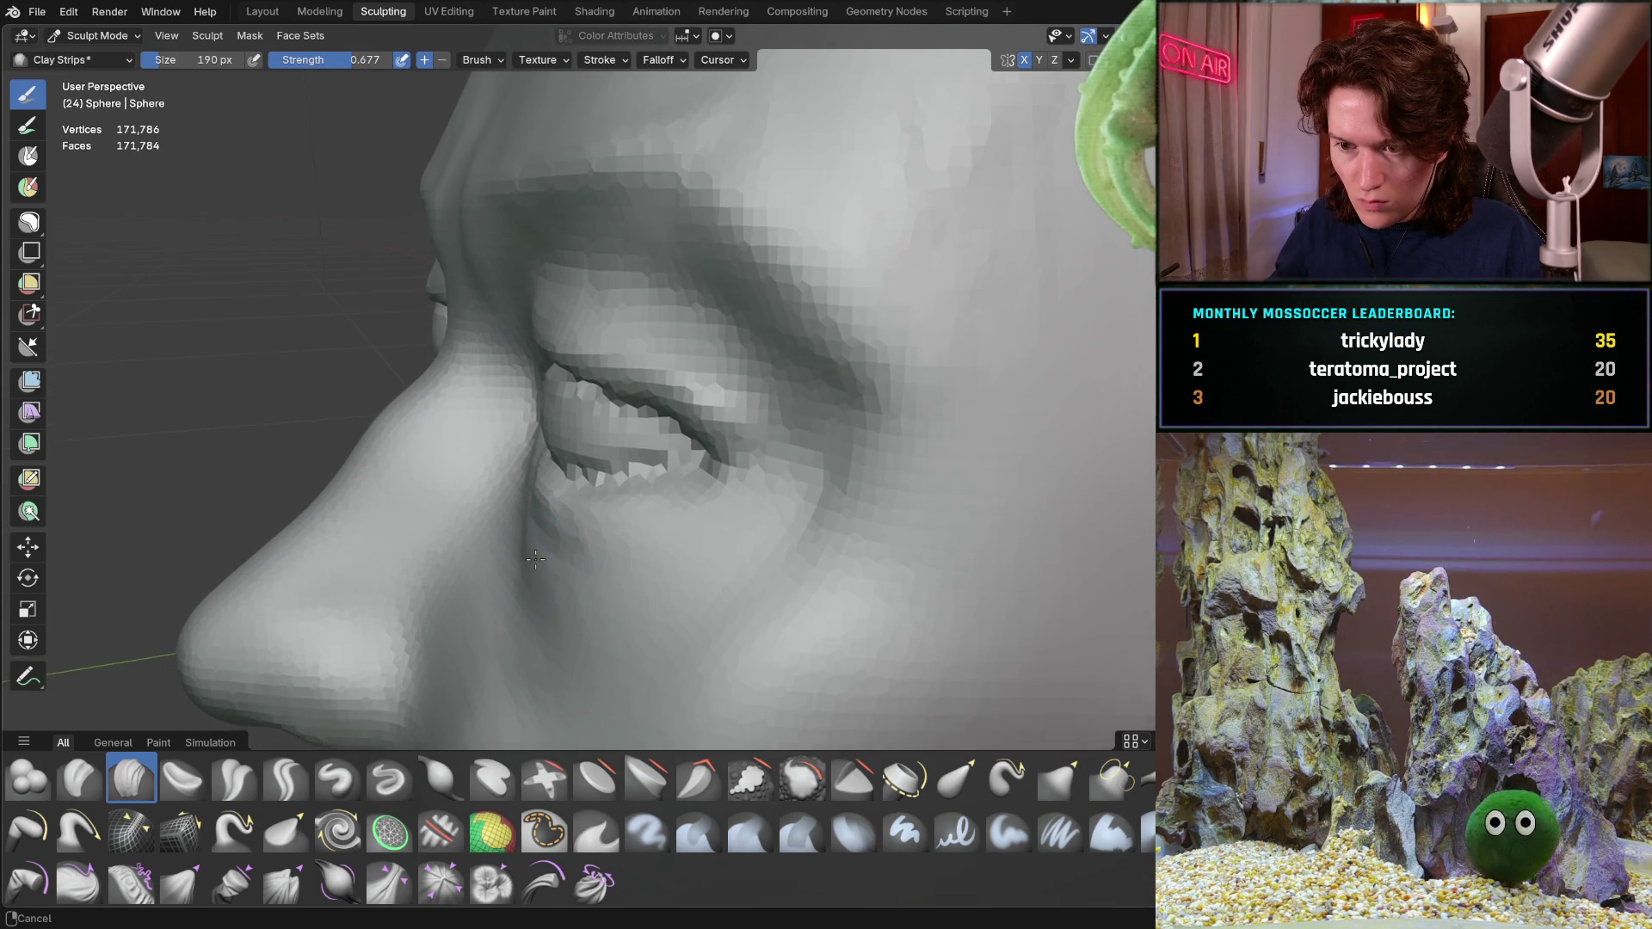
Lay a clay stroke on the cheek below the eye and smooth its jagged mesh
{"action": "middle_click_drag", "start_coordinate": [549, 590], "coordinate": [572, 512]}
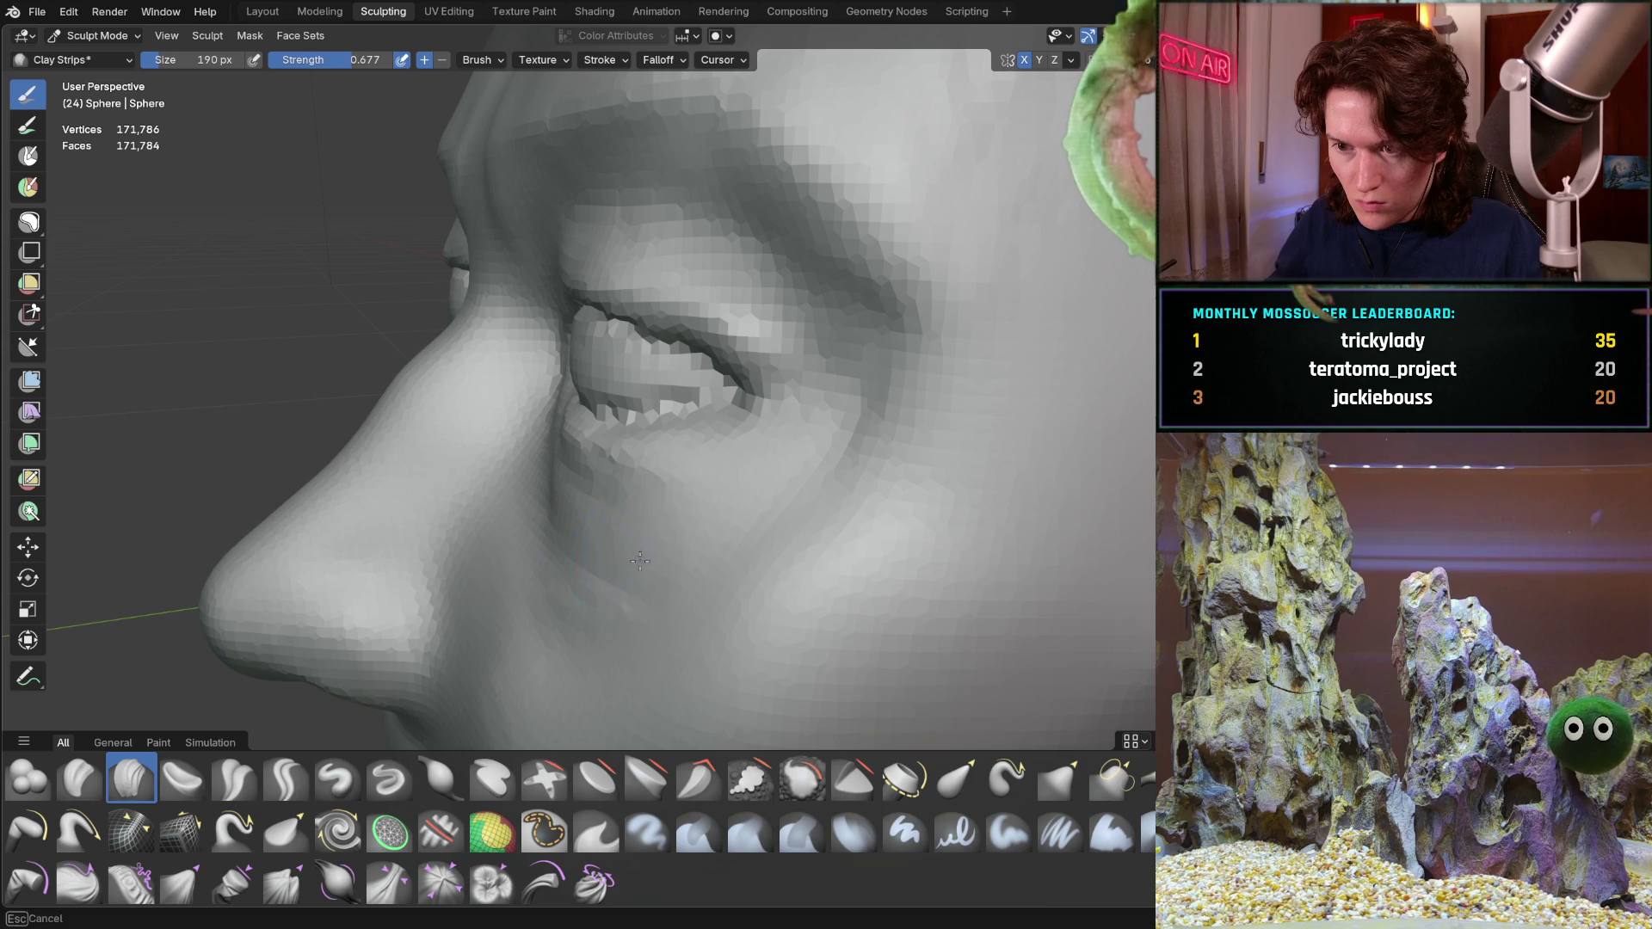
{"action": "middle_click_drag", "start_coordinate": [714, 528], "coordinate": [555, 586]}
{"action": "scroll", "coordinate": [555, 587], "scroll_direction": "up", "scroll_amount": 3}
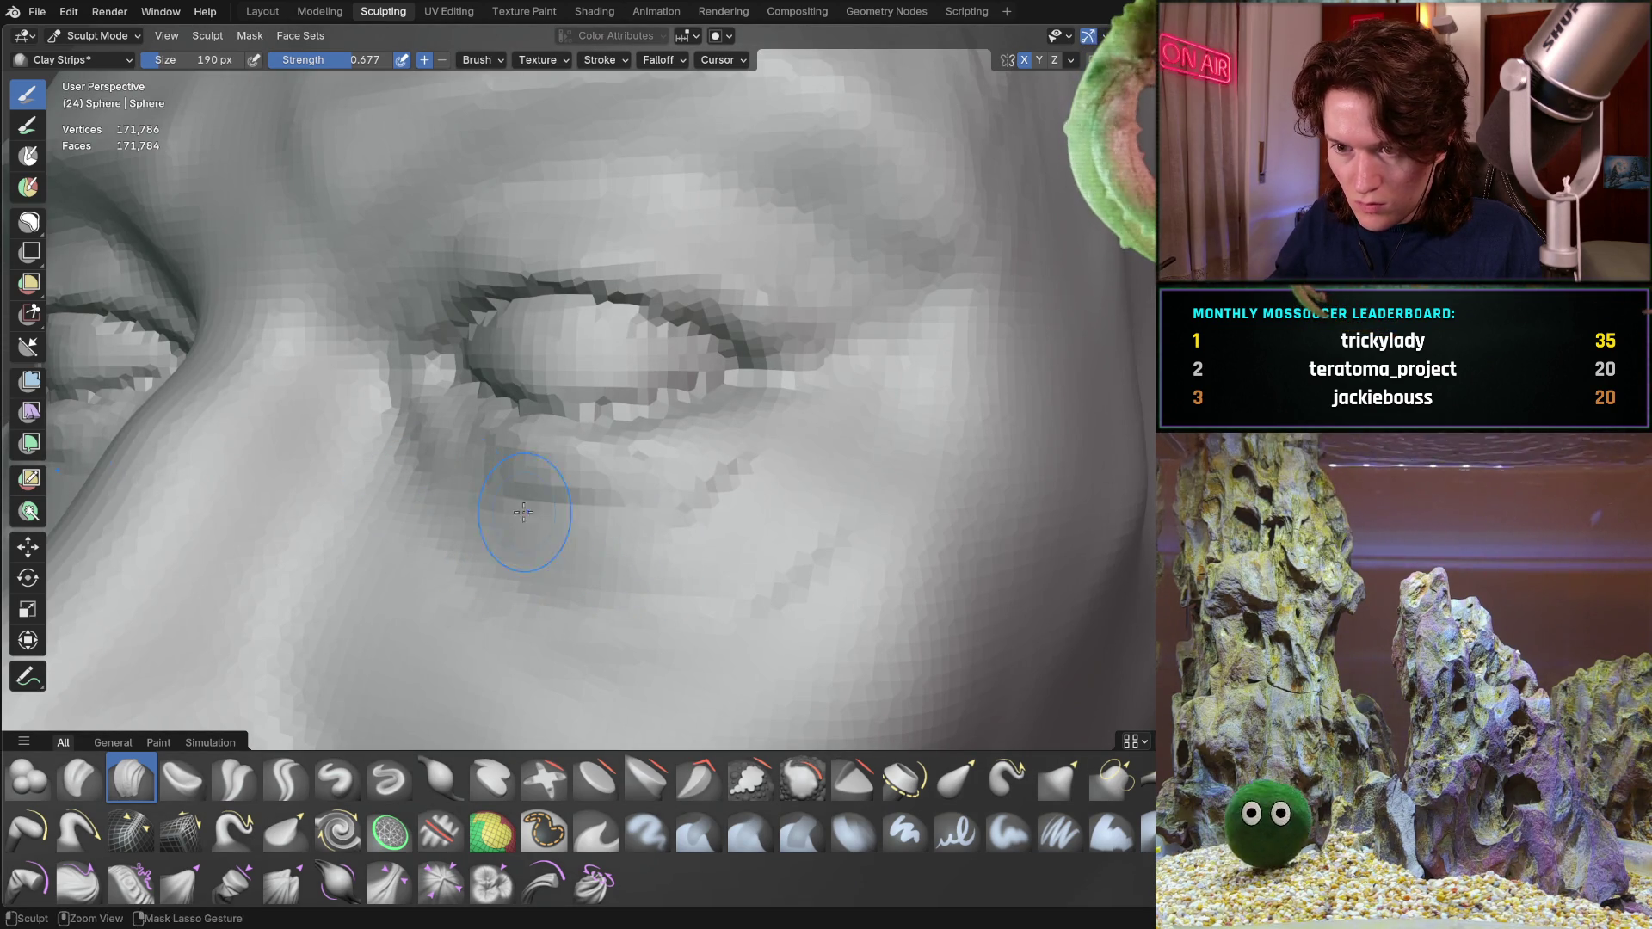
{"action": "left_click_drag", "start_coordinate": [493, 484], "coordinate": [674, 543]}
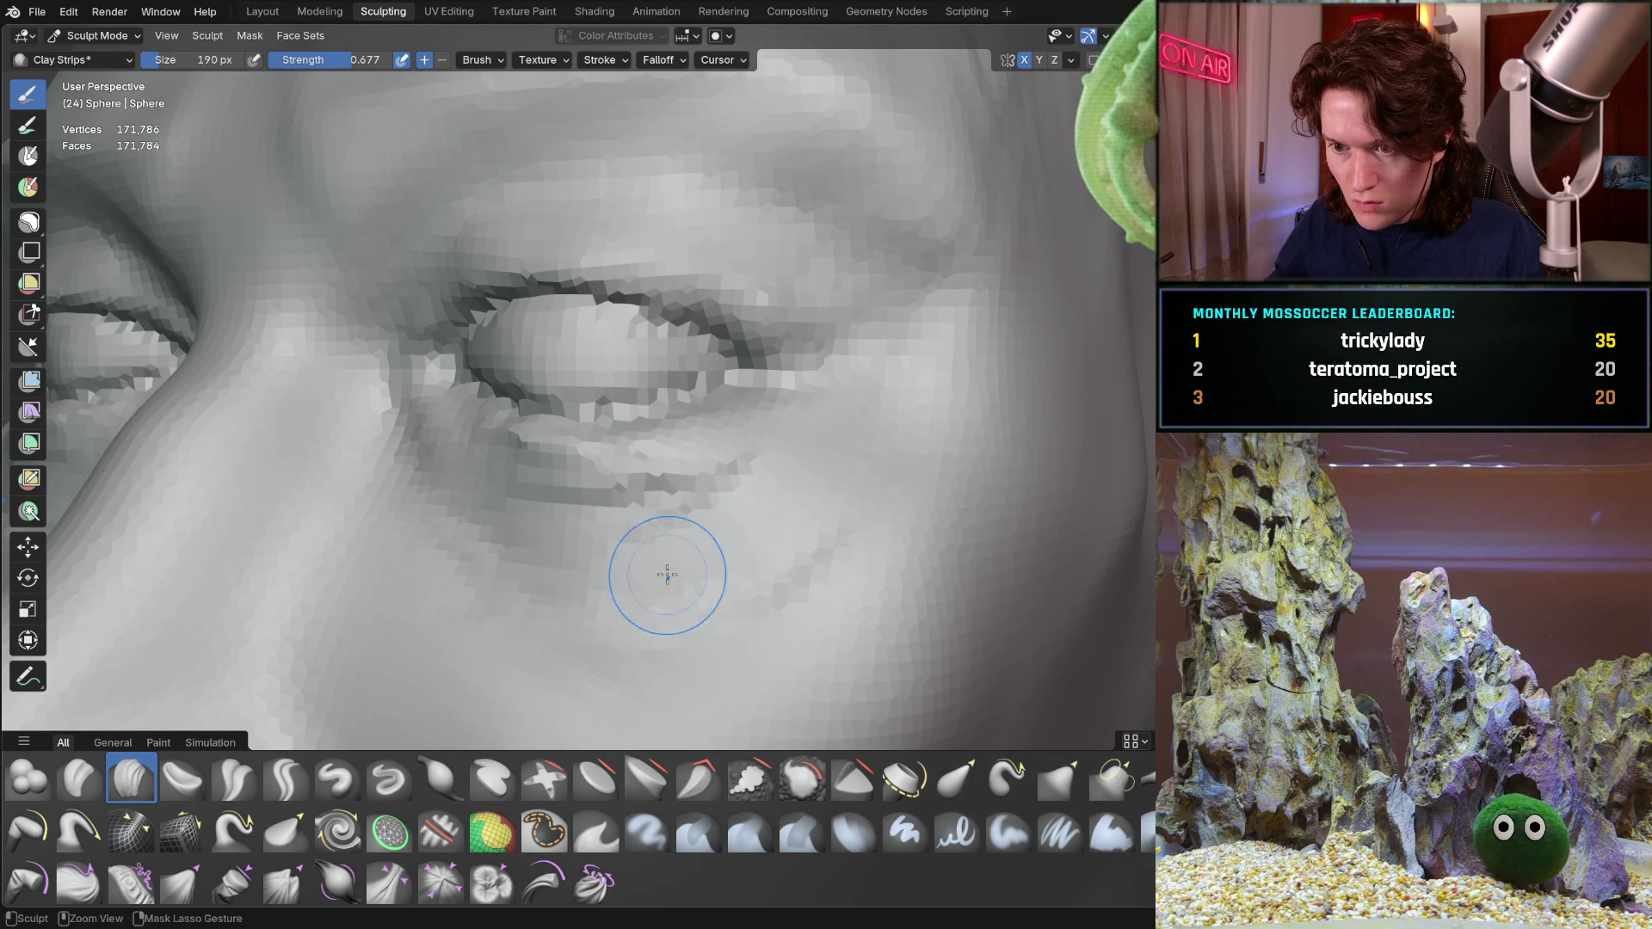
{"action": "mouse_move", "coordinate": [811, 421]}
{"action": "middle_mouse_down"}
{"action": "mouse_move", "coordinate": [478, 589]}
{"action": "mouse_move", "coordinate": [498, 572]}
{"action": "middle_mouse_up"}
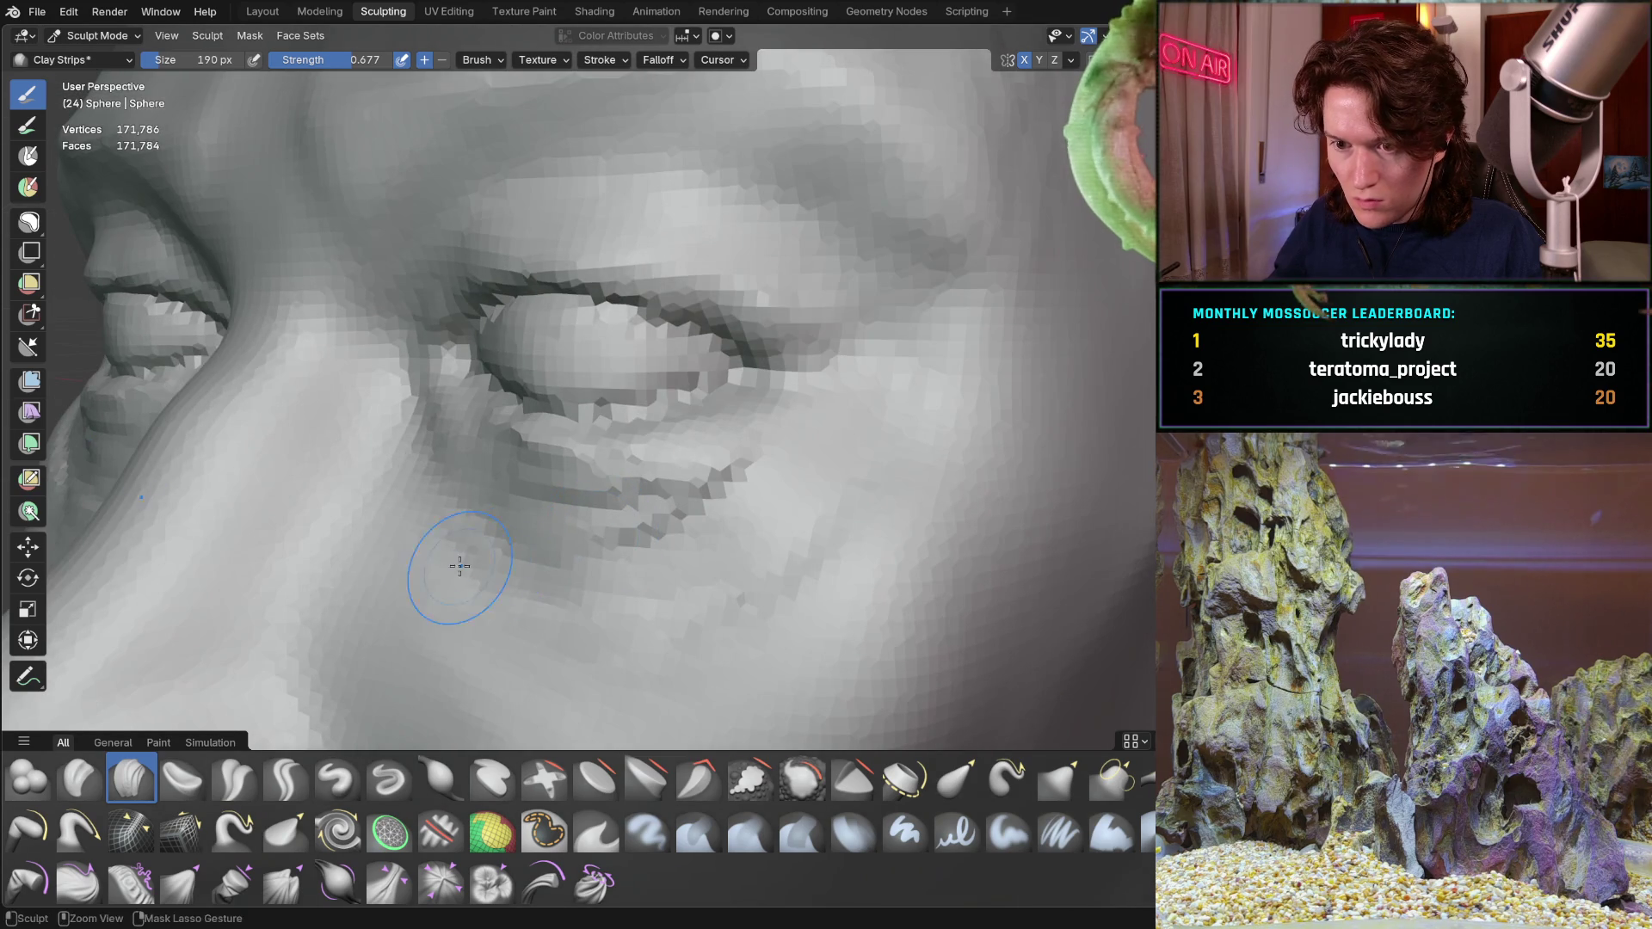
{"action": "mouse_move", "coordinate": [443, 572]}
{"action": "left_mouse_down"}
{"action": "mouse_move", "coordinate": [420, 604]}
{"action": "mouse_move", "coordinate": [435, 461]}
{"action": "left_mouse_up"}
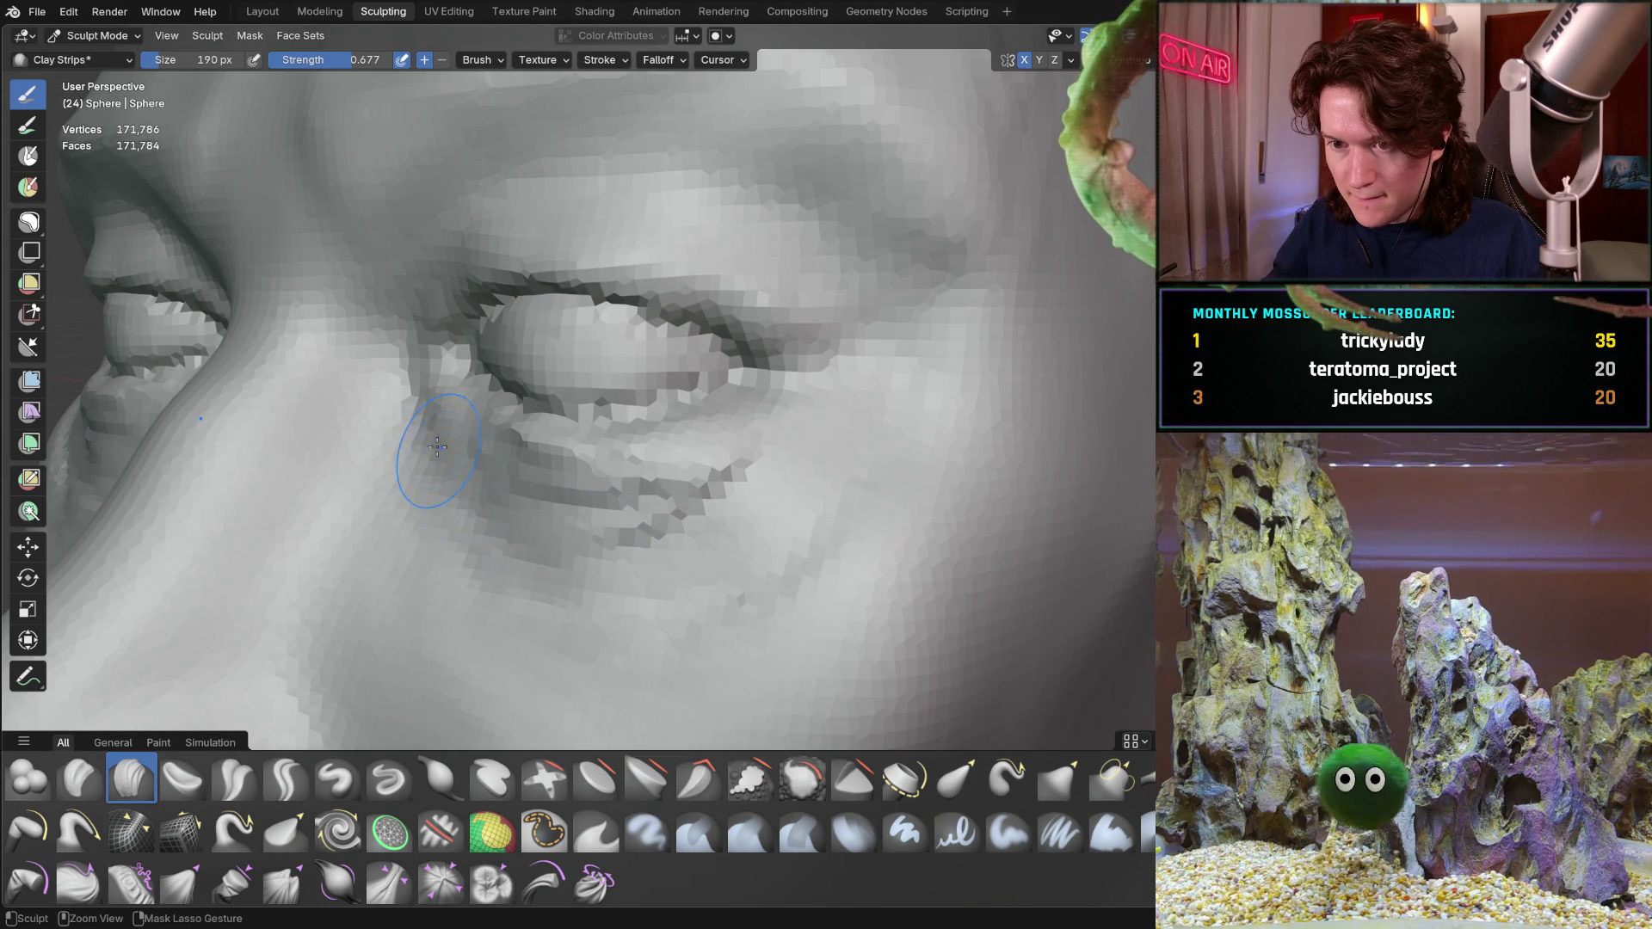
{"action": "left_click_drag", "start_coordinate": [550, 543], "coordinate": [772, 527]}
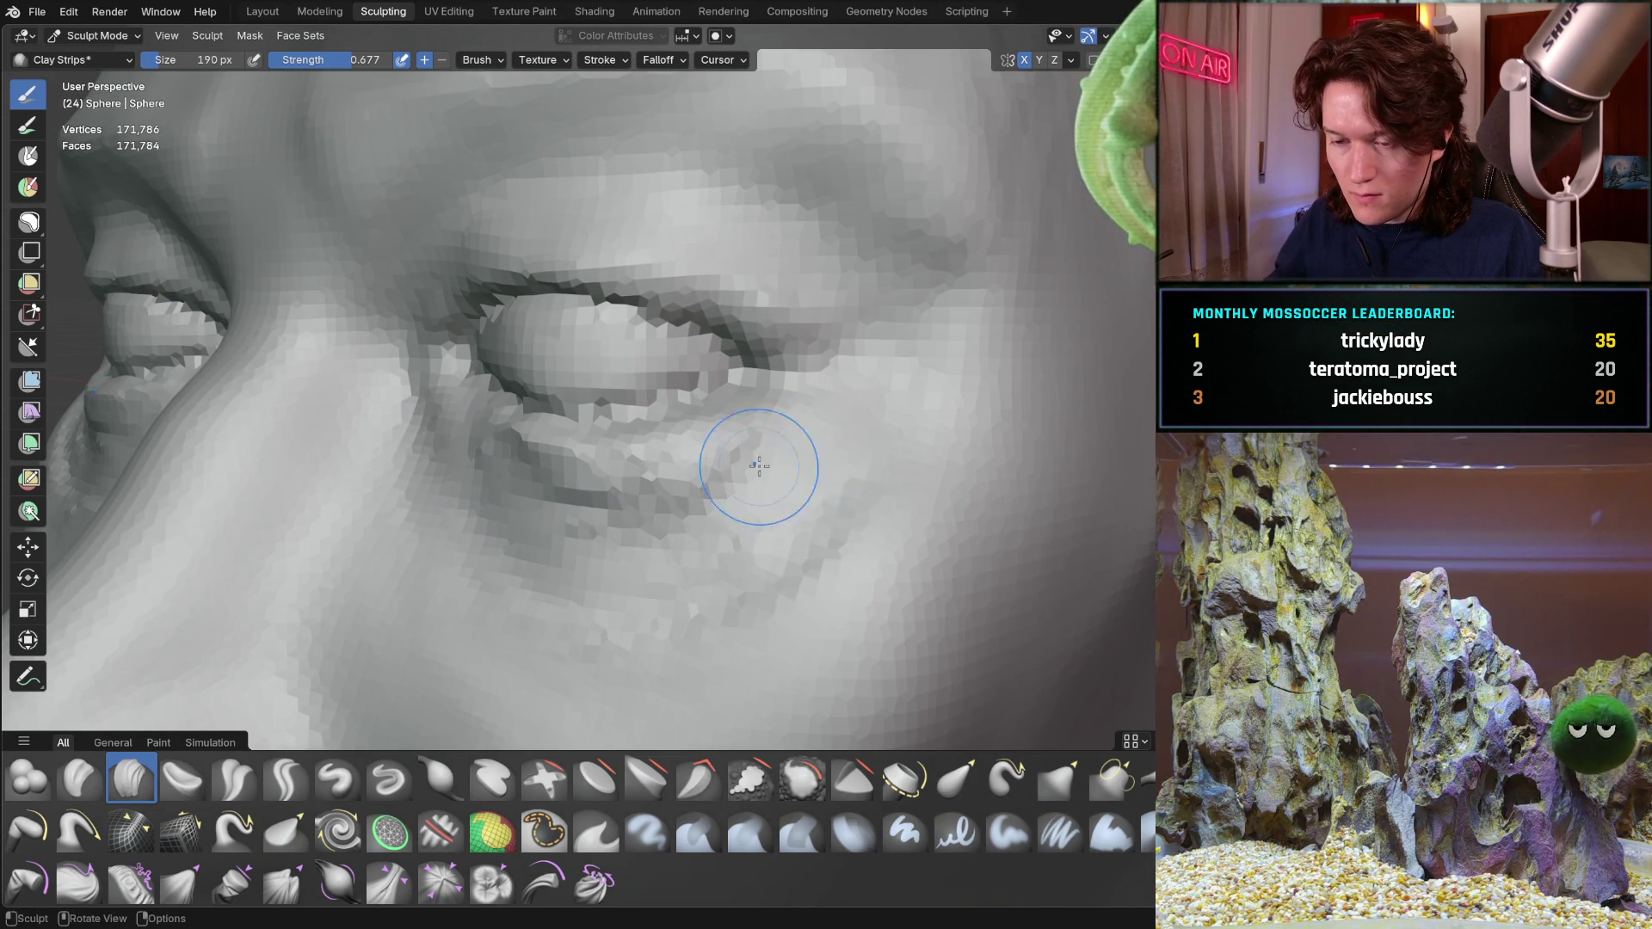
{"action": "scroll", "coordinate": [794, 462], "scroll_direction": "down", "scroll_amount": 4}
{"action": "scroll", "coordinate": [646, 542], "scroll_direction": "down", "scroll_amount": 4}
Add clay along the side of the nose, moving toward the right eye
{"action": "mouse_move", "coordinate": [479, 658]}
{"action": "middle_mouse_down", "text": "shift"}
{"action": "mouse_move", "coordinate": [547, 504]}
{"action": "mouse_move", "coordinate": [477, 533]}
{"action": "middle_mouse_up", "text": "shift"}
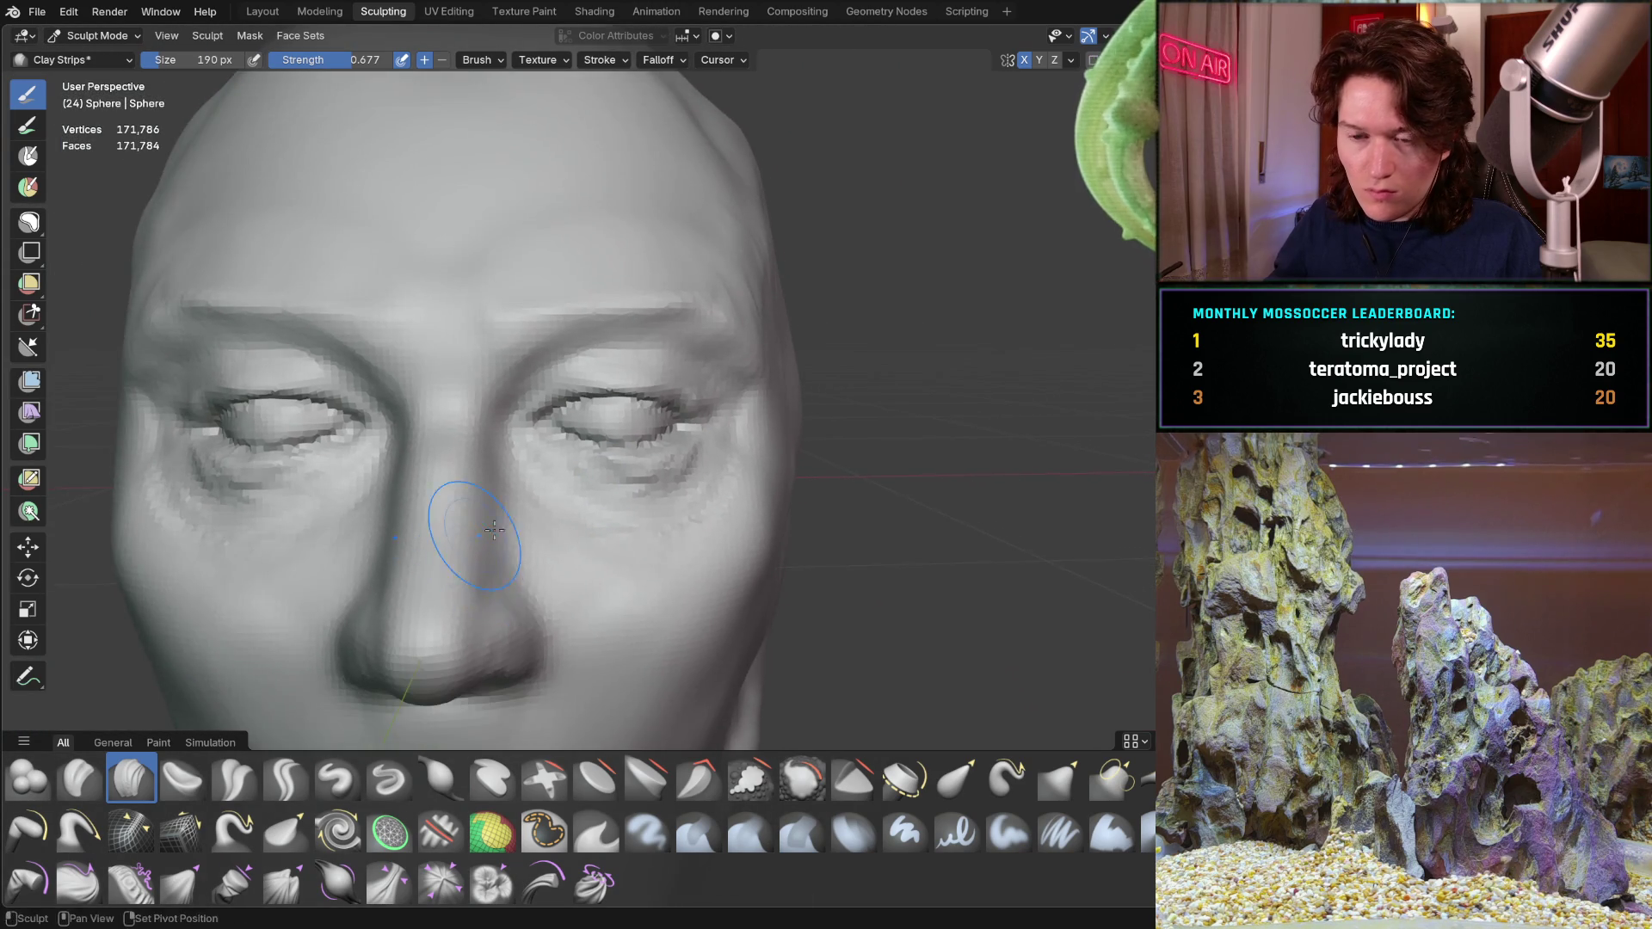
{"action": "scroll", "coordinate": [477, 534], "scroll_direction": "up", "scroll_amount": 1}
{"action": "left_click_drag", "start_coordinate": [664, 480], "coordinate": [653, 446]}
{"action": "scroll", "coordinate": [653, 445], "scroll_direction": "up", "scroll_amount": 2}
{"action": "middle_click_drag", "start_coordinate": [682, 425], "coordinate": [542, 418], "text": "shift"}
{"action": "scroll", "coordinate": [542, 417], "scroll_direction": "up", "scroll_amount": 2}
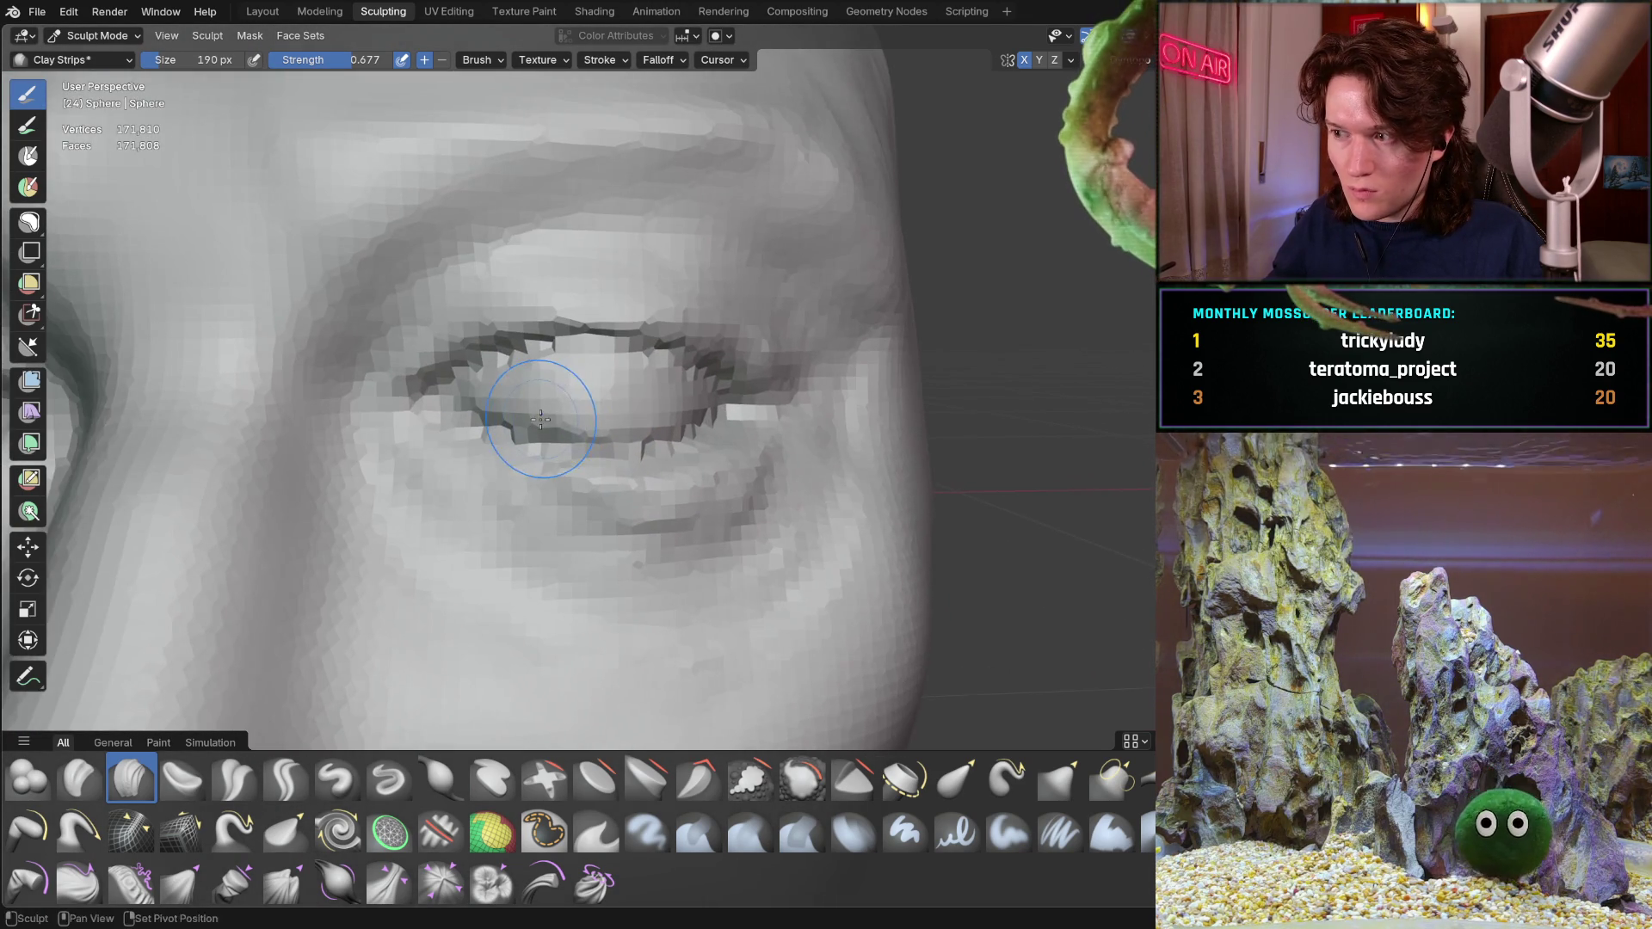
{"action": "scroll", "coordinate": [543, 418], "scroll_direction": "up", "scroll_amount": 1}
{"action": "scroll", "coordinate": [554, 436], "scroll_direction": "up", "scroll_amount": 1}
{"action": "scroll", "coordinate": [602, 380], "scroll_direction": "up", "scroll_amount": 1}
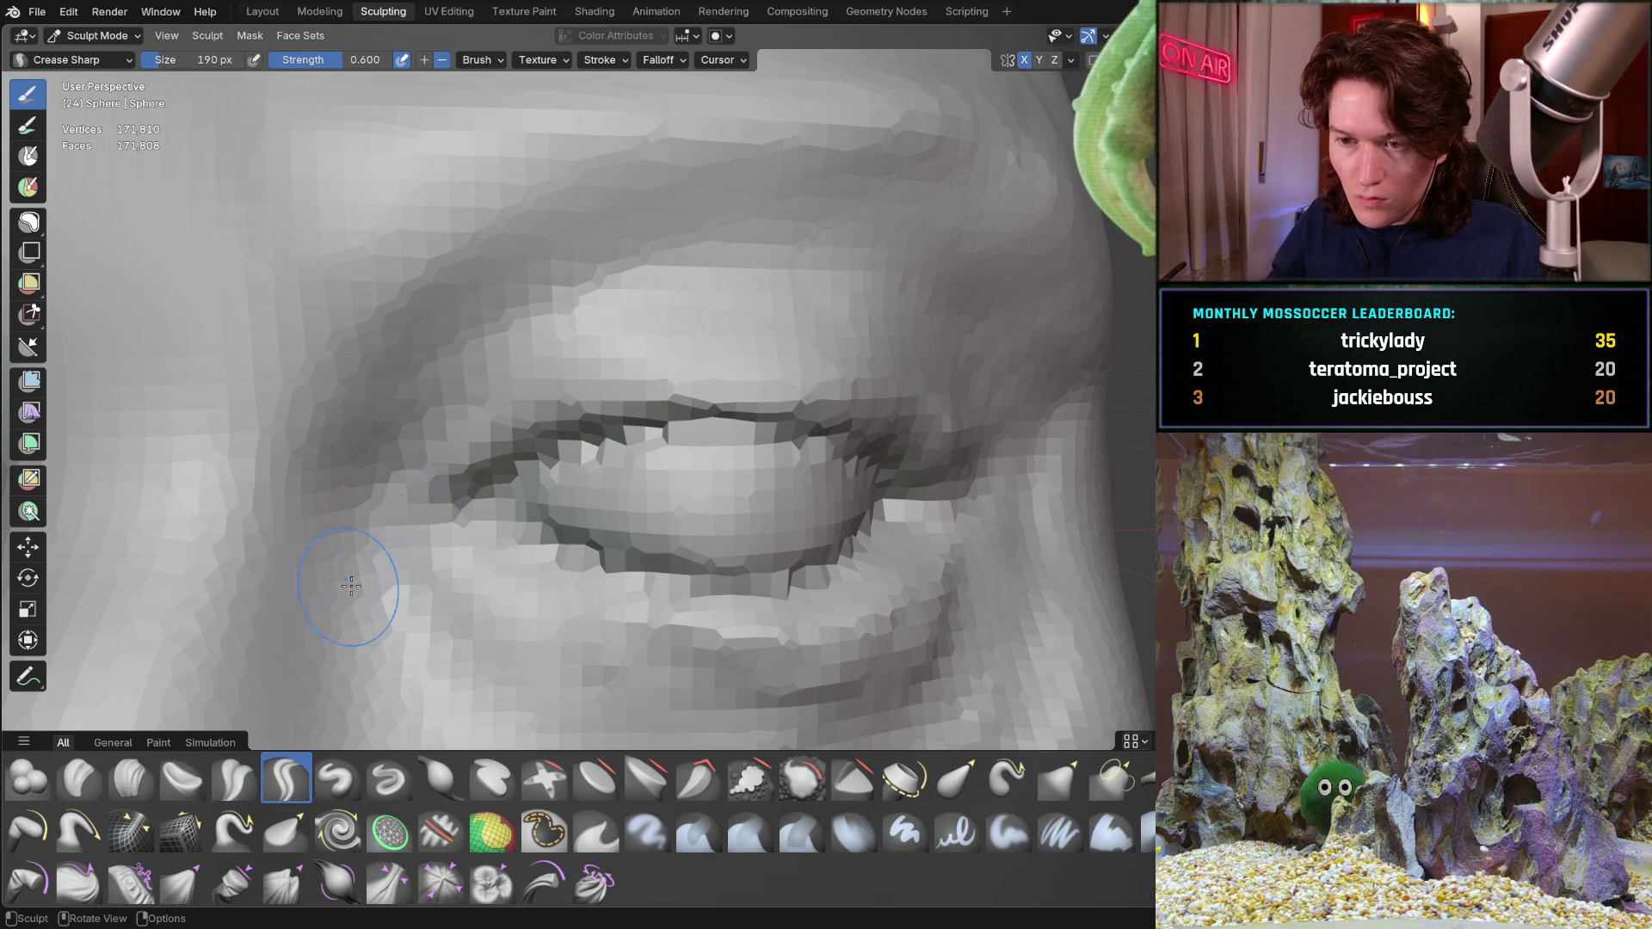
Deepen the eyelid lines of both eyes with Crease Sharp at 66 px
{"action": "key", "text": "f"}
{"action": "left_click", "coordinate": [439, 388]}
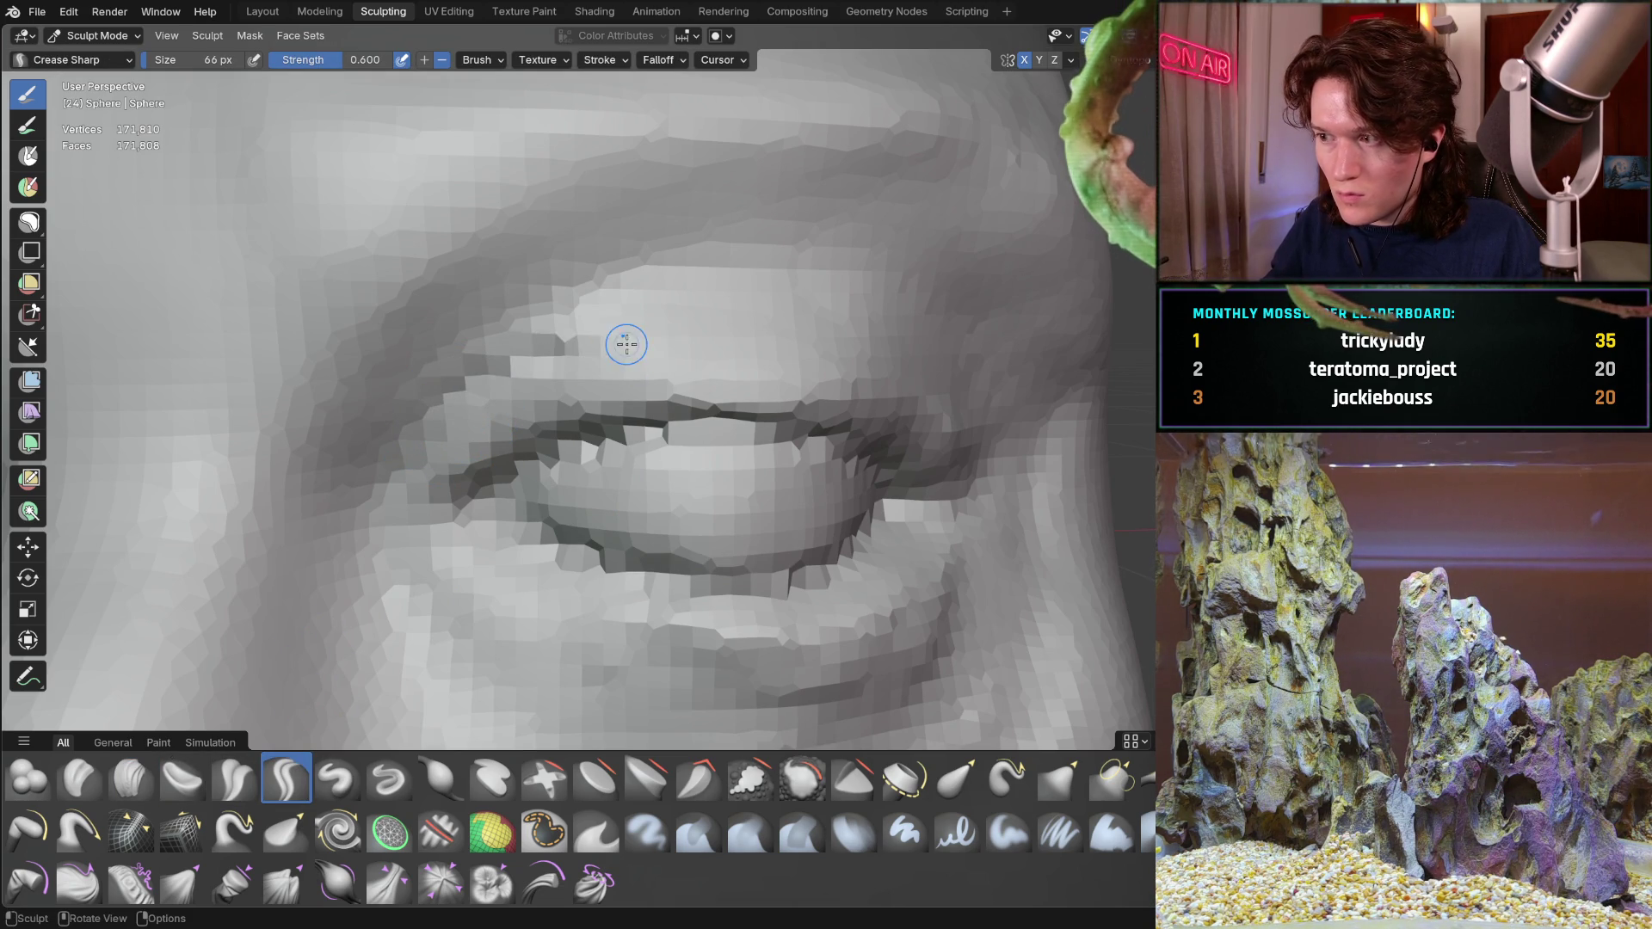
{"action": "middle_click_drag", "start_coordinate": [626, 344], "coordinate": [624, 342]}
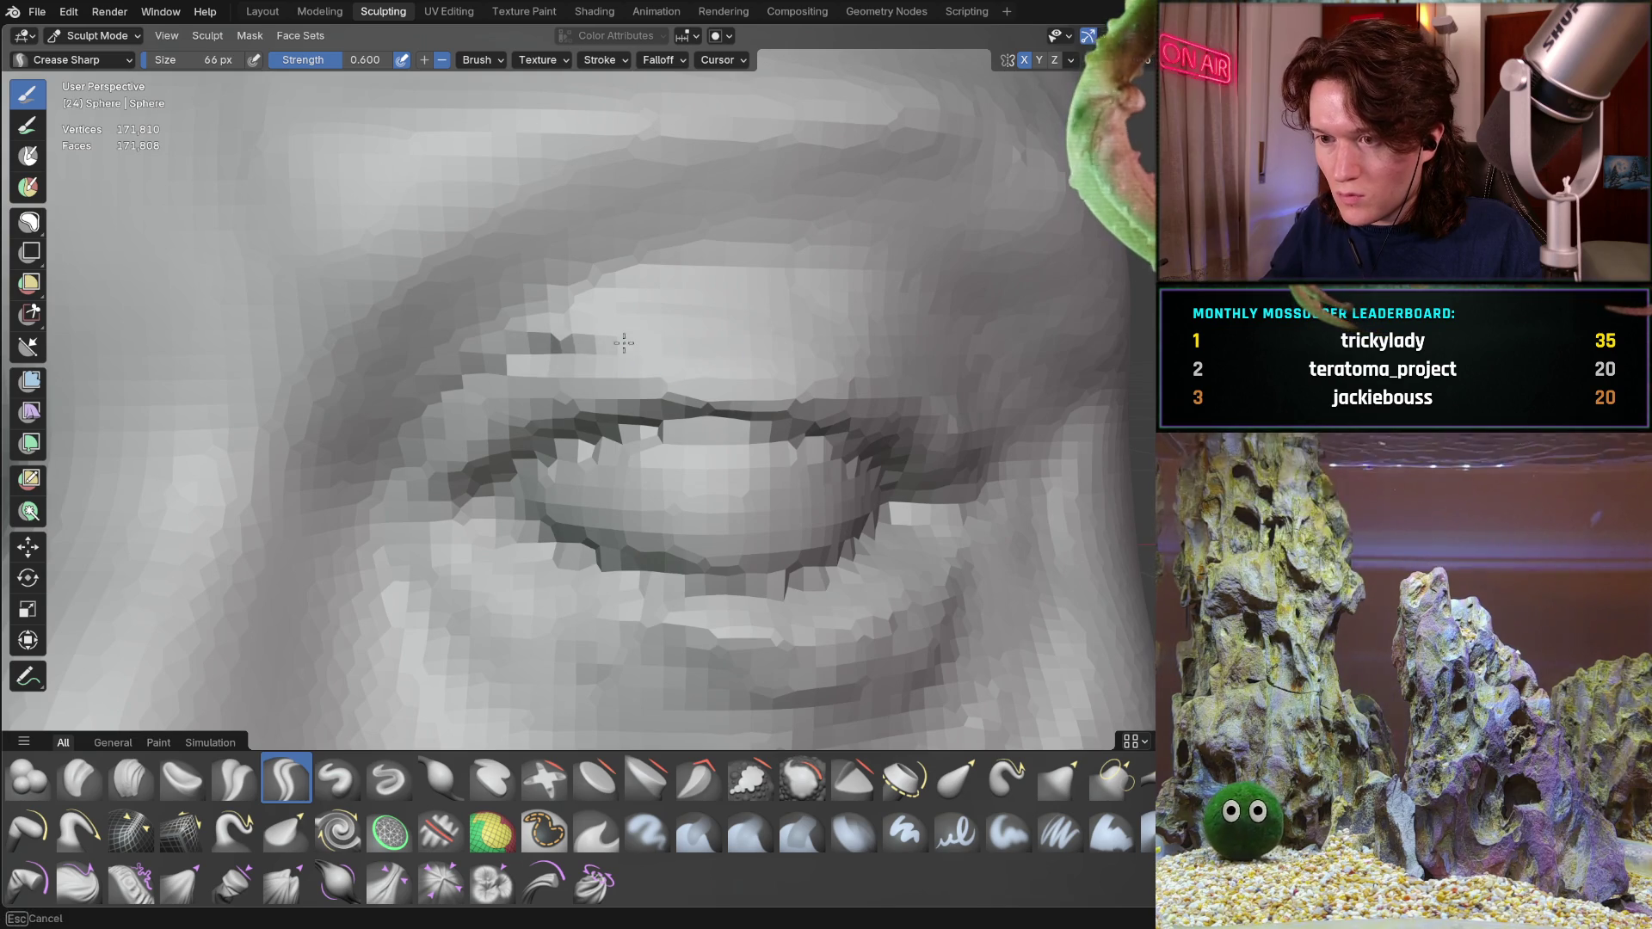
{"action": "mouse_move", "coordinate": [856, 356]}
{"action": "middle_mouse_down"}
{"action": "mouse_move", "coordinate": [679, 323]}
{"action": "mouse_move", "coordinate": [523, 349]}
{"action": "middle_mouse_up"}
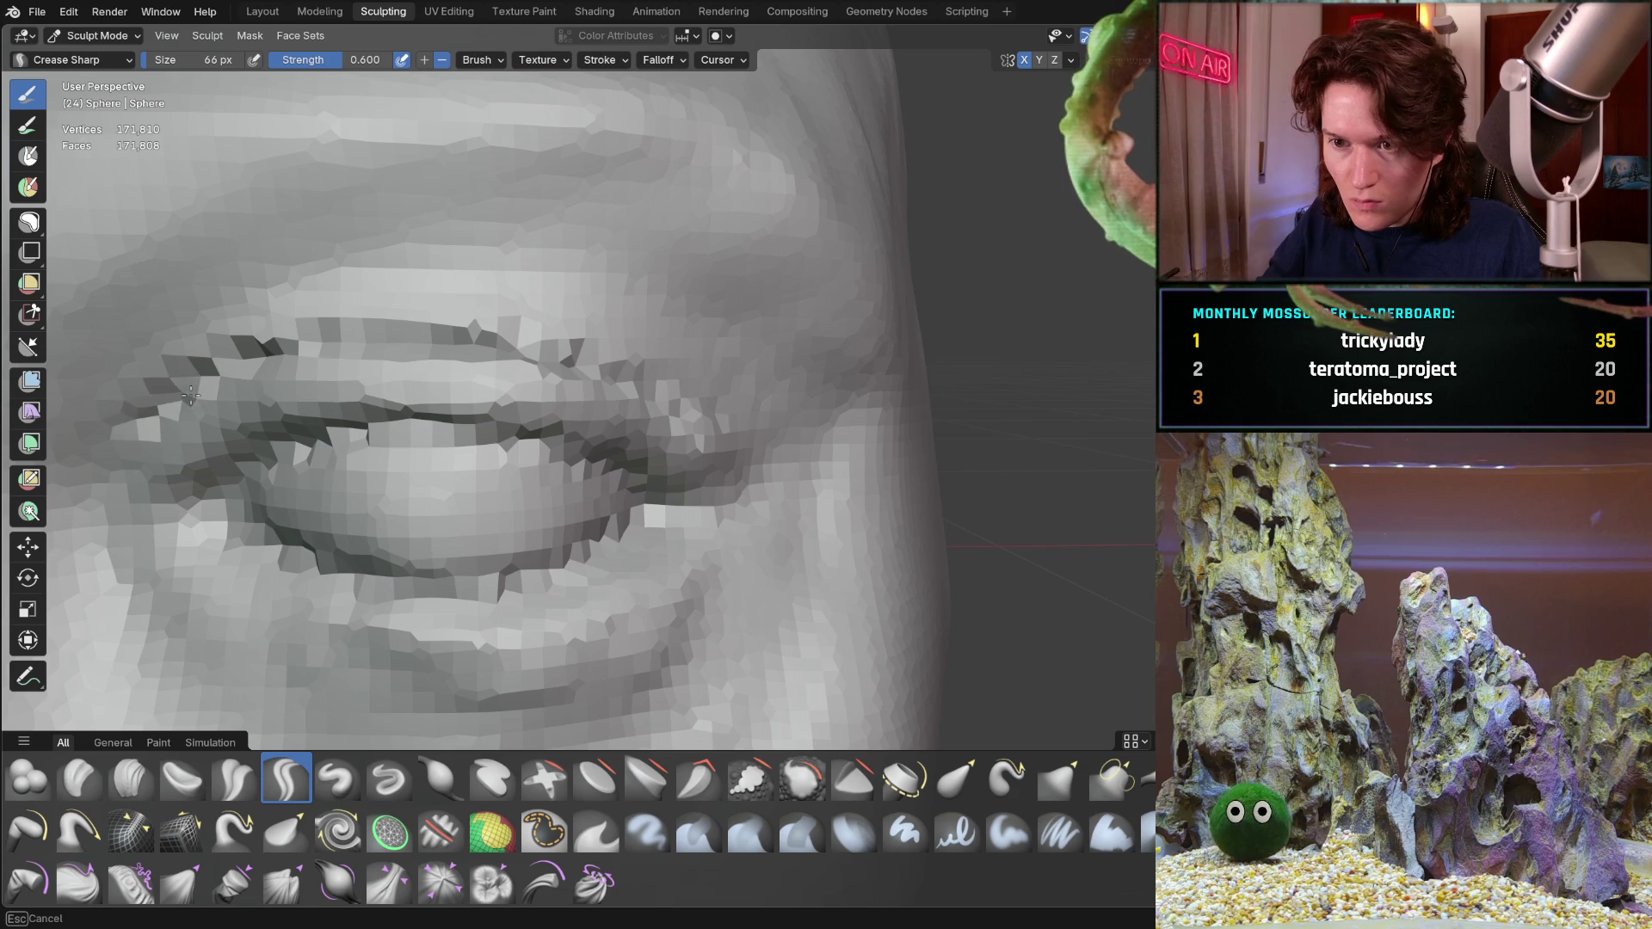
{"action": "mouse_move", "coordinate": [452, 333]}
{"action": "middle_mouse_down"}
{"action": "mouse_move", "coordinate": [620, 350]}
{"action": "mouse_move", "coordinate": [613, 368]}
{"action": "middle_mouse_up"}
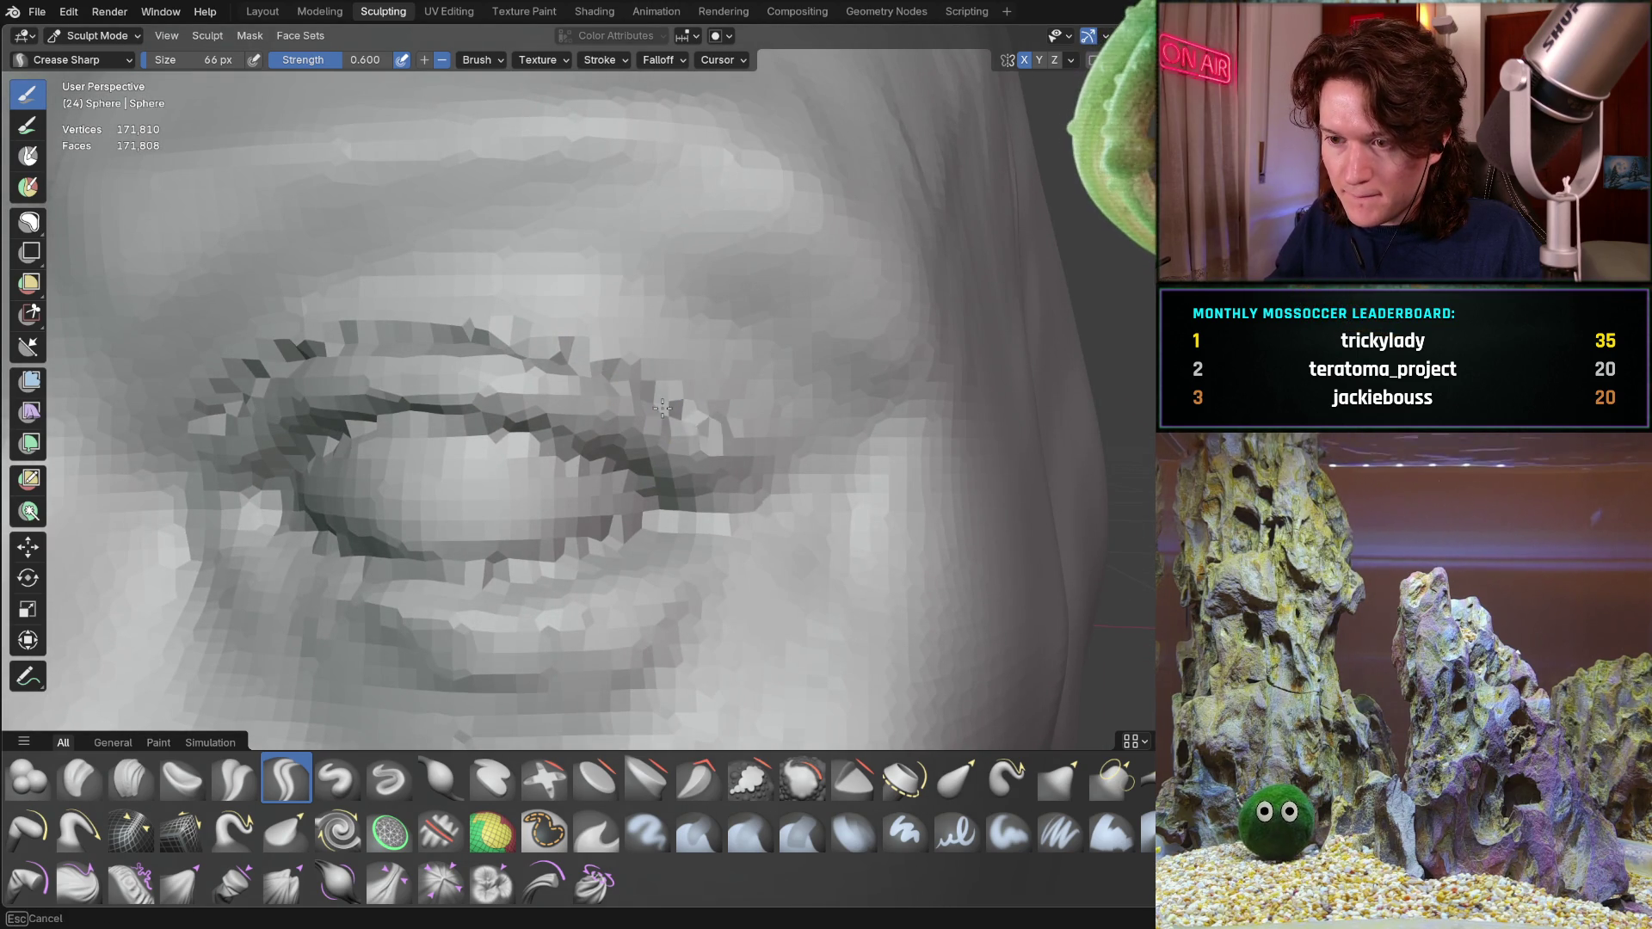
{"action": "scroll", "coordinate": [733, 442], "scroll_direction": "down", "scroll_amount": 2}
{"action": "scroll", "coordinate": [698, 465], "scroll_direction": "down", "scroll_amount": 2}
{"action": "scroll", "coordinate": [658, 491], "scroll_direction": "down", "scroll_amount": 2}
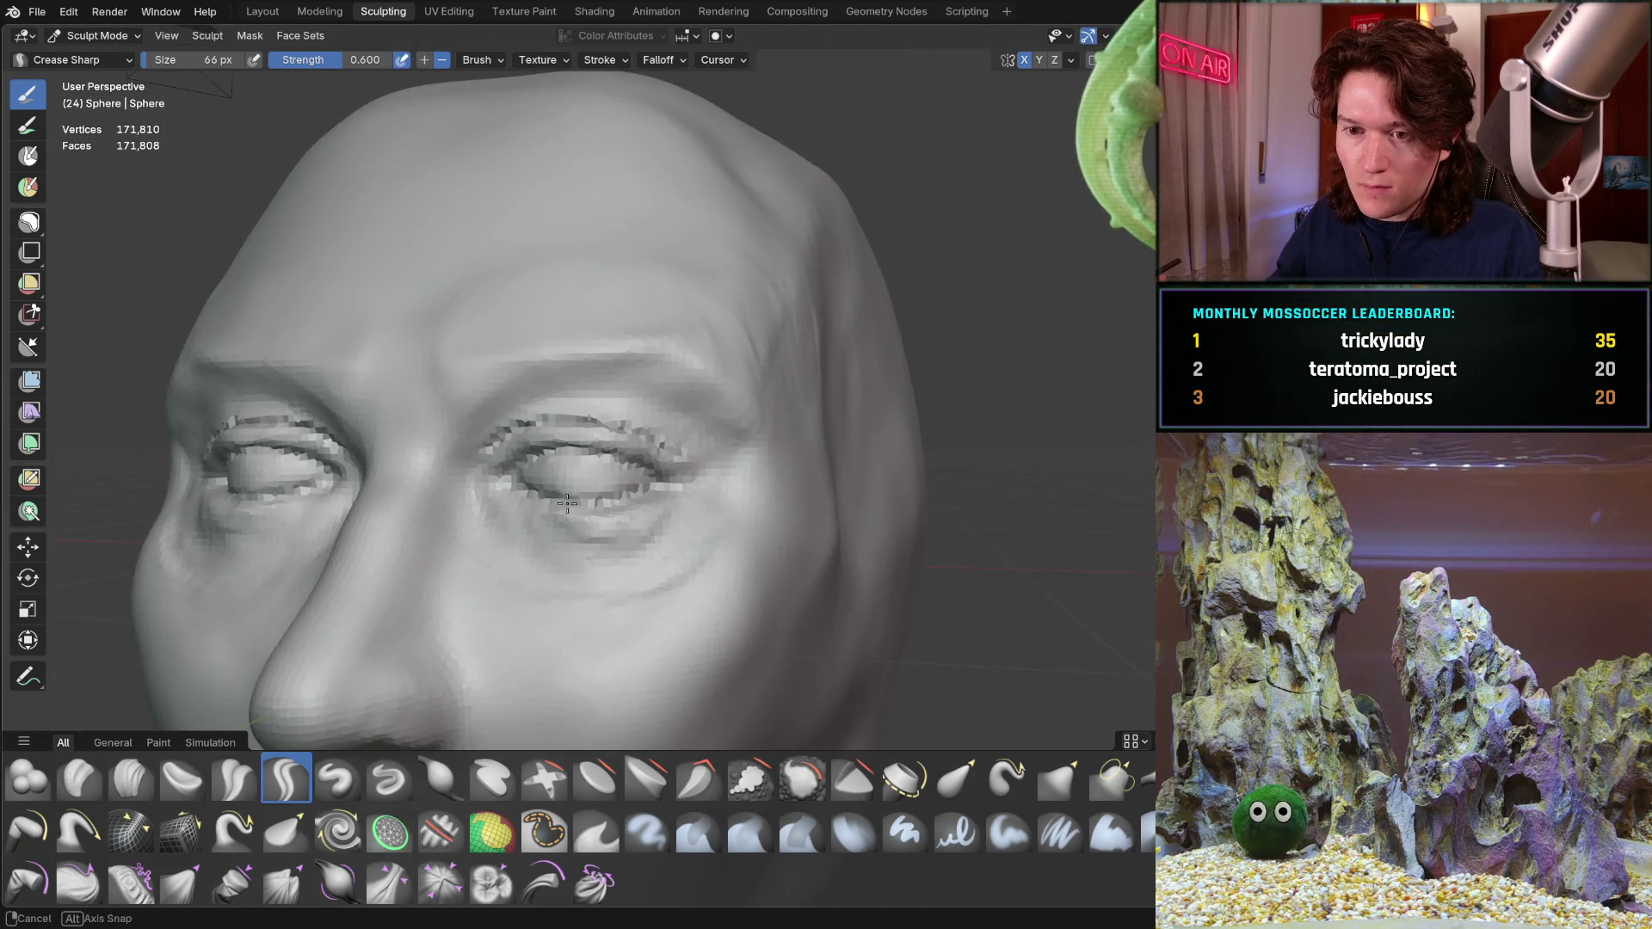
{"action": "scroll", "coordinate": [600, 517], "scroll_direction": "down", "scroll_amount": 2}
{"action": "middle_click_drag", "start_coordinate": [599, 517], "coordinate": [536, 473]}
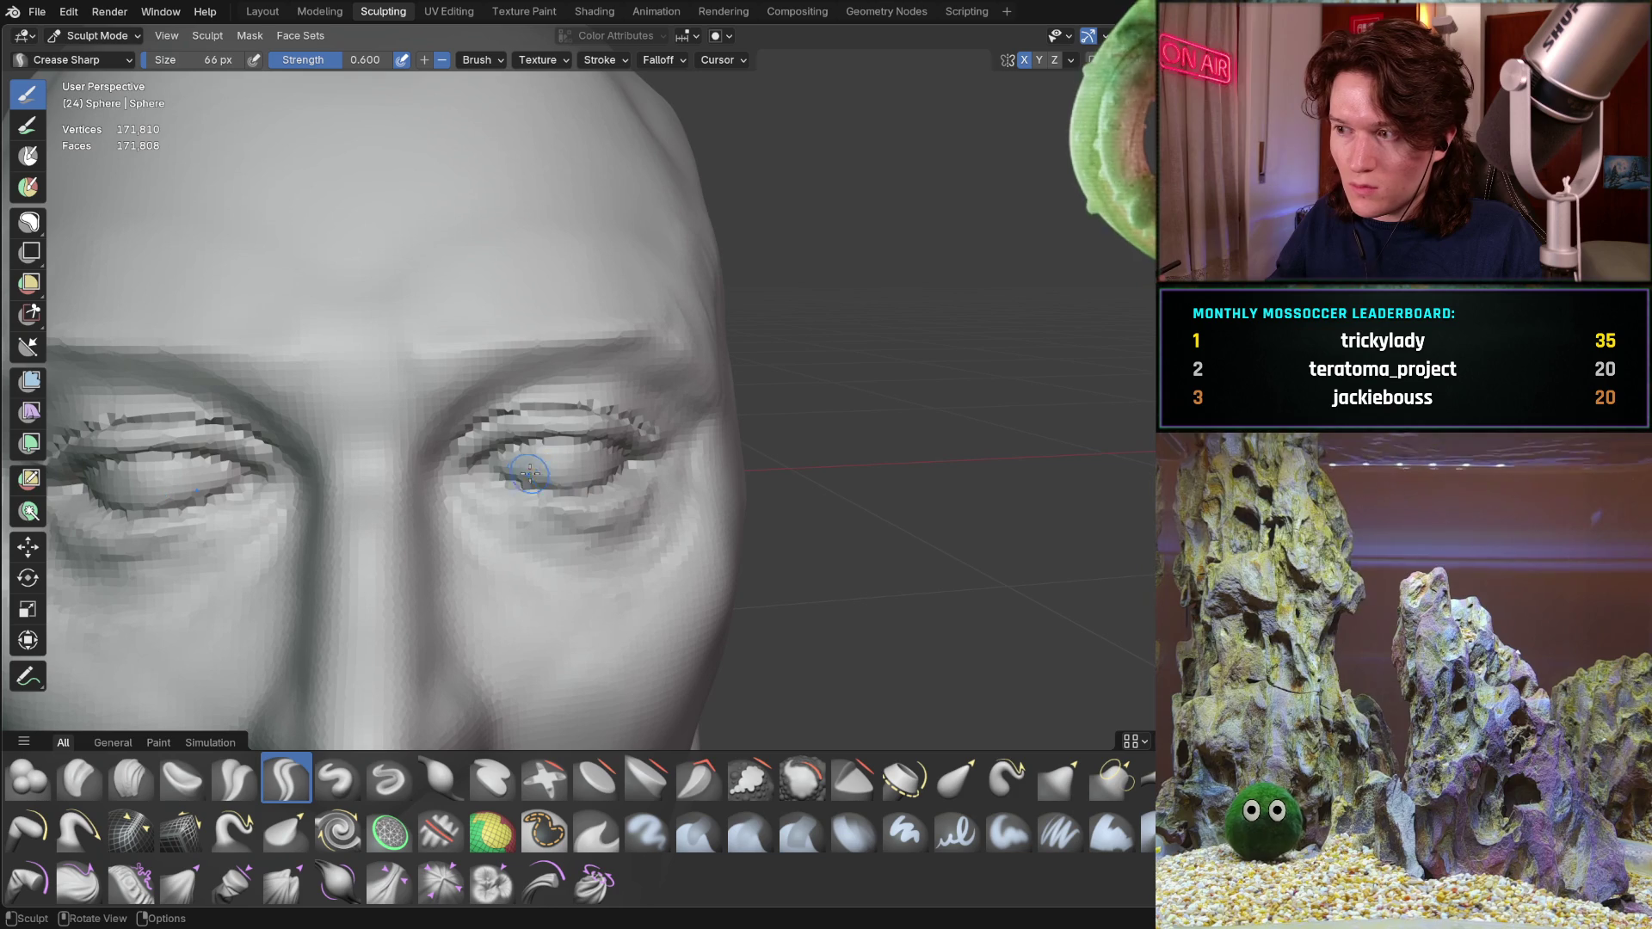
{"action": "mouse_move", "coordinate": [435, 501]}
{"action": "middle_mouse_down"}
{"action": "mouse_move", "coordinate": [472, 414]}
{"action": "mouse_move", "coordinate": [337, 580]}
{"action": "middle_mouse_up"}
{"action": "scroll", "coordinate": [477, 387], "scroll_direction": "up", "scroll_amount": 3}
{"action": "scroll", "coordinate": [485, 366], "scroll_direction": "up", "scroll_amount": 2}
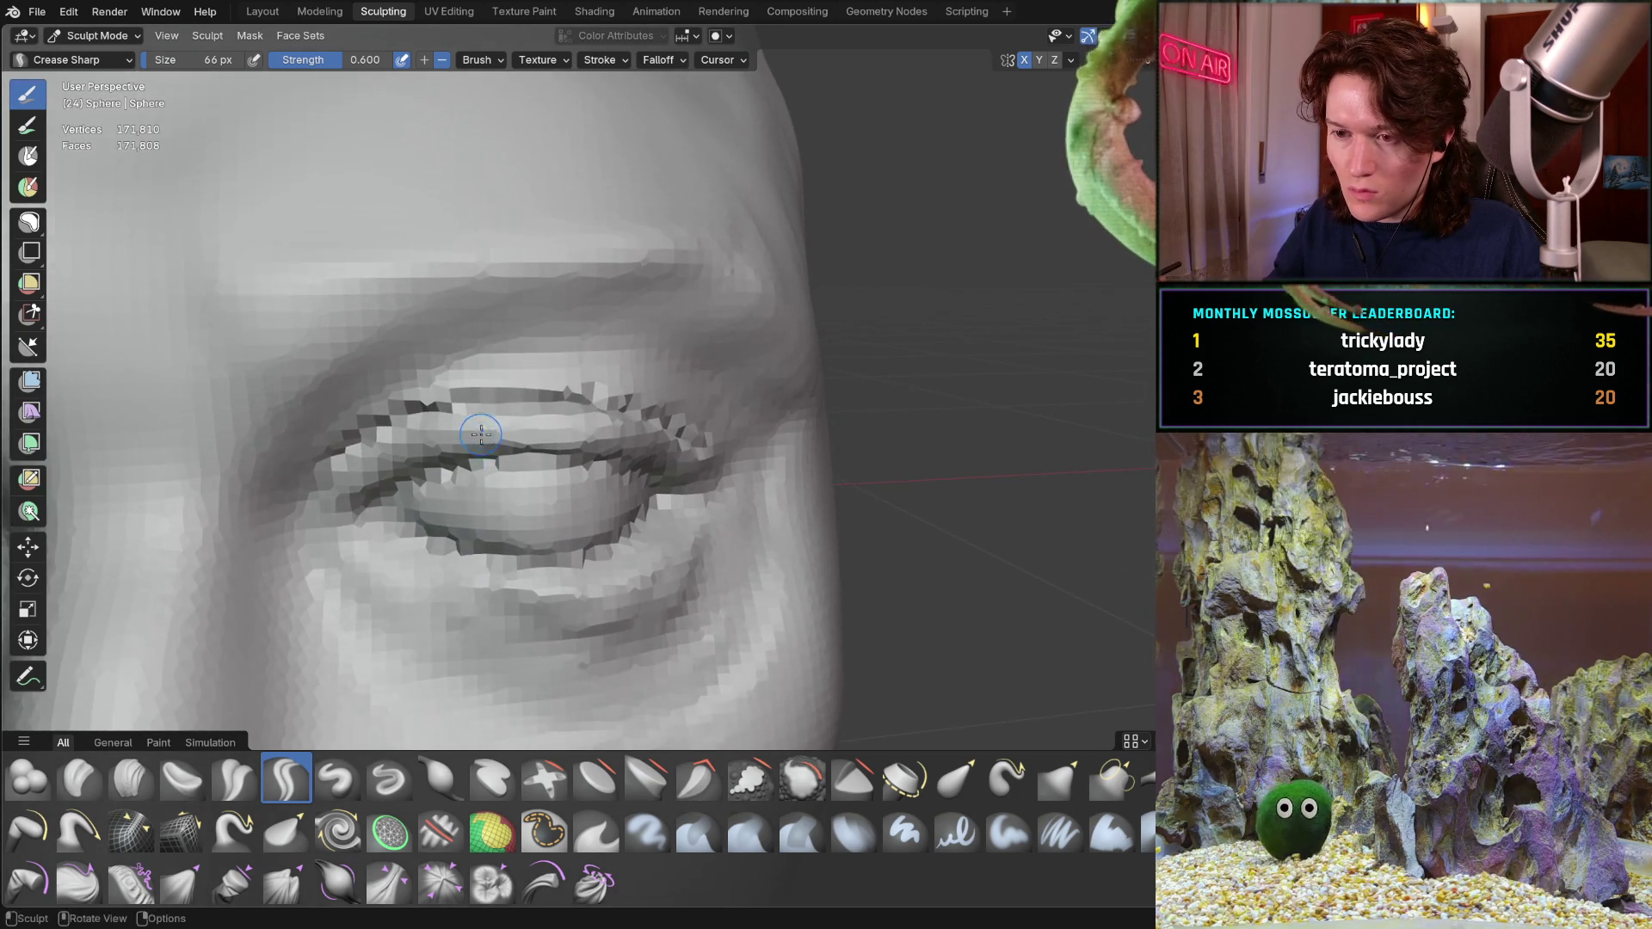
{"action": "scroll", "coordinate": [285, 672], "scroll_direction": "up", "scroll_amount": 2}
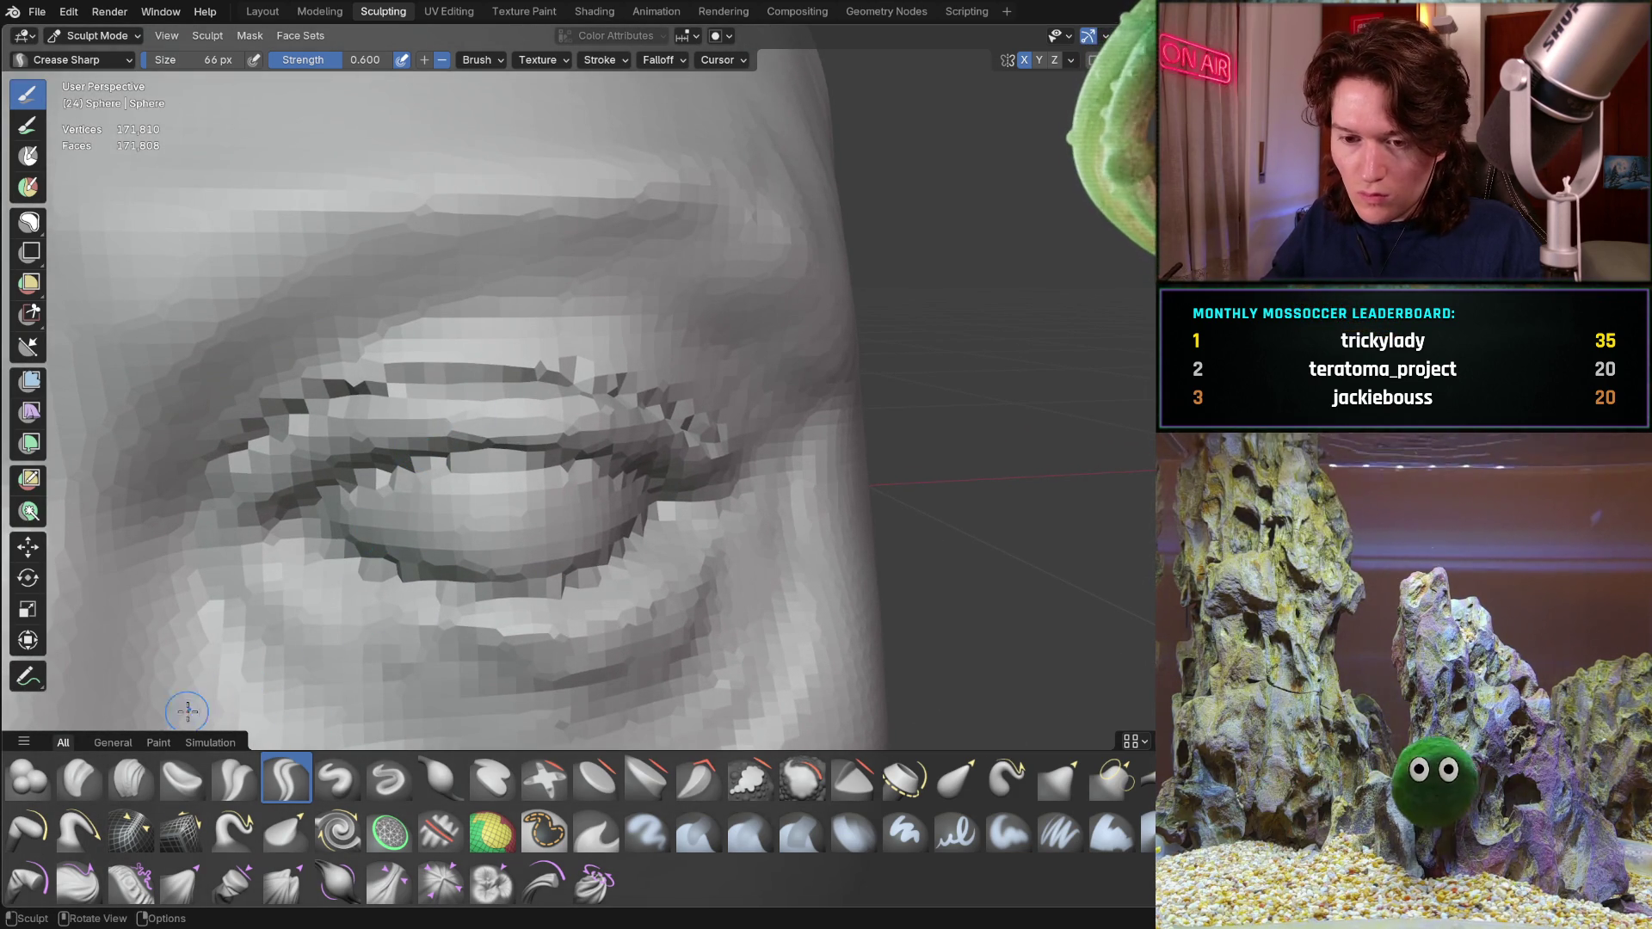
Return to the Clay Strips brush enlarged to 258 px
{"action": "left_click", "coordinate": [130, 776]}
{"action": "key", "text": "f"}
{"action": "left_click", "coordinate": [411, 420]}
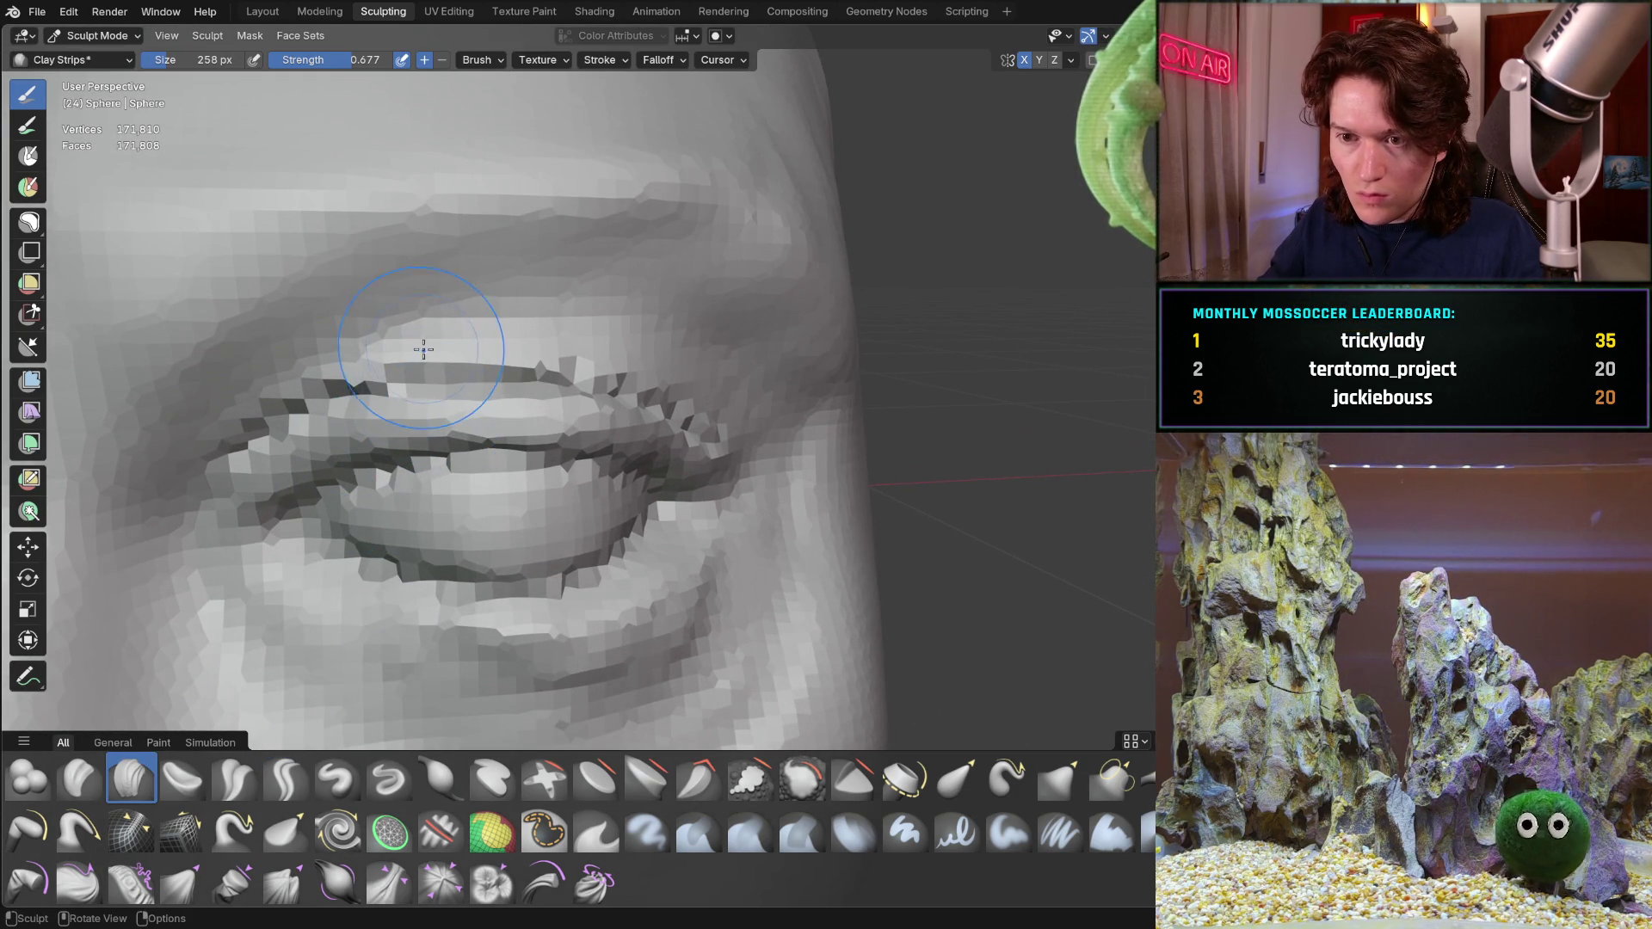
Resize the brush to 172 px and work in close on the eye area
{"action": "key", "text": "f"}
{"action": "left_click", "coordinate": [388, 320]}
{"action": "middle_click_drag", "start_coordinate": [417, 305], "coordinate": [453, 303]}
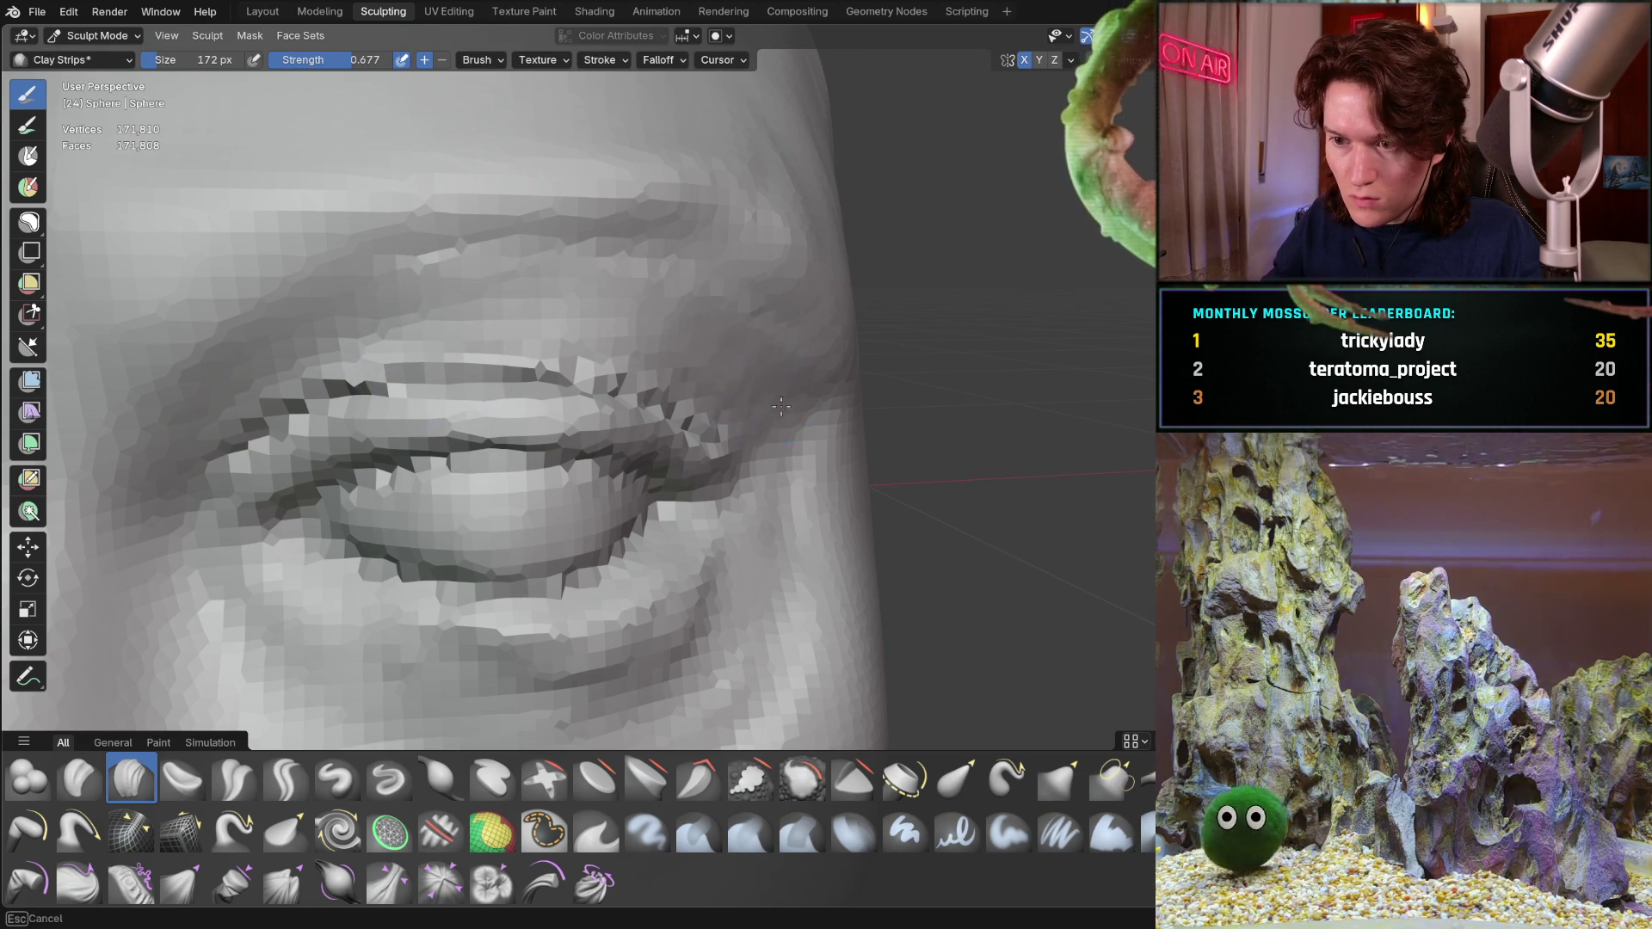
{"action": "middle_click_drag", "start_coordinate": [706, 346], "coordinate": [747, 291]}
{"action": "middle_click_drag", "start_coordinate": [517, 277], "coordinate": [411, 308]}
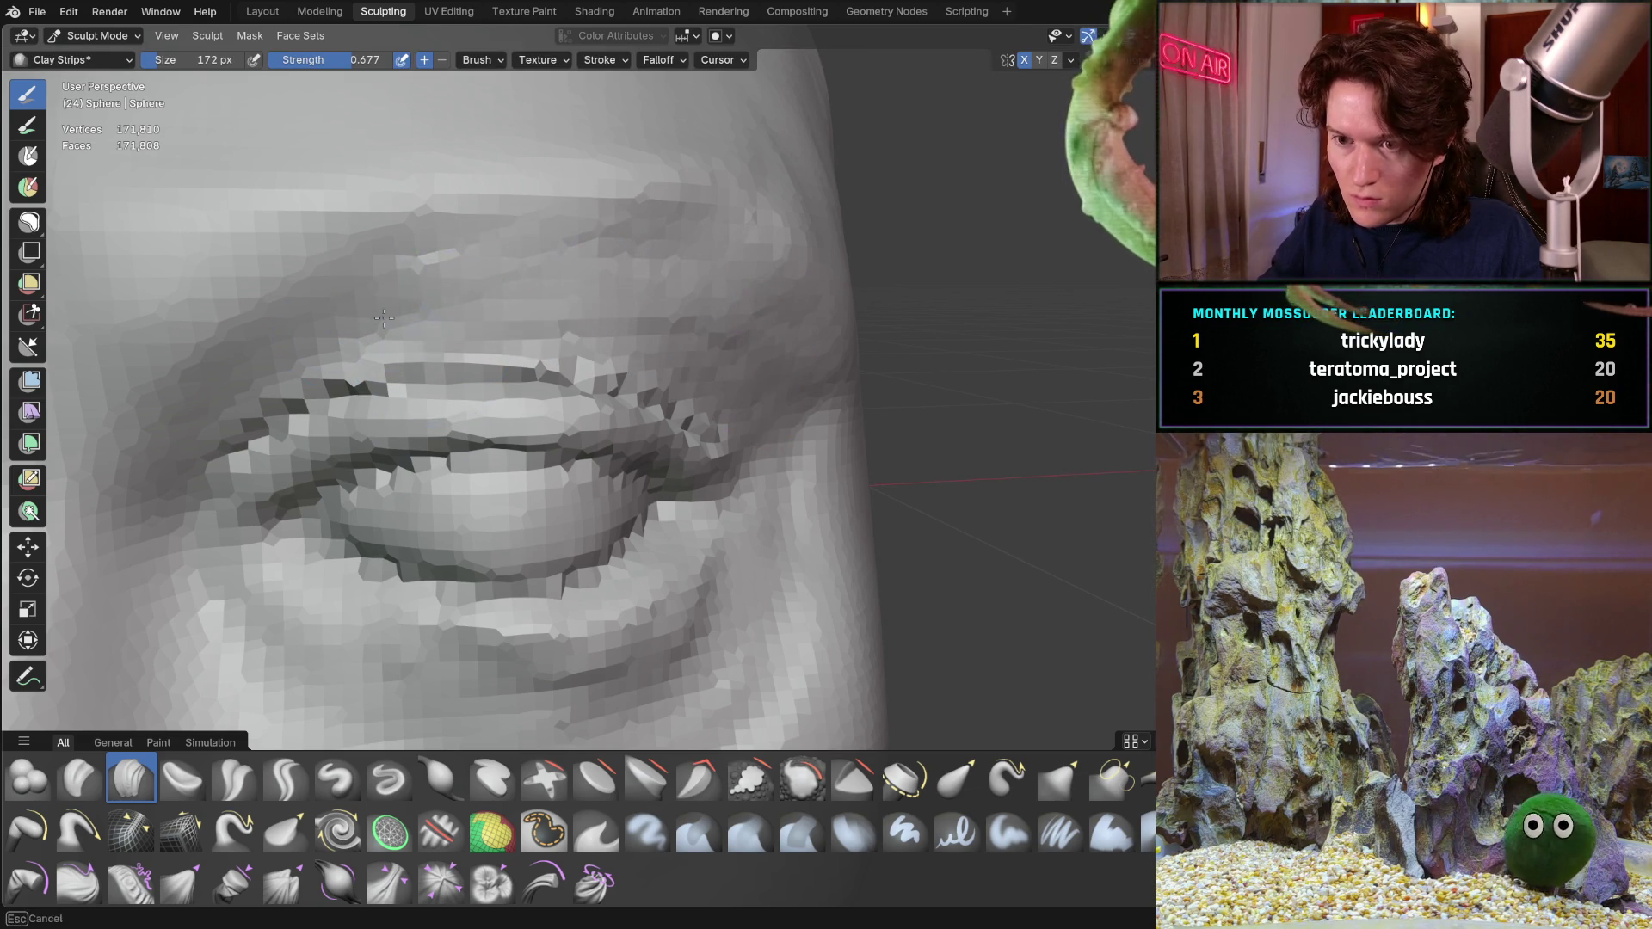
{"action": "middle_click_drag", "start_coordinate": [569, 317], "coordinate": [601, 269]}
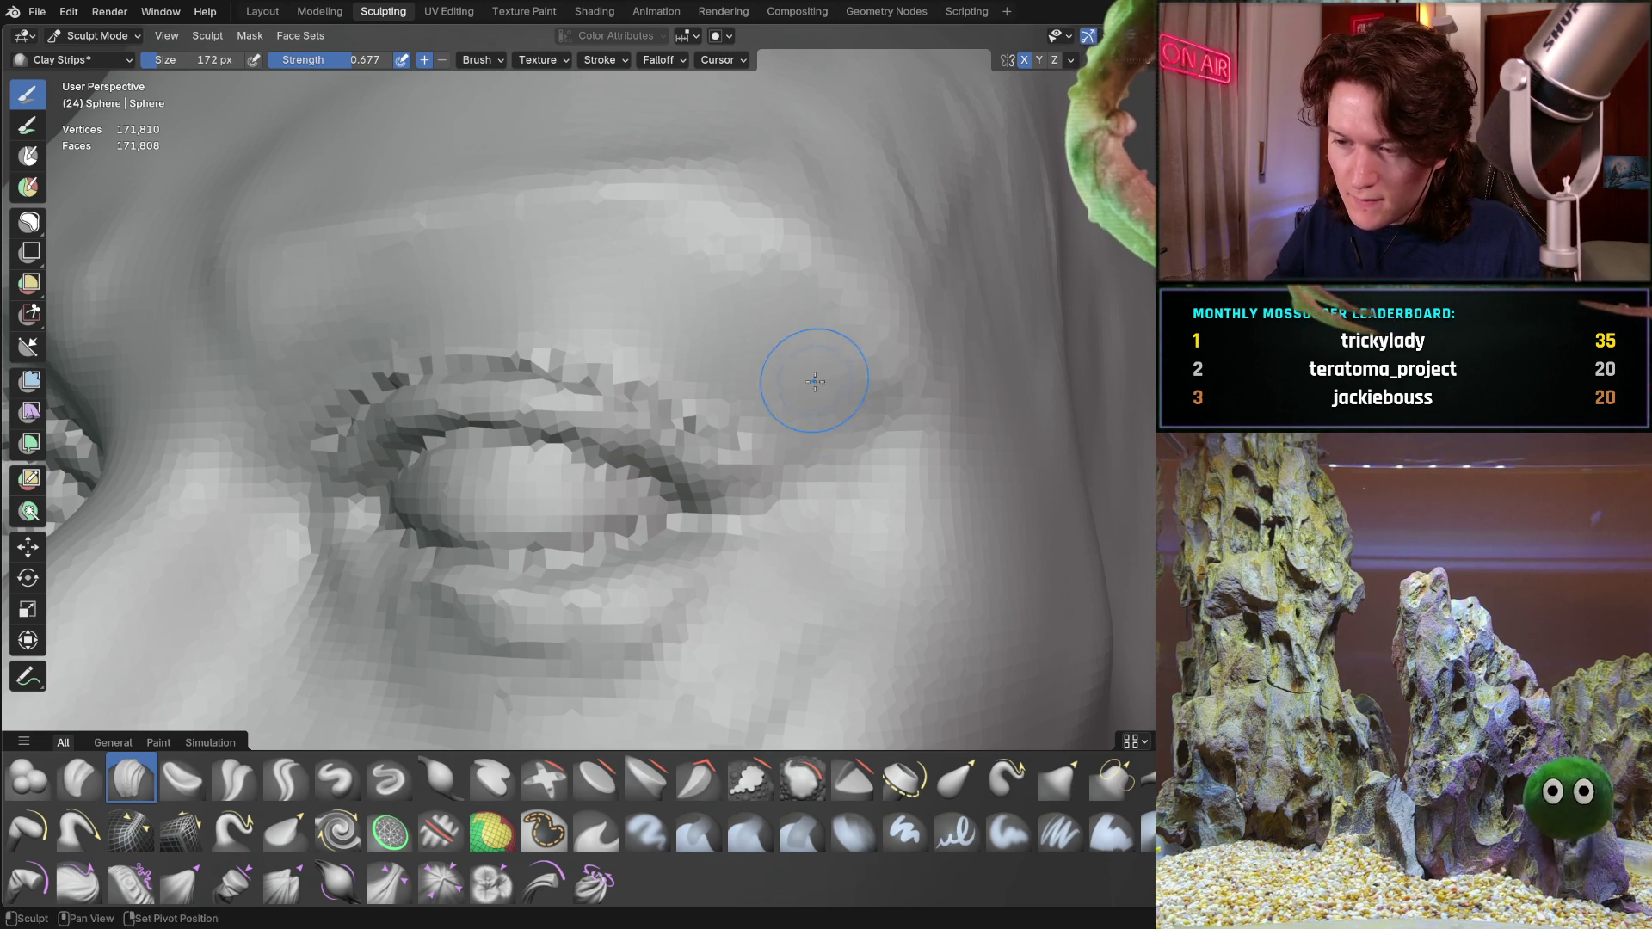
Turn the head to face the viewer and switch to the Grab brush
{"action": "middle_click_drag", "start_coordinate": [783, 371], "coordinate": [807, 525]}
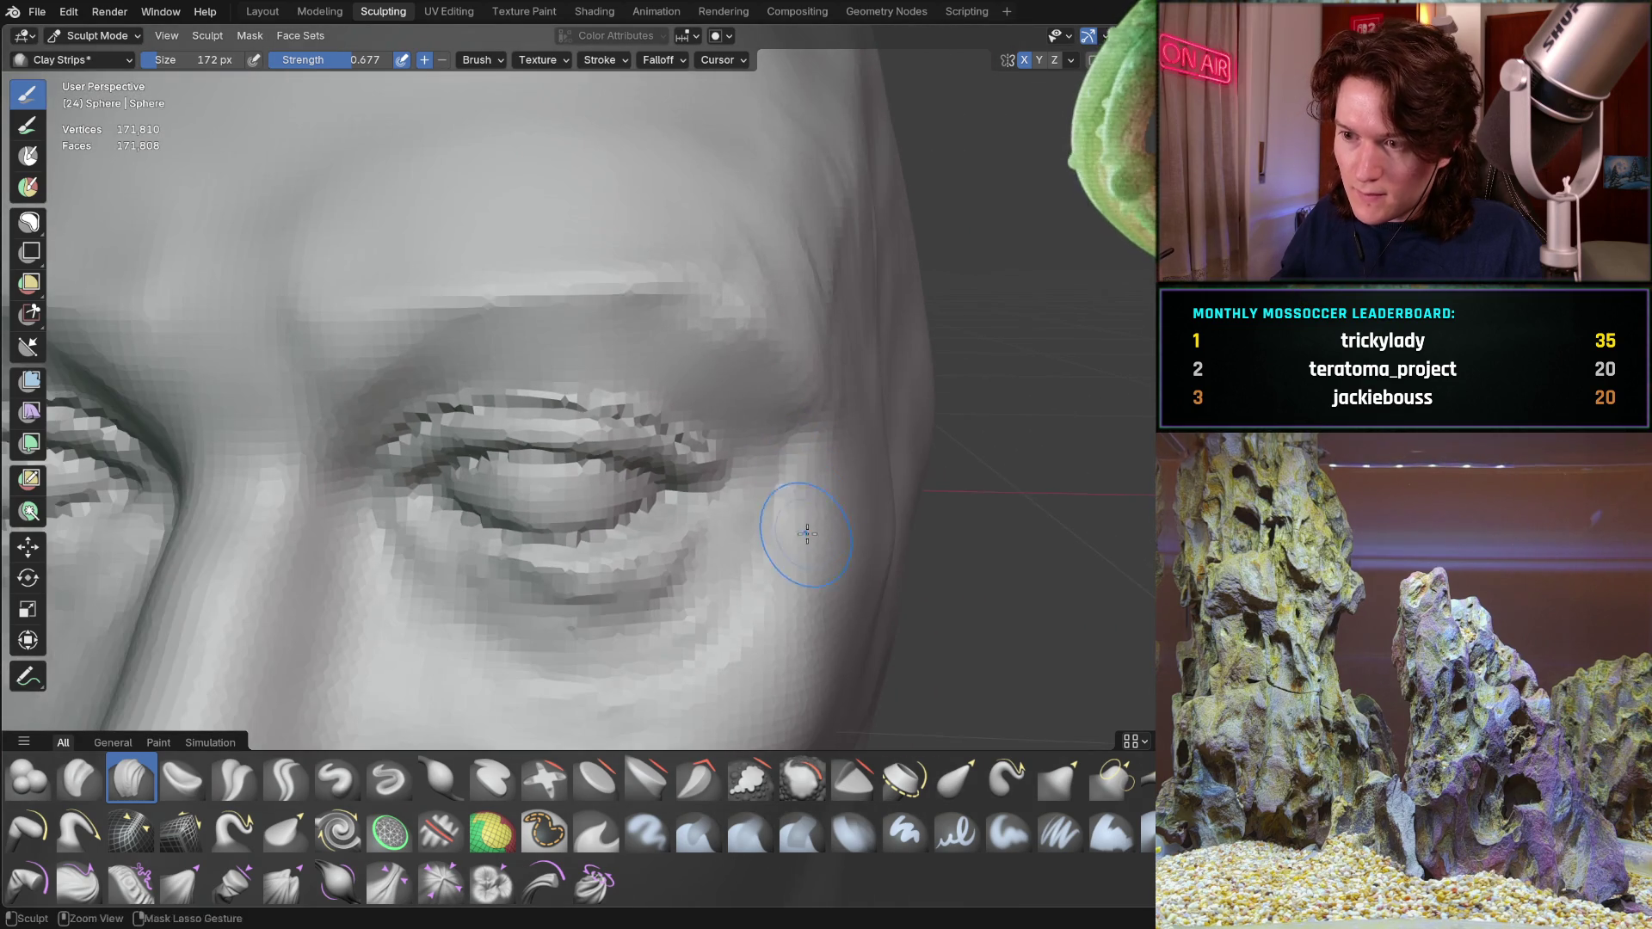
{"action": "middle_click_drag", "start_coordinate": [805, 406], "coordinate": [858, 422], "text": "shift"}
{"action": "middle_click_drag", "start_coordinate": [833, 362], "coordinate": [757, 296]}
{"action": "scroll", "coordinate": [702, 400], "scroll_direction": "down", "scroll_amount": 2}
{"action": "scroll", "coordinate": [719, 448], "scroll_direction": "up", "scroll_amount": 2}
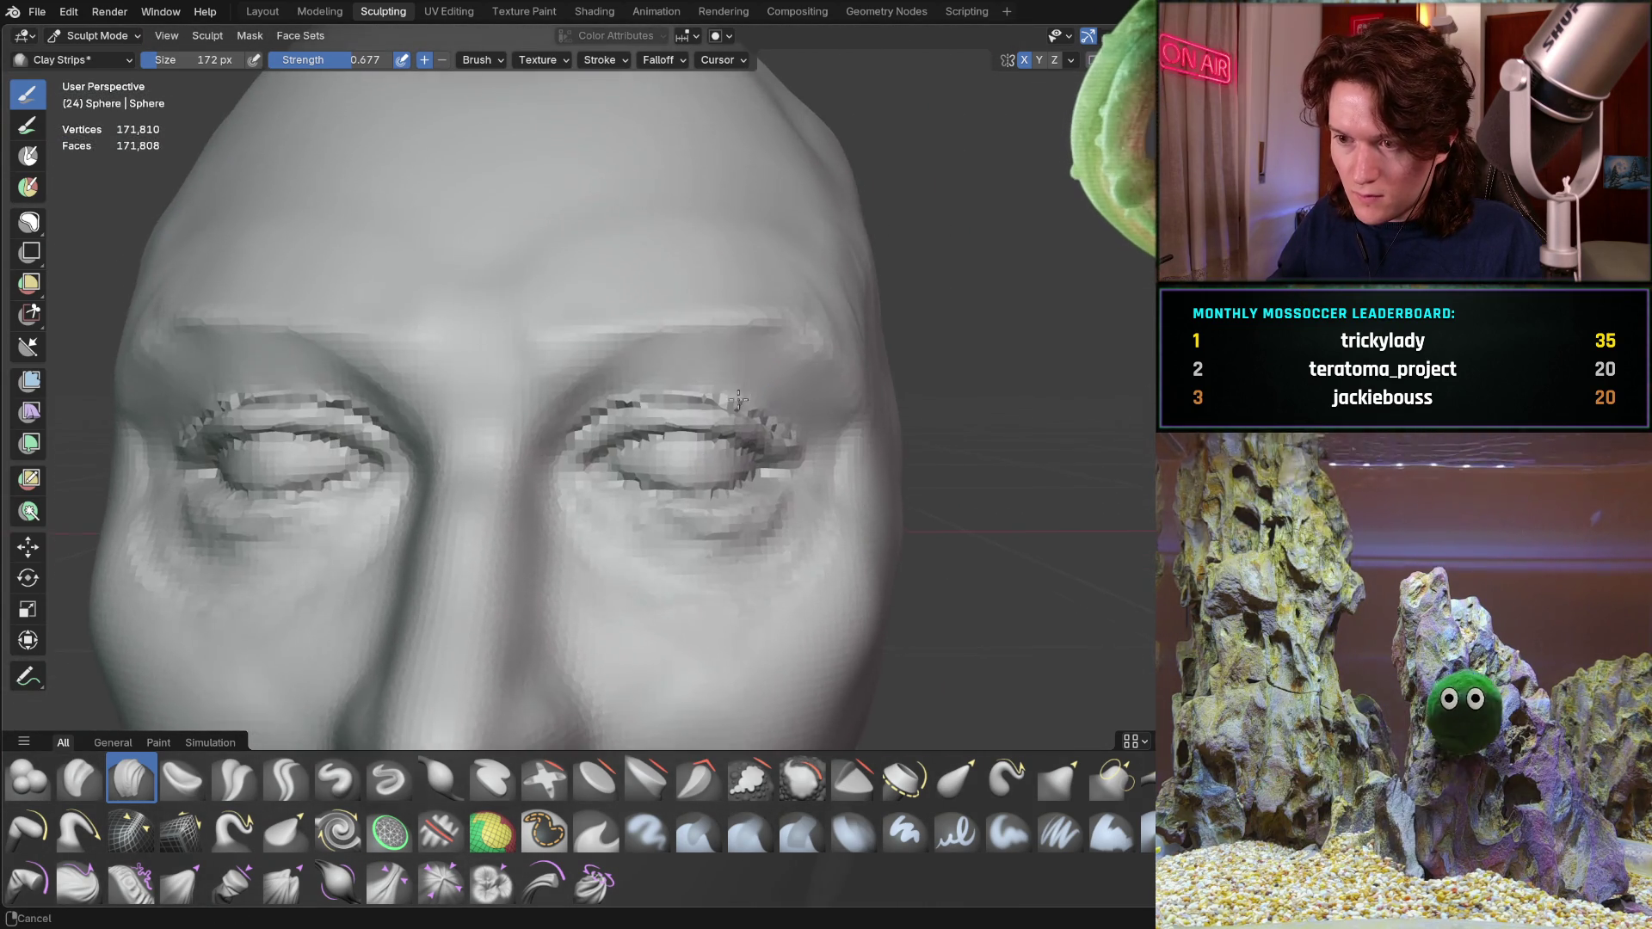
{"action": "middle_click_drag", "start_coordinate": [720, 448], "coordinate": [590, 407]}
{"action": "key", "text": "g"}
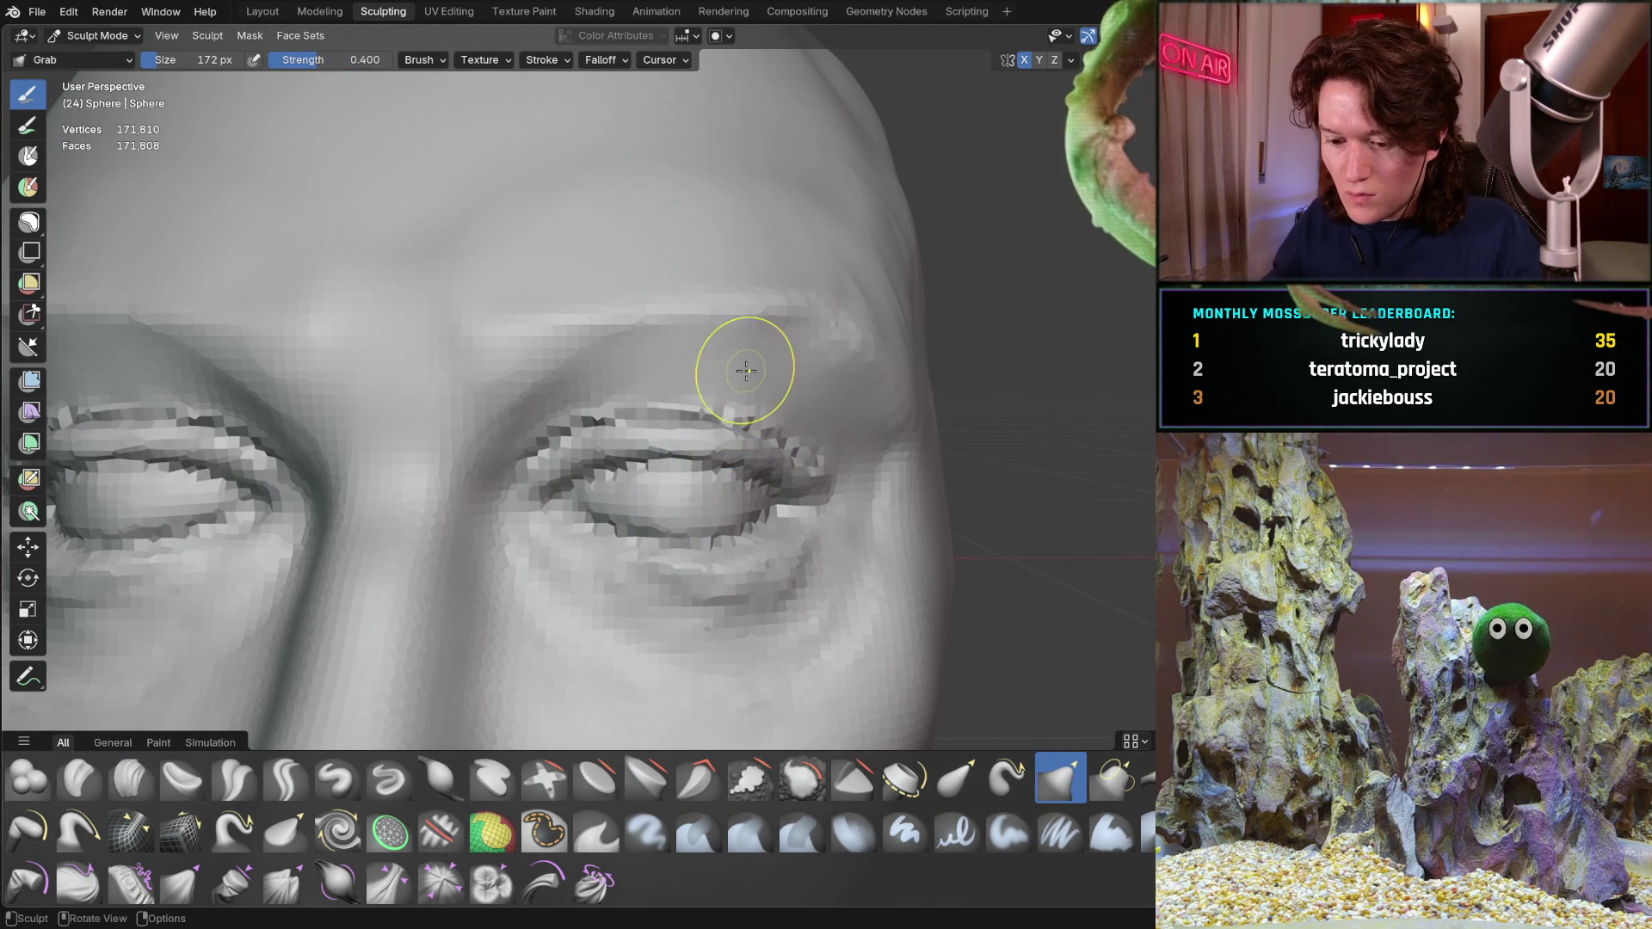
Enlarge Grab to 354 px and pull the right temple into a smoother shape
{"action": "key", "text": "f"}
{"action": "left_click", "coordinate": [840, 326]}
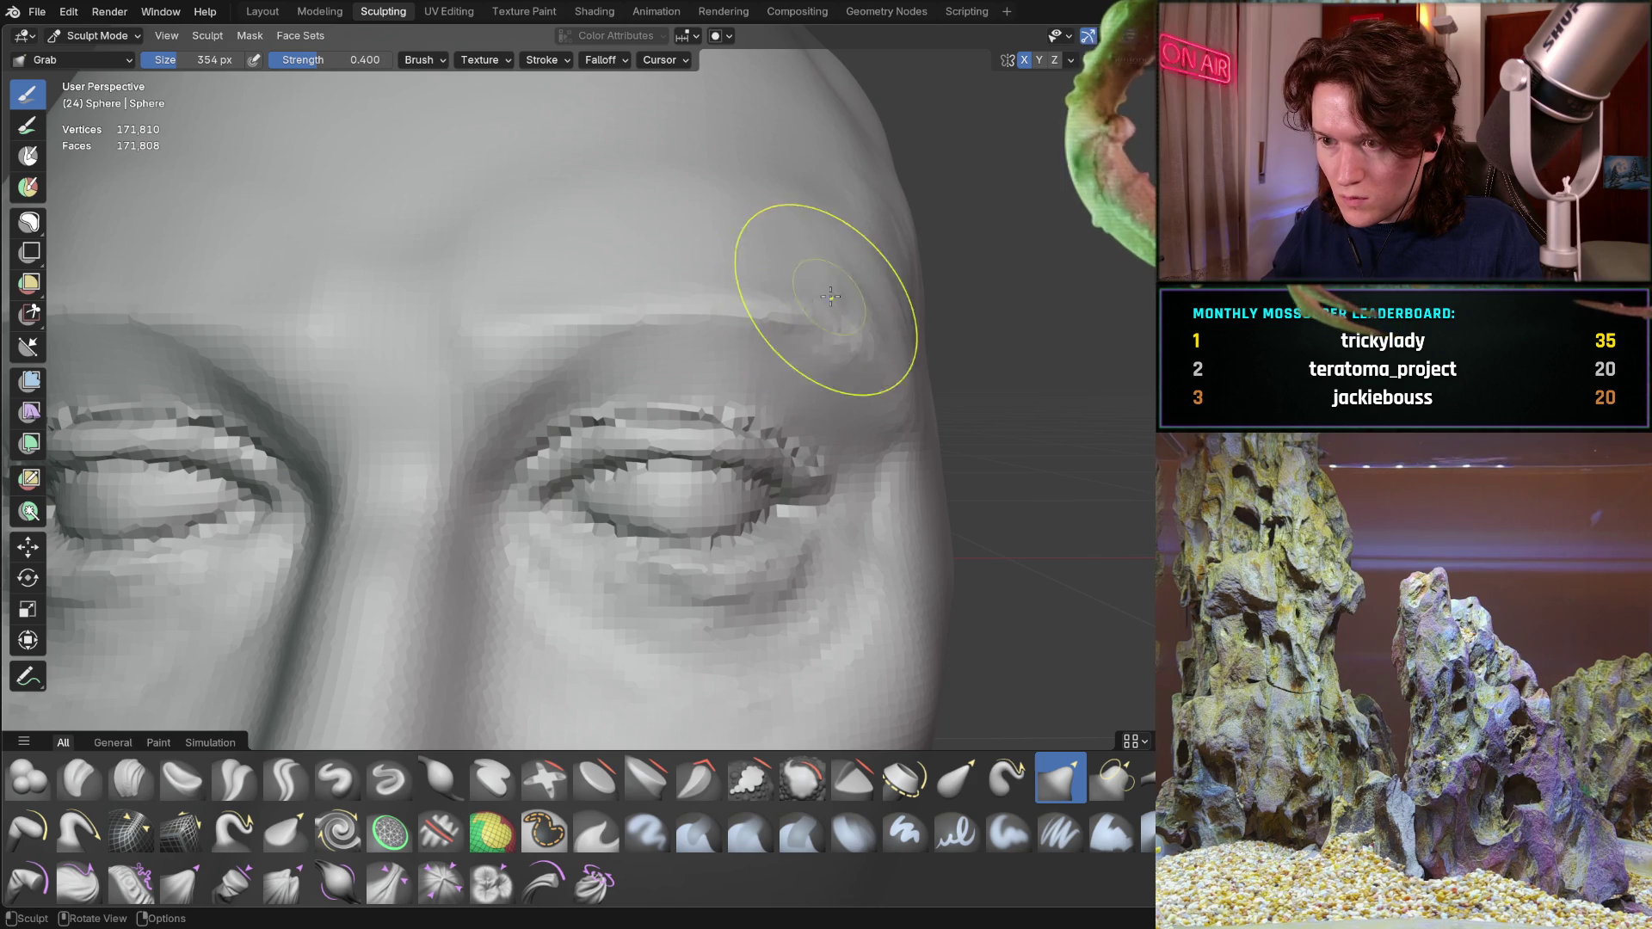
{"action": "left_click_drag", "start_coordinate": [871, 359], "coordinate": [904, 241]}
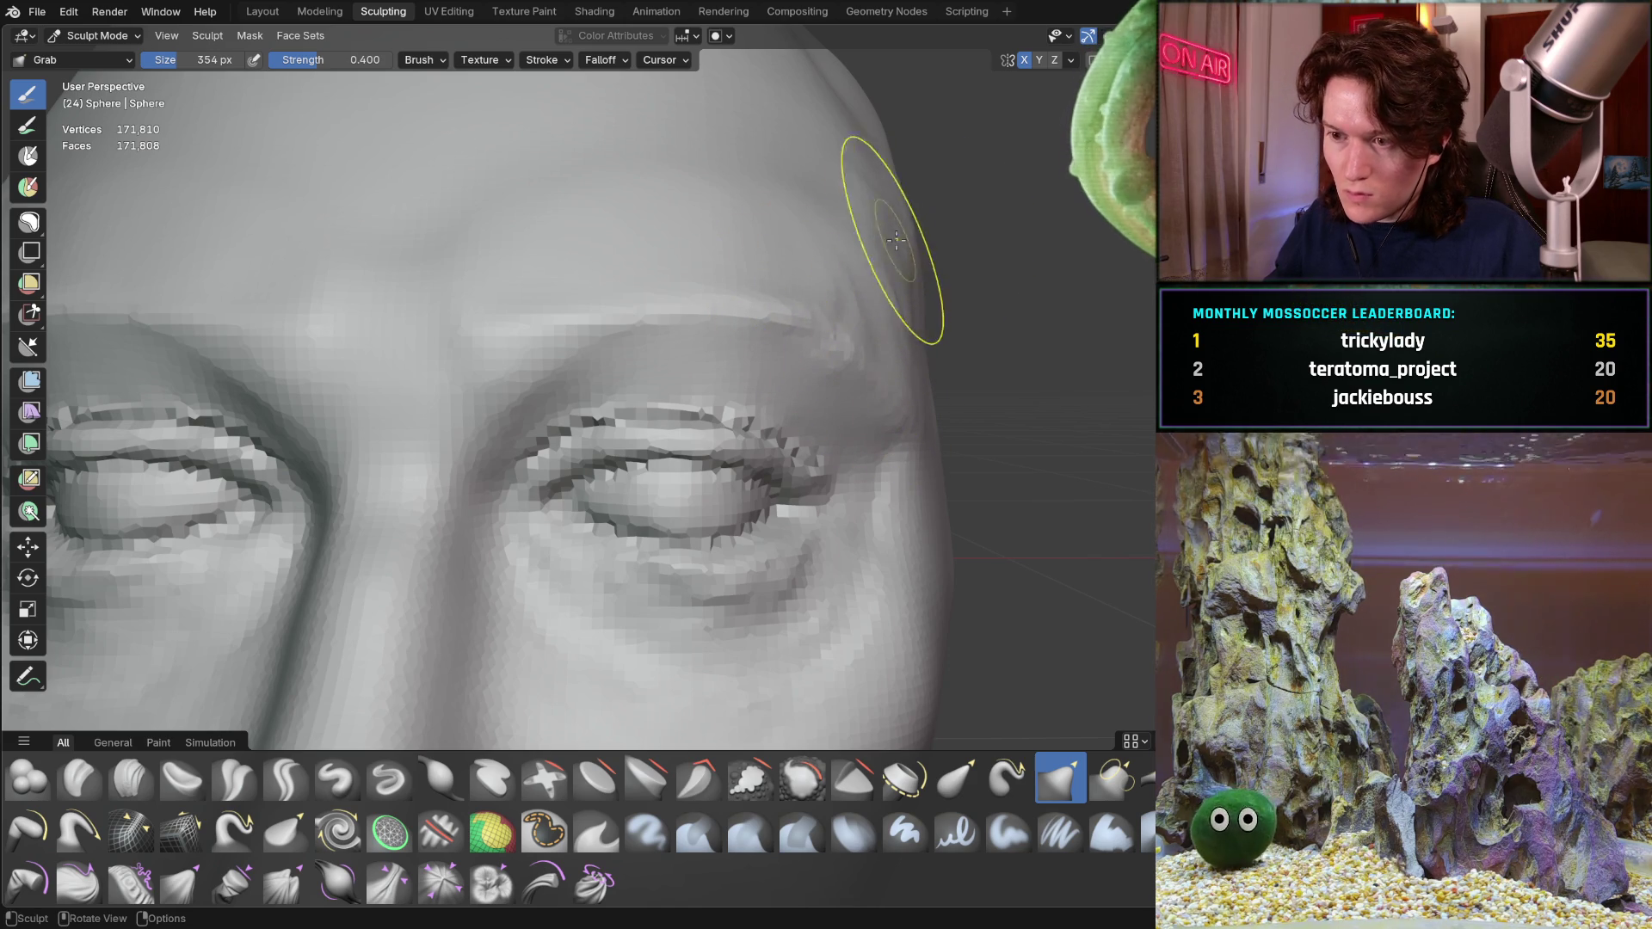
{"action": "left_click_drag", "start_coordinate": [860, 315], "coordinate": [836, 333]}
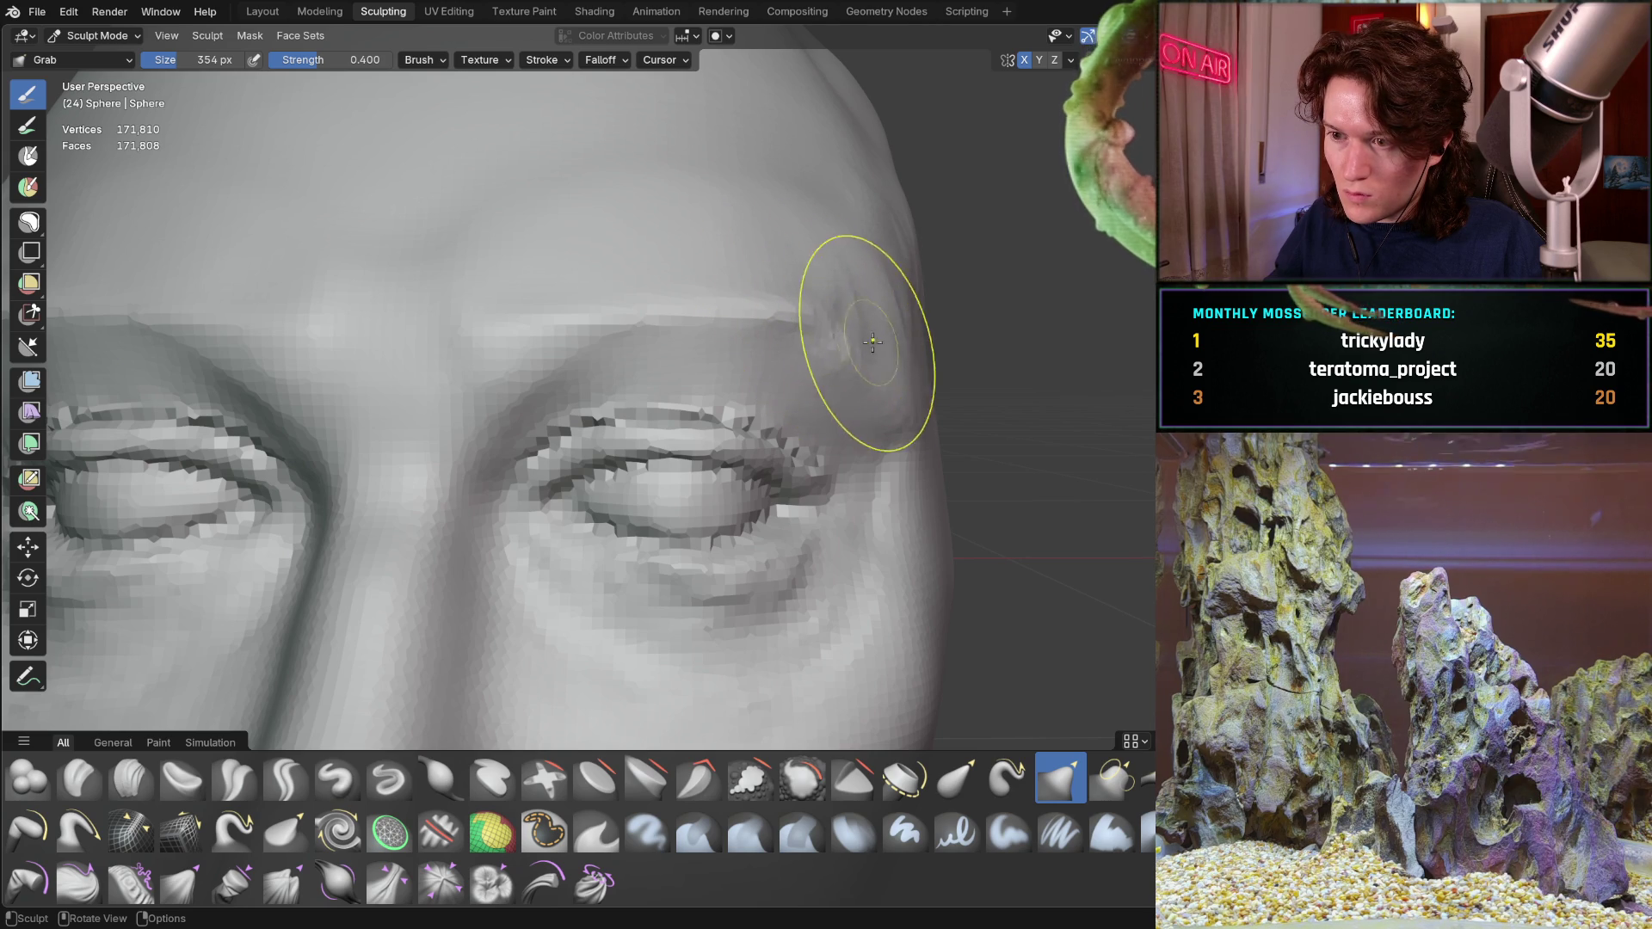
{"action": "scroll", "coordinate": [878, 356], "scroll_direction": "down", "scroll_amount": 4}
{"action": "scroll", "coordinate": [775, 387], "scroll_direction": "down", "scroll_amount": 4}
Inspect the reshaped head from the front, a low side profile and near the nose
{"action": "mouse_move", "coordinate": [737, 405]}
{"action": "middle_mouse_down"}
{"action": "mouse_move", "coordinate": [710, 482]}
{"action": "mouse_move", "coordinate": [685, 491]}
{"action": "middle_mouse_up"}
{"action": "scroll", "coordinate": [685, 439], "scroll_direction": "up", "scroll_amount": 3}
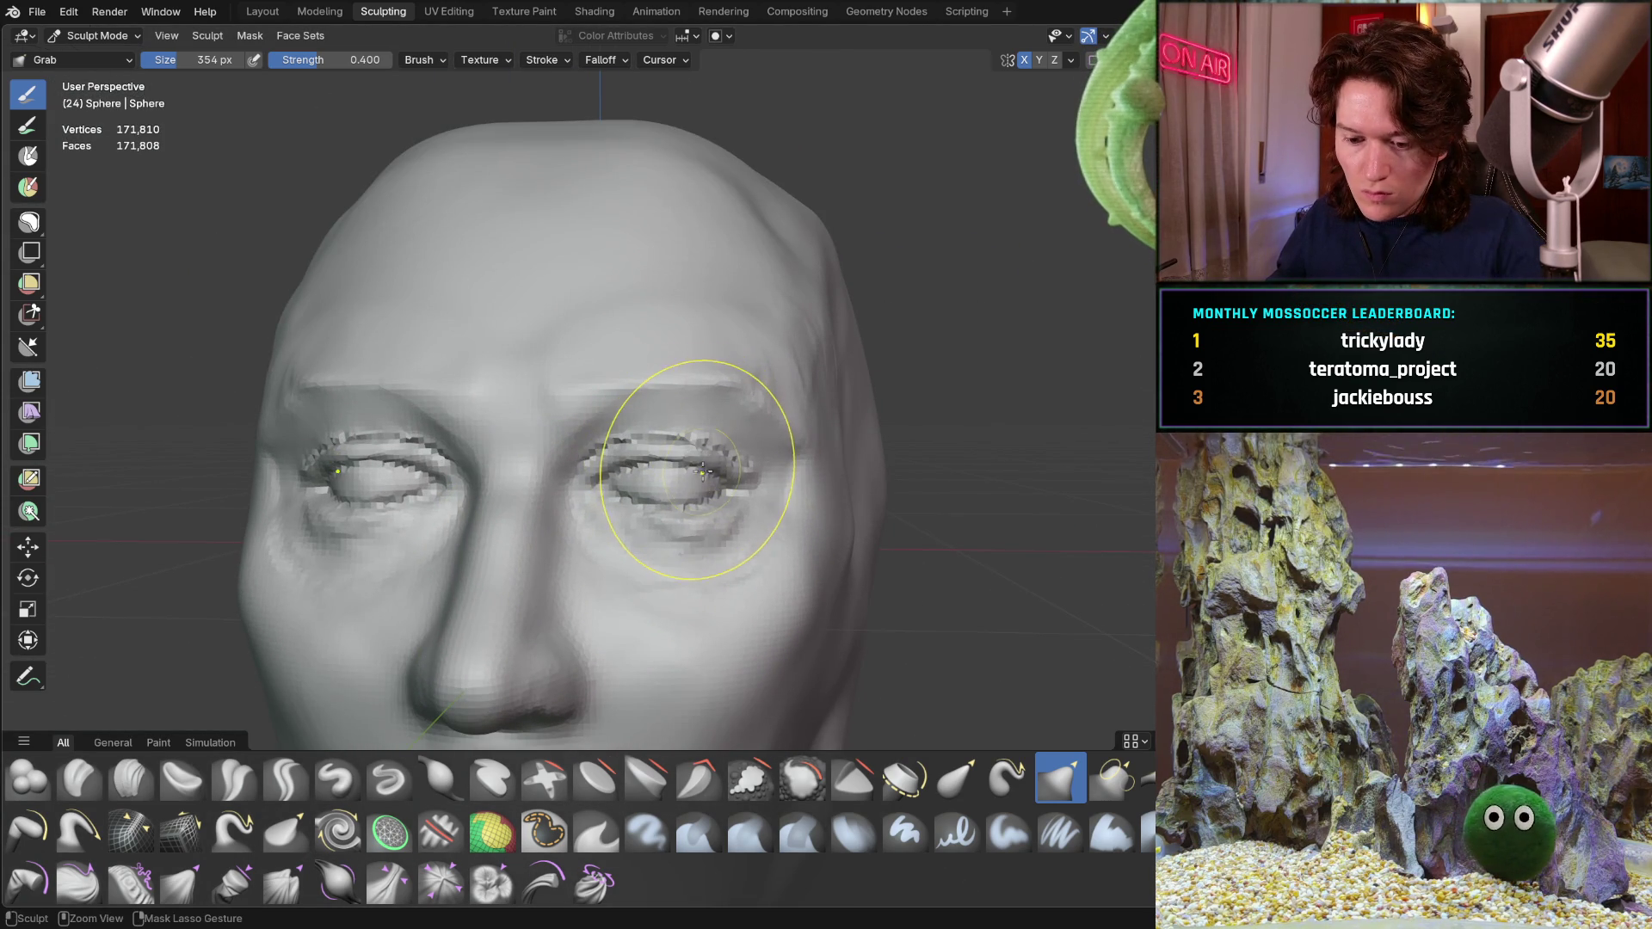
{"action": "mouse_move", "coordinate": [633, 530]}
{"action": "middle_mouse_down"}
{"action": "mouse_move", "coordinate": [607, 491]}
{"action": "mouse_move", "coordinate": [678, 537]}
{"action": "mouse_move", "coordinate": [897, 571]}
{"action": "mouse_move", "coordinate": [891, 607]}
{"action": "mouse_move", "coordinate": [793, 479]}
{"action": "mouse_move", "coordinate": [766, 590]}
{"action": "middle_mouse_up"}
{"action": "scroll", "coordinate": [595, 465], "scroll_direction": "up", "scroll_amount": 2}
{"action": "scroll", "coordinate": [585, 444], "scroll_direction": "up", "scroll_amount": 3}
{"action": "mouse_move", "coordinate": [908, 527]}
{"action": "middle_mouse_down"}
{"action": "mouse_move", "coordinate": [743, 679]}
{"action": "mouse_move", "coordinate": [702, 443]}
{"action": "middle_mouse_up"}
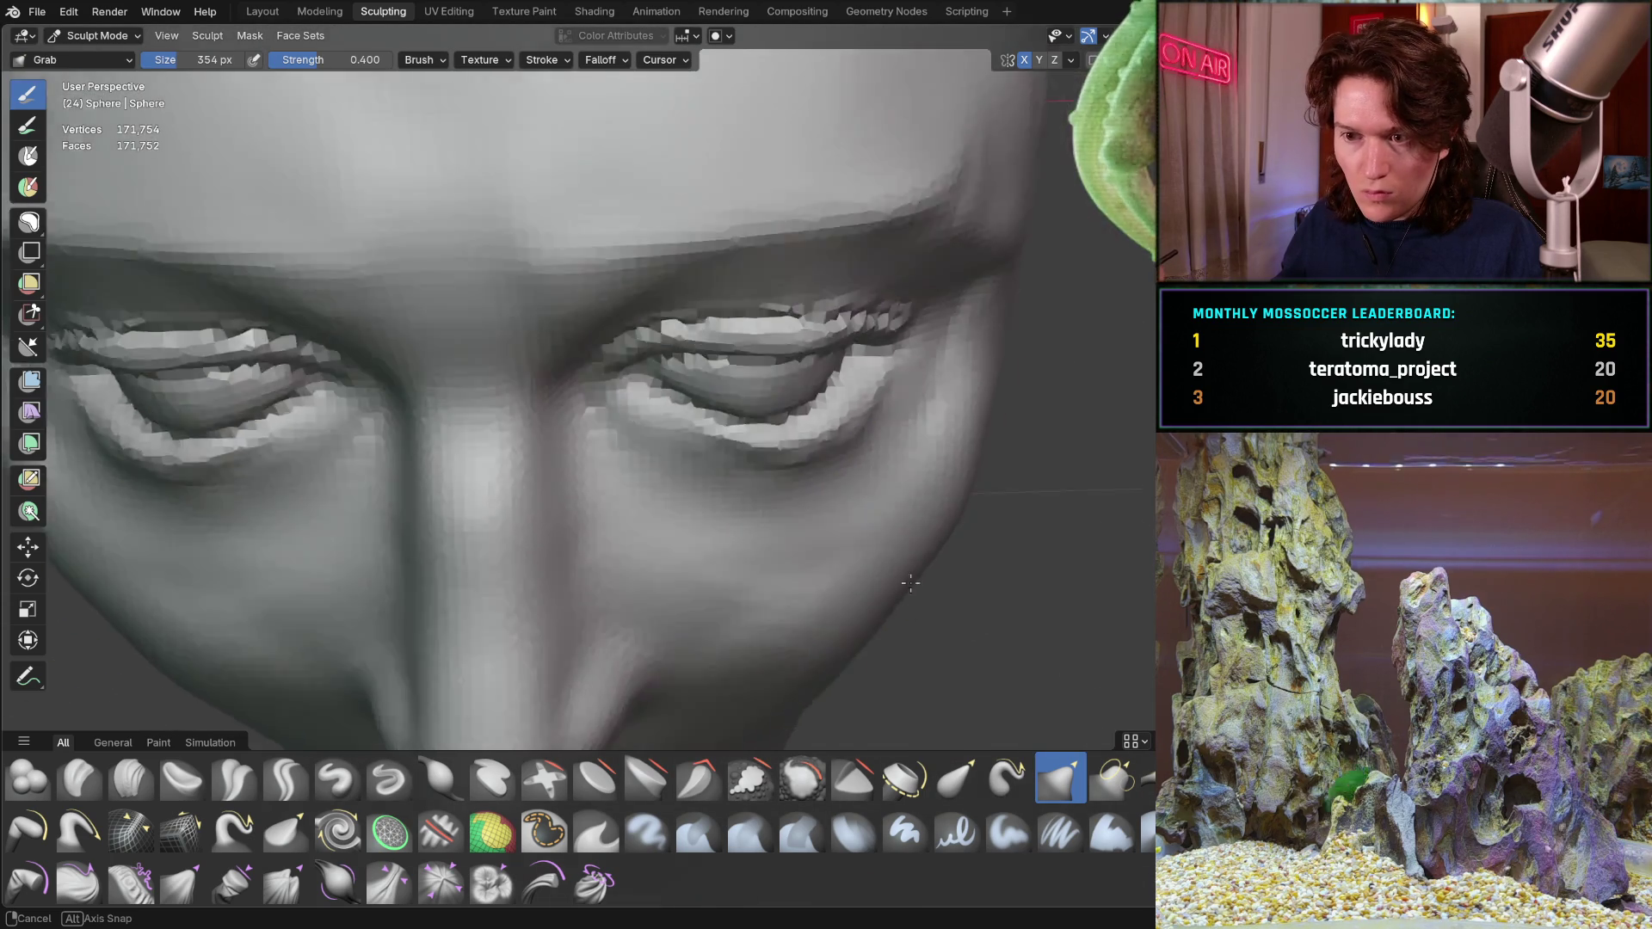
{"action": "scroll", "coordinate": [658, 478], "scroll_direction": "down", "scroll_amount": 2}
{"action": "mouse_move", "coordinate": [511, 578]}
{"action": "middle_mouse_down"}
{"action": "mouse_move", "coordinate": [634, 506]}
{"action": "mouse_move", "coordinate": [709, 495]}
{"action": "mouse_move", "coordinate": [737, 461]}
{"action": "mouse_move", "coordinate": [730, 480]}
{"action": "mouse_move", "coordinate": [751, 473]}
{"action": "mouse_move", "coordinate": [705, 486]}
{"action": "mouse_move", "coordinate": [613, 569]}
{"action": "middle_mouse_up"}
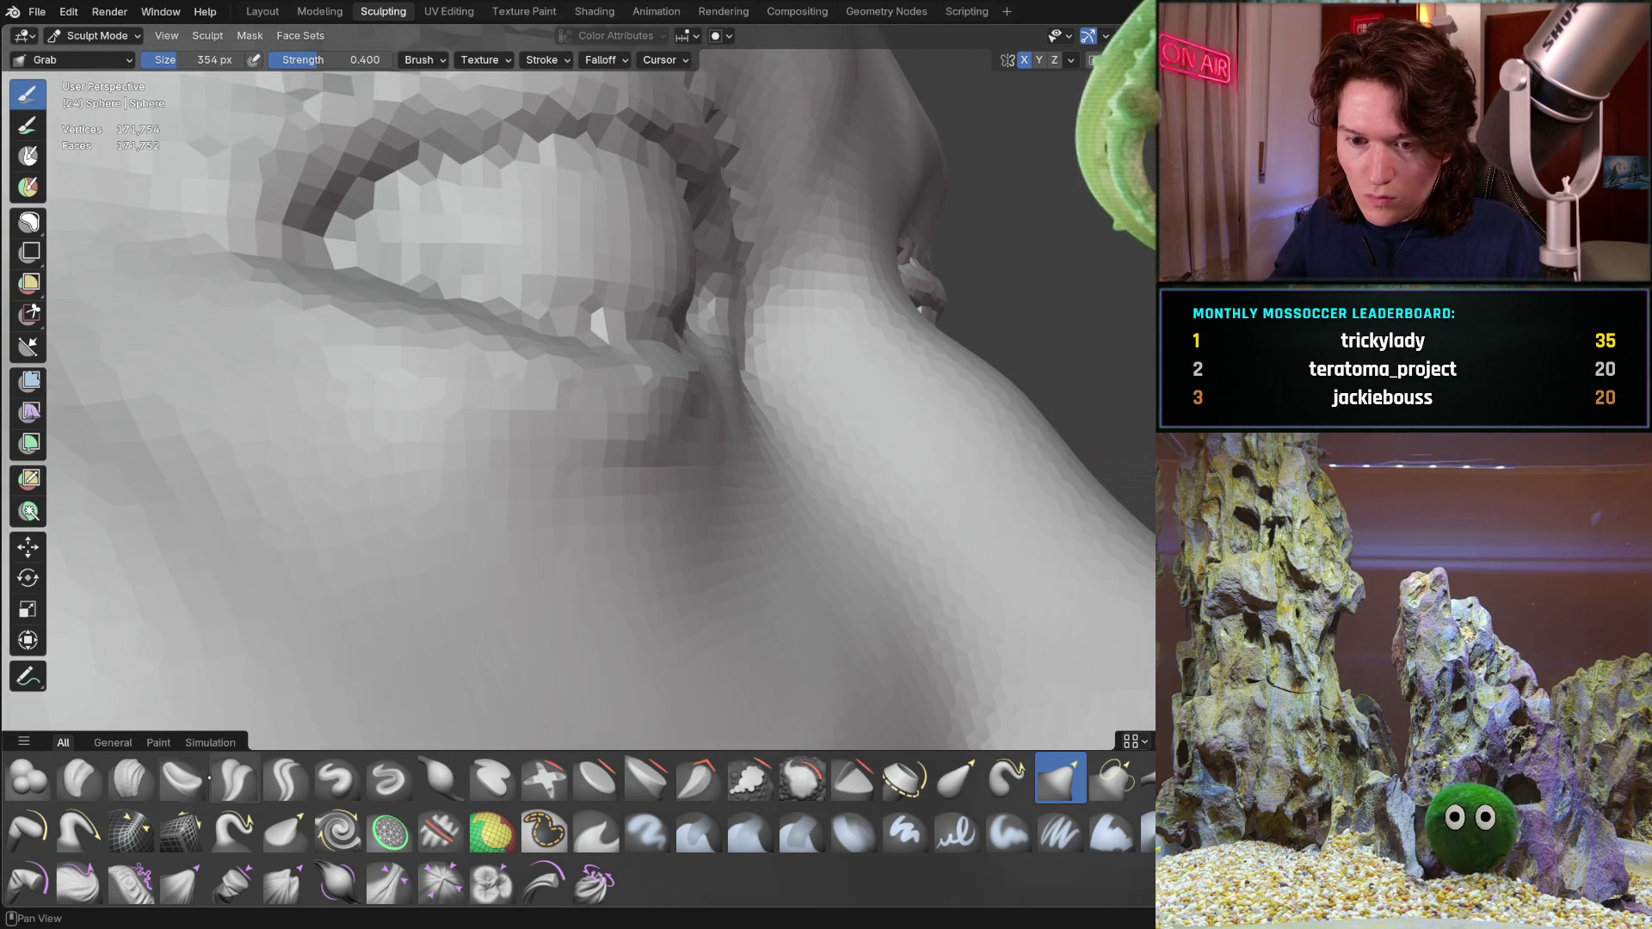
{"action": "mouse_move", "coordinate": [504, 431]}
{"action": "middle_mouse_down", "text": "ctrl"}
{"action": "mouse_move", "coordinate": [502, 542]}
{"action": "mouse_move", "coordinate": [602, 524]}
{"action": "mouse_move", "coordinate": [647, 468]}
{"action": "middle_mouse_up", "text": "ctrl"}
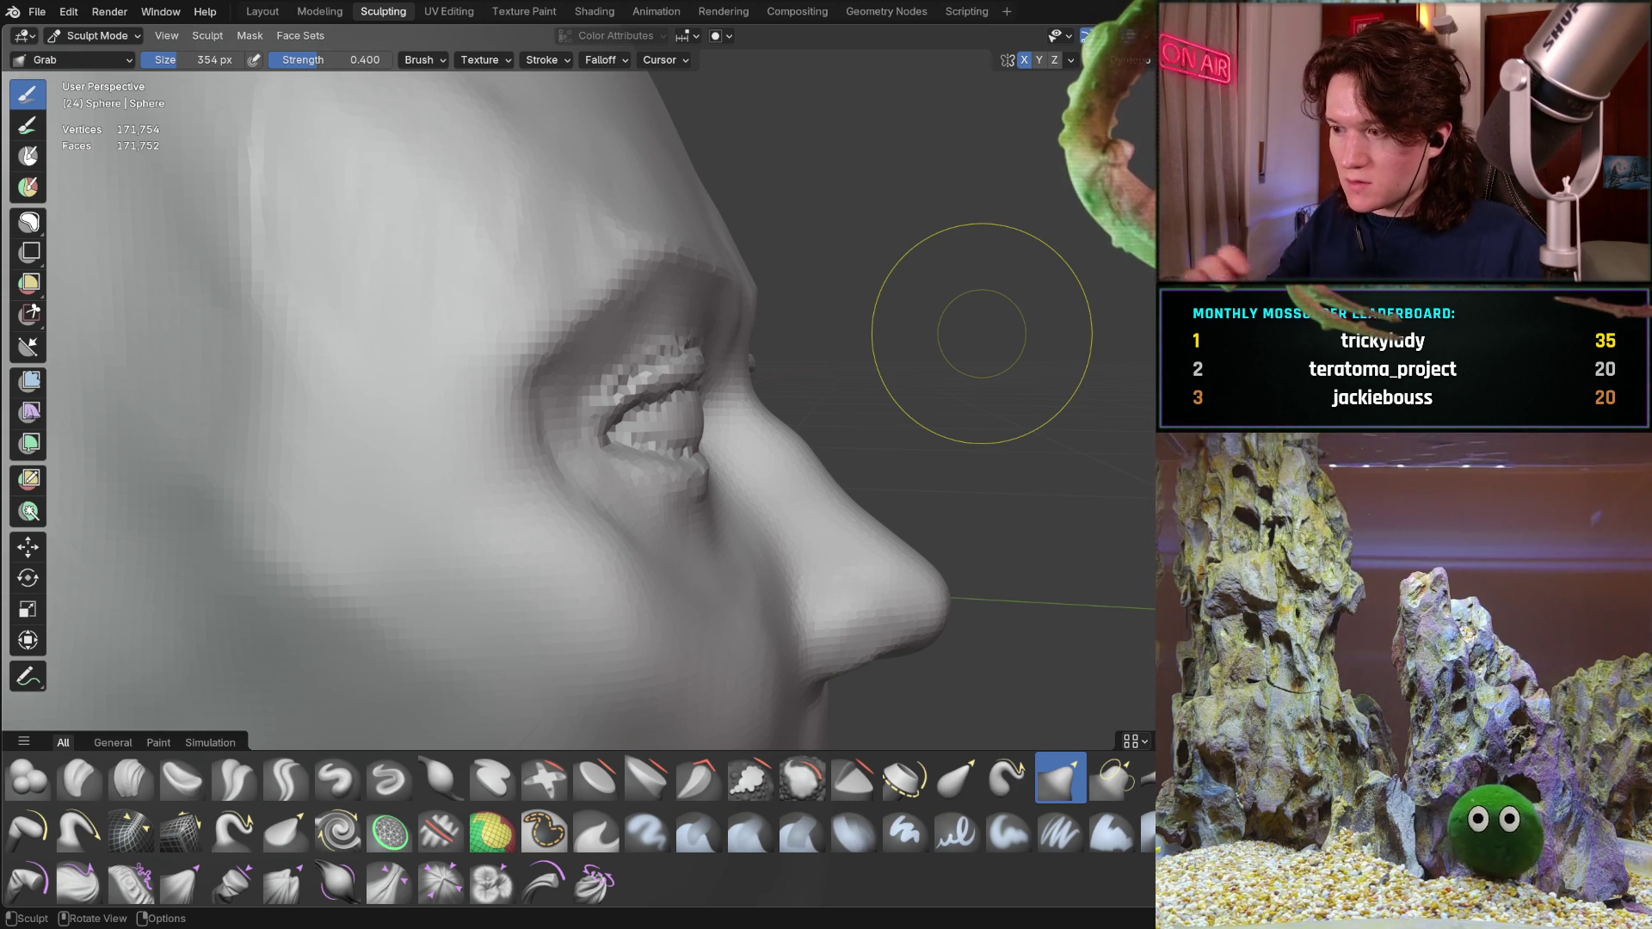
Orbit to the front and reactivate Clay Strips via the Crease Polish slot
{"action": "middle_click_drag", "start_coordinate": [655, 460], "coordinate": [554, 370]}
{"action": "mouse_move", "coordinate": [517, 516]}
{"action": "middle_mouse_down"}
{"action": "mouse_move", "coordinate": [642, 478]}
{"action": "mouse_move", "coordinate": [645, 426]}
{"action": "mouse_move", "coordinate": [590, 510]}
{"action": "middle_mouse_up"}
{"action": "scroll", "coordinate": [646, 427], "scroll_direction": "up", "scroll_amount": 2}
{"action": "scroll", "coordinate": [590, 435], "scroll_direction": "up", "scroll_amount": 2}
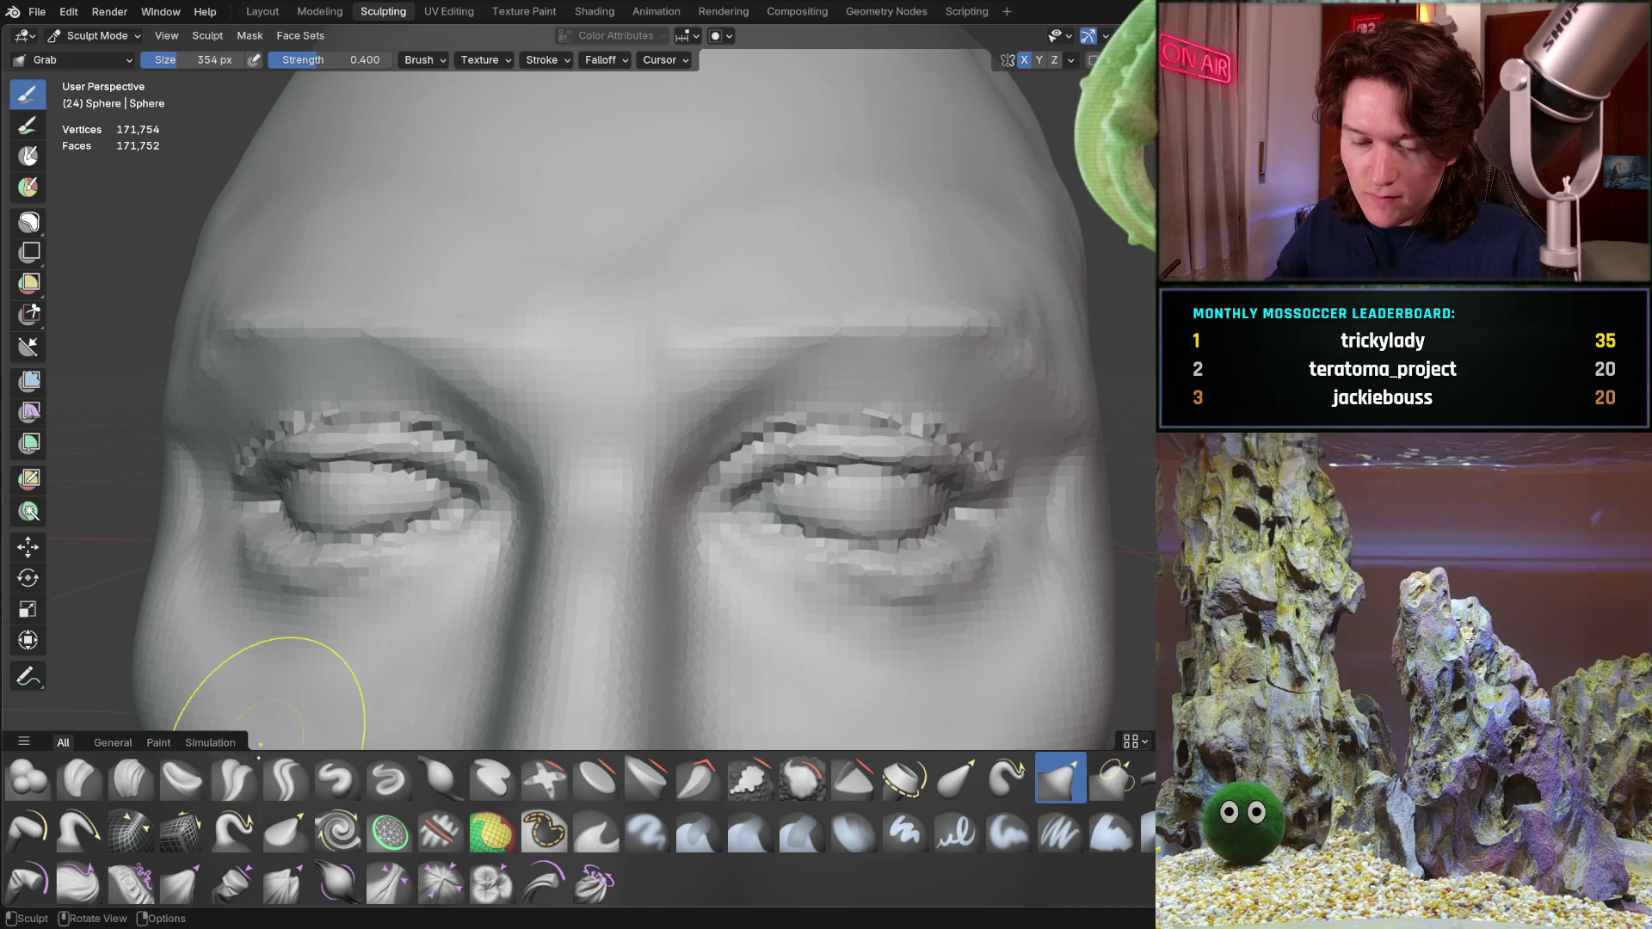
{"action": "left_click", "coordinate": [234, 777]}
{"action": "left_click", "coordinate": [130, 777]}
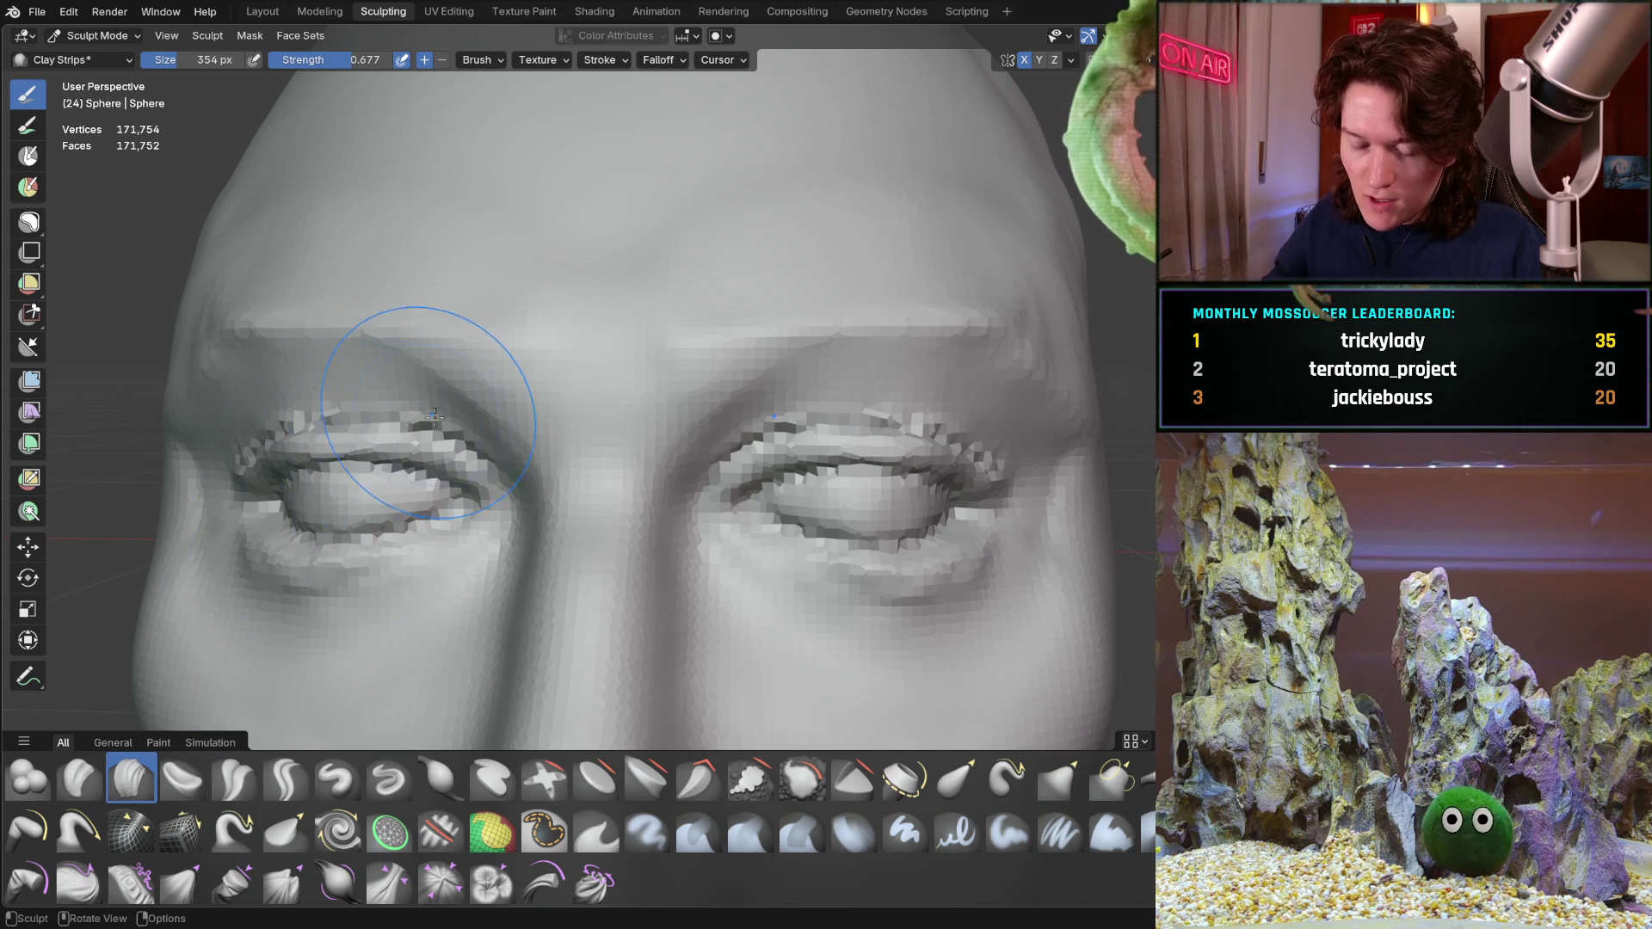
{"action": "scroll", "coordinate": [429, 415], "scroll_direction": "up", "scroll_amount": 1}
{"action": "key", "text": "f"}
Confirm Clay Strips at 190 px and close in on one eye
{"action": "left_click", "coordinate": [472, 357]}
{"action": "mouse_move", "coordinate": [472, 359]}
{"action": "middle_mouse_down"}
{"action": "mouse_move", "coordinate": [404, 389]}
{"action": "mouse_move", "coordinate": [543, 351]}
{"action": "middle_mouse_up"}
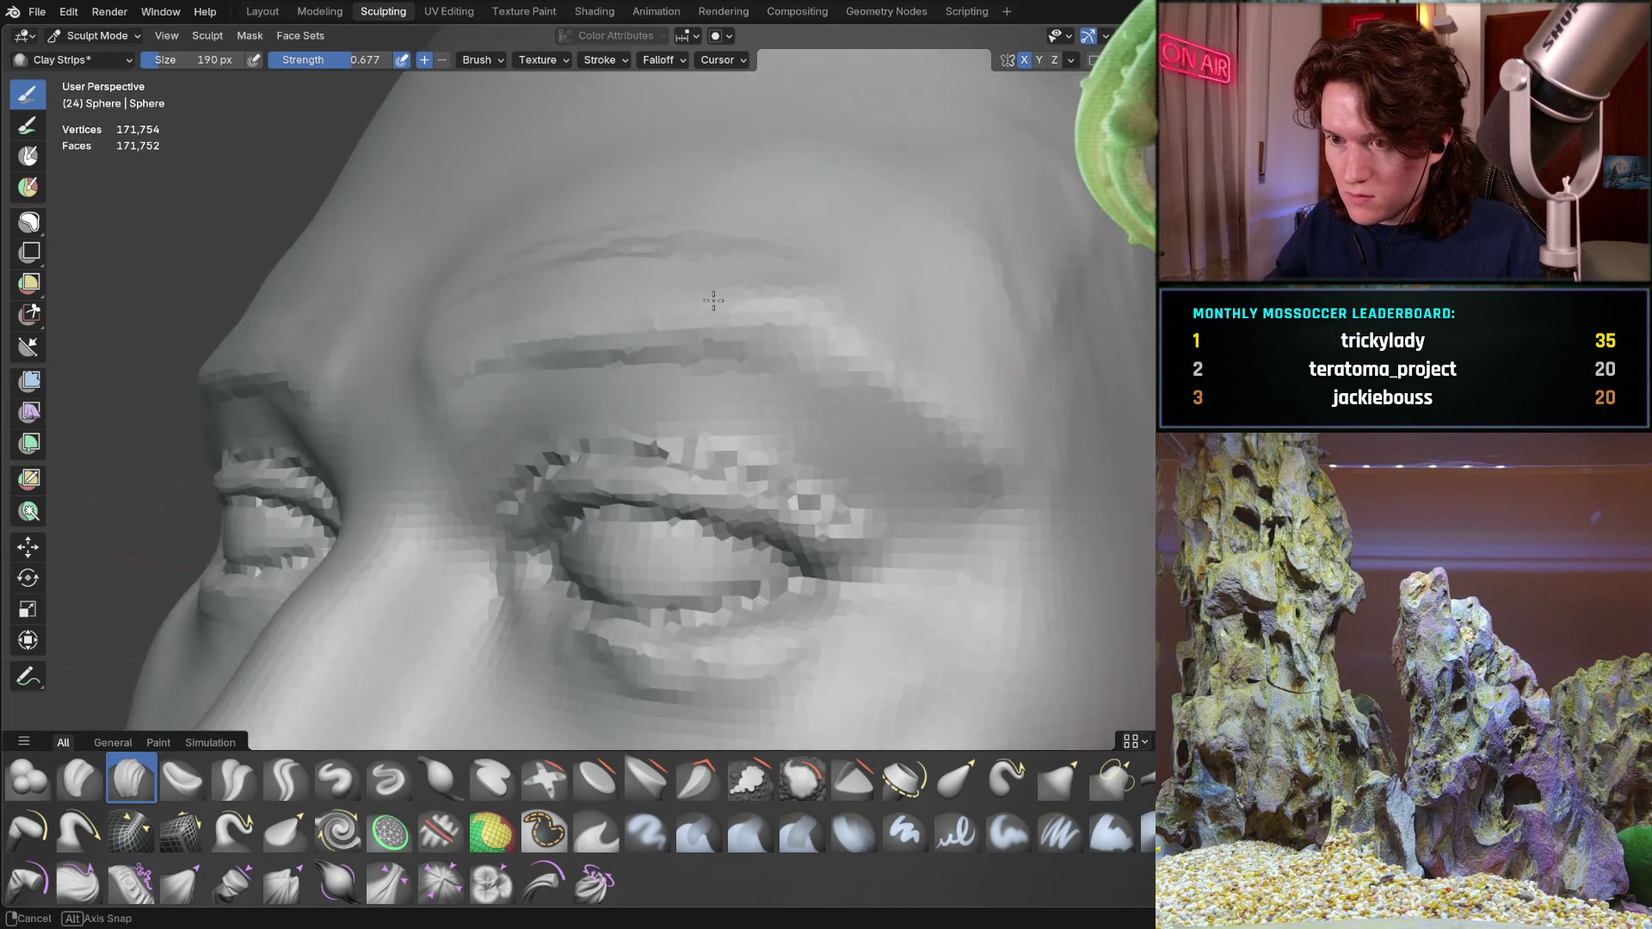
{"action": "middle_click_drag", "start_coordinate": [787, 316], "coordinate": [793, 296]}
{"action": "scroll", "coordinate": [794, 296], "scroll_direction": "up", "scroll_amount": 2}
{"action": "mouse_move", "coordinate": [572, 266]}
{"action": "middle_mouse_down"}
{"action": "mouse_move", "coordinate": [737, 371]}
{"action": "mouse_move", "coordinate": [600, 421]}
{"action": "mouse_move", "coordinate": [742, 426]}
{"action": "middle_mouse_up"}
{"action": "scroll", "coordinate": [701, 339], "scroll_direction": "down", "scroll_amount": 3}
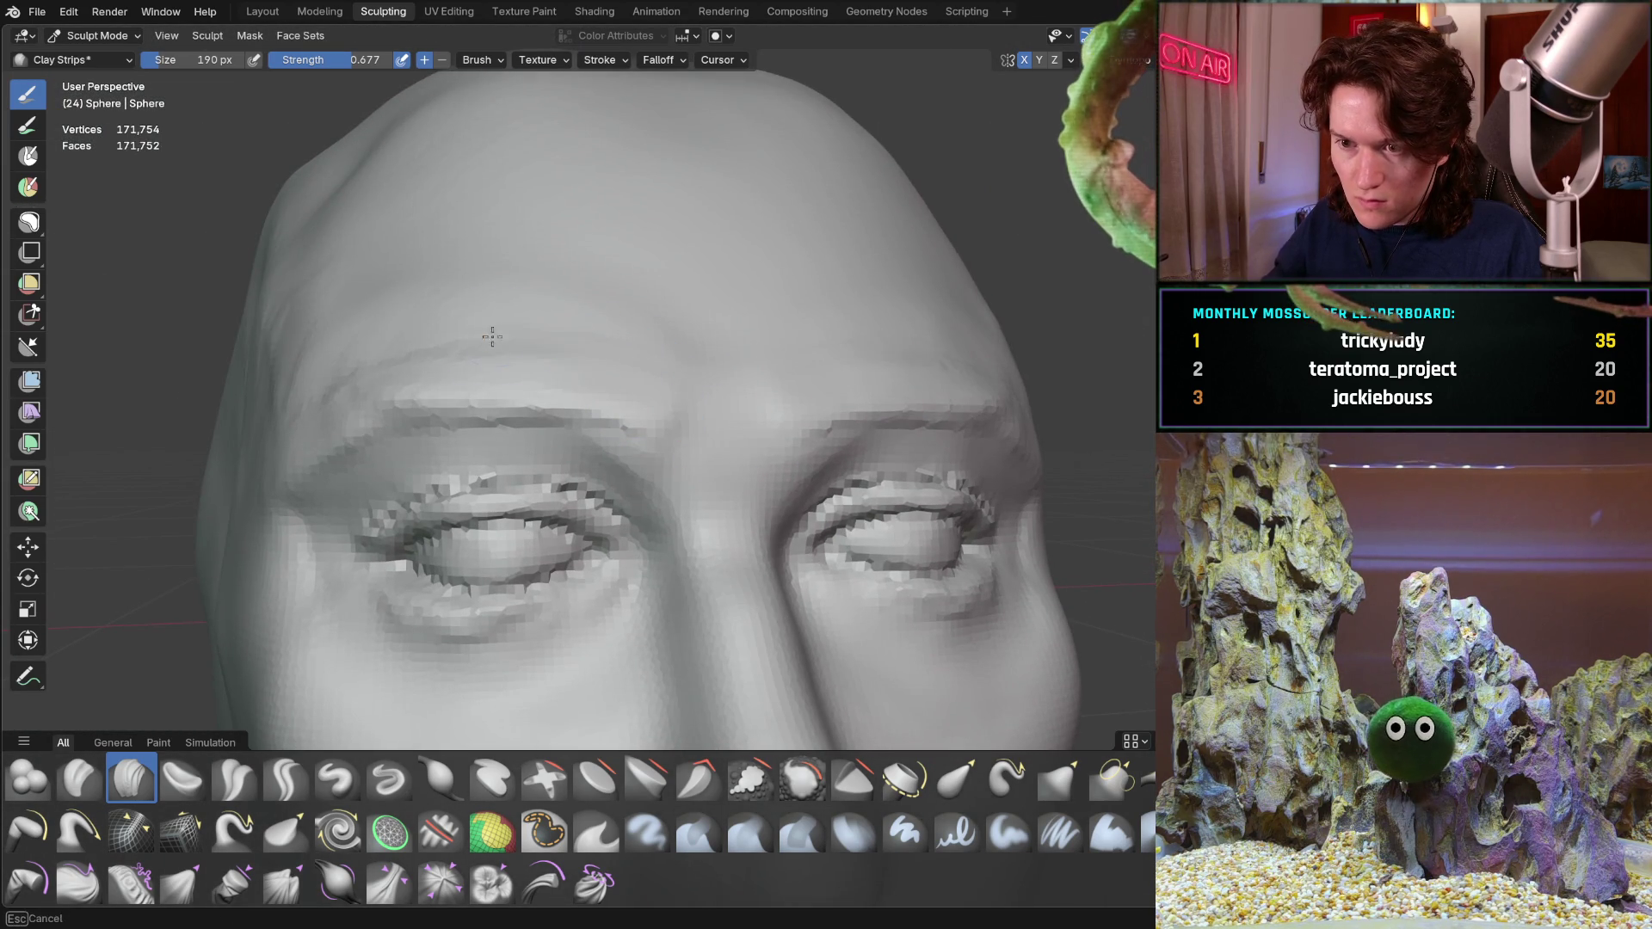
Check the brow, nose and left eye from side, back and frontal angles
{"action": "mouse_move", "coordinate": [478, 366]}
{"action": "middle_mouse_down"}
{"action": "mouse_move", "coordinate": [624, 400]}
{"action": "mouse_move", "coordinate": [560, 395]}
{"action": "mouse_move", "coordinate": [558, 370]}
{"action": "middle_mouse_up"}
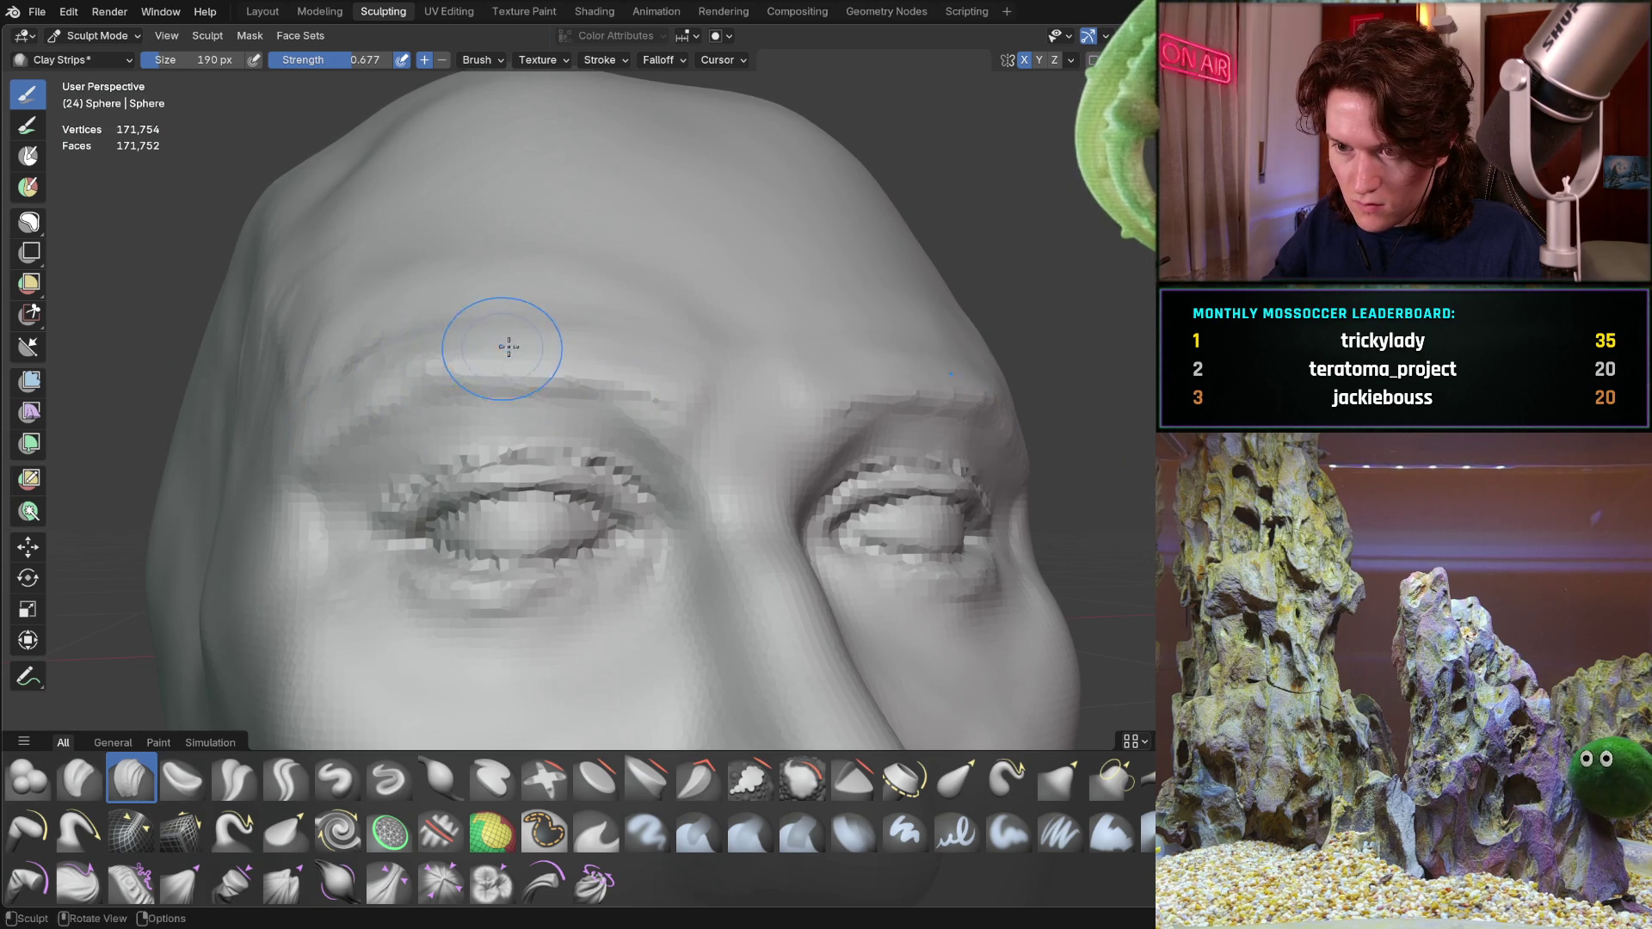
{"action": "mouse_move", "coordinate": [558, 351]}
{"action": "middle_mouse_down"}
{"action": "mouse_move", "coordinate": [618, 294]}
{"action": "mouse_move", "coordinate": [744, 361]}
{"action": "mouse_move", "coordinate": [599, 343]}
{"action": "middle_mouse_up"}
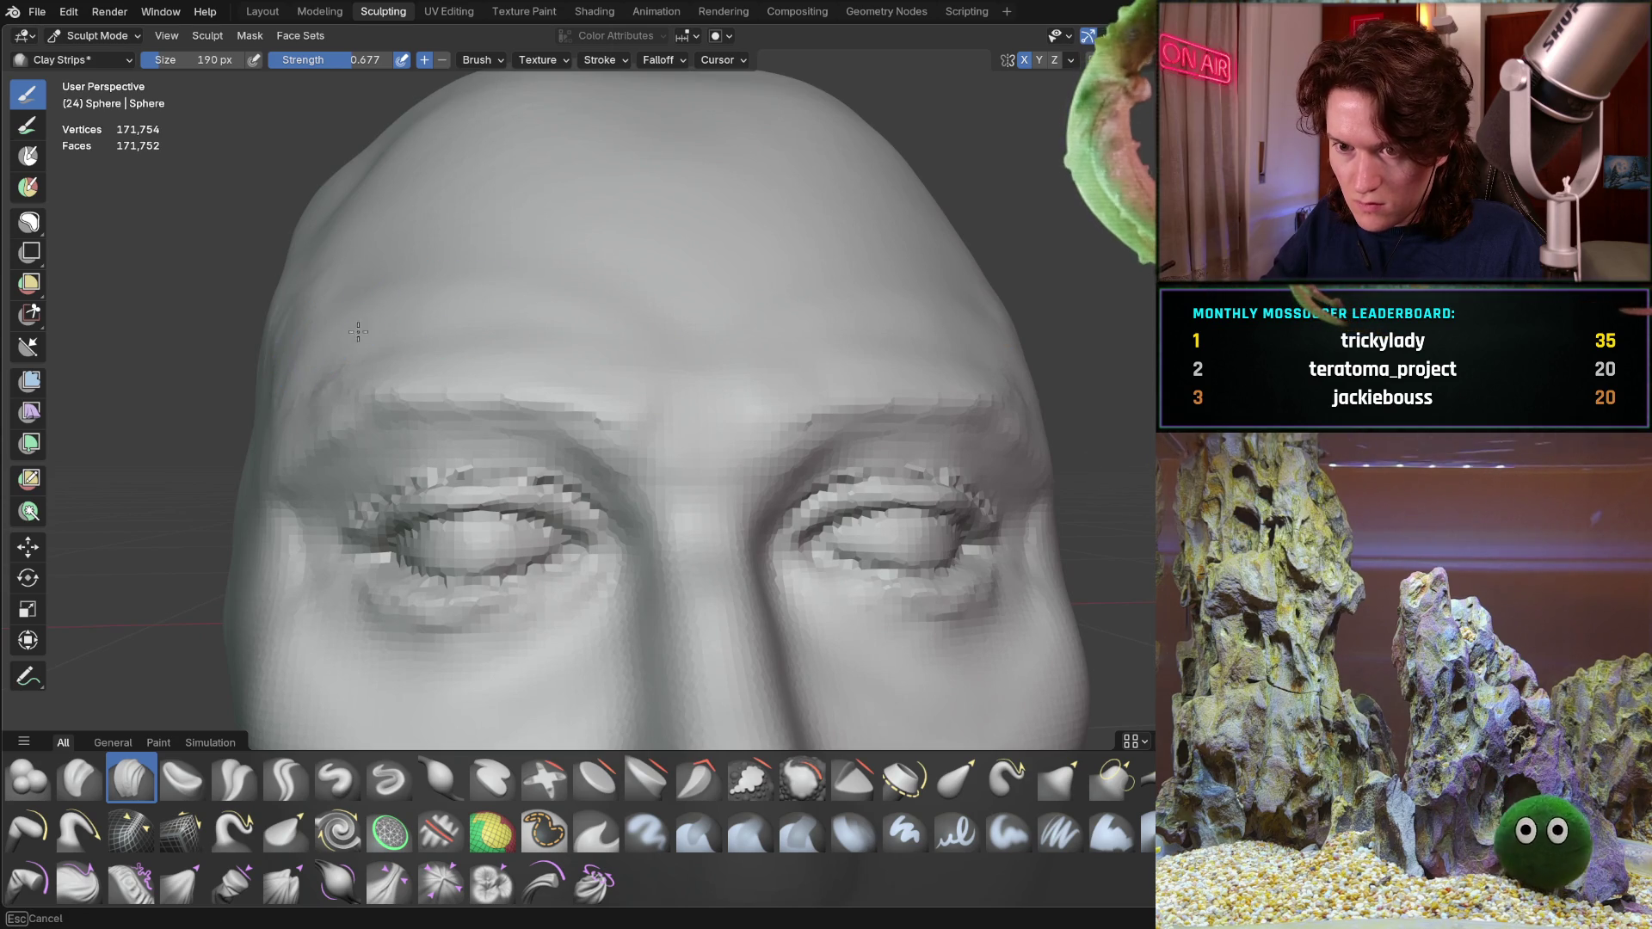
{"action": "mouse_move", "coordinate": [557, 260]}
{"action": "middle_mouse_down"}
{"action": "mouse_move", "coordinate": [602, 288]}
{"action": "mouse_move", "coordinate": [559, 334]}
{"action": "mouse_move", "coordinate": [479, 343]}
{"action": "middle_mouse_up"}
{"action": "scroll", "coordinate": [479, 343], "scroll_direction": "up", "scroll_amount": 3}
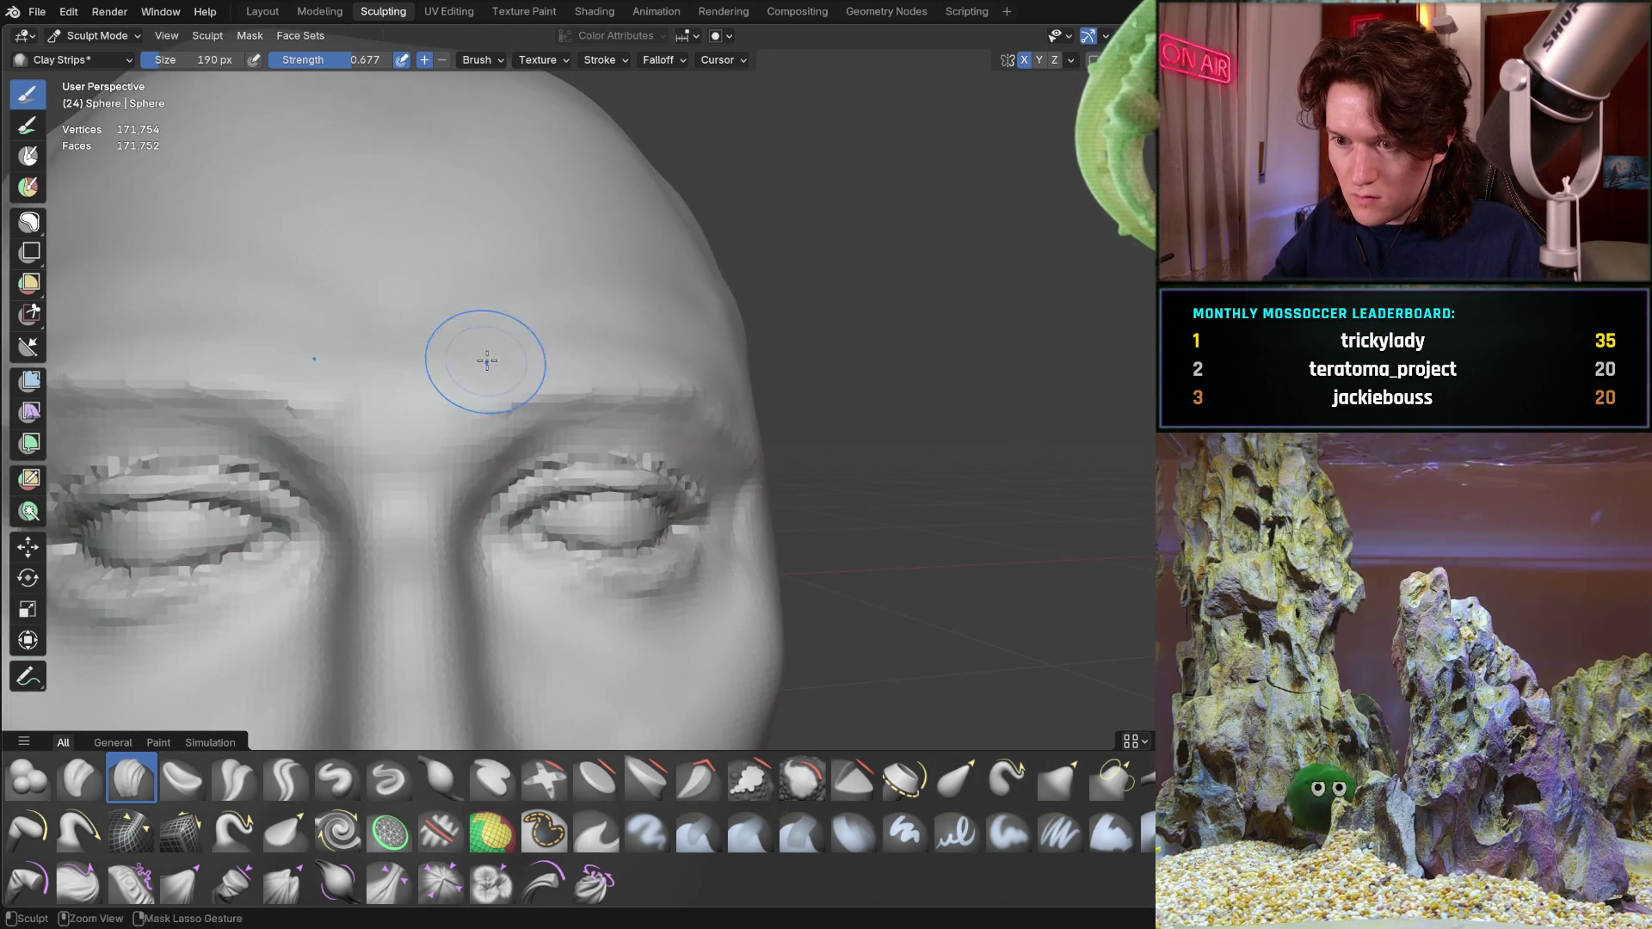
{"action": "scroll", "coordinate": [516, 288], "scroll_direction": "up", "scroll_amount": 2}
{"action": "mouse_move", "coordinate": [516, 288]}
{"action": "middle_mouse_down"}
{"action": "mouse_move", "coordinate": [452, 318]}
{"action": "mouse_move", "coordinate": [617, 312]}
{"action": "middle_mouse_up"}
{"action": "middle_click_drag", "start_coordinate": [790, 417], "coordinate": [775, 401]}
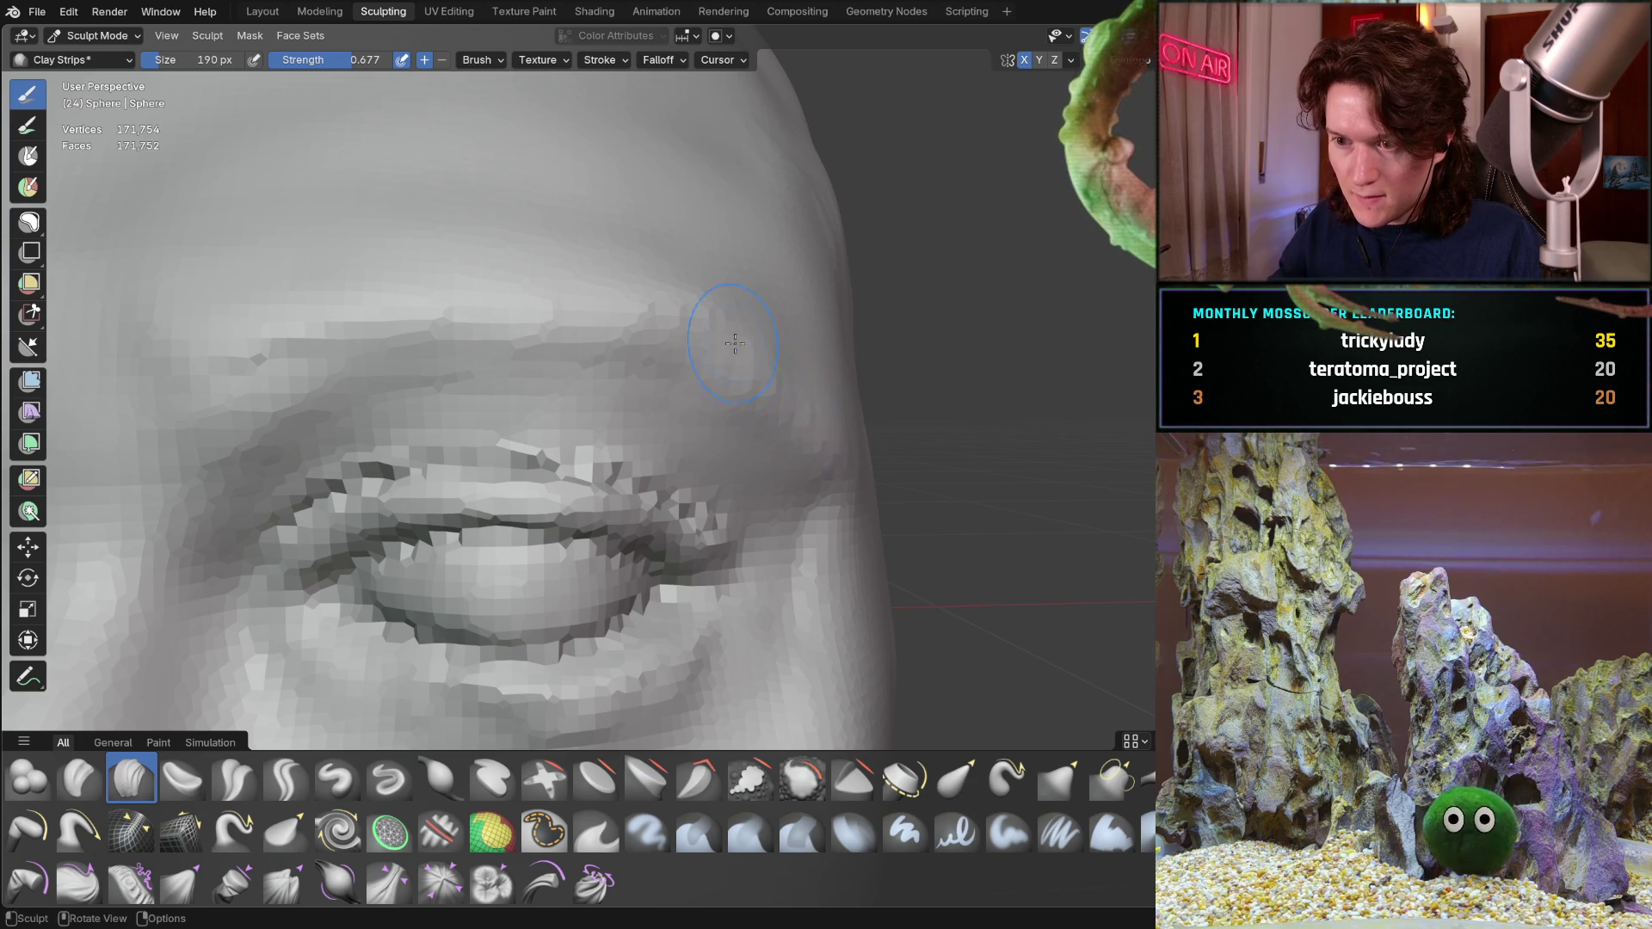
{"action": "scroll", "coordinate": [775, 401], "scroll_direction": "down", "scroll_amount": 3}
{"action": "scroll", "coordinate": [782, 387], "scroll_direction": "down", "scroll_amount": 2}
{"action": "scroll", "coordinate": [711, 337], "scroll_direction": "down", "scroll_amount": 2}
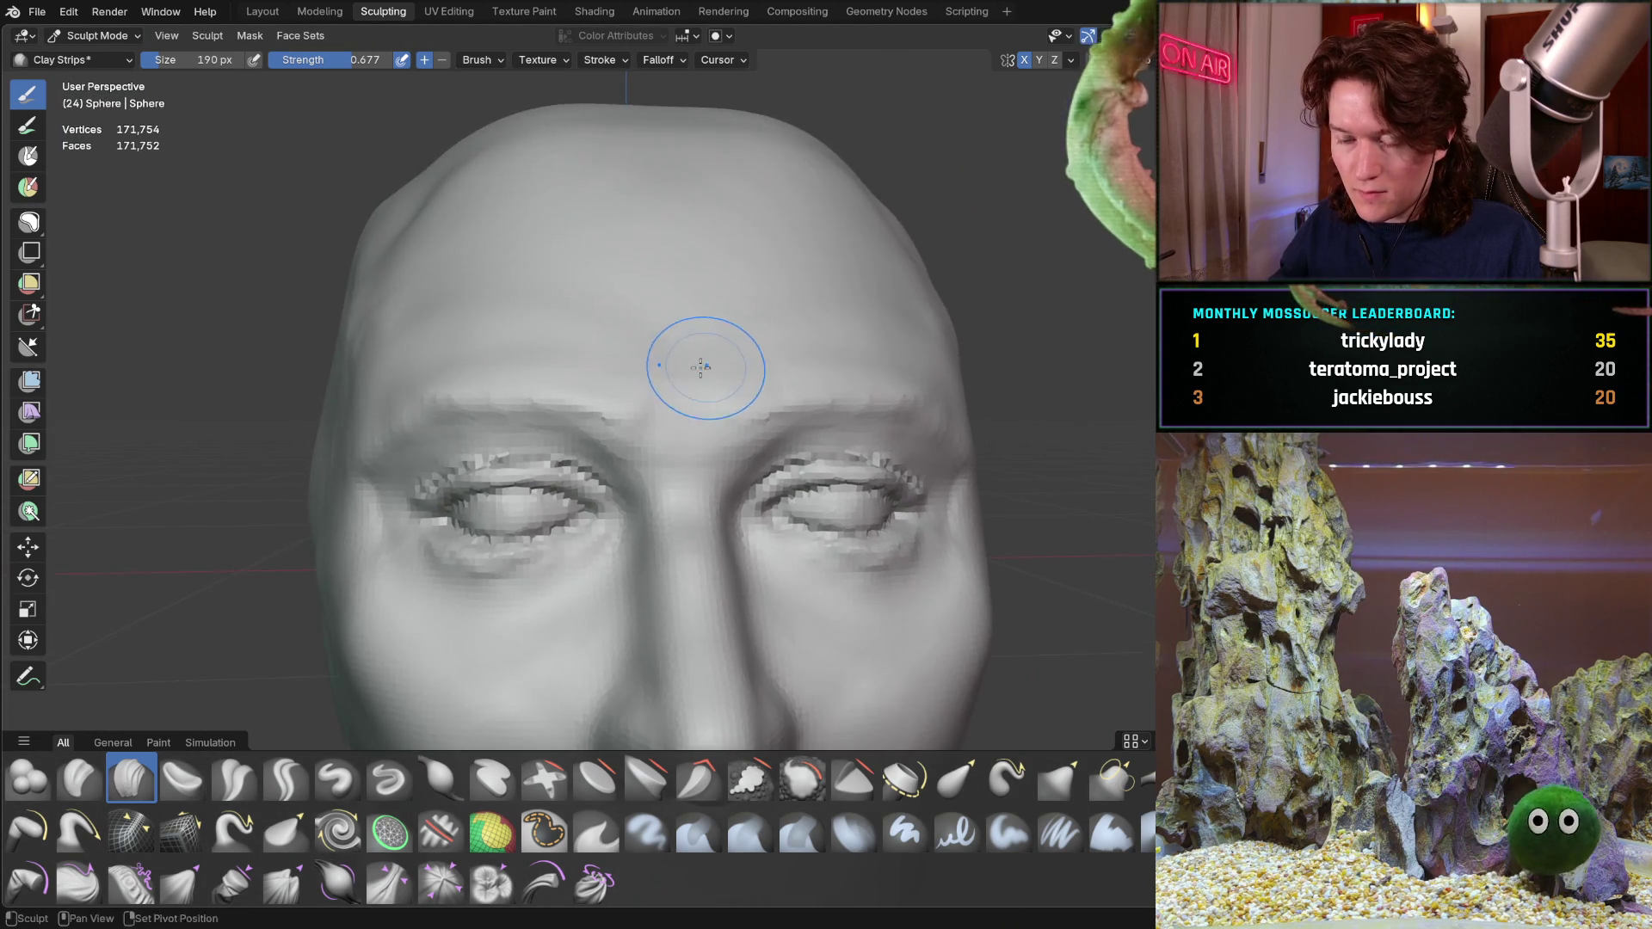
{"action": "middle_click_drag", "start_coordinate": [702, 361], "coordinate": [530, 352]}
{"action": "scroll", "coordinate": [530, 351], "scroll_direction": "down", "scroll_amount": 2}
{"action": "scroll", "coordinate": [572, 369], "scroll_direction": "down", "scroll_amount": 1}
{"action": "scroll", "coordinate": [583, 376], "scroll_direction": "down", "scroll_amount": 1}
{"action": "scroll", "coordinate": [590, 399], "scroll_direction": "down", "scroll_amount": 2}
{"action": "middle_click_drag", "start_coordinate": [534, 481], "coordinate": [560, 499]}
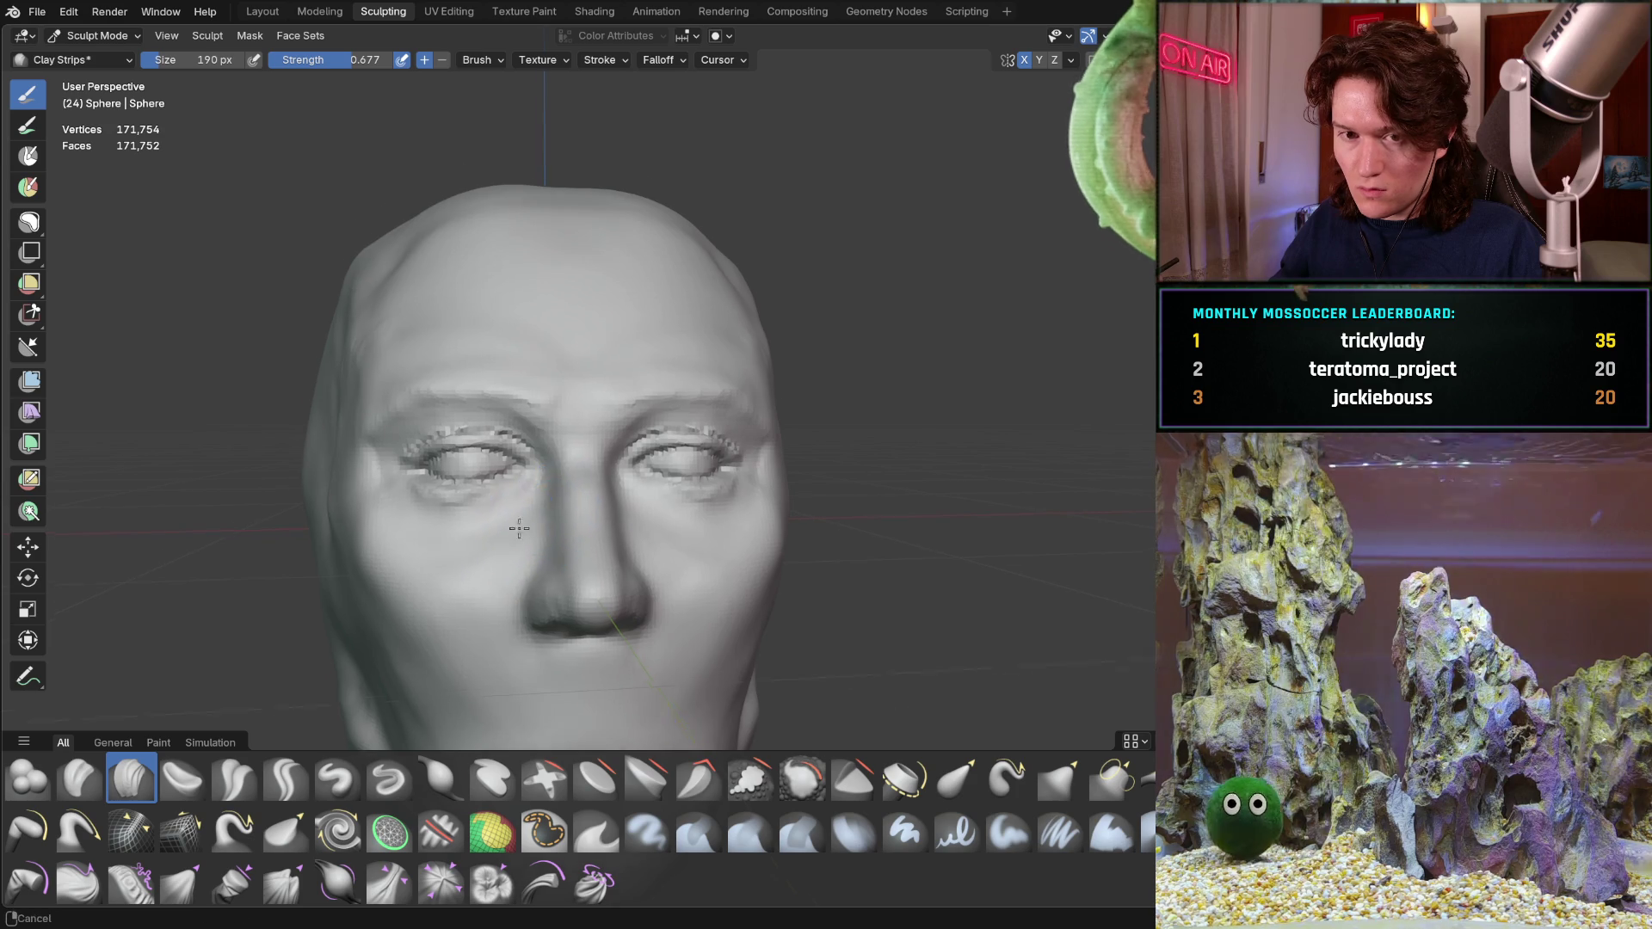
{"action": "scroll", "coordinate": [560, 499], "scroll_direction": "up", "scroll_amount": 2}
{"action": "scroll", "coordinate": [512, 495], "scroll_direction": "up", "scroll_amount": 1}
{"action": "mouse_move", "coordinate": [511, 497]}
{"action": "middle_mouse_down"}
{"action": "mouse_move", "coordinate": [498, 488]}
{"action": "mouse_move", "coordinate": [591, 455]}
{"action": "mouse_move", "coordinate": [411, 624]}
{"action": "middle_mouse_up"}
{"action": "scroll", "coordinate": [544, 503], "scroll_direction": "up", "scroll_amount": 2}
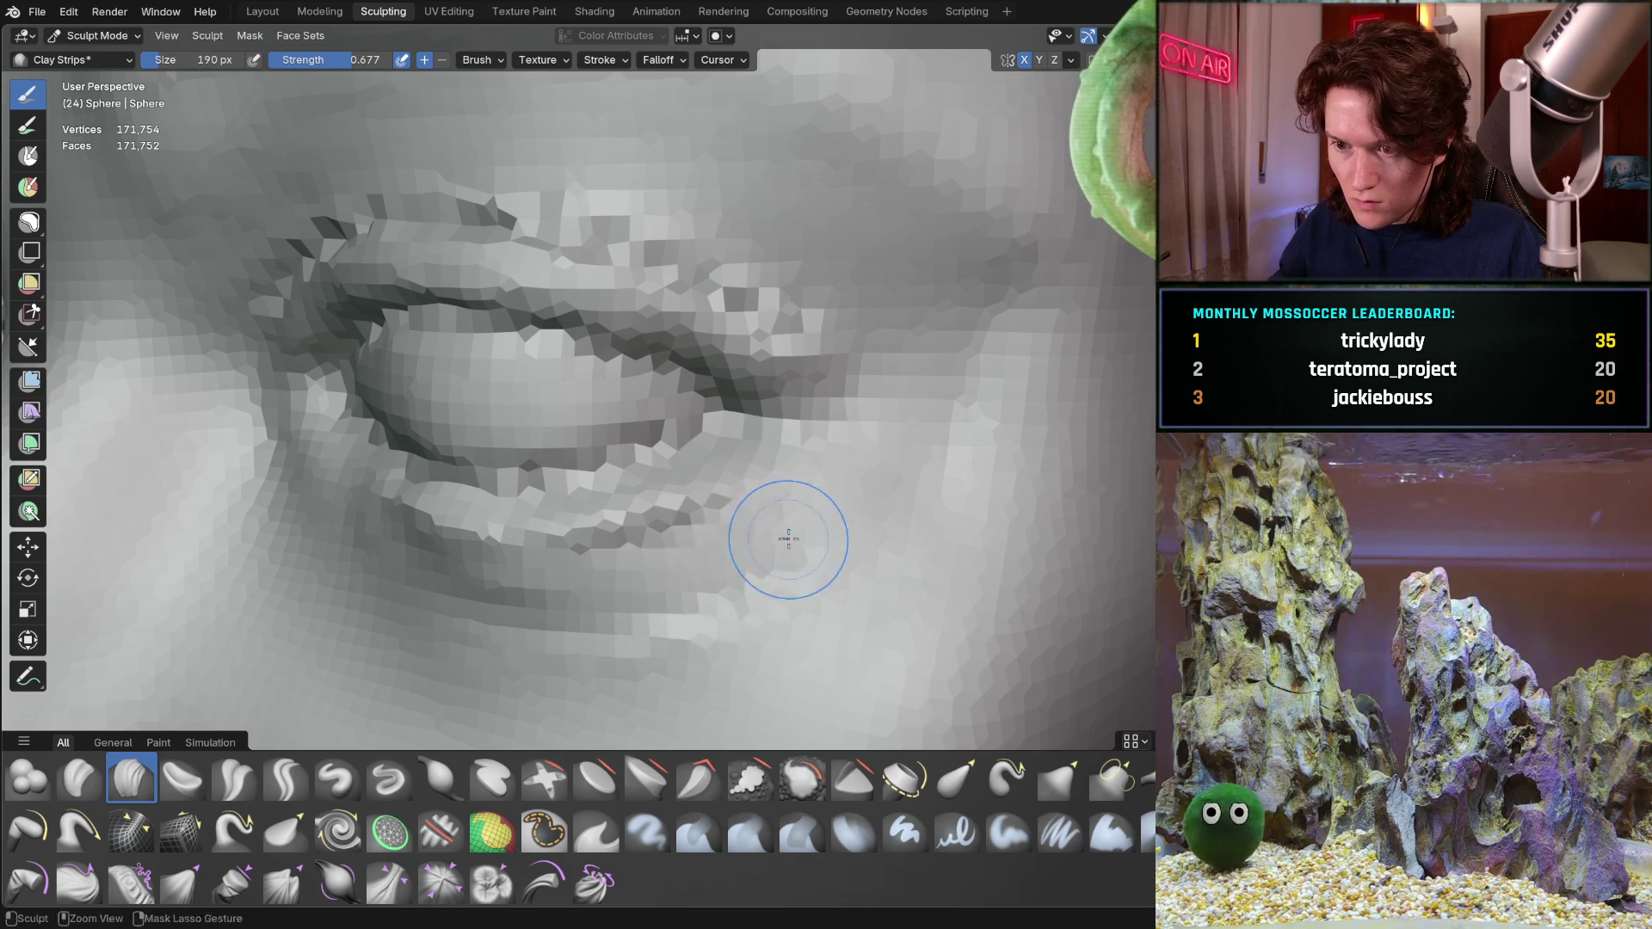
Deepen the crease along the lower eyelid and review it from new angles
{"action": "left_click_drag", "start_coordinate": [796, 528], "coordinate": [333, 555]}
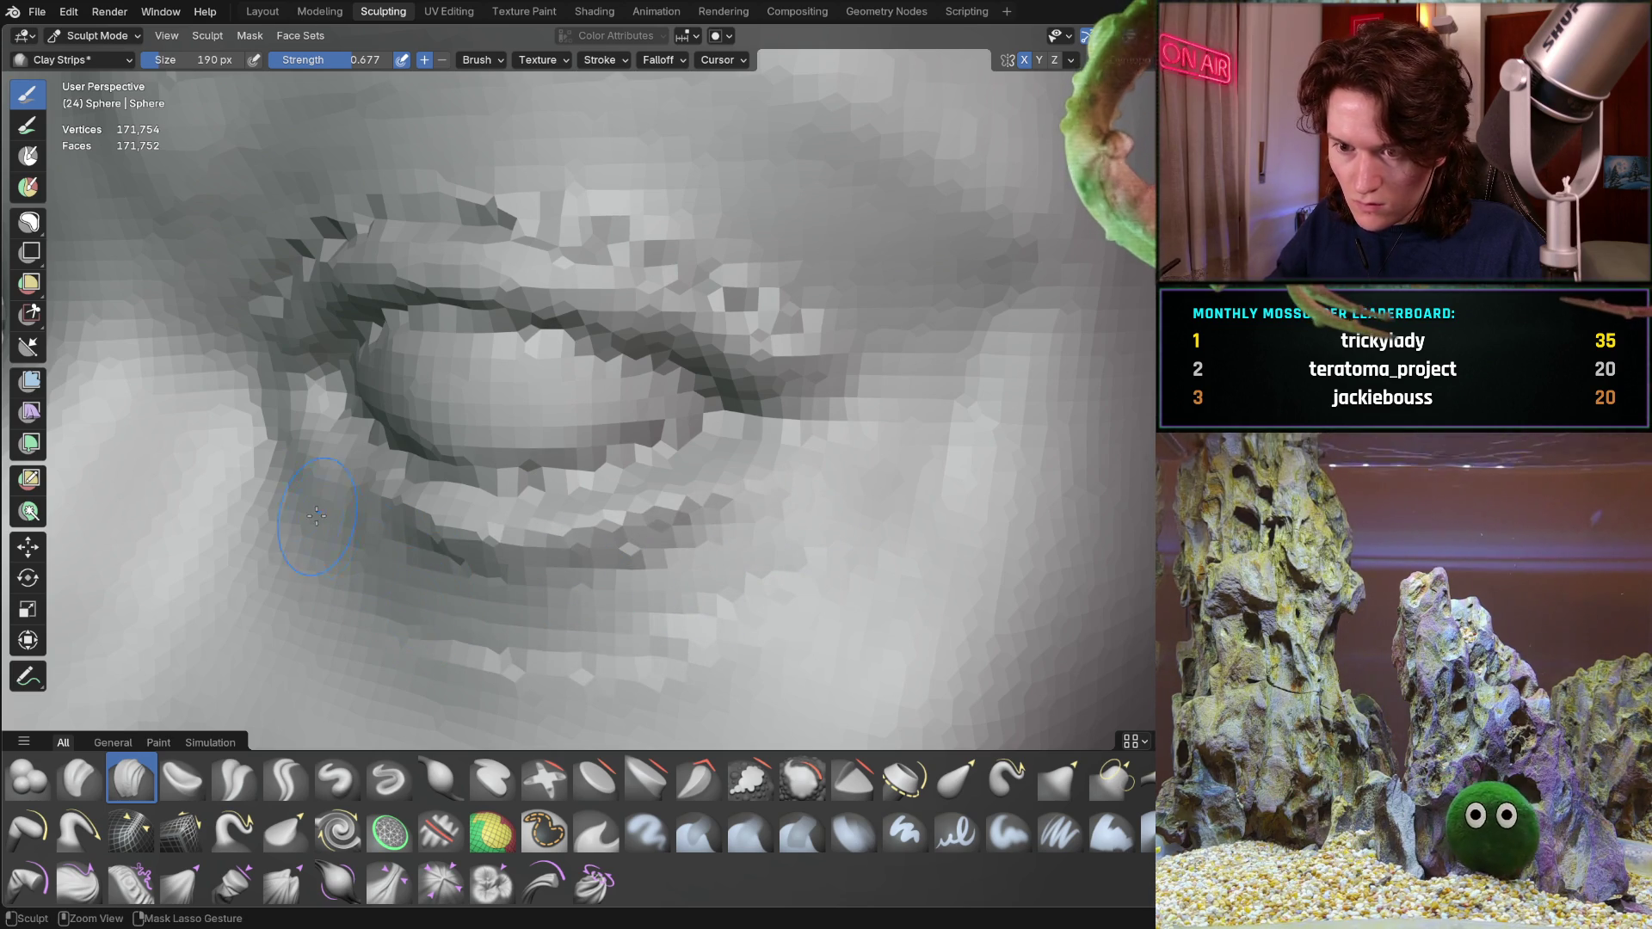
{"action": "mouse_move", "coordinate": [766, 477]}
{"action": "middle_mouse_down"}
{"action": "mouse_move", "coordinate": [811, 376]}
{"action": "mouse_move", "coordinate": [763, 401]}
{"action": "middle_mouse_up"}
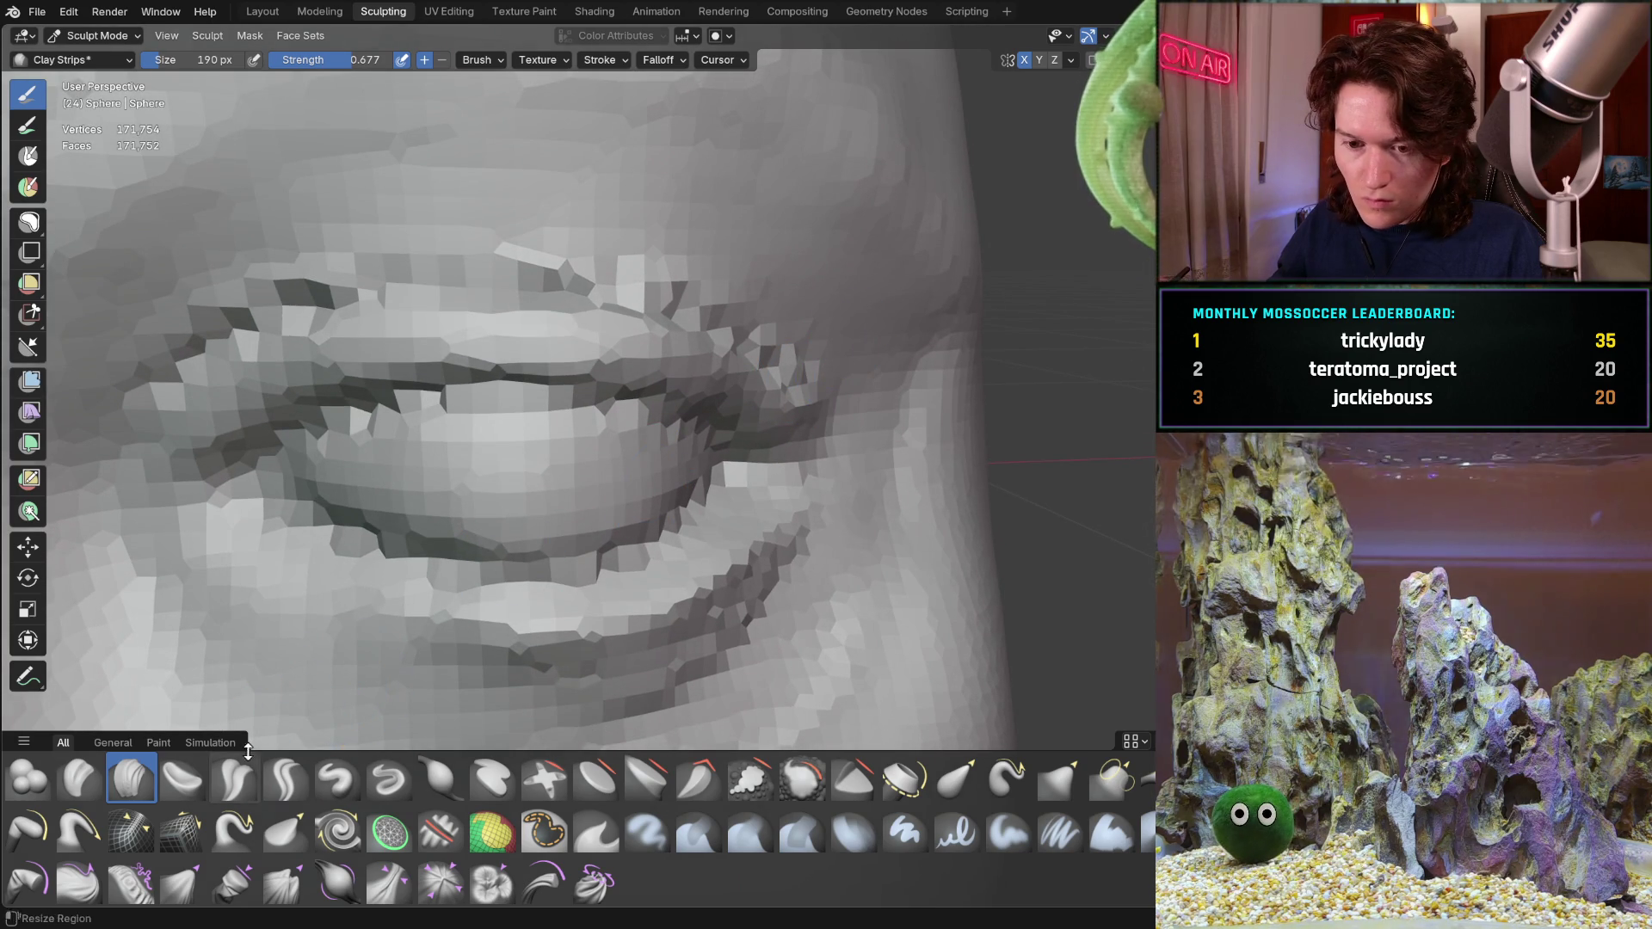
{"action": "middle_click_drag", "start_coordinate": [726, 417], "coordinate": [846, 279]}
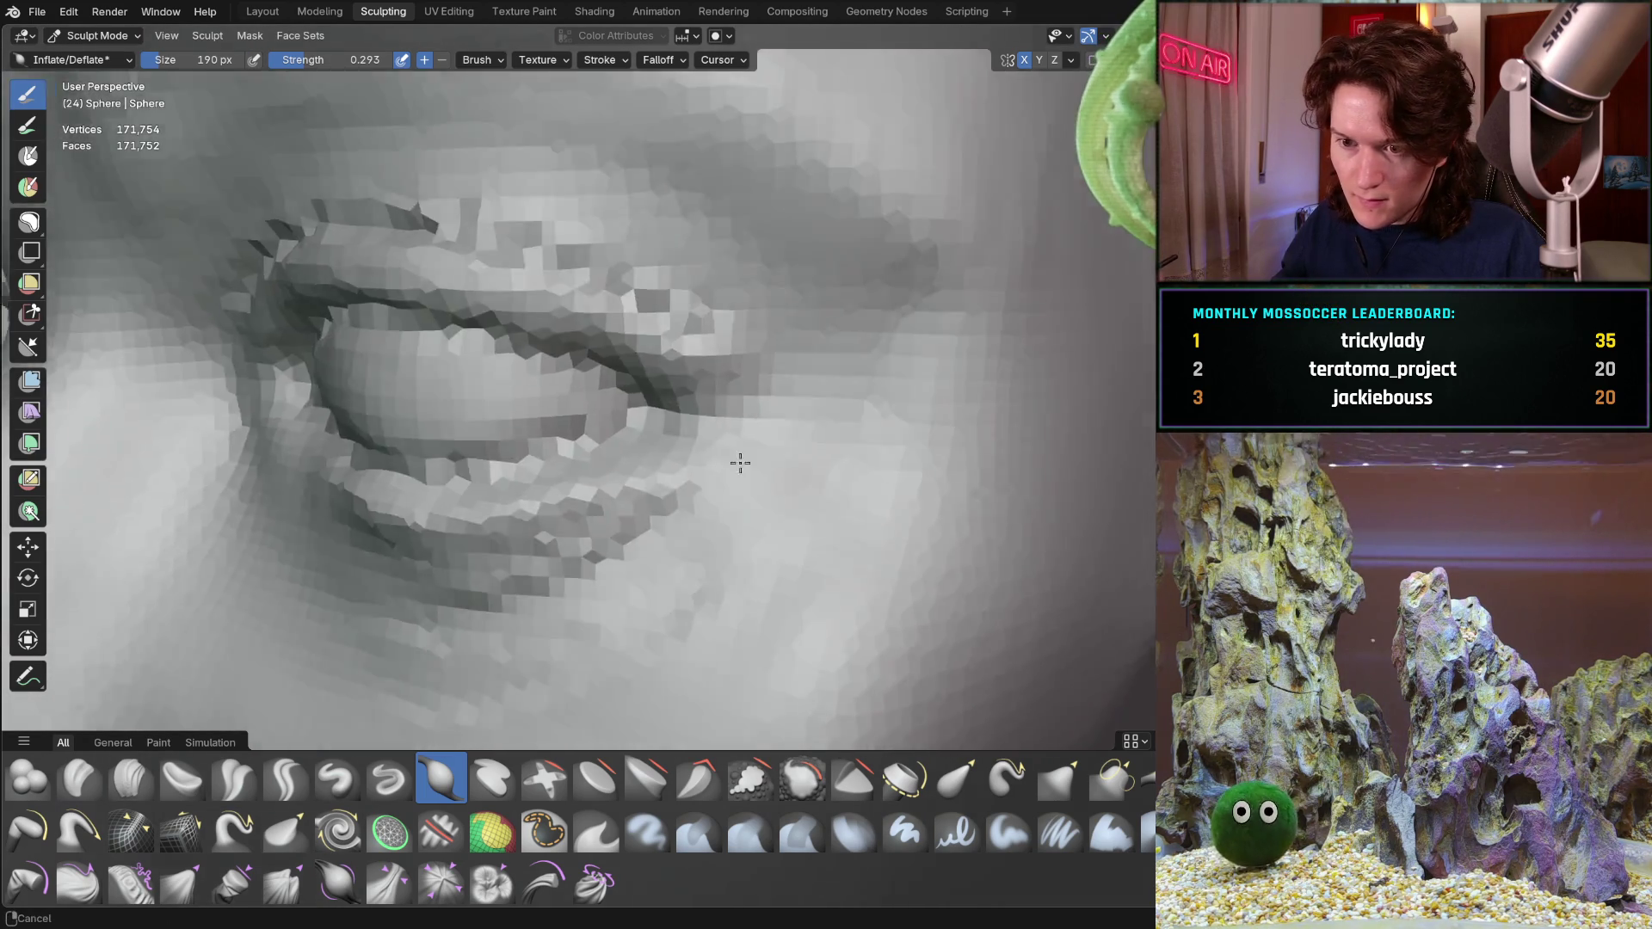
Inspect the eyelids from side views, then select the Pinch/Magnify brush
{"action": "middle_click_drag", "start_coordinate": [880, 372], "coordinate": [821, 454]}
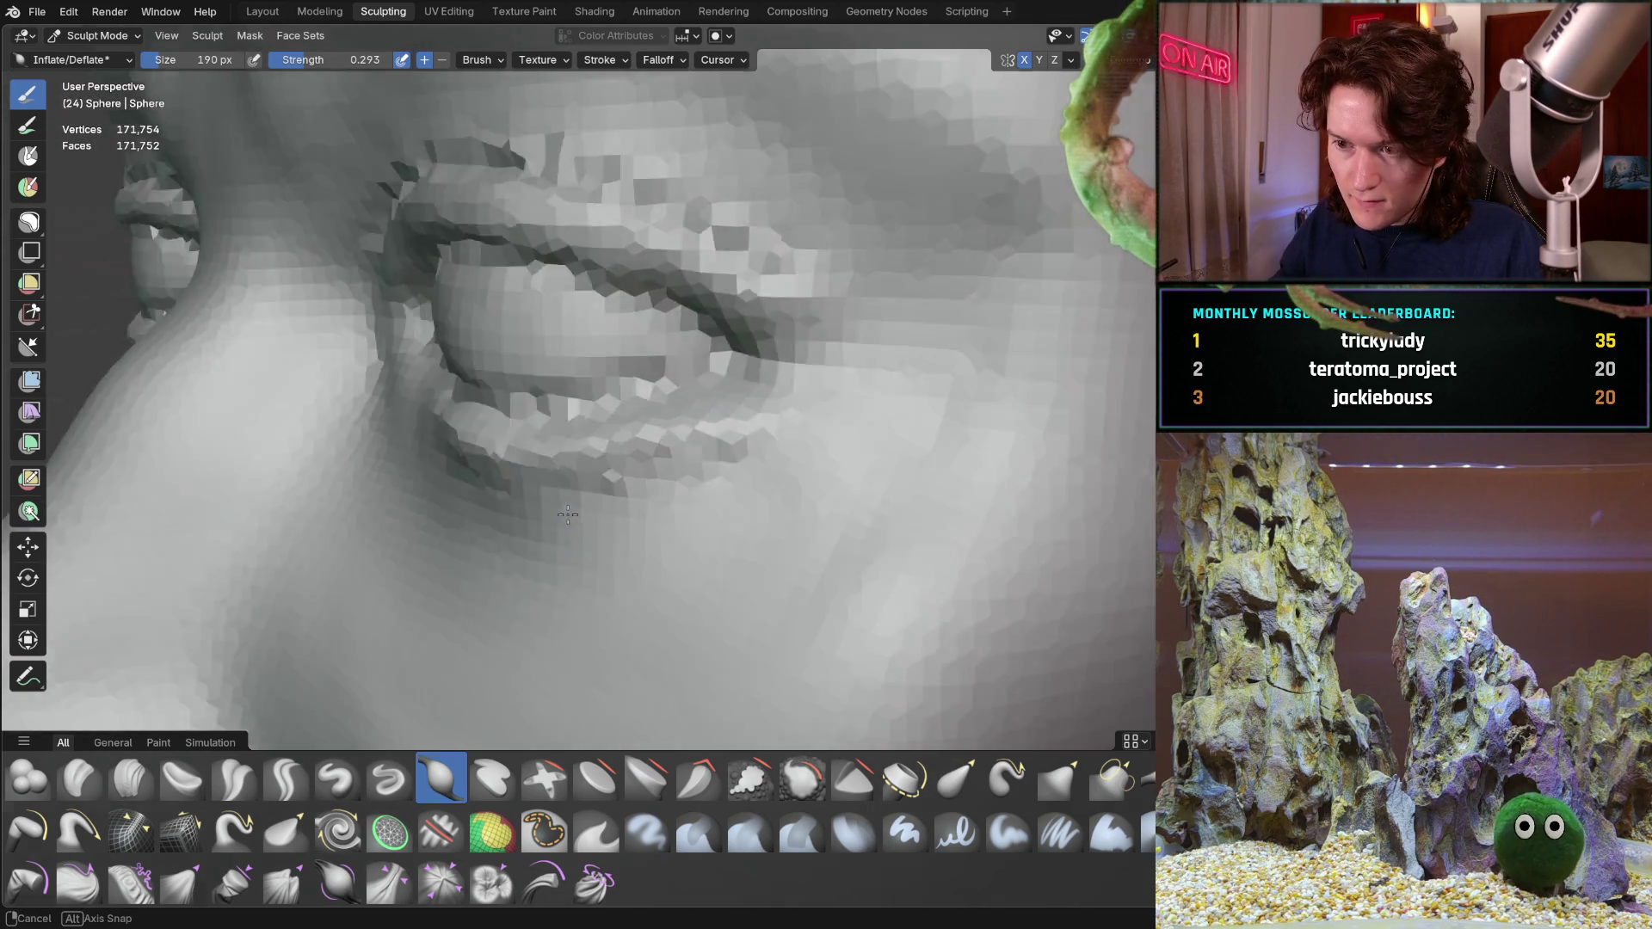
{"action": "mouse_move", "coordinate": [441, 559]}
{"action": "middle_mouse_down"}
{"action": "mouse_move", "coordinate": [508, 503]}
{"action": "mouse_move", "coordinate": [594, 519]}
{"action": "middle_mouse_up"}
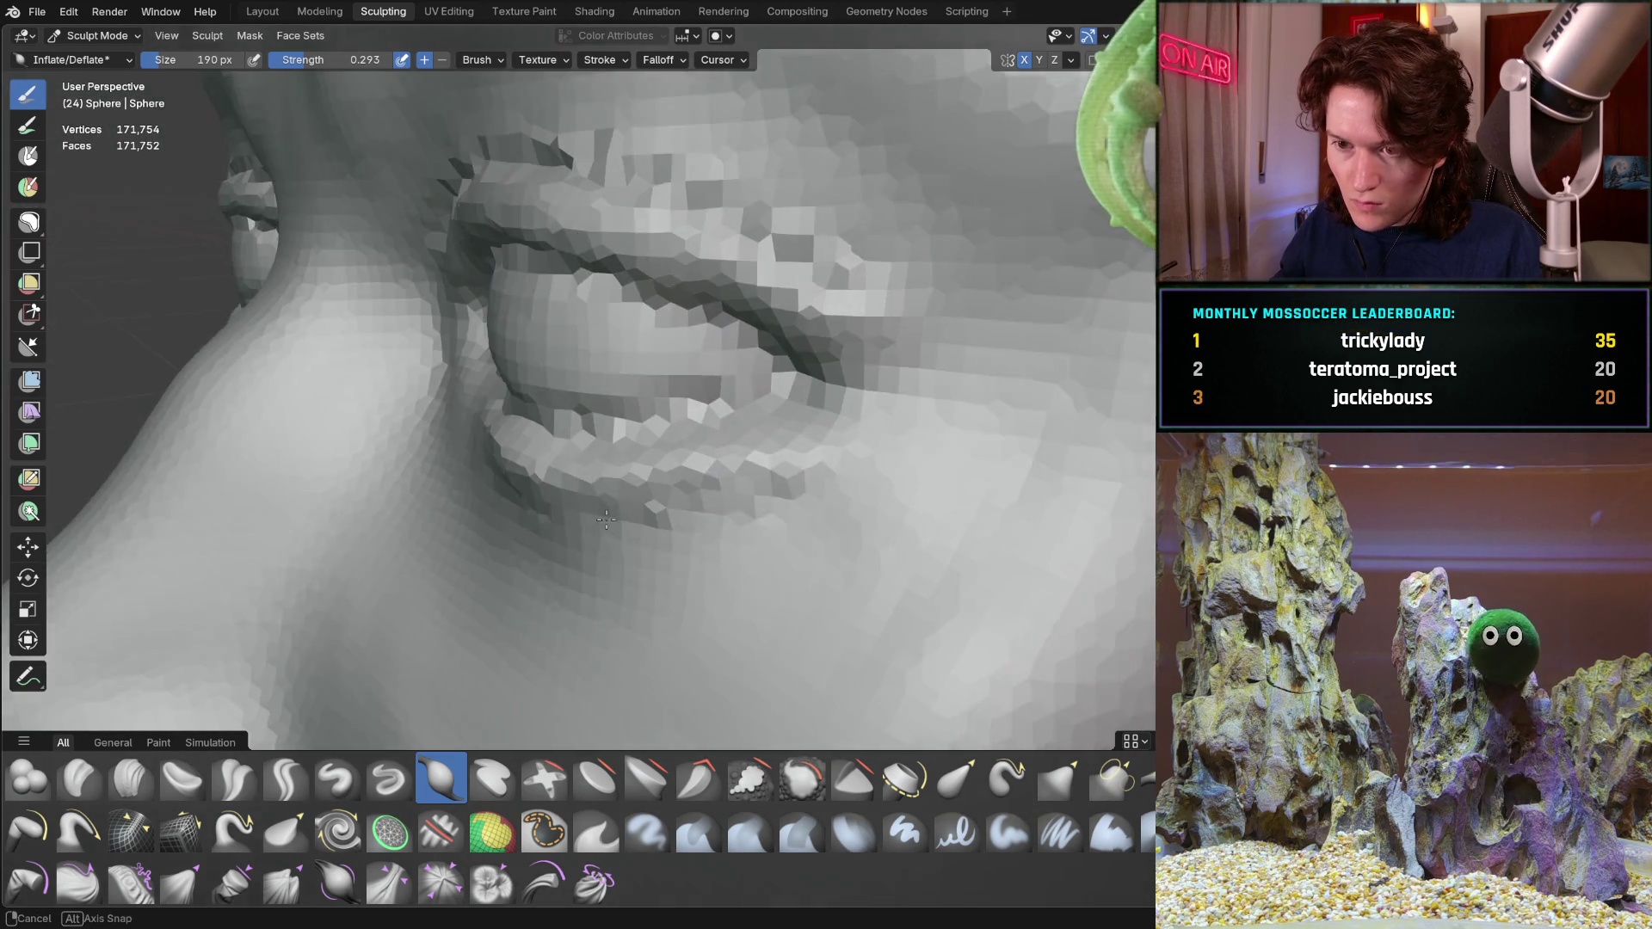
{"action": "middle_click_drag", "start_coordinate": [595, 520], "coordinate": [381, 716]}
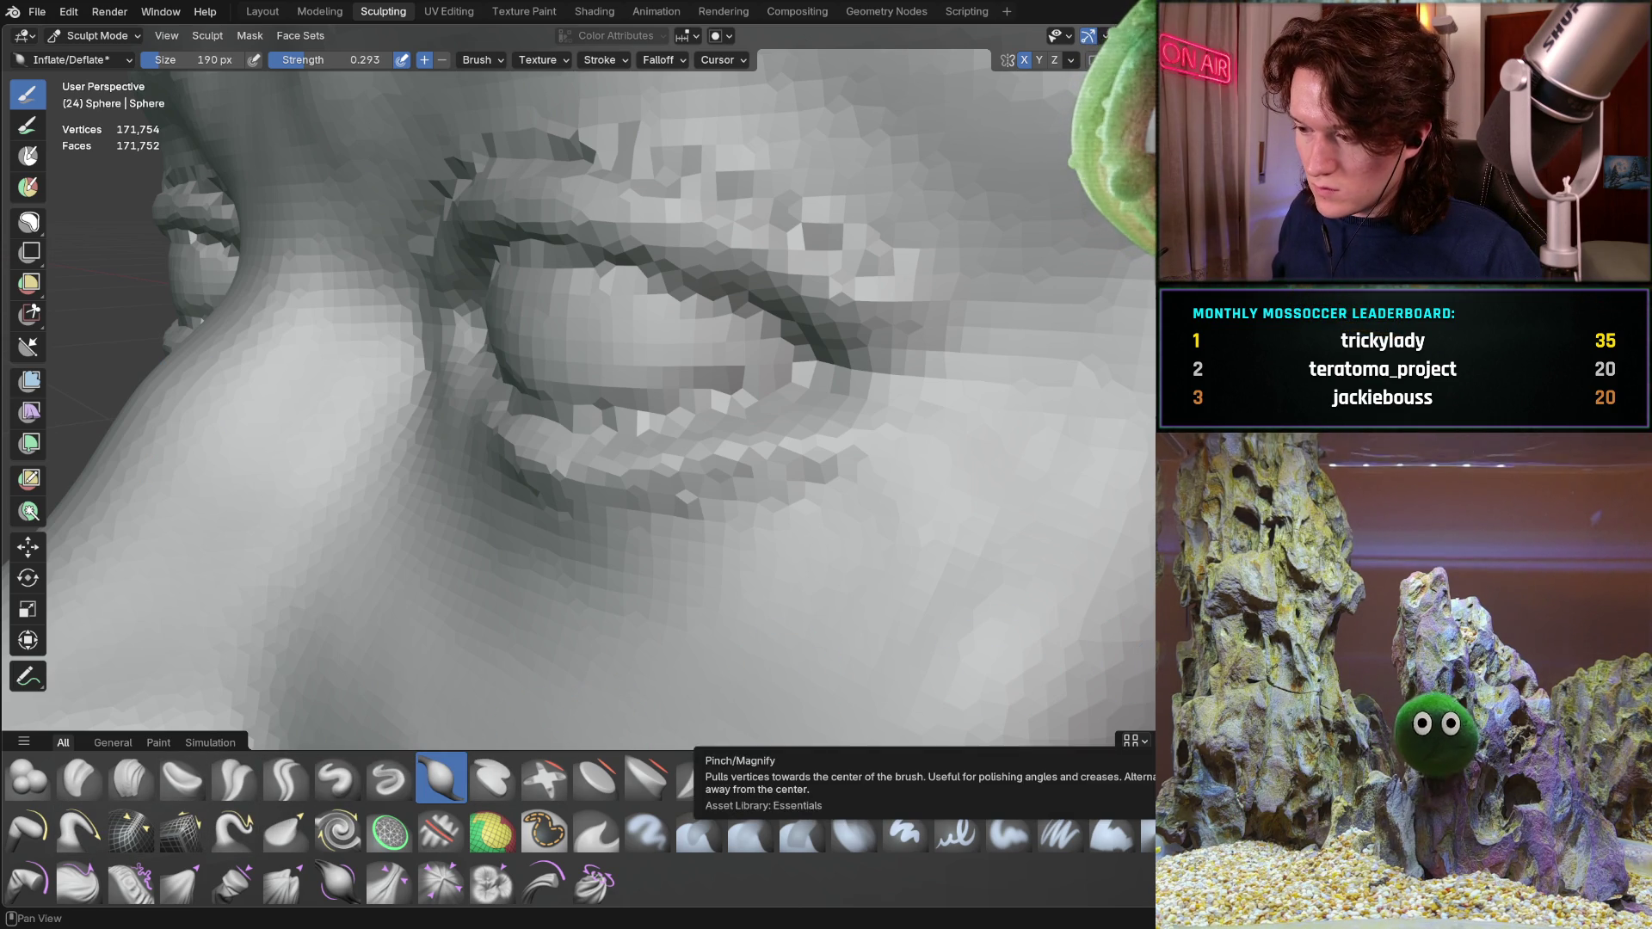
{"action": "left_click", "coordinate": [697, 776]}
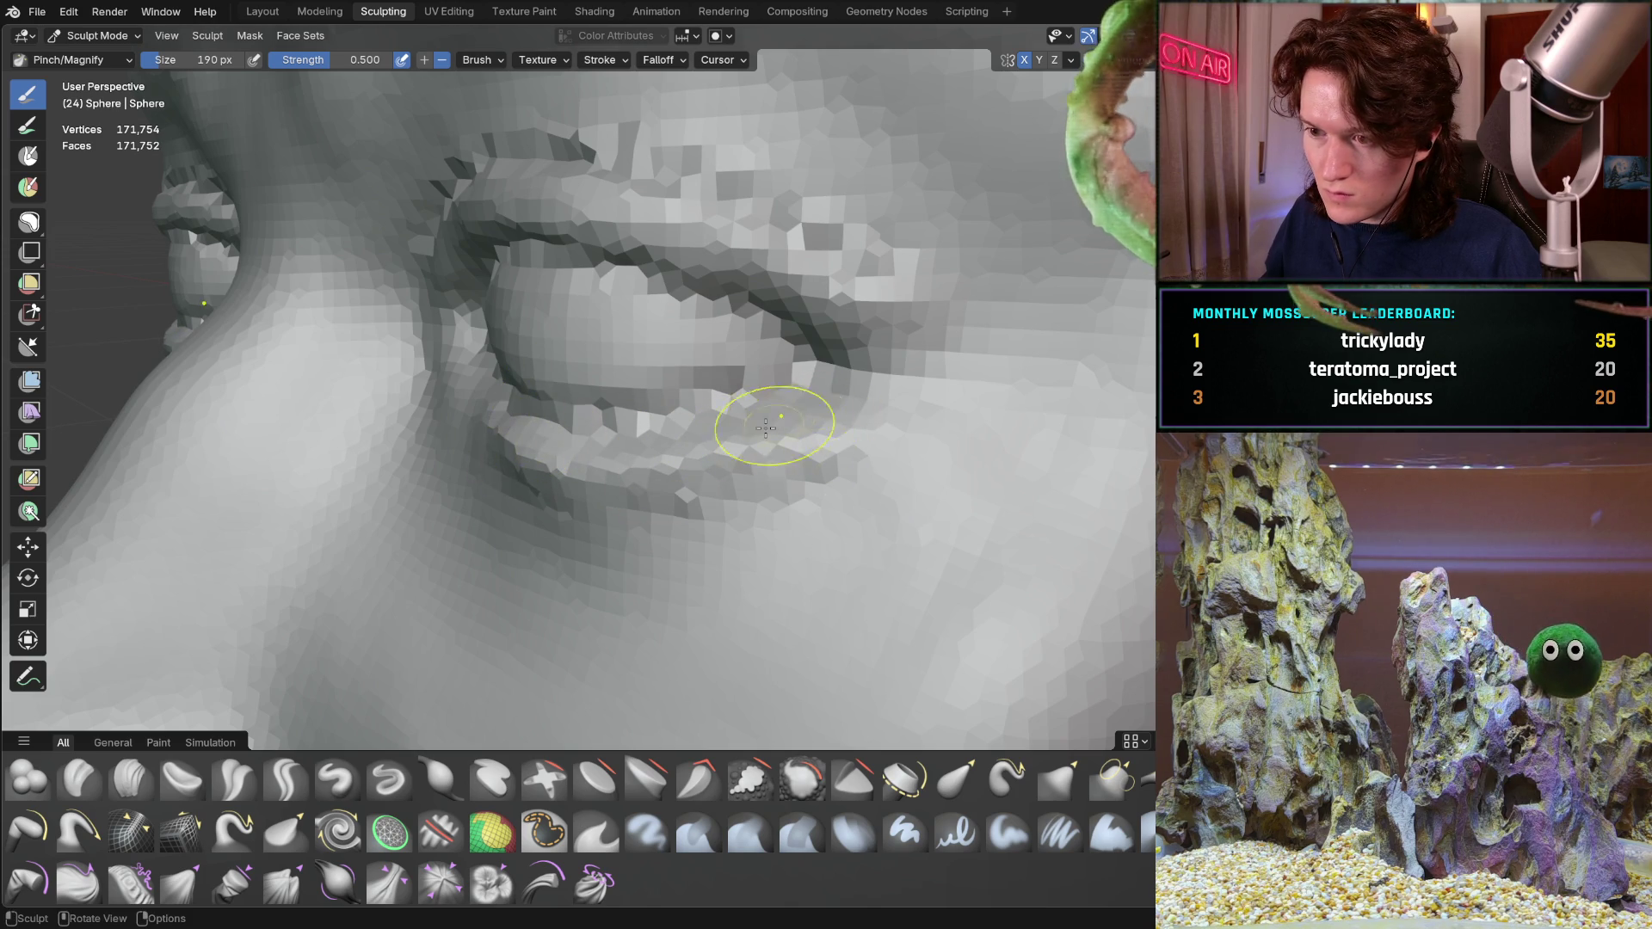
With the Grab brush, pull the lower lip mesh upward into a fuller shape
{"action": "middle_click_drag", "start_coordinate": [781, 418], "coordinate": [612, 645]}
{"action": "left_click", "coordinate": [1061, 777]}
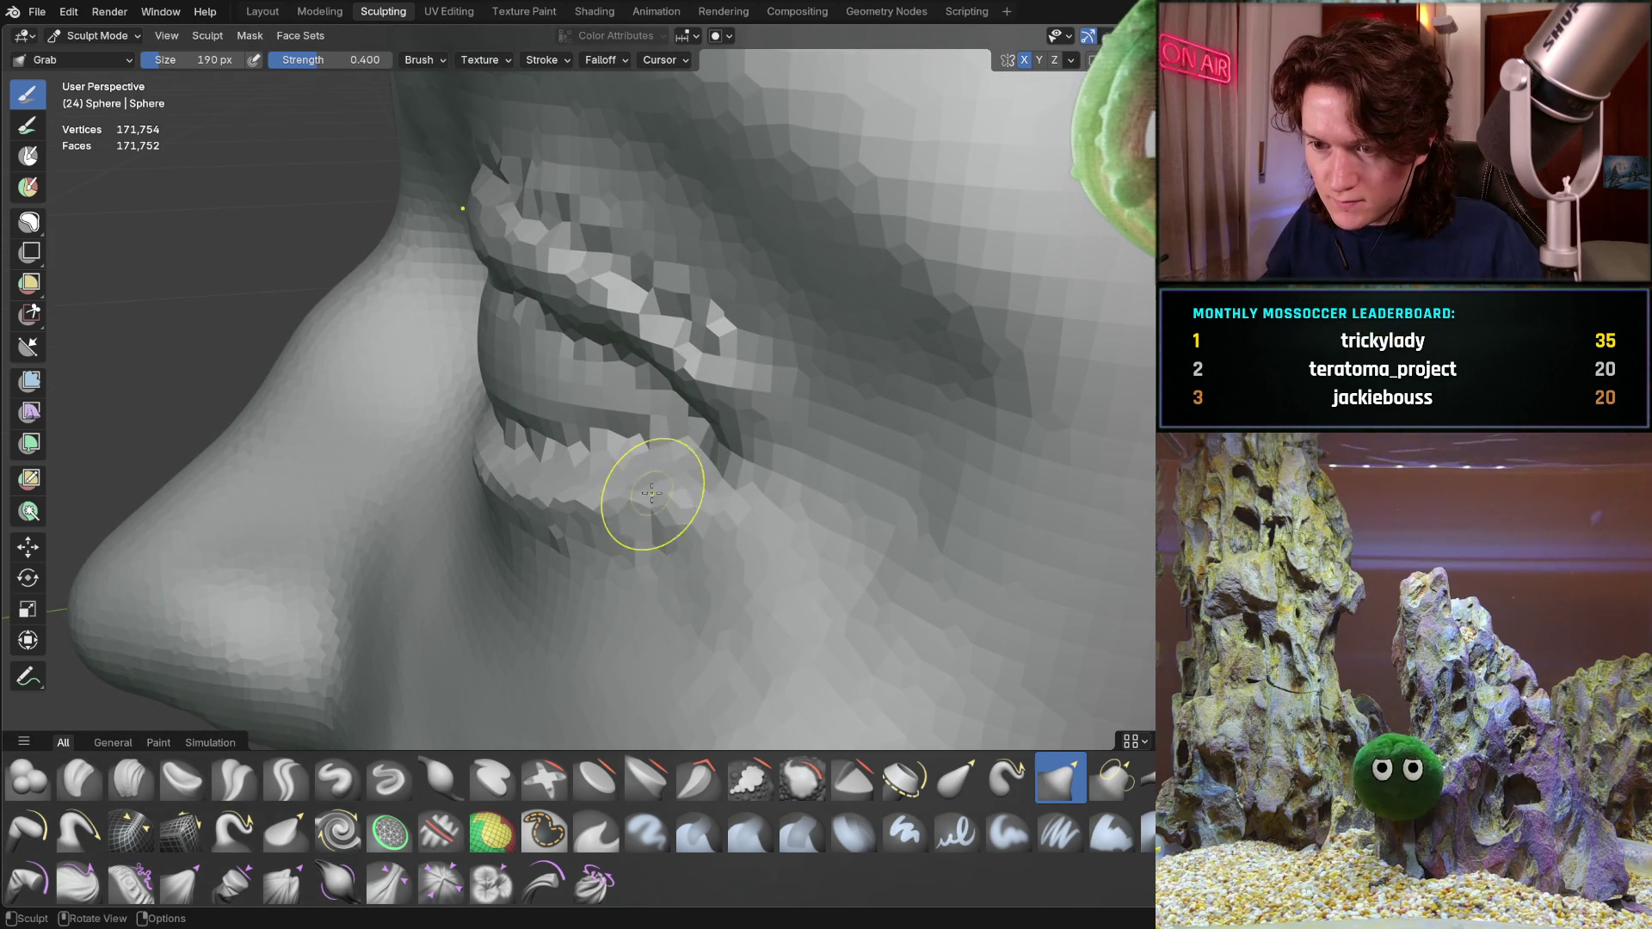
{"action": "left_click_drag", "start_coordinate": [507, 482], "coordinate": [591, 492]}
{"action": "middle_click_drag", "start_coordinate": [695, 497], "coordinate": [687, 495]}
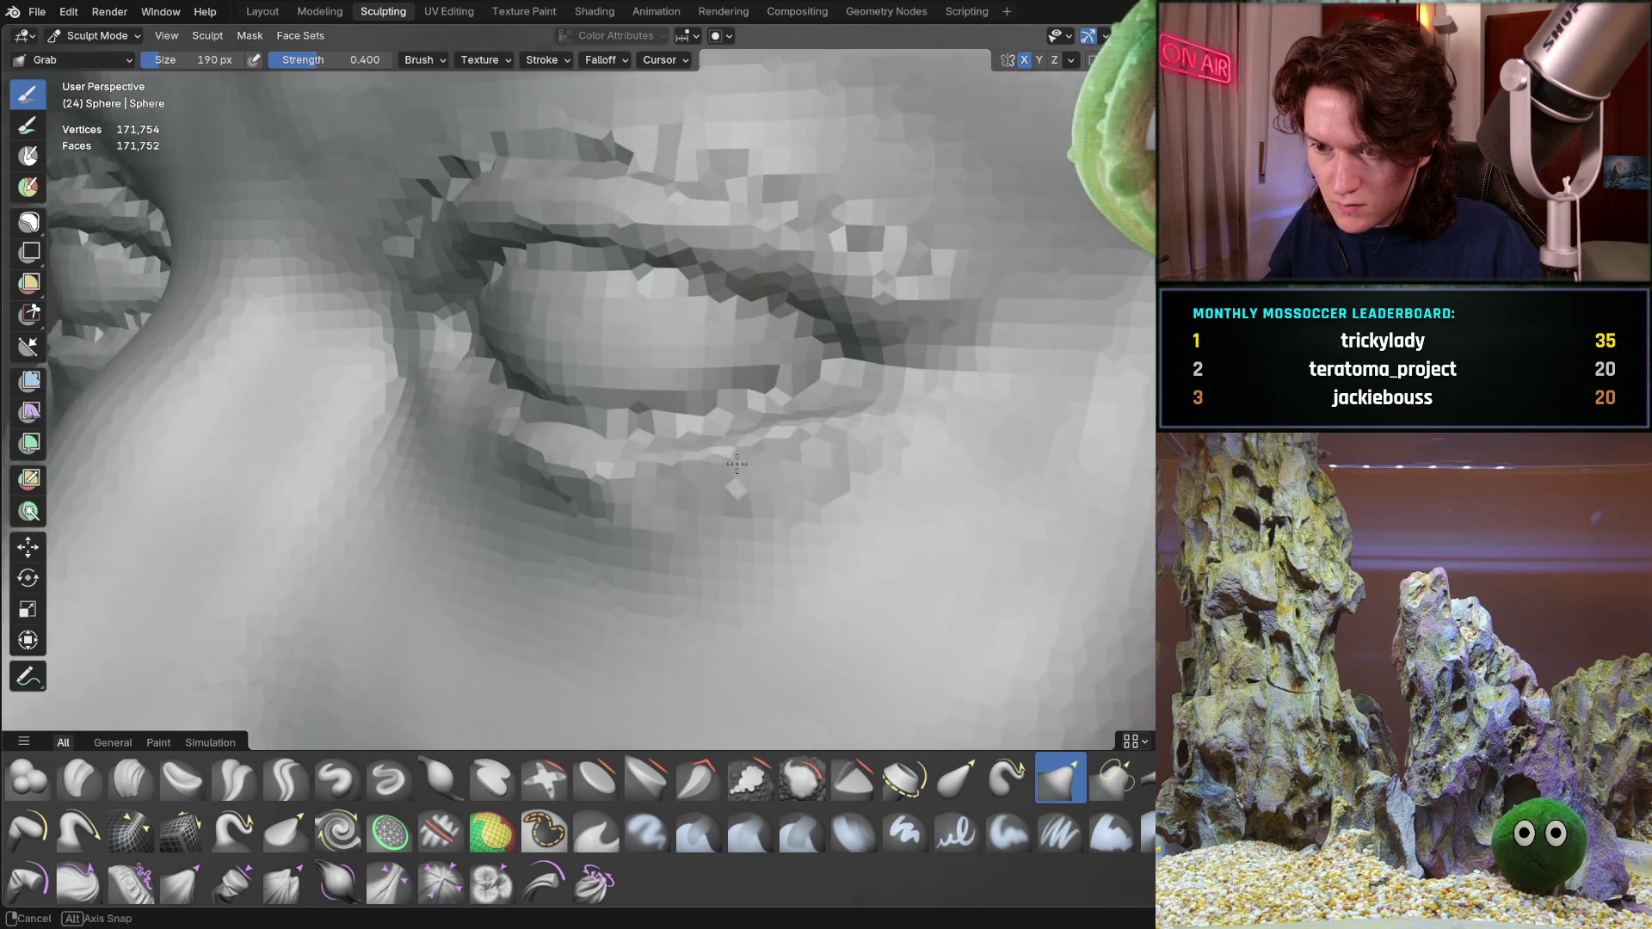
{"action": "left_click_drag", "start_coordinate": [632, 488], "coordinate": [586, 458]}
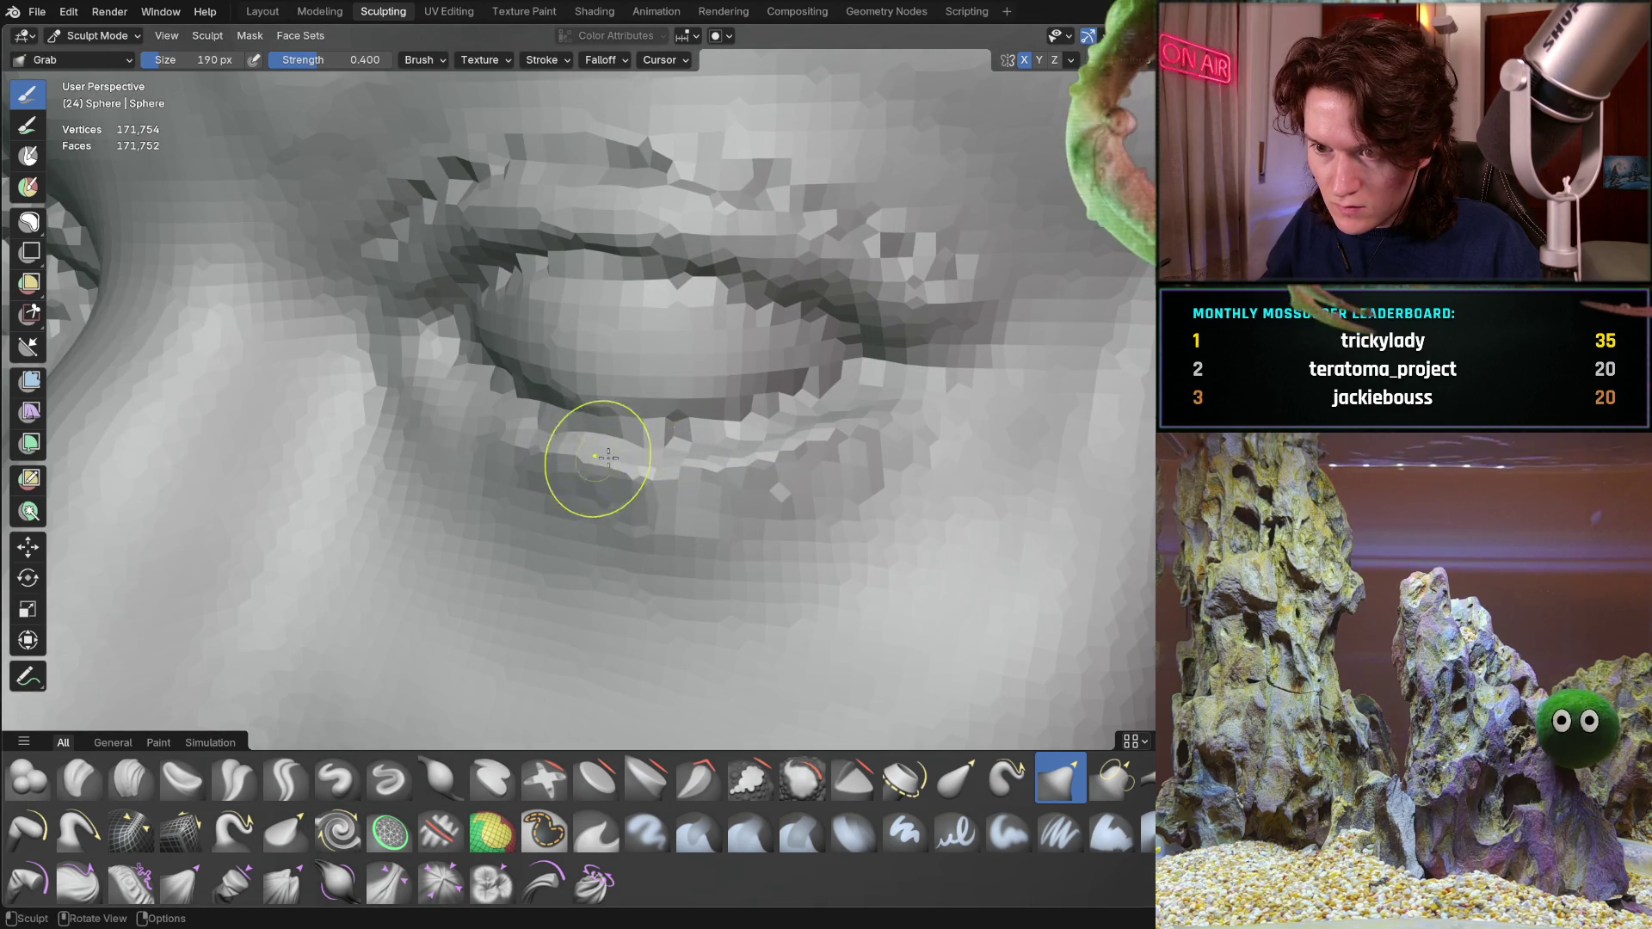
{"action": "mouse_move", "coordinate": [876, 405]}
{"action": "middle_mouse_down"}
{"action": "mouse_move", "coordinate": [659, 530]}
{"action": "mouse_move", "coordinate": [772, 528]}
{"action": "mouse_move", "coordinate": [738, 552]}
{"action": "mouse_move", "coordinate": [771, 534]}
{"action": "middle_mouse_up"}
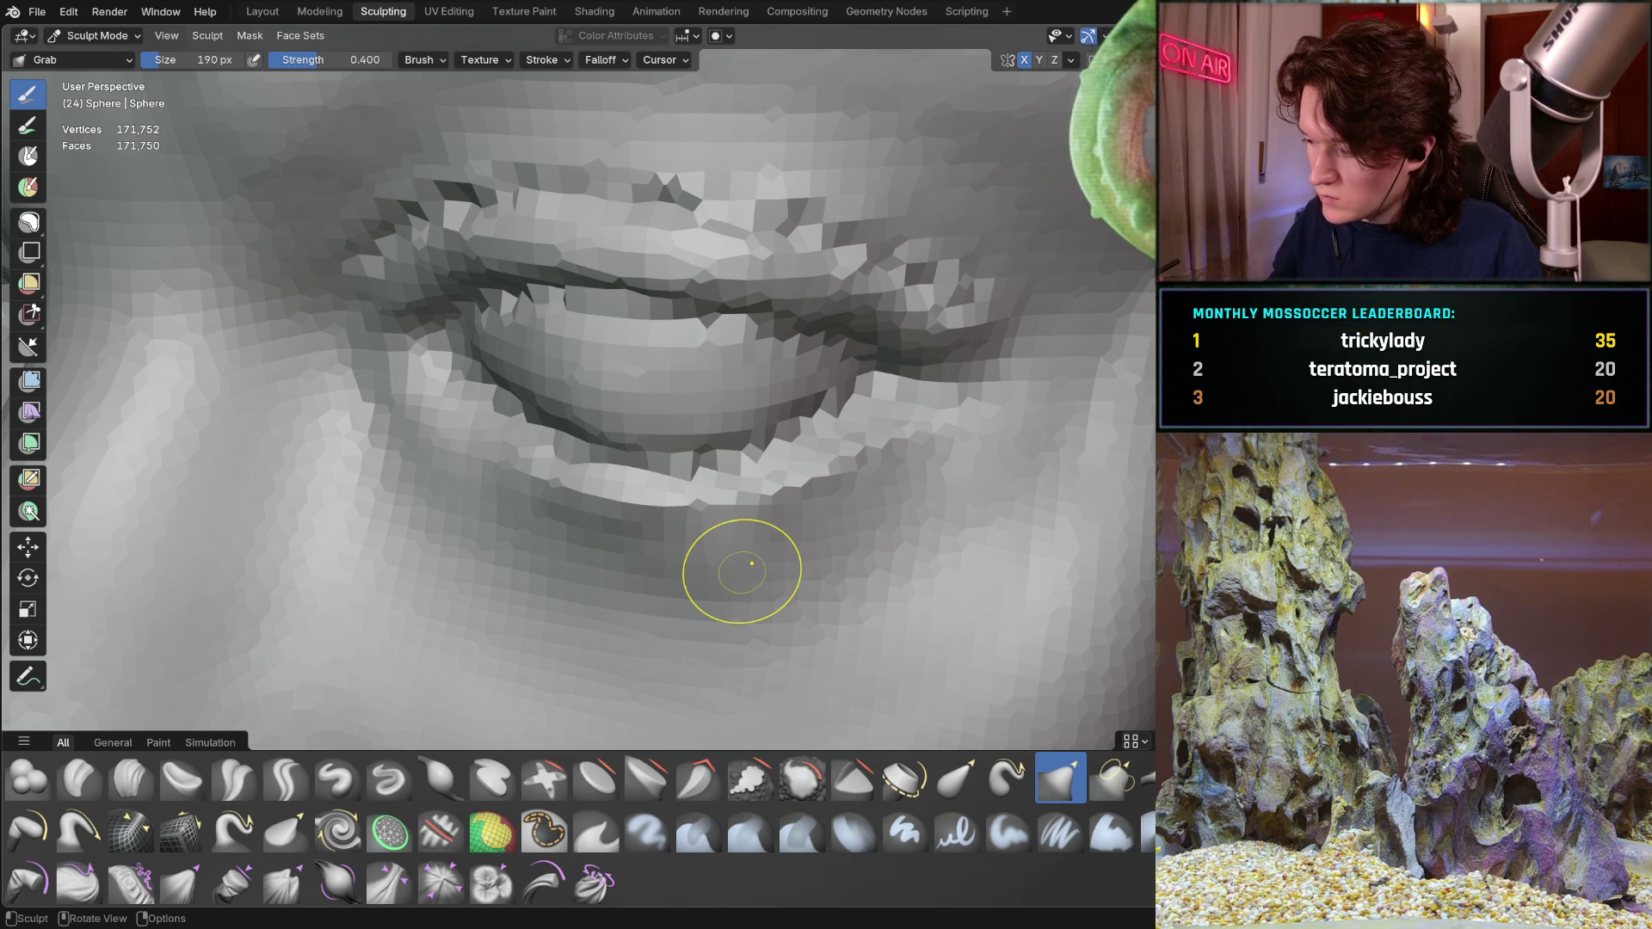
Review the mouth from side and front while enlarging the brush to 286 px
{"action": "middle_click_drag", "start_coordinate": [635, 573], "coordinate": [635, 572], "text": "shift"}
{"action": "mouse_move", "coordinate": [474, 519]}
{"action": "middle_mouse_down"}
{"action": "mouse_move", "coordinate": [639, 425]}
{"action": "mouse_move", "coordinate": [460, 478]}
{"action": "mouse_move", "coordinate": [443, 499]}
{"action": "mouse_move", "coordinate": [572, 491]}
{"action": "mouse_move", "coordinate": [579, 458]}
{"action": "mouse_move", "coordinate": [569, 485]}
{"action": "middle_mouse_up"}
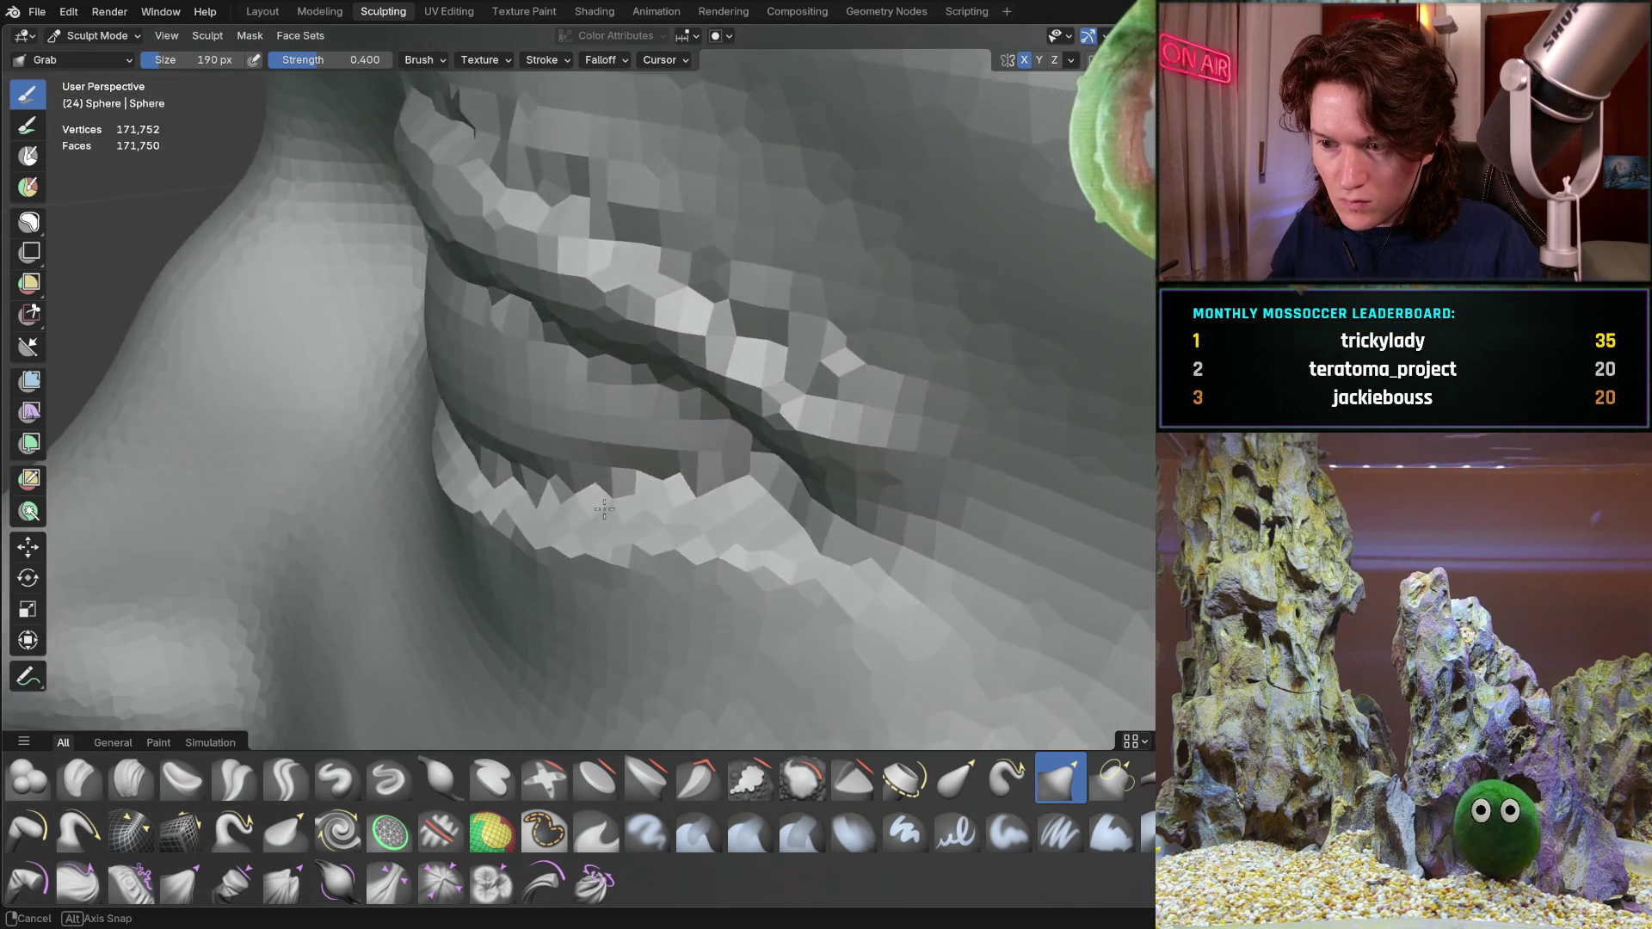
{"action": "middle_click_drag", "start_coordinate": [654, 495], "coordinate": [587, 530]}
{"action": "key", "text": "f"}
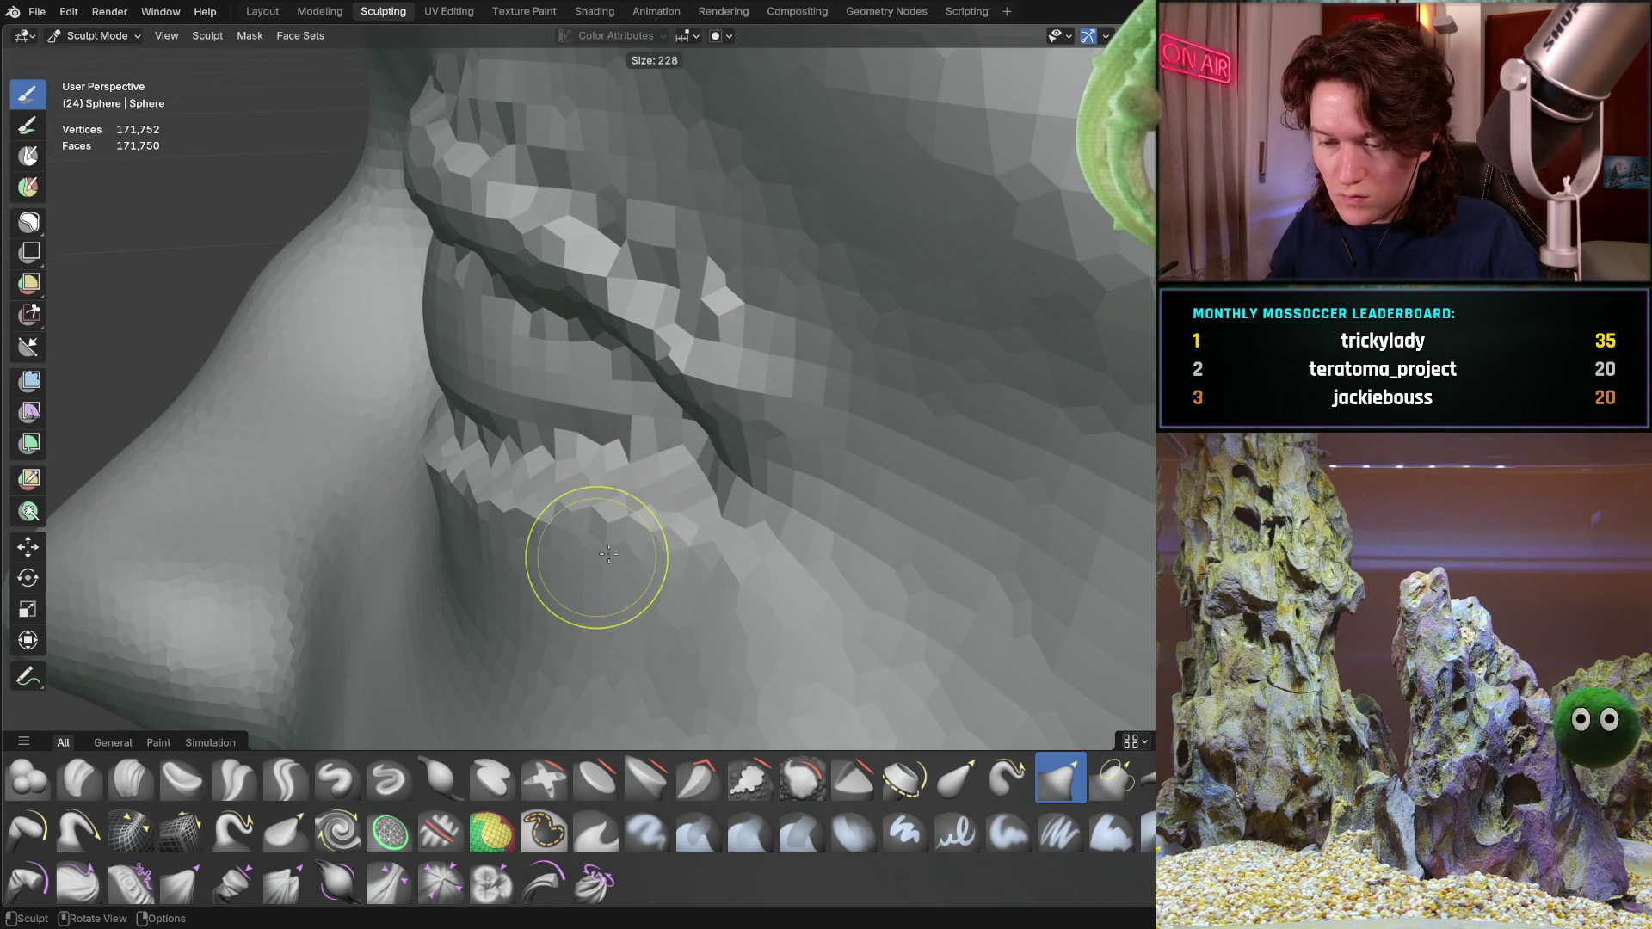
{"action": "left_click", "coordinate": [722, 571]}
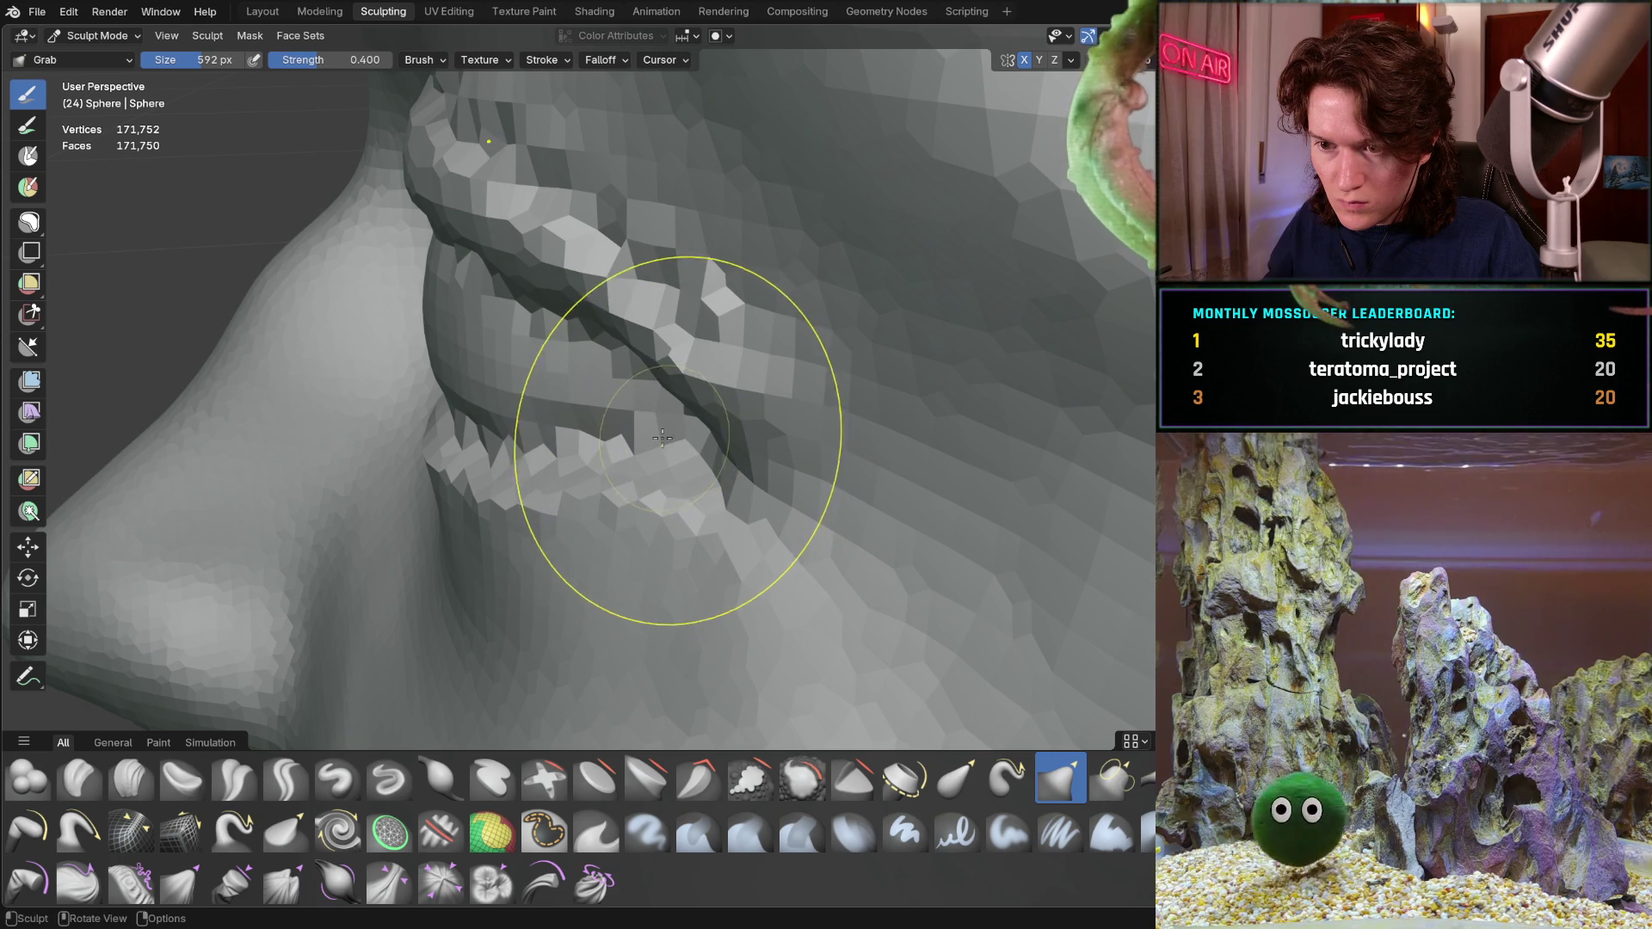
{"action": "mouse_move", "coordinate": [590, 405]}
{"action": "middle_mouse_down"}
{"action": "mouse_move", "coordinate": [812, 479]}
{"action": "mouse_move", "coordinate": [763, 545]}
{"action": "mouse_move", "coordinate": [753, 518]}
{"action": "middle_mouse_up"}
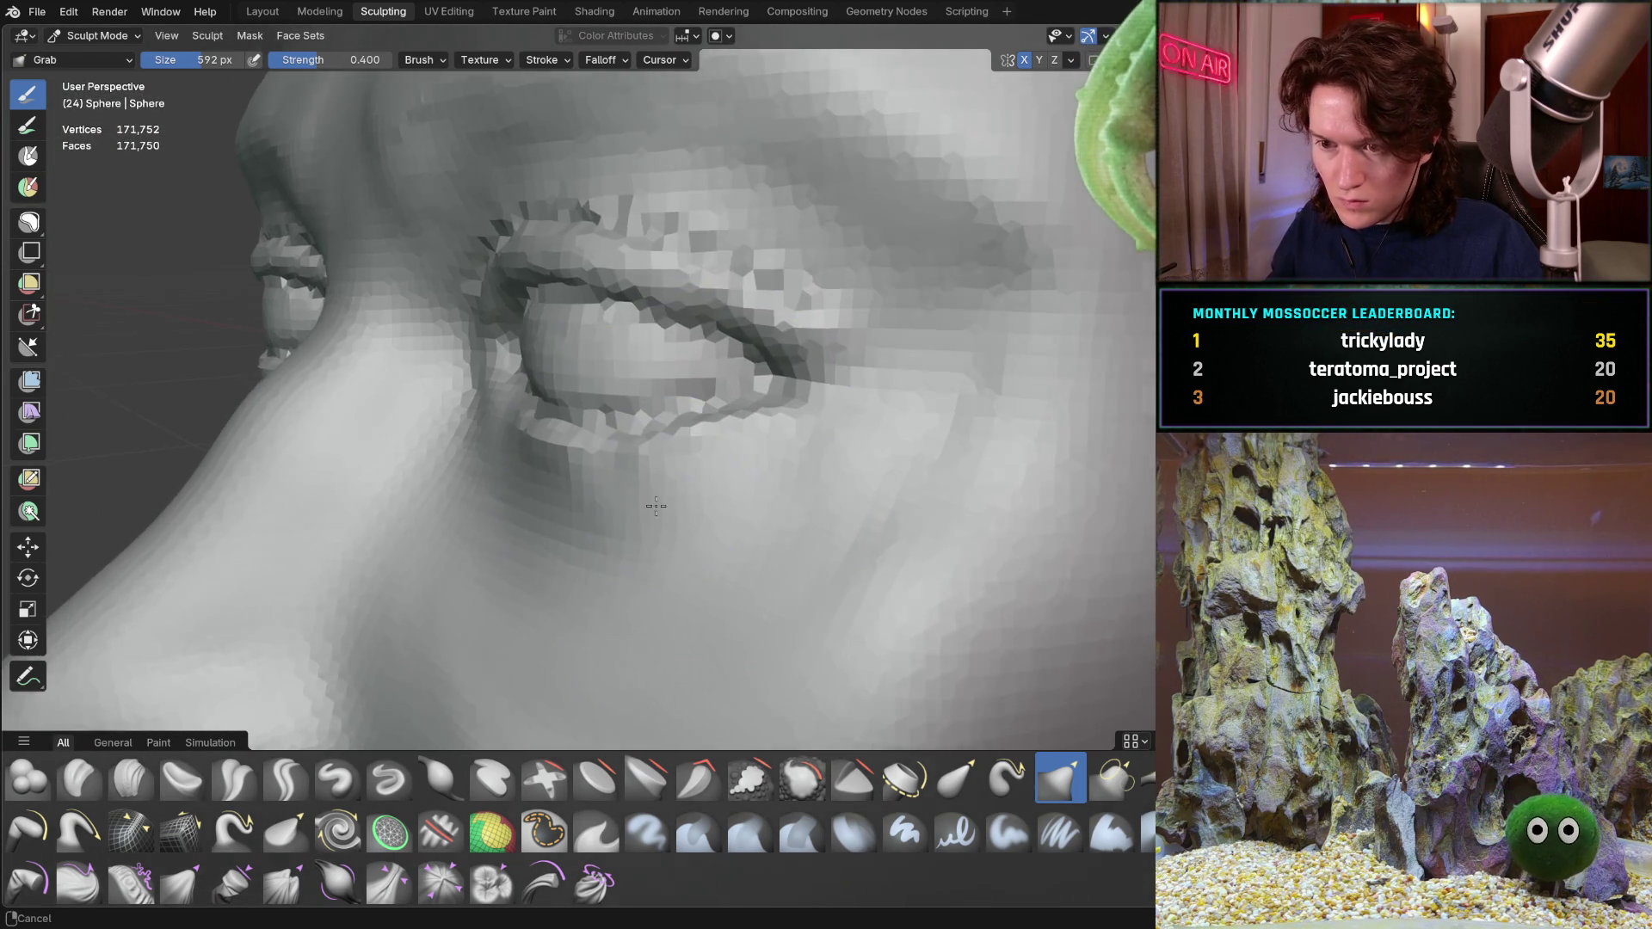
{"action": "mouse_move", "coordinate": [752, 518]}
{"action": "middle_mouse_down"}
{"action": "mouse_move", "coordinate": [648, 500]}
{"action": "mouse_move", "coordinate": [628, 425]}
{"action": "mouse_move", "coordinate": [489, 600]}
{"action": "middle_mouse_up"}
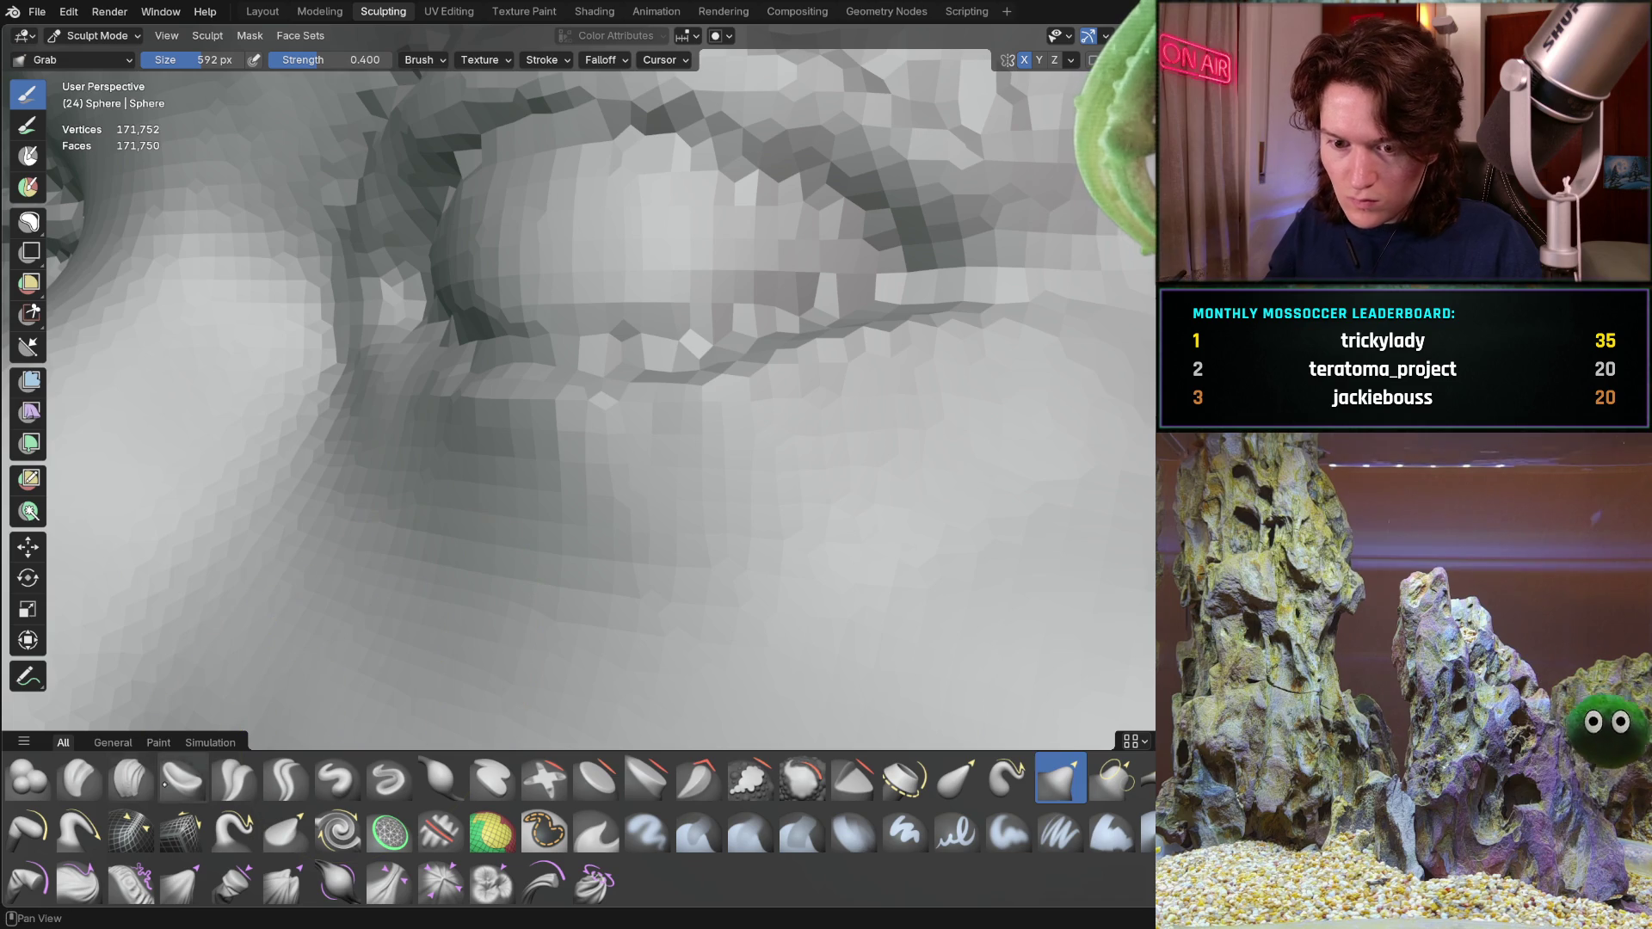
{"action": "key", "text": "f"}
{"action": "left_click", "coordinate": [512, 465]}
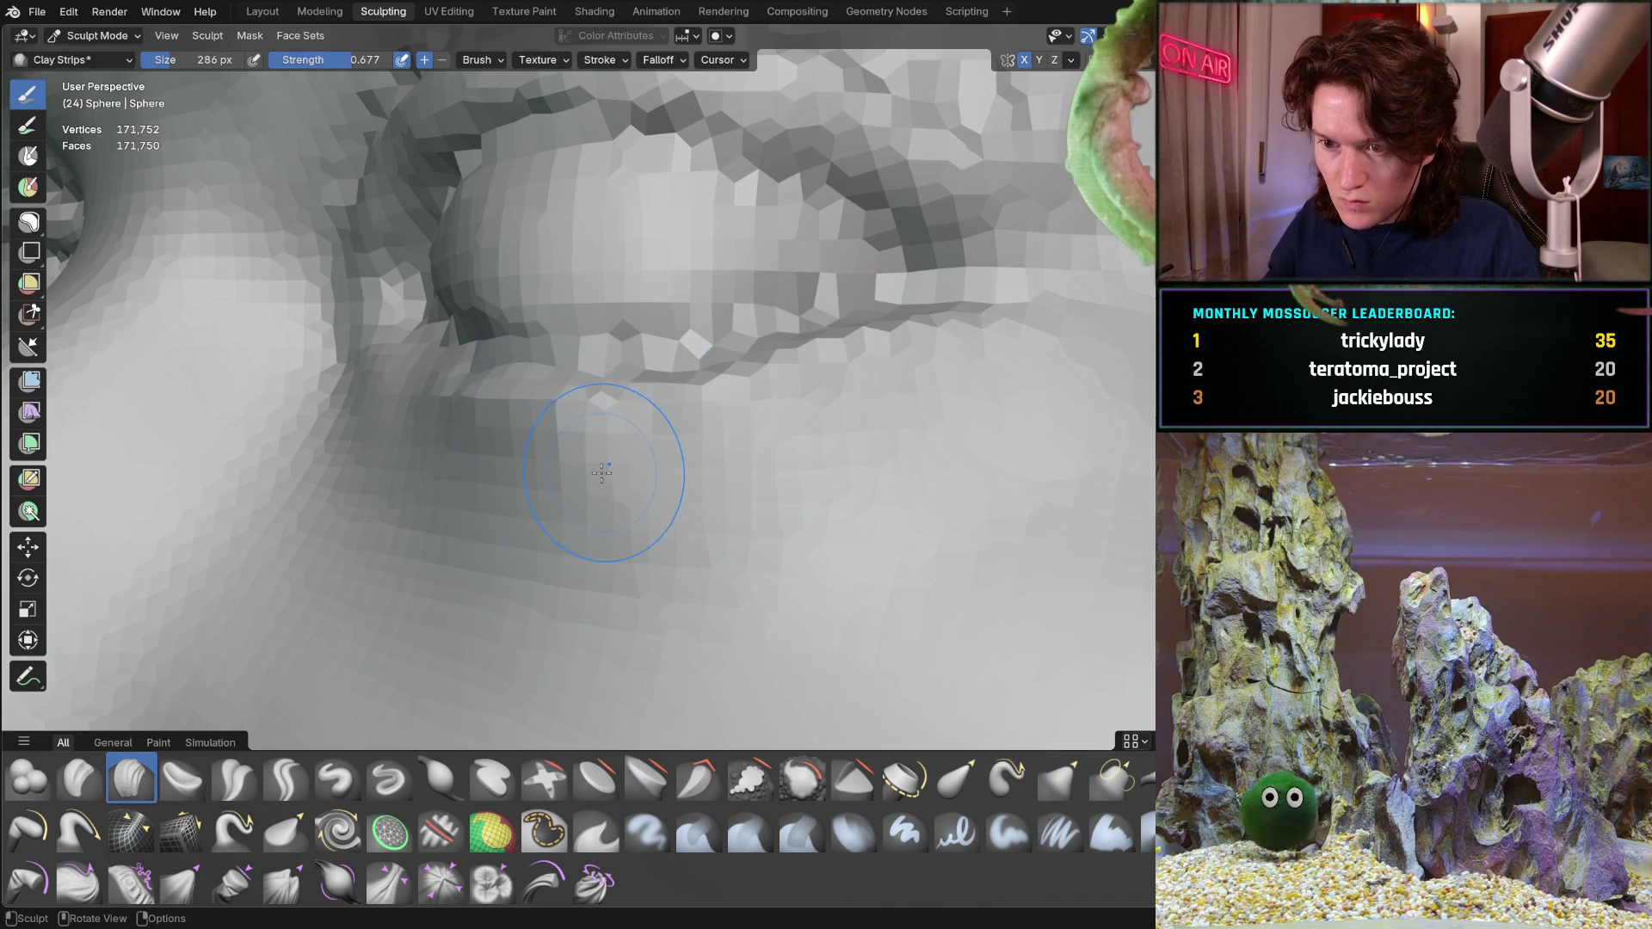
Build up clay strips around the lip corners, checking the mouth from several angles
{"action": "middle_click_drag", "start_coordinate": [675, 458], "coordinate": [658, 551]}
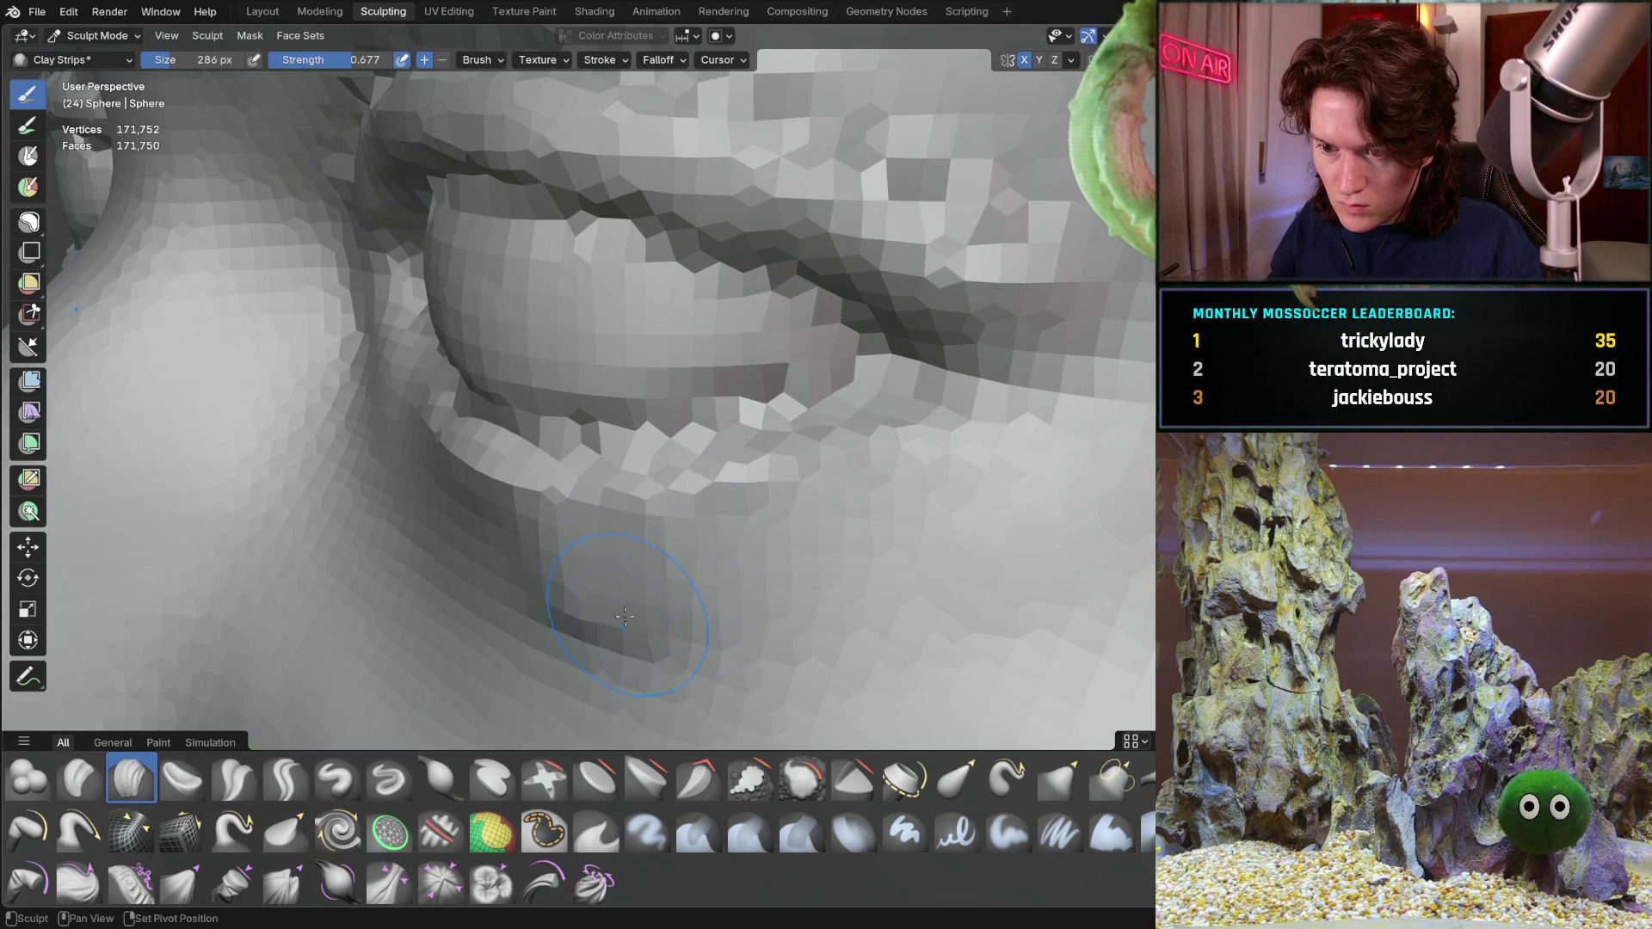
{"action": "scroll", "coordinate": [718, 525], "scroll_direction": "down", "scroll_amount": 5}
{"action": "mouse_move", "coordinate": [534, 653]}
{"action": "middle_mouse_down"}
{"action": "mouse_move", "coordinate": [676, 553]}
{"action": "mouse_move", "coordinate": [579, 498]}
{"action": "middle_mouse_up"}
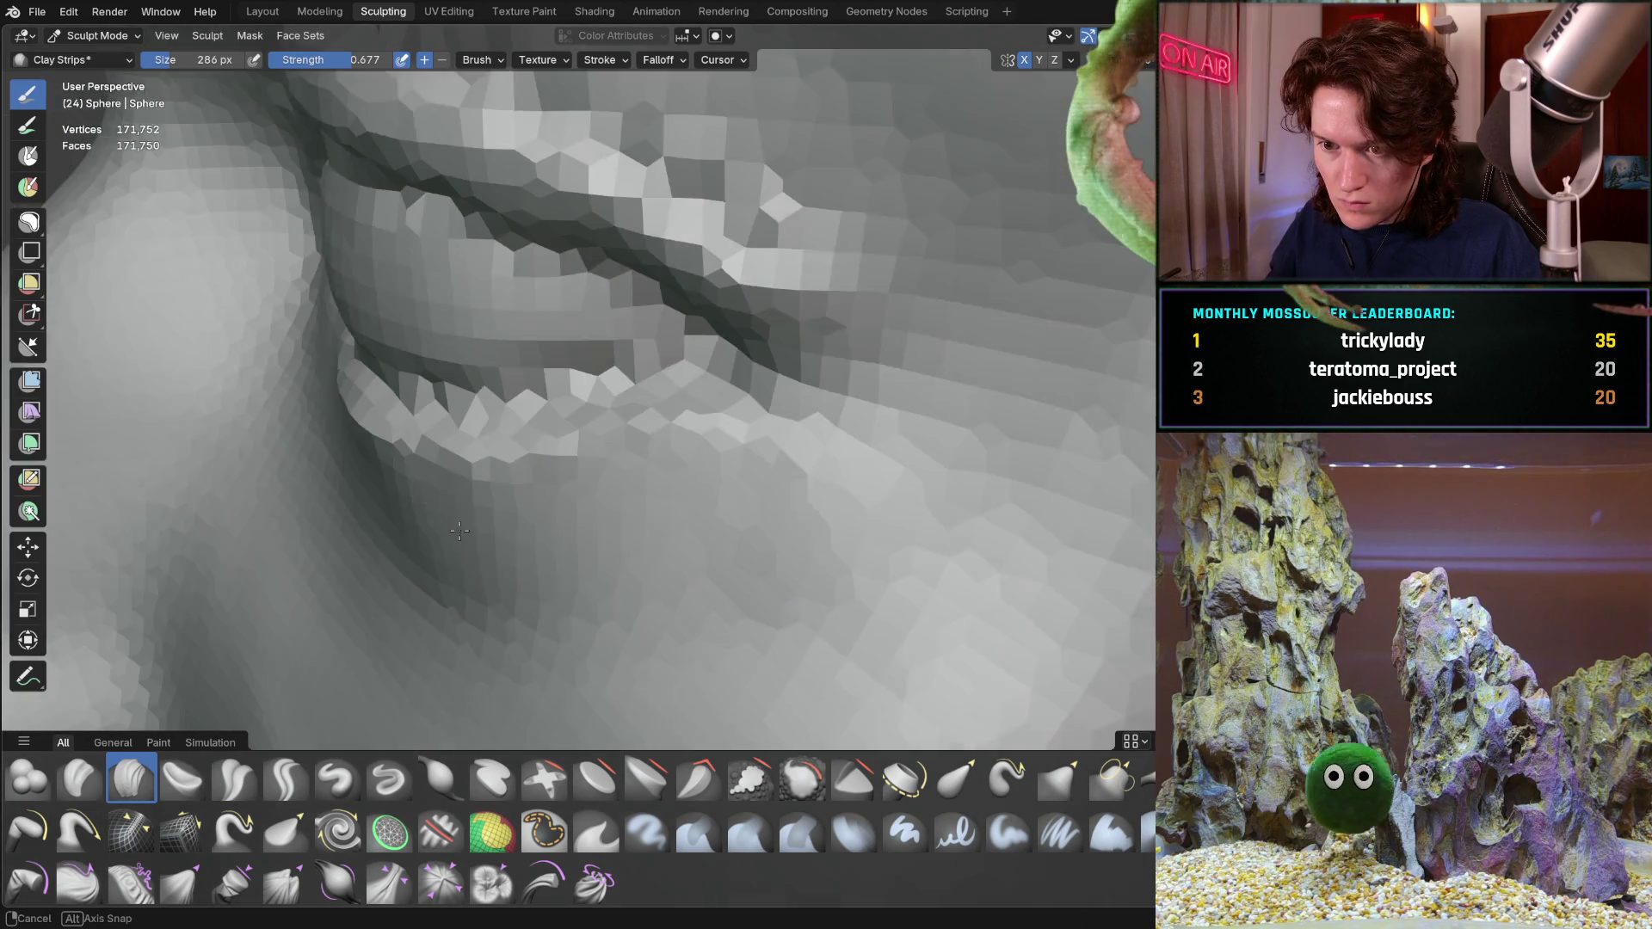
{"action": "middle_click_drag", "start_coordinate": [471, 519], "coordinate": [658, 484]}
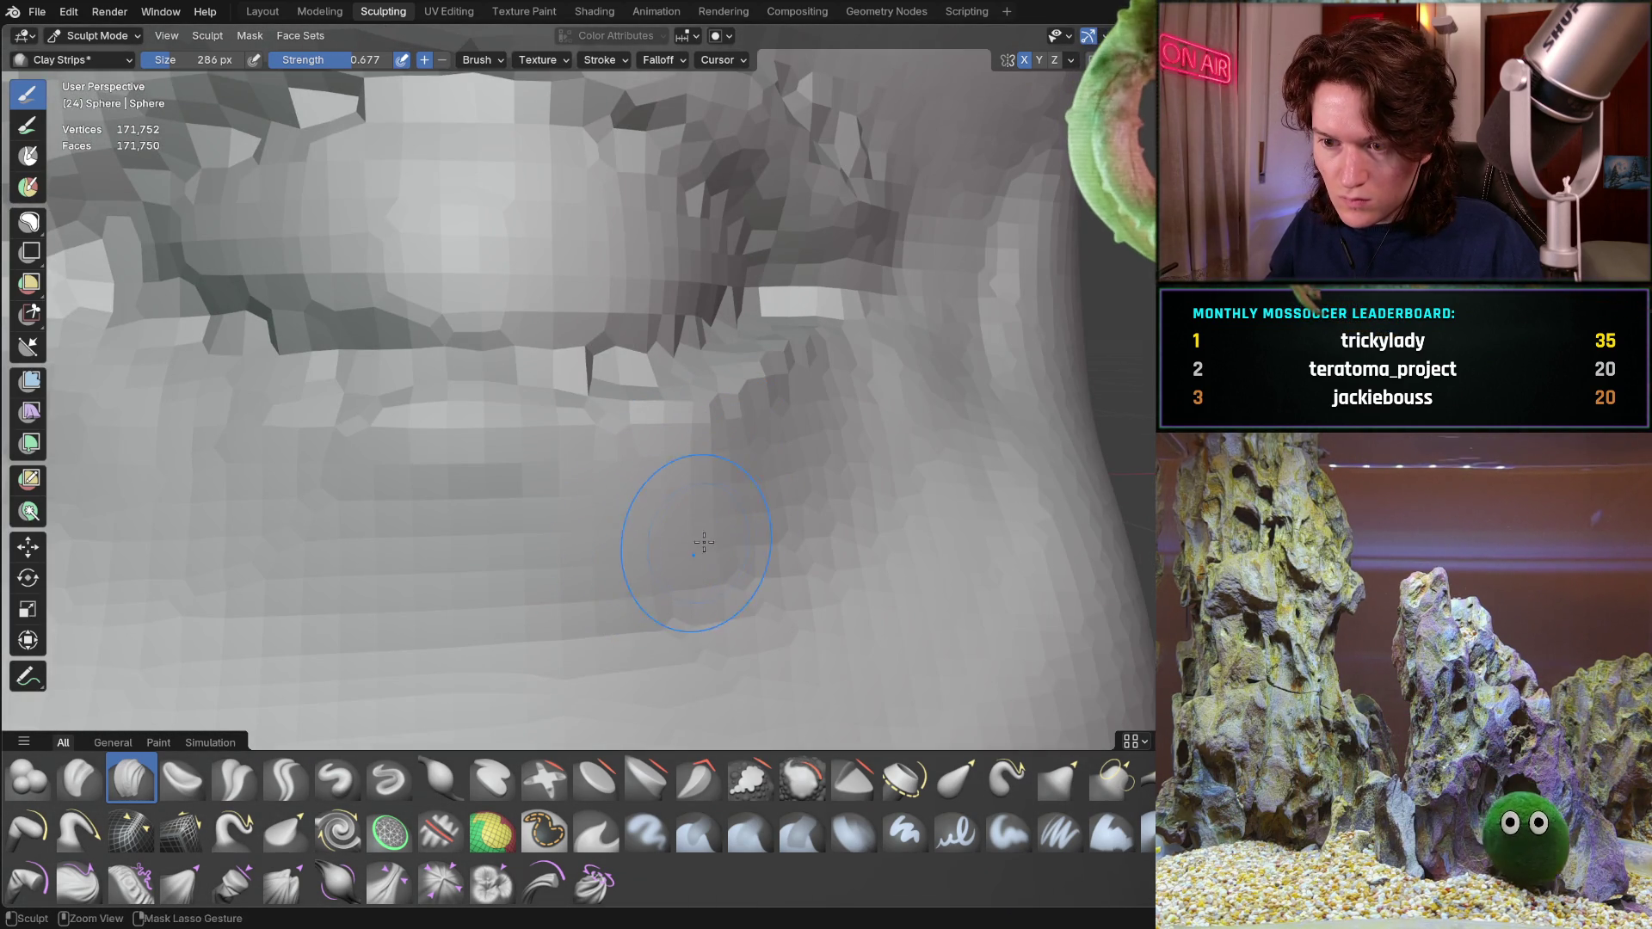
{"action": "middle_click_drag", "start_coordinate": [632, 562], "coordinate": [526, 518], "text": "ctrl"}
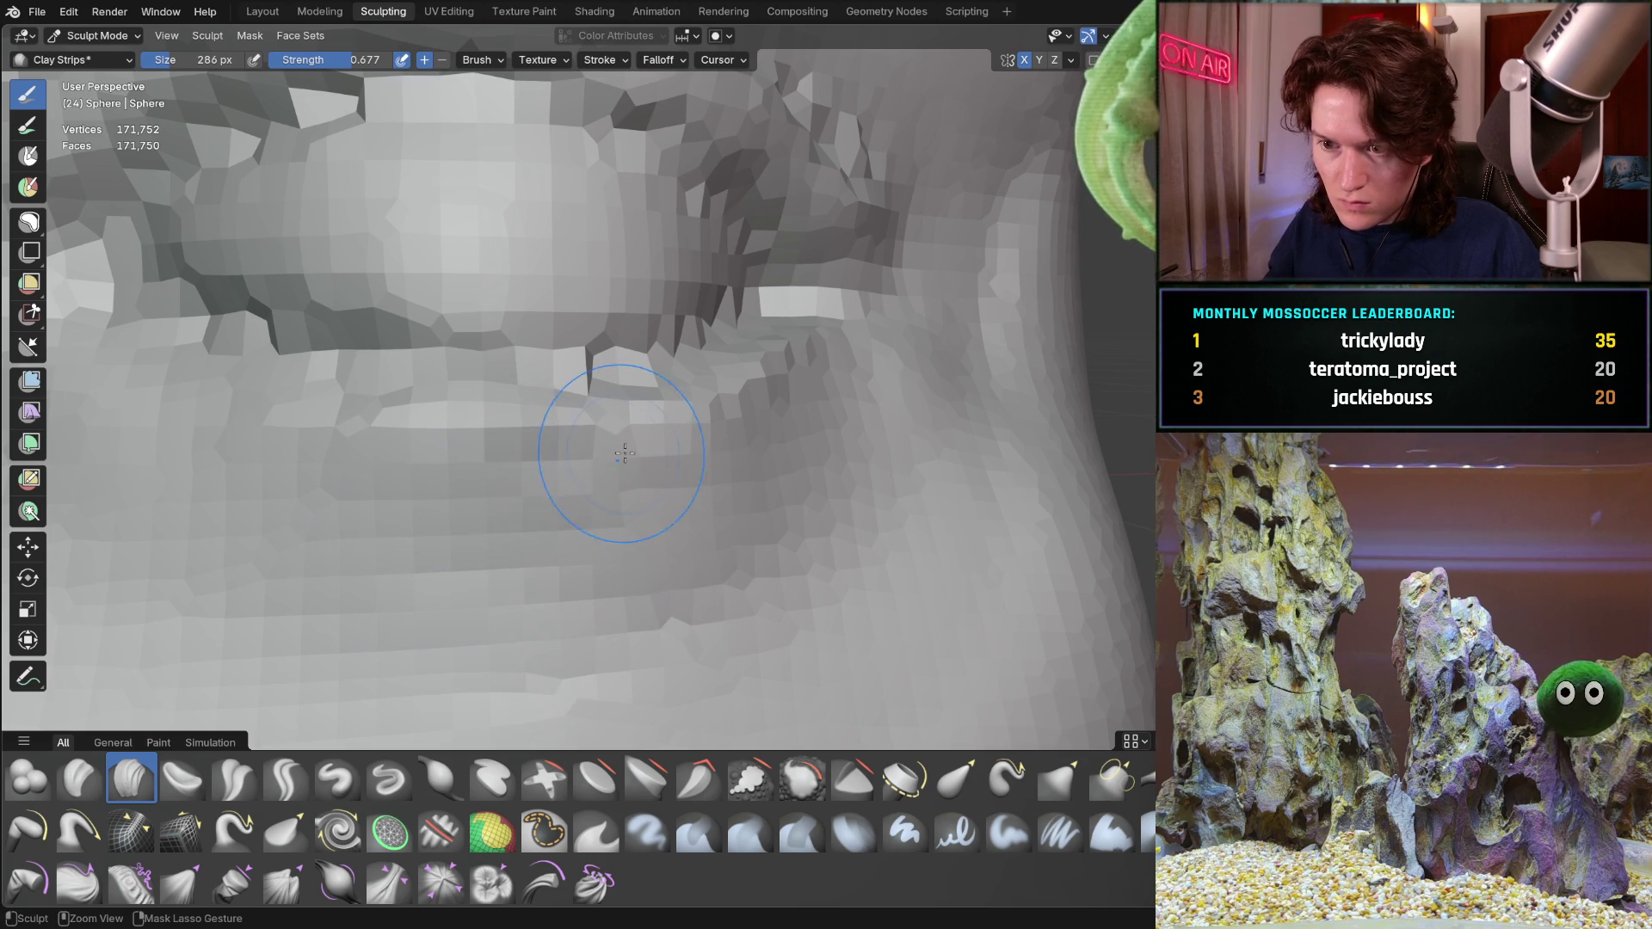
{"action": "mouse_move", "coordinate": [841, 378]}
{"action": "middle_mouse_down"}
{"action": "mouse_move", "coordinate": [854, 390]}
{"action": "mouse_move", "coordinate": [280, 542]}
{"action": "mouse_move", "coordinate": [590, 555]}
{"action": "middle_mouse_up"}
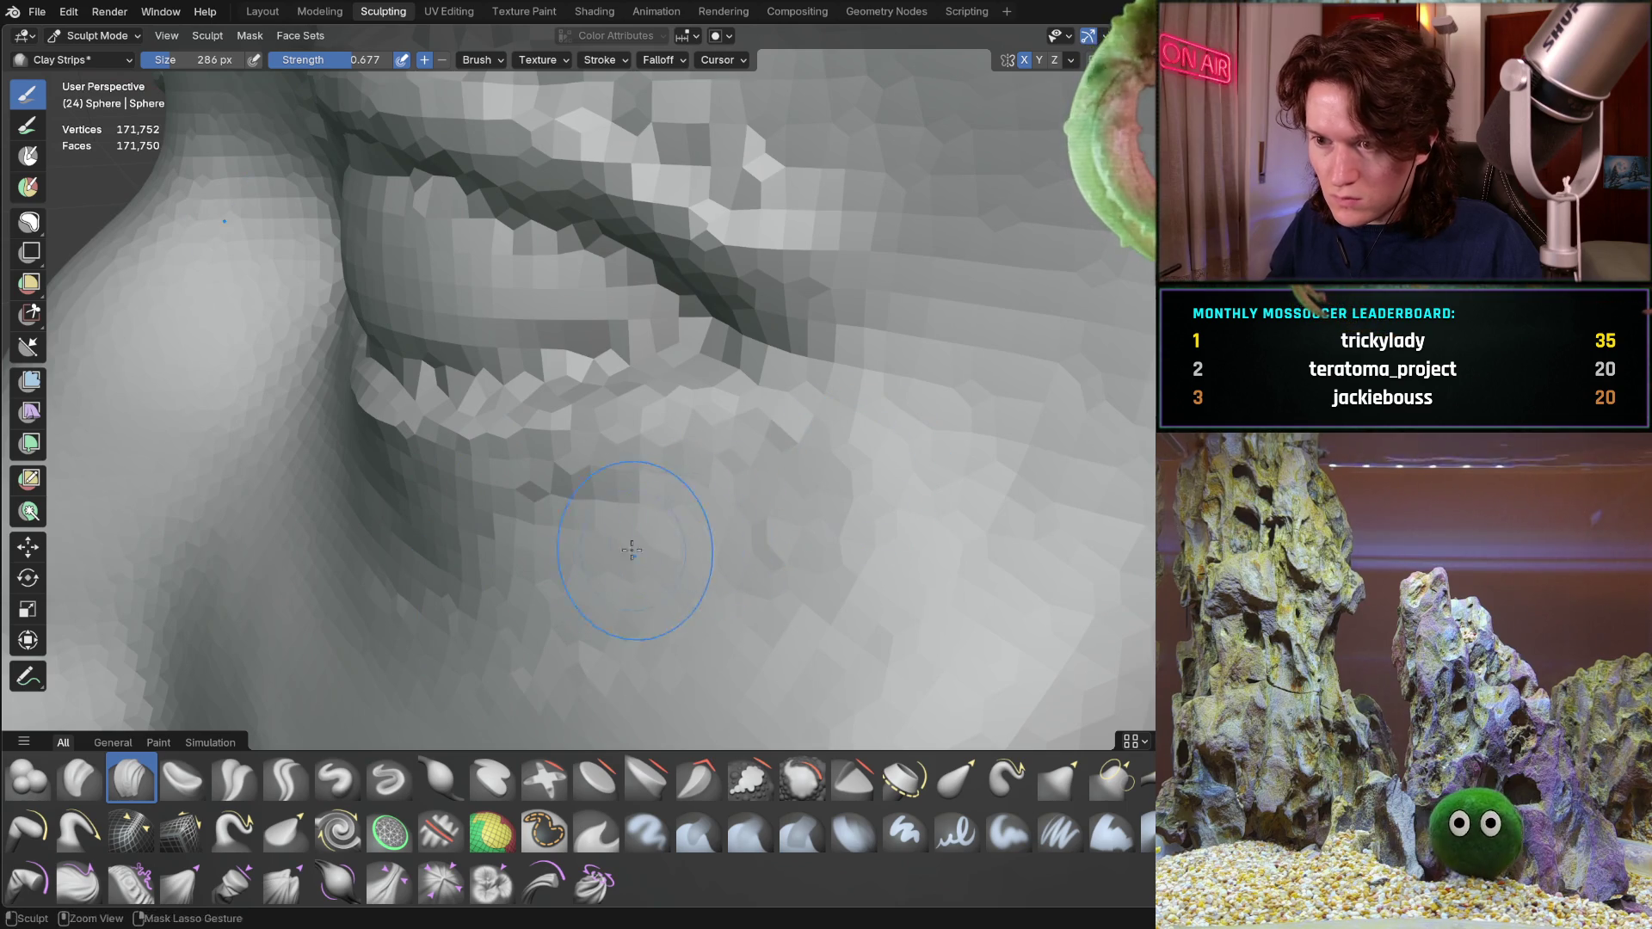
{"action": "scroll", "coordinate": [715, 477], "scroll_direction": "down", "scroll_amount": 3}
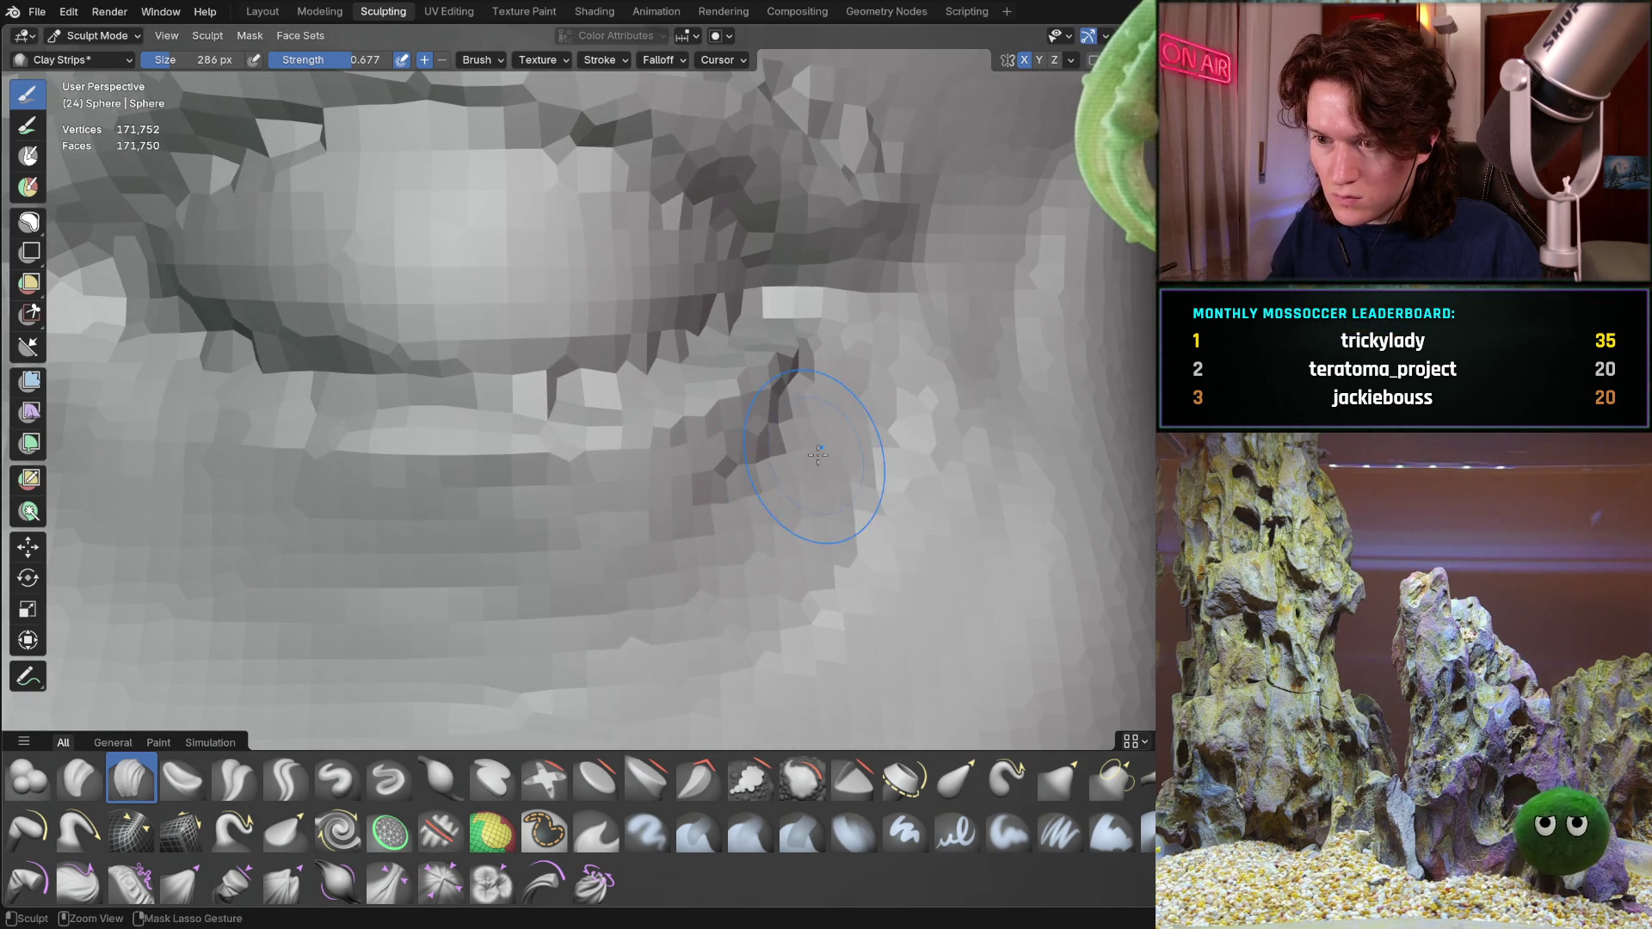
{"action": "scroll", "coordinate": [829, 443], "scroll_direction": "down", "scroll_amount": 3}
{"action": "scroll", "coordinate": [767, 469], "scroll_direction": "up", "scroll_amount": 4}
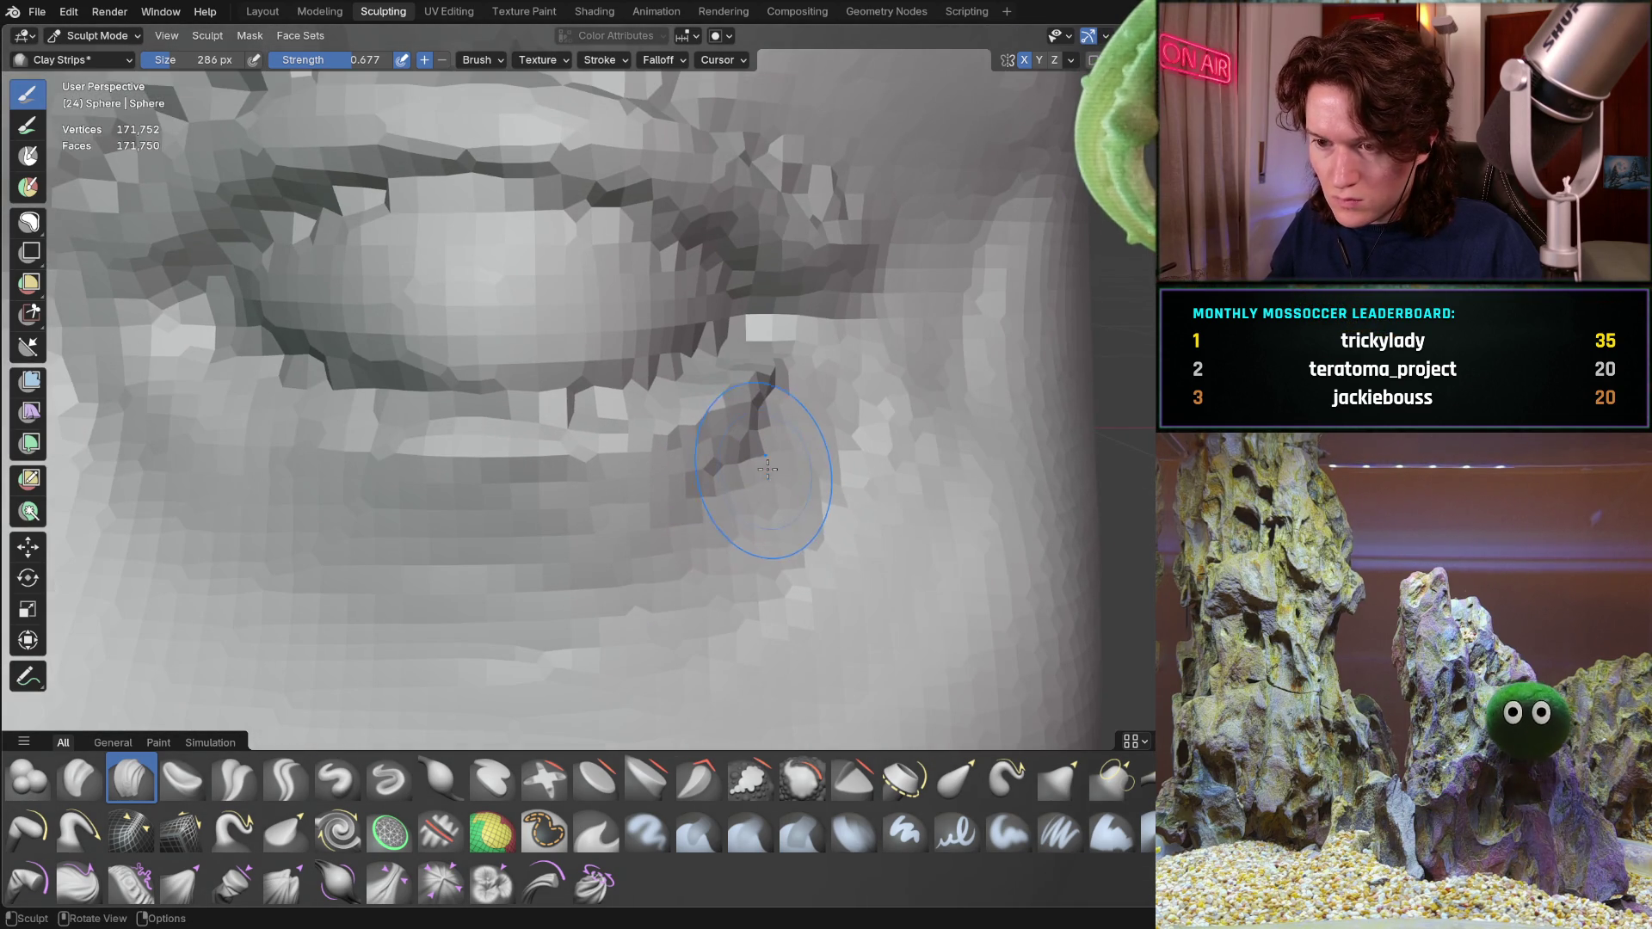
{"action": "scroll", "coordinate": [744, 497], "scroll_direction": "down", "scroll_amount": 3}
{"action": "middle_click_drag", "start_coordinate": [745, 497], "coordinate": [710, 547]}
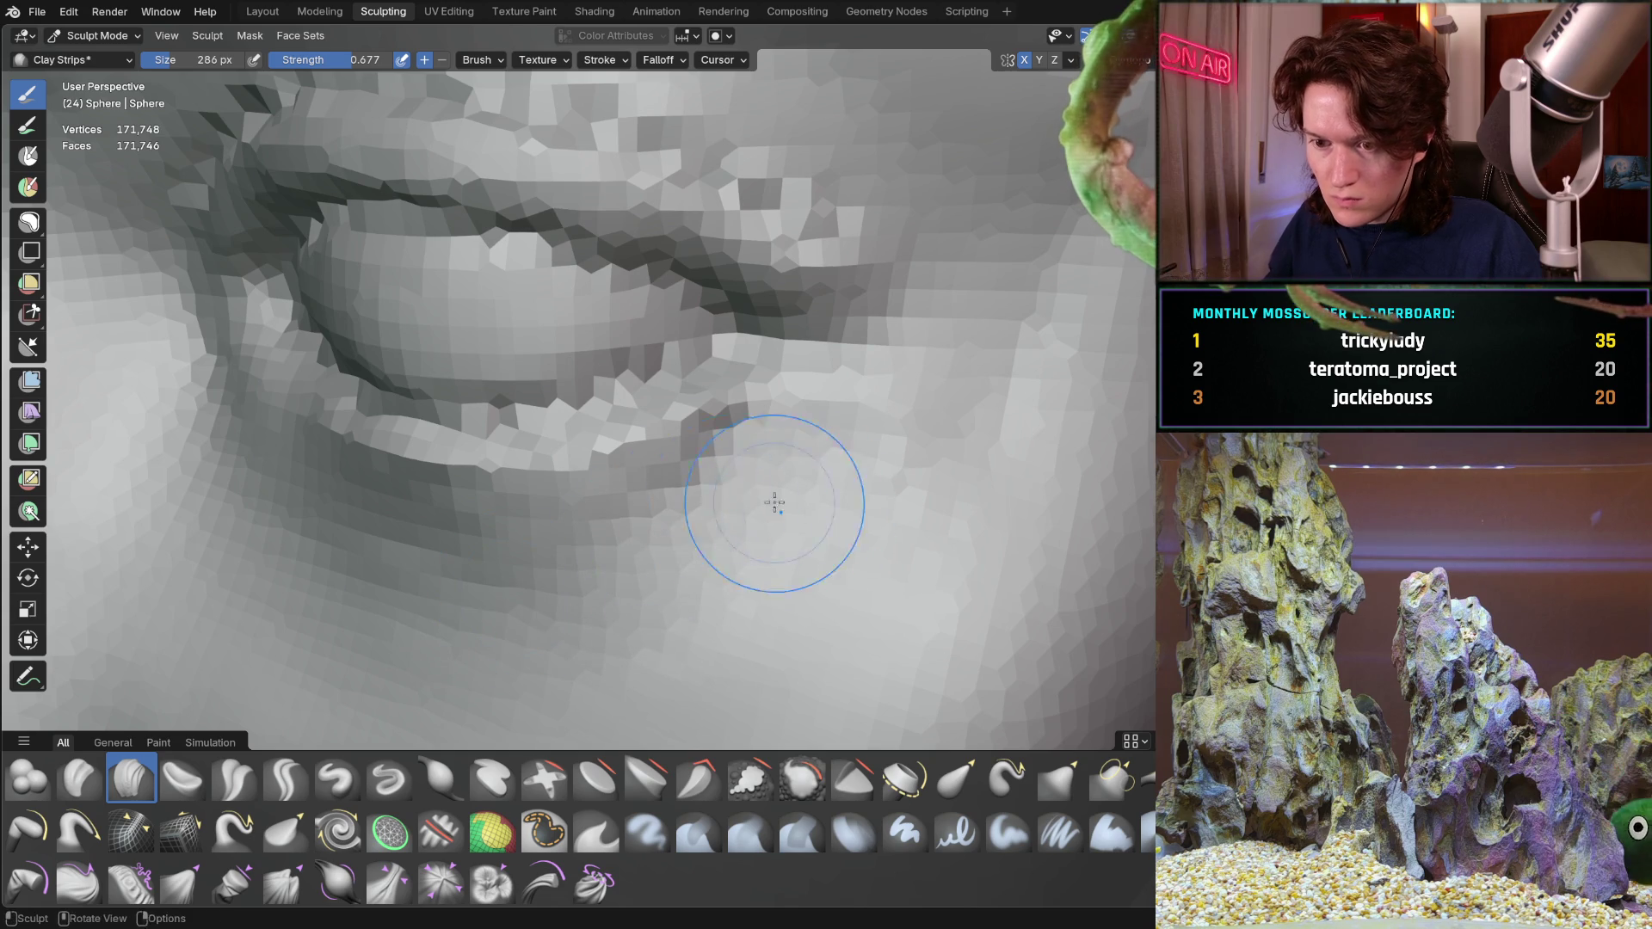
{"action": "scroll", "coordinate": [804, 505], "scroll_direction": "down", "scroll_amount": 6}
{"action": "mouse_move", "coordinate": [804, 505]}
{"action": "middle_mouse_down"}
{"action": "mouse_move", "coordinate": [535, 517]}
{"action": "mouse_move", "coordinate": [553, 516]}
{"action": "mouse_move", "coordinate": [535, 535]}
{"action": "middle_mouse_up"}
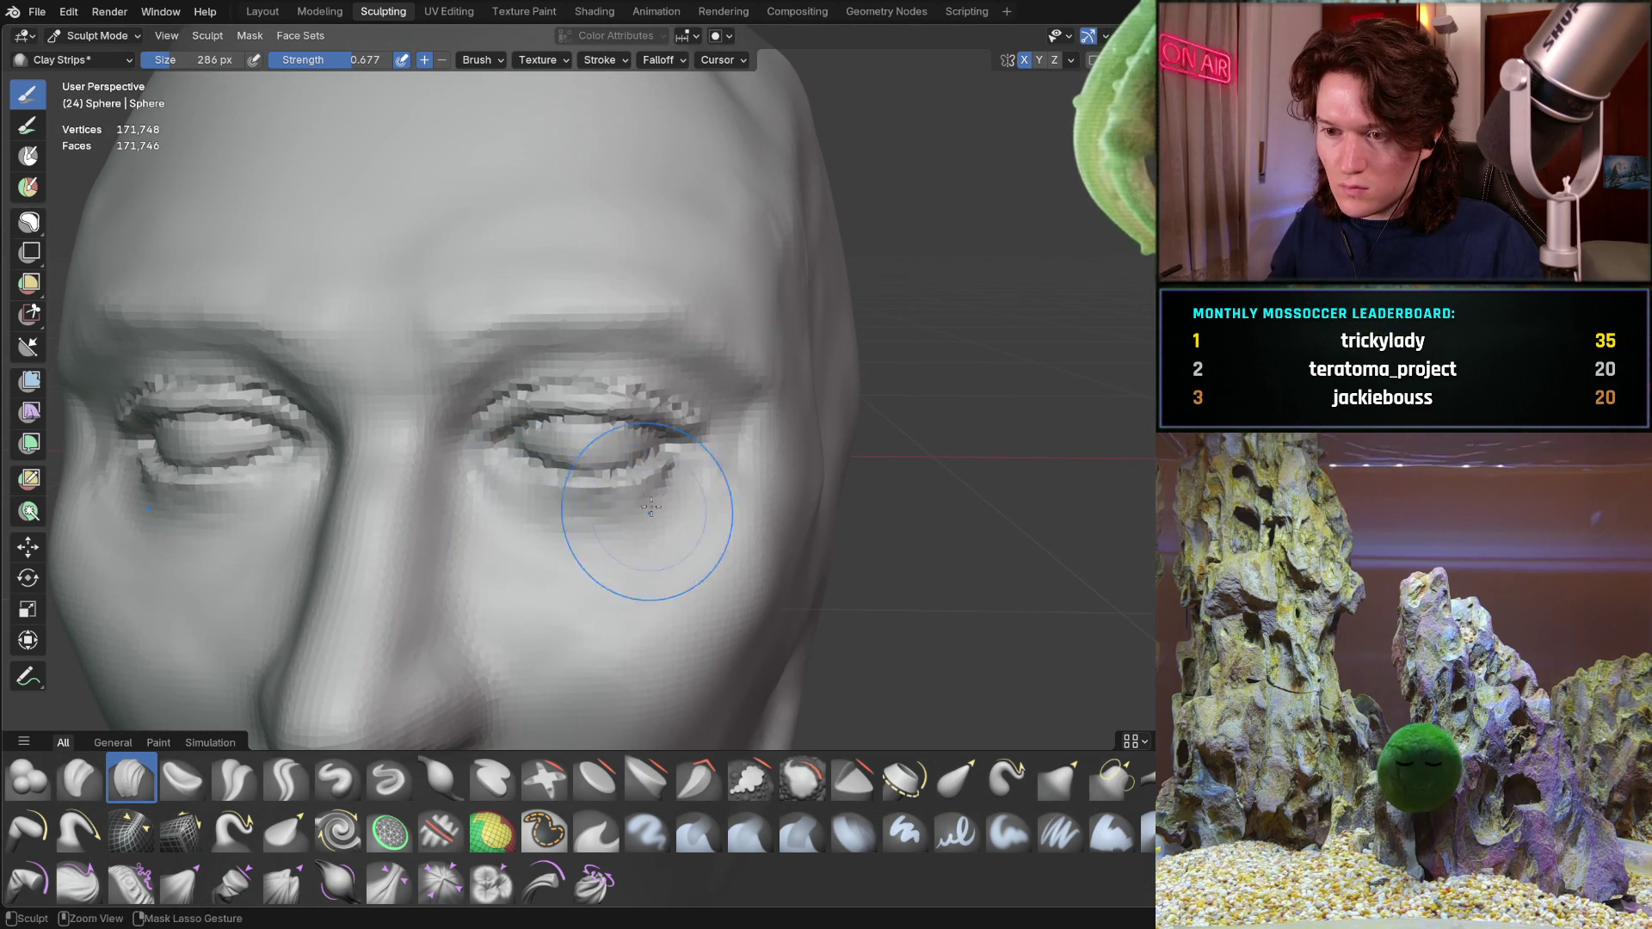
{"action": "scroll", "coordinate": [645, 516], "scroll_direction": "up", "scroll_amount": 8}
Soften the outer eye corner with clay, then set Crease Sharp at 200 px
{"action": "middle_click_drag", "start_coordinate": [645, 516], "coordinate": [621, 393]}
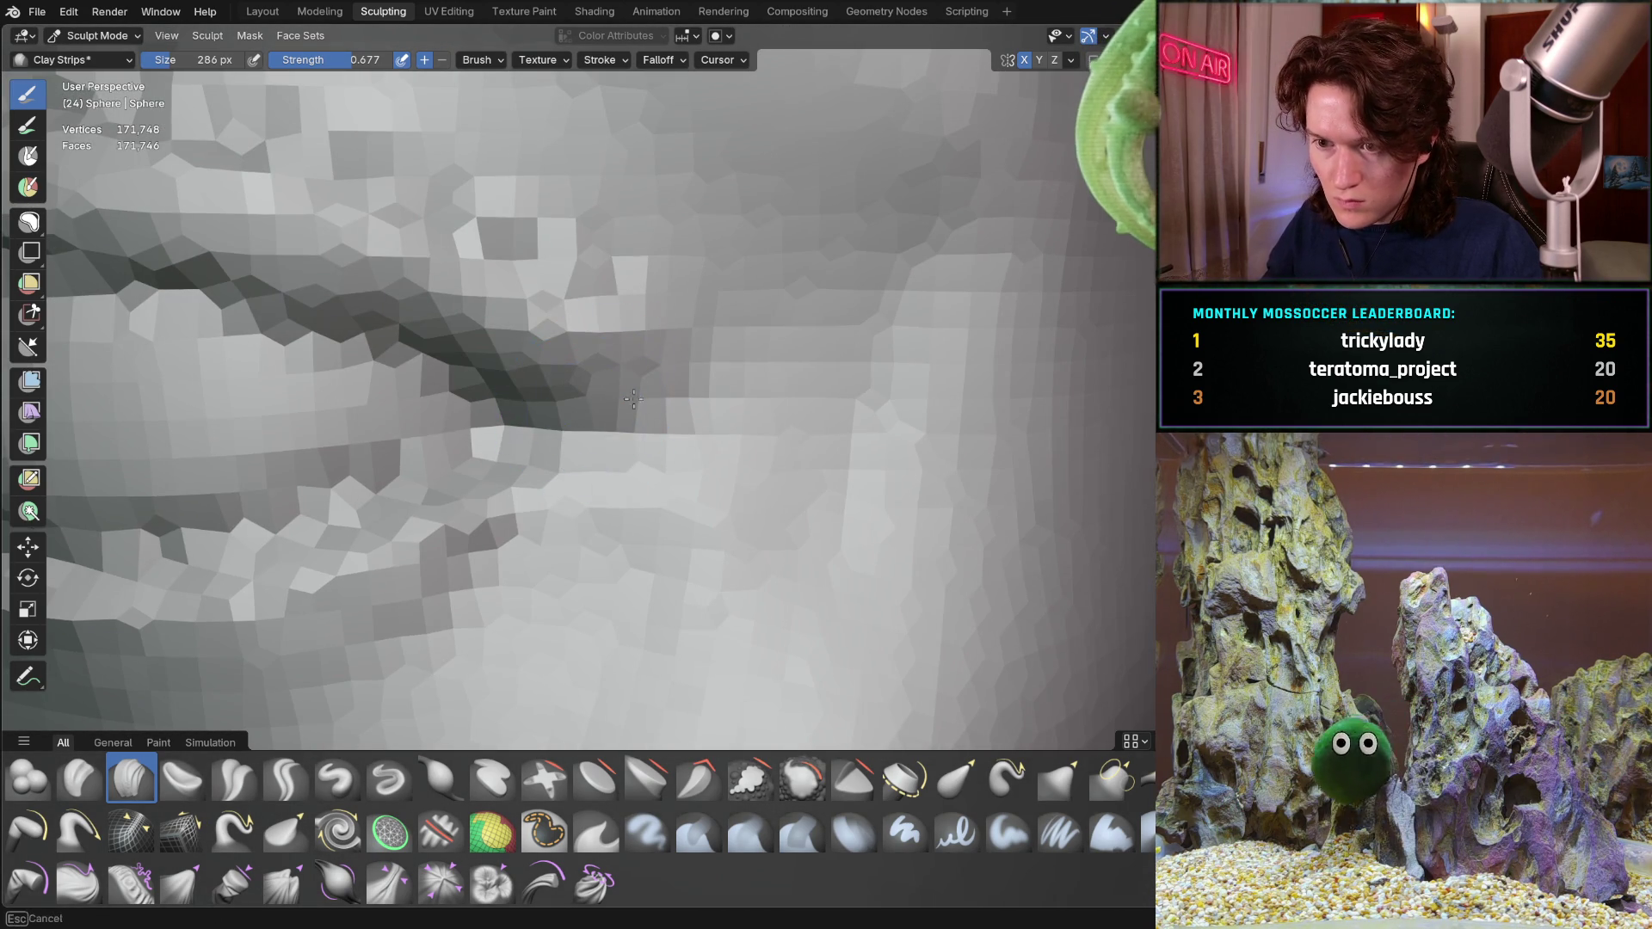
{"action": "mouse_move", "coordinate": [619, 449]}
{"action": "middle_mouse_down"}
{"action": "mouse_move", "coordinate": [643, 433]}
{"action": "mouse_move", "coordinate": [644, 403]}
{"action": "middle_mouse_up"}
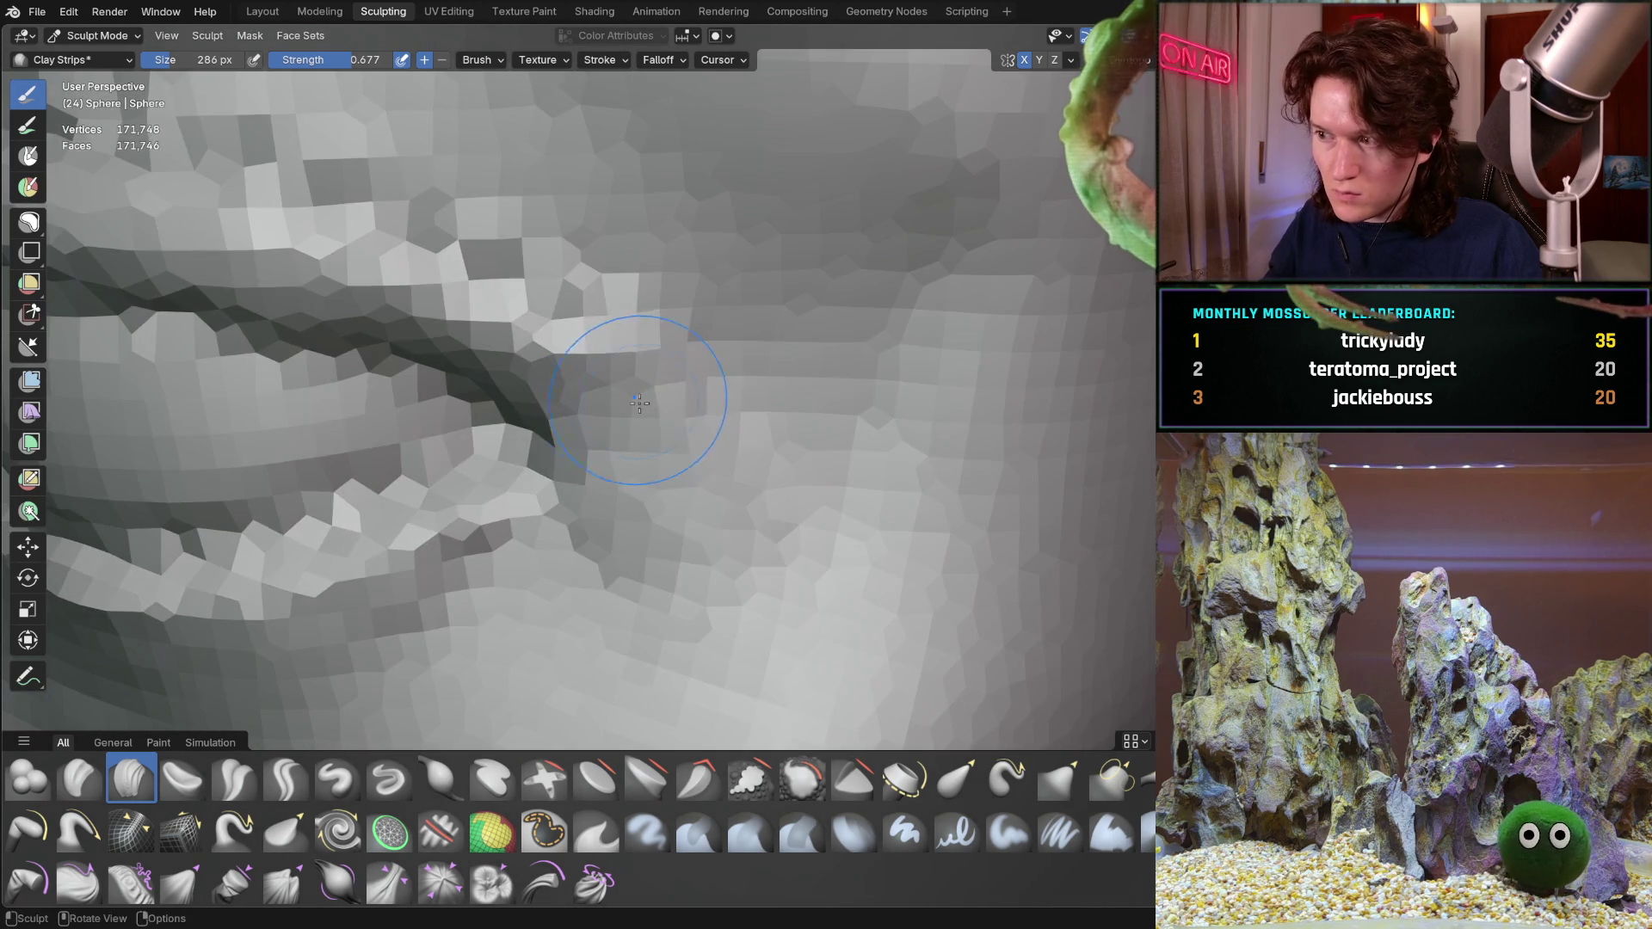
{"action": "mouse_move", "coordinate": [683, 505]}
{"action": "middle_mouse_down"}
{"action": "mouse_move", "coordinate": [628, 331]}
{"action": "mouse_move", "coordinate": [513, 617]}
{"action": "middle_mouse_up"}
{"action": "key", "text": "f"}
{"action": "left_click", "coordinate": [553, 248]}
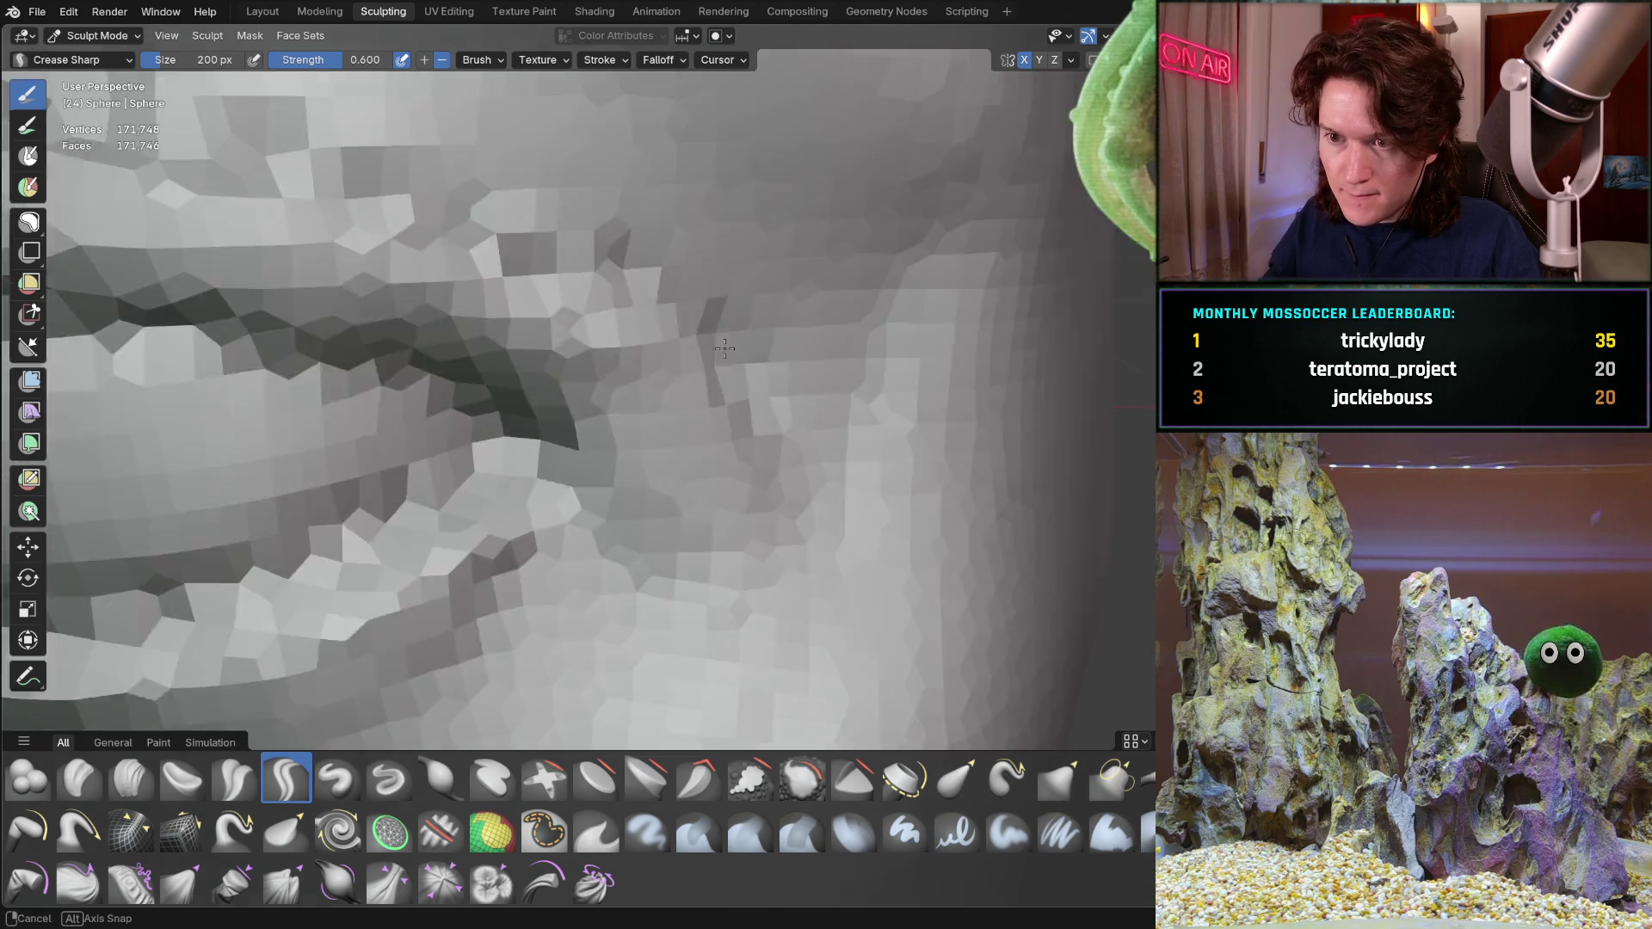
Review the eyes and whole head from all sides, then enlarge the Grab brush to about 398 px
{"action": "middle_click_drag", "start_coordinate": [706, 356], "coordinate": [628, 301]}
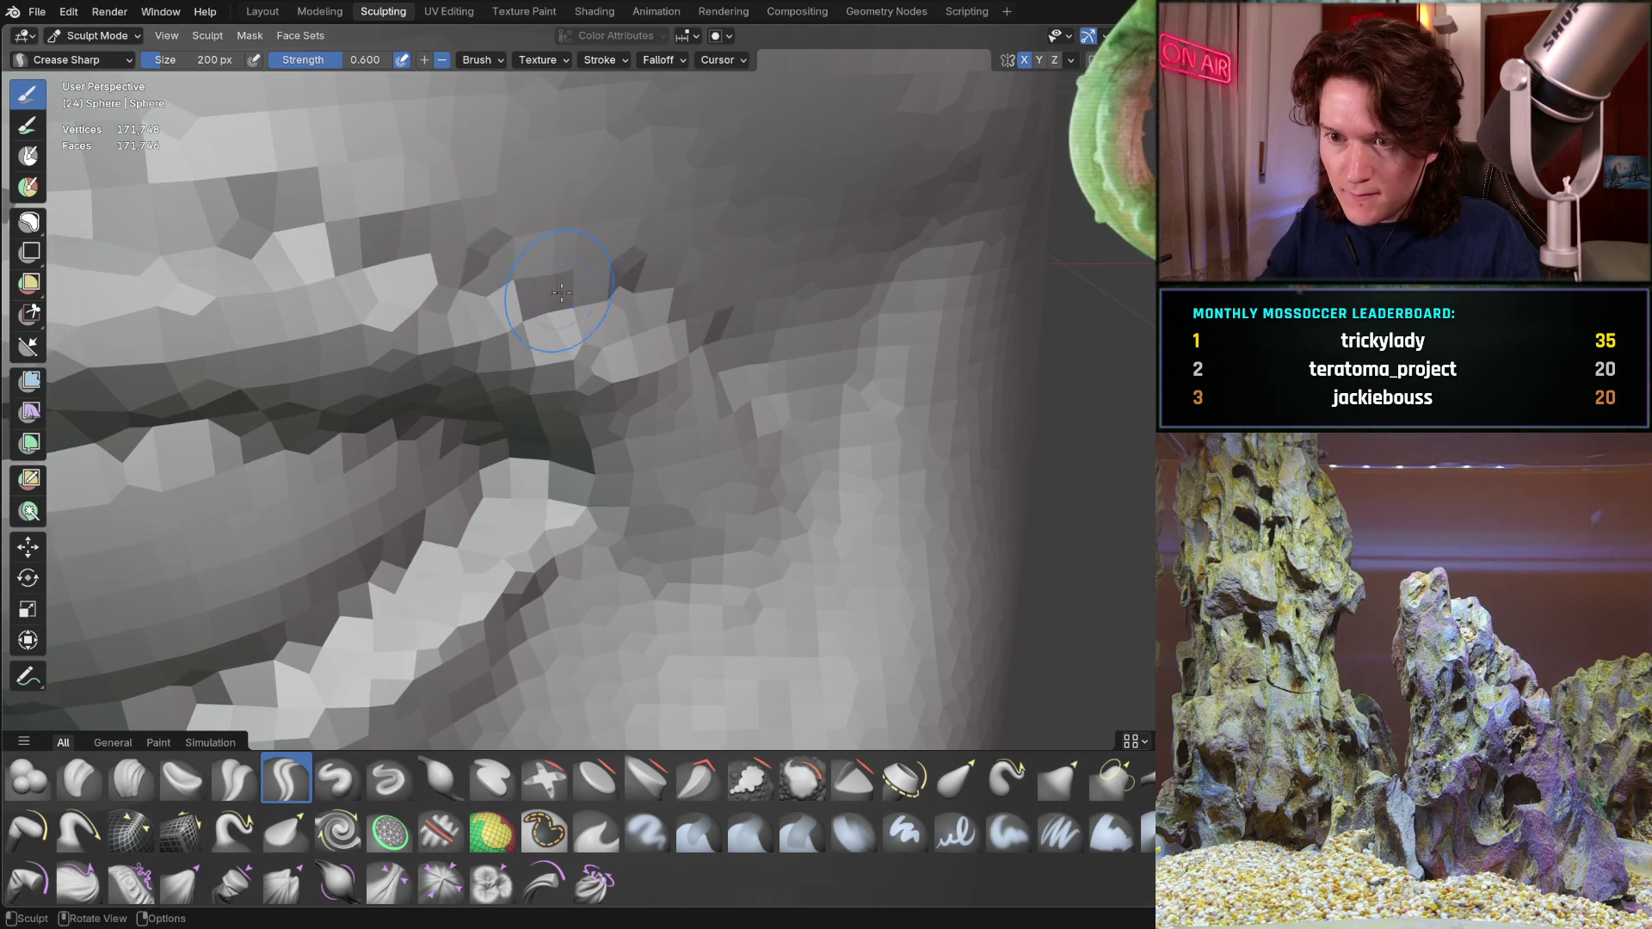
{"action": "middle_click_drag", "start_coordinate": [308, 237], "coordinate": [529, 363]}
{"action": "scroll", "coordinate": [577, 354], "scroll_direction": "up", "scroll_amount": 5}
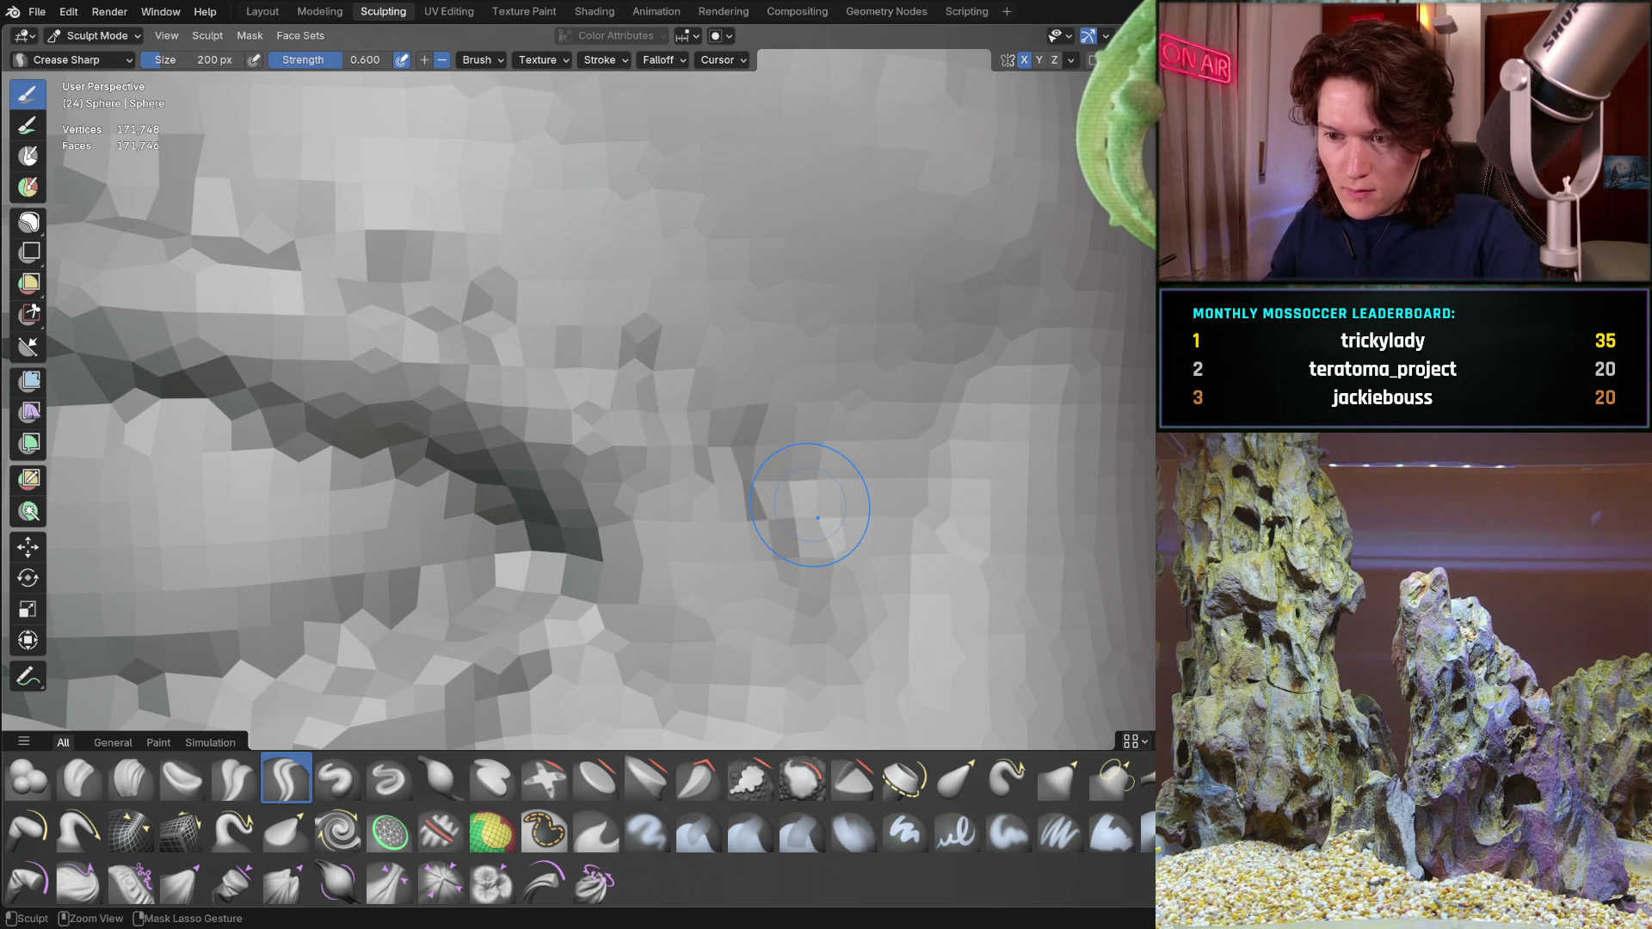
{"action": "scroll", "coordinate": [801, 516], "scroll_direction": "down", "scroll_amount": 5}
{"action": "scroll", "coordinate": [745, 535], "scroll_direction": "up", "scroll_amount": 3}
{"action": "scroll", "coordinate": [746, 535], "scroll_direction": "down", "scroll_amount": 5}
{"action": "scroll", "coordinate": [780, 512], "scroll_direction": "up", "scroll_amount": 5}
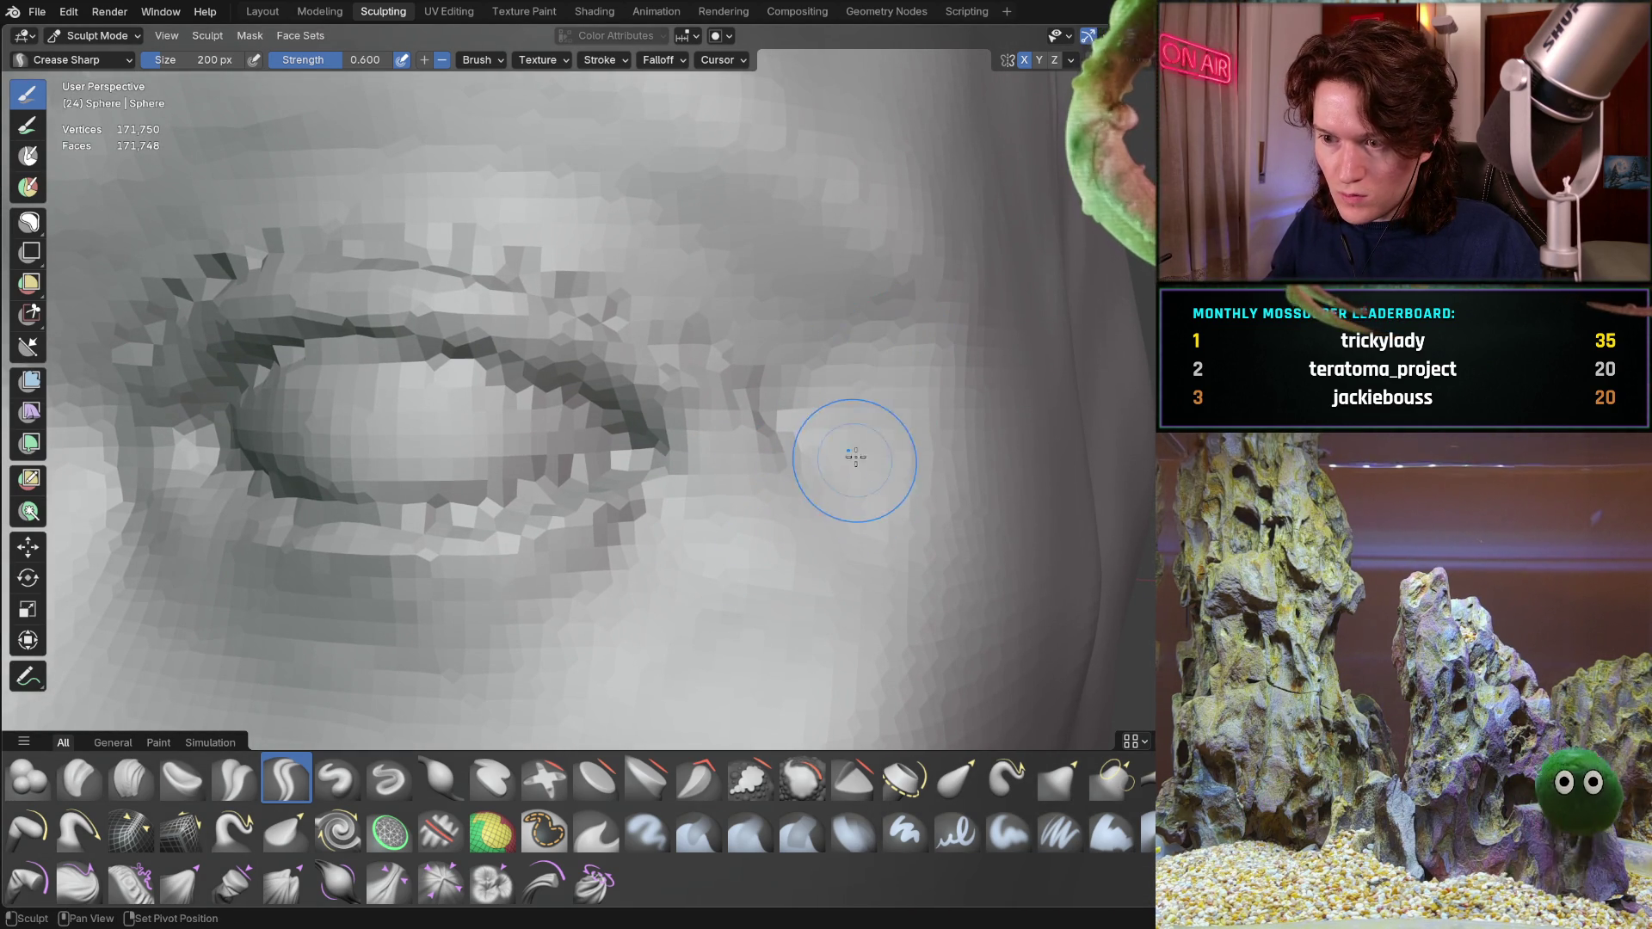
{"action": "middle_click_drag", "start_coordinate": [868, 495], "coordinate": [782, 516]}
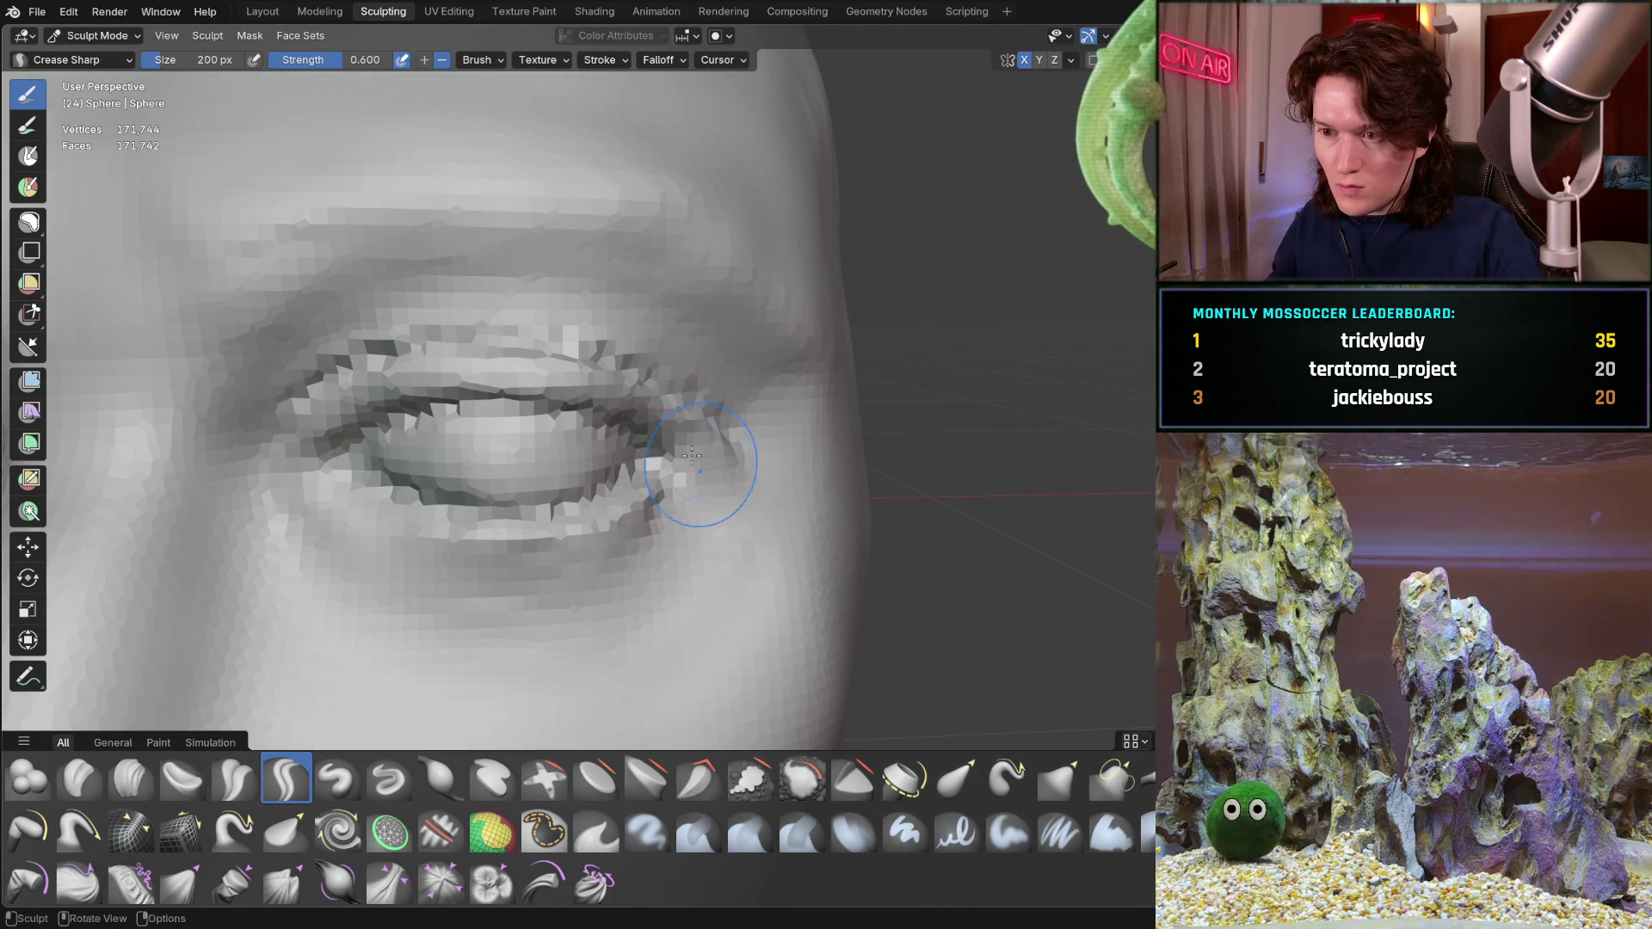
{"action": "scroll", "coordinate": [701, 461], "scroll_direction": "down", "scroll_amount": 3}
{"action": "middle_click_drag", "start_coordinate": [535, 573], "coordinate": [511, 551], "text": "shift"}
{"action": "scroll", "coordinate": [693, 468], "scroll_direction": "down", "scroll_amount": 2}
{"action": "scroll", "coordinate": [694, 469], "scroll_direction": "down", "scroll_amount": 3}
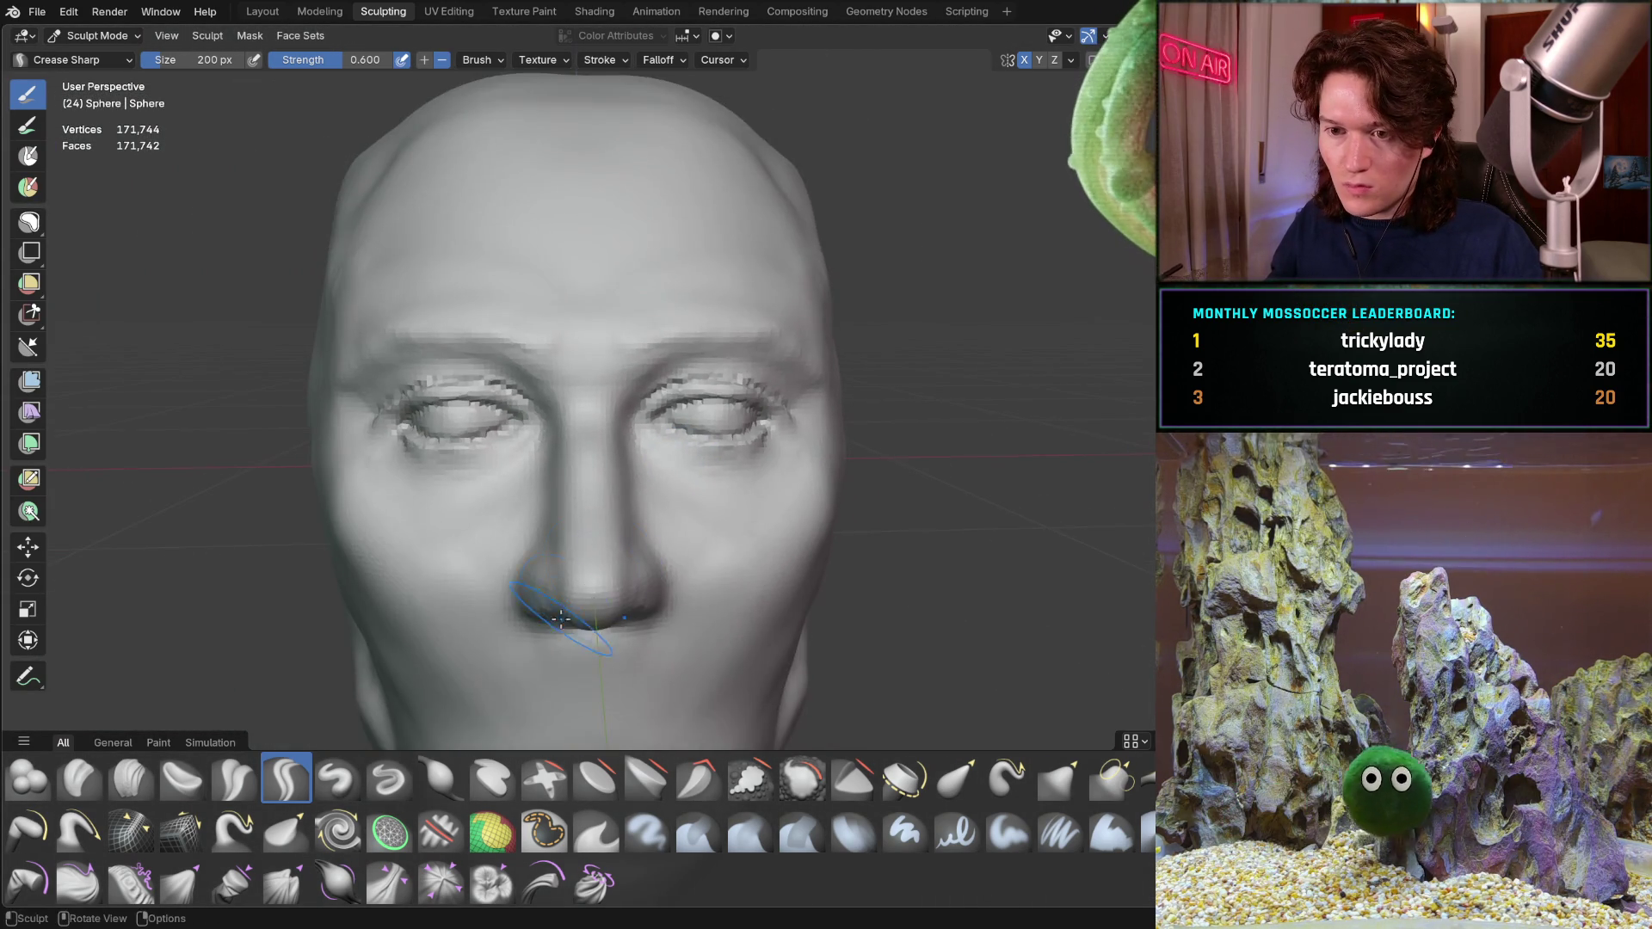
{"action": "mouse_move", "coordinate": [664, 516]}
{"action": "middle_mouse_down"}
{"action": "mouse_move", "coordinate": [521, 510]}
{"action": "mouse_move", "coordinate": [663, 508]}
{"action": "mouse_move", "coordinate": [635, 546]}
{"action": "mouse_move", "coordinate": [736, 451]}
{"action": "middle_mouse_up"}
{"action": "scroll", "coordinate": [736, 449], "scroll_direction": "down", "scroll_amount": 2}
{"action": "middle_click_drag", "start_coordinate": [646, 556], "coordinate": [630, 523]}
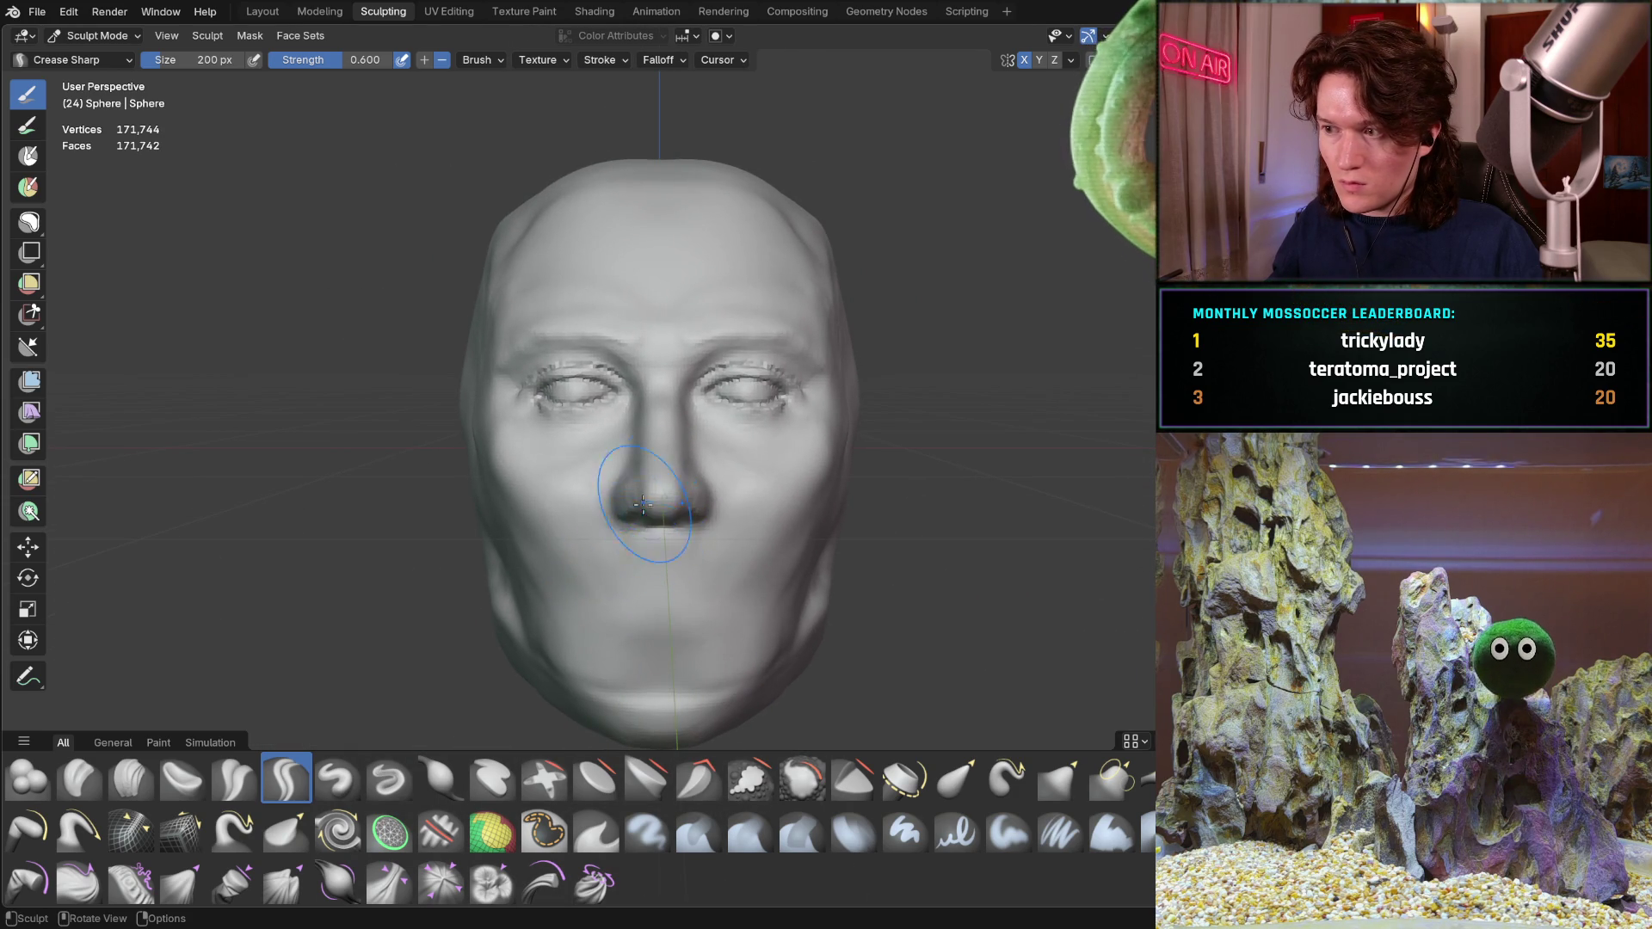
{"action": "scroll", "coordinate": [646, 516], "scroll_direction": "up", "scroll_amount": 1}
{"action": "scroll", "coordinate": [589, 516], "scroll_direction": "up", "scroll_amount": 1}
{"action": "scroll", "coordinate": [590, 517], "scroll_direction": "up", "scroll_amount": 2}
{"action": "mouse_move", "coordinate": [591, 516]}
{"action": "middle_mouse_down"}
{"action": "mouse_move", "coordinate": [727, 435]}
{"action": "mouse_move", "coordinate": [841, 462]}
{"action": "mouse_move", "coordinate": [646, 439]}
{"action": "mouse_move", "coordinate": [474, 451]}
{"action": "middle_mouse_up"}
{"action": "scroll", "coordinate": [529, 590], "scroll_direction": "down", "scroll_amount": 2}
{"action": "mouse_move", "coordinate": [528, 590]}
{"action": "middle_mouse_down"}
{"action": "mouse_move", "coordinate": [645, 542]}
{"action": "mouse_move", "coordinate": [674, 411]}
{"action": "mouse_move", "coordinate": [660, 426]}
{"action": "mouse_move", "coordinate": [709, 413]}
{"action": "middle_mouse_up"}
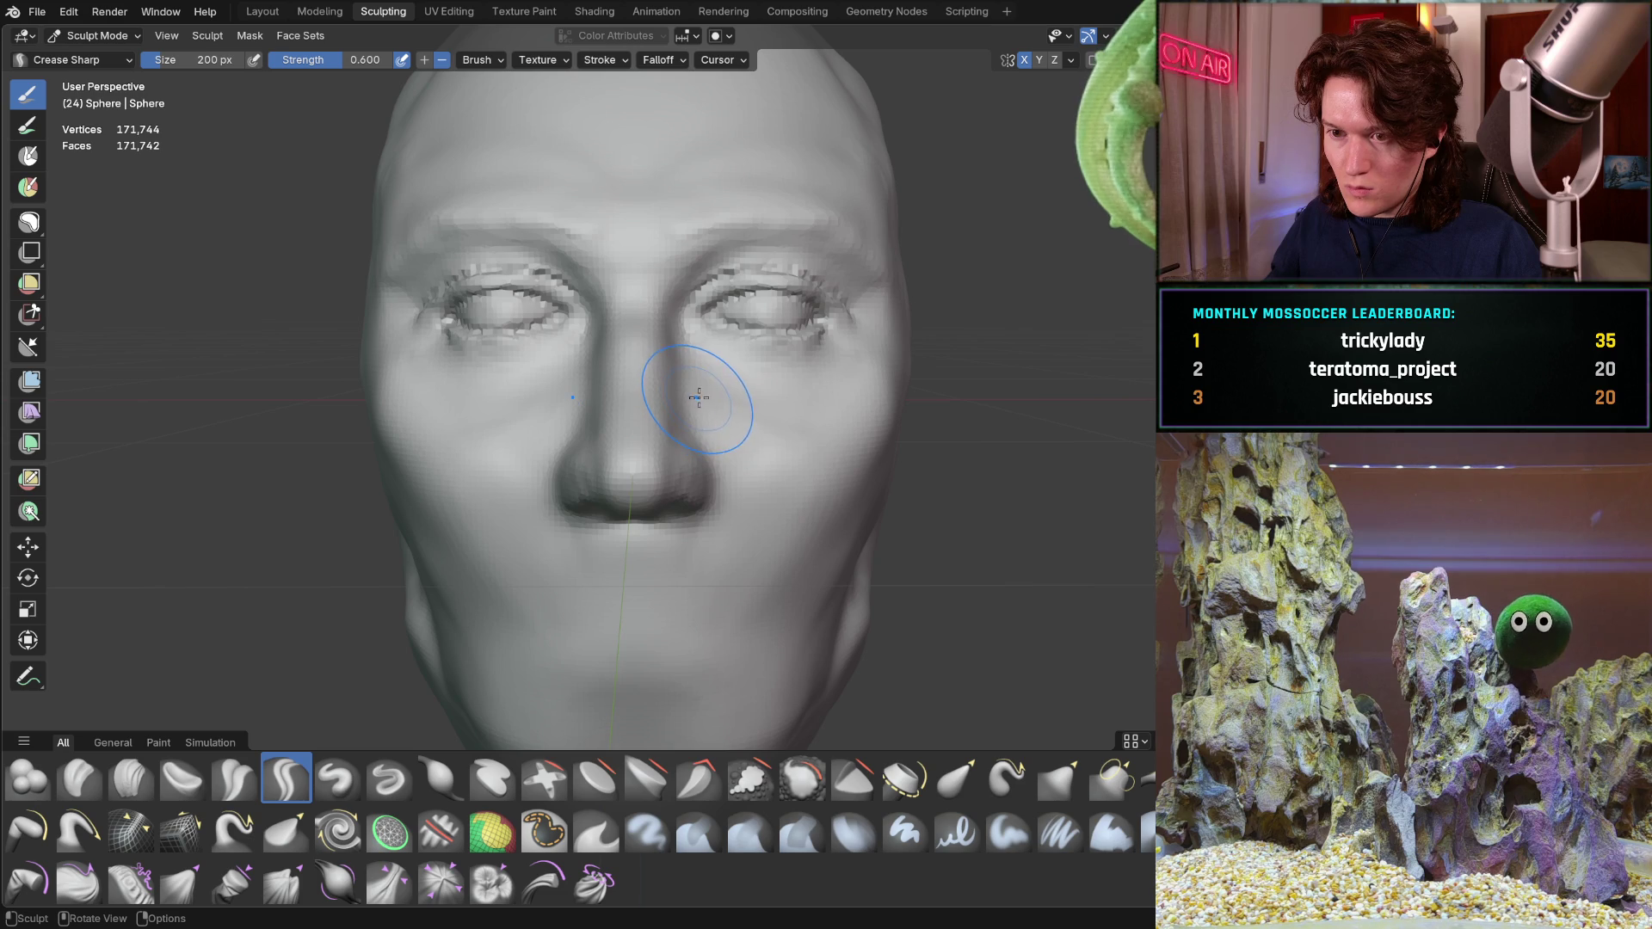
{"action": "scroll", "coordinate": [697, 396], "scroll_direction": "up", "scroll_amount": 2}
{"action": "scroll", "coordinate": [693, 387], "scroll_direction": "up", "scroll_amount": 2}
{"action": "scroll", "coordinate": [685, 413], "scroll_direction": "up", "scroll_amount": 2}
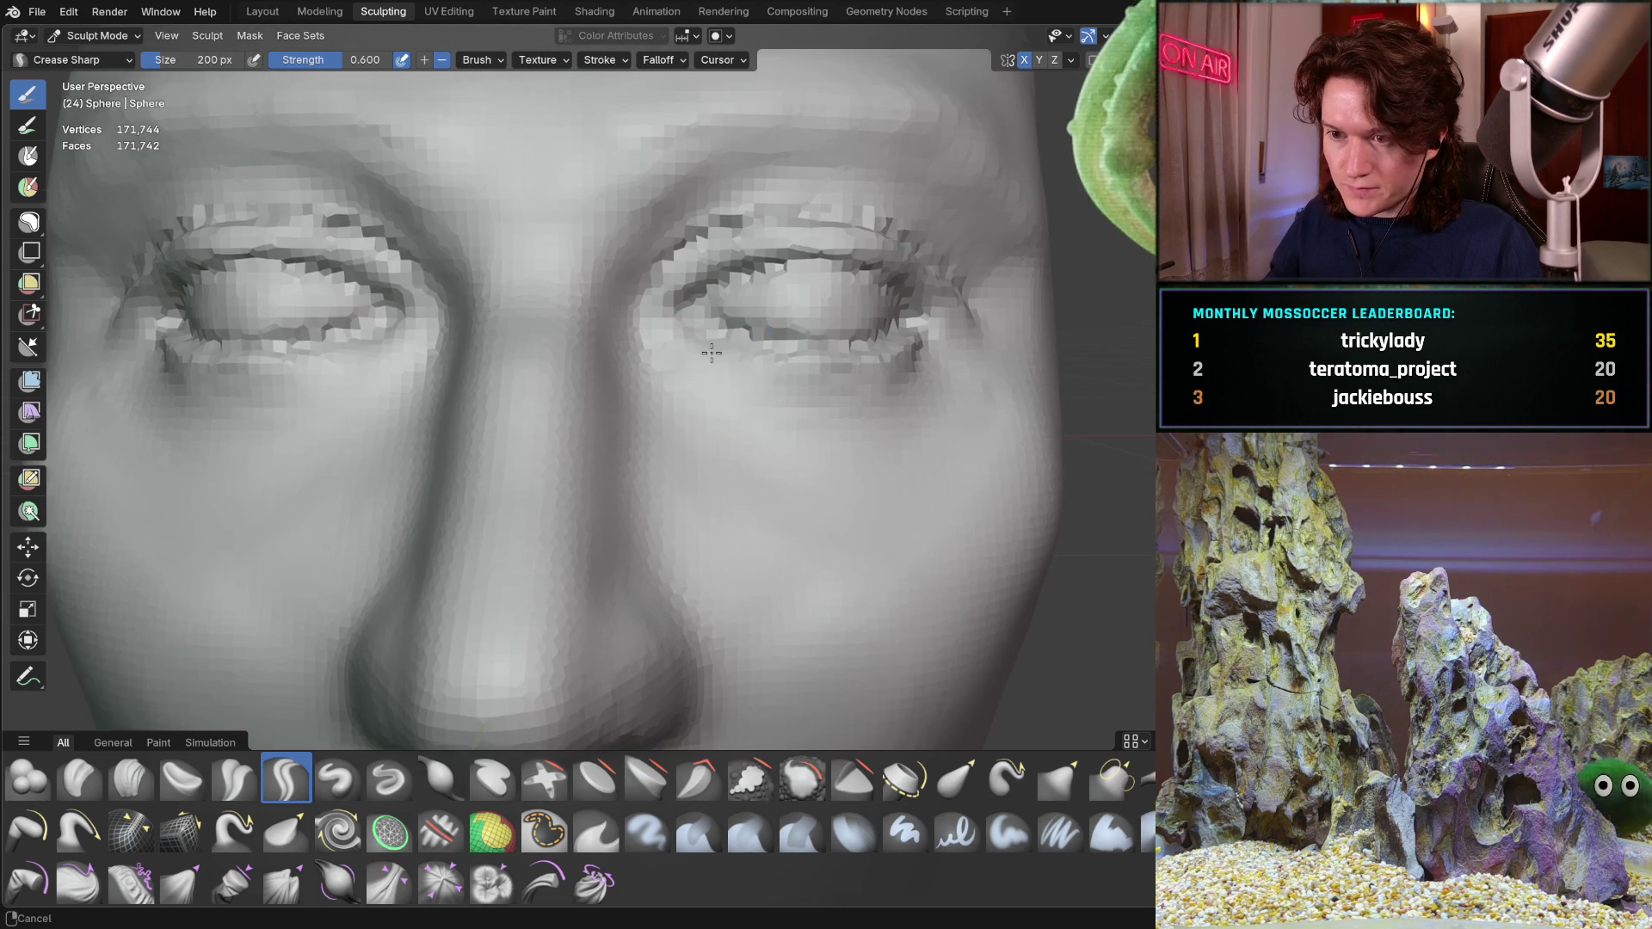
{"action": "key", "text": "f"}
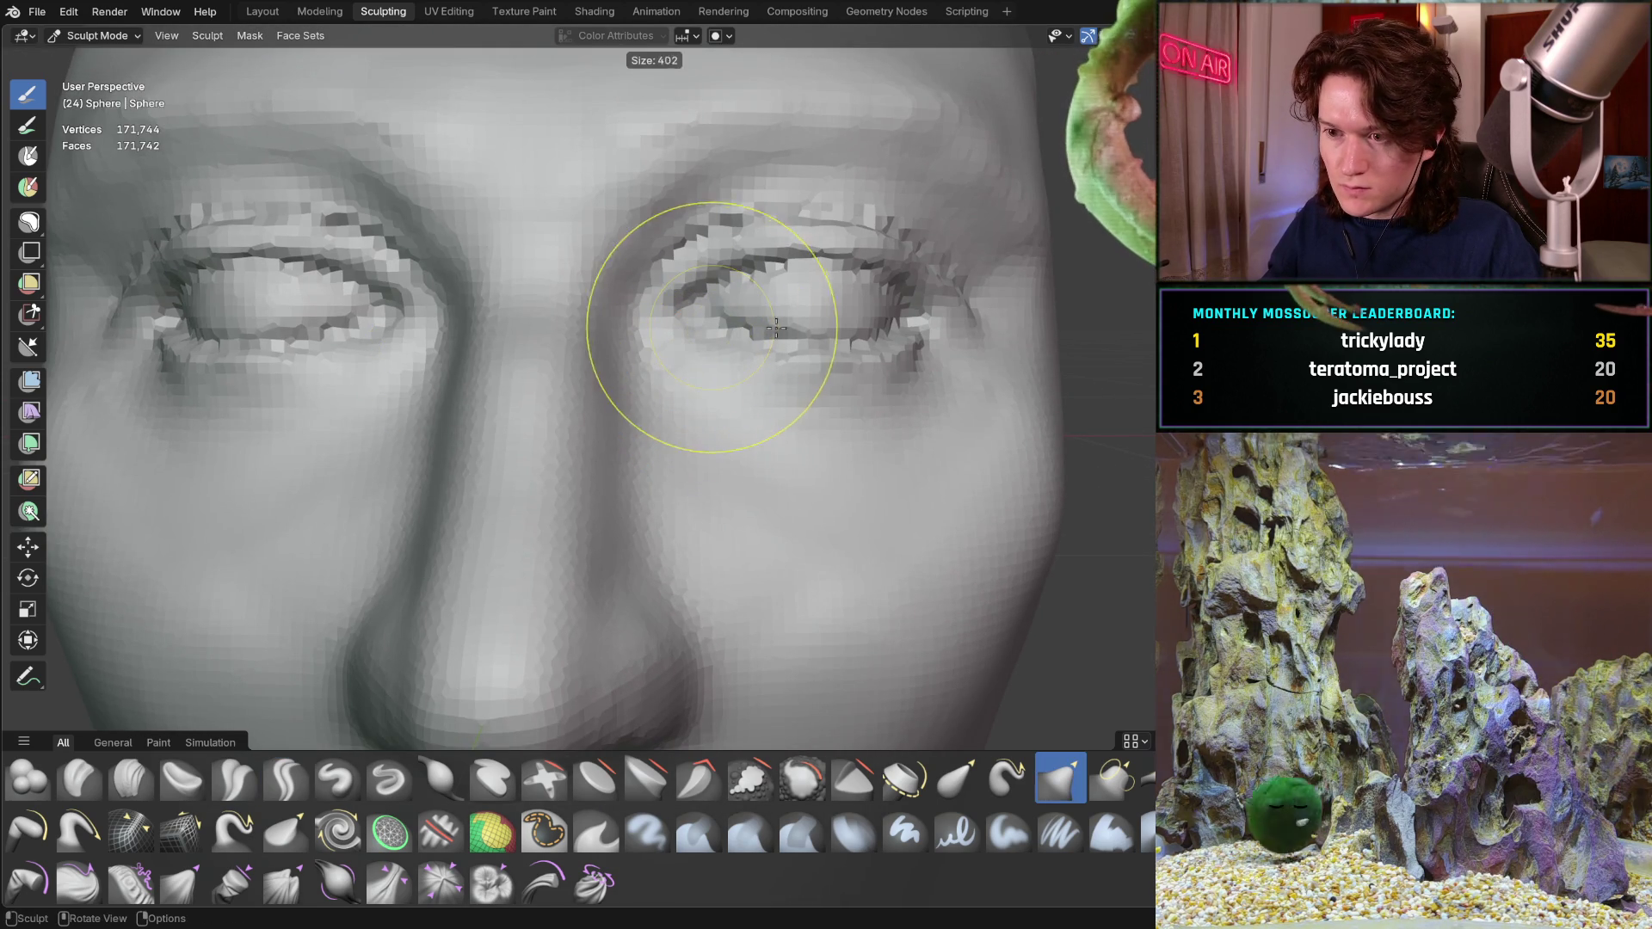
{"action": "left_click", "coordinate": [840, 333]}
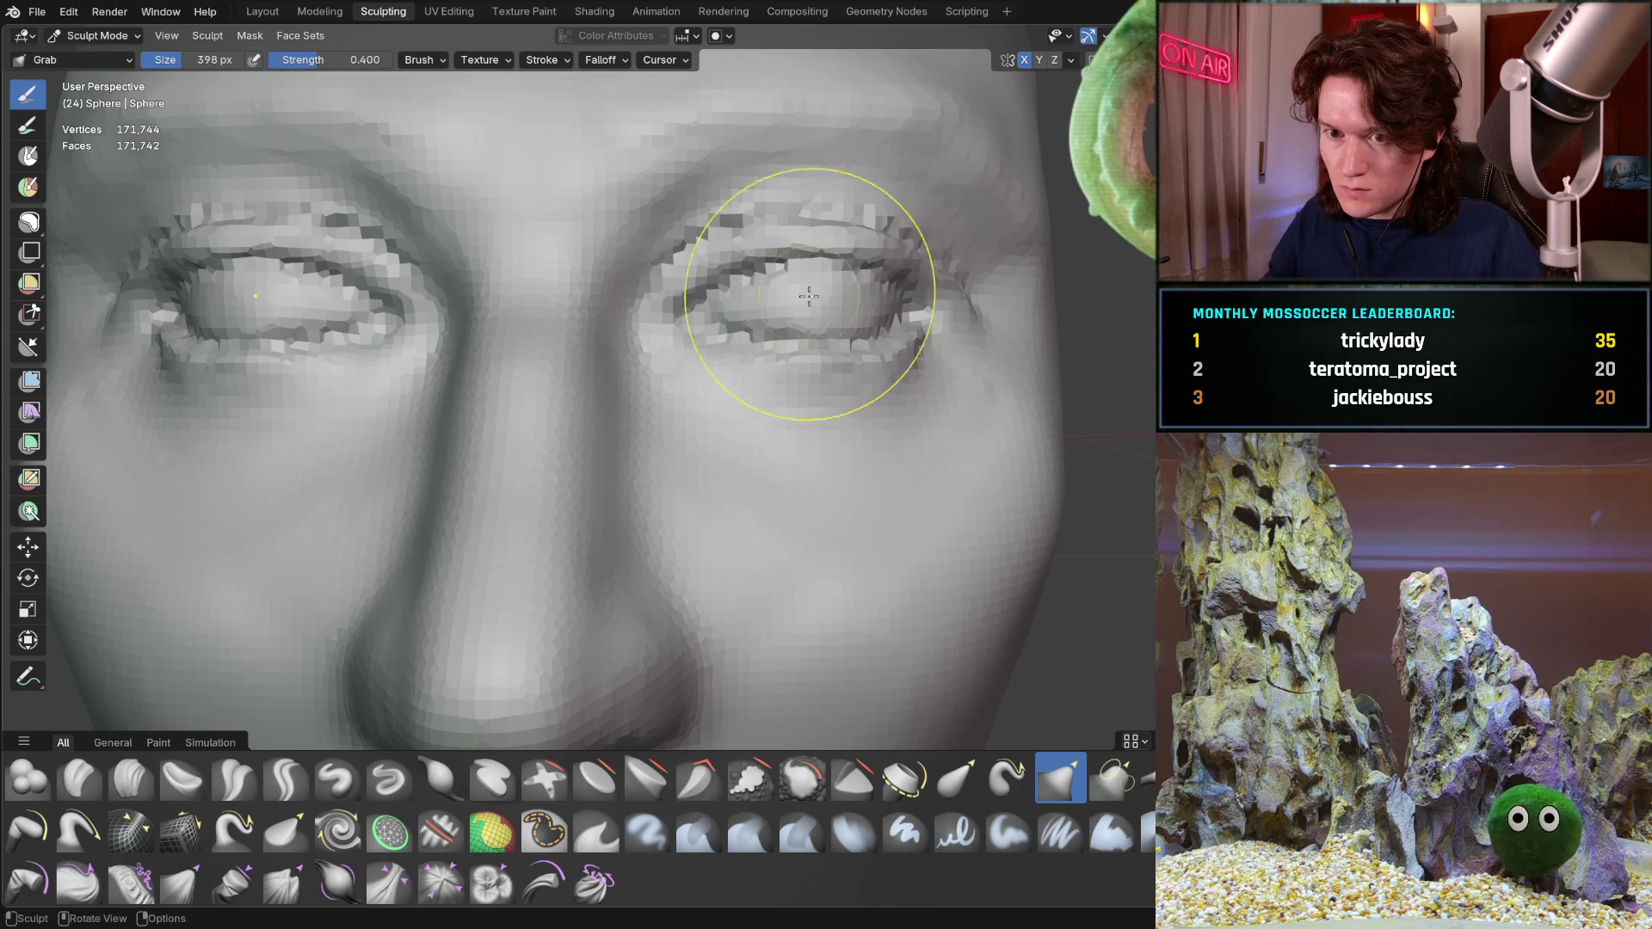
{"action": "scroll", "coordinate": [828, 296], "scroll_direction": "down", "scroll_amount": 5}
Nudge the eye area with the Grab brush, moving between the right eye and whole face
{"action": "mouse_move", "coordinate": [827, 295]}
{"action": "middle_mouse_down"}
{"action": "mouse_move", "coordinate": [639, 417]}
{"action": "mouse_move", "coordinate": [675, 410]}
{"action": "middle_mouse_up"}
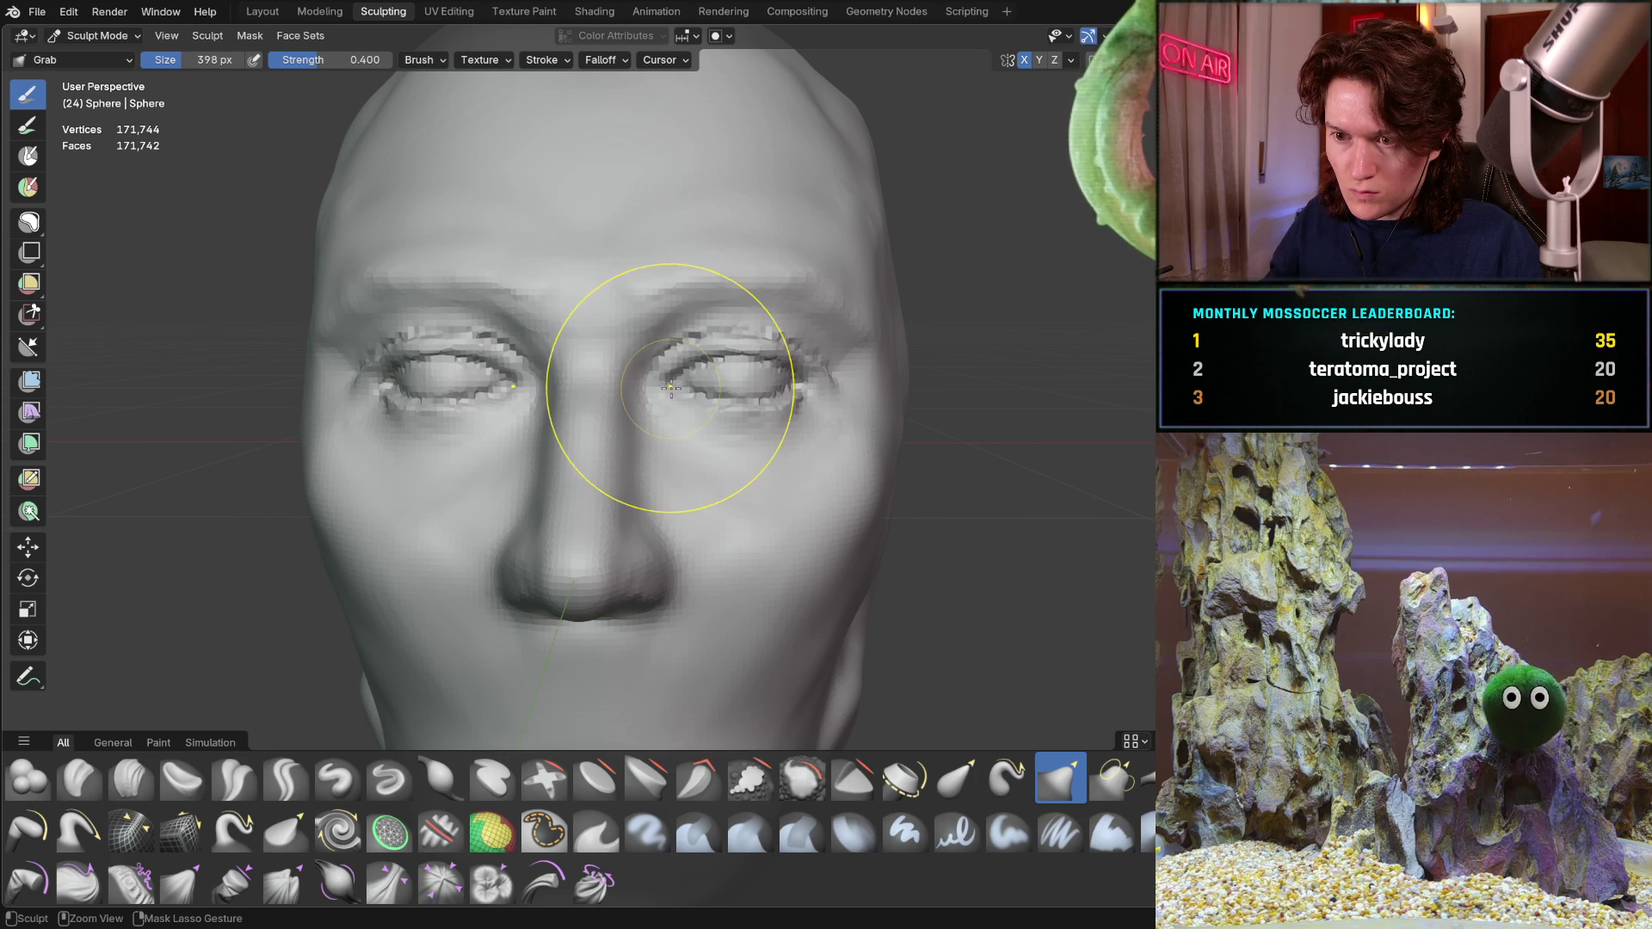
{"action": "middle_click_drag", "start_coordinate": [672, 388], "coordinate": [675, 295], "text": "ctrl"}
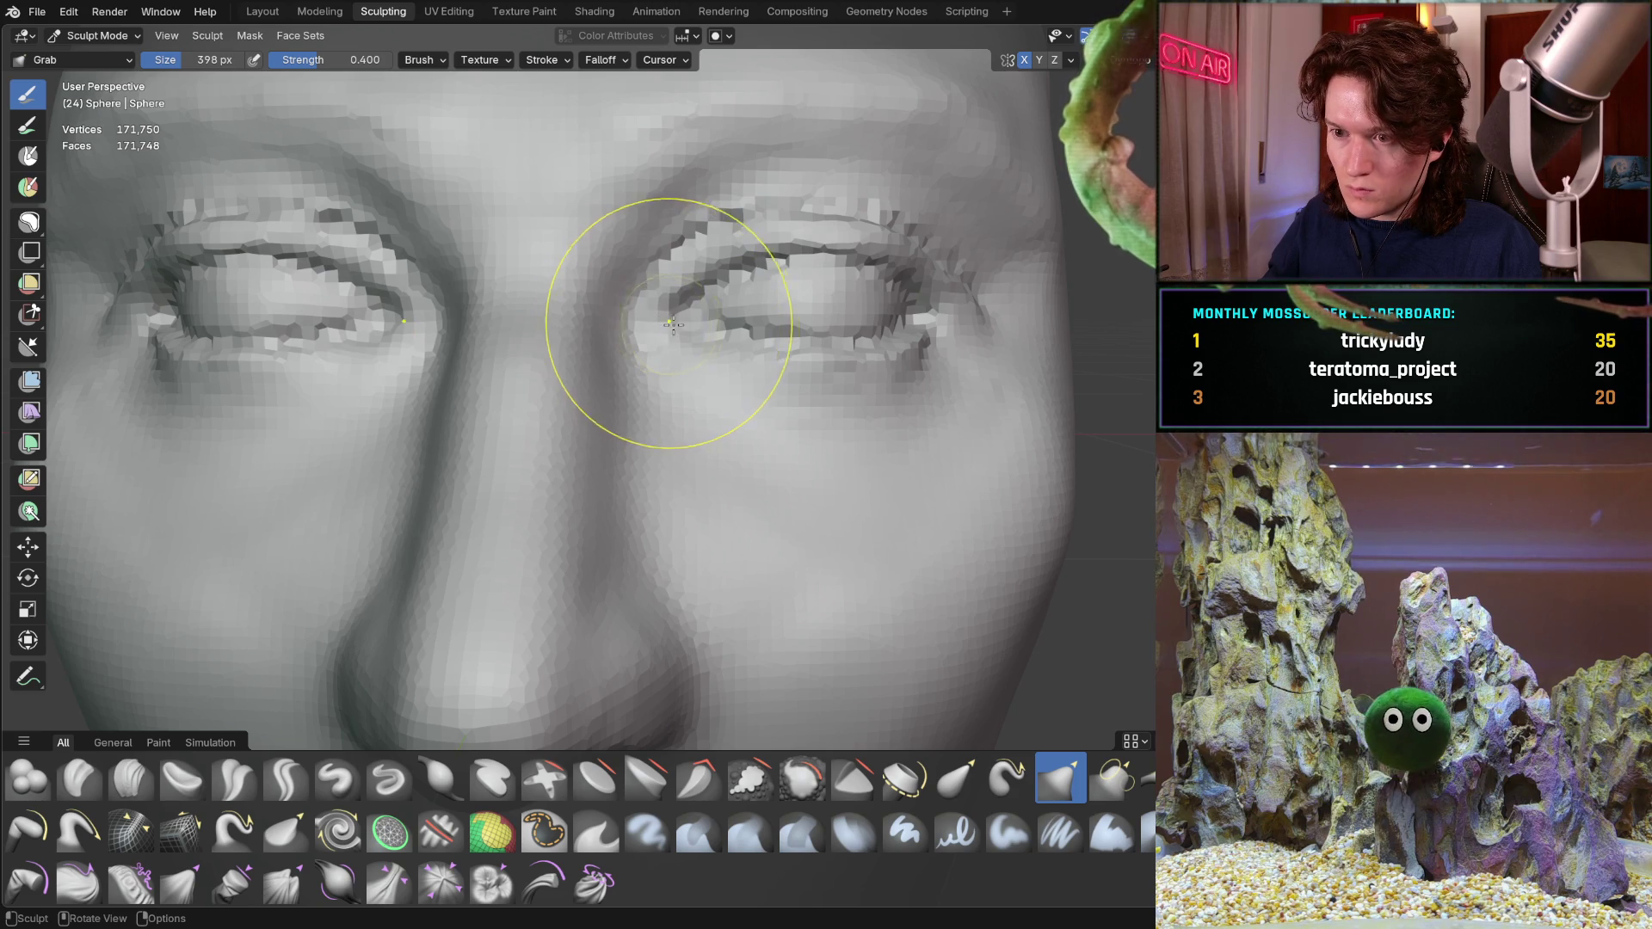
{"action": "middle_click_drag", "start_coordinate": [746, 309], "coordinate": [631, 422], "text": "ctrl"}
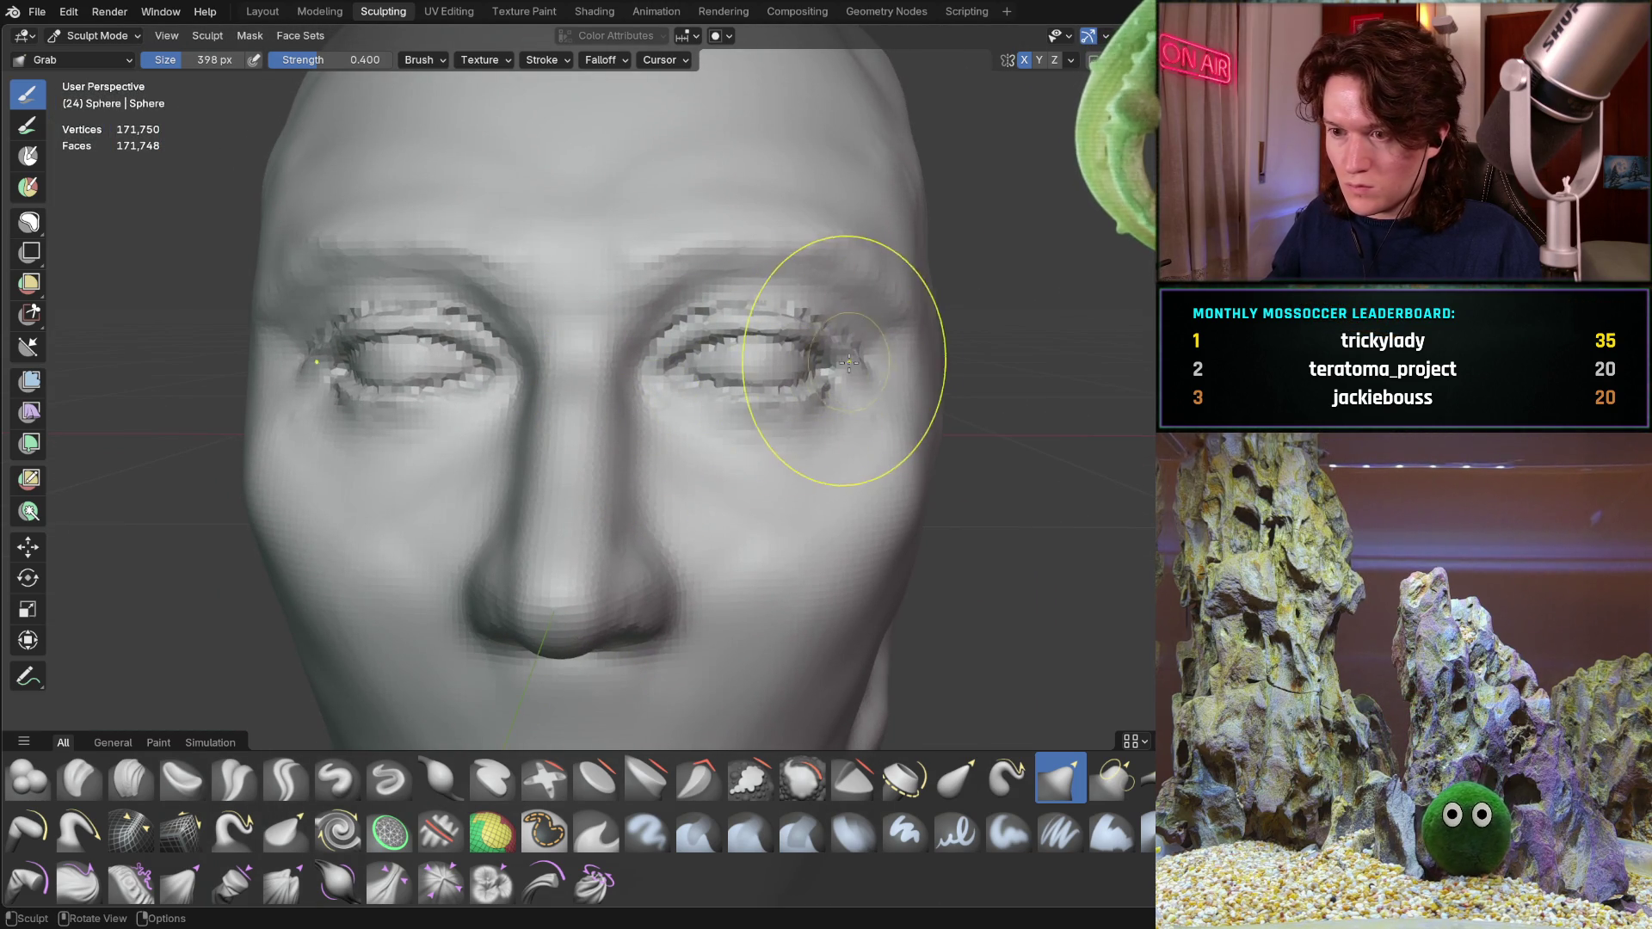
{"action": "middle_click_drag", "start_coordinate": [831, 349], "coordinate": [683, 376], "text": "ctrl"}
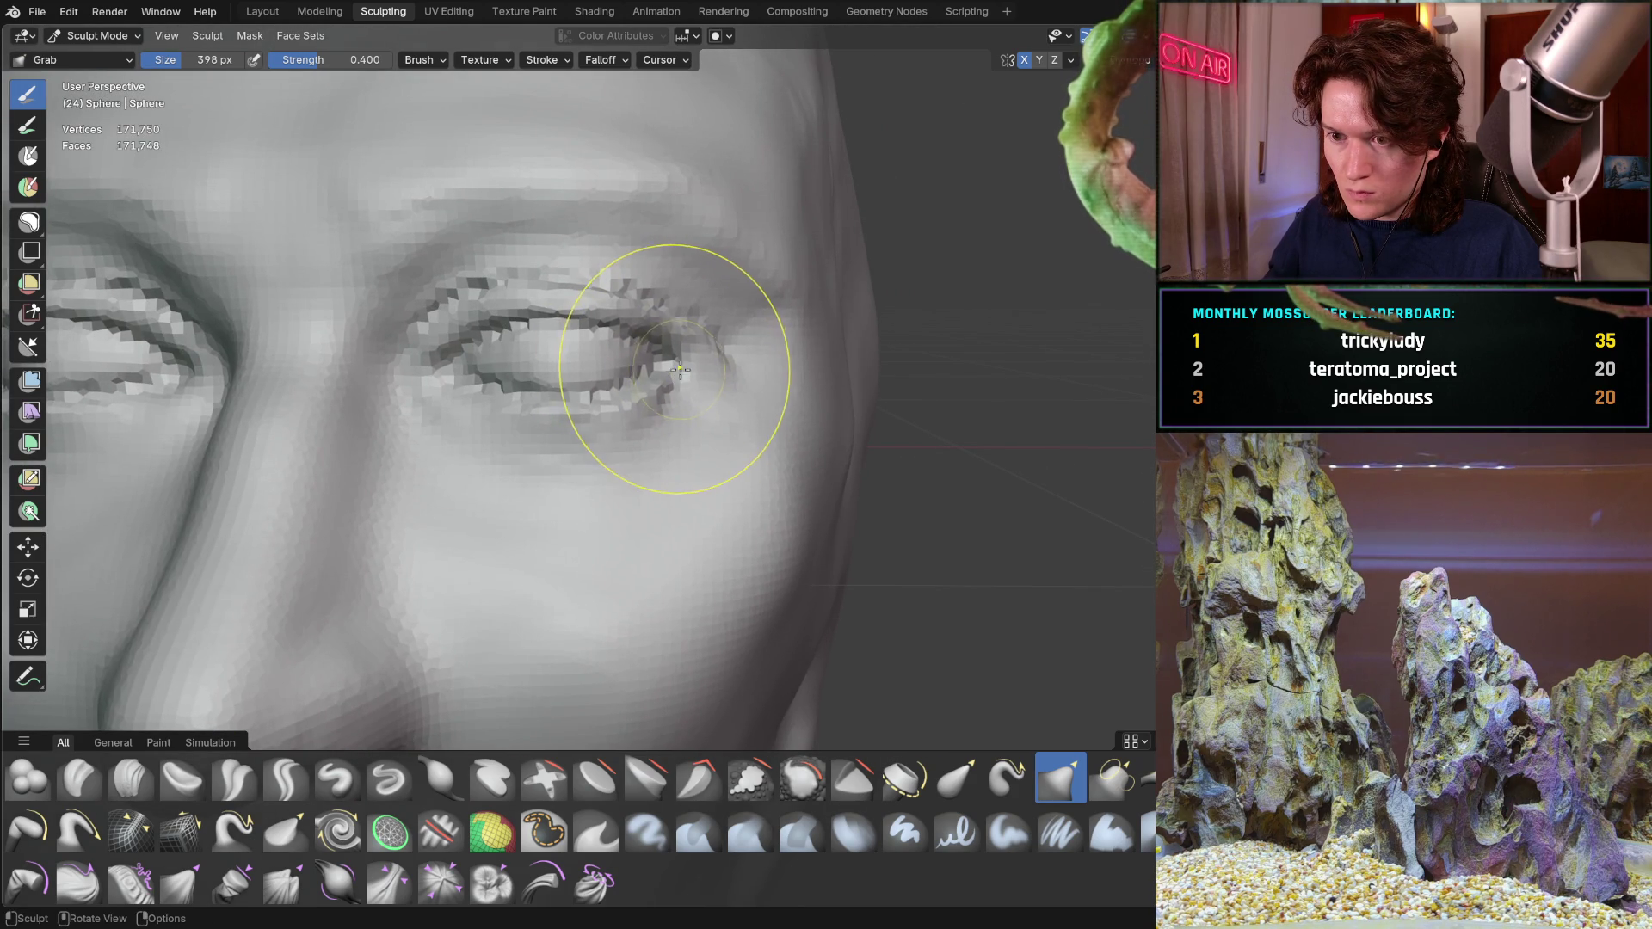
{"action": "mouse_move", "coordinate": [679, 373]}
{"action": "middle_mouse_down", "text": "ctrl"}
{"action": "mouse_move", "coordinate": [676, 426]}
{"action": "mouse_move", "coordinate": [732, 363]}
{"action": "mouse_move", "coordinate": [704, 383]}
{"action": "middle_mouse_up", "text": "ctrl"}
{"action": "scroll", "coordinate": [684, 407], "scroll_direction": "down", "scroll_amount": 2}
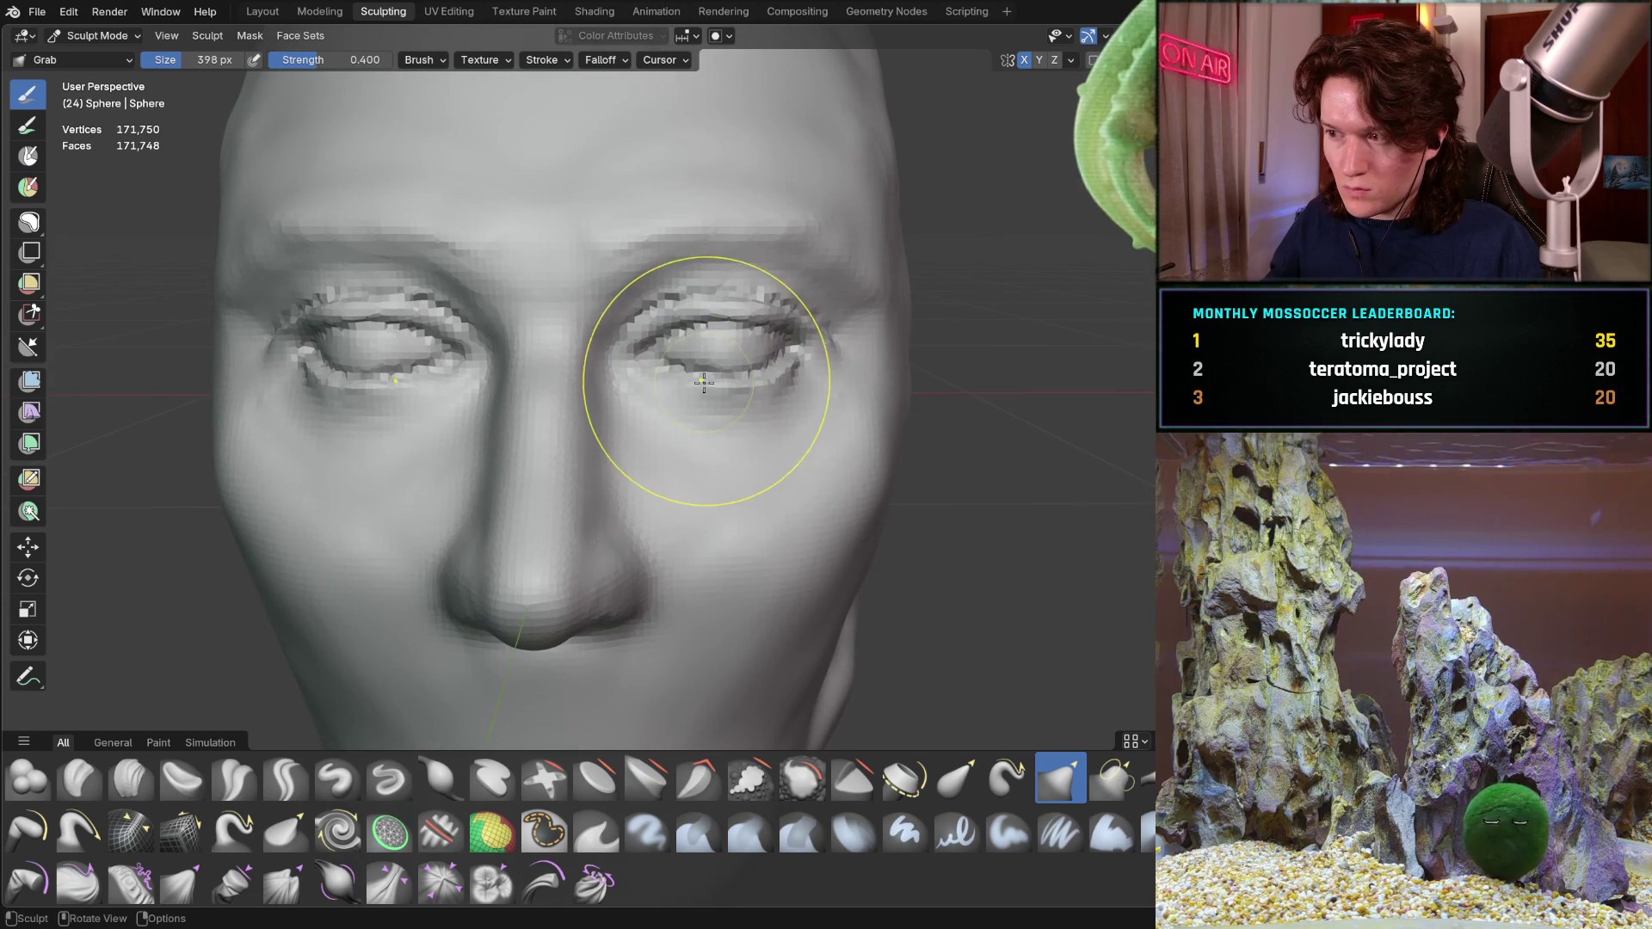
{"action": "scroll", "coordinate": [770, 375], "scroll_direction": "up", "scroll_amount": 2}
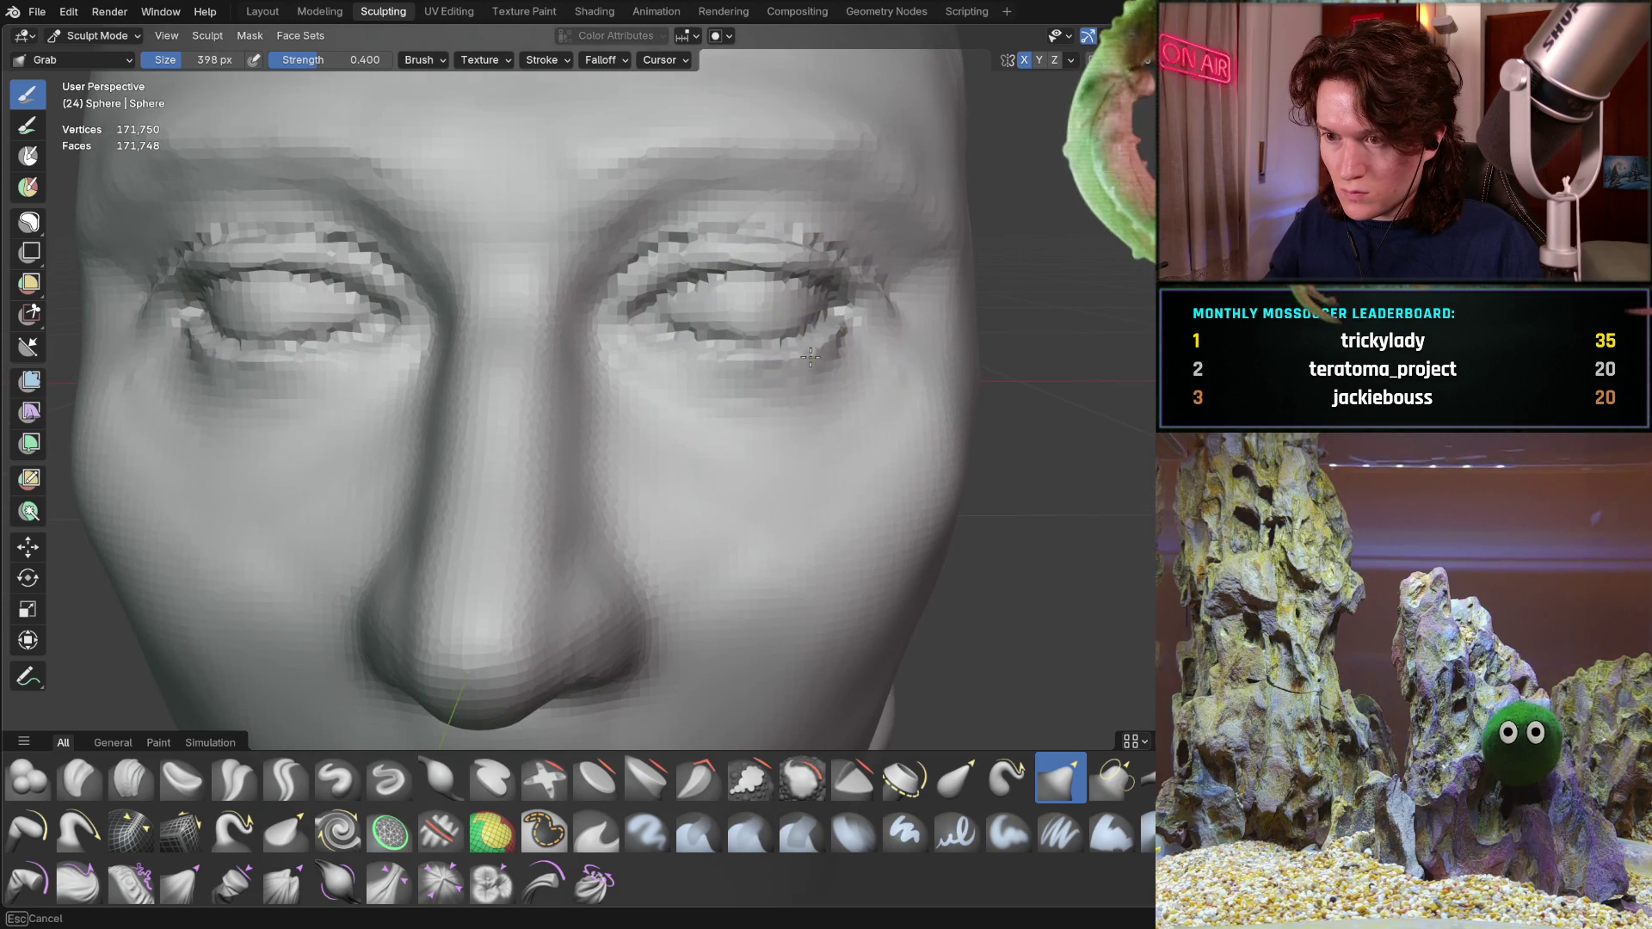
{"action": "middle_click_drag", "start_coordinate": [846, 439], "coordinate": [724, 375]}
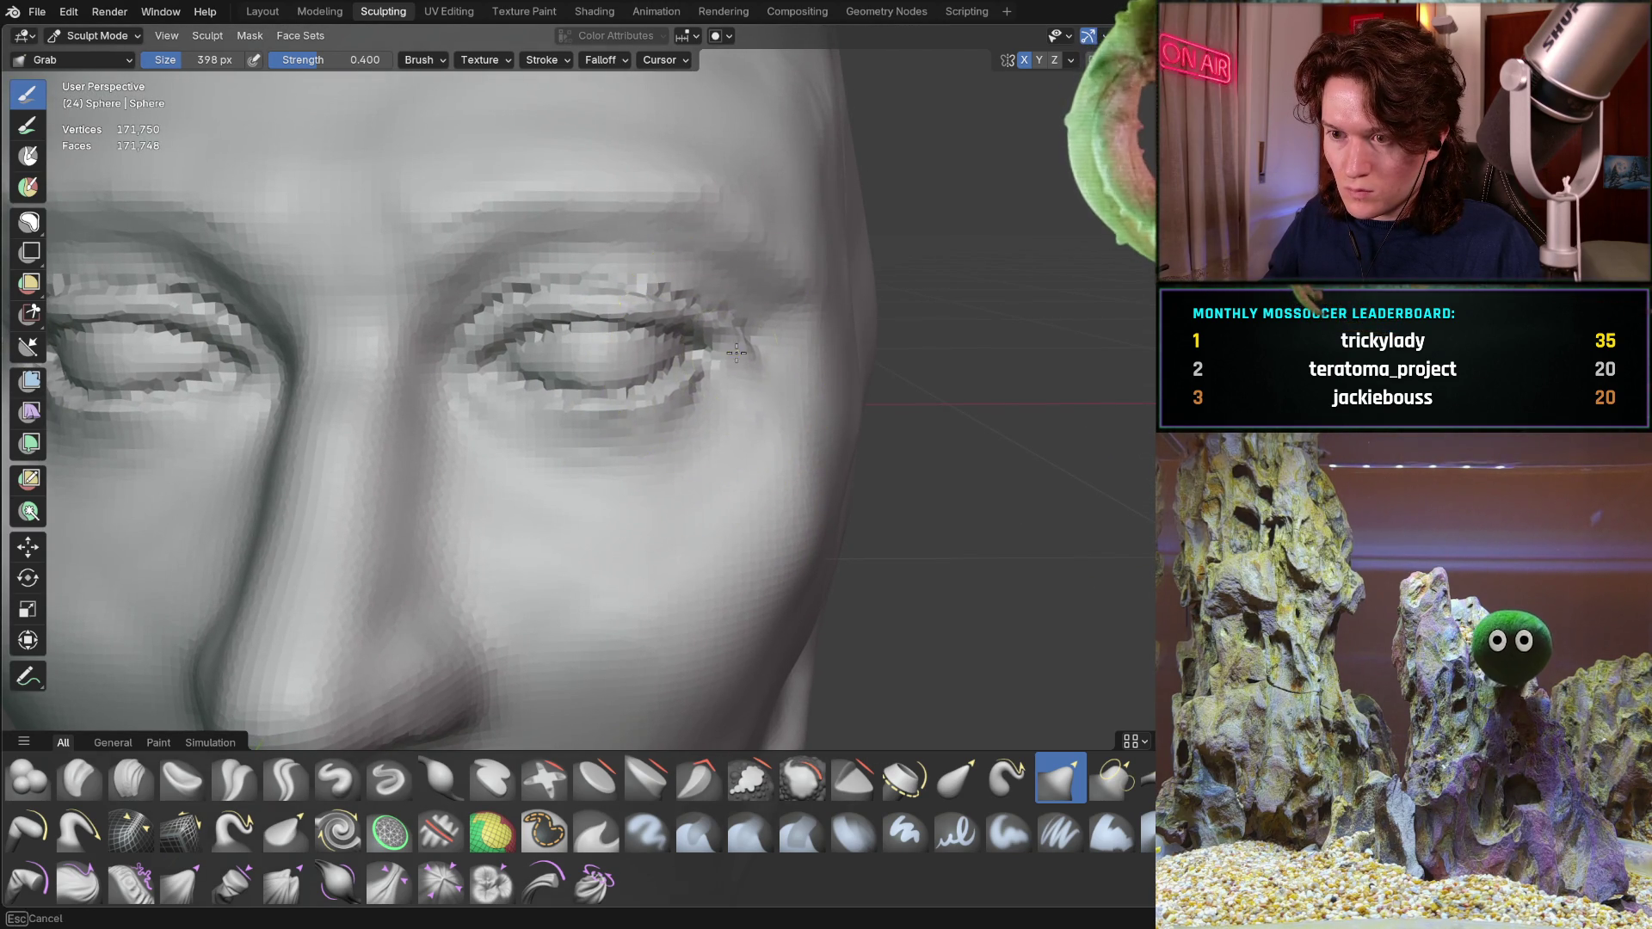
{"action": "scroll", "coordinate": [744, 375], "scroll_direction": "down", "scroll_amount": 4}
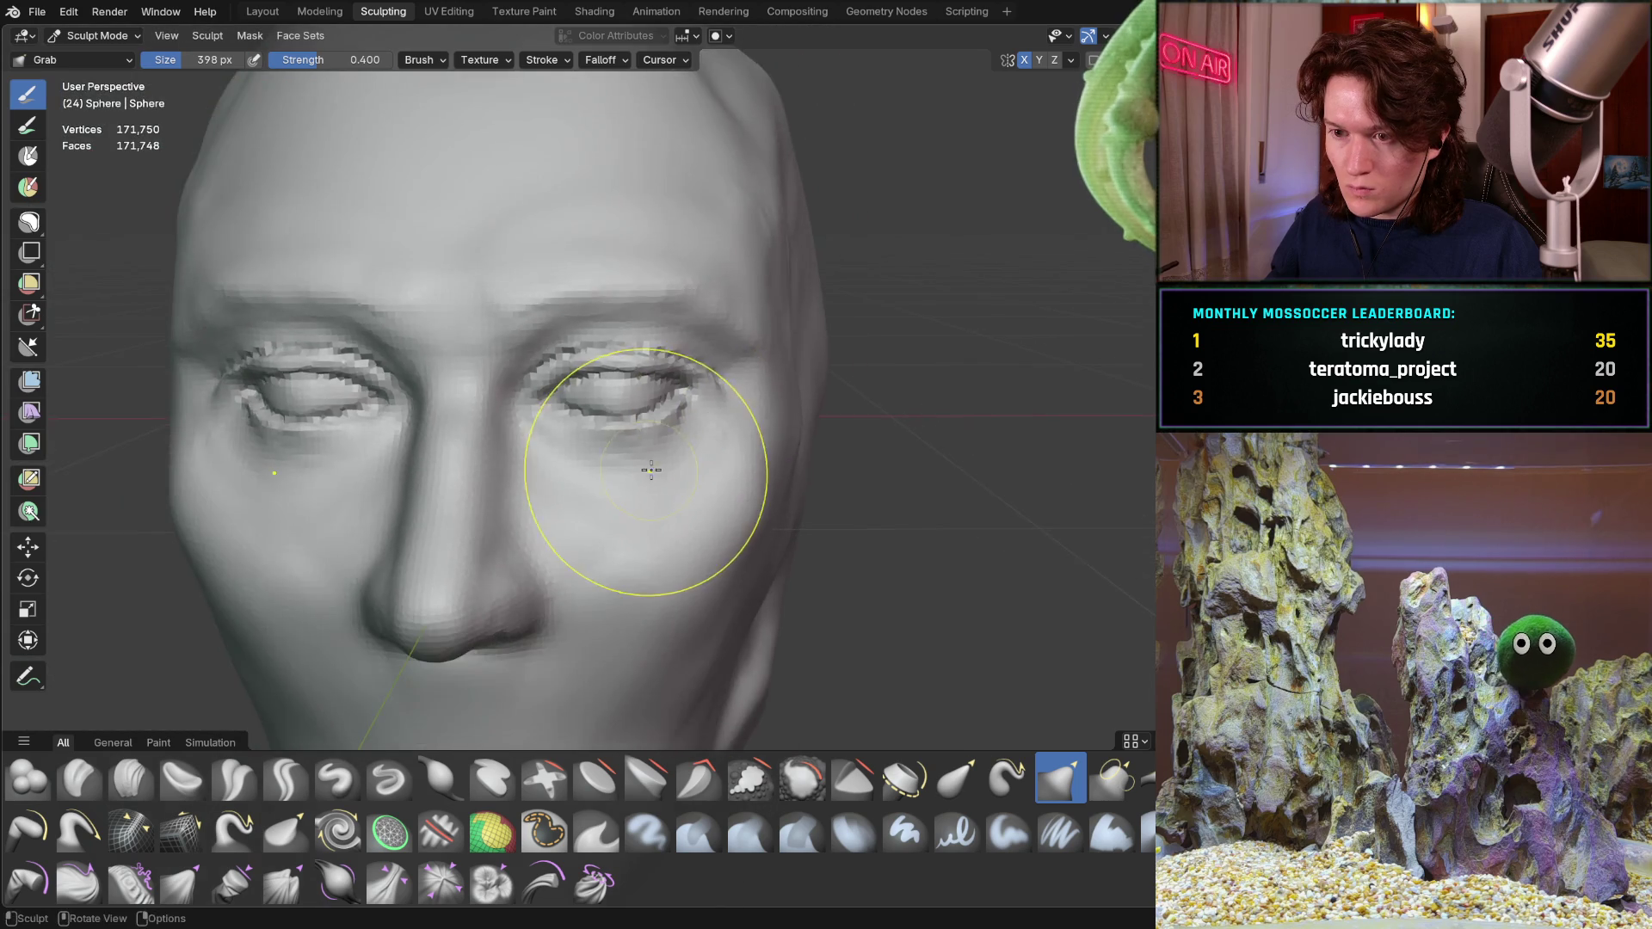
{"action": "middle_click_drag", "start_coordinate": [647, 472], "coordinate": [680, 440]}
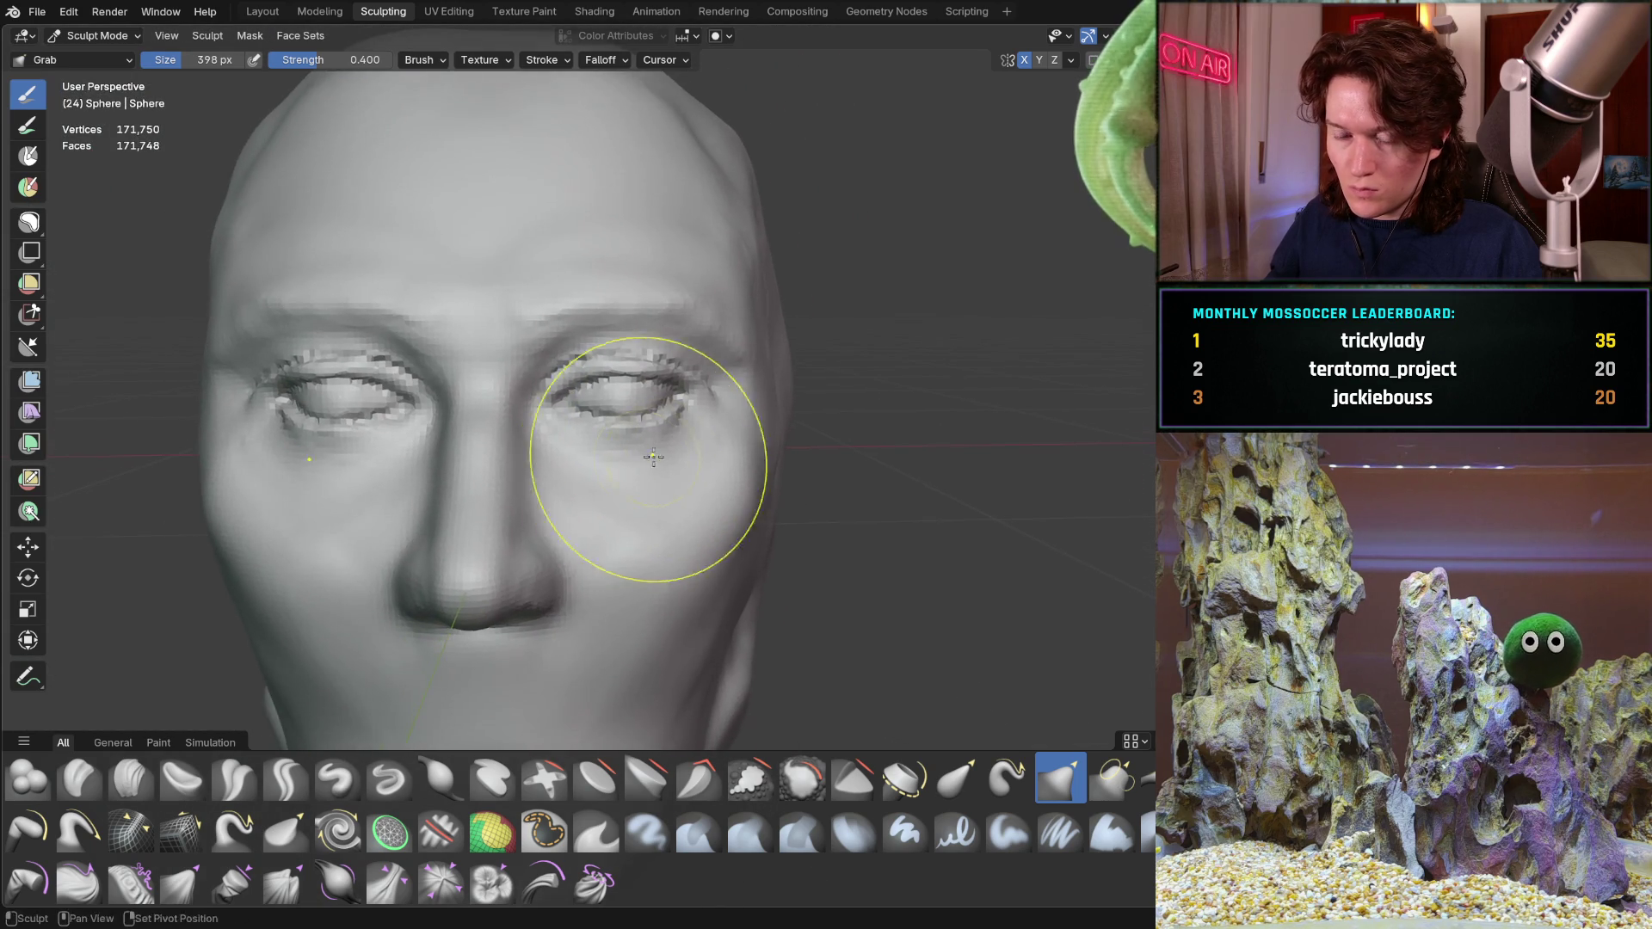
{"action": "scroll", "coordinate": [646, 443], "scroll_direction": "down", "scroll_amount": 2}
{"action": "scroll", "coordinate": [738, 444], "scroll_direction": "down", "scroll_amount": 3}
{"action": "mouse_move", "coordinate": [737, 442]}
{"action": "middle_mouse_down"}
{"action": "mouse_move", "coordinate": [794, 493]}
{"action": "mouse_move", "coordinate": [859, 490]}
{"action": "mouse_move", "coordinate": [738, 473]}
{"action": "middle_mouse_up"}
{"action": "scroll", "coordinate": [736, 455], "scroll_direction": "up", "scroll_amount": 2}
{"action": "scroll", "coordinate": [737, 455], "scroll_direction": "up", "scroll_amount": 1}
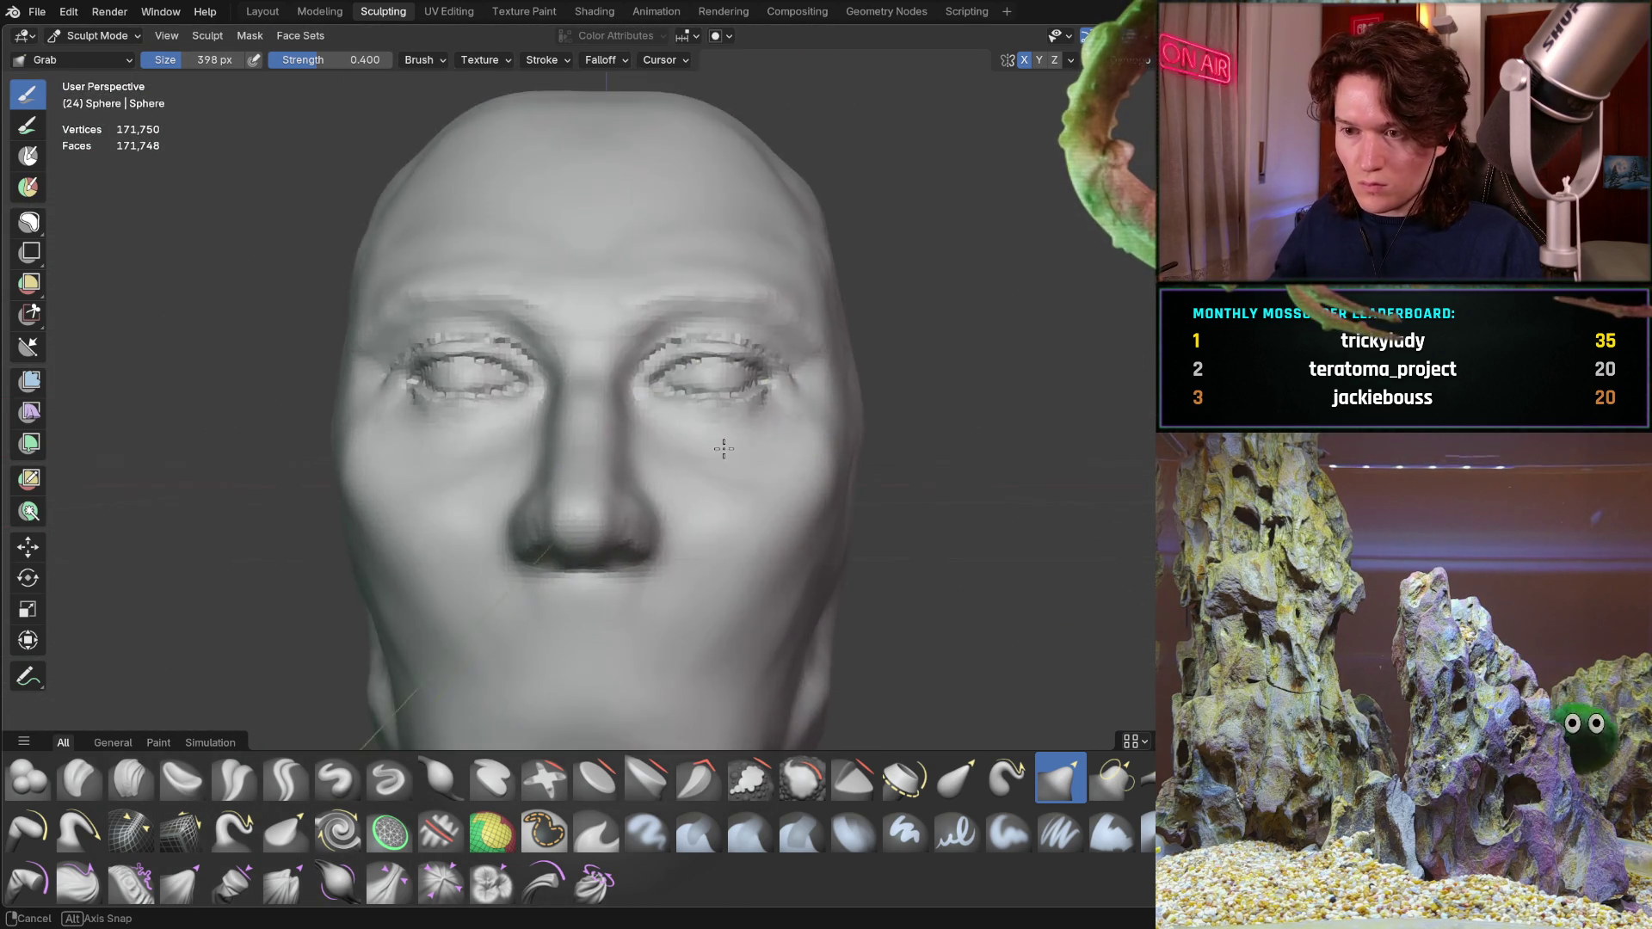
{"action": "scroll", "coordinate": [691, 432], "scroll_direction": "up", "scroll_amount": 1}
{"action": "scroll", "coordinate": [736, 412], "scroll_direction": "up", "scroll_amount": 1}
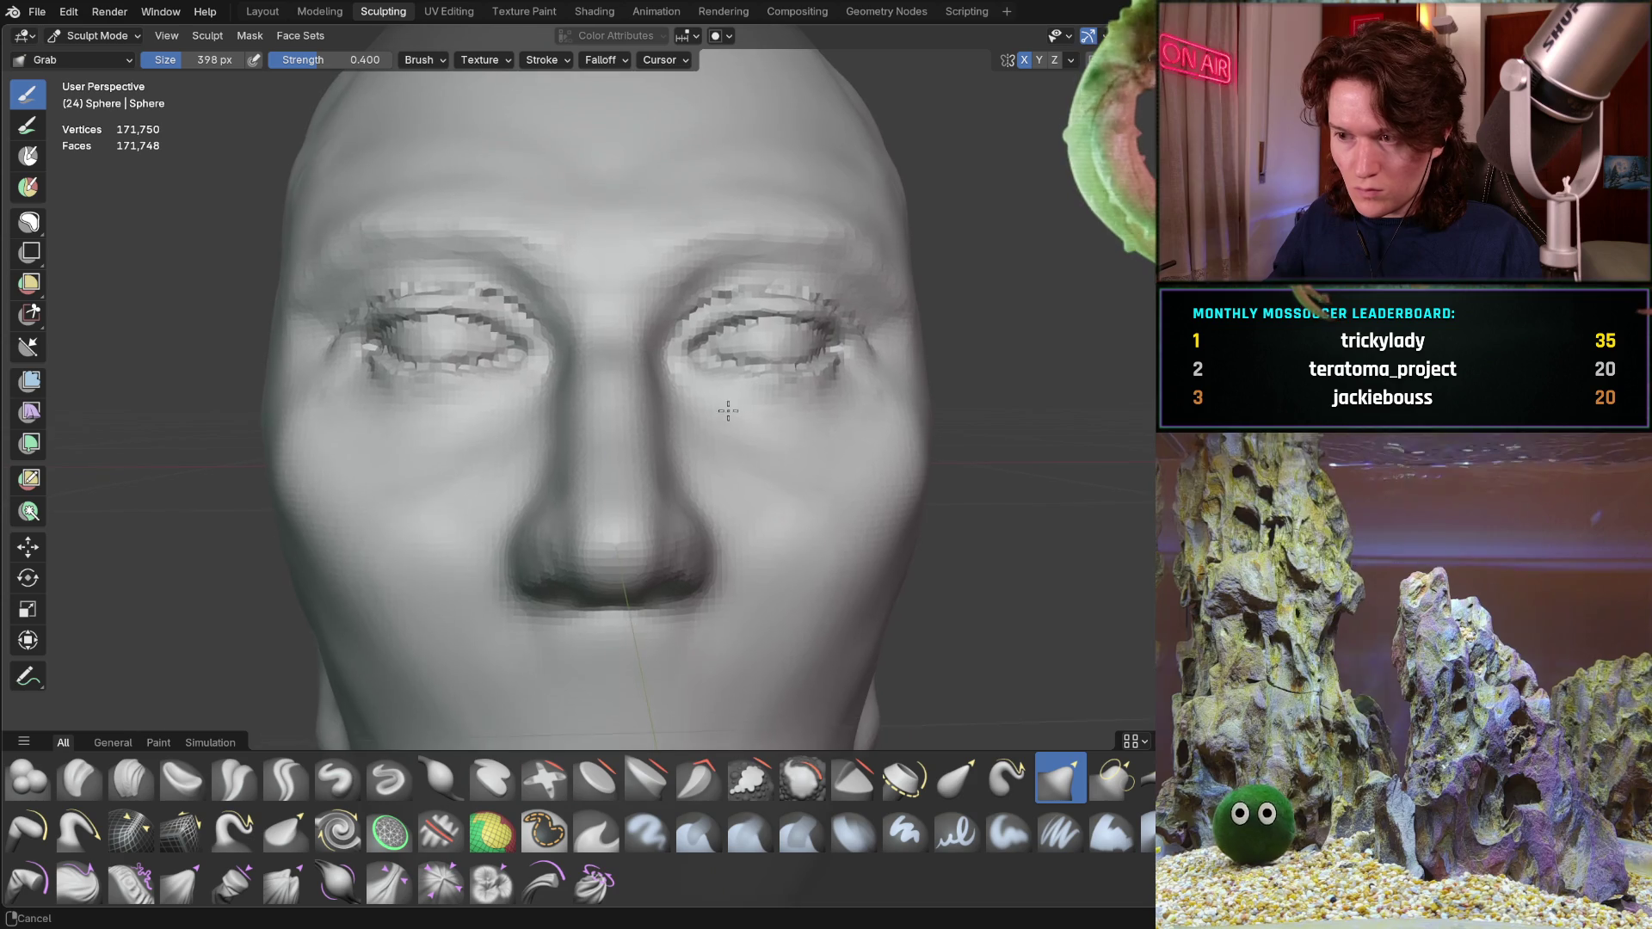
{"action": "middle_click_drag", "start_coordinate": [735, 411], "coordinate": [701, 425]}
{"action": "scroll", "coordinate": [757, 360], "scroll_direction": "up", "scroll_amount": 1}
{"action": "scroll", "coordinate": [590, 478], "scroll_direction": "up", "scroll_amount": 1}
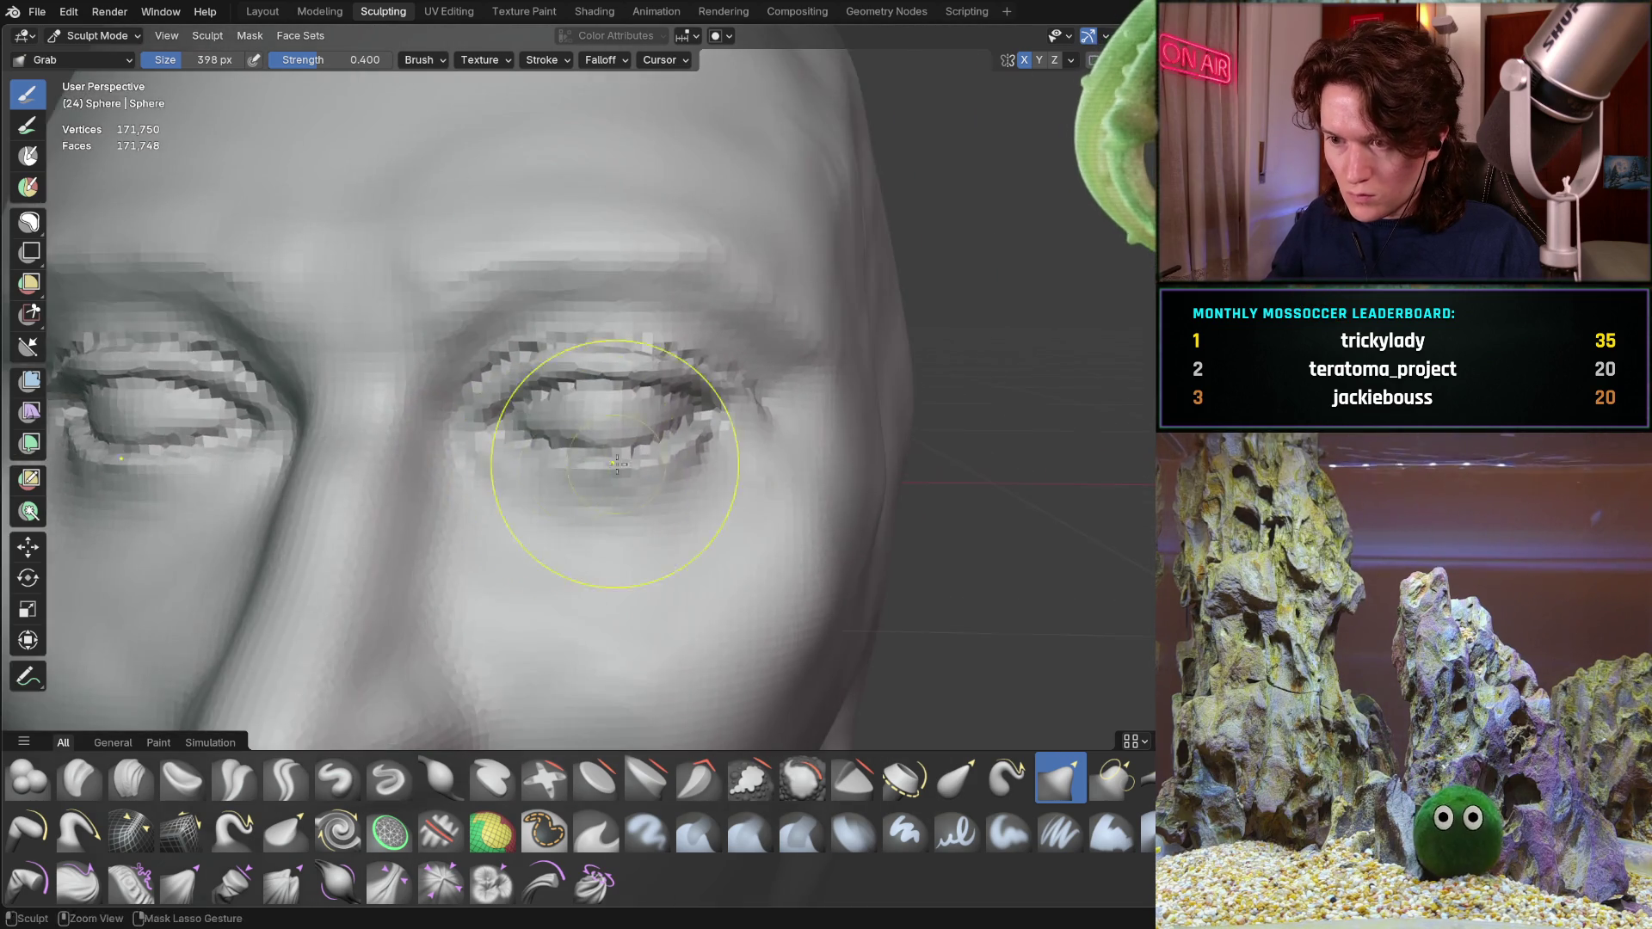
{"action": "scroll", "coordinate": [774, 350], "scroll_direction": "up", "scroll_amount": 1}
{"action": "scroll", "coordinate": [710, 413], "scroll_direction": "up", "scroll_amount": 1}
{"action": "scroll", "coordinate": [629, 478], "scroll_direction": "up", "scroll_amount": 1}
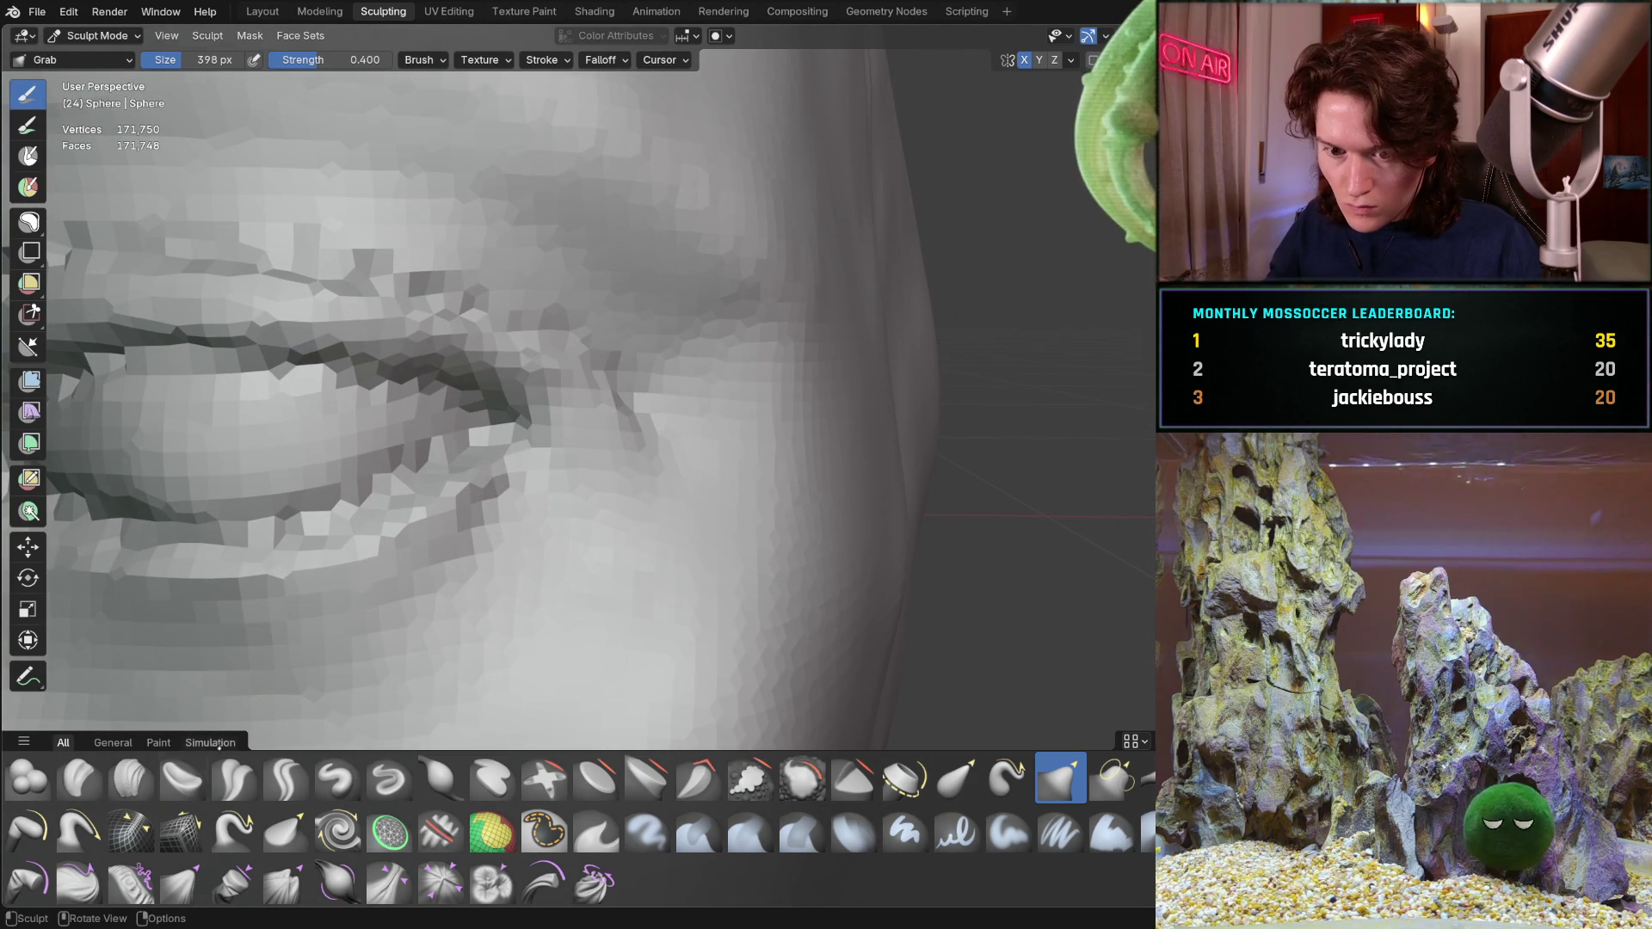
Switch to Clay Strips and shrink the brush to about 310 px
{"action": "key", "text": "c"}
{"action": "key", "text": "f"}
{"action": "left_click", "coordinate": [663, 436]}
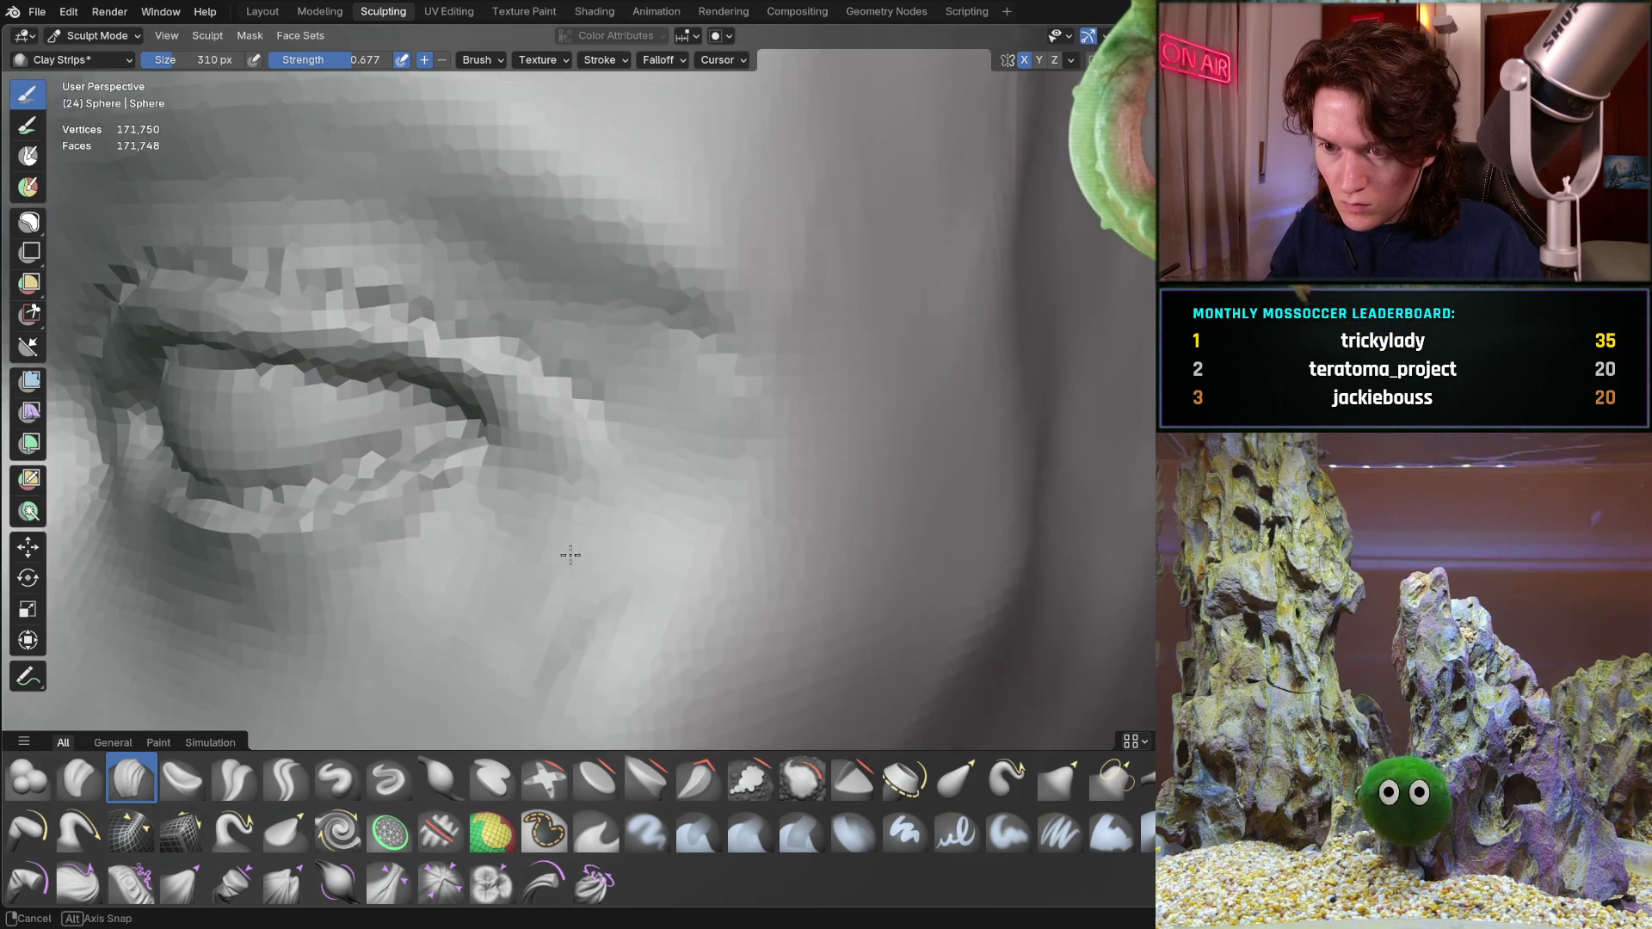
Add clay around the eye and nose at 310 px, checking in front and profile views
{"action": "middle_click_drag", "start_coordinate": [620, 545], "coordinate": [561, 572]}
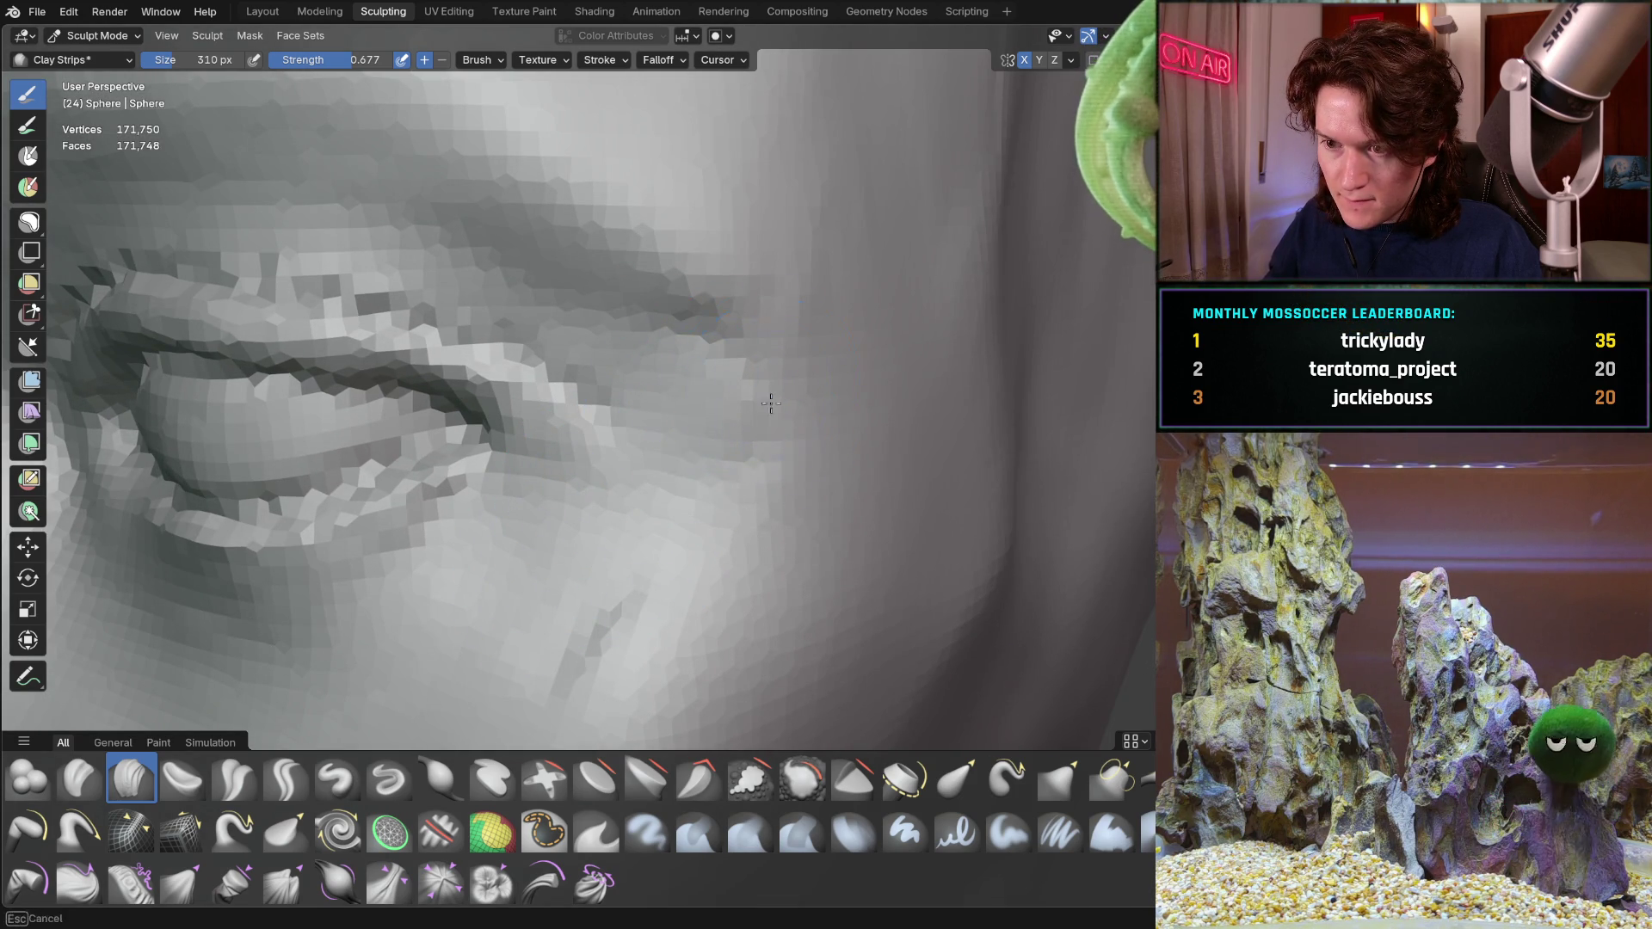
{"action": "middle_click_drag", "start_coordinate": [777, 426], "coordinate": [791, 348]}
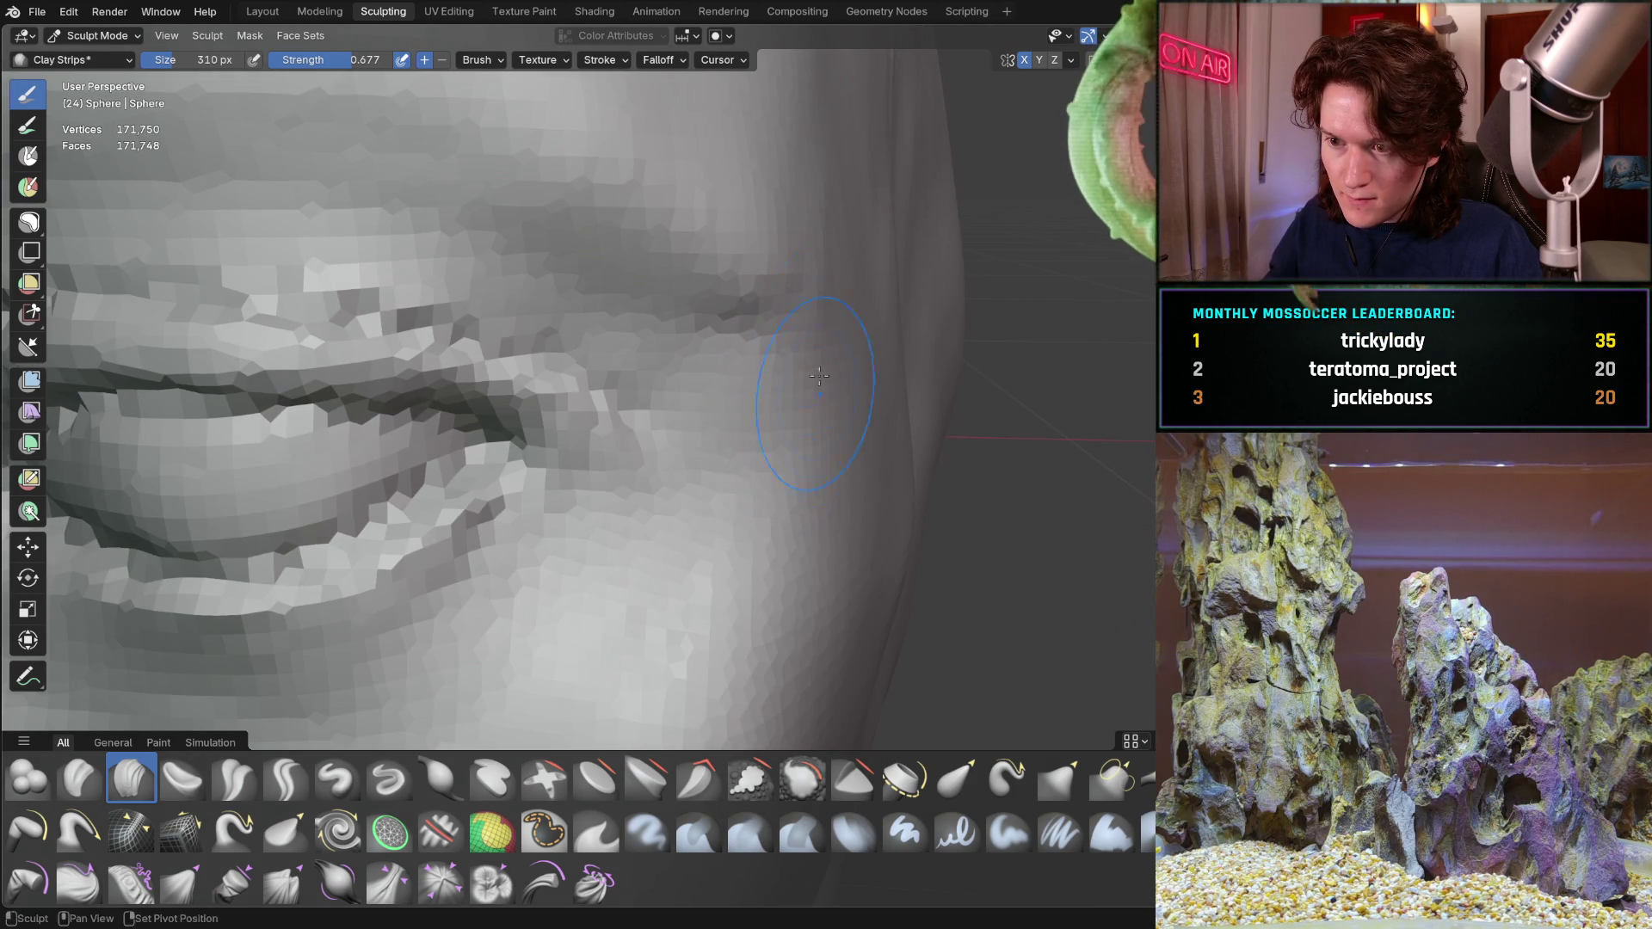
{"action": "mouse_move", "coordinate": [707, 592]}
{"action": "middle_mouse_down"}
{"action": "mouse_move", "coordinate": [728, 490]}
{"action": "mouse_move", "coordinate": [559, 496]}
{"action": "mouse_move", "coordinate": [693, 443]}
{"action": "middle_mouse_up"}
{"action": "scroll", "coordinate": [689, 453], "scroll_direction": "down", "scroll_amount": 4}
{"action": "mouse_move", "coordinate": [546, 554]}
{"action": "middle_mouse_down"}
{"action": "mouse_move", "coordinate": [639, 465]}
{"action": "mouse_move", "coordinate": [683, 447]}
{"action": "mouse_move", "coordinate": [683, 472]}
{"action": "middle_mouse_up"}
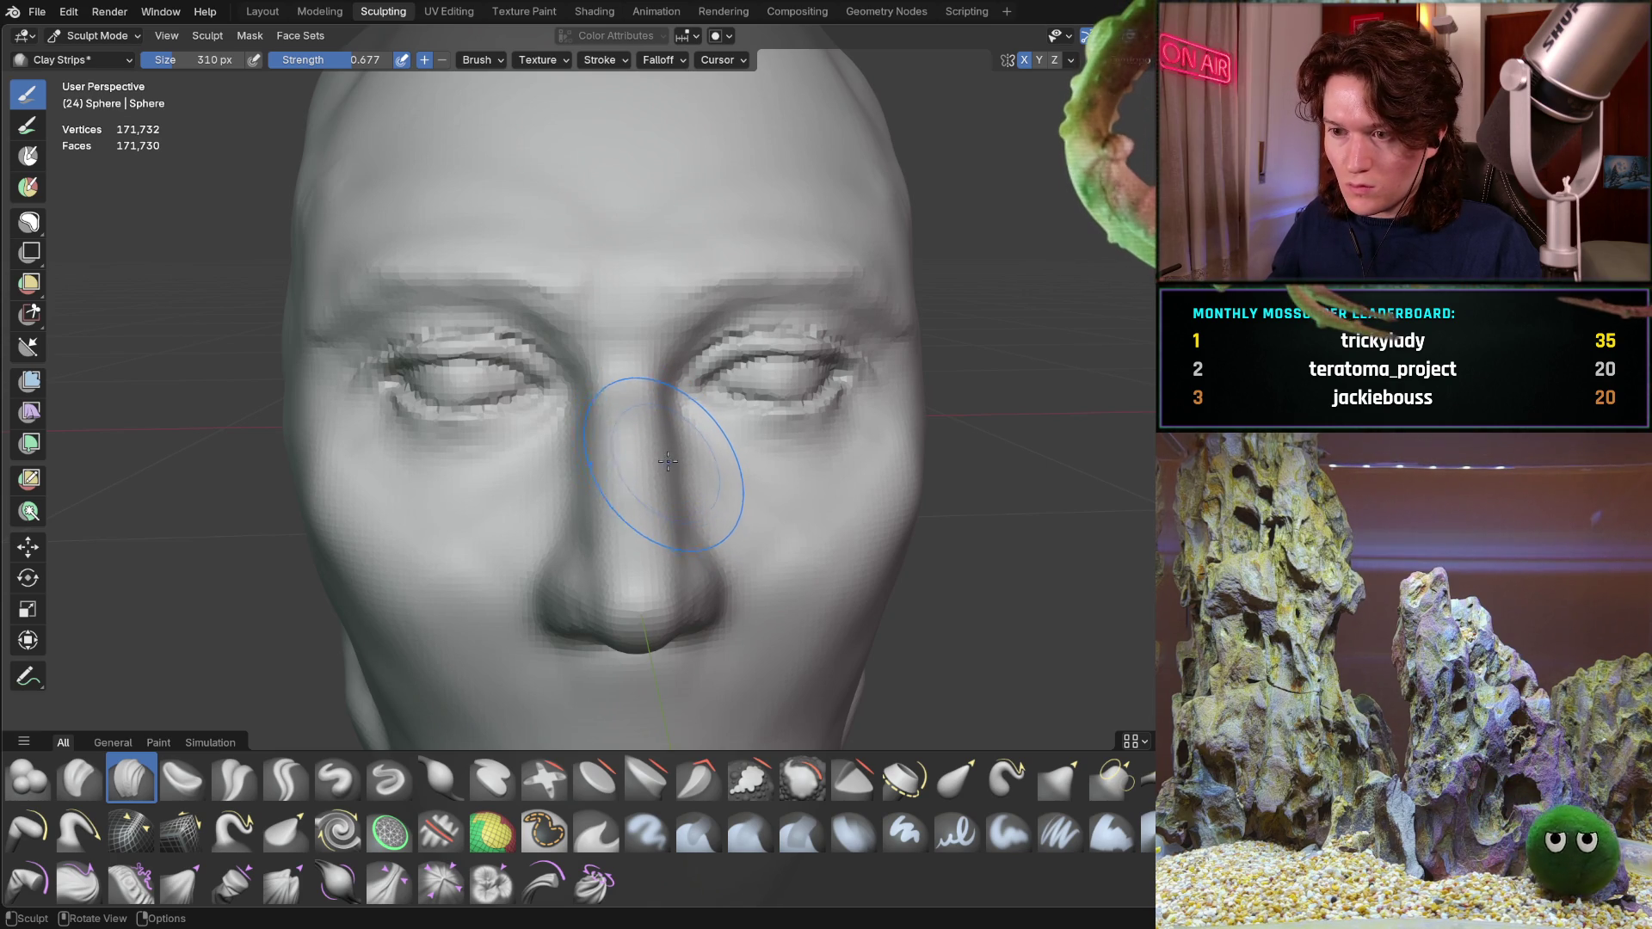
{"action": "middle_click_drag", "start_coordinate": [659, 450], "coordinate": [656, 446]}
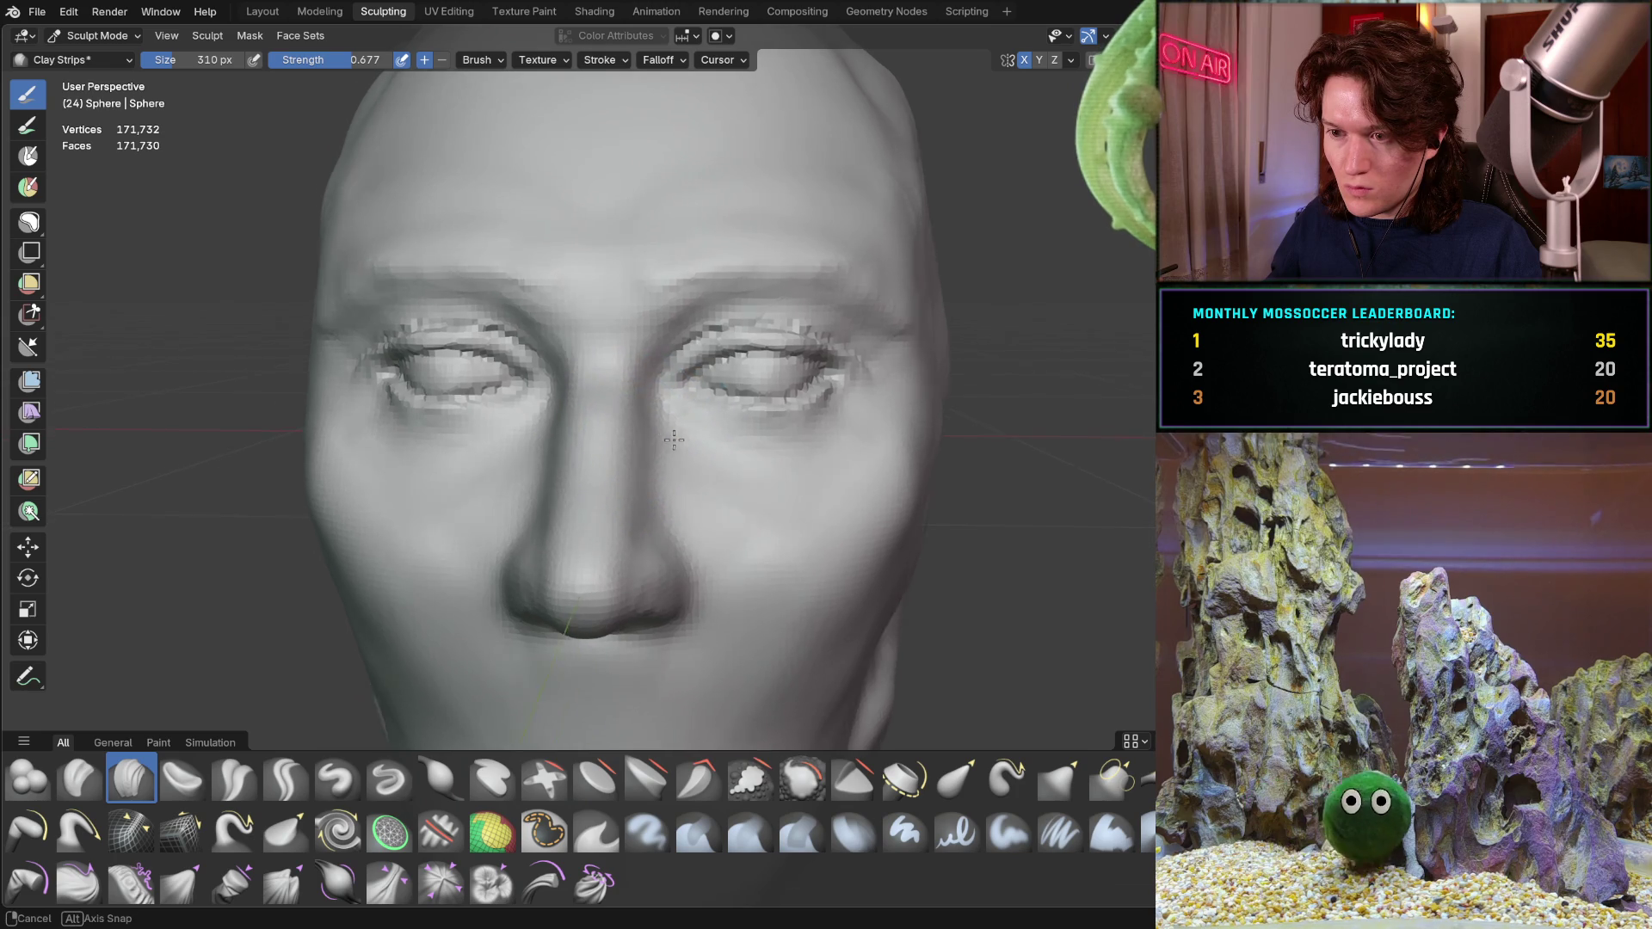
{"action": "mouse_move", "coordinate": [664, 432]}
{"action": "middle_mouse_down"}
{"action": "mouse_move", "coordinate": [833, 417]}
{"action": "mouse_move", "coordinate": [512, 539]}
{"action": "mouse_move", "coordinate": [617, 387]}
{"action": "middle_mouse_up"}
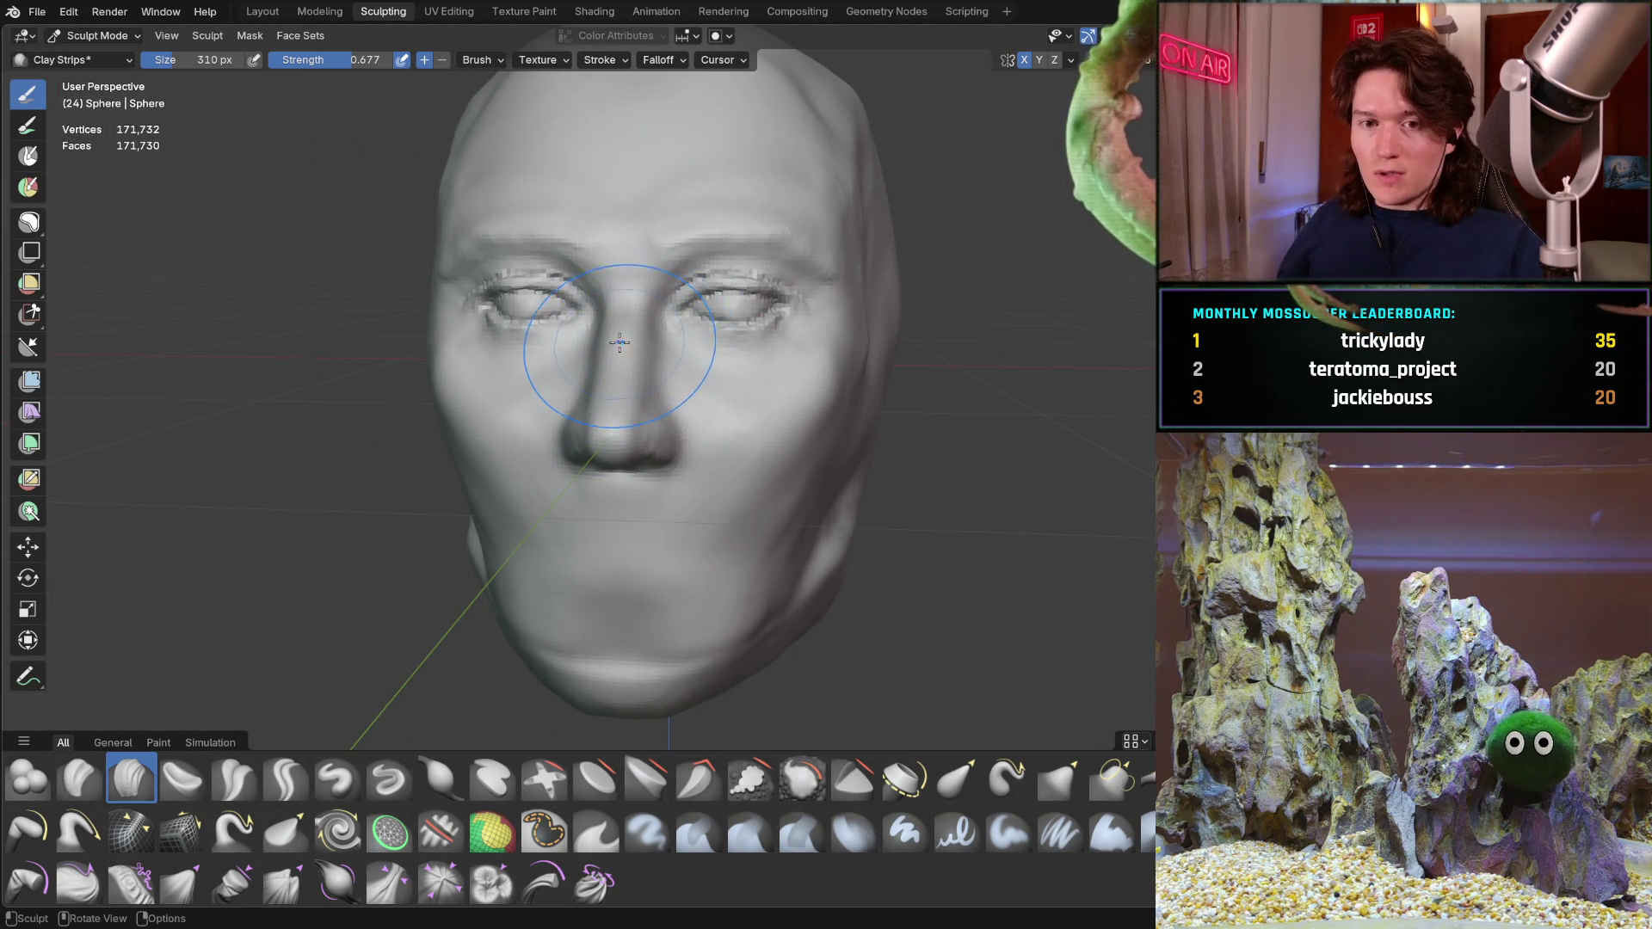
{"action": "middle_click_drag", "start_coordinate": [658, 334], "coordinate": [639, 331]}
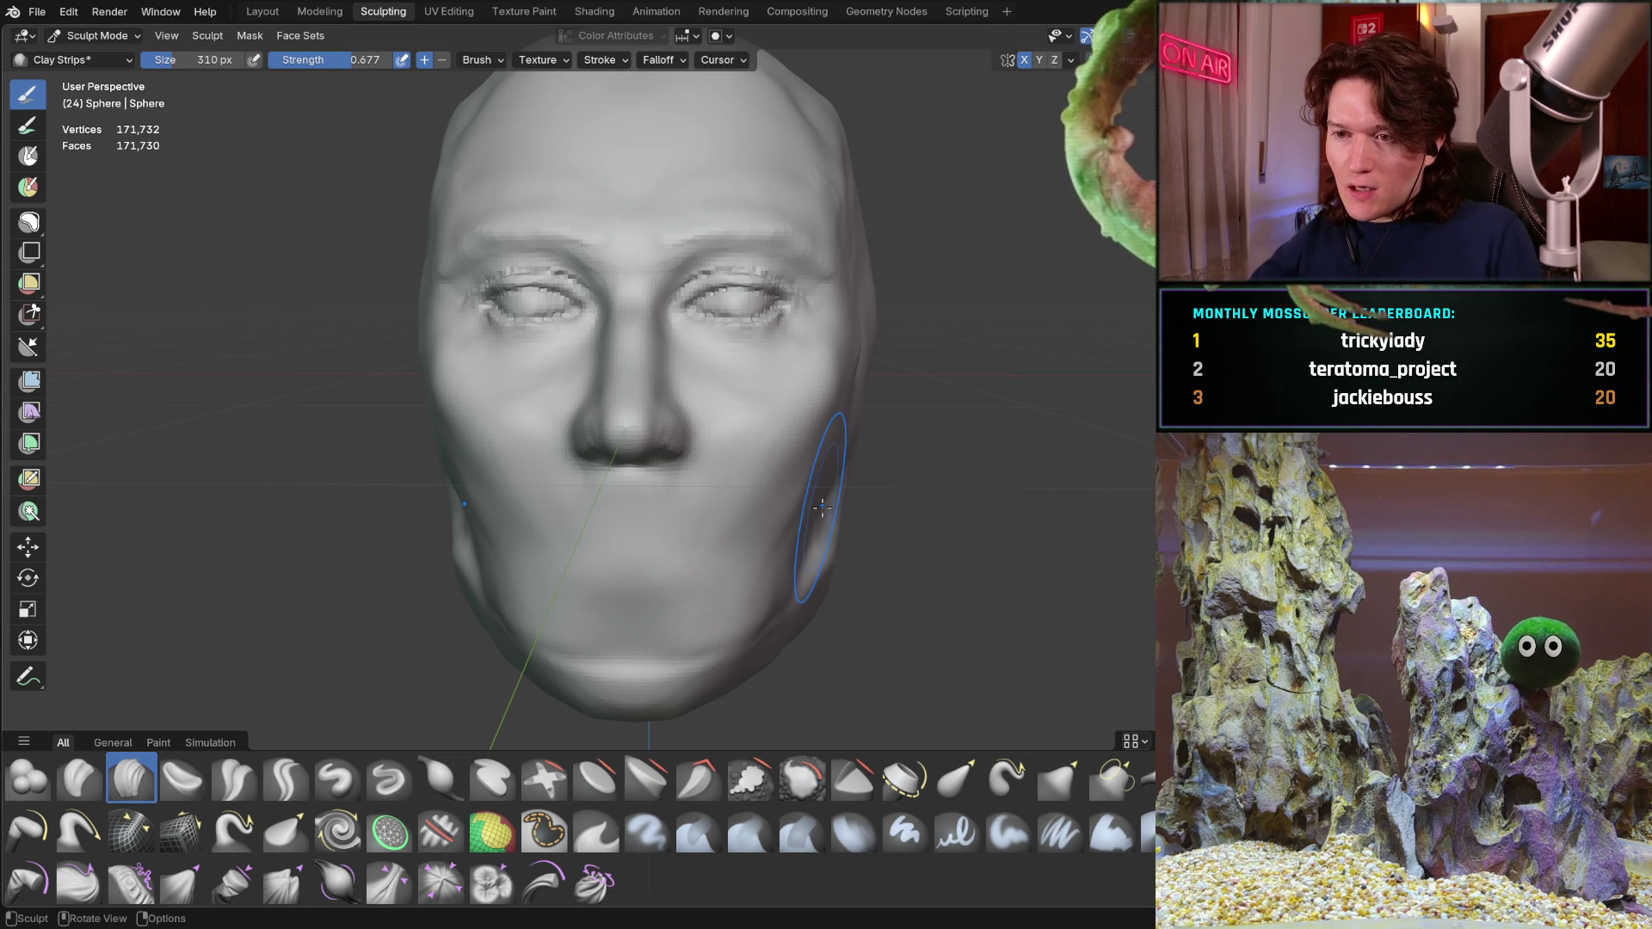
Orbit the head to a side profile view
{"action": "mouse_move", "coordinate": [608, 460]}
{"action": "middle_mouse_down"}
{"action": "mouse_move", "coordinate": [701, 415]}
{"action": "mouse_move", "coordinate": [695, 517]}
{"action": "mouse_move", "coordinate": [643, 529]}
{"action": "mouse_move", "coordinate": [710, 439]}
{"action": "mouse_move", "coordinate": [676, 511]}
{"action": "mouse_move", "coordinate": [665, 427]}
{"action": "mouse_move", "coordinate": [458, 449]}
{"action": "mouse_move", "coordinate": [469, 438]}
{"action": "middle_mouse_up"}
{"action": "scroll", "coordinate": [666, 426], "scroll_direction": "up", "scroll_amount": 3}
{"action": "scroll", "coordinate": [660, 453], "scroll_direction": "up", "scroll_amount": 2}
{"action": "scroll", "coordinate": [458, 448], "scroll_direction": "down", "scroll_amount": 2}
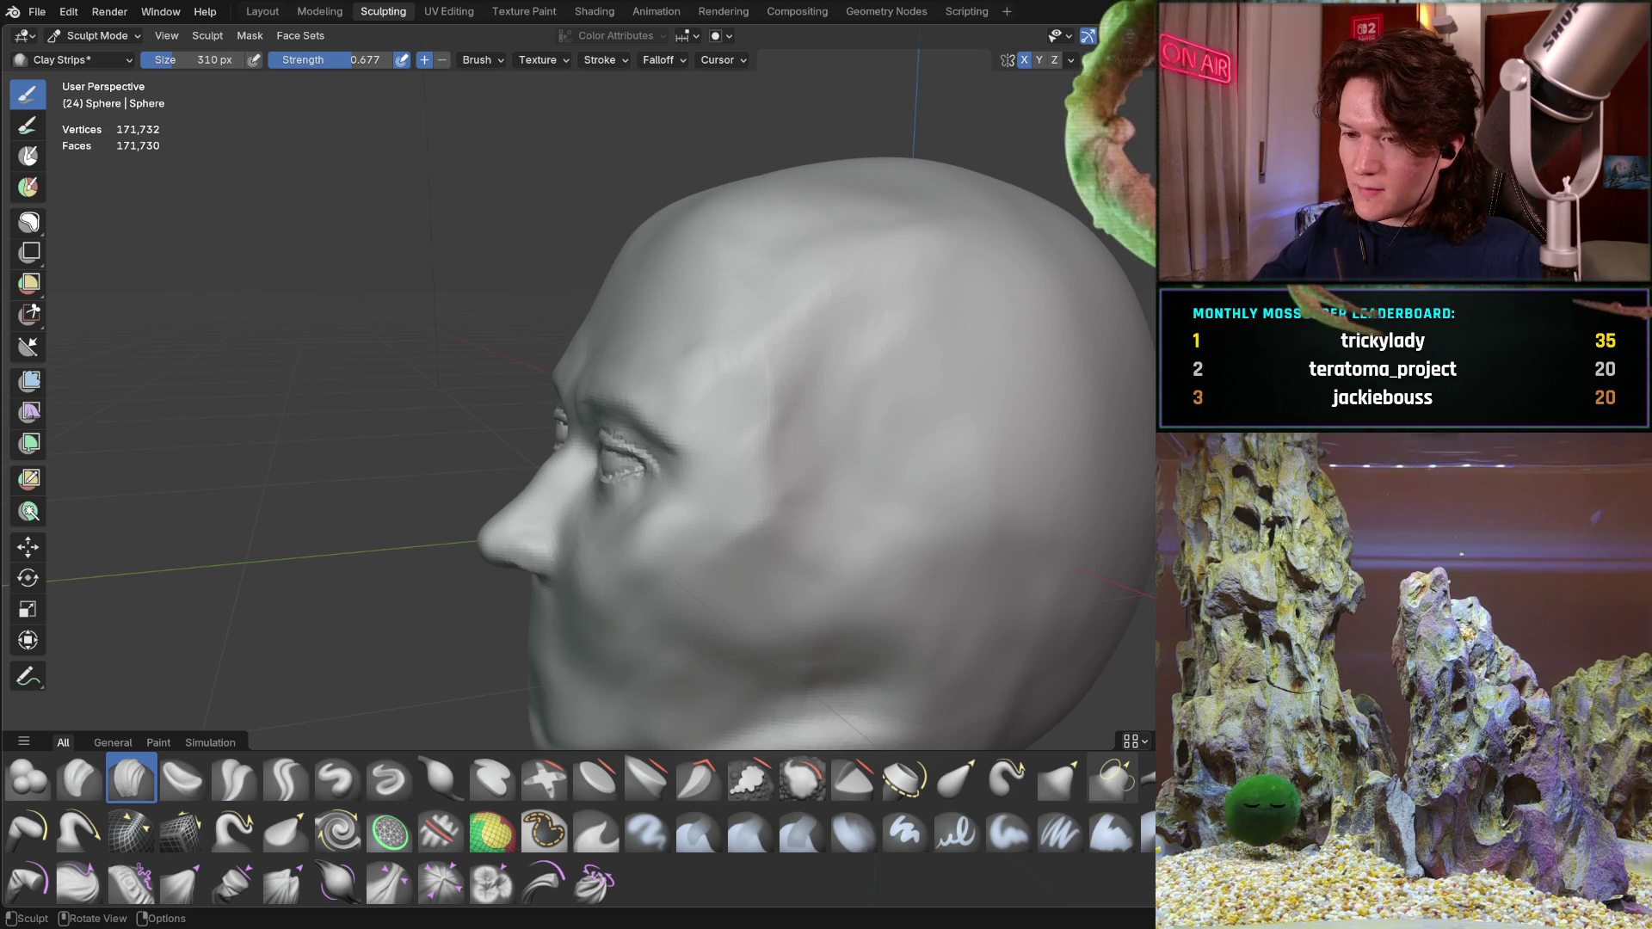
Check the head from several angles and shrink Clay Strips to 192 px
{"action": "middle_click_drag", "start_coordinate": [667, 388], "coordinate": [628, 332]}
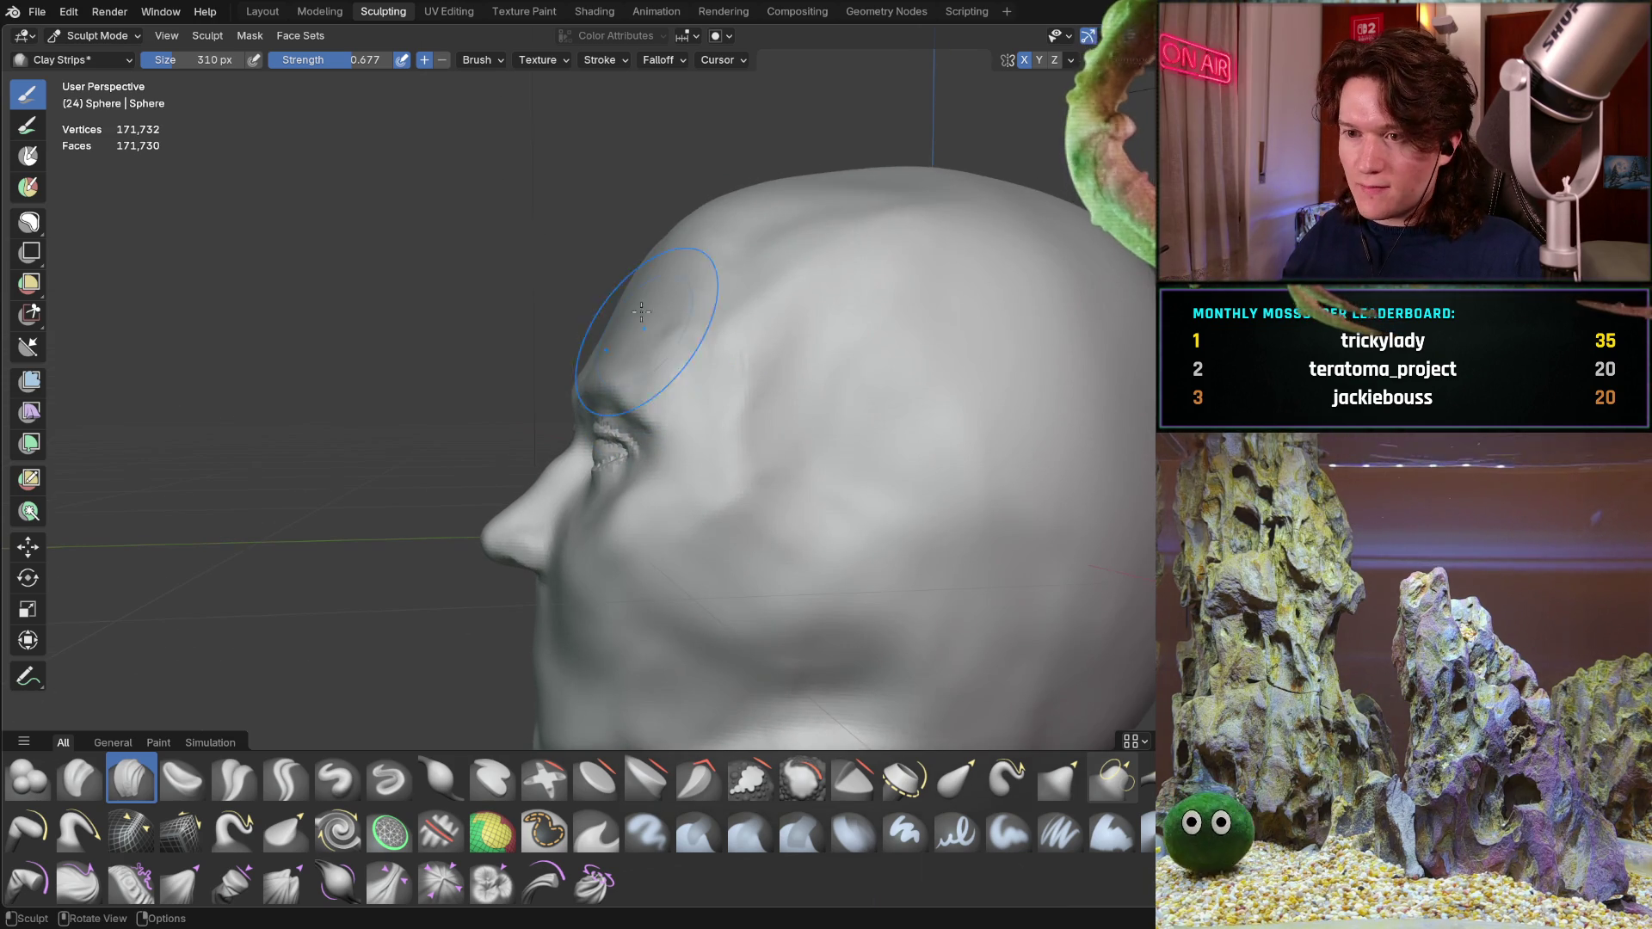
{"action": "middle_click_drag", "start_coordinate": [608, 259], "coordinate": [628, 299]}
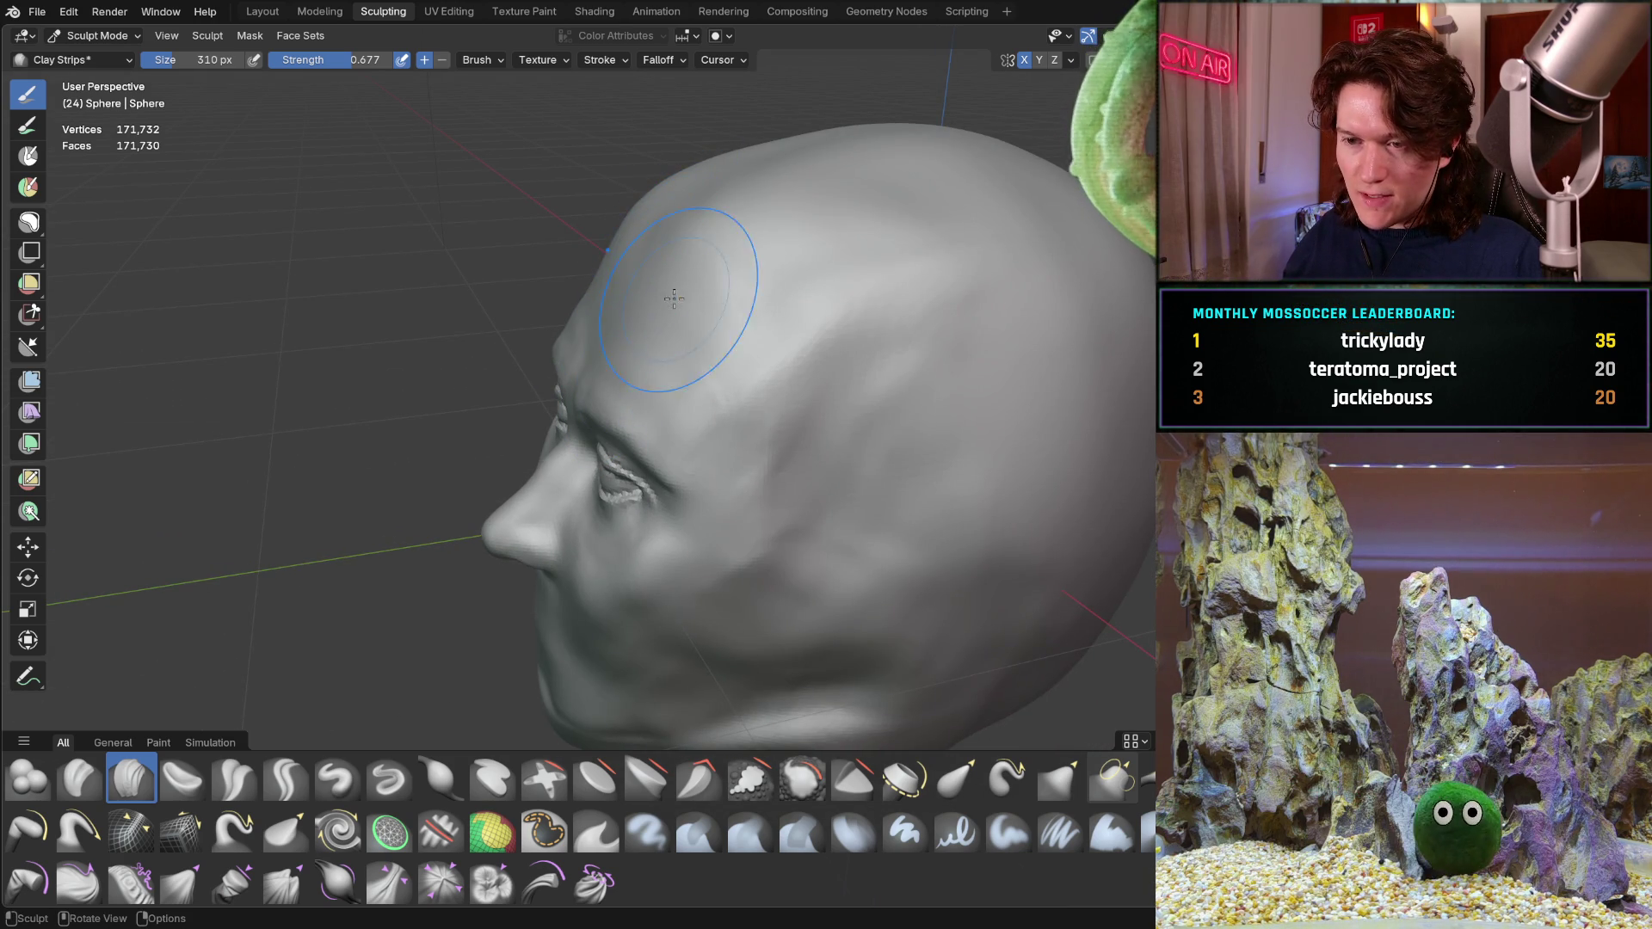
{"action": "middle_click_drag", "start_coordinate": [497, 370], "coordinate": [692, 255]}
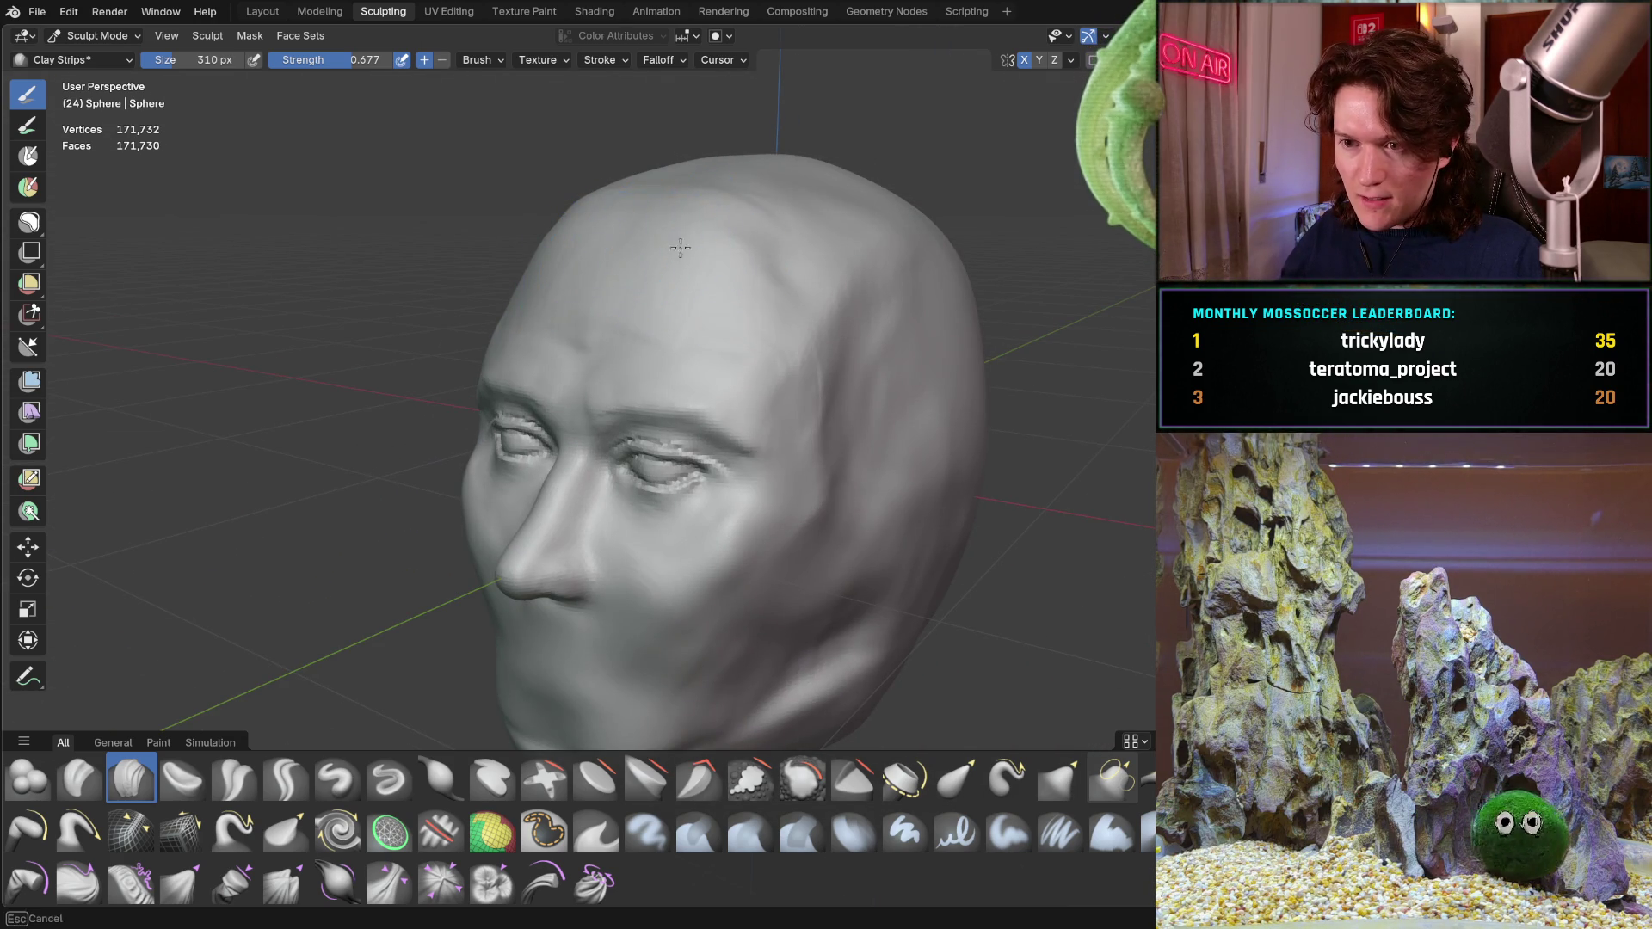
{"action": "middle_click_drag", "start_coordinate": [627, 258], "coordinate": [649, 229]}
{"action": "mouse_move", "coordinate": [774, 178]}
{"action": "middle_mouse_down"}
{"action": "mouse_move", "coordinate": [873, 192]}
{"action": "mouse_move", "coordinate": [724, 251]}
{"action": "mouse_move", "coordinate": [731, 169]}
{"action": "middle_mouse_up"}
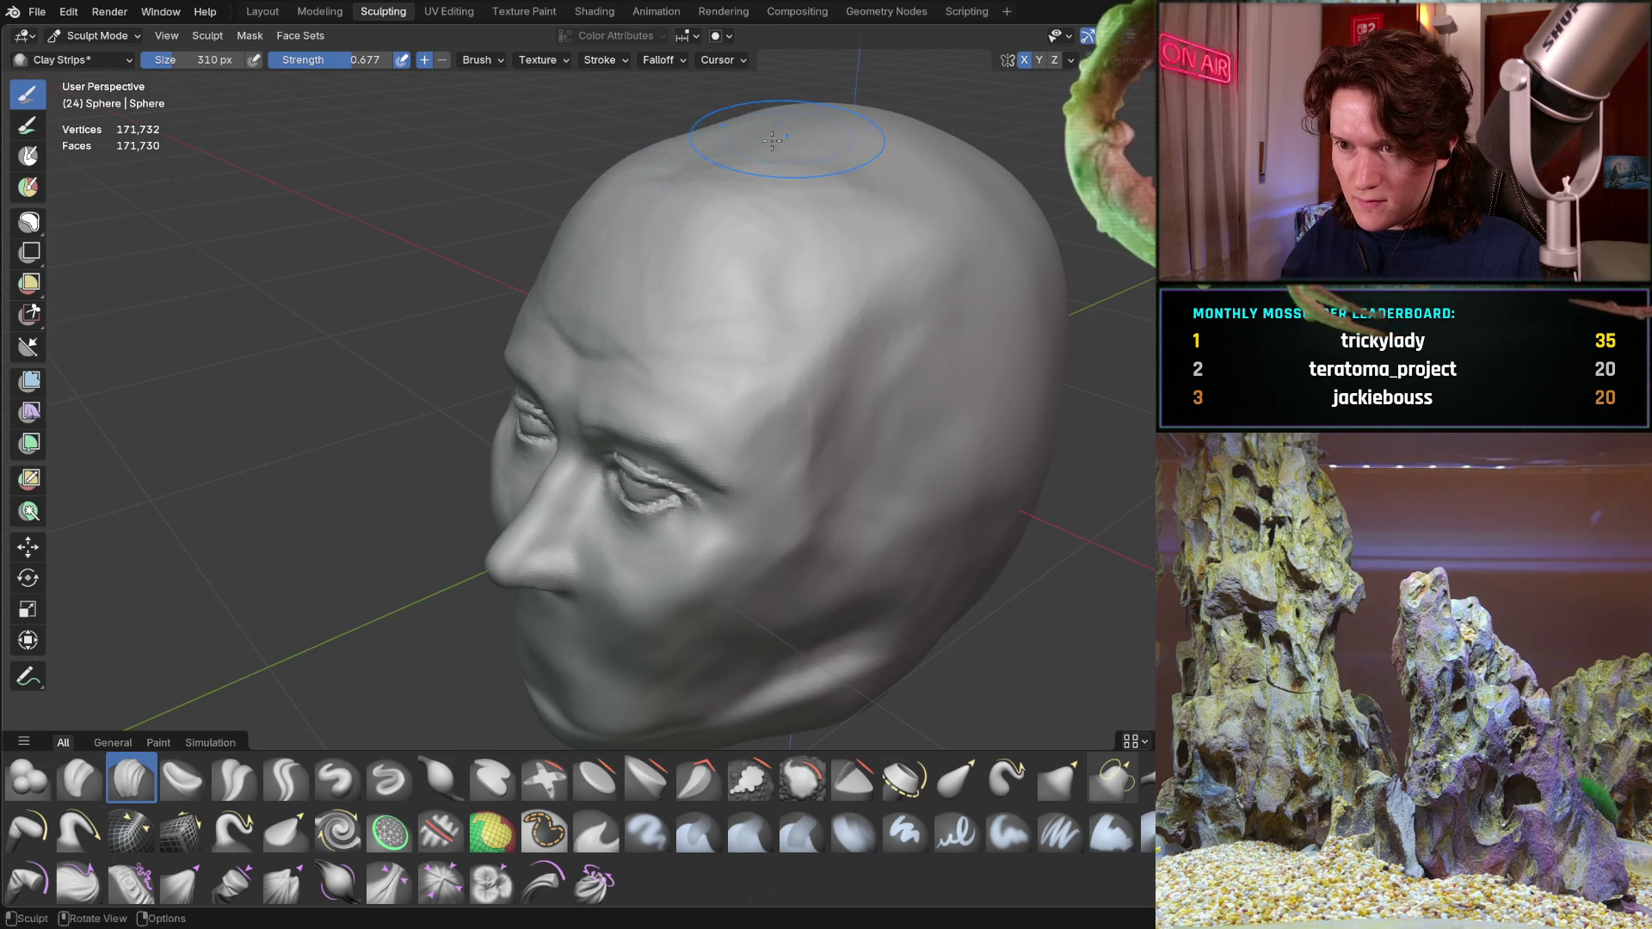
{"action": "key", "text": "f"}
{"action": "left_click", "coordinate": [737, 166]}
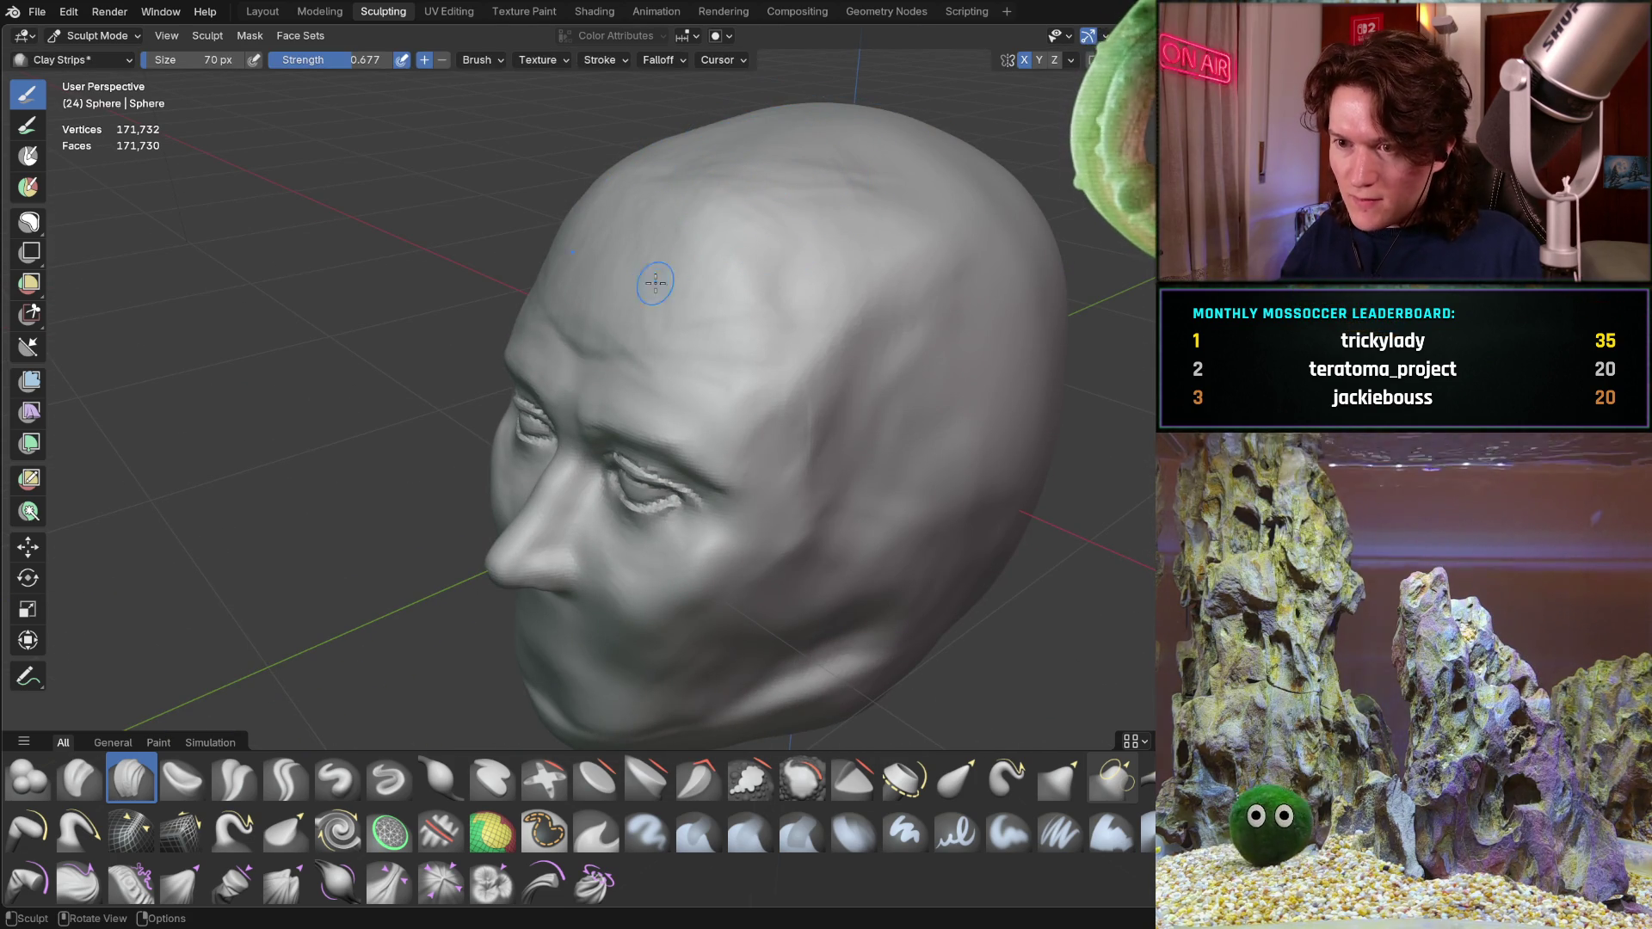
Turn the head front-on and close in on the face
{"action": "middle_click_drag", "start_coordinate": [683, 295], "coordinate": [646, 233]}
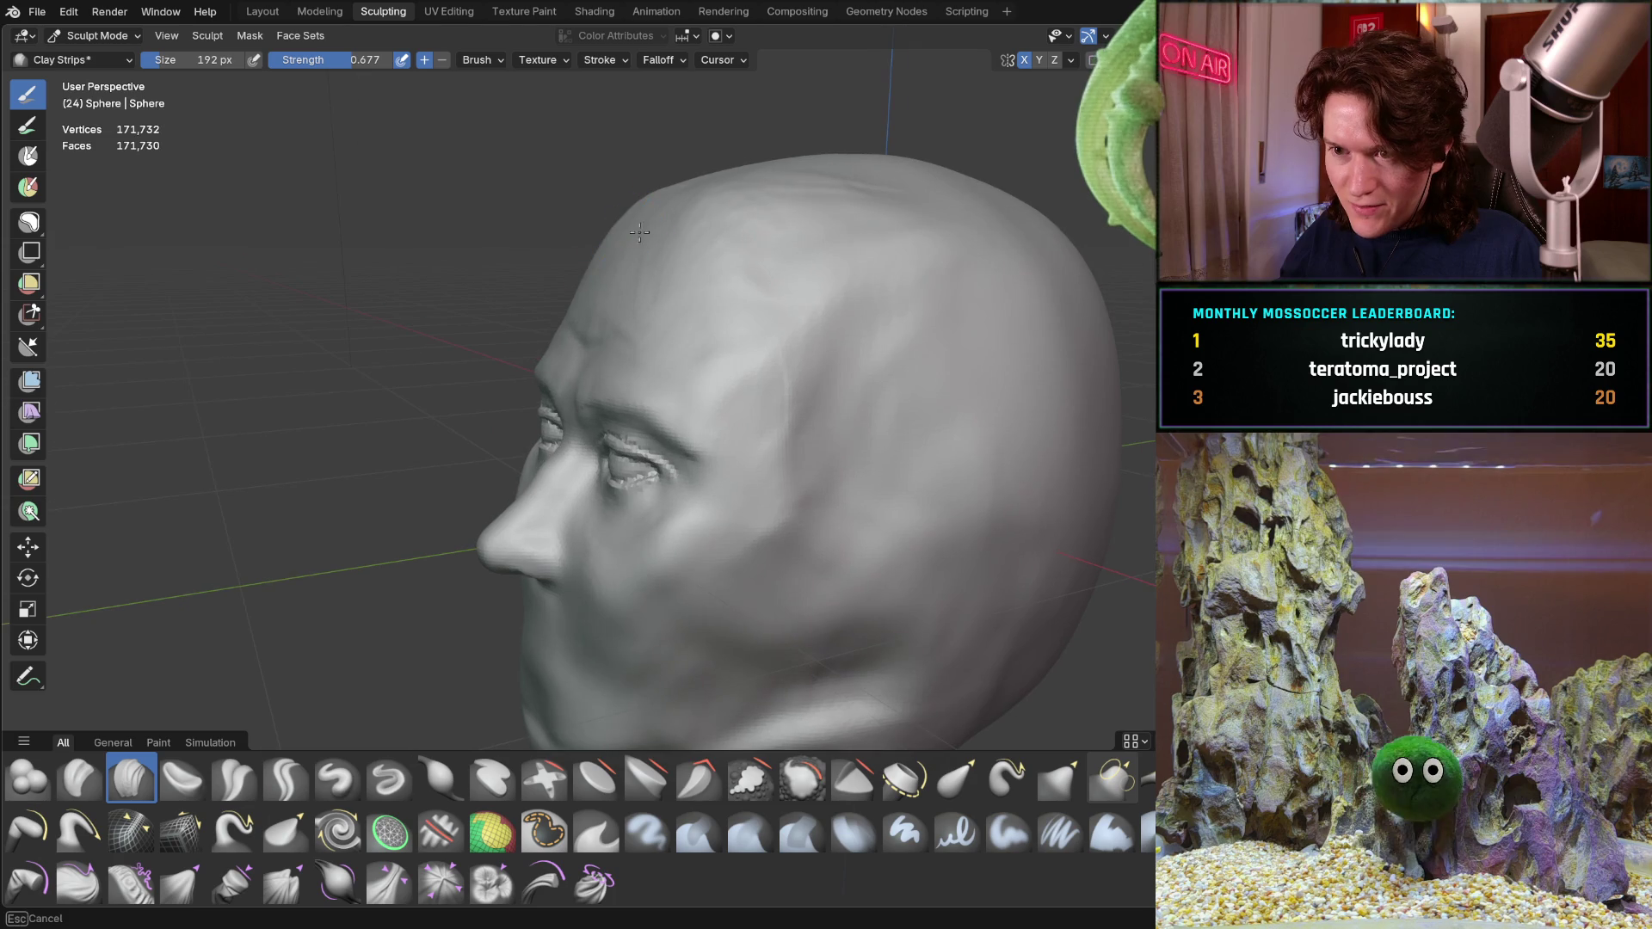
{"action": "middle_click_drag", "start_coordinate": [697, 181], "coordinate": [757, 206]}
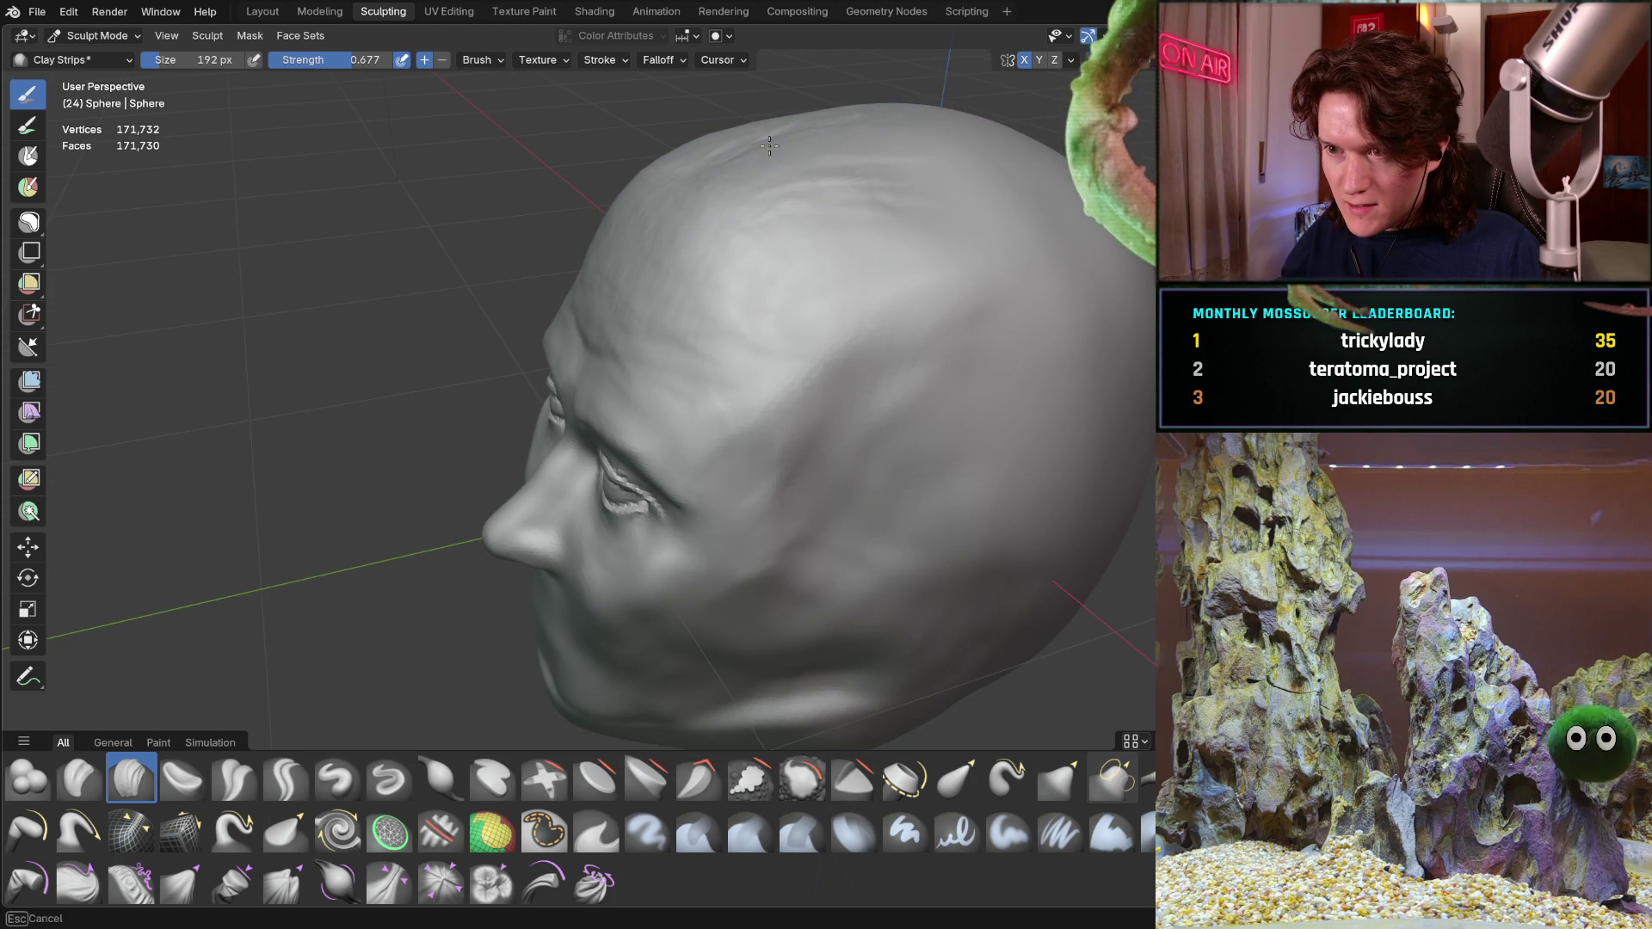
{"action": "middle_click_drag", "start_coordinate": [868, 143], "coordinate": [705, 181]}
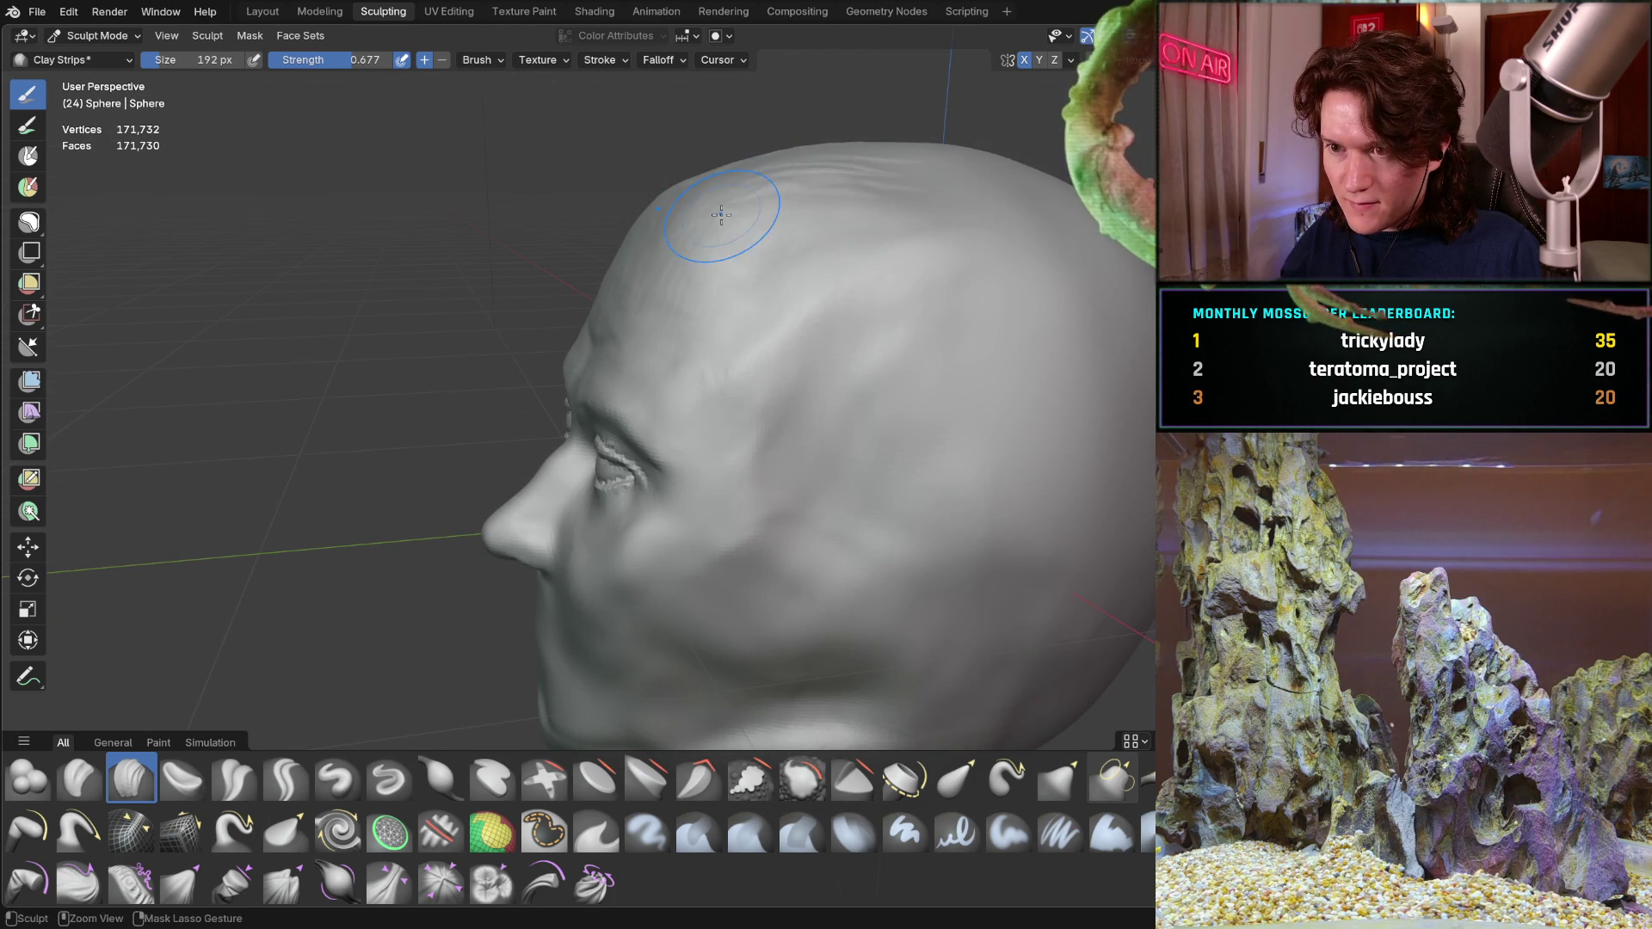
{"action": "mouse_move", "coordinate": [728, 221]}
{"action": "middle_mouse_down"}
{"action": "mouse_move", "coordinate": [800, 202]}
{"action": "mouse_move", "coordinate": [664, 185]}
{"action": "middle_mouse_up"}
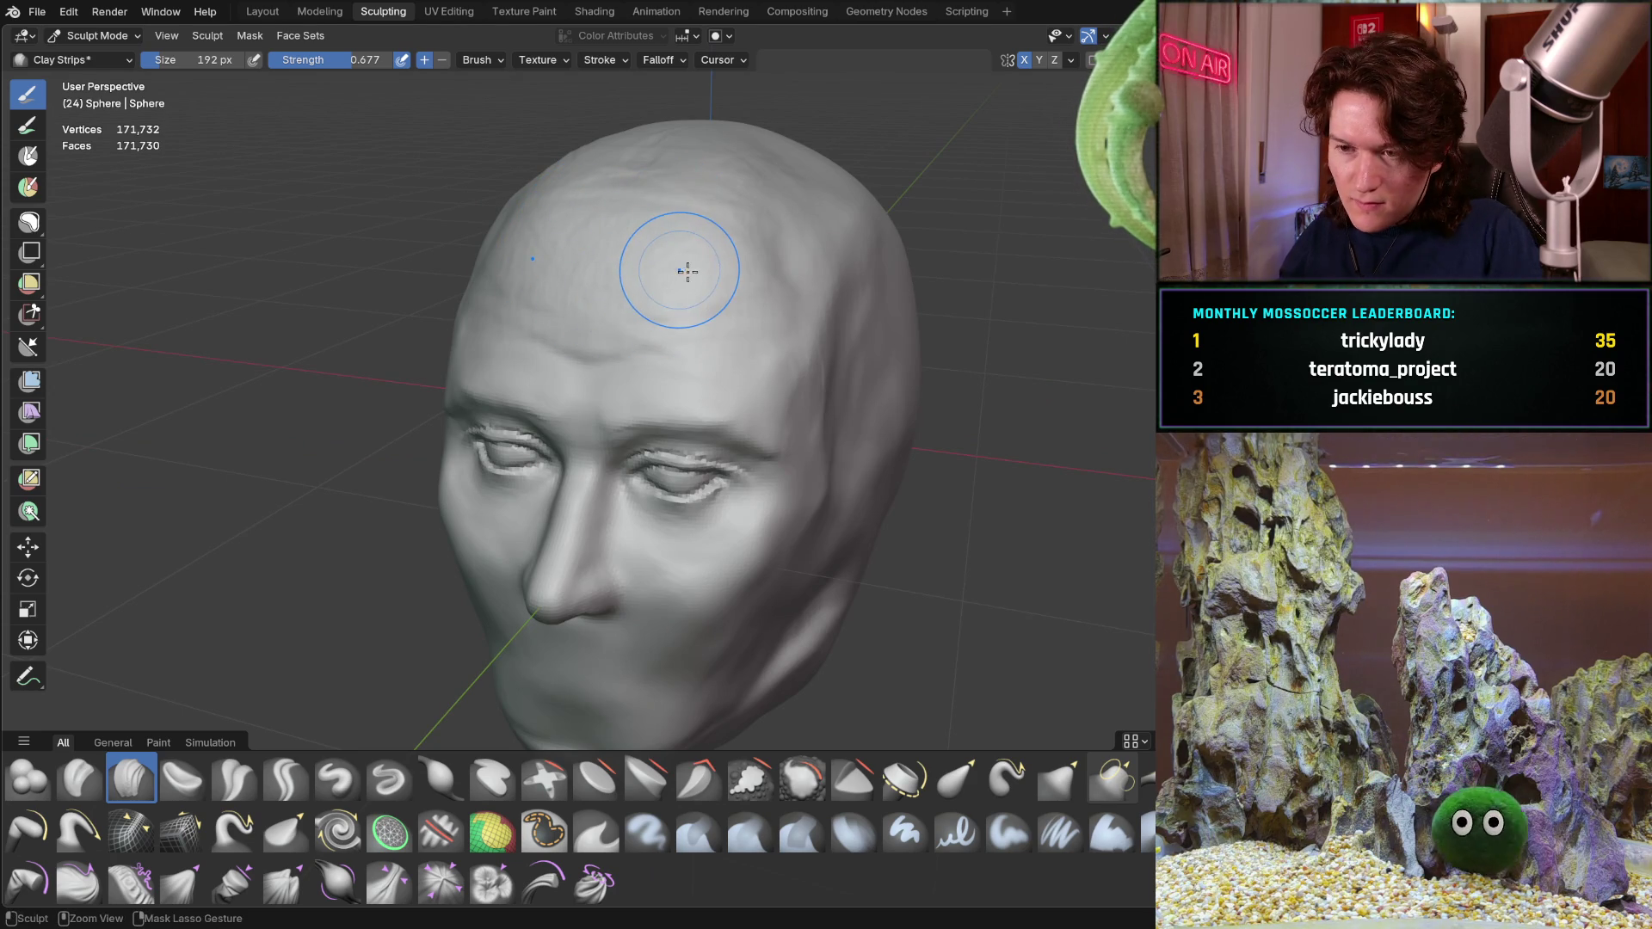
{"action": "middle_click_drag", "start_coordinate": [617, 245], "coordinate": [693, 302], "text": "shift"}
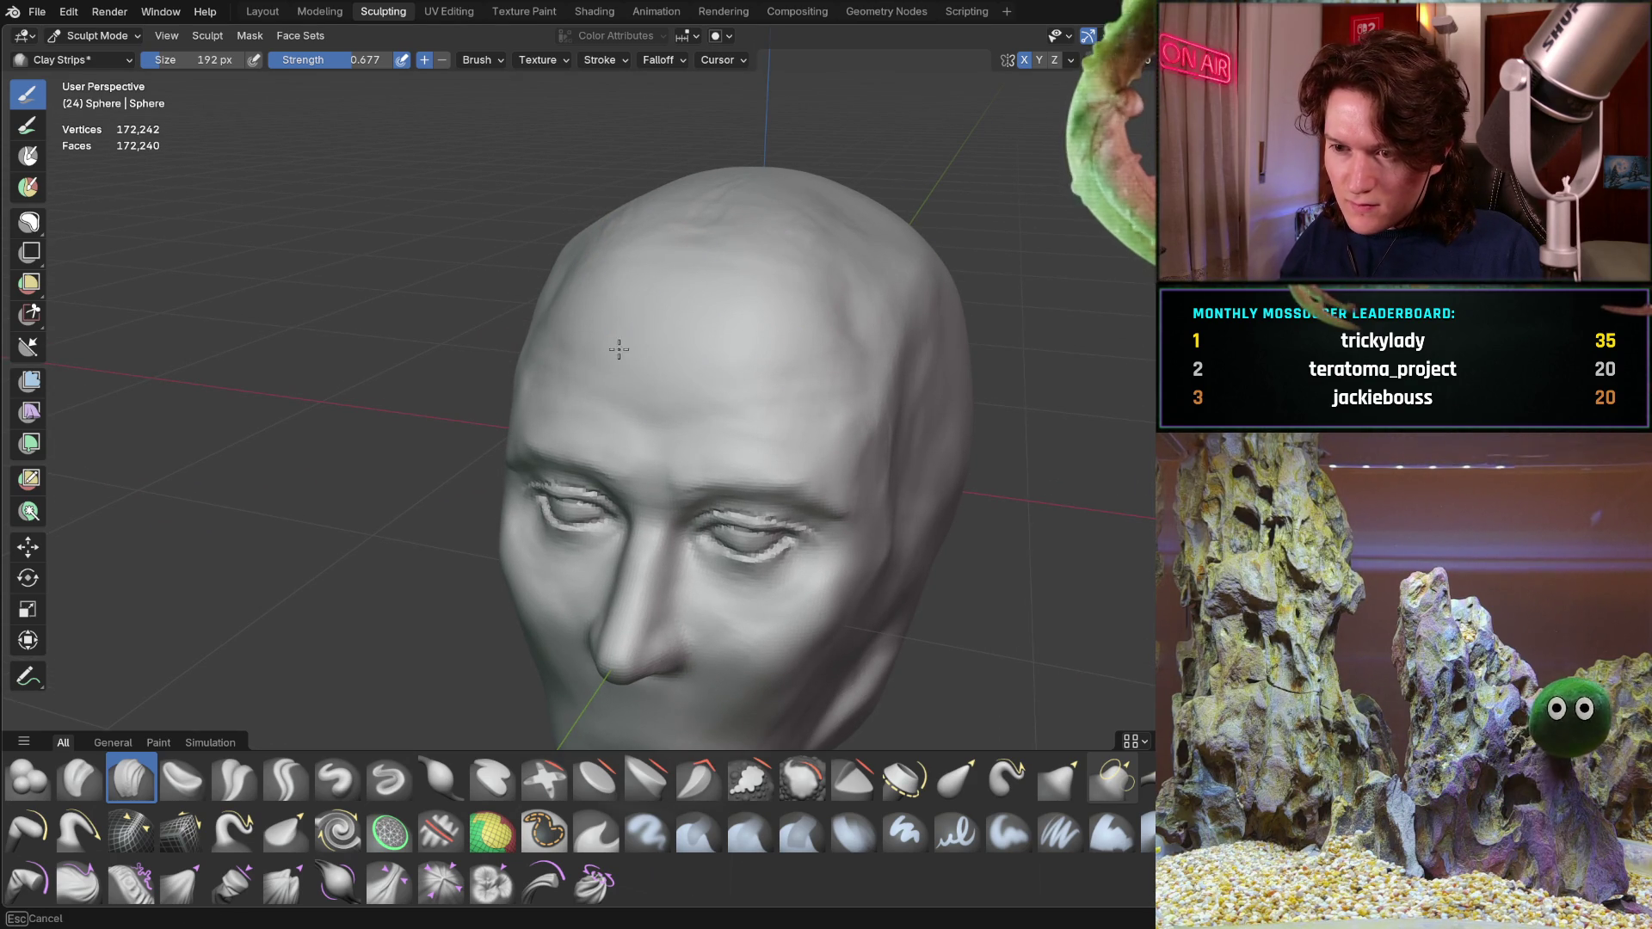
{"action": "mouse_move", "coordinate": [775, 251]}
{"action": "middle_mouse_down"}
{"action": "mouse_move", "coordinate": [697, 249]}
{"action": "mouse_move", "coordinate": [681, 348]}
{"action": "mouse_move", "coordinate": [572, 306]}
{"action": "middle_mouse_up"}
{"action": "scroll", "coordinate": [601, 361], "scroll_direction": "down", "scroll_amount": 3}
{"action": "mouse_move", "coordinate": [561, 428]}
{"action": "middle_mouse_down"}
{"action": "mouse_move", "coordinate": [647, 374]}
{"action": "mouse_move", "coordinate": [769, 342]}
{"action": "middle_mouse_up"}
{"action": "scroll", "coordinate": [647, 373], "scroll_direction": "up", "scroll_amount": 2}
{"action": "scroll", "coordinate": [647, 373], "scroll_direction": "up", "scroll_amount": 3}
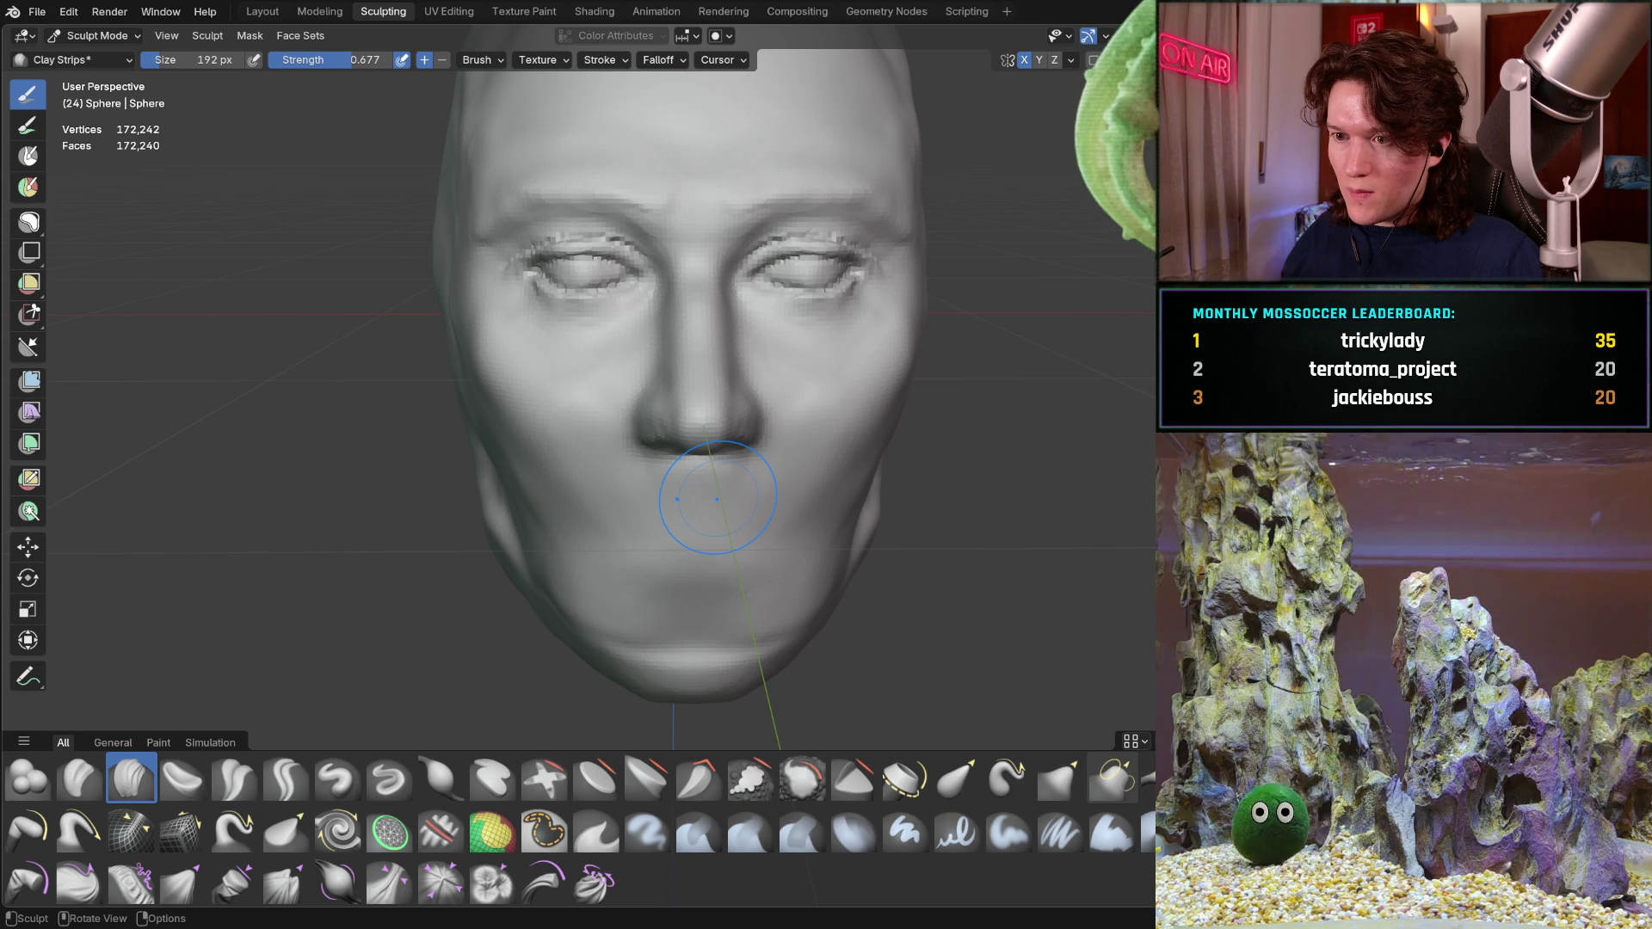
Lay mirrored clay strips down both cheeks beside the nose, checking in right profile
{"action": "mouse_move", "coordinate": [729, 420]}
{"action": "middle_mouse_down"}
{"action": "mouse_move", "coordinate": [666, 435]}
{"action": "mouse_move", "coordinate": [723, 518]}
{"action": "mouse_move", "coordinate": [675, 472]}
{"action": "mouse_move", "coordinate": [637, 469]}
{"action": "middle_mouse_up"}
{"action": "scroll", "coordinate": [637, 469], "scroll_direction": "up", "scroll_amount": 2}
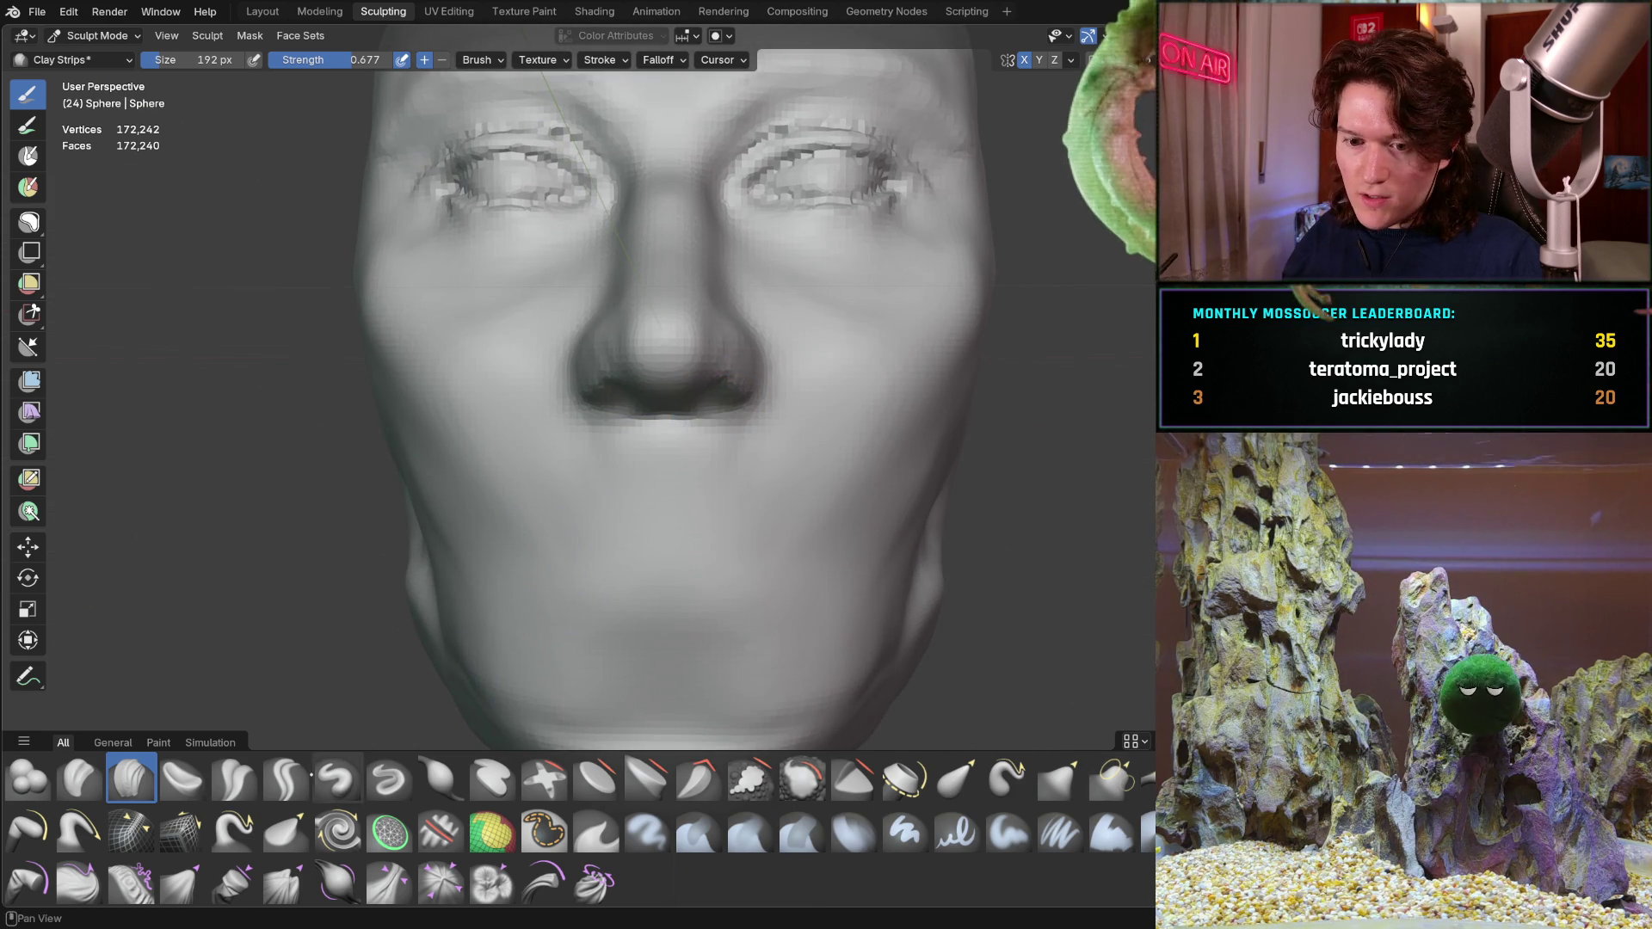
{"action": "mouse_move", "coordinate": [478, 370]}
{"action": "middle_mouse_down"}
{"action": "mouse_move", "coordinate": [509, 388]}
{"action": "mouse_move", "coordinate": [607, 362]}
{"action": "mouse_move", "coordinate": [571, 303]}
{"action": "middle_mouse_up"}
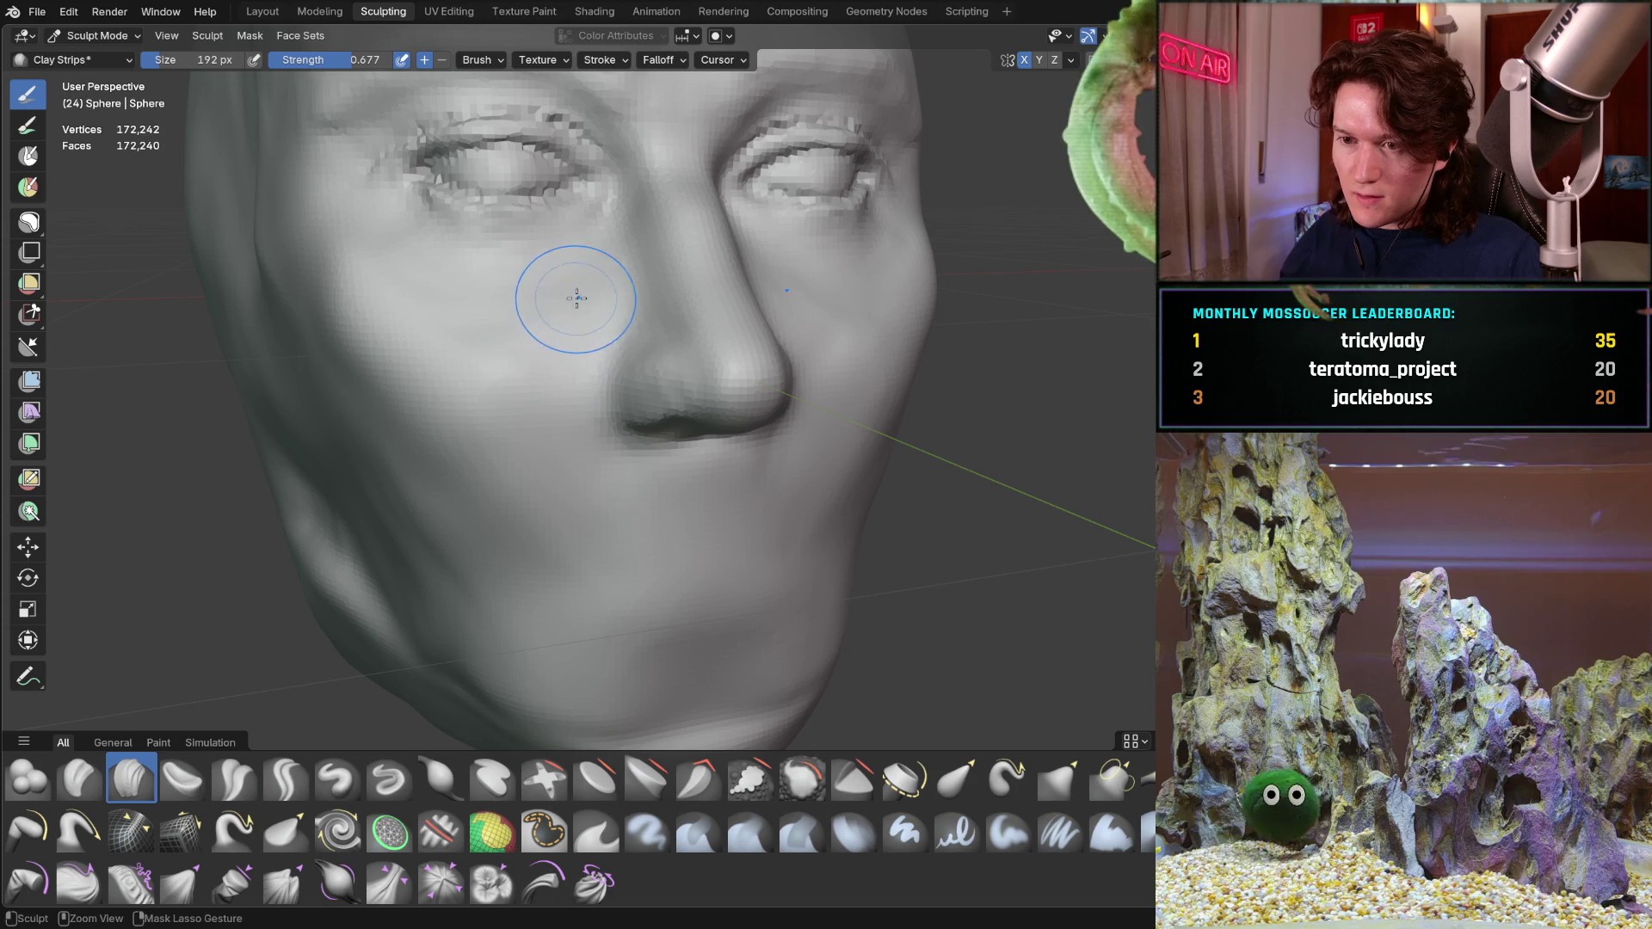
{"action": "left_click_drag", "start_coordinate": [569, 307], "coordinate": [535, 357]}
{"action": "left_click_drag", "start_coordinate": [580, 294], "coordinate": [553, 358]}
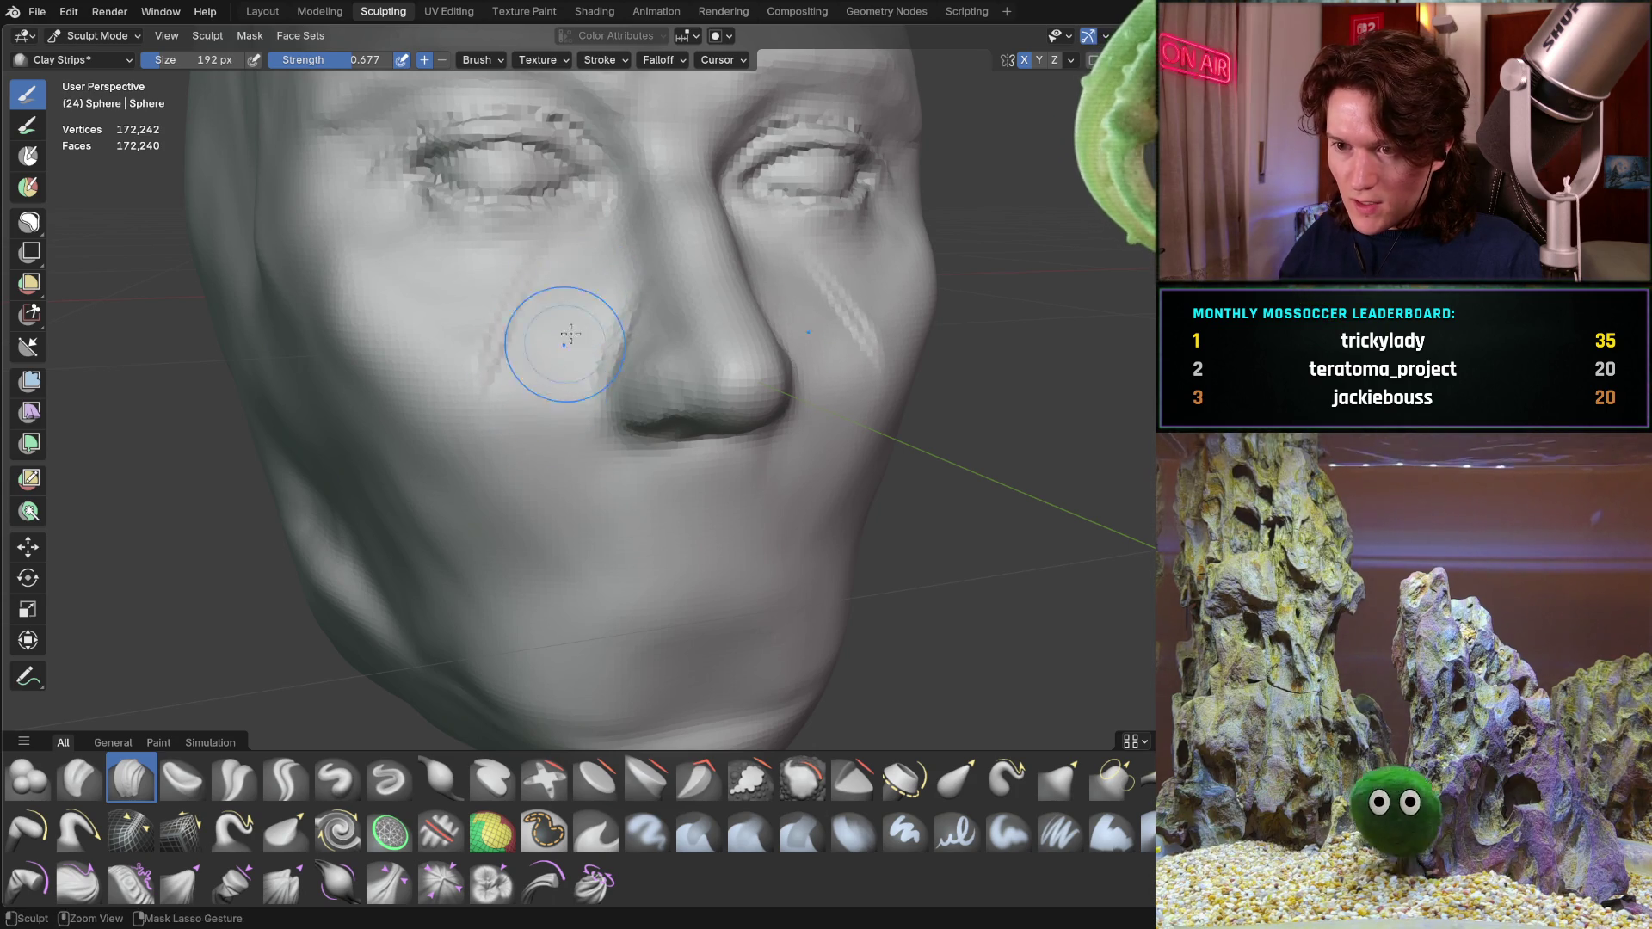
{"action": "mouse_move", "coordinate": [503, 357]}
{"action": "middle_mouse_down"}
{"action": "mouse_move", "coordinate": [694, 366]}
{"action": "mouse_move", "coordinate": [575, 322]}
{"action": "mouse_move", "coordinate": [451, 400]}
{"action": "middle_mouse_up"}
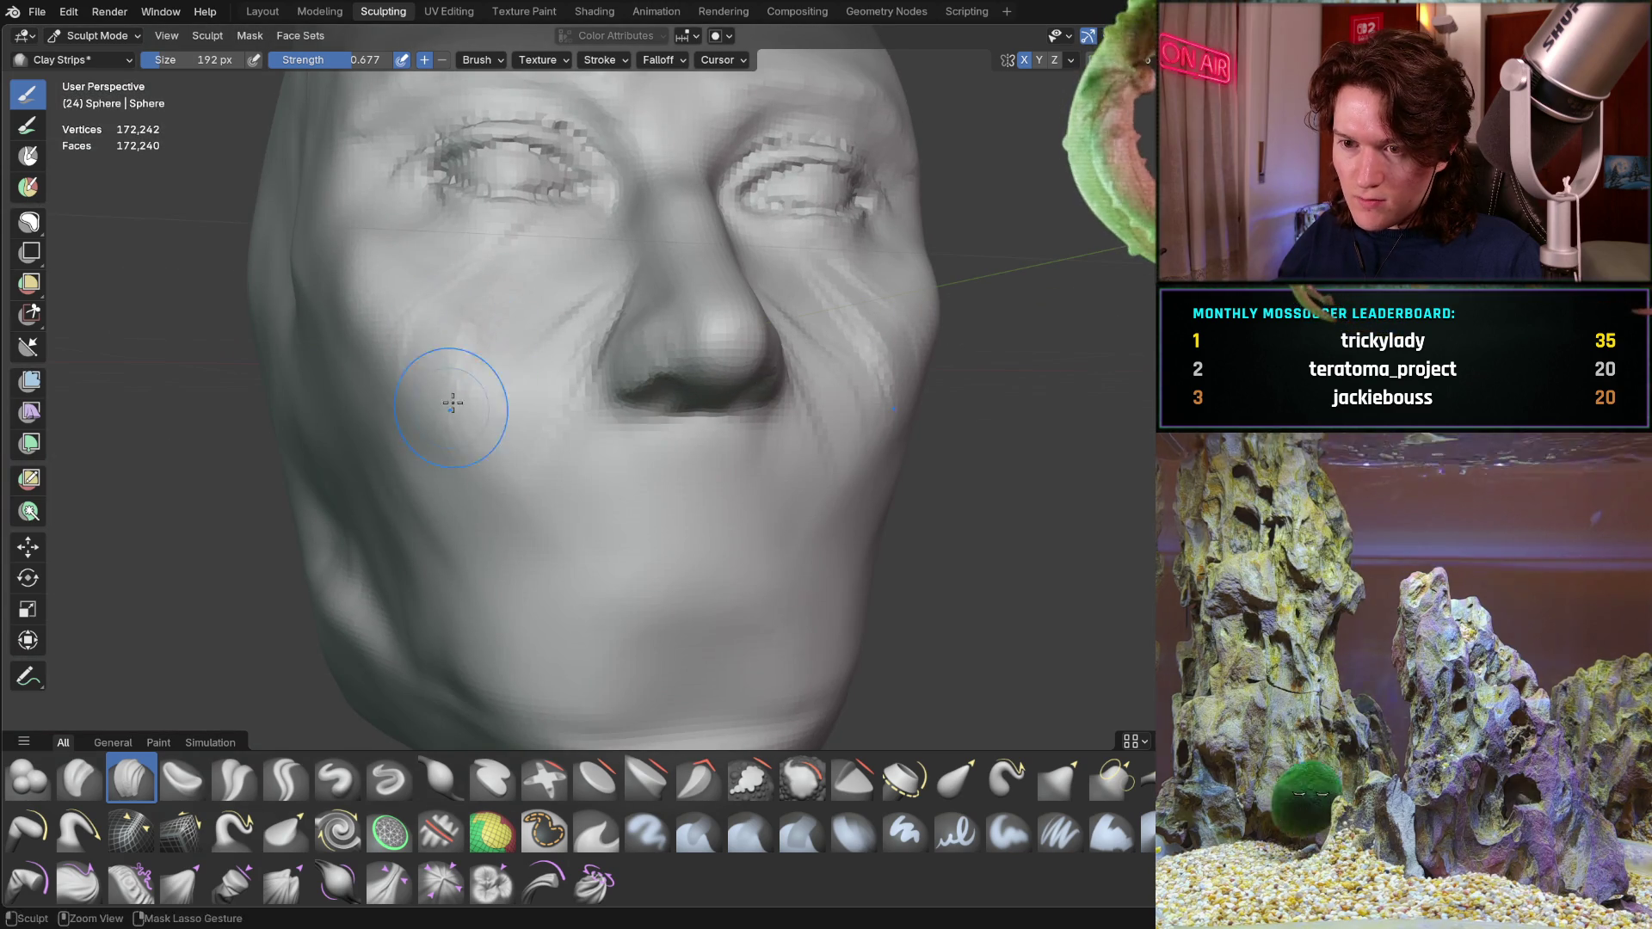
{"action": "middle_click_drag", "start_coordinate": [512, 516], "coordinate": [512, 514]}
{"action": "mouse_move", "coordinate": [436, 447]}
{"action": "middle_mouse_down"}
{"action": "mouse_move", "coordinate": [637, 445]}
{"action": "mouse_move", "coordinate": [563, 446]}
{"action": "middle_mouse_up"}
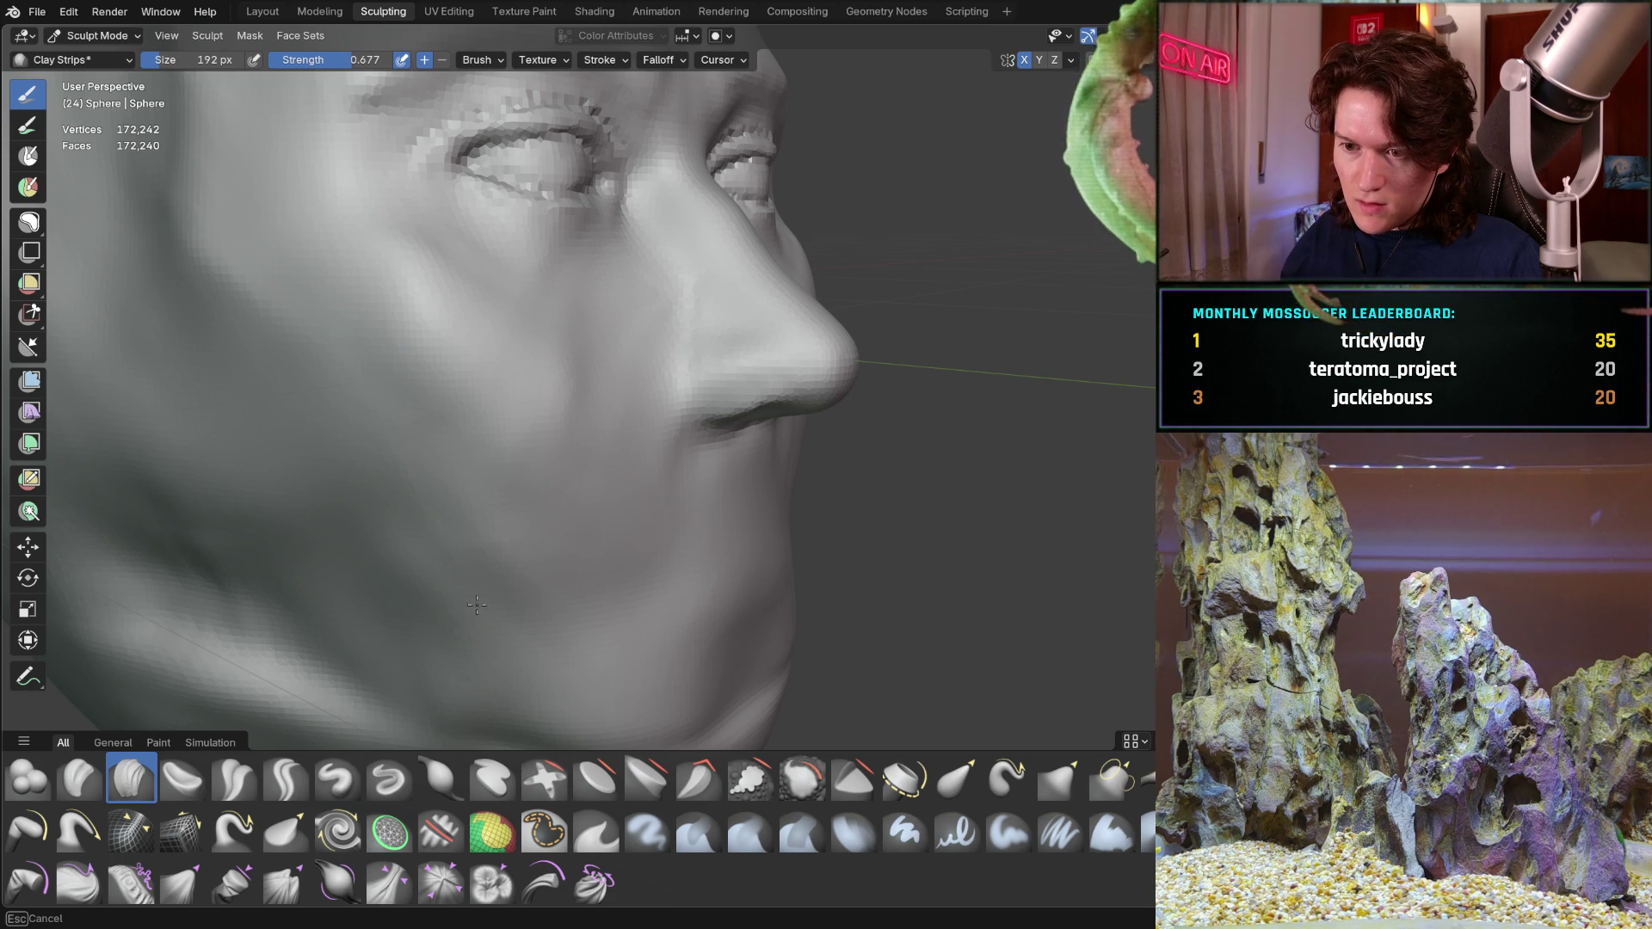
Add a vertical clay strip on the cheek, then undo the jagged cheek strokes
{"action": "middle_click_drag", "start_coordinate": [515, 448], "coordinate": [542, 427]}
{"action": "left_click_drag", "start_coordinate": [584, 246], "coordinate": [578, 440]}
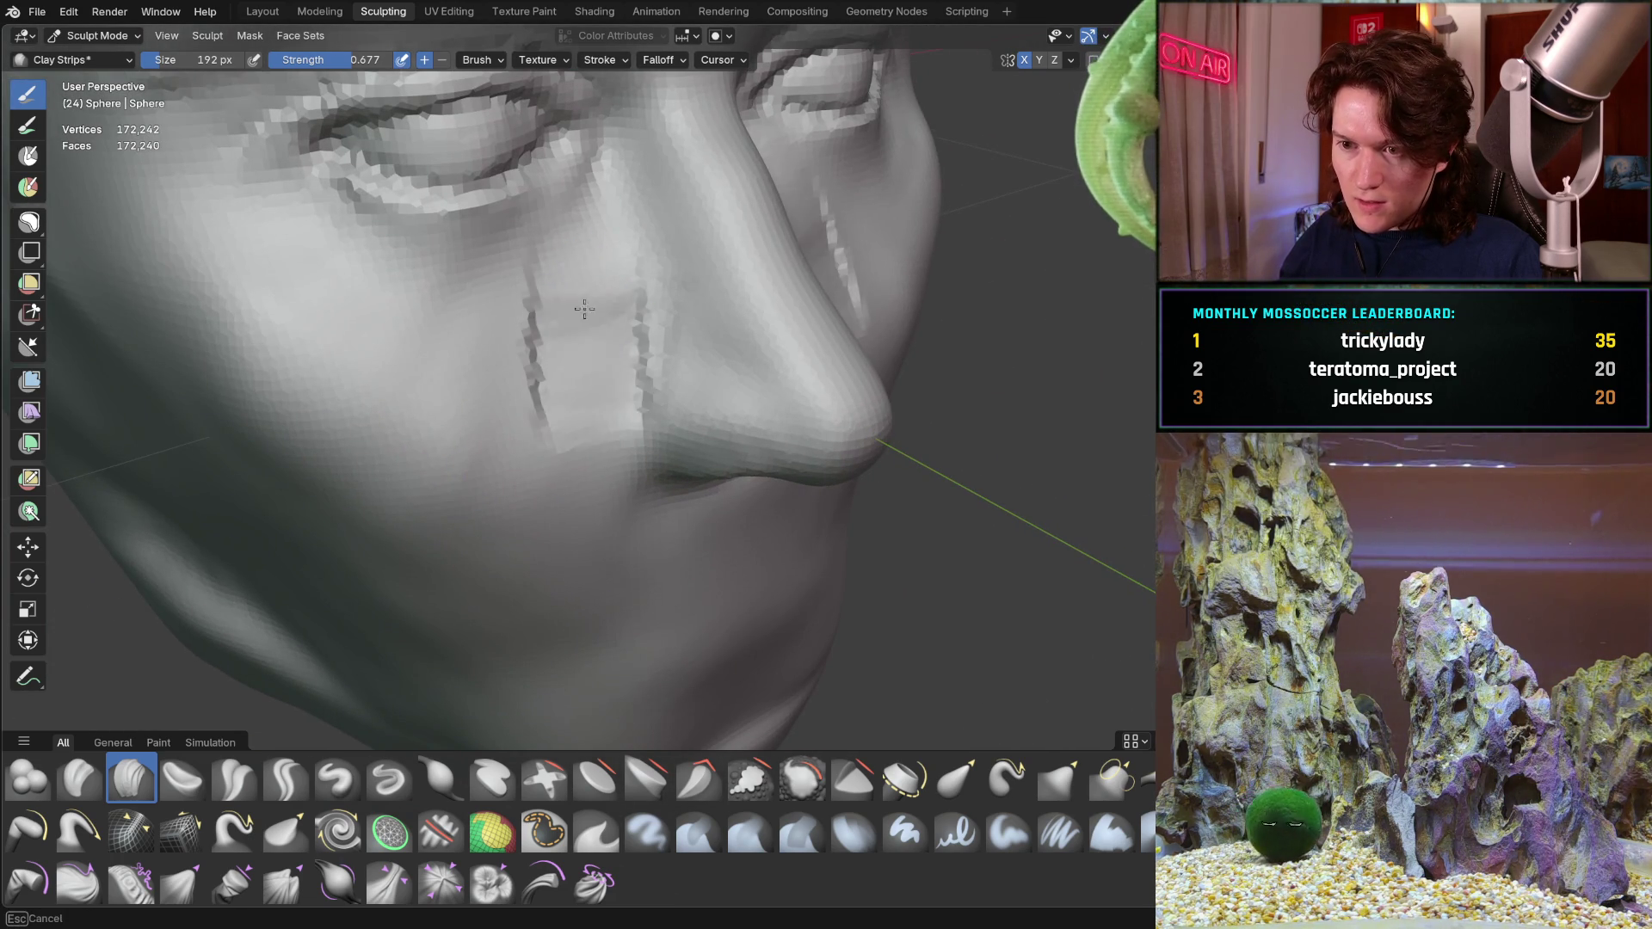
{"action": "key", "text": "ctrl+z"}
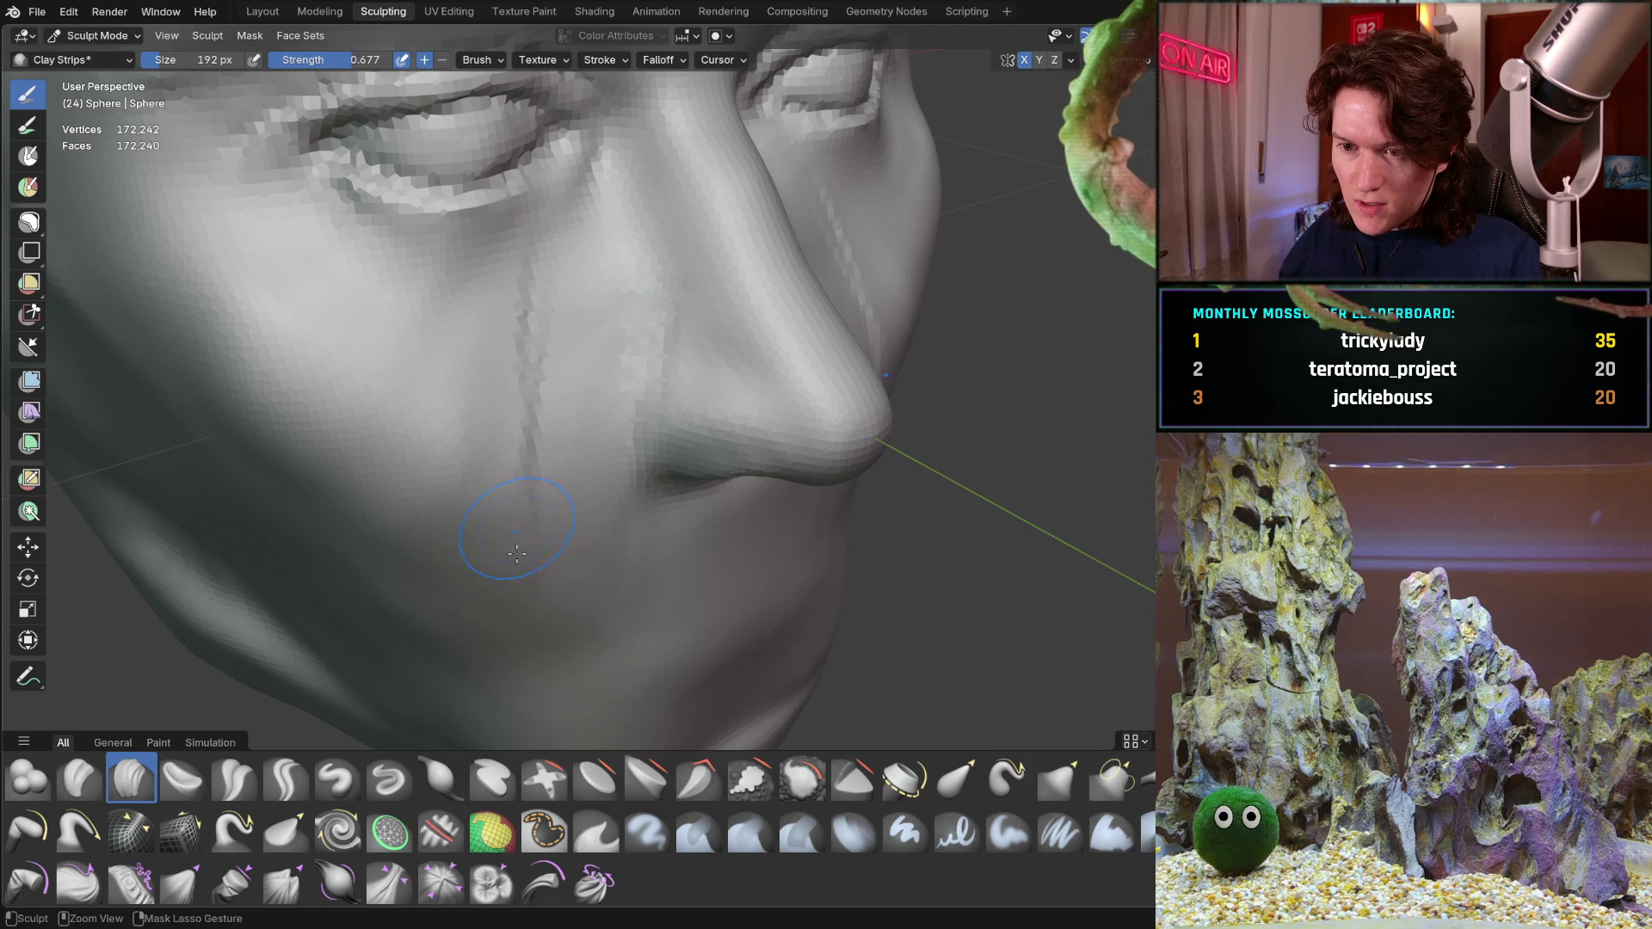
Inspect the smoothed cheek and nose from front, profile and three-quarter views
{"action": "middle_click_drag", "start_coordinate": [492, 432], "coordinate": [507, 324]}
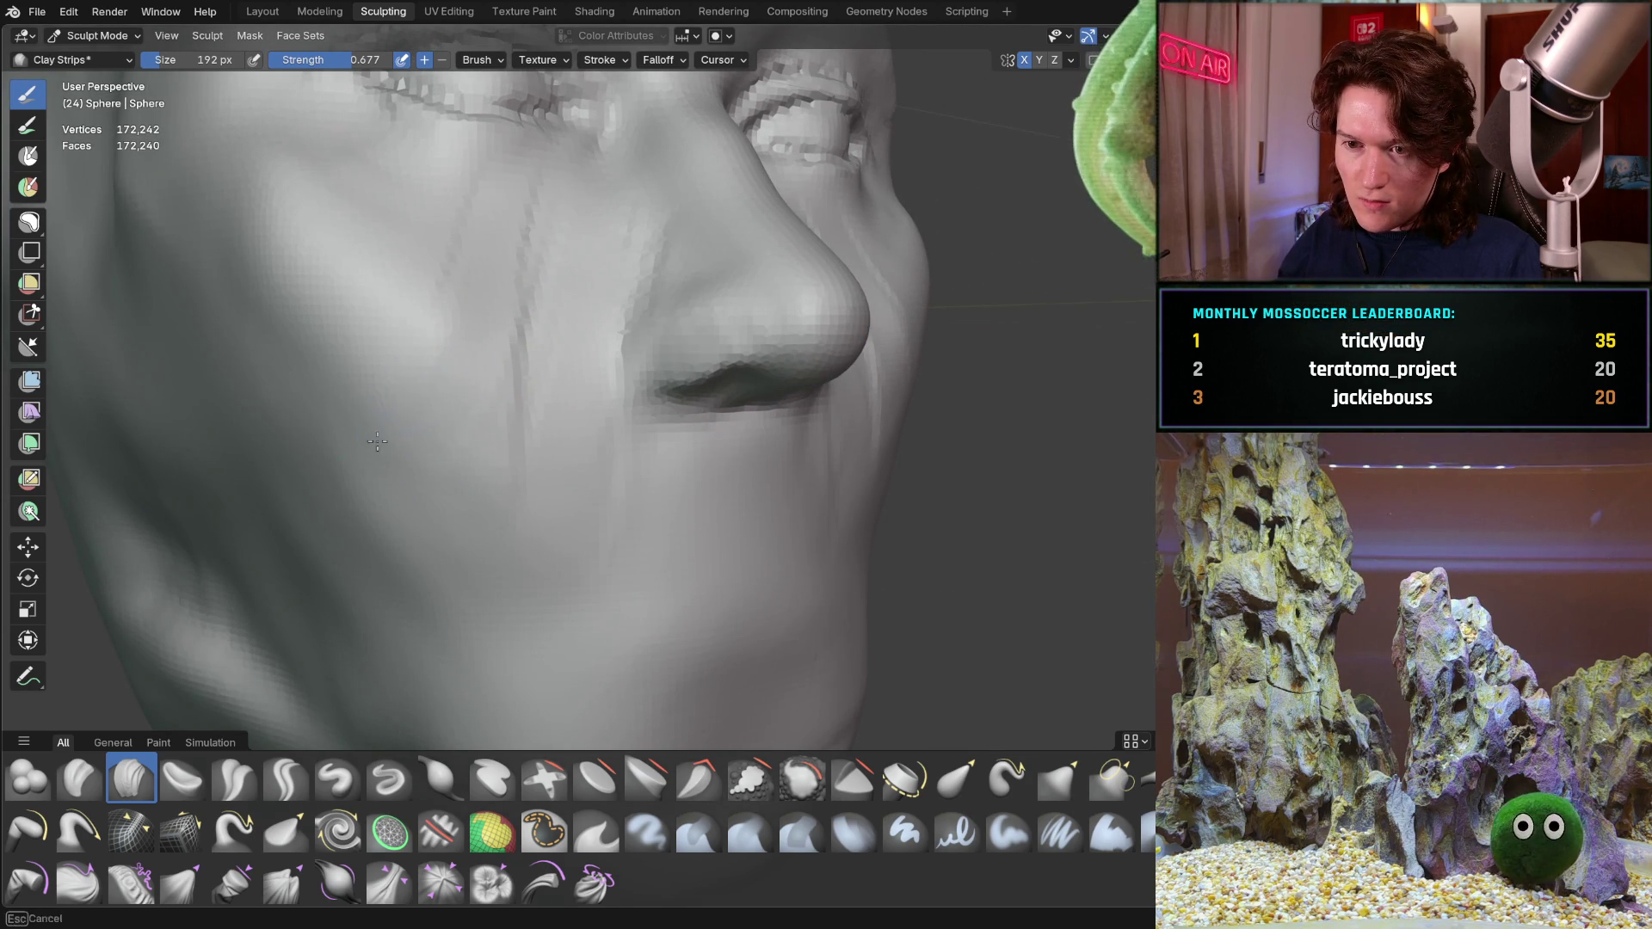
{"action": "mouse_move", "coordinate": [455, 390]}
{"action": "middle_mouse_down"}
{"action": "mouse_move", "coordinate": [541, 374]}
{"action": "mouse_move", "coordinate": [472, 377]}
{"action": "middle_mouse_up"}
{"action": "scroll", "coordinate": [470, 377], "scroll_direction": "down", "scroll_amount": 3}
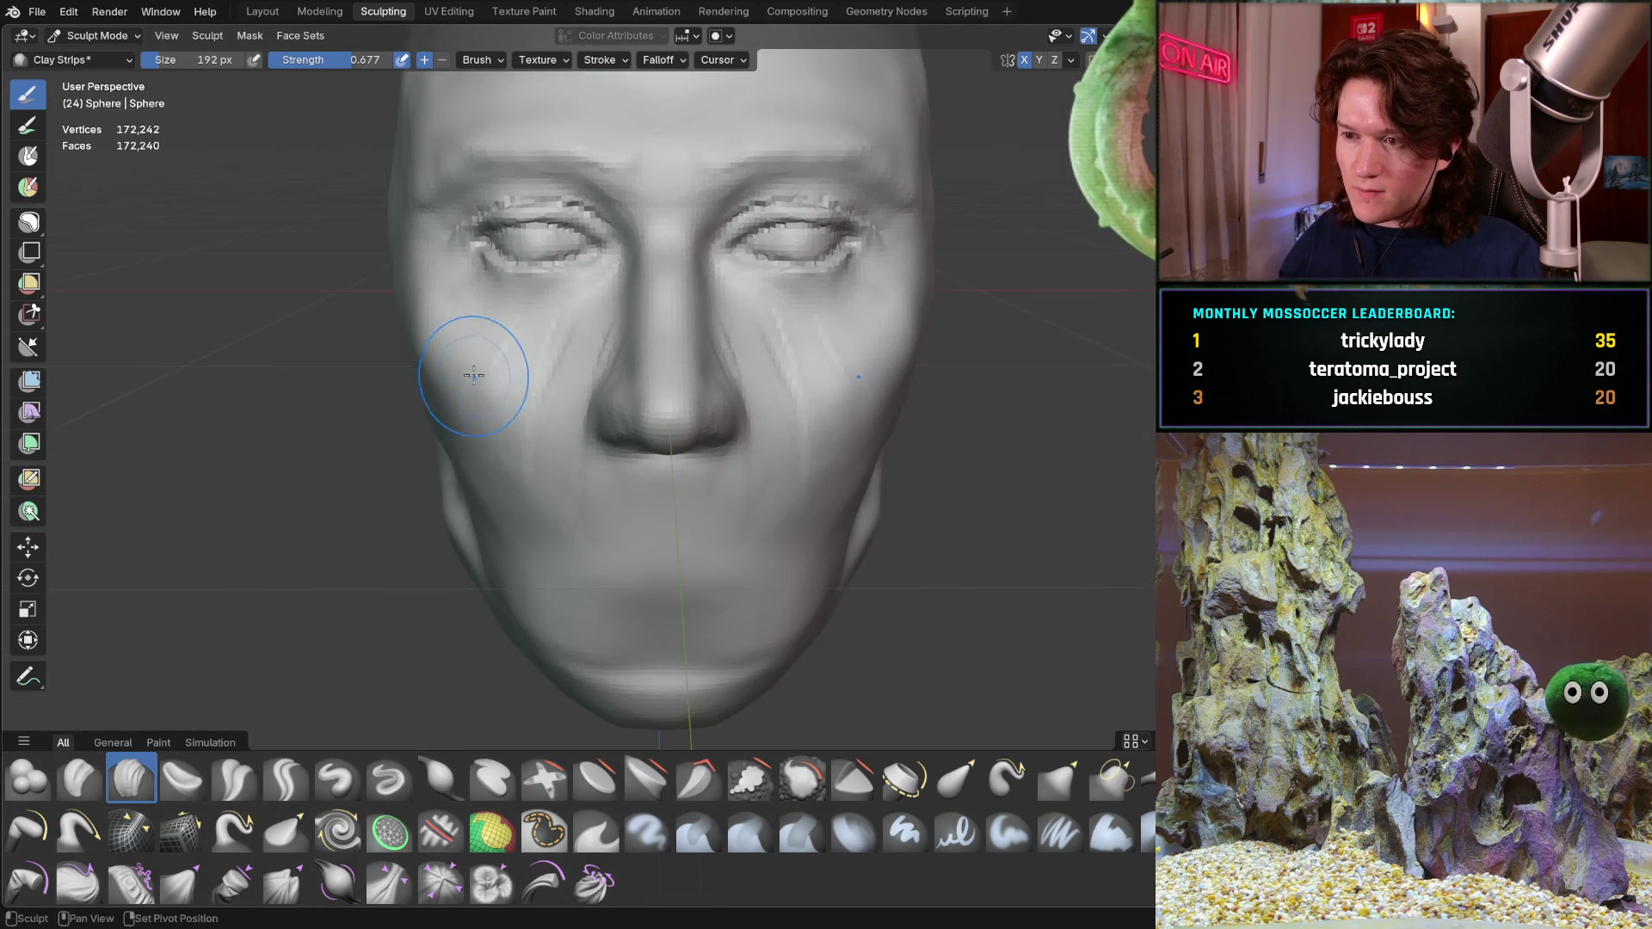
{"action": "scroll", "coordinate": [471, 378], "scroll_direction": "up", "scroll_amount": 3}
{"action": "mouse_move", "coordinate": [499, 314]}
{"action": "middle_mouse_down"}
{"action": "mouse_move", "coordinate": [506, 372]}
{"action": "mouse_move", "coordinate": [542, 392]}
{"action": "middle_mouse_up"}
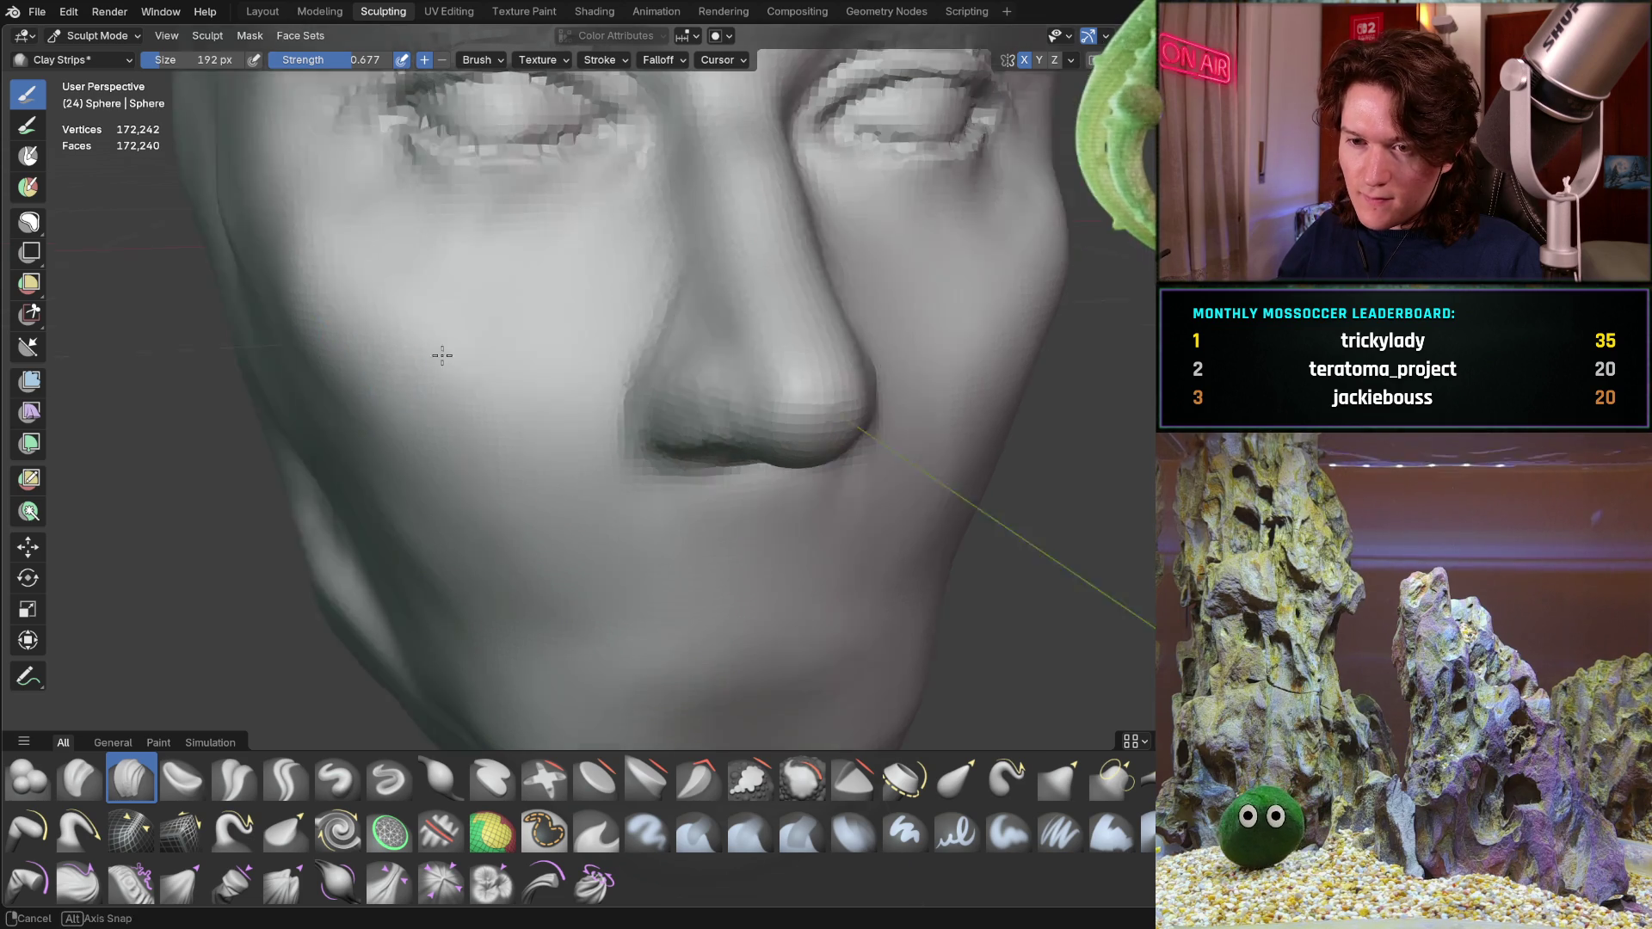
{"action": "middle_click_drag", "start_coordinate": [365, 446], "coordinate": [521, 324]}
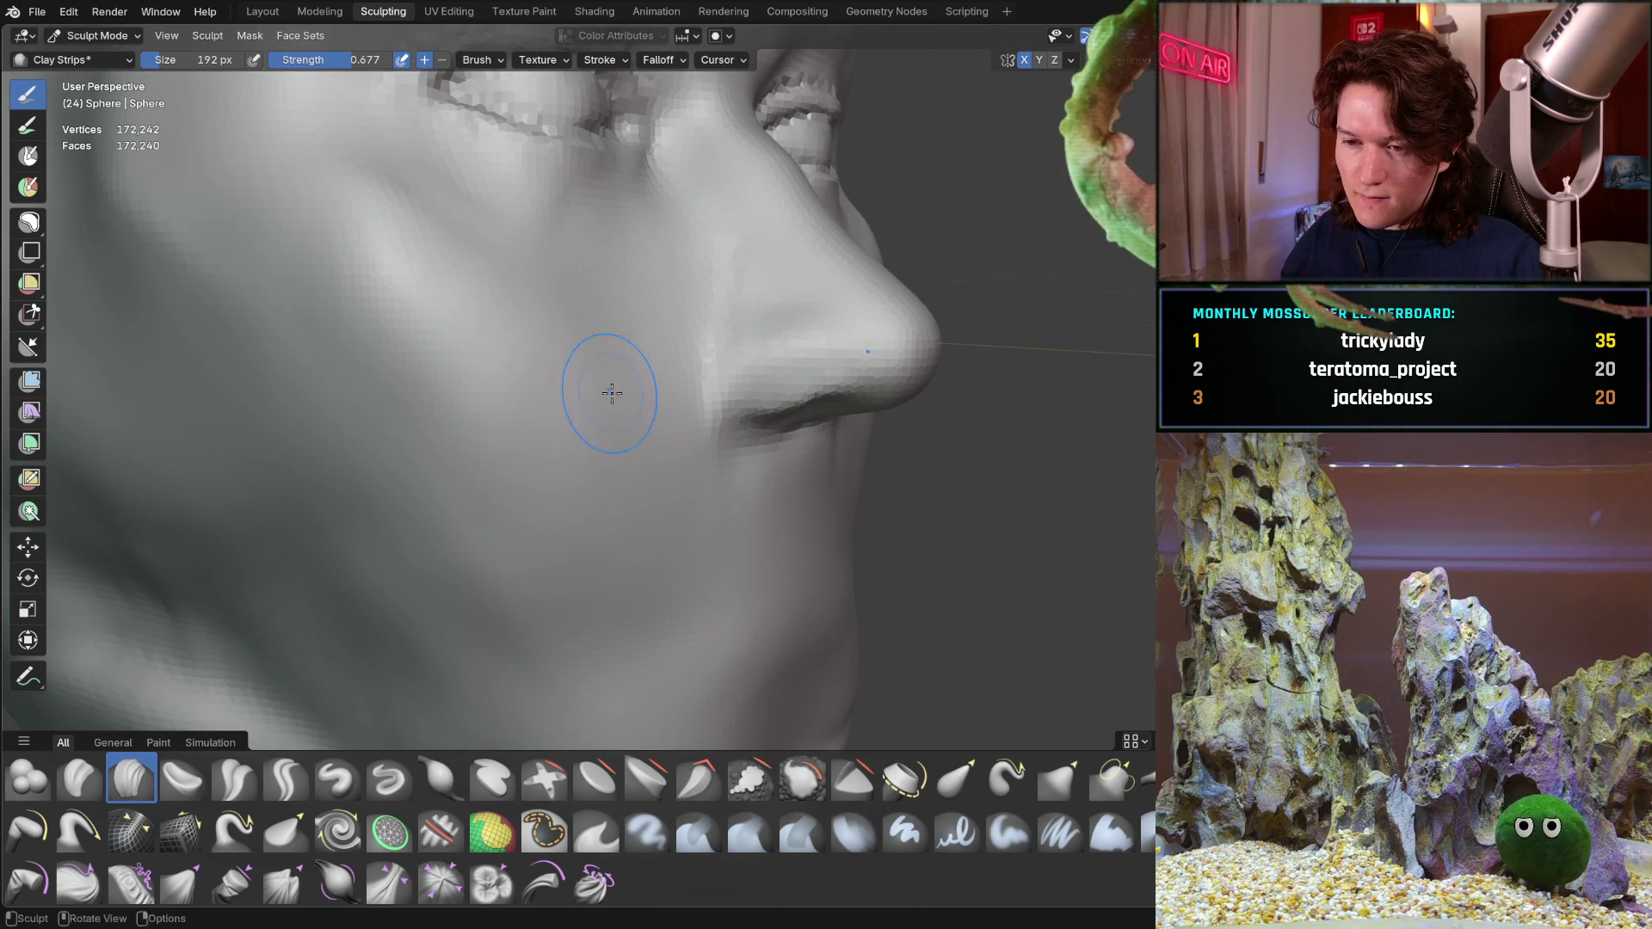
{"action": "middle_click_drag", "start_coordinate": [622, 393], "coordinate": [482, 392]}
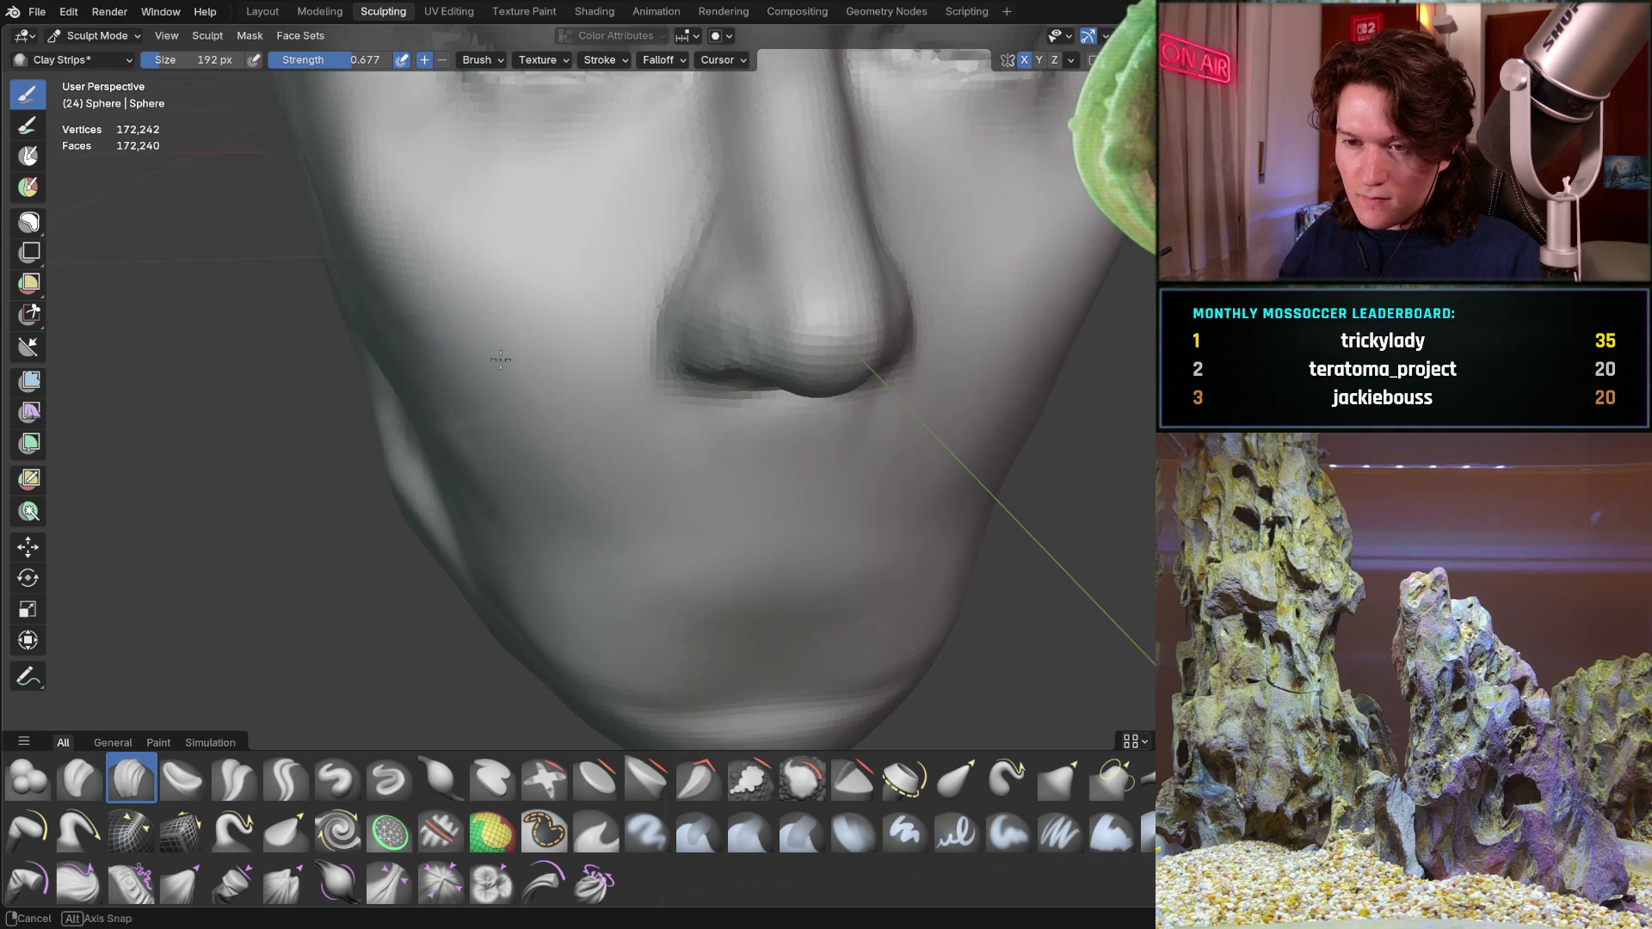
Turn the face toward the front and switch to the Grab brush (G)
{"action": "middle_click_drag", "start_coordinate": [409, 379], "coordinate": [486, 339]}
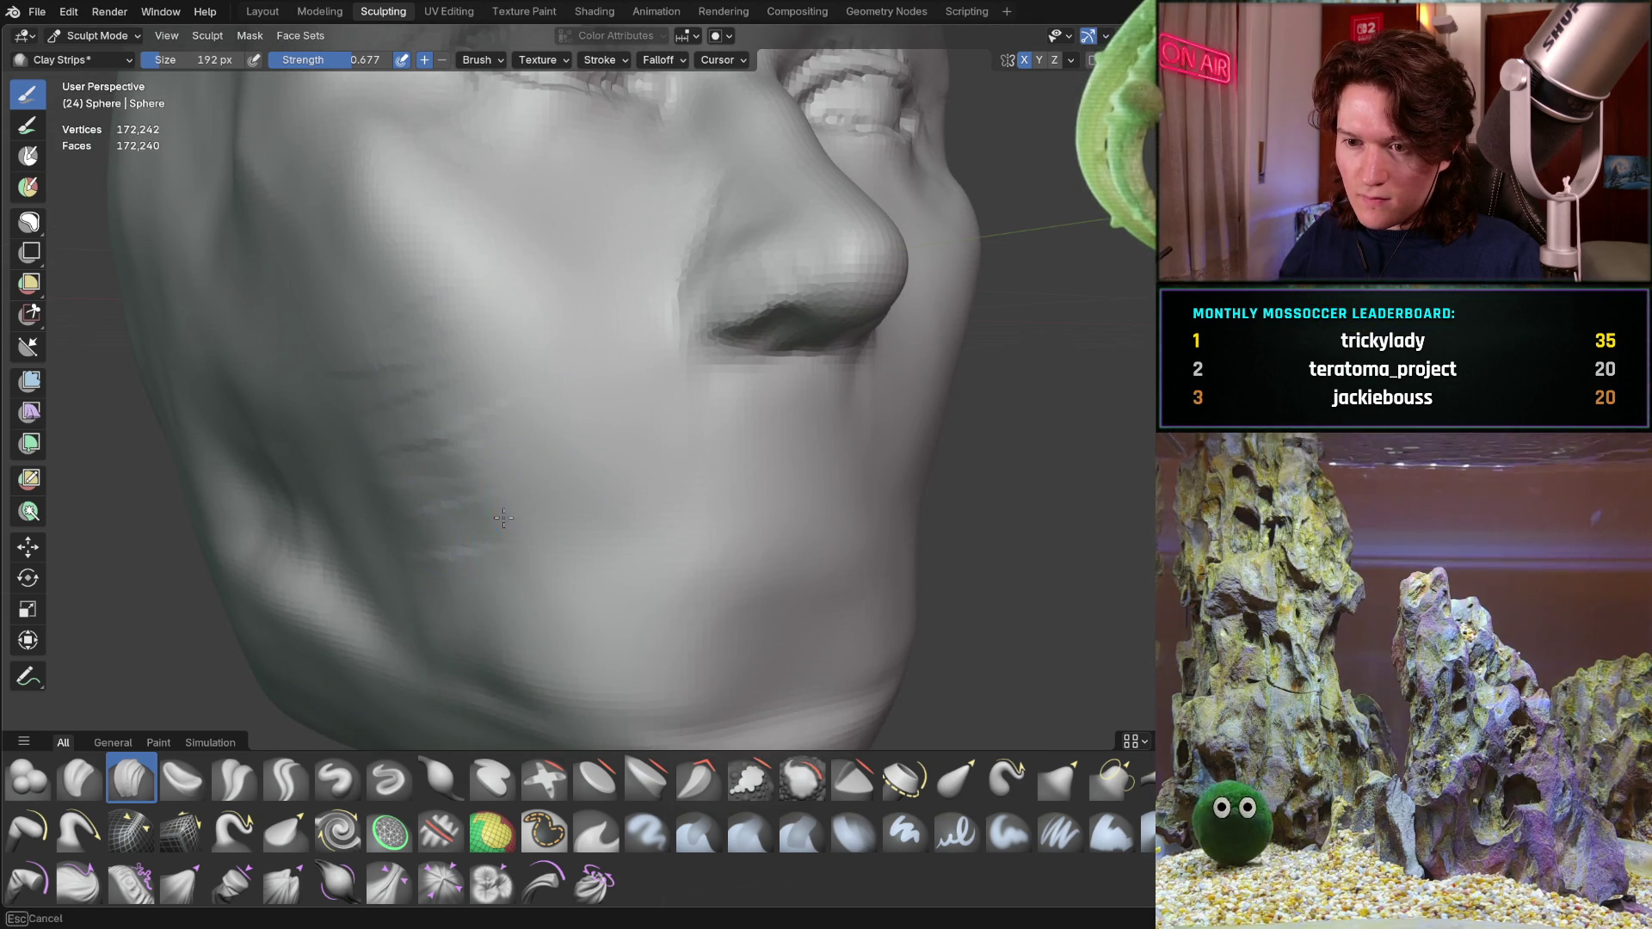
{"action": "middle_click_drag", "start_coordinate": [426, 362], "coordinate": [563, 351]}
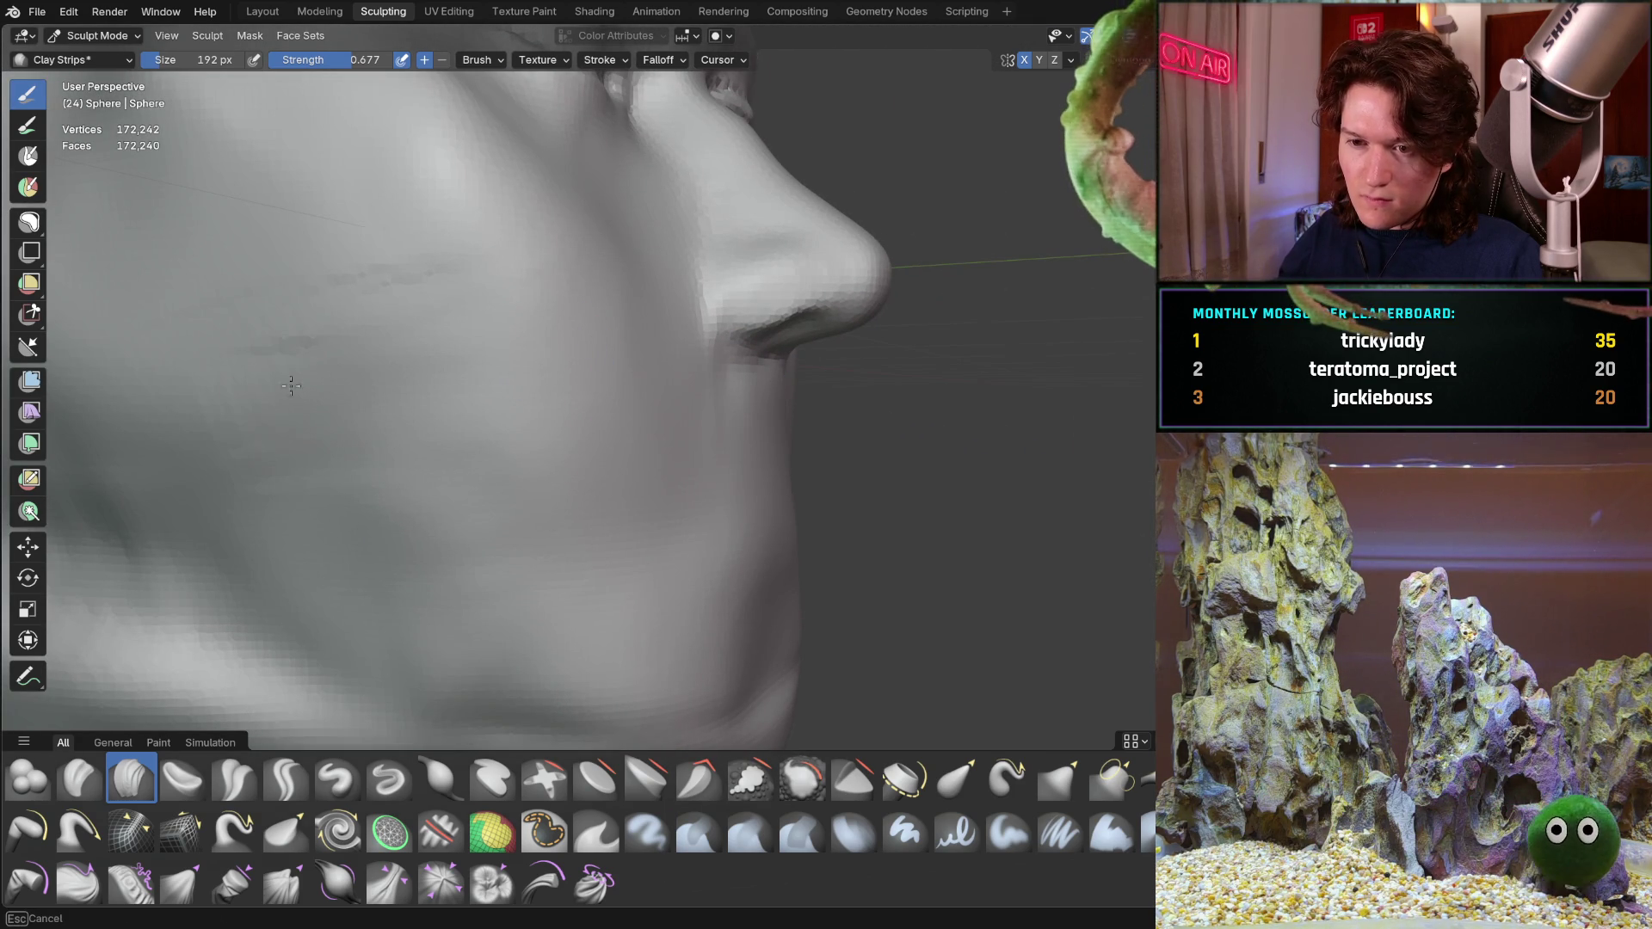
{"action": "mouse_move", "coordinate": [459, 517]}
{"action": "middle_mouse_down"}
{"action": "mouse_move", "coordinate": [479, 276]}
{"action": "mouse_move", "coordinate": [438, 348]}
{"action": "mouse_move", "coordinate": [383, 343]}
{"action": "mouse_move", "coordinate": [474, 395]}
{"action": "middle_mouse_up"}
{"action": "key", "text": "g"}
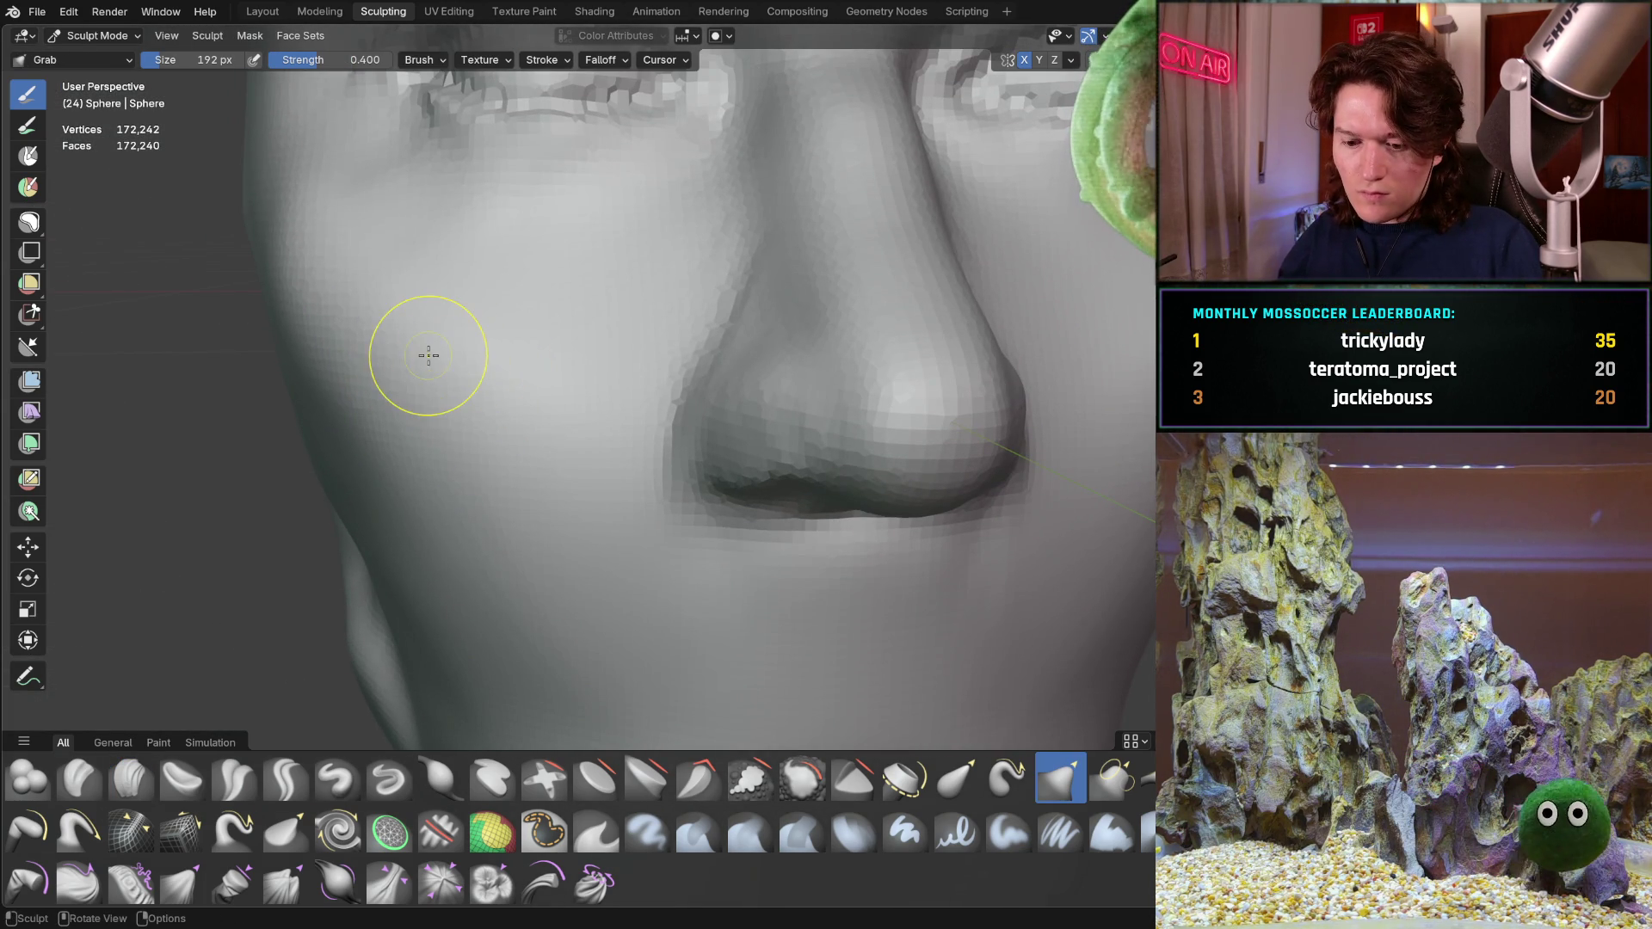
Enlarge the Grab brush to 508 px and view the nose and eye
{"action": "key", "text": "f"}
{"action": "left_click", "coordinate": [542, 388]}
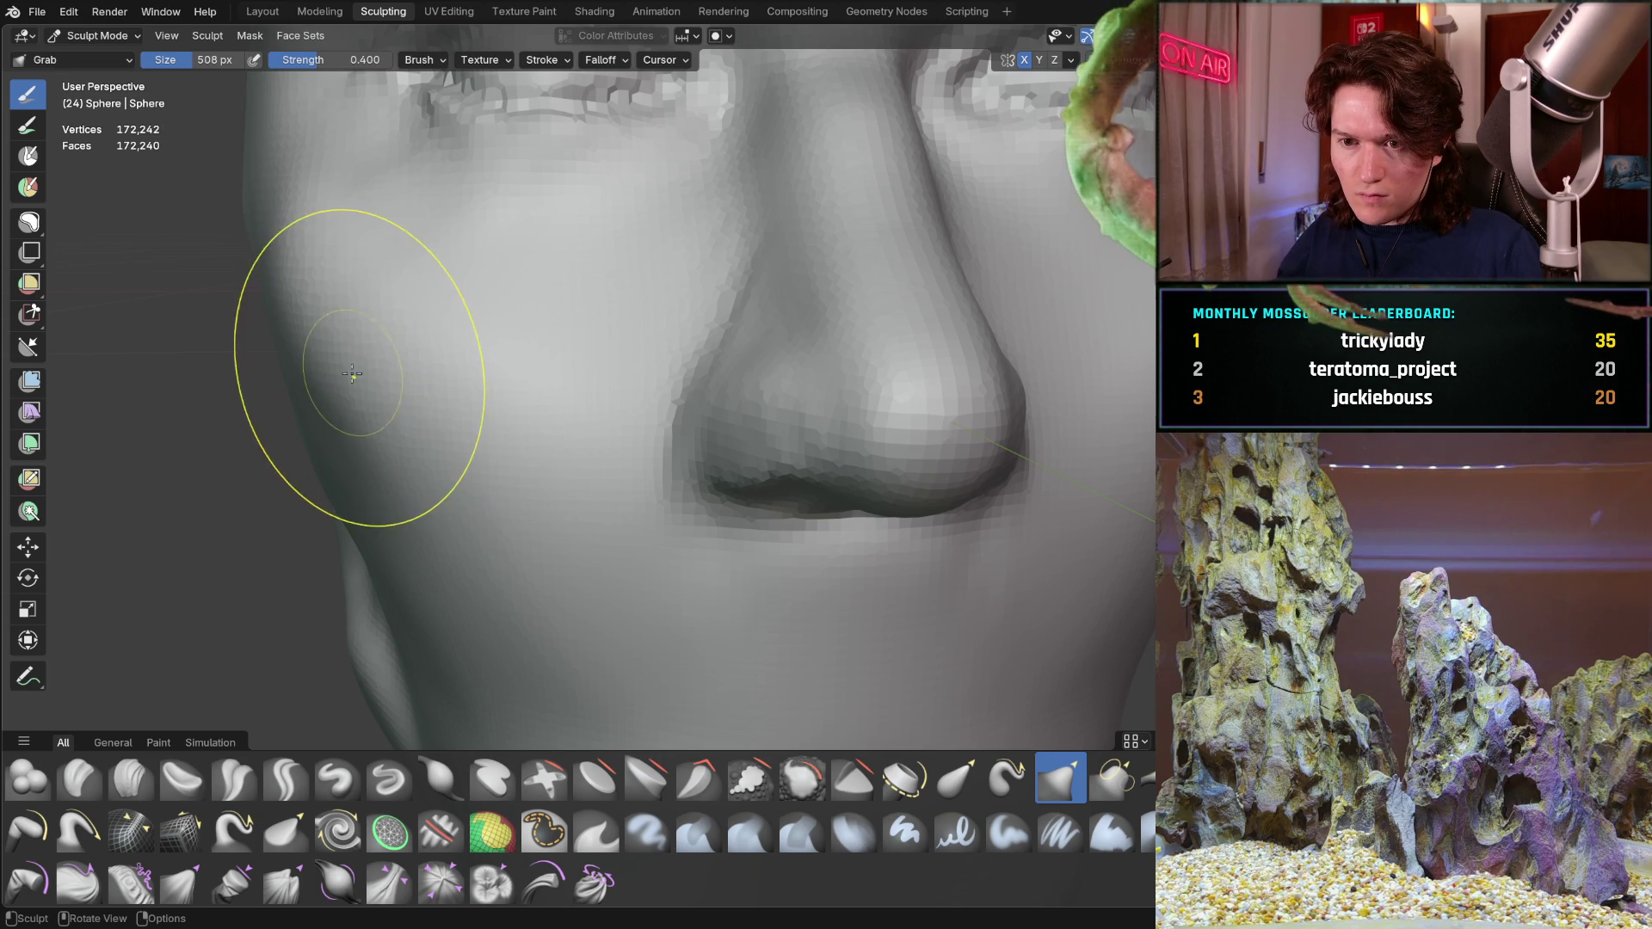
{"action": "mouse_move", "coordinate": [399, 369]}
{"action": "middle_mouse_down"}
{"action": "mouse_move", "coordinate": [590, 369]}
{"action": "mouse_move", "coordinate": [398, 406]}
{"action": "mouse_move", "coordinate": [491, 405]}
{"action": "mouse_move", "coordinate": [484, 371]}
{"action": "mouse_move", "coordinate": [560, 440]}
{"action": "mouse_move", "coordinate": [616, 429]}
{"action": "mouse_move", "coordinate": [505, 413]}
{"action": "mouse_move", "coordinate": [627, 370]}
{"action": "middle_mouse_up"}
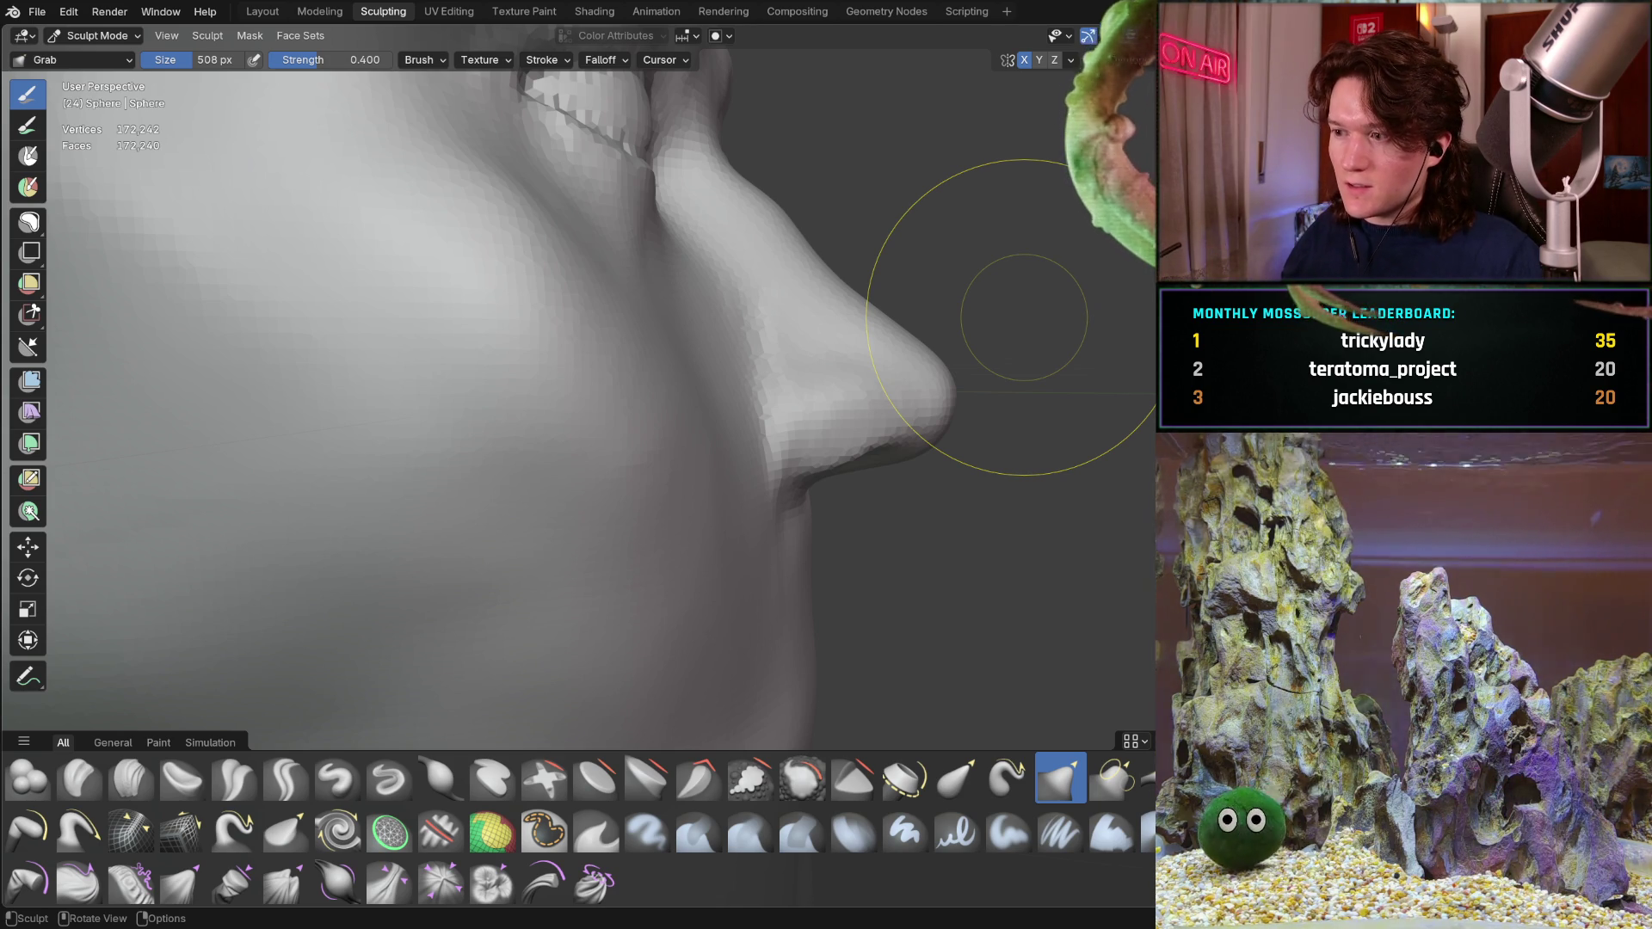
{"action": "middle_click_drag", "start_coordinate": [736, 413], "coordinate": [406, 664]}
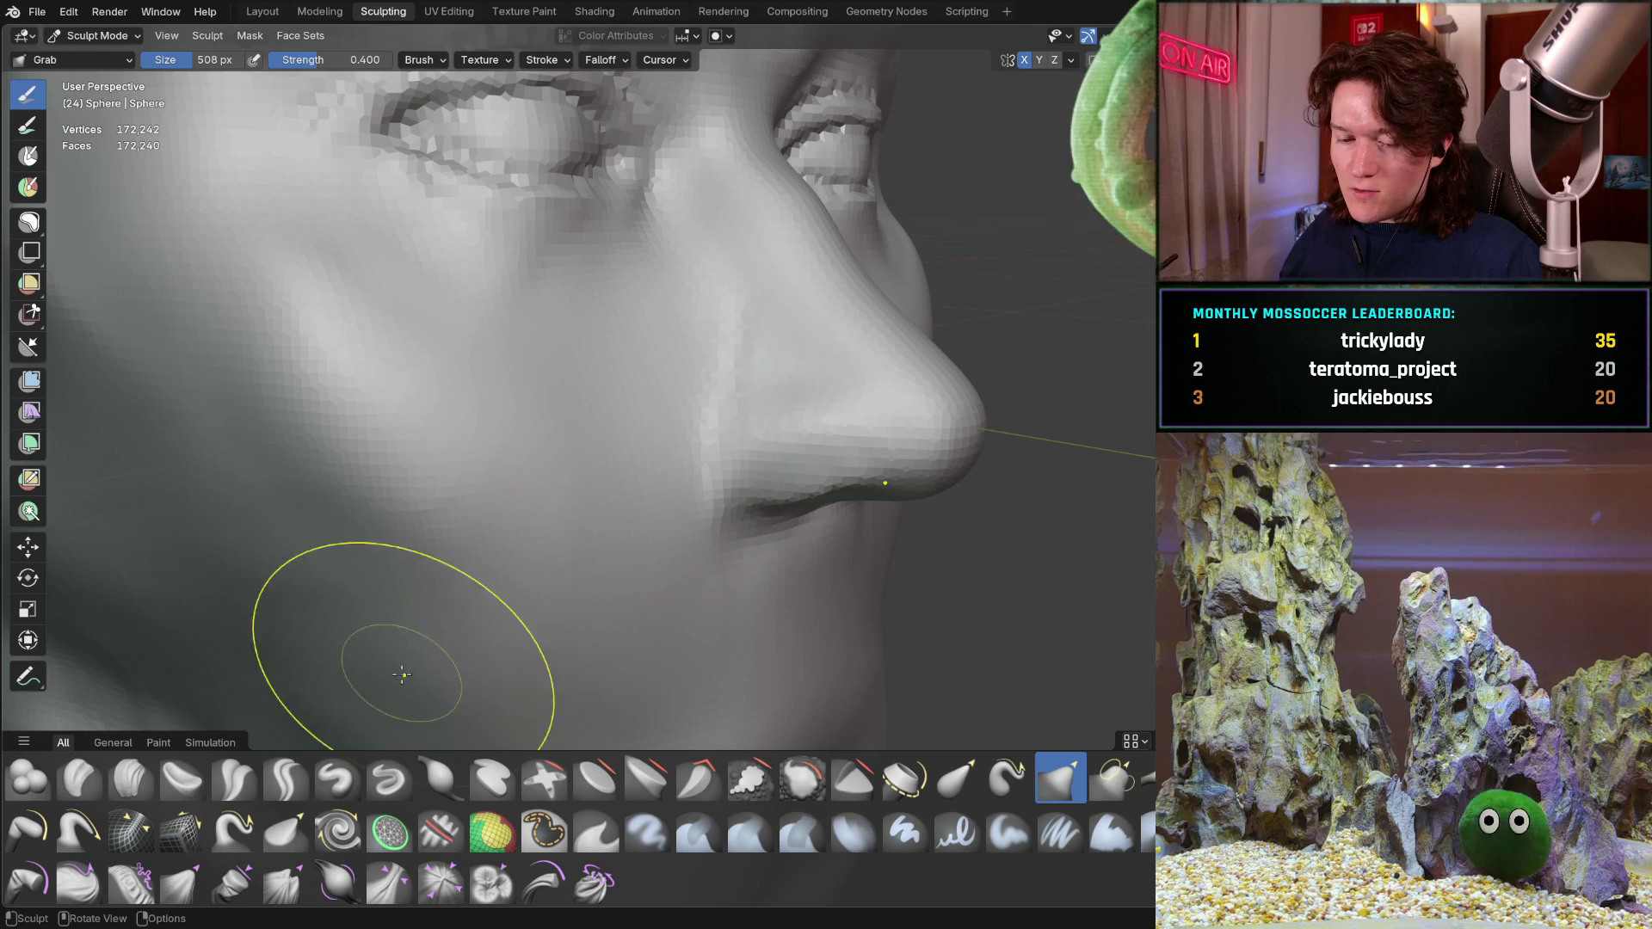
Shrink the Clay Strips brush in two passes, from 338 px down to 204 px
{"action": "key", "text": "f"}
{"action": "left_click", "coordinate": [609, 387]}
{"action": "key", "text": "f"}
{"action": "left_click", "coordinate": [640, 292]}
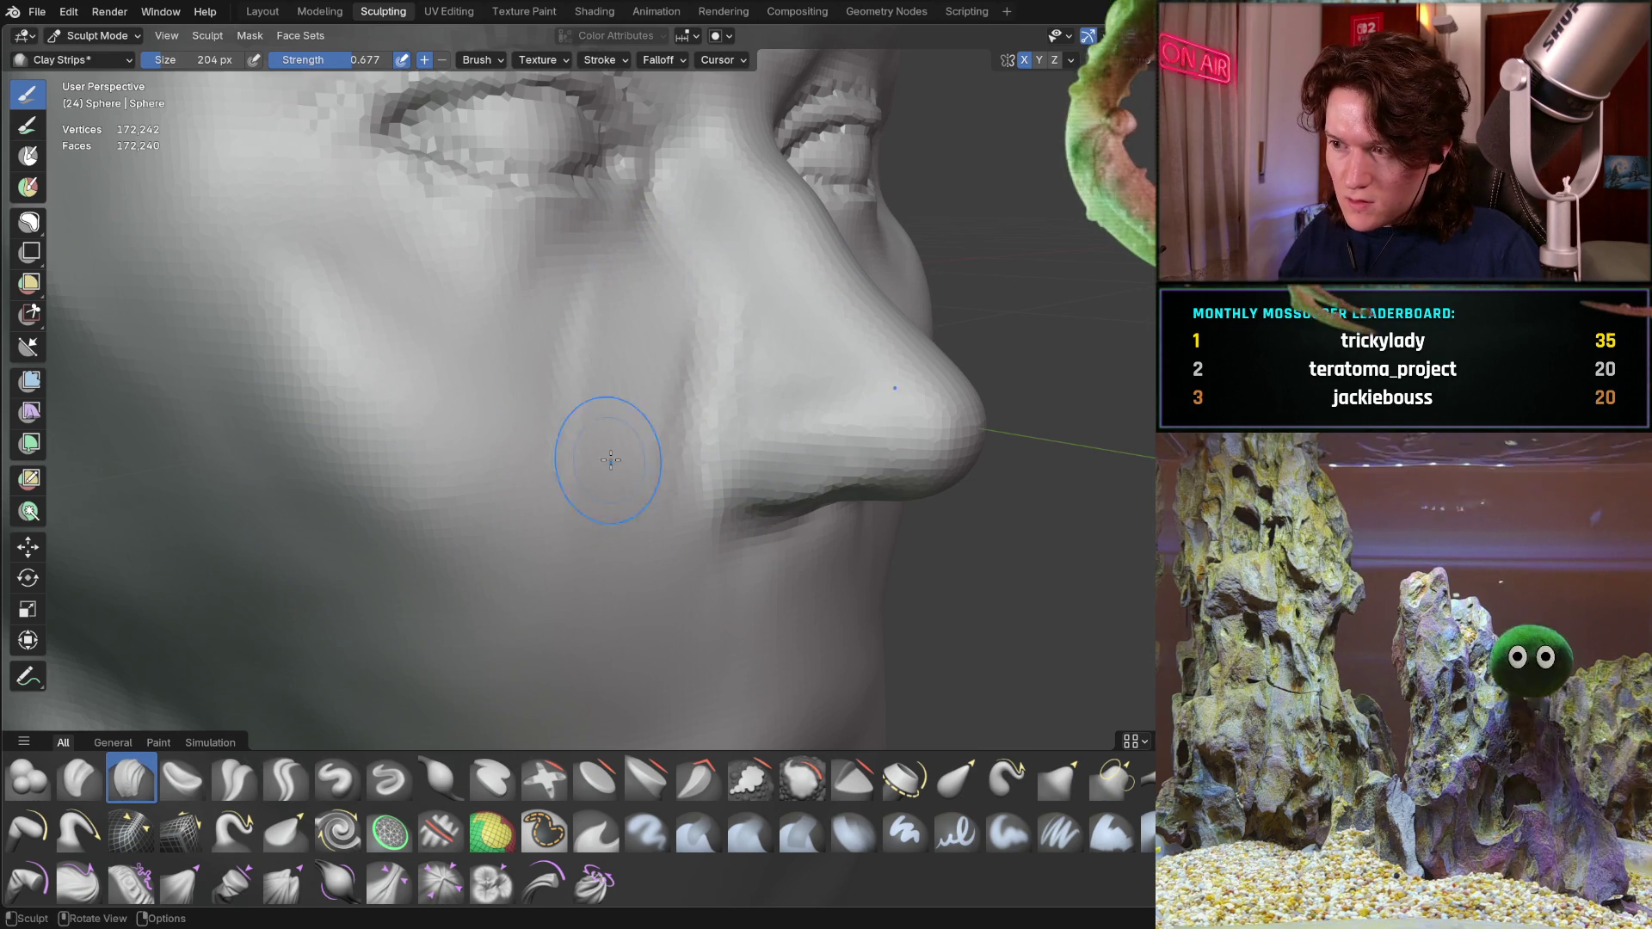
Inspect the area beside the nostril from front and profile, then begin shrinking the brush again
{"action": "mouse_move", "coordinate": [590, 444]}
{"action": "middle_mouse_down"}
{"action": "mouse_move", "coordinate": [663, 284]}
{"action": "mouse_move", "coordinate": [609, 395]}
{"action": "middle_mouse_up"}
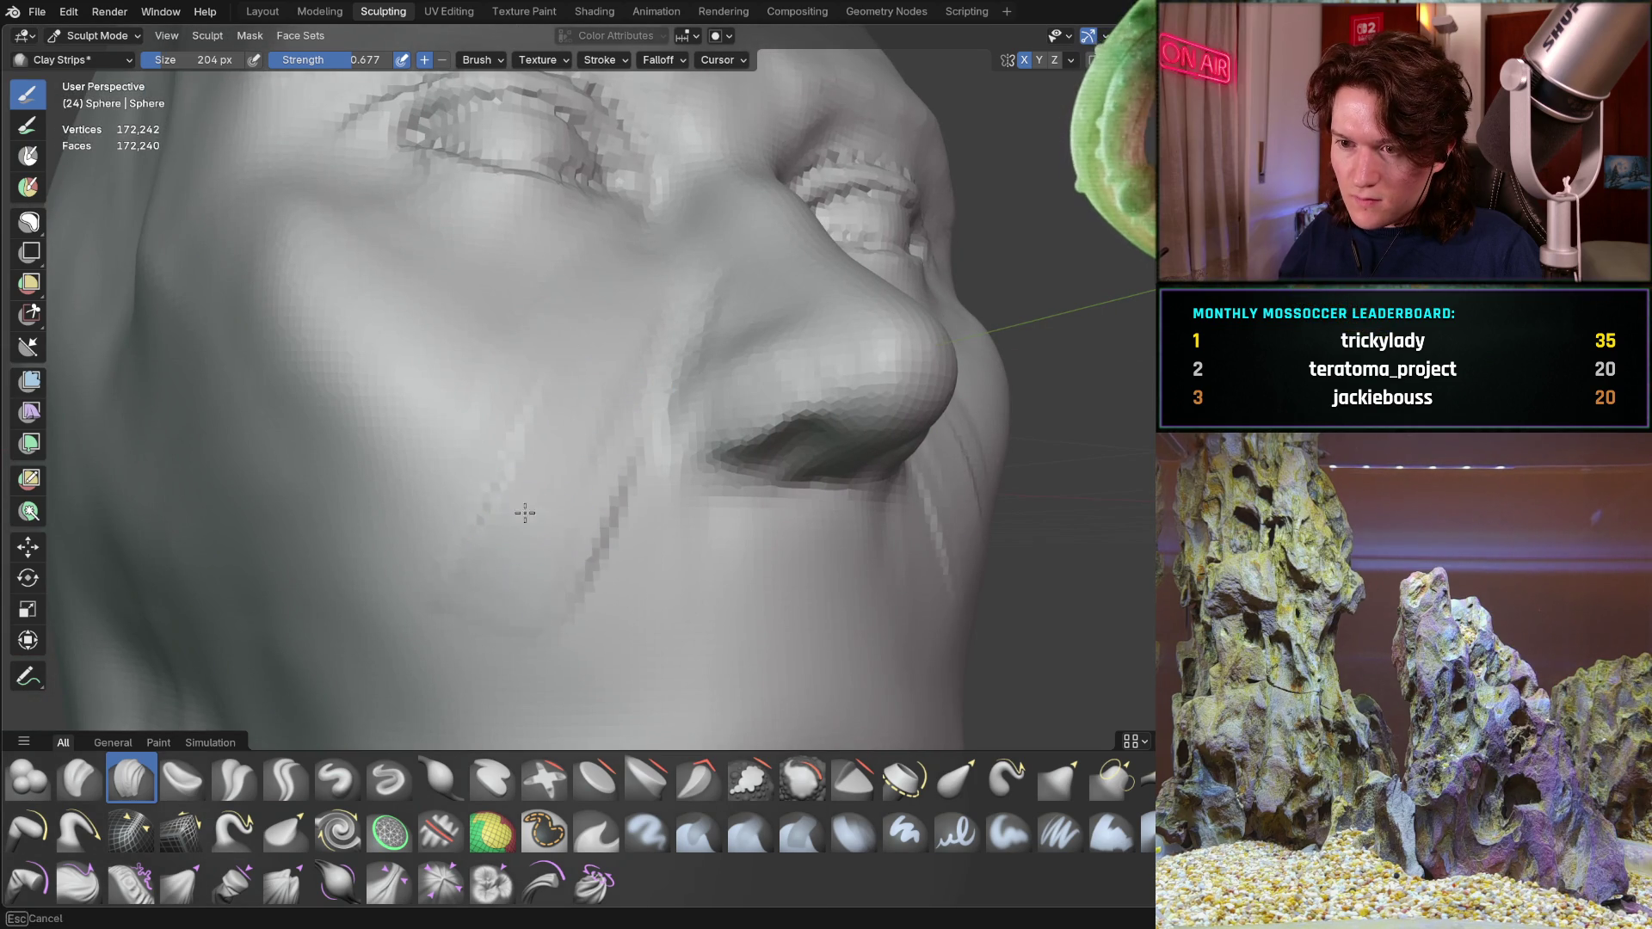
{"action": "middle_click_drag", "start_coordinate": [662, 240], "coordinate": [613, 302]}
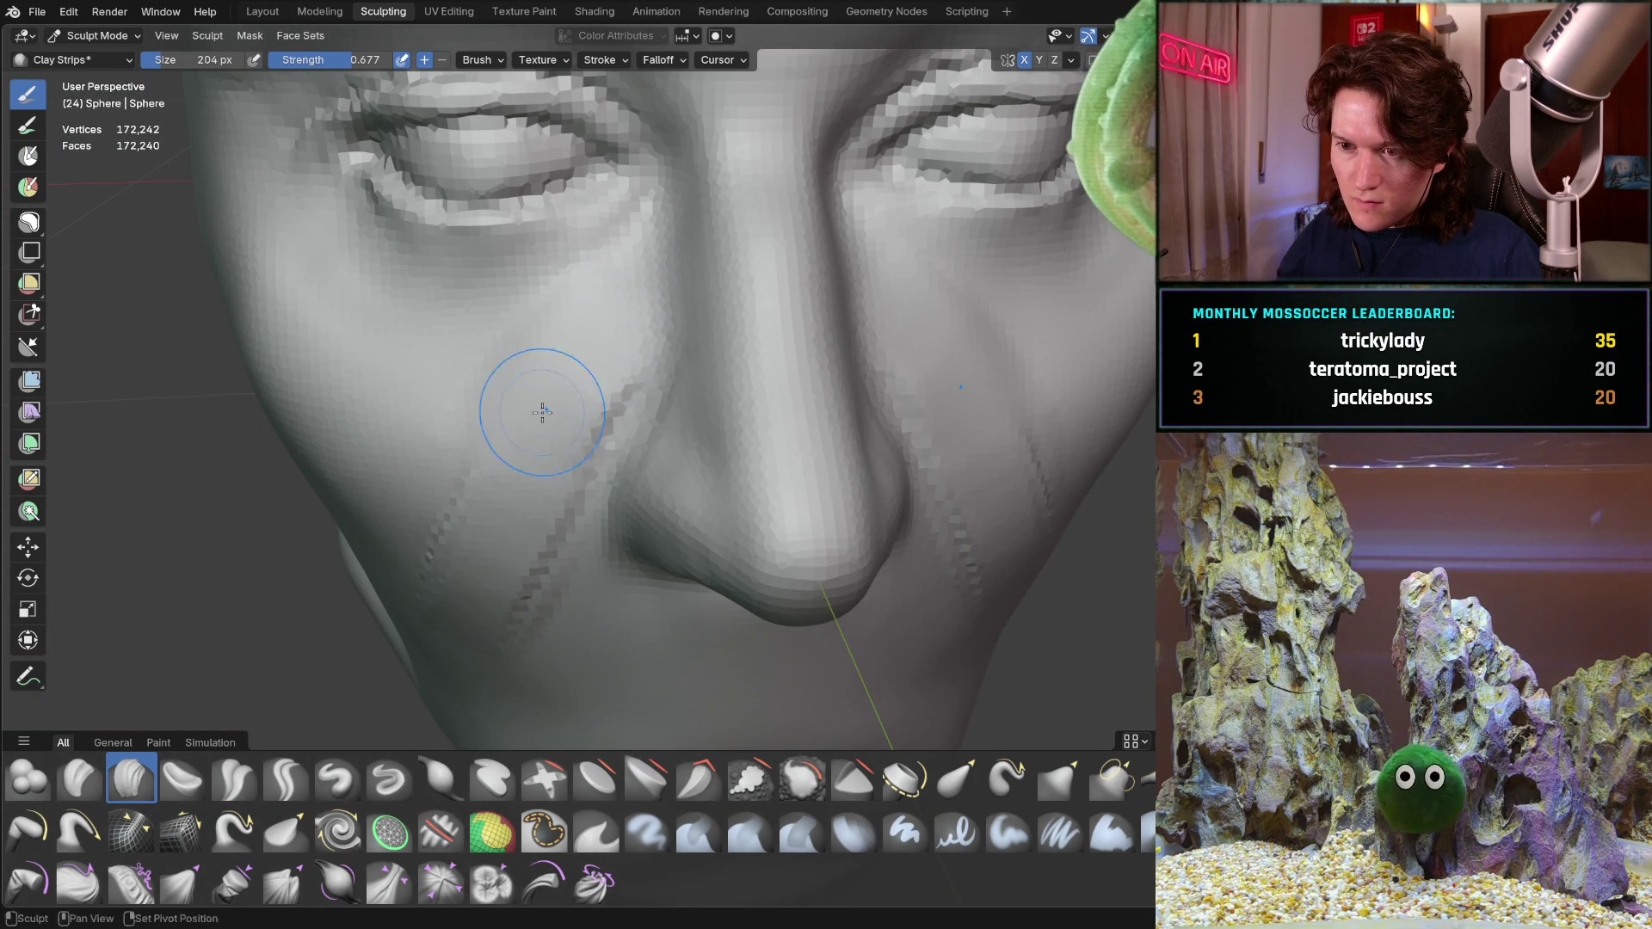
{"action": "middle_click_drag", "start_coordinate": [527, 430], "coordinate": [548, 487]}
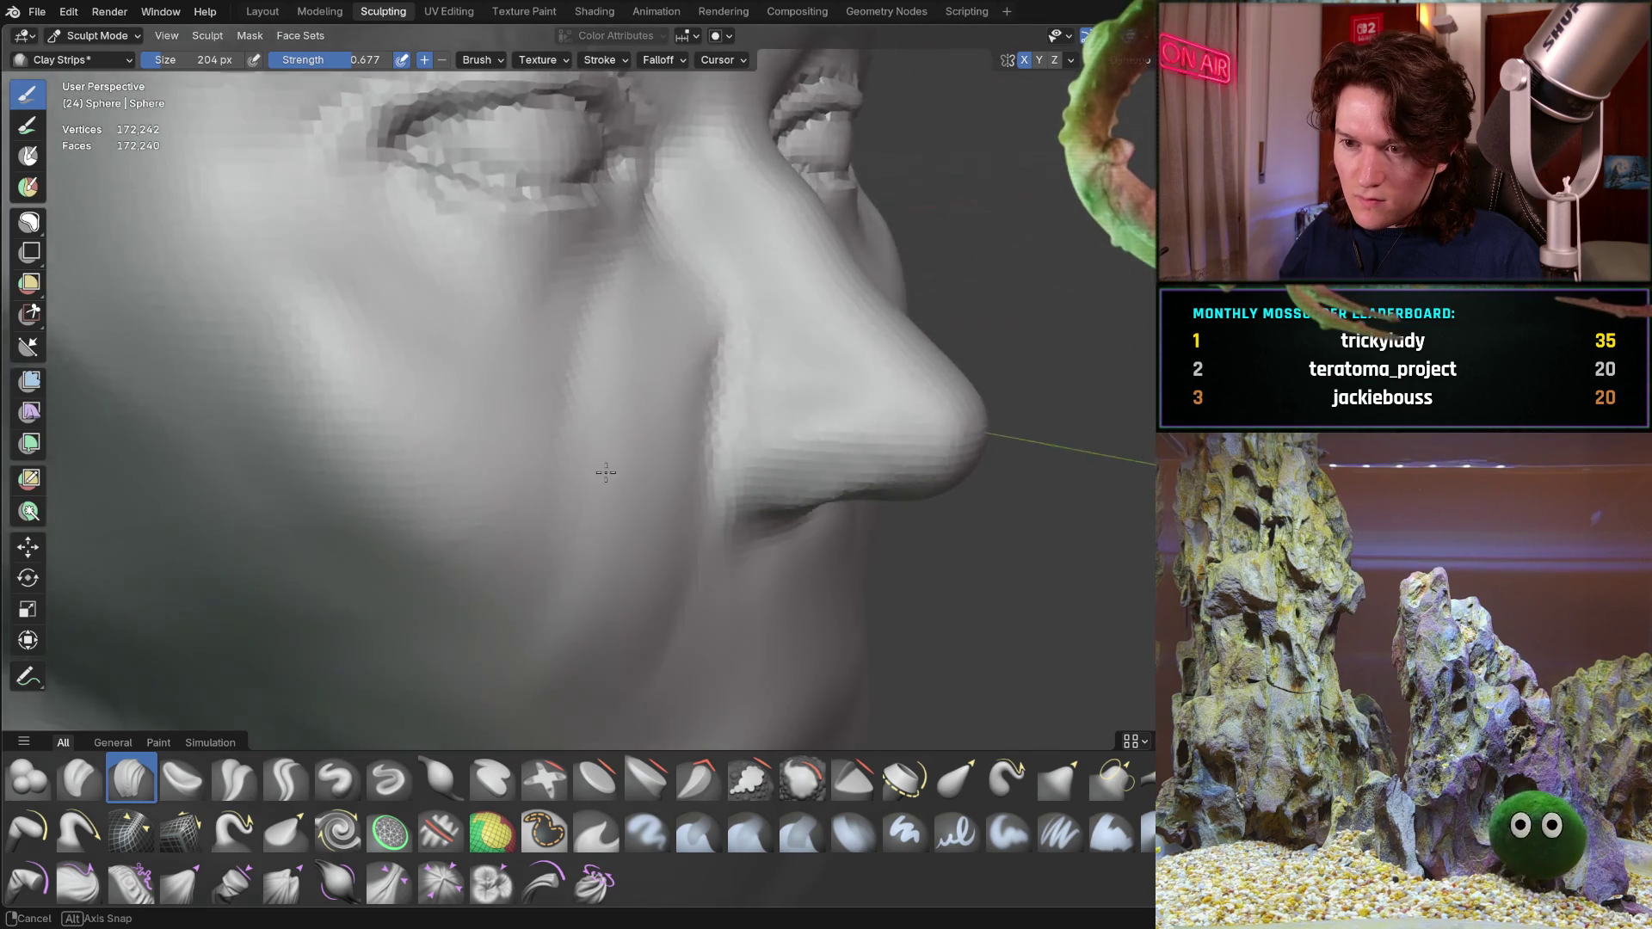
{"action": "mouse_move", "coordinate": [409, 628]}
{"action": "middle_mouse_down"}
{"action": "mouse_move", "coordinate": [590, 461]}
{"action": "mouse_move", "coordinate": [529, 478]}
{"action": "mouse_move", "coordinate": [523, 579]}
{"action": "middle_mouse_up"}
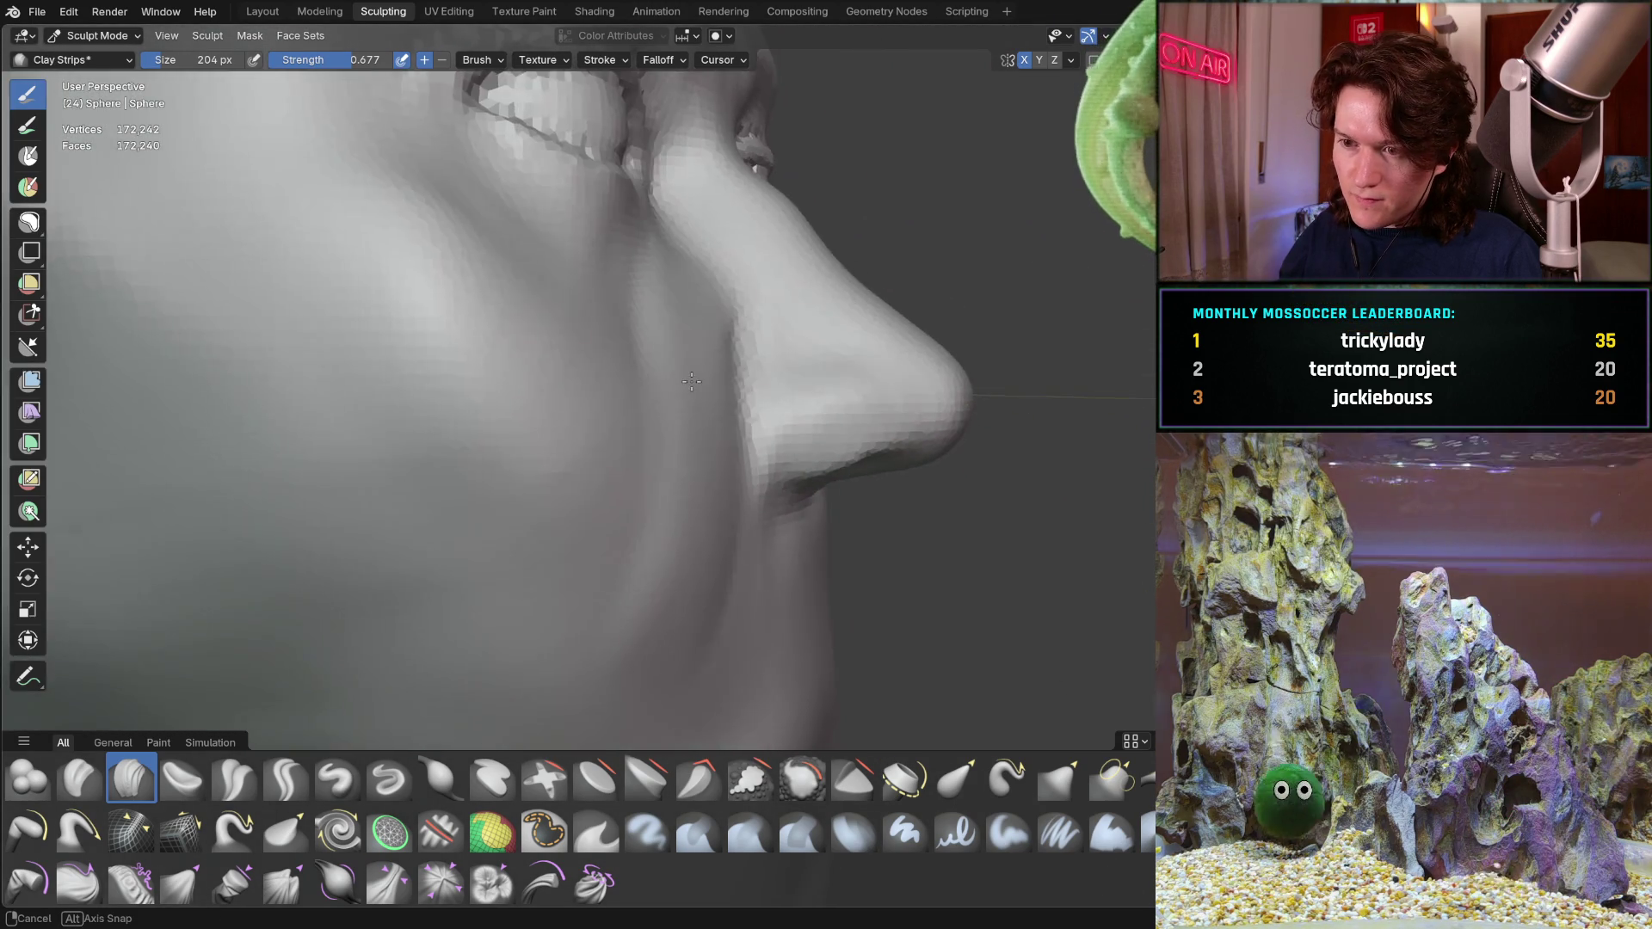
{"action": "middle_click_drag", "start_coordinate": [590, 326], "coordinate": [634, 398]}
{"action": "middle_click_drag", "start_coordinate": [561, 610], "coordinate": [642, 694]}
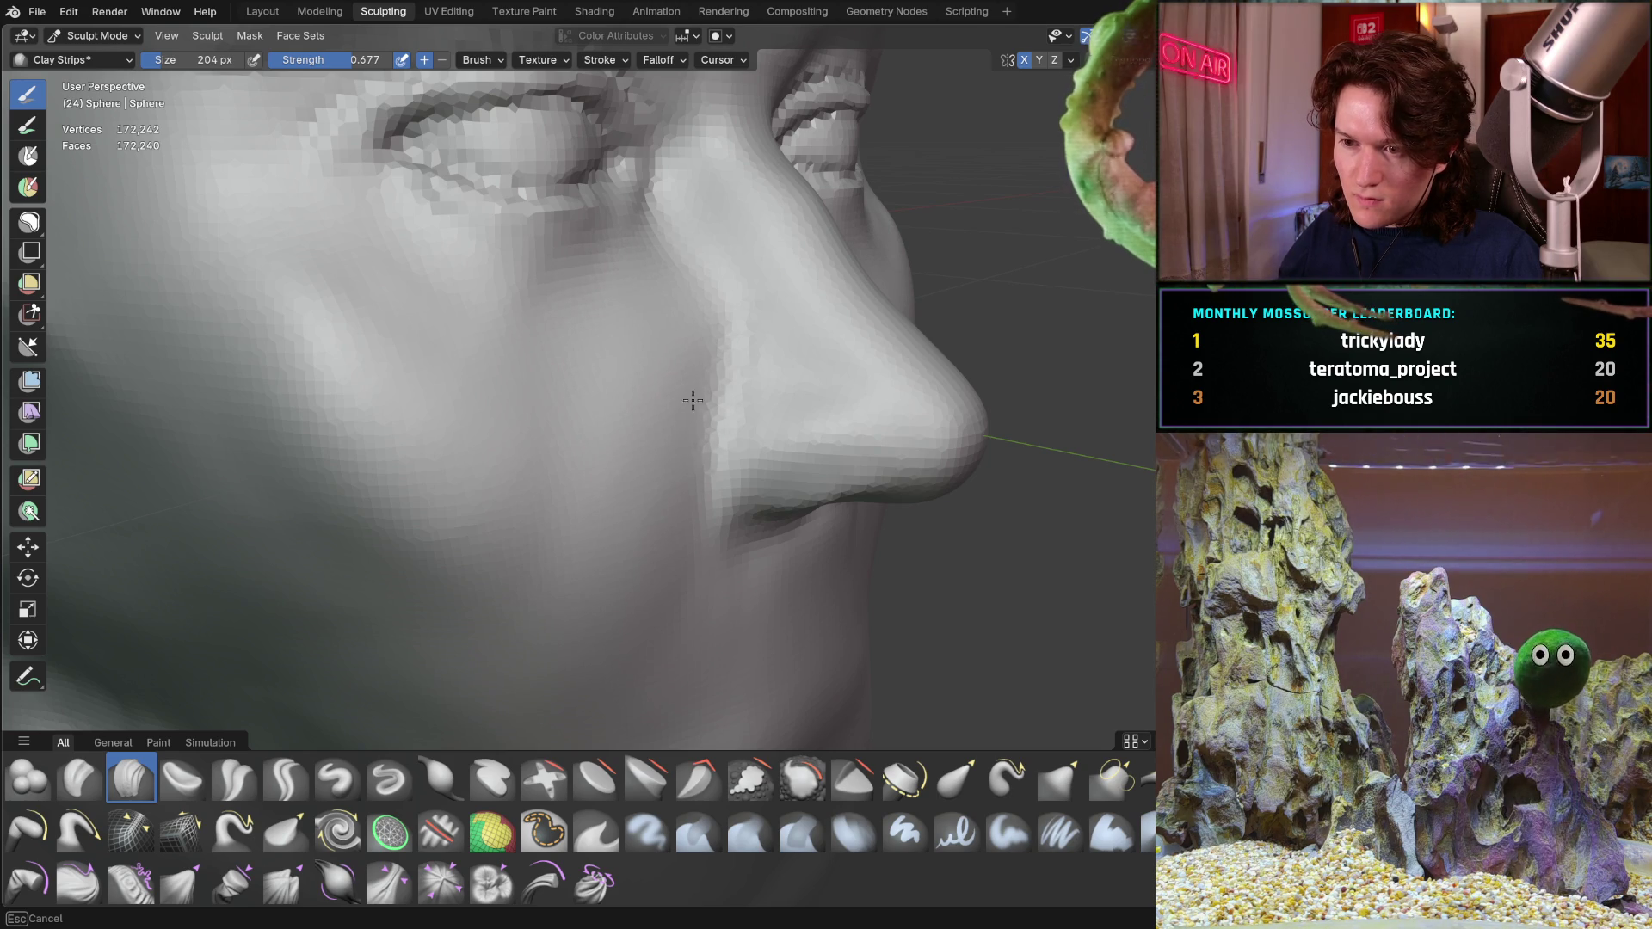
{"action": "mouse_move", "coordinate": [642, 567]}
{"action": "middle_mouse_down"}
{"action": "mouse_move", "coordinate": [544, 518]}
{"action": "mouse_move", "coordinate": [595, 419]}
{"action": "middle_mouse_up"}
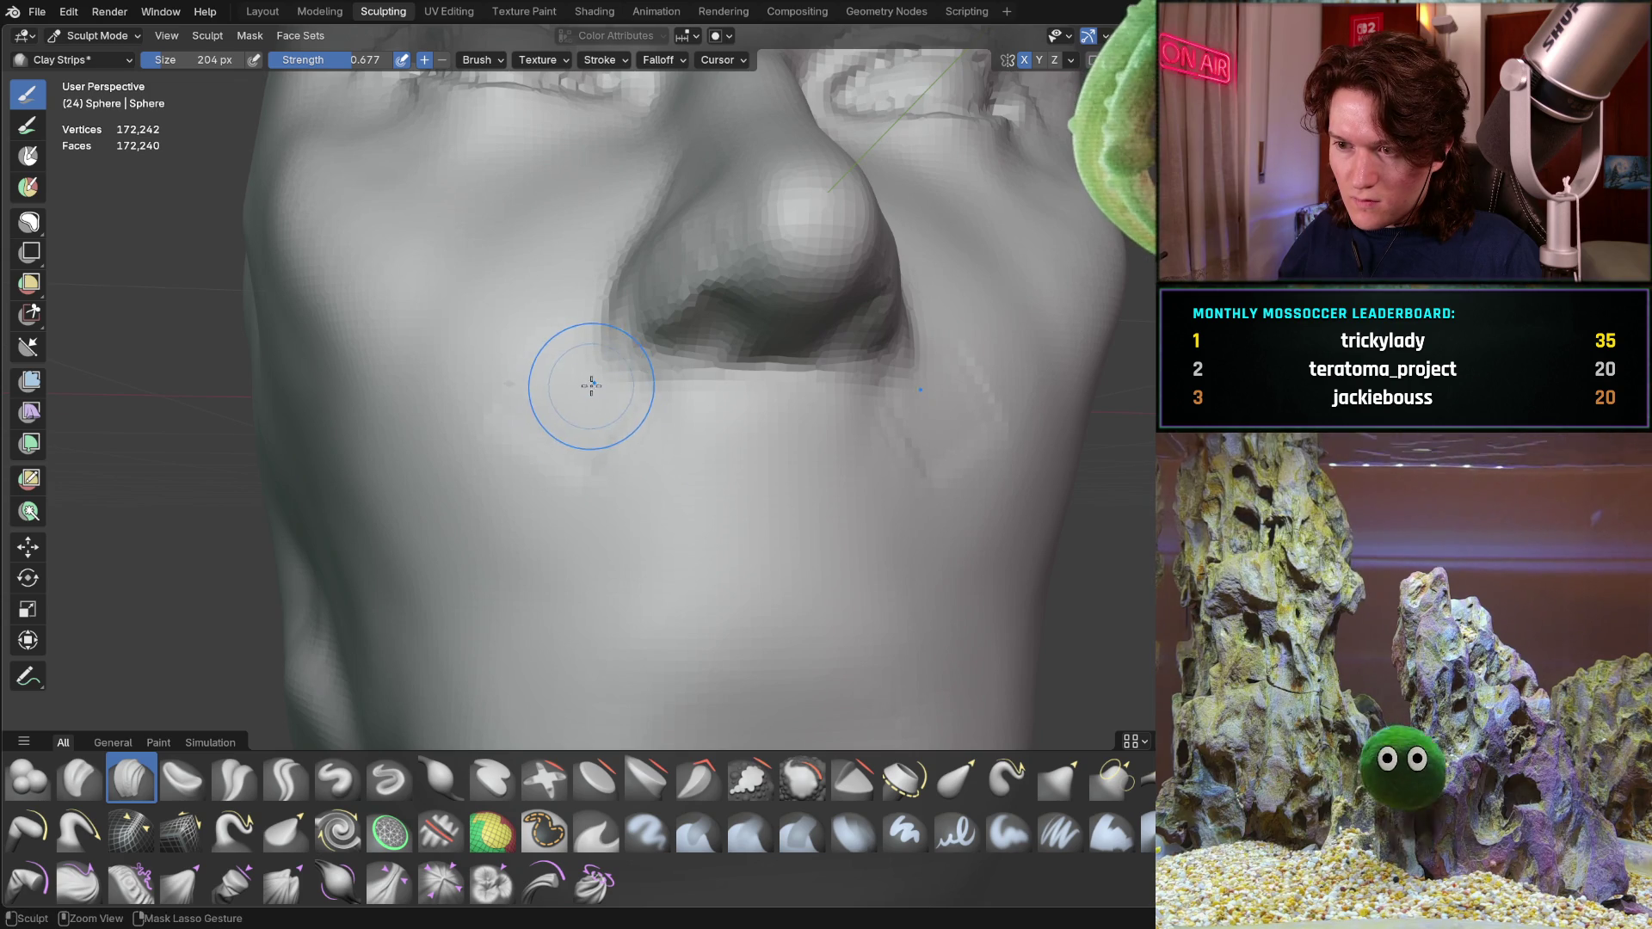
{"action": "key", "text": "f"}
Lay 156 px clay strokes under the nose and beside the nostril, checking them from the side
{"action": "left_click_drag", "start_coordinate": [593, 364], "coordinate": [566, 390]}
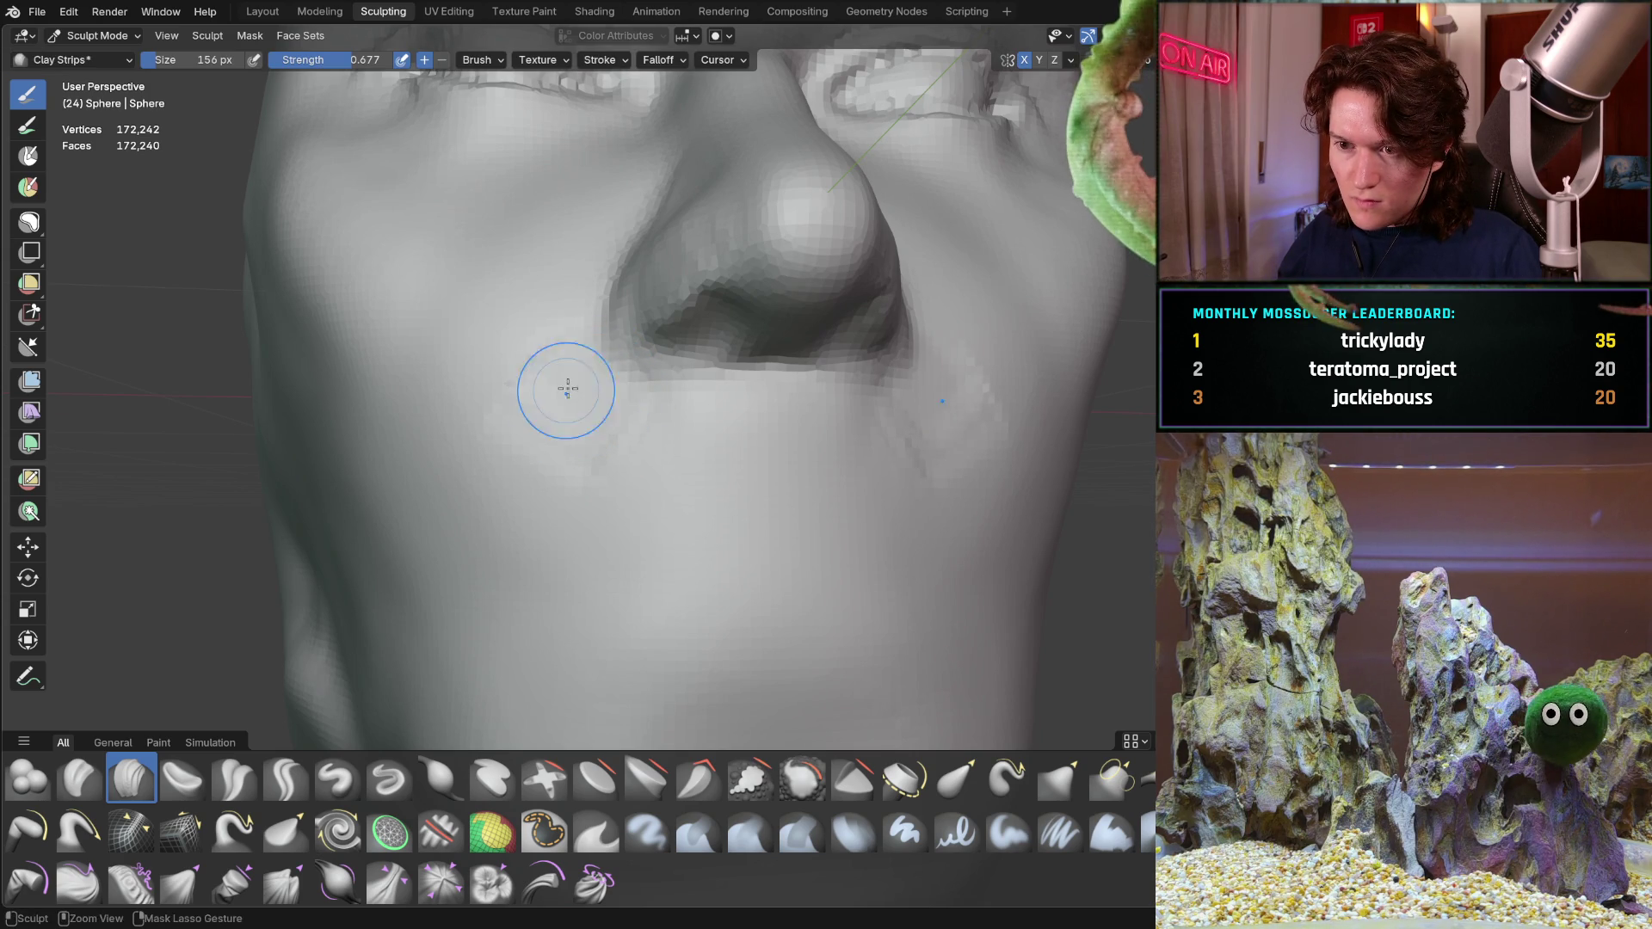
{"action": "left_click_drag", "start_coordinate": [529, 453], "coordinate": [521, 457]}
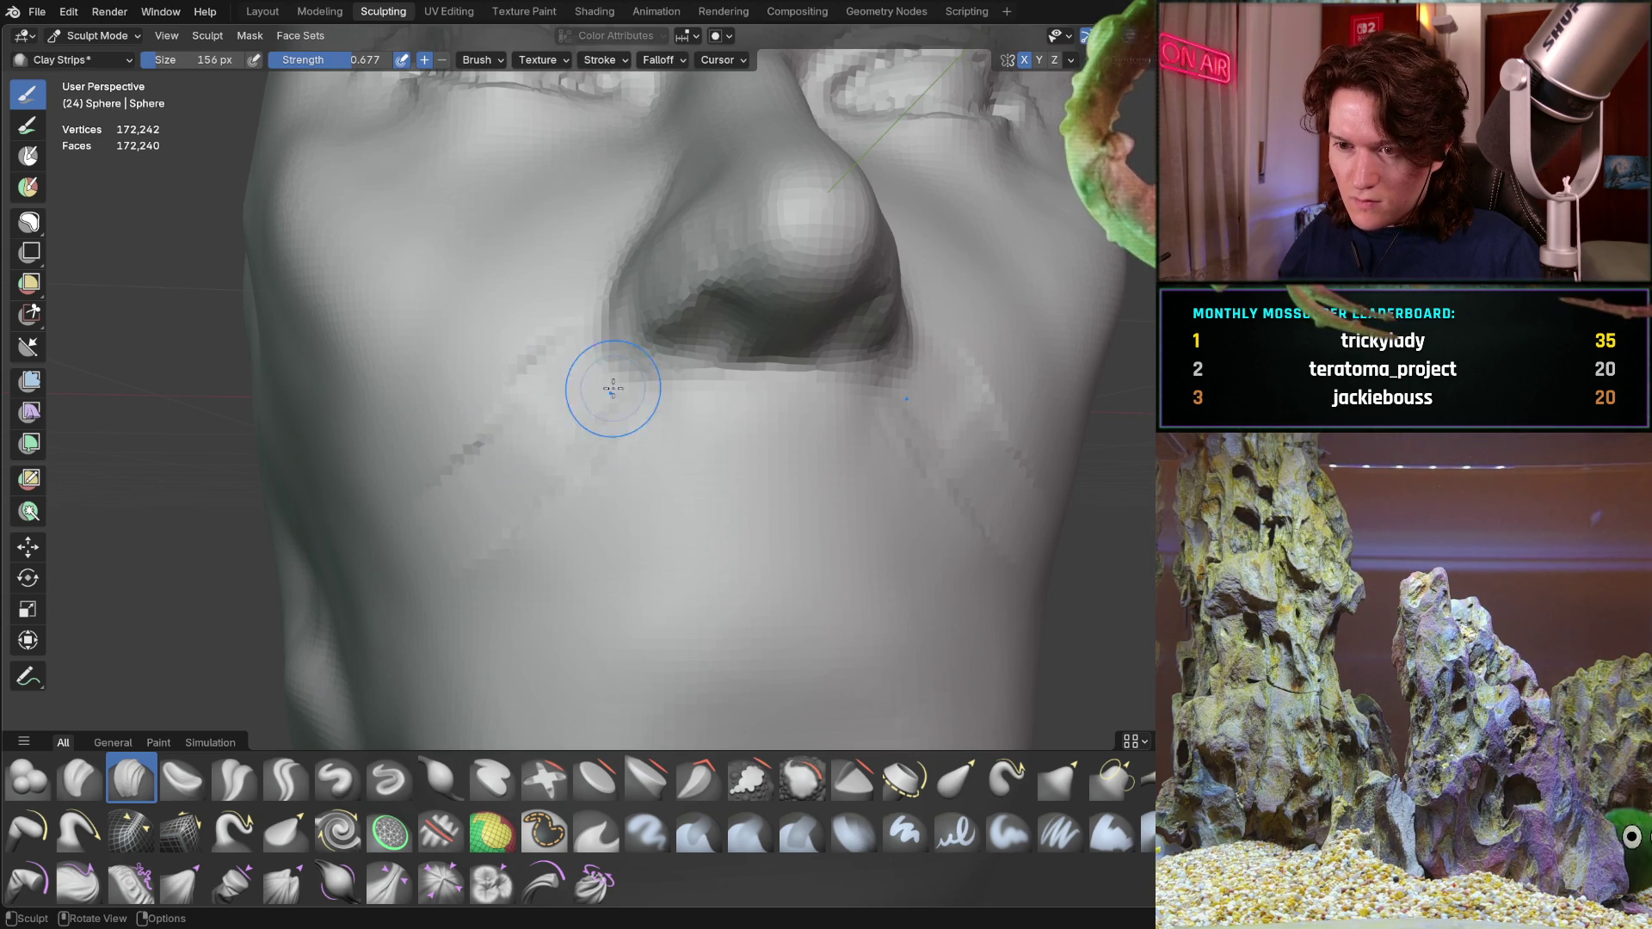
{"action": "mouse_move", "coordinate": [520, 415]}
{"action": "middle_mouse_down"}
{"action": "mouse_move", "coordinate": [457, 487]}
{"action": "mouse_move", "coordinate": [380, 332]}
{"action": "mouse_move", "coordinate": [406, 413]}
{"action": "mouse_move", "coordinate": [435, 323]}
{"action": "middle_mouse_up"}
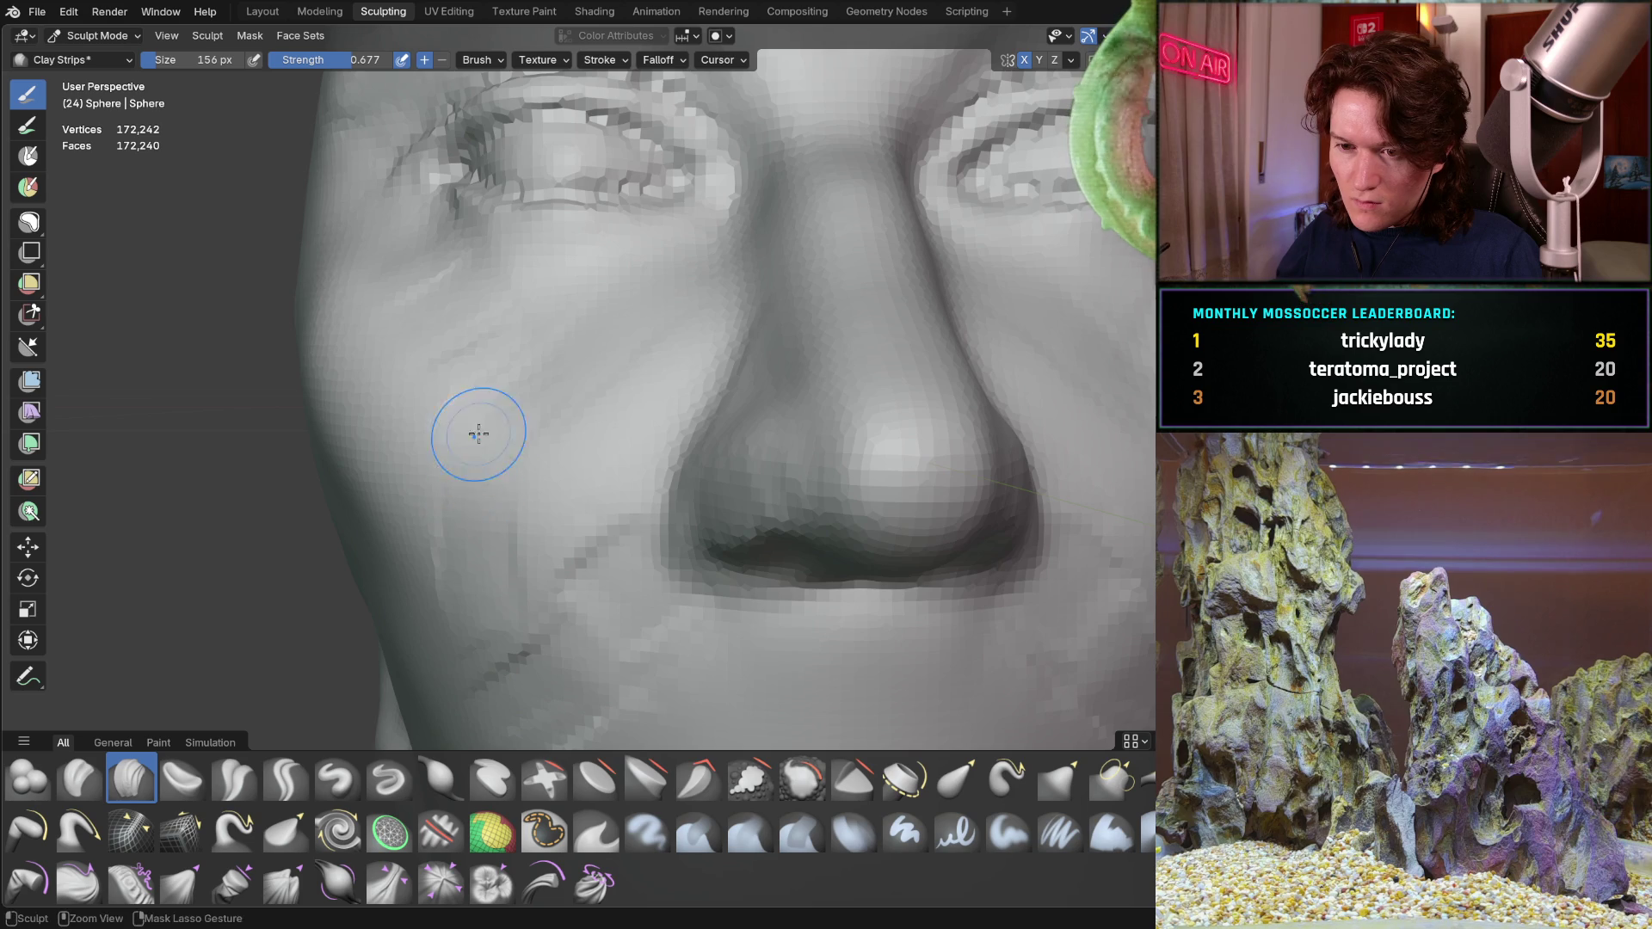
{"action": "mouse_move", "coordinate": [361, 568]}
{"action": "middle_mouse_down"}
{"action": "mouse_move", "coordinate": [414, 543]}
{"action": "mouse_move", "coordinate": [290, 574]}
{"action": "middle_mouse_up"}
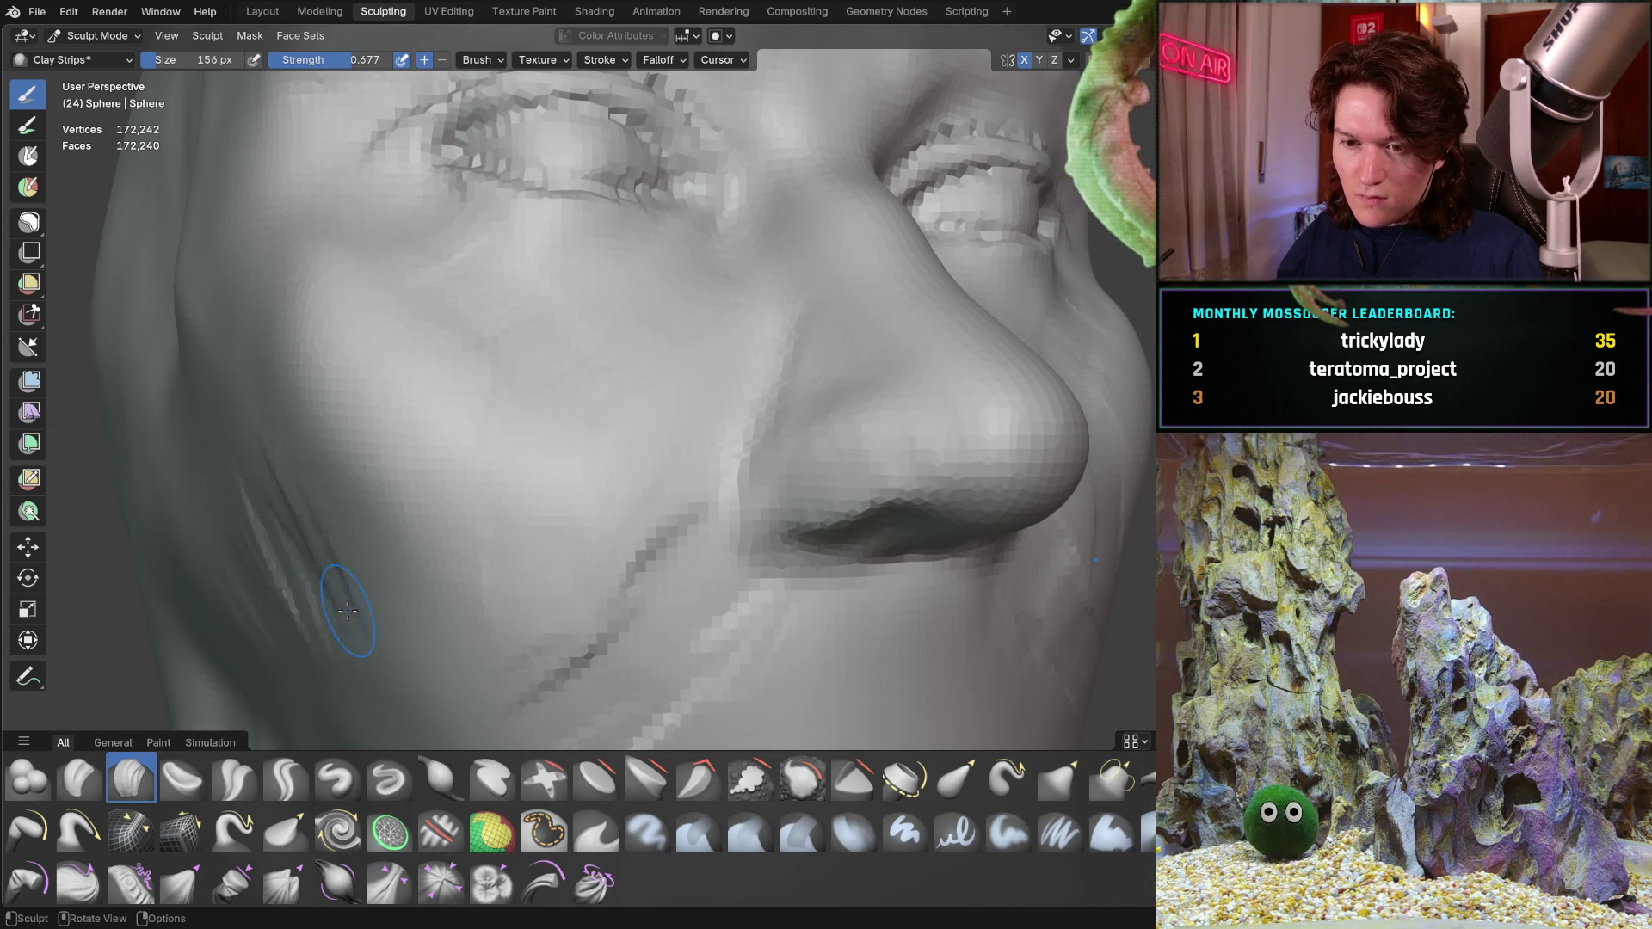
Review the mirrored nasolabial fold strips from frontal, three-quarter and profile angles
{"action": "mouse_move", "coordinate": [590, 498]}
{"action": "middle_mouse_down"}
{"action": "mouse_move", "coordinate": [527, 426]}
{"action": "mouse_move", "coordinate": [521, 481]}
{"action": "mouse_move", "coordinate": [456, 508]}
{"action": "middle_mouse_up"}
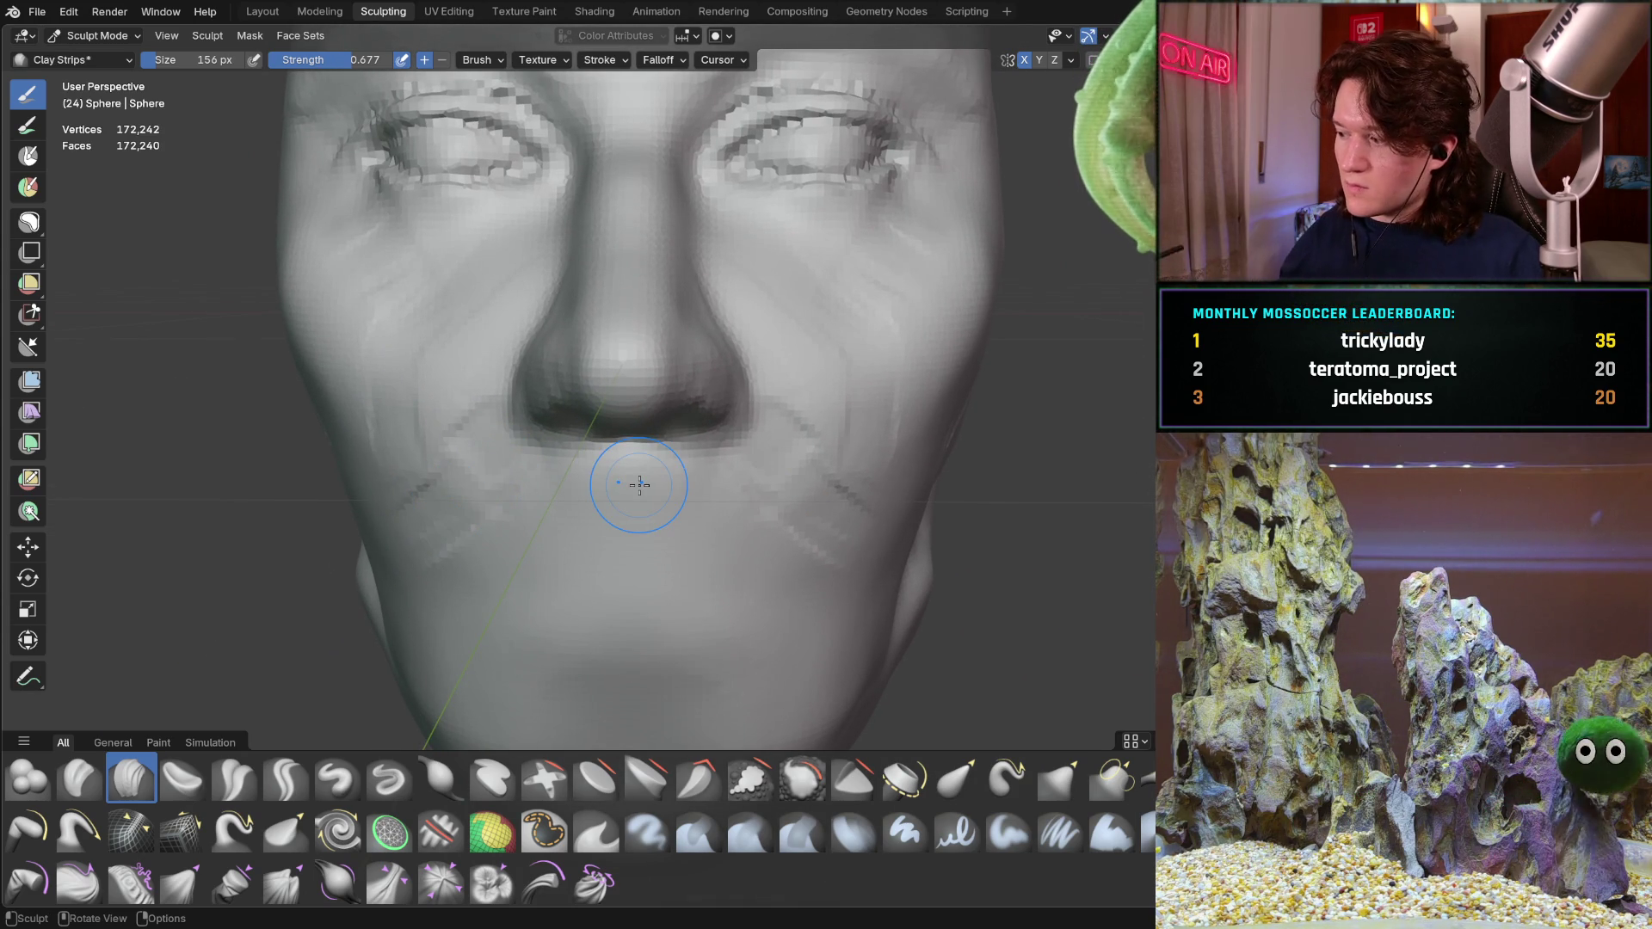
{"action": "middle_click_drag", "start_coordinate": [452, 398], "coordinate": [517, 419]}
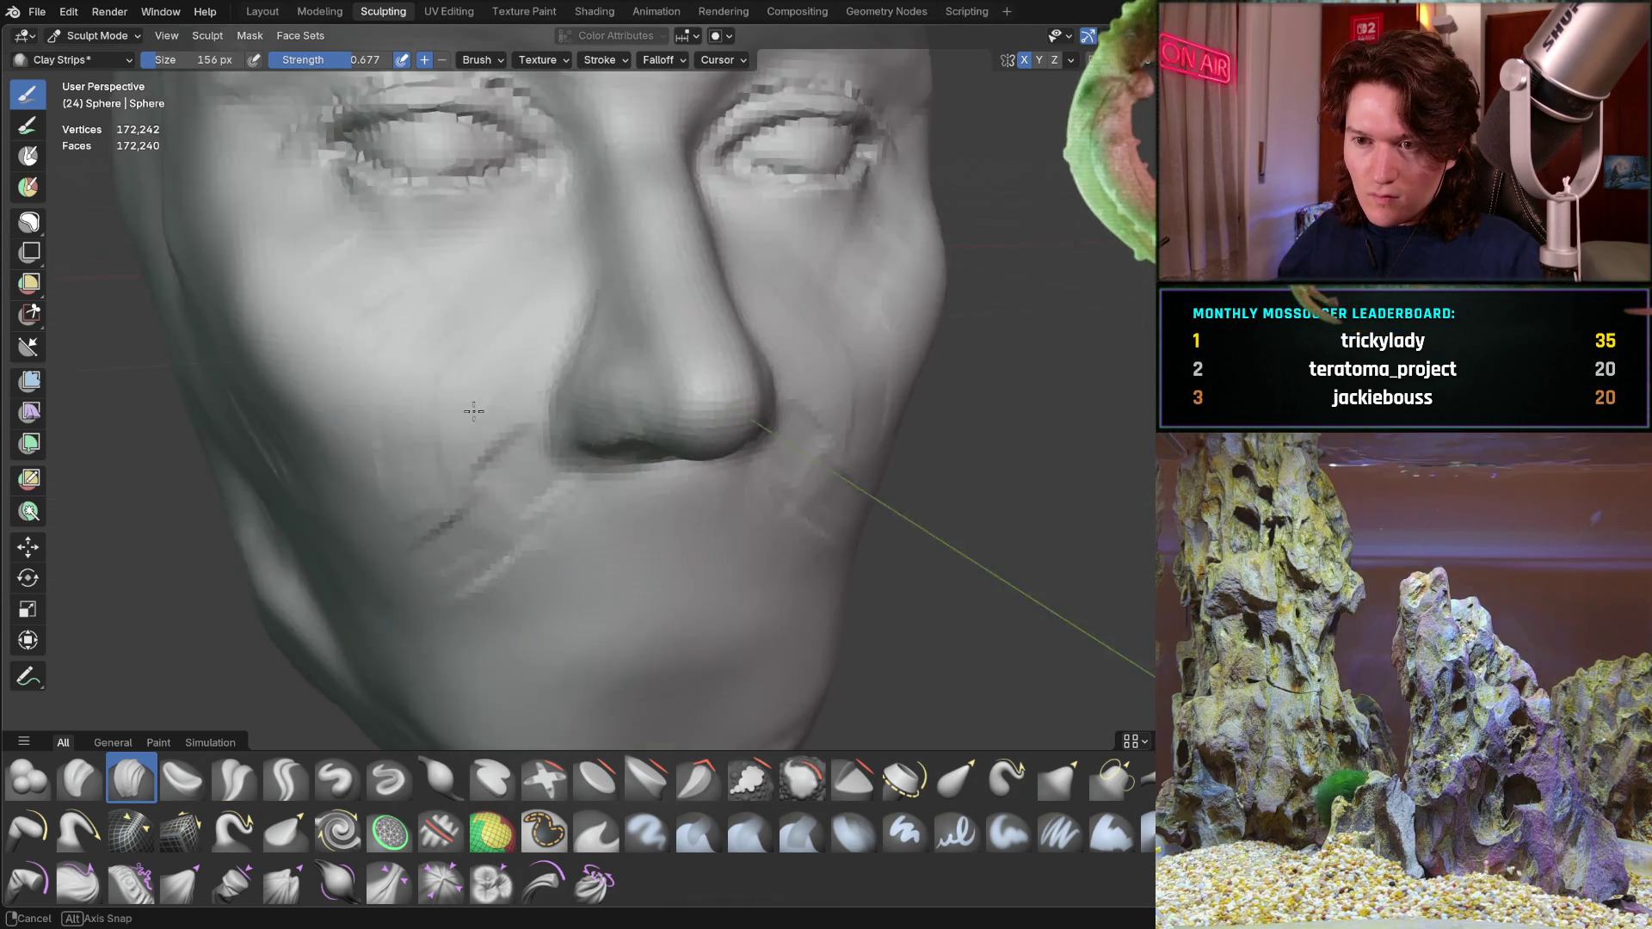
{"action": "middle_click_drag", "start_coordinate": [562, 308], "coordinate": [535, 388]}
{"action": "mouse_move", "coordinate": [591, 324]}
{"action": "middle_mouse_down"}
{"action": "mouse_move", "coordinate": [518, 383]}
{"action": "mouse_move", "coordinate": [536, 340]}
{"action": "middle_mouse_up"}
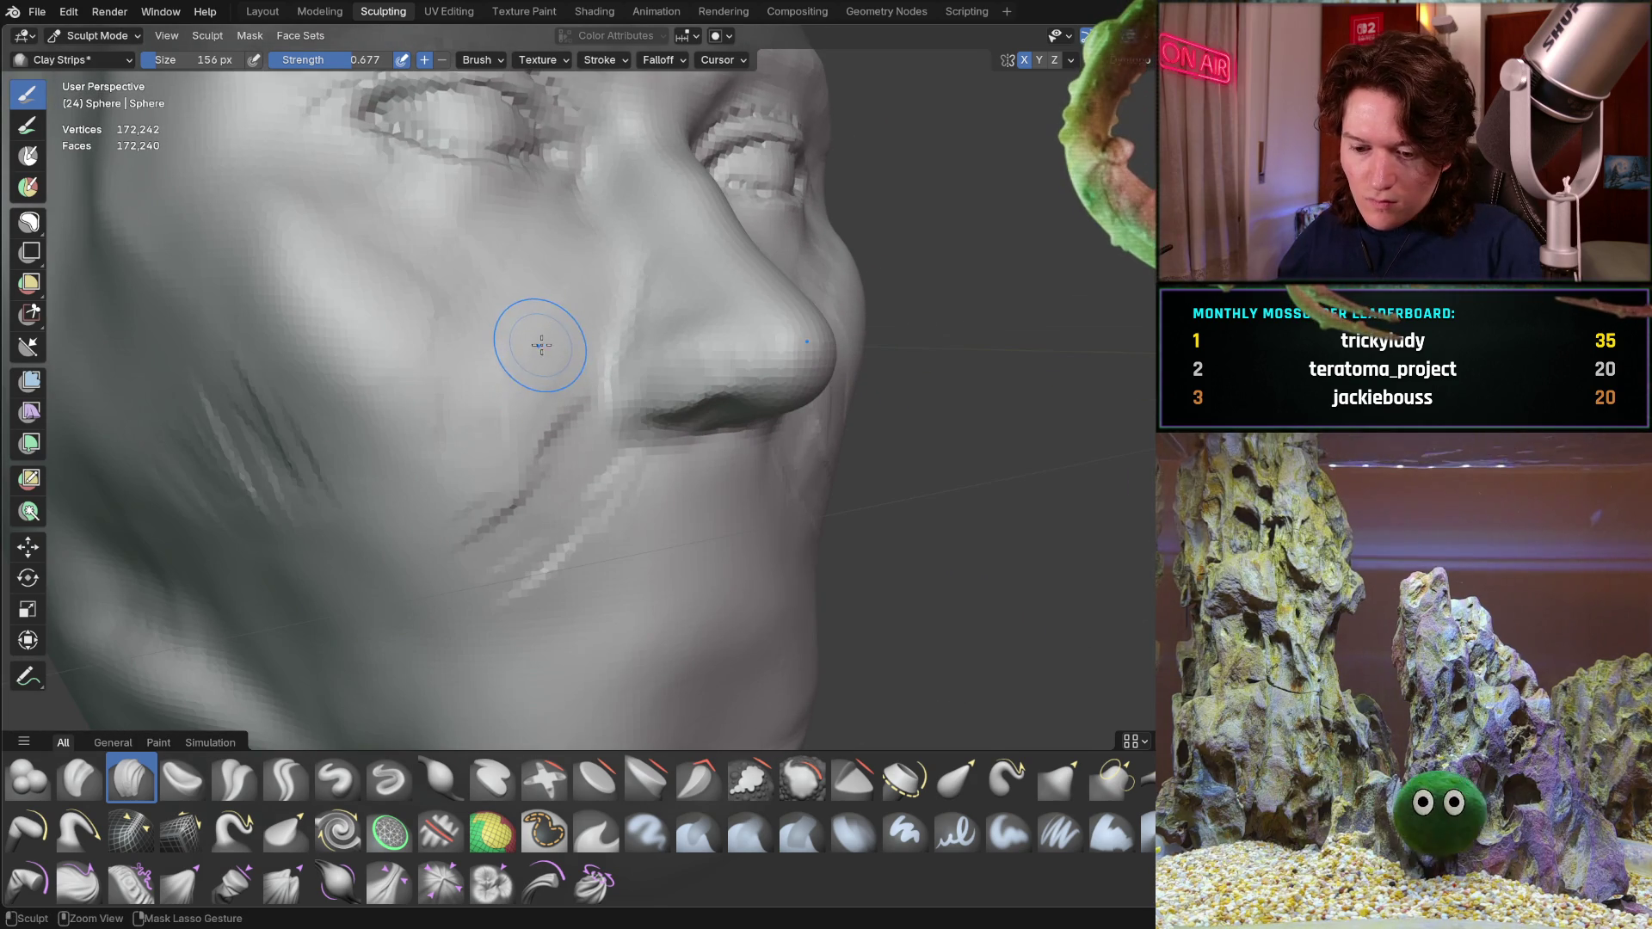
{"action": "mouse_move", "coordinate": [498, 395]}
{"action": "middle_mouse_down"}
{"action": "mouse_move", "coordinate": [513, 366]}
{"action": "mouse_move", "coordinate": [535, 420]}
{"action": "middle_mouse_up"}
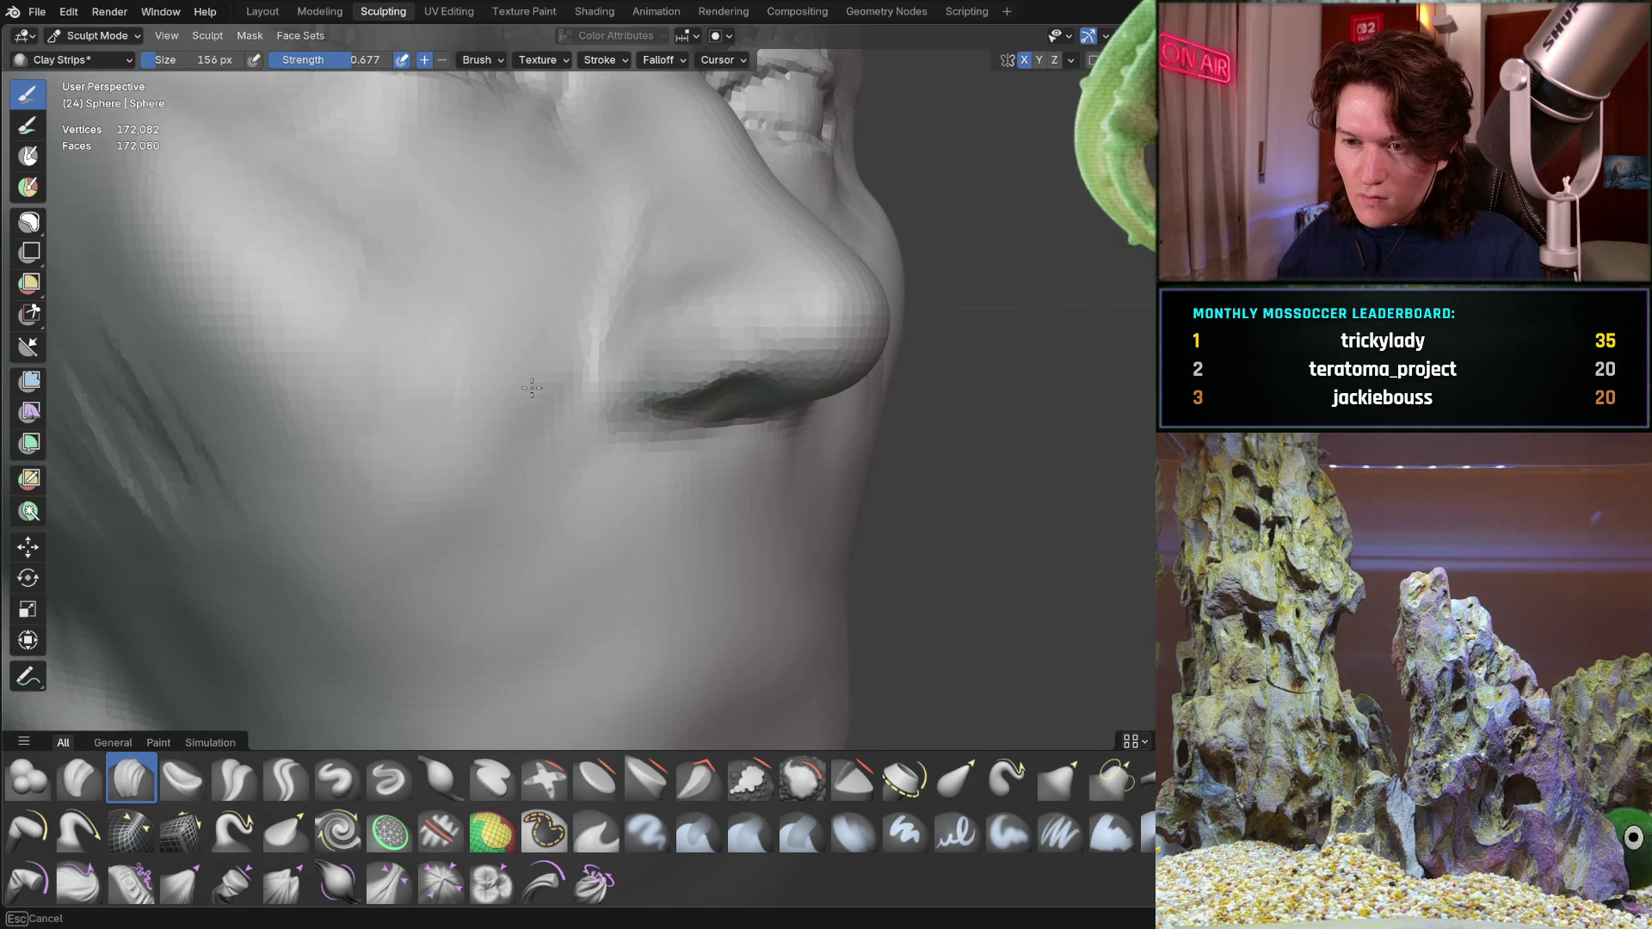
{"action": "middle_click_drag", "start_coordinate": [473, 534], "coordinate": [510, 278]}
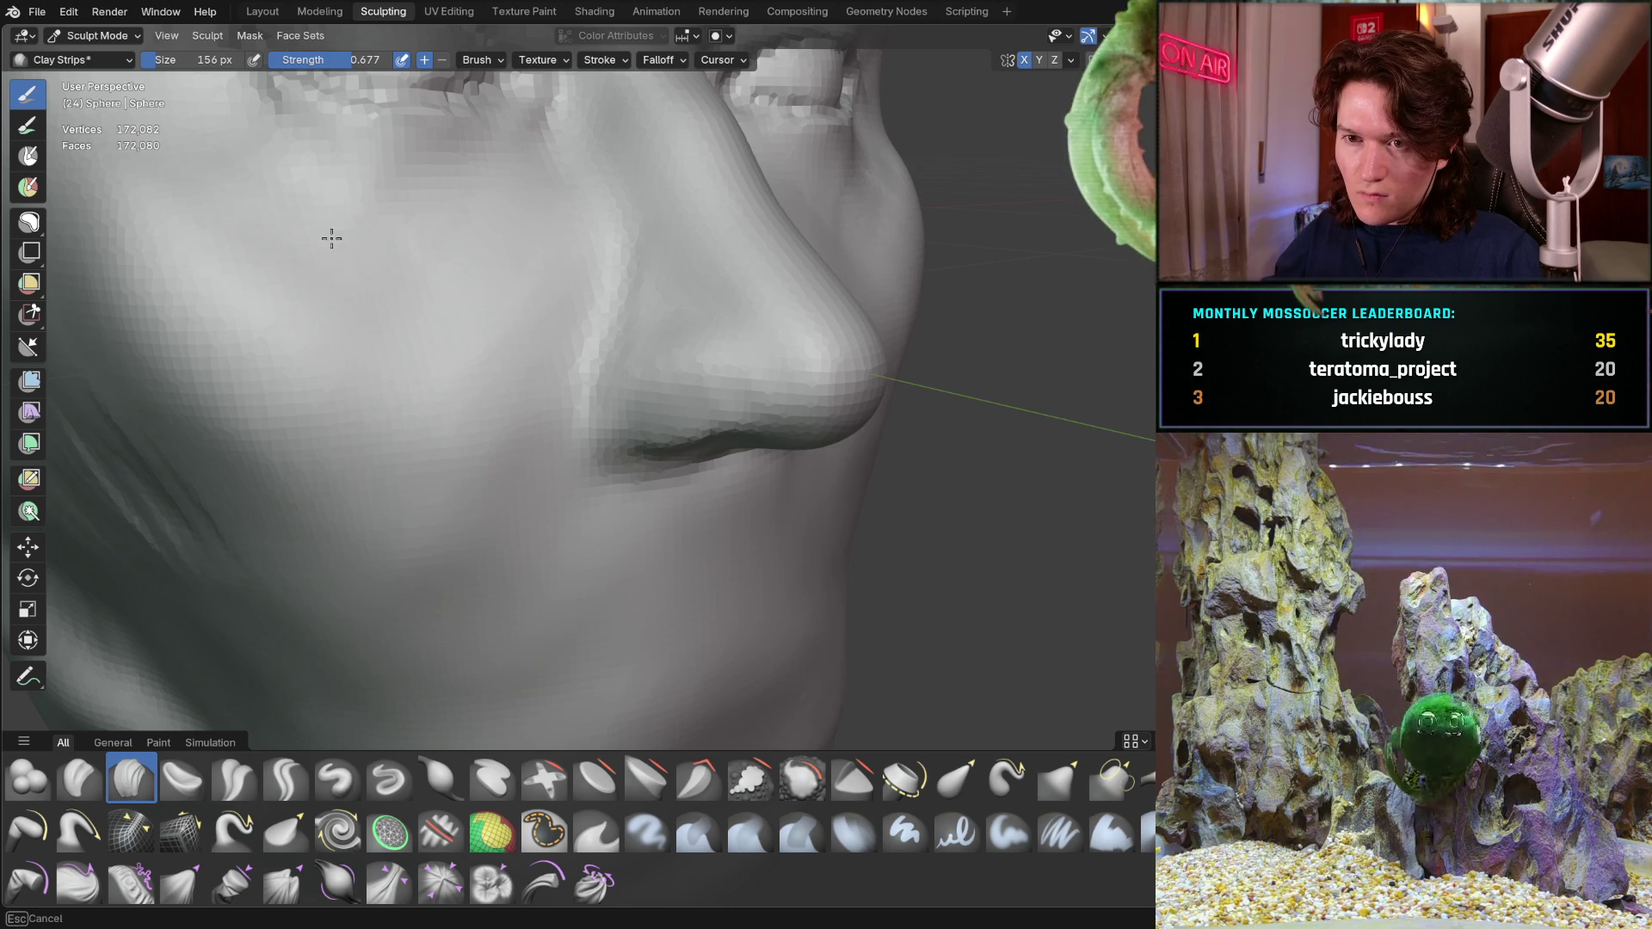
{"action": "middle_click_drag", "start_coordinate": [344, 244], "coordinate": [356, 228]}
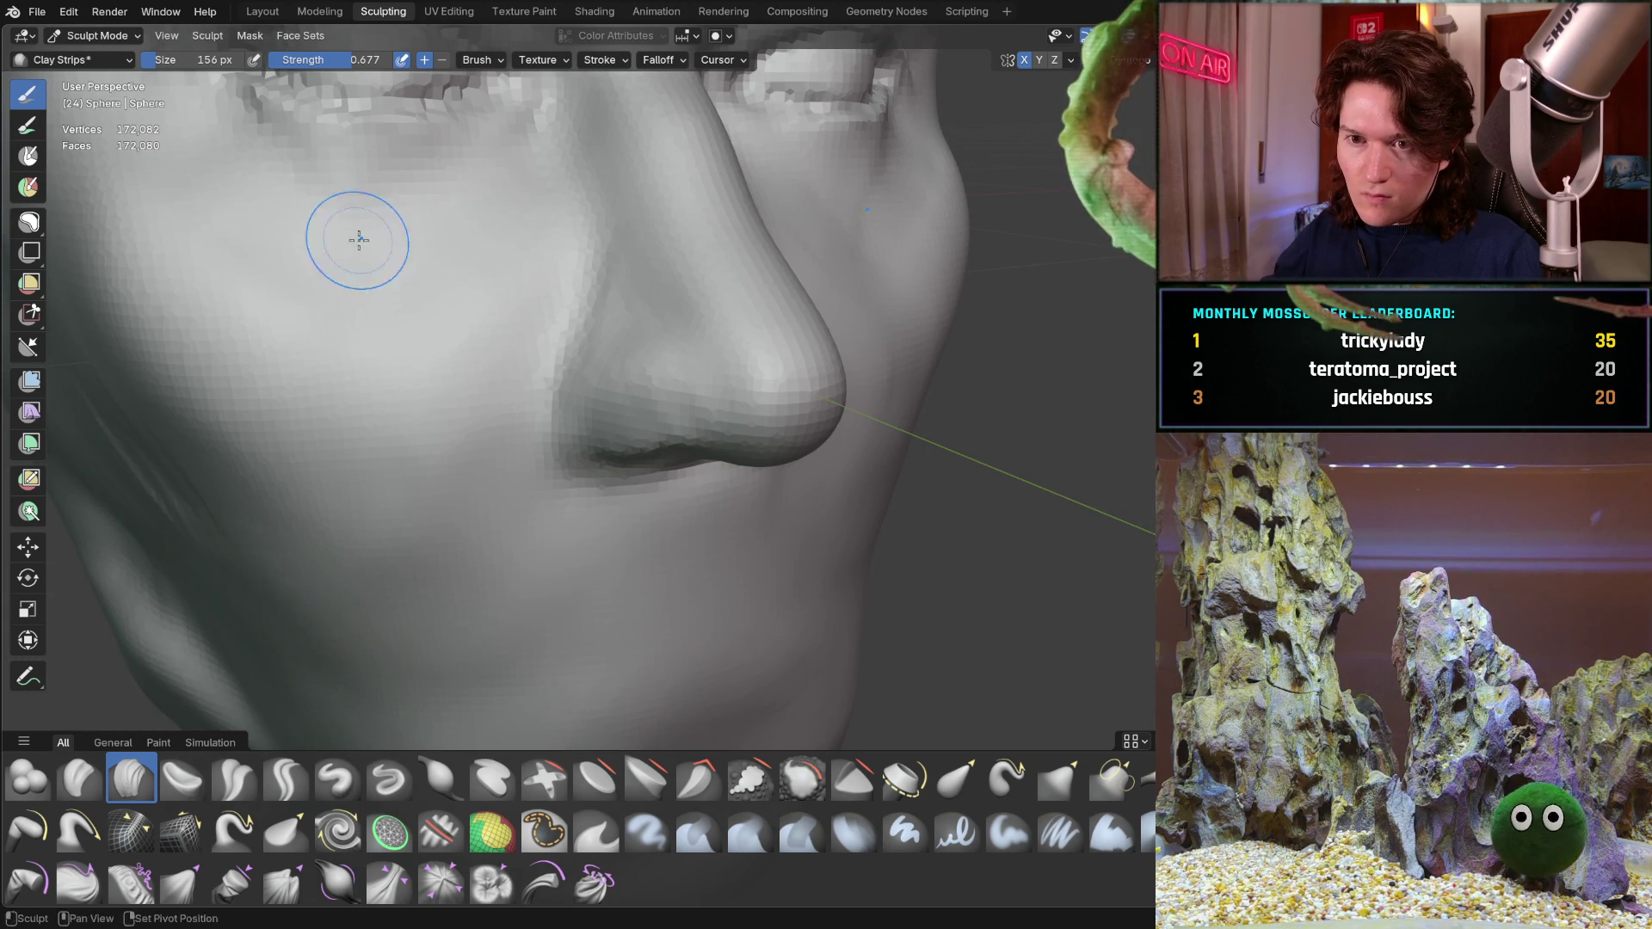
{"action": "middle_click_drag", "start_coordinate": [461, 284], "coordinate": [554, 191]}
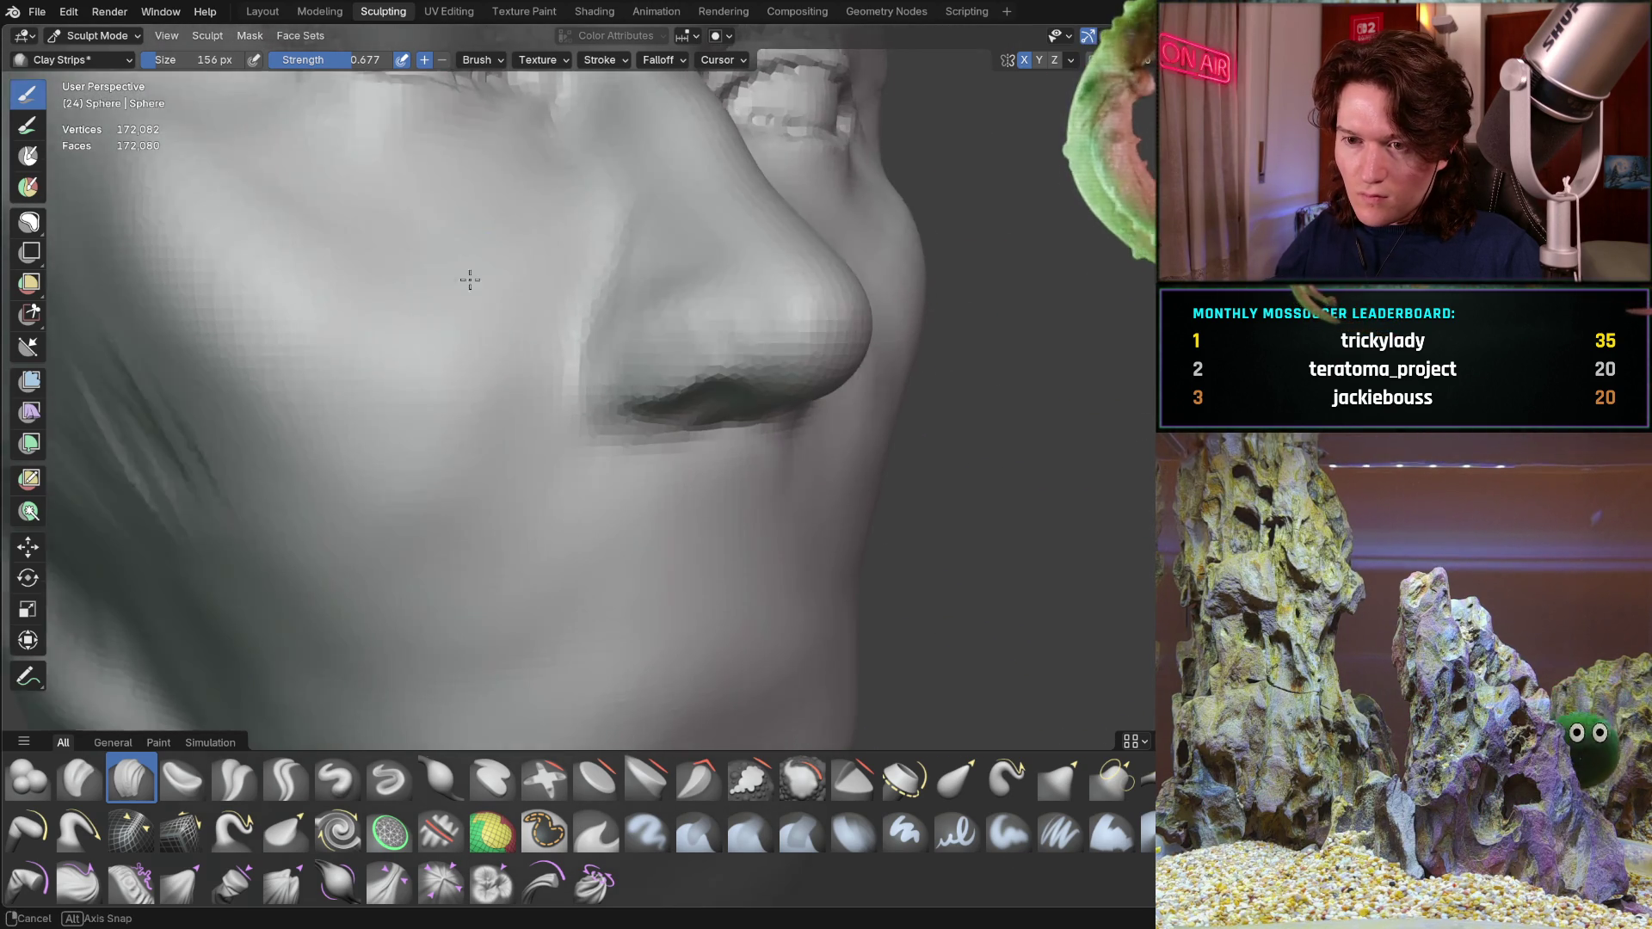
{"action": "middle_click_drag", "start_coordinate": [452, 486], "coordinate": [557, 285]}
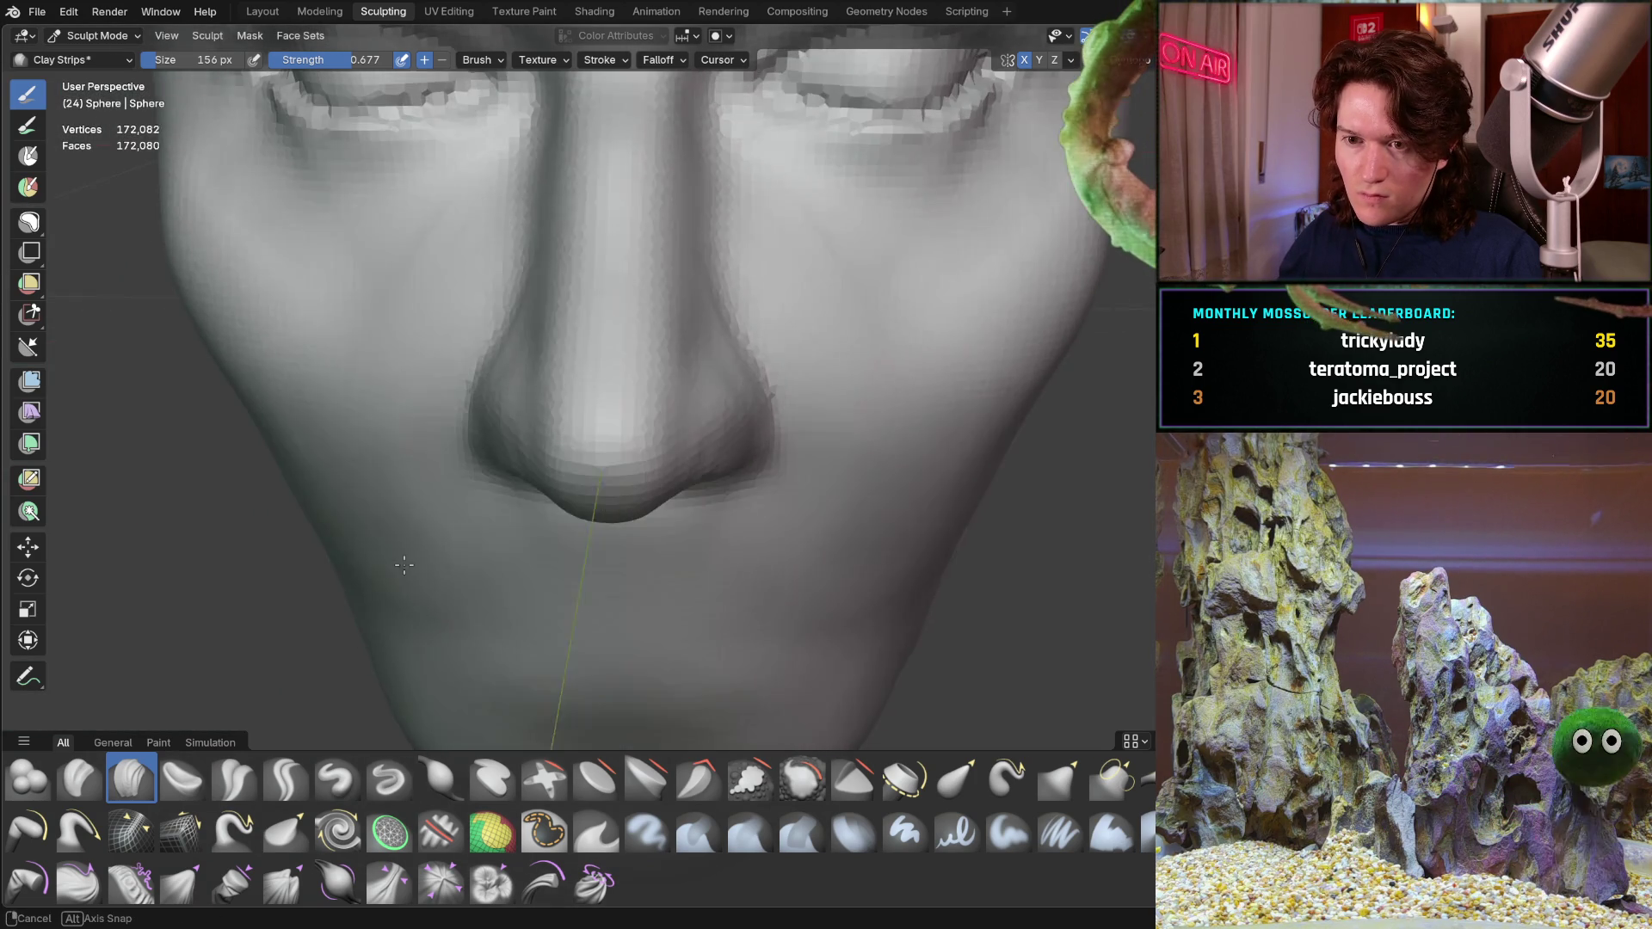
{"action": "mouse_move", "coordinate": [421, 469]}
{"action": "middle_mouse_down"}
{"action": "mouse_move", "coordinate": [496, 348]}
{"action": "mouse_move", "coordinate": [479, 324]}
{"action": "mouse_move", "coordinate": [486, 380]}
{"action": "mouse_move", "coordinate": [671, 365]}
{"action": "mouse_move", "coordinate": [634, 358]}
{"action": "mouse_move", "coordinate": [694, 296]}
{"action": "mouse_move", "coordinate": [679, 220]}
{"action": "mouse_move", "coordinate": [582, 357]}
{"action": "middle_mouse_up"}
{"action": "scroll", "coordinate": [479, 325], "scroll_direction": "down", "scroll_amount": 3}
{"action": "scroll", "coordinate": [634, 357], "scroll_direction": "up", "scroll_amount": 2}
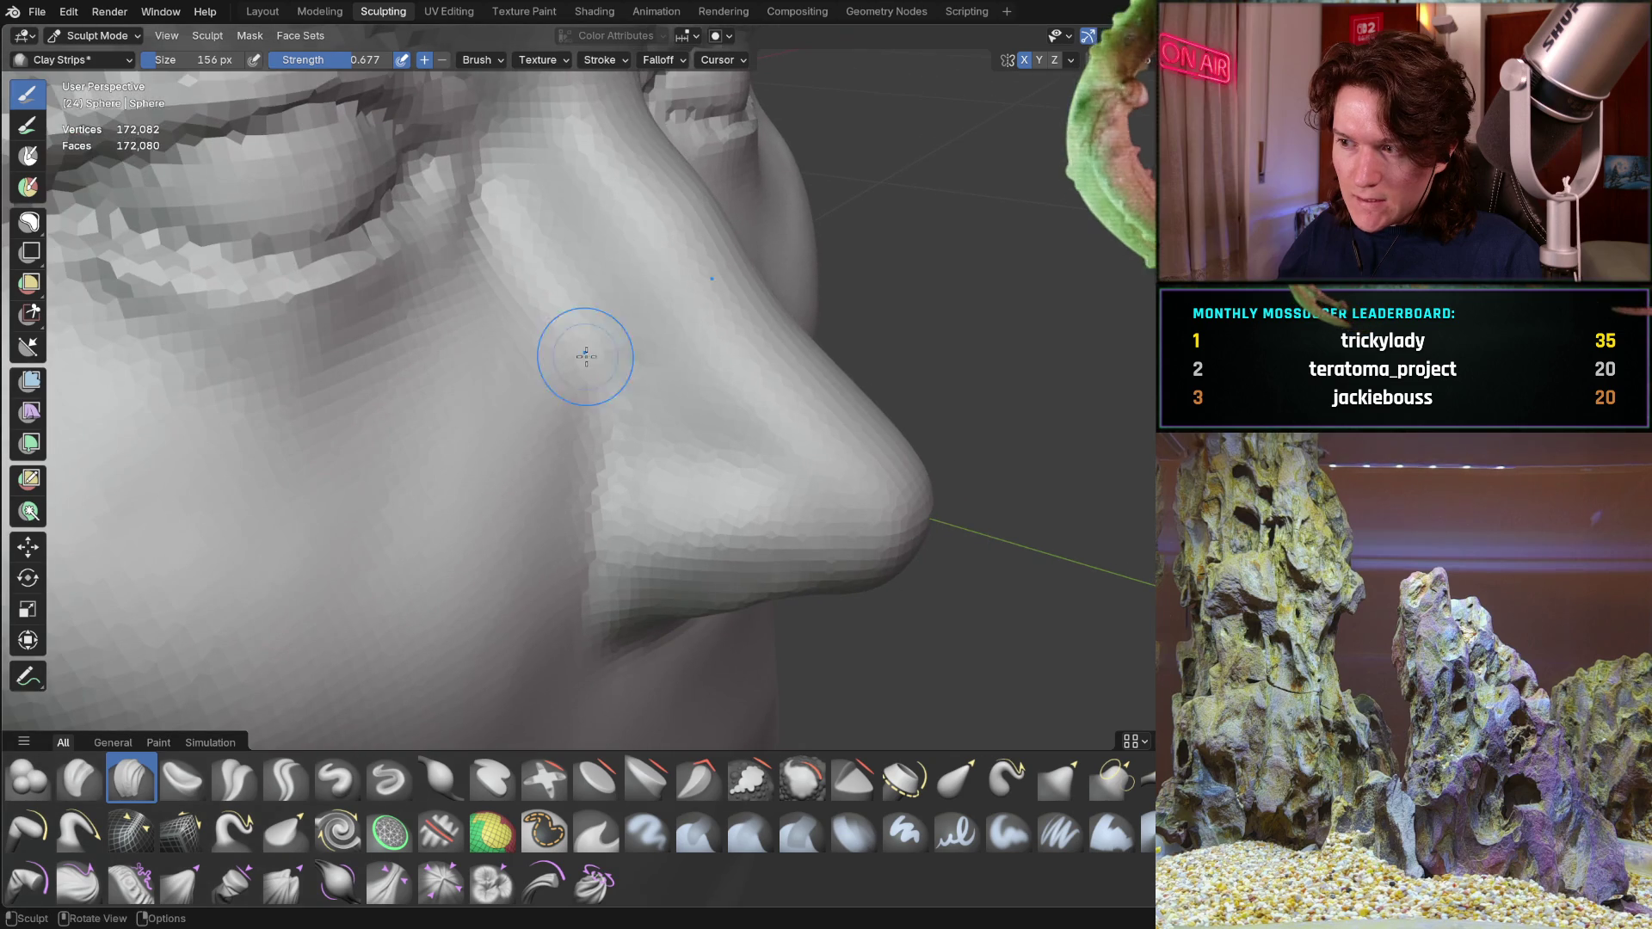
{"action": "middle_click_drag", "start_coordinate": [453, 538], "coordinate": [586, 366]}
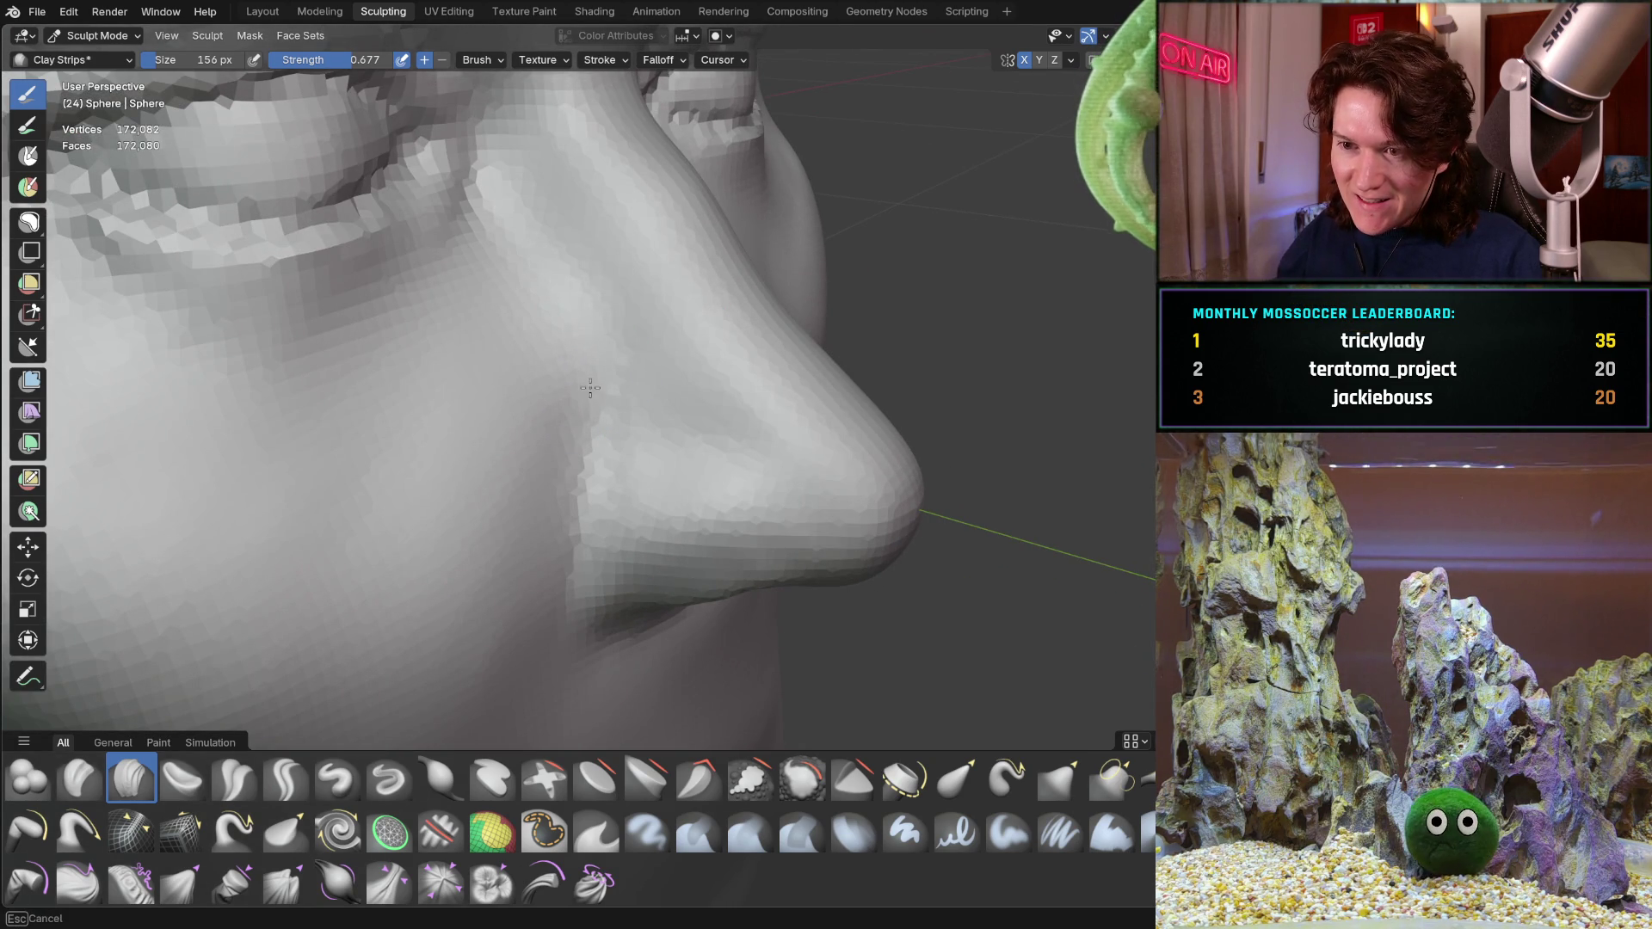
{"action": "middle_click_drag", "start_coordinate": [579, 395], "coordinate": [496, 374]}
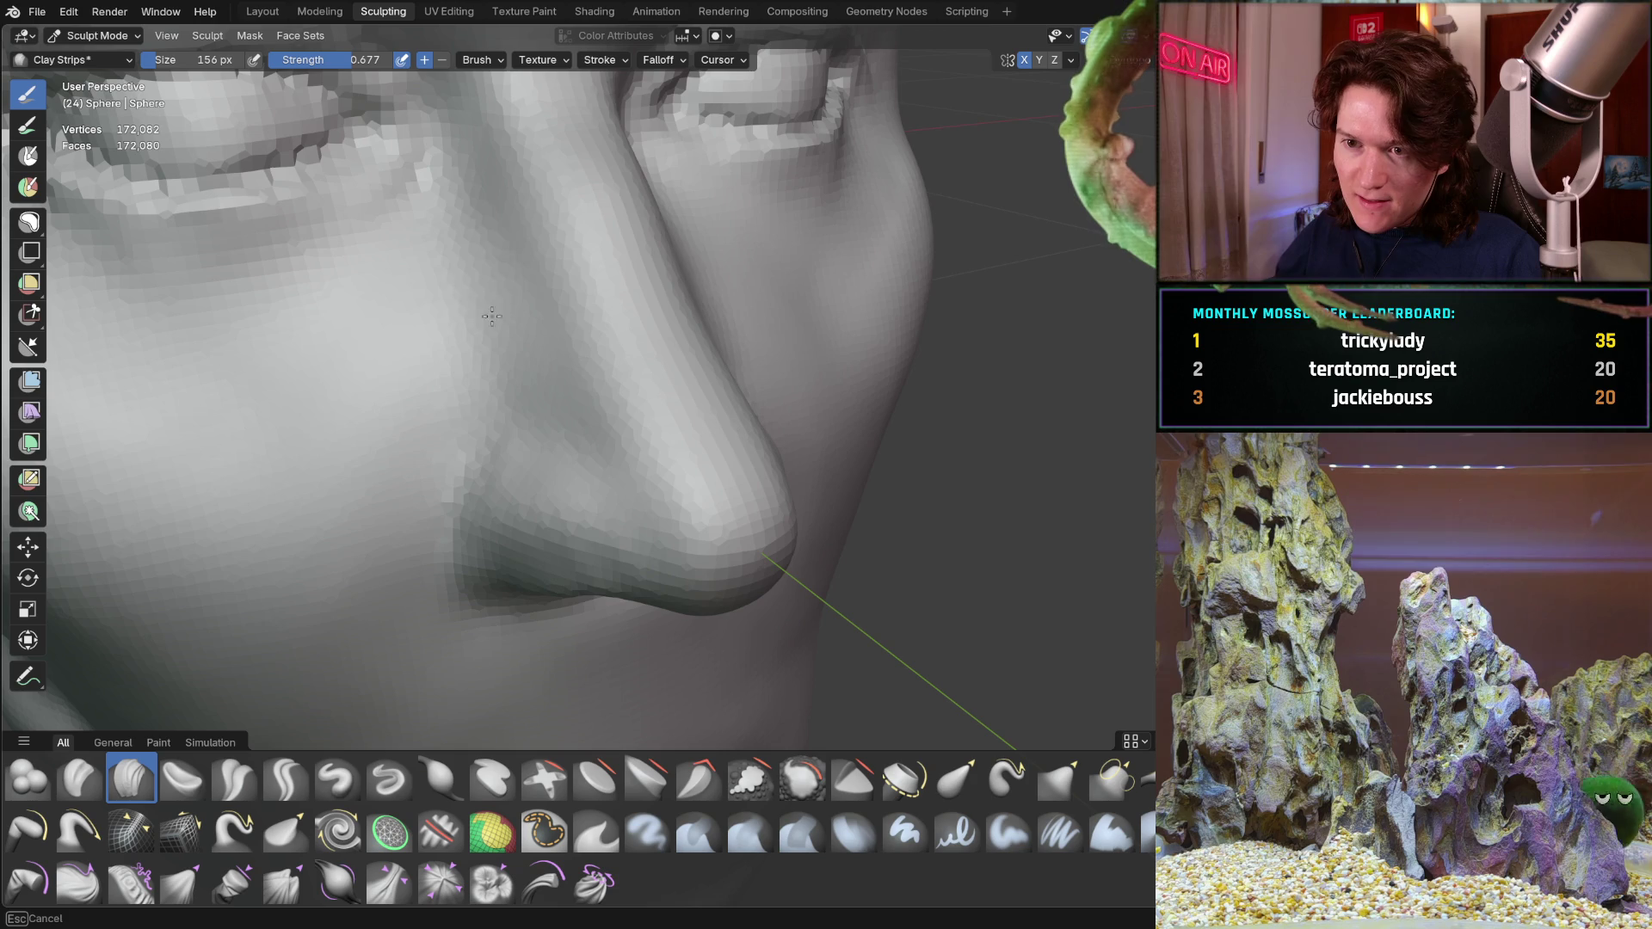
{"action": "mouse_move", "coordinate": [463, 298]}
{"action": "middle_mouse_down"}
{"action": "mouse_move", "coordinate": [560, 358]}
{"action": "mouse_move", "coordinate": [634, 369]}
{"action": "middle_mouse_up"}
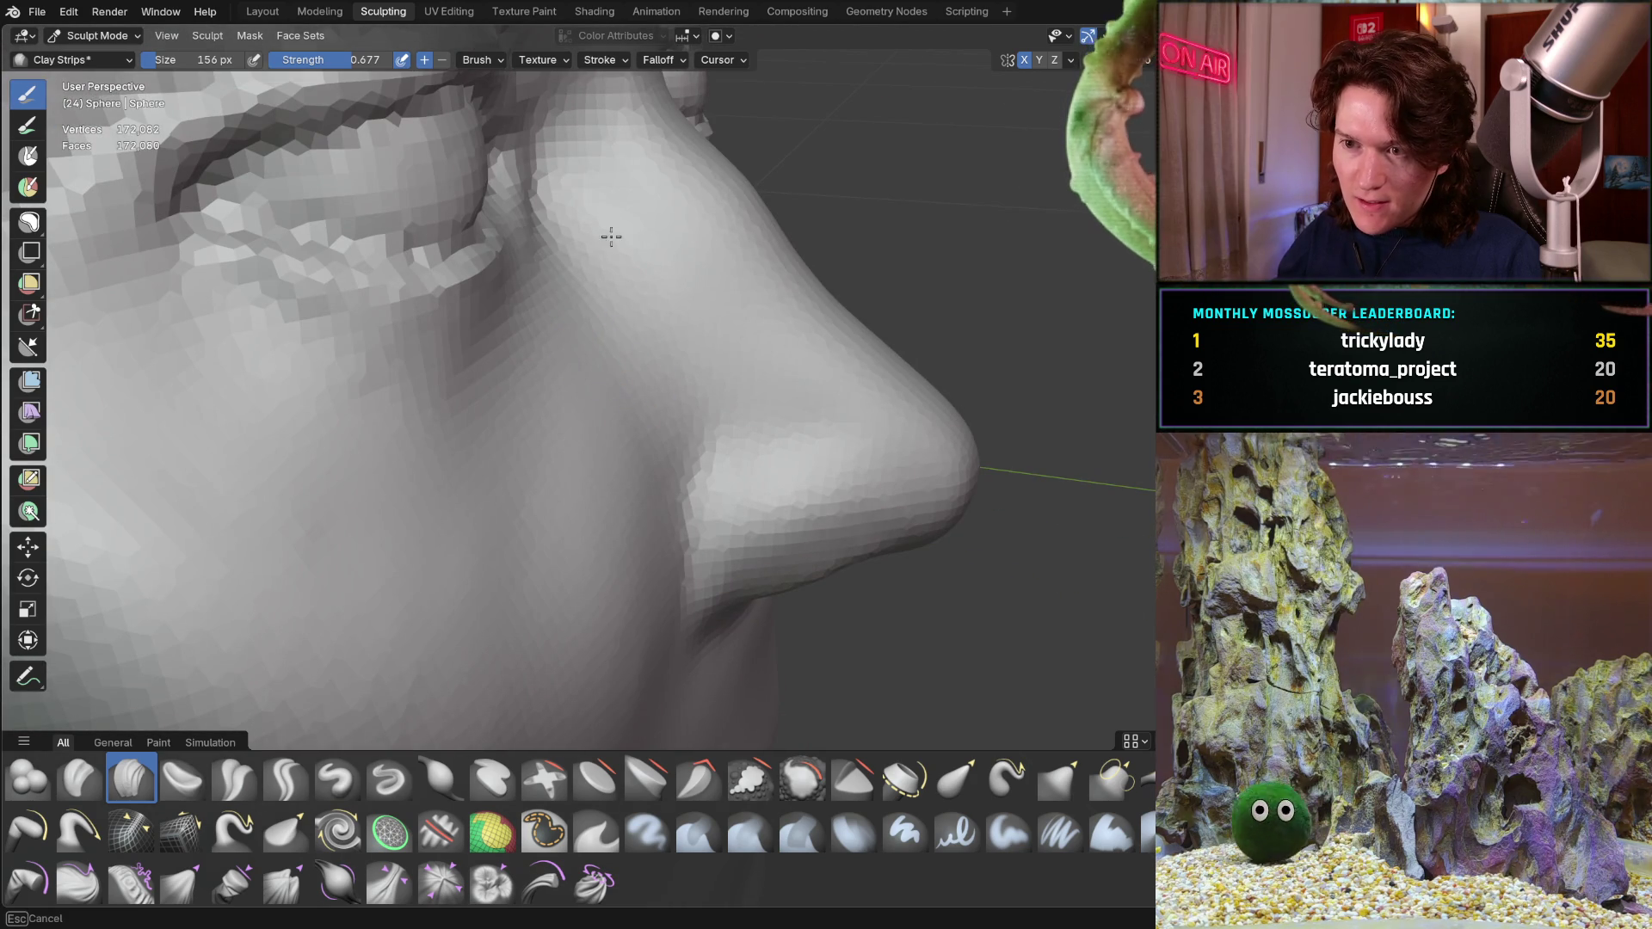
{"action": "mouse_move", "coordinate": [636, 457]}
{"action": "middle_mouse_down"}
{"action": "mouse_move", "coordinate": [572, 369]}
{"action": "mouse_move", "coordinate": [621, 388]}
{"action": "mouse_move", "coordinate": [491, 529]}
{"action": "middle_mouse_up"}
{"action": "left_click", "coordinate": [234, 777]}
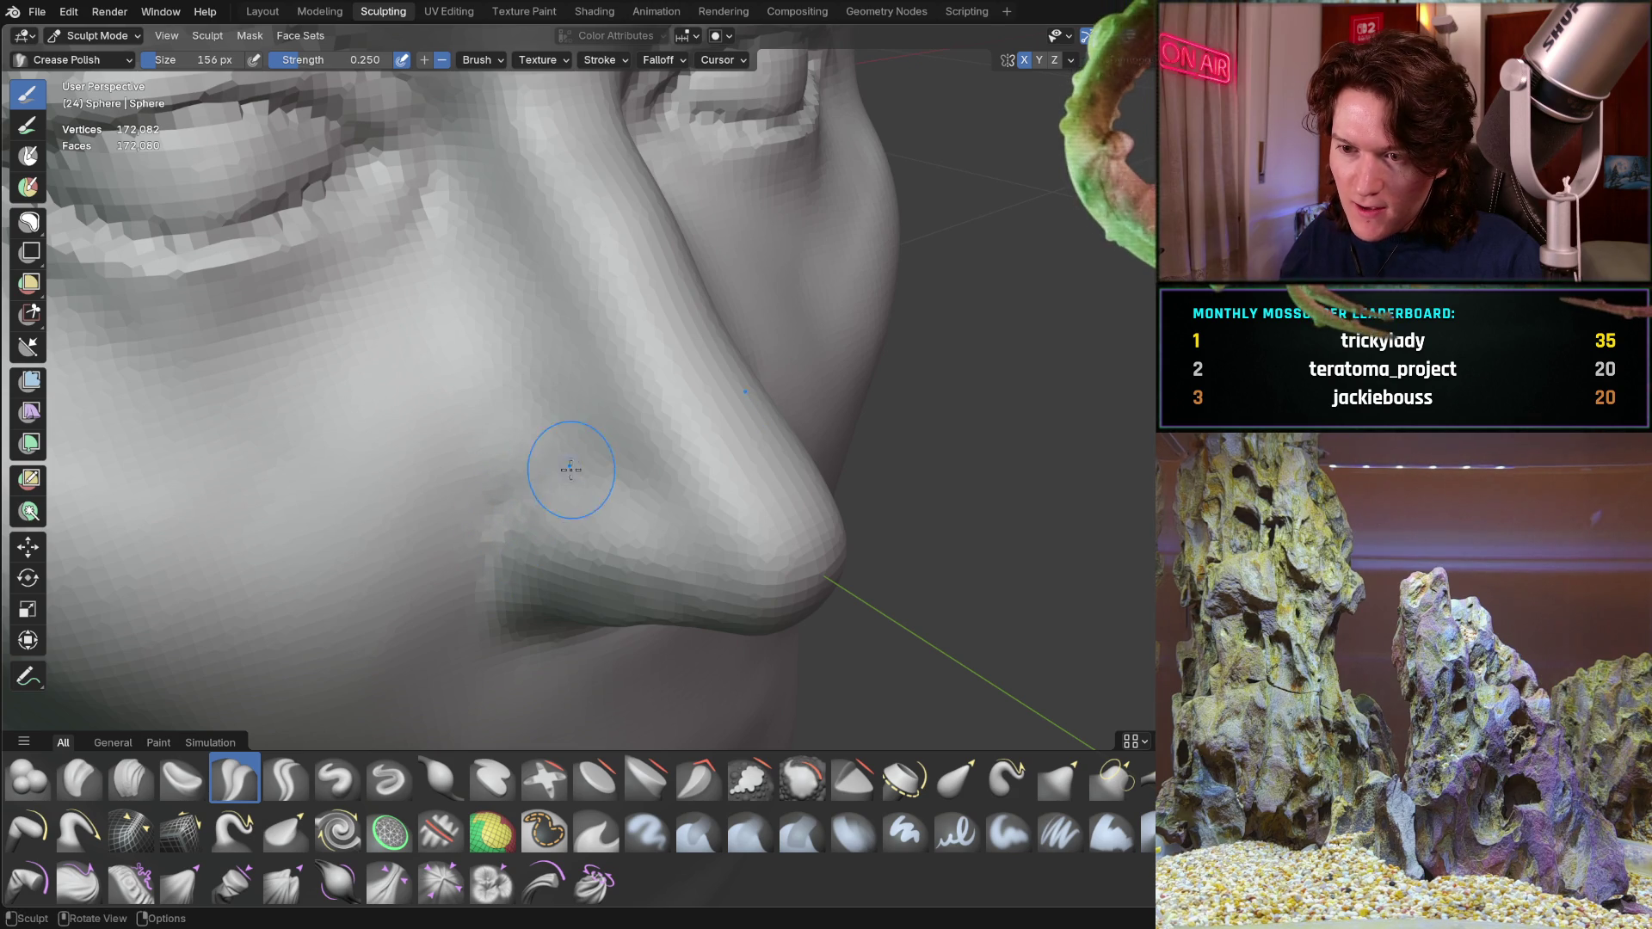
Sharpen the groove along the side of the nose with a Crease Polish stroke
{"action": "middle_click_drag", "start_coordinate": [546, 443], "coordinate": [668, 391]}
{"action": "left_click_drag", "start_coordinate": [755, 377], "coordinate": [606, 513]}
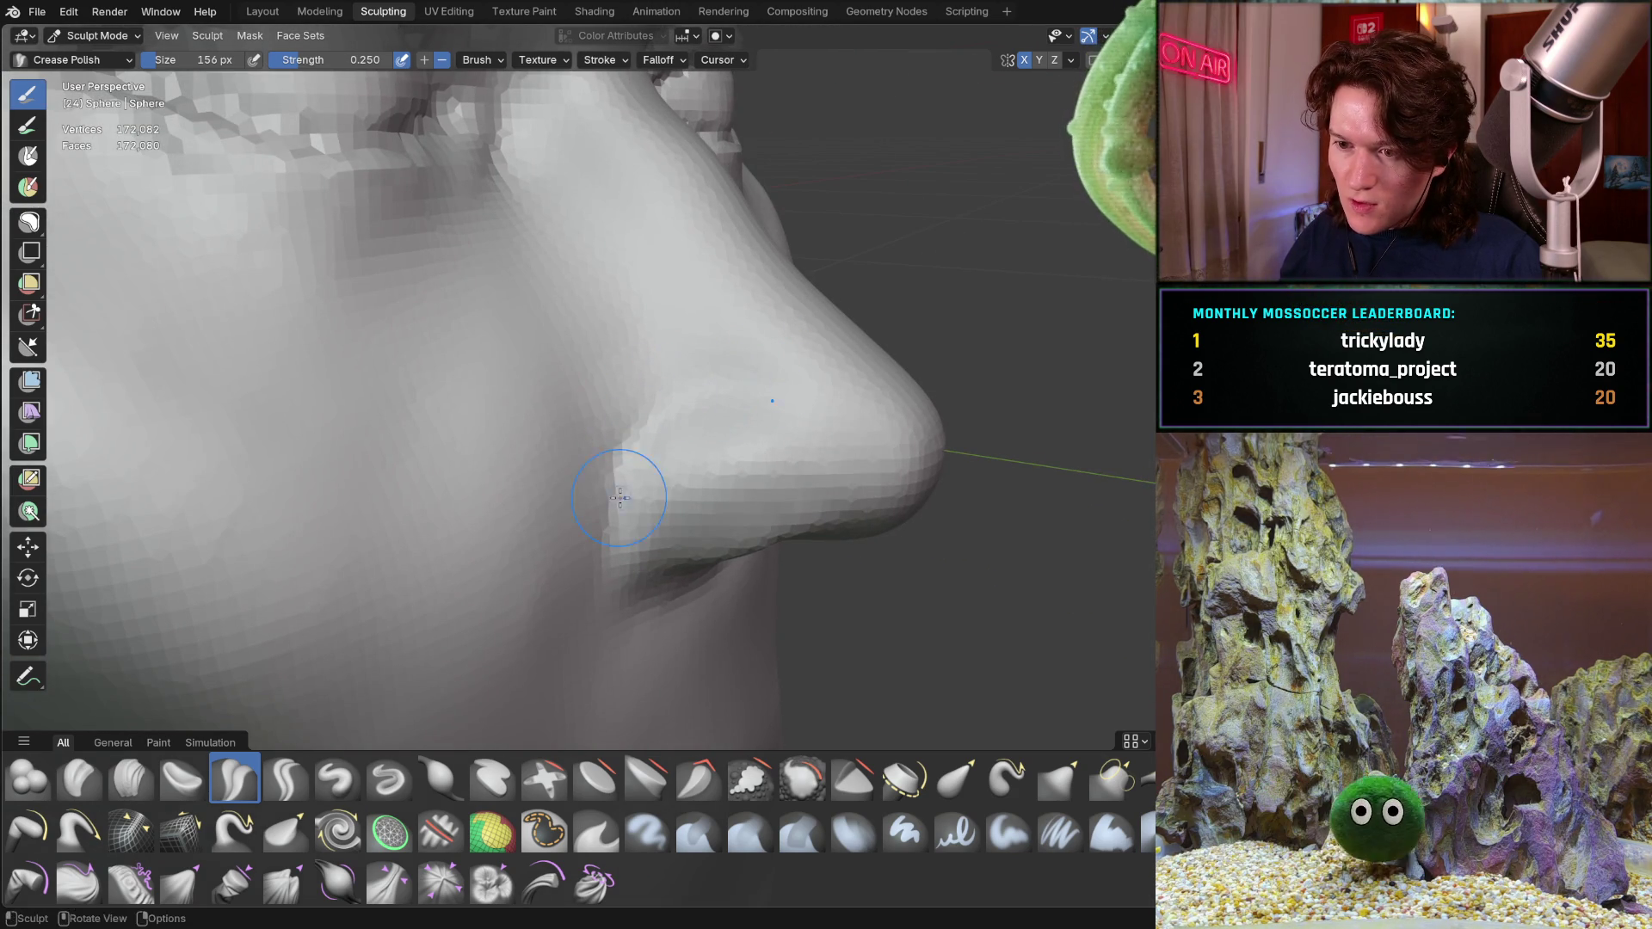
{"action": "mouse_move", "coordinate": [623, 503]}
{"action": "middle_mouse_down"}
{"action": "mouse_move", "coordinate": [531, 494]}
{"action": "mouse_move", "coordinate": [513, 379]}
{"action": "middle_mouse_up"}
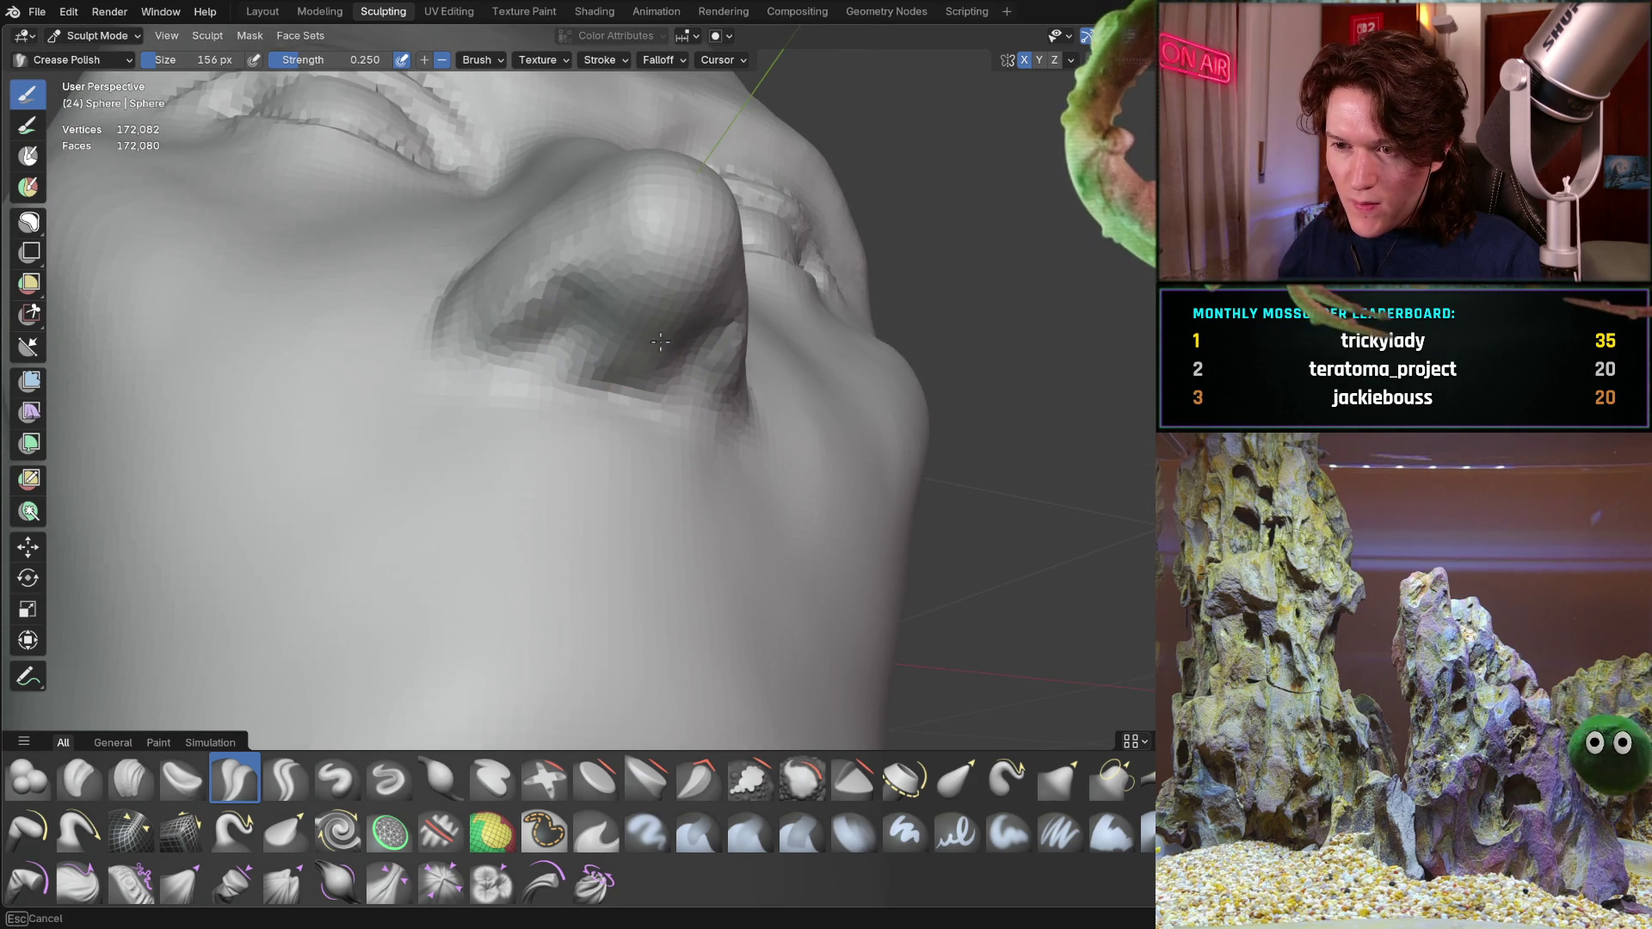
{"action": "left_click_drag", "start_coordinate": [653, 348], "coordinate": [670, 345]}
Inspect the sharpened nose crease from below and from a three-quarter view
{"action": "mouse_move", "coordinate": [682, 348]}
{"action": "middle_mouse_down"}
{"action": "mouse_move", "coordinate": [572, 286]}
{"action": "mouse_move", "coordinate": [620, 383]}
{"action": "mouse_move", "coordinate": [460, 381]}
{"action": "mouse_move", "coordinate": [526, 374]}
{"action": "middle_mouse_up"}
{"action": "mouse_move", "coordinate": [580, 453]}
{"action": "middle_mouse_down"}
{"action": "mouse_move", "coordinate": [389, 465]}
{"action": "mouse_move", "coordinate": [329, 486]}
{"action": "middle_mouse_up"}
{"action": "scroll", "coordinate": [387, 466], "scroll_direction": "down", "scroll_amount": 5}
{"action": "mouse_move", "coordinate": [491, 435]}
{"action": "middle_mouse_down"}
{"action": "mouse_move", "coordinate": [554, 412]}
{"action": "mouse_move", "coordinate": [461, 454]}
{"action": "middle_mouse_up"}
{"action": "scroll", "coordinate": [479, 435], "scroll_direction": "up", "scroll_amount": 2}
{"action": "scroll", "coordinate": [455, 558], "scroll_direction": "up", "scroll_amount": 2}
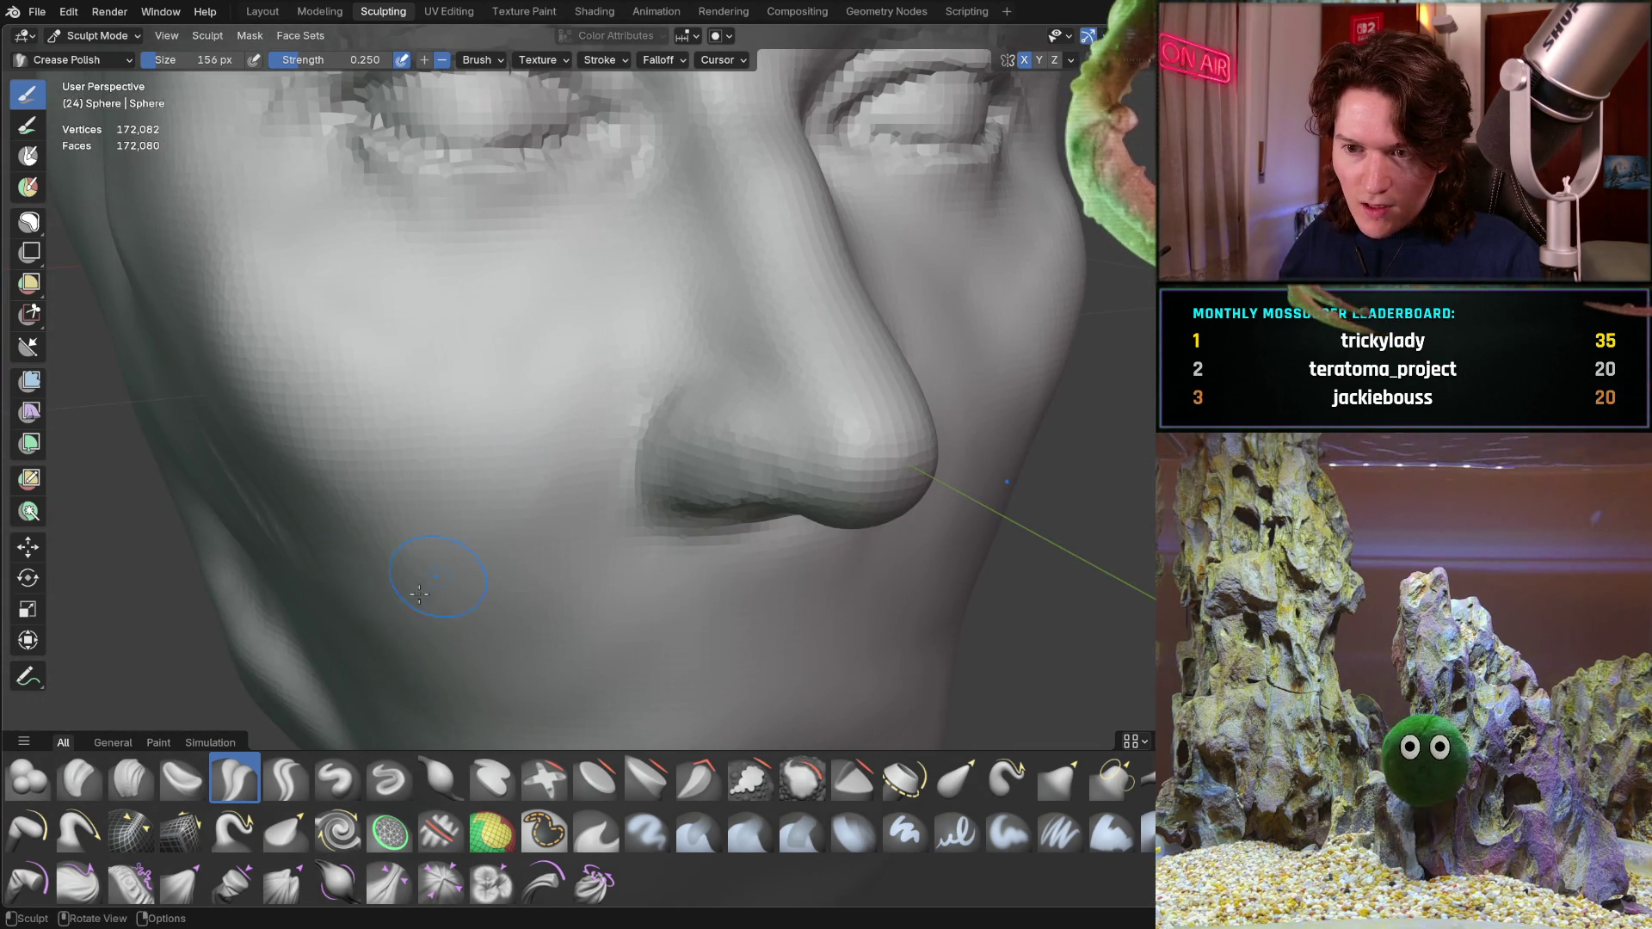
{"action": "middle_click_drag", "start_coordinate": [455, 560], "coordinate": [456, 559], "text": "shift"}
Enlarge the Clay Strips brush to 250 px and check the nose in frontal and three-quarter views
{"action": "key", "text": "bracketright"}
{"action": "key", "text": "bracketright"}
{"action": "key", "text": "bracketright"}
{"action": "key", "text": "bracketright"}
{"action": "key", "text": "bracketright"}
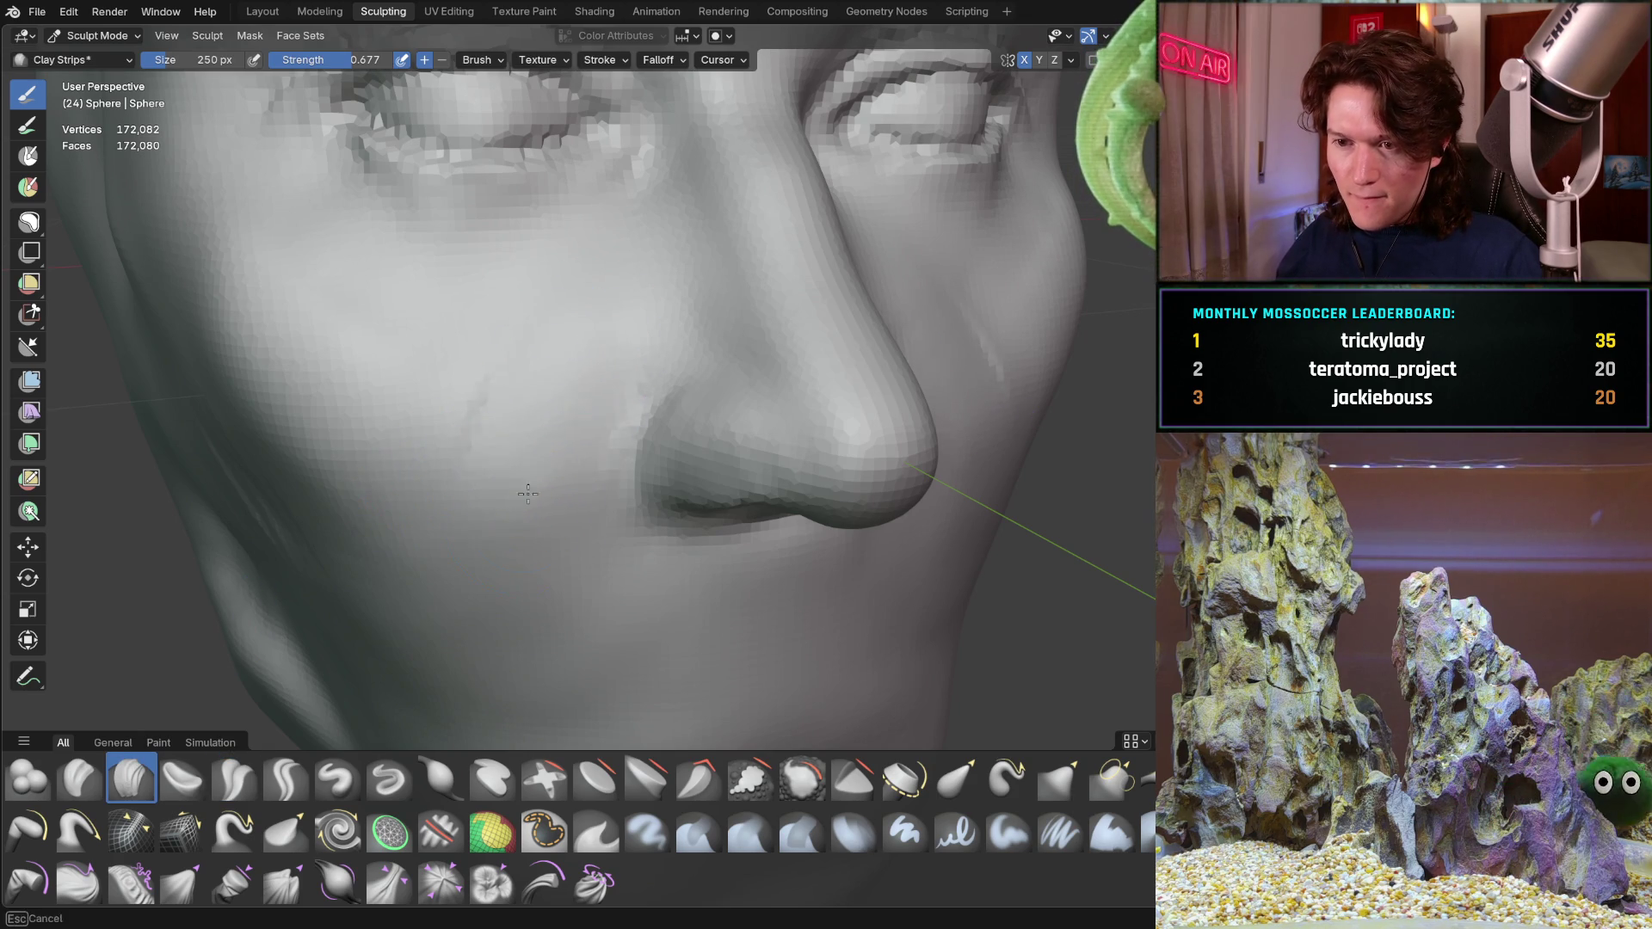
{"action": "mouse_move", "coordinate": [388, 653]}
{"action": "middle_mouse_down"}
{"action": "mouse_move", "coordinate": [479, 442]}
{"action": "mouse_move", "coordinate": [446, 651]}
{"action": "middle_mouse_up"}
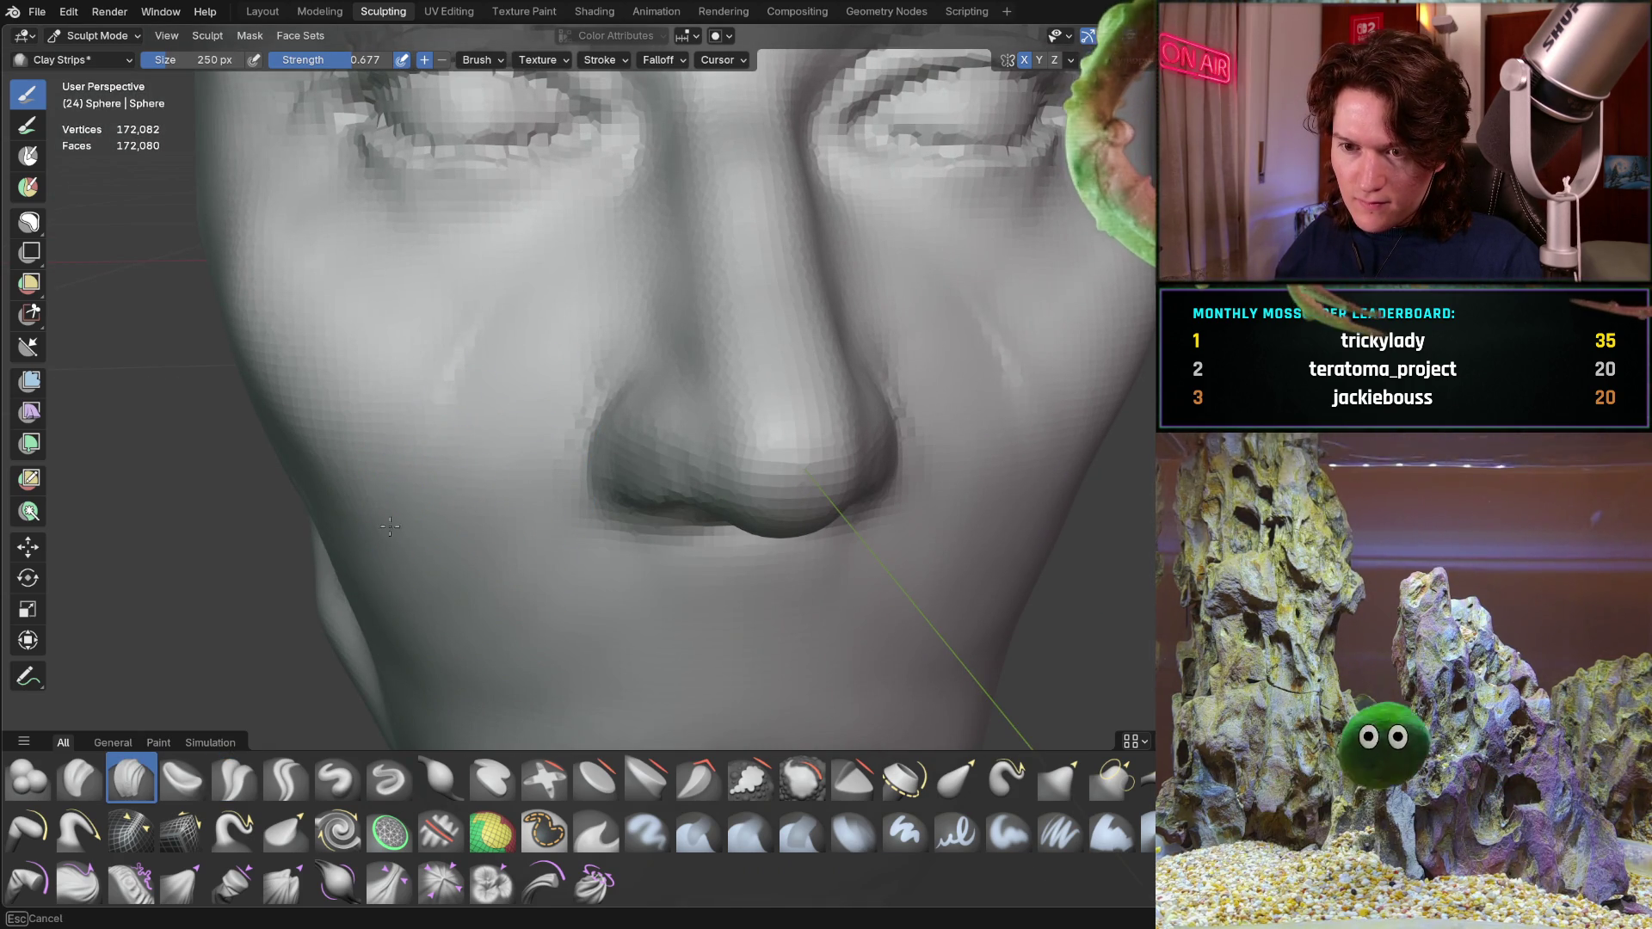
{"action": "middle_click_drag", "start_coordinate": [565, 345], "coordinate": [649, 375]}
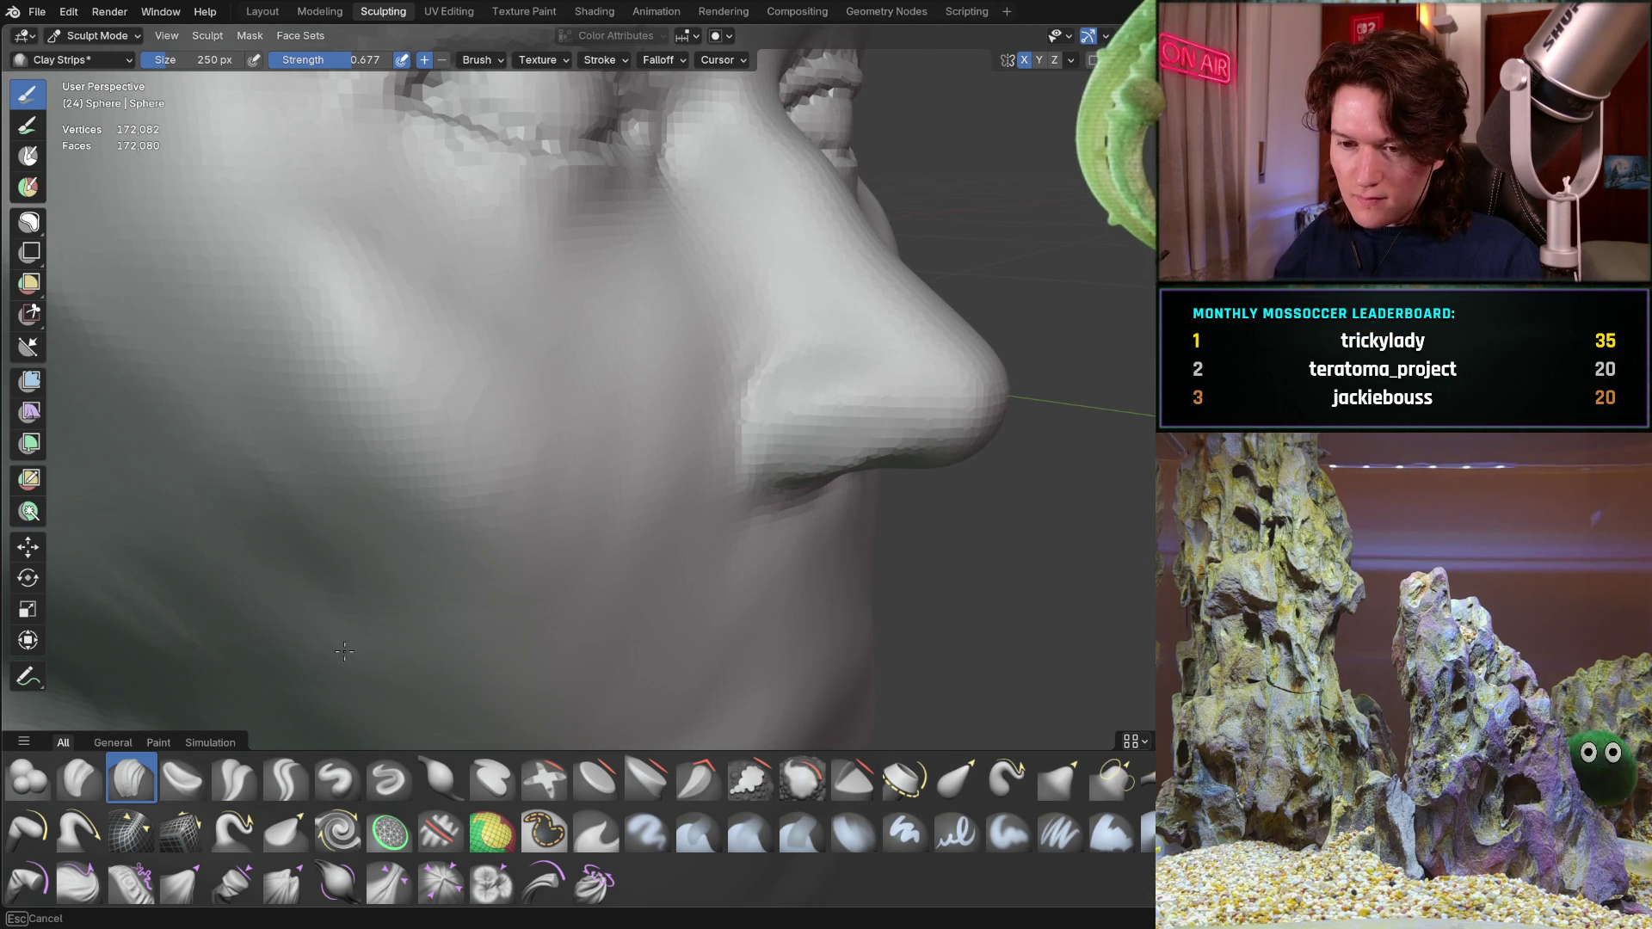
{"action": "mouse_move", "coordinate": [454, 540]}
{"action": "middle_mouse_down"}
{"action": "mouse_move", "coordinate": [376, 509]}
{"action": "mouse_move", "coordinate": [425, 470]}
{"action": "mouse_move", "coordinate": [409, 476]}
{"action": "middle_mouse_up"}
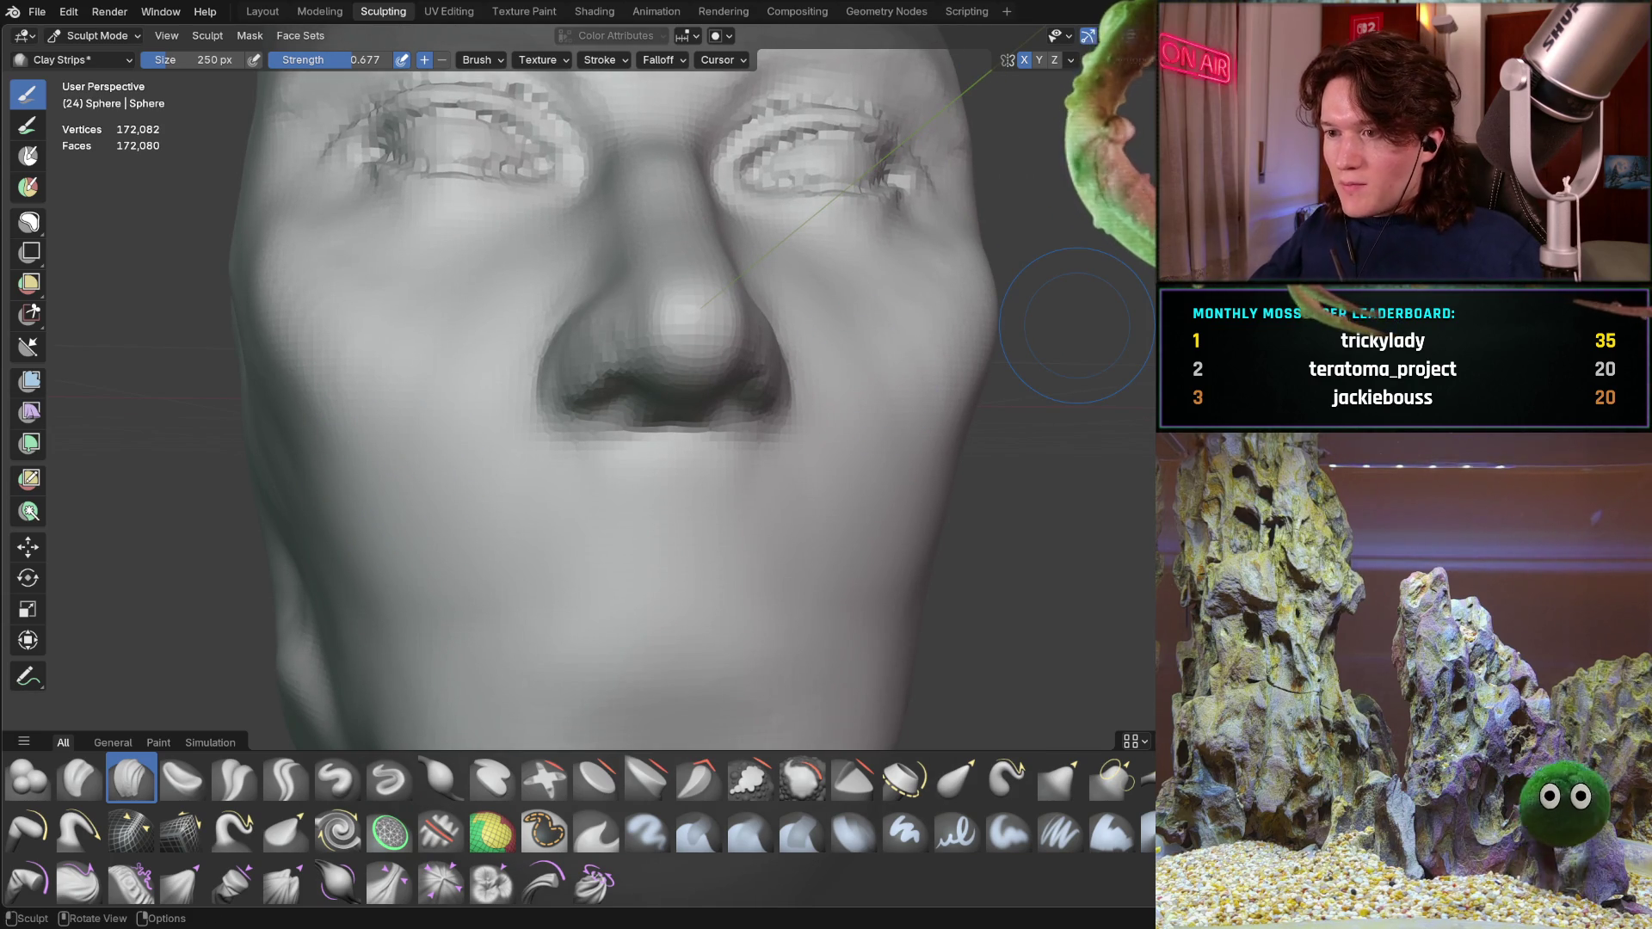
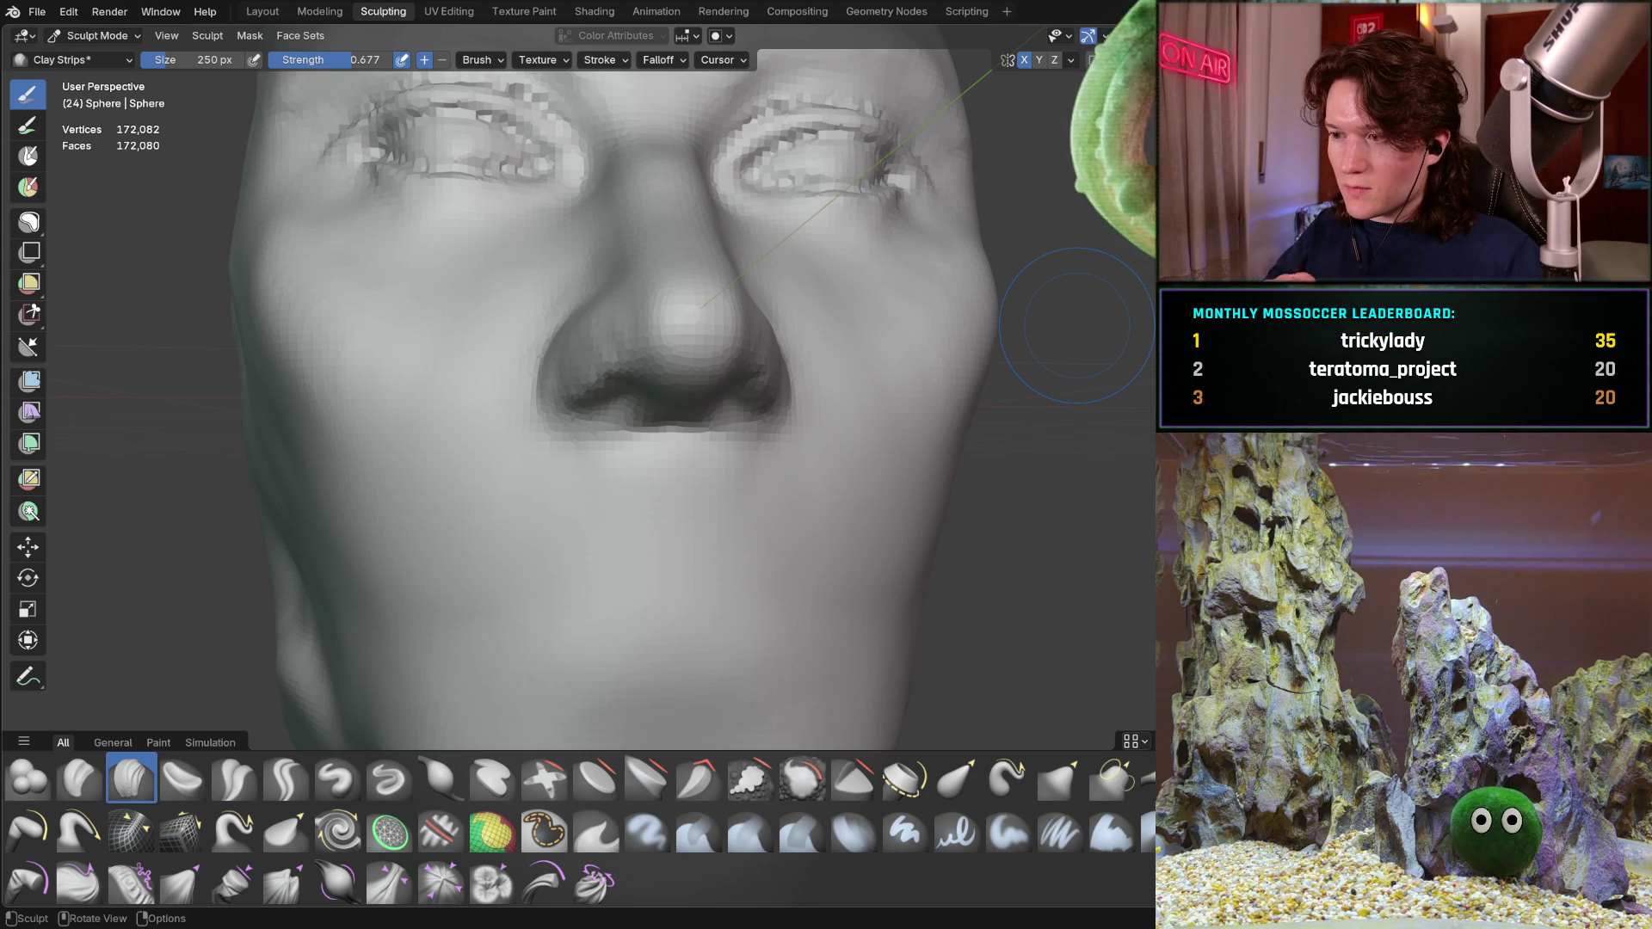
Pan, orbit and zoom until the whole sculpted head faces the view frontally
{"action": "middle_click_drag", "start_coordinate": [683, 522], "coordinate": [665, 569], "text": "shift"}
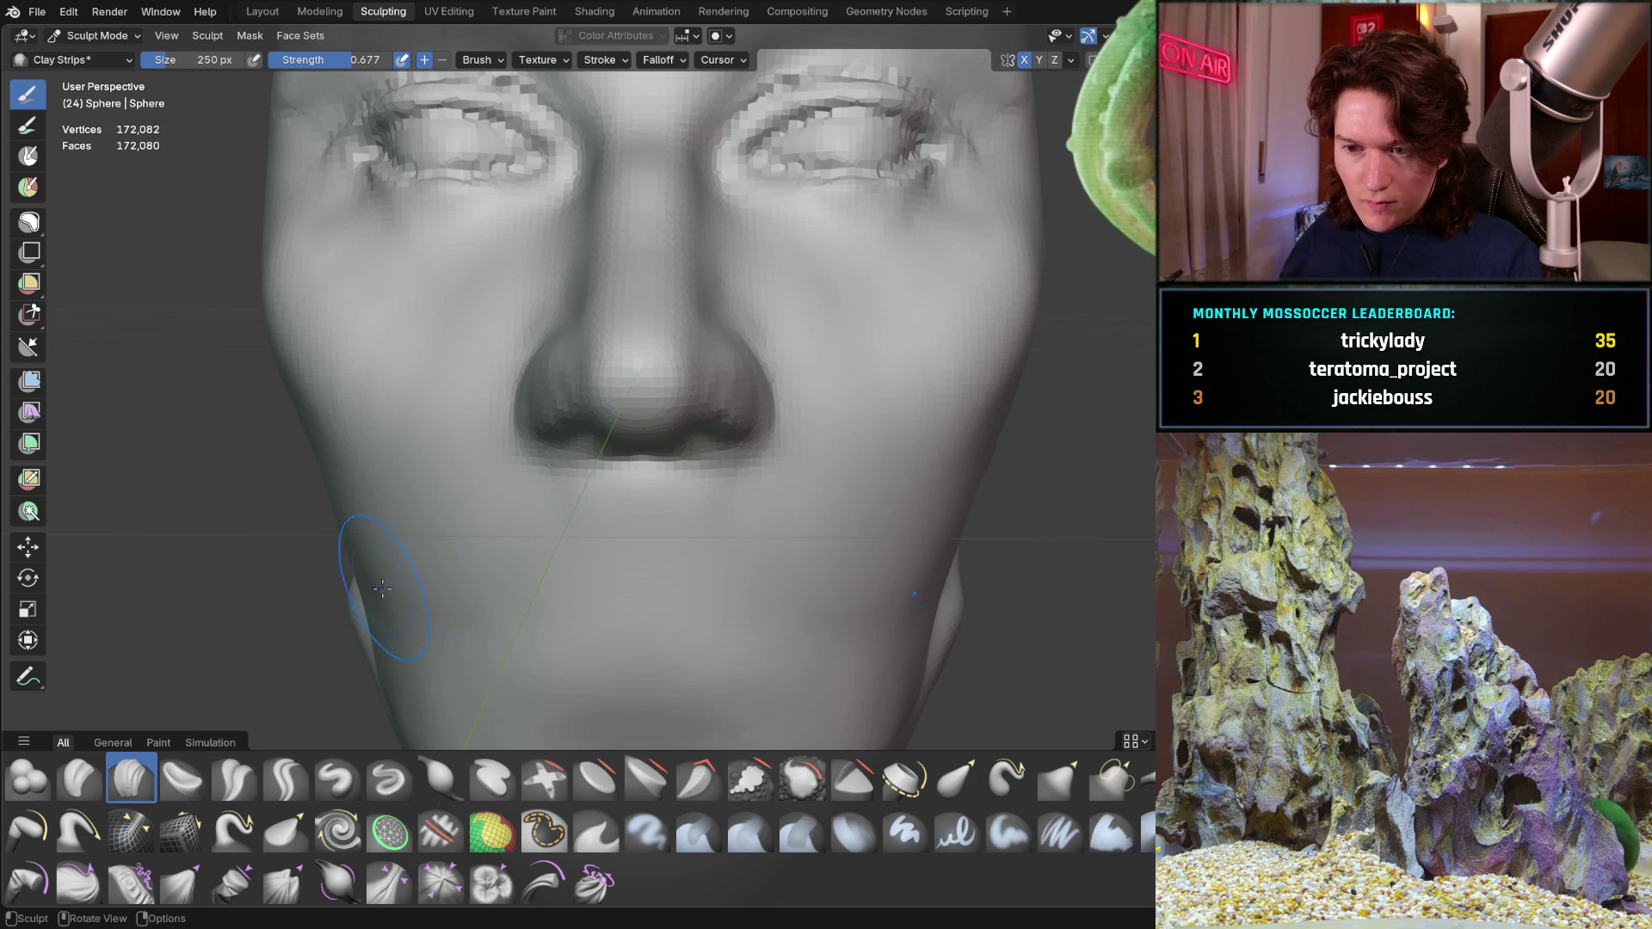
{"action": "mouse_move", "coordinate": [545, 539]}
{"action": "middle_mouse_down"}
{"action": "mouse_move", "coordinate": [524, 562]}
{"action": "mouse_move", "coordinate": [498, 546]}
{"action": "mouse_move", "coordinate": [518, 553]}
{"action": "mouse_move", "coordinate": [516, 504]}
{"action": "middle_mouse_up"}
{"action": "mouse_move", "coordinate": [536, 446]}
{"action": "middle_mouse_down"}
{"action": "mouse_move", "coordinate": [526, 509]}
{"action": "mouse_move", "coordinate": [517, 498]}
{"action": "middle_mouse_up"}
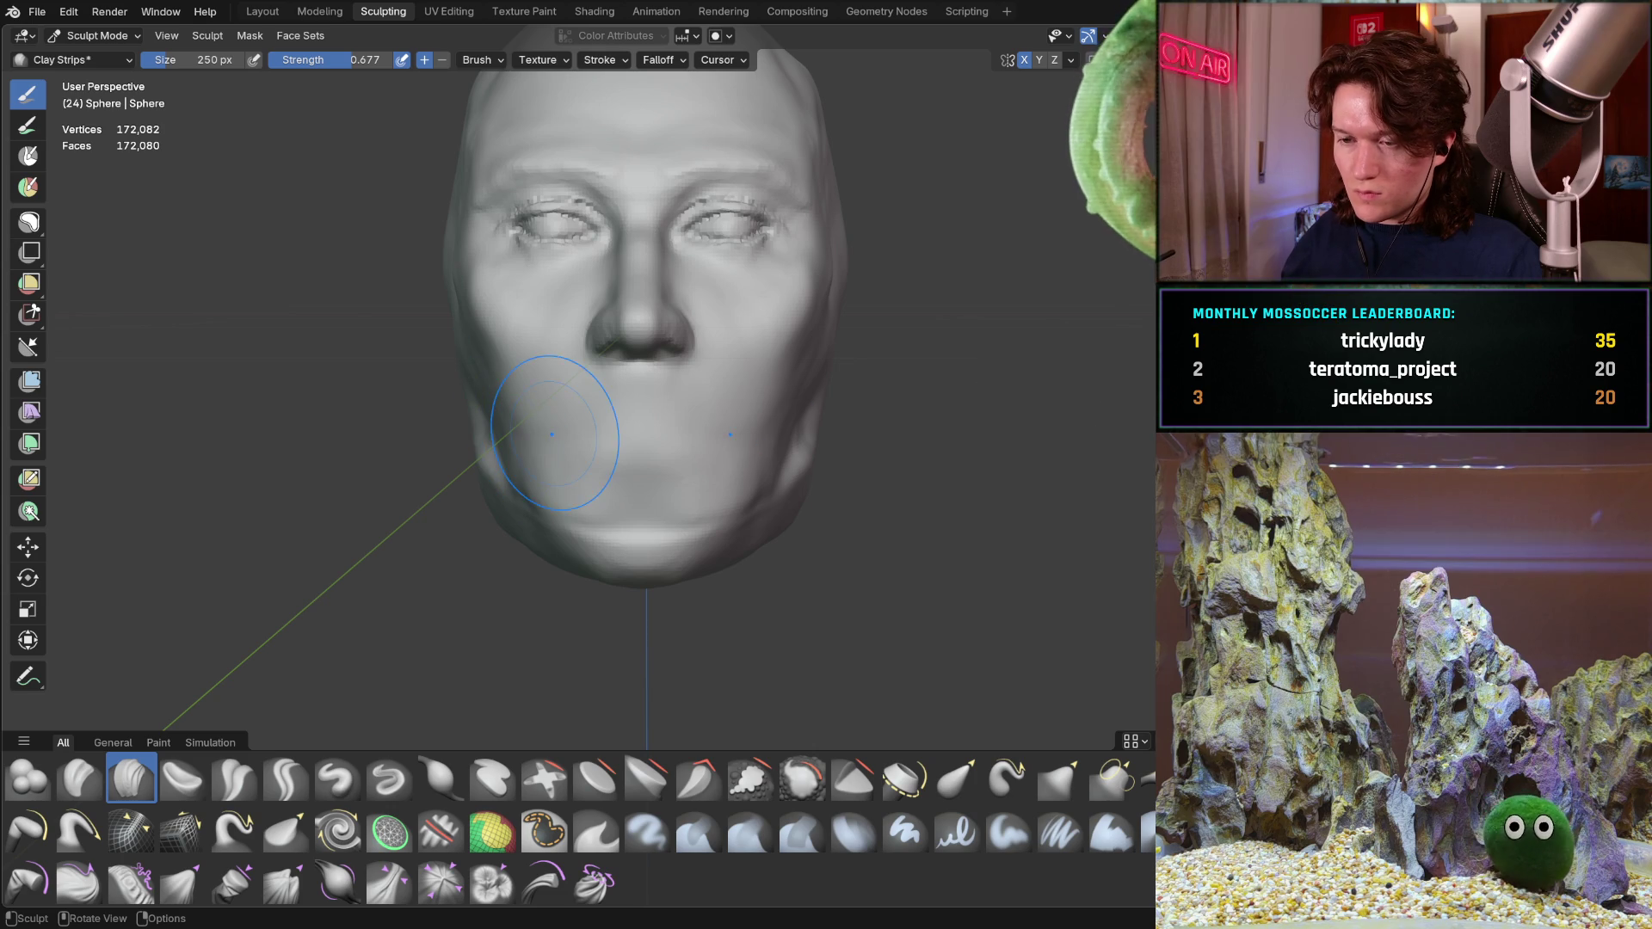
{"action": "middle_click_drag", "start_coordinate": [649, 401], "coordinate": [652, 412]}
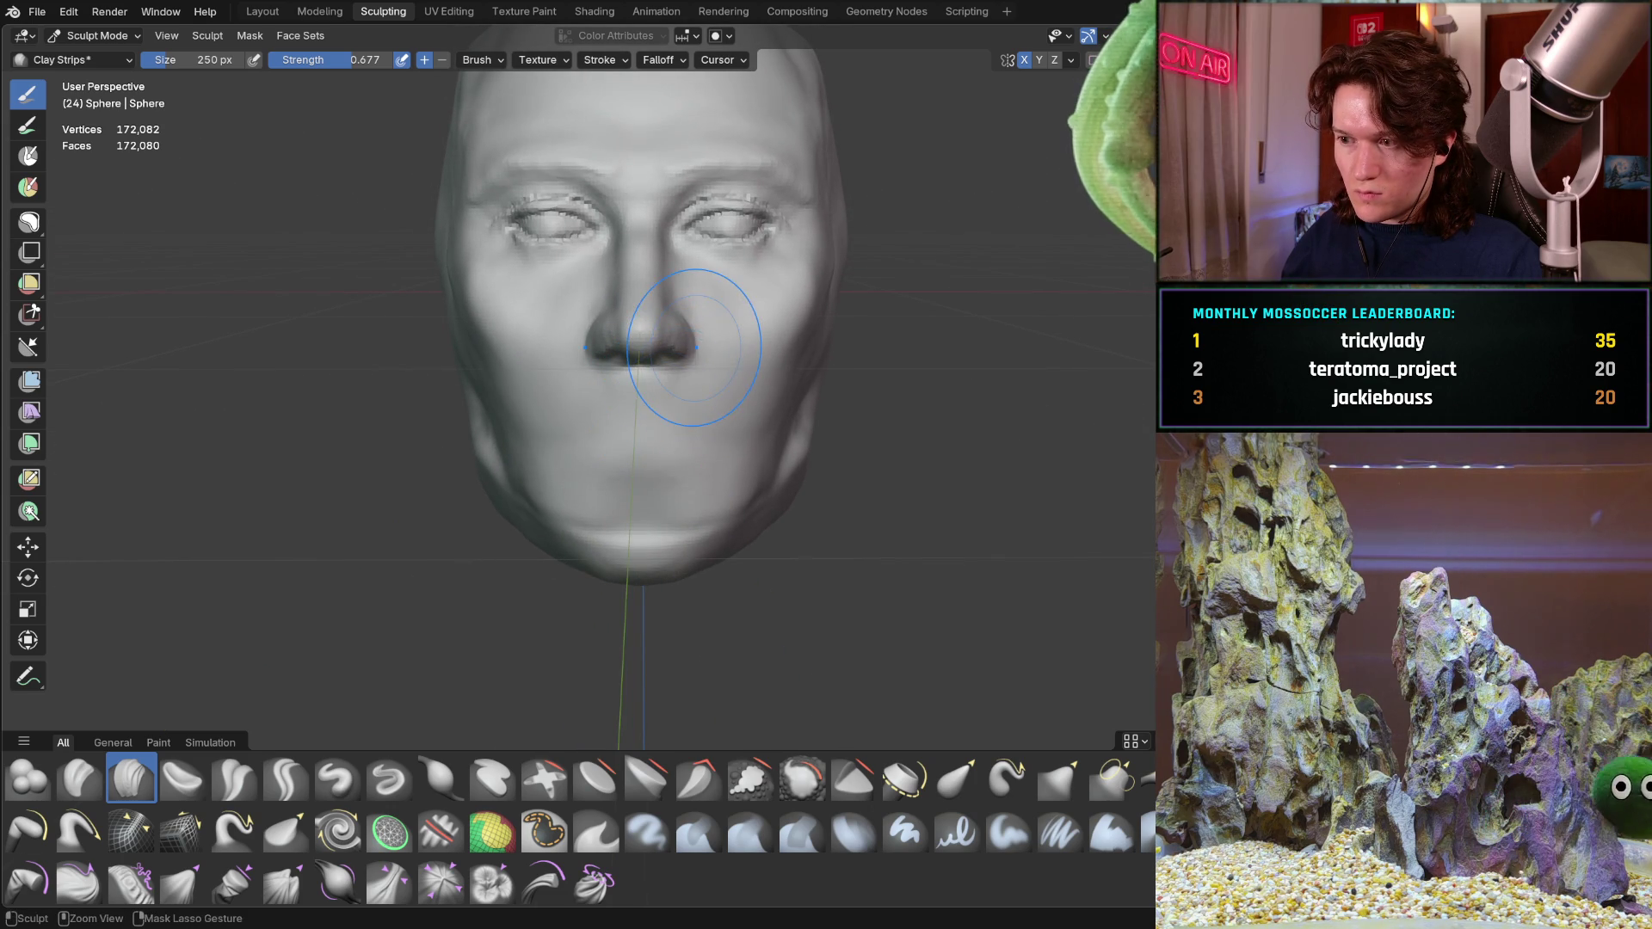
{"action": "middle_click_drag", "start_coordinate": [699, 307], "coordinate": [671, 337]}
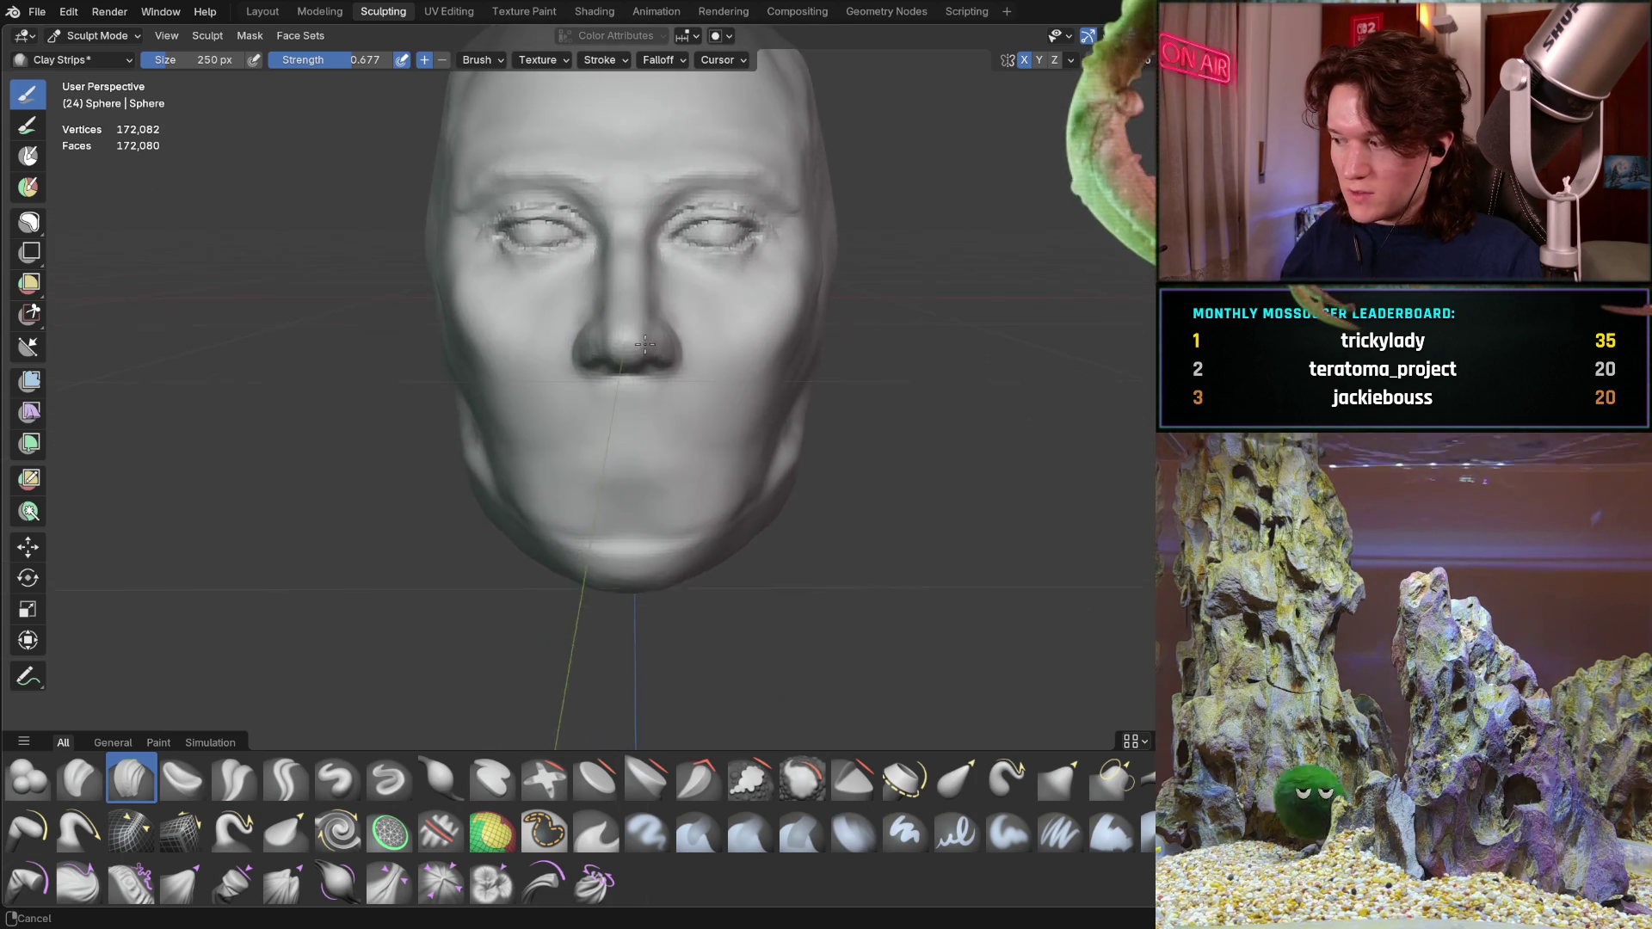
{"action": "scroll", "coordinate": [670, 335], "scroll_direction": "down", "scroll_amount": 3}
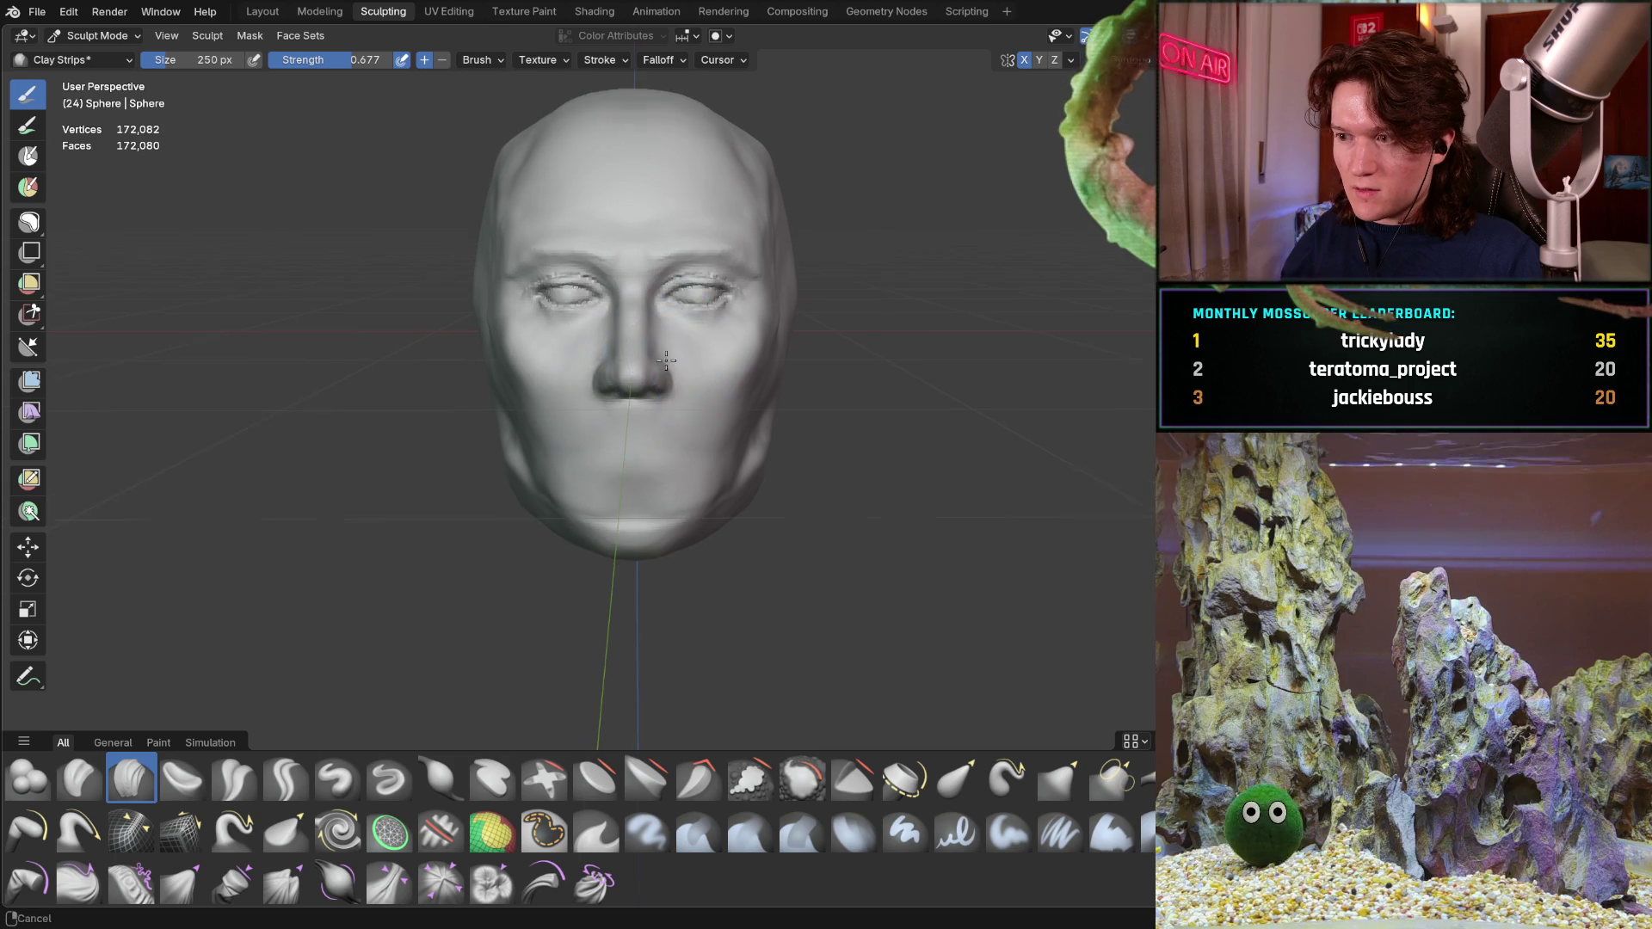
{"action": "scroll", "coordinate": [657, 338], "scroll_direction": "up", "scroll_amount": 2}
Shrink the Clay Strips brush from 250 px to 32 px and stroke a first lip crease across the mouth
{"action": "middle_click_drag", "start_coordinate": [656, 338], "coordinate": [690, 341]}
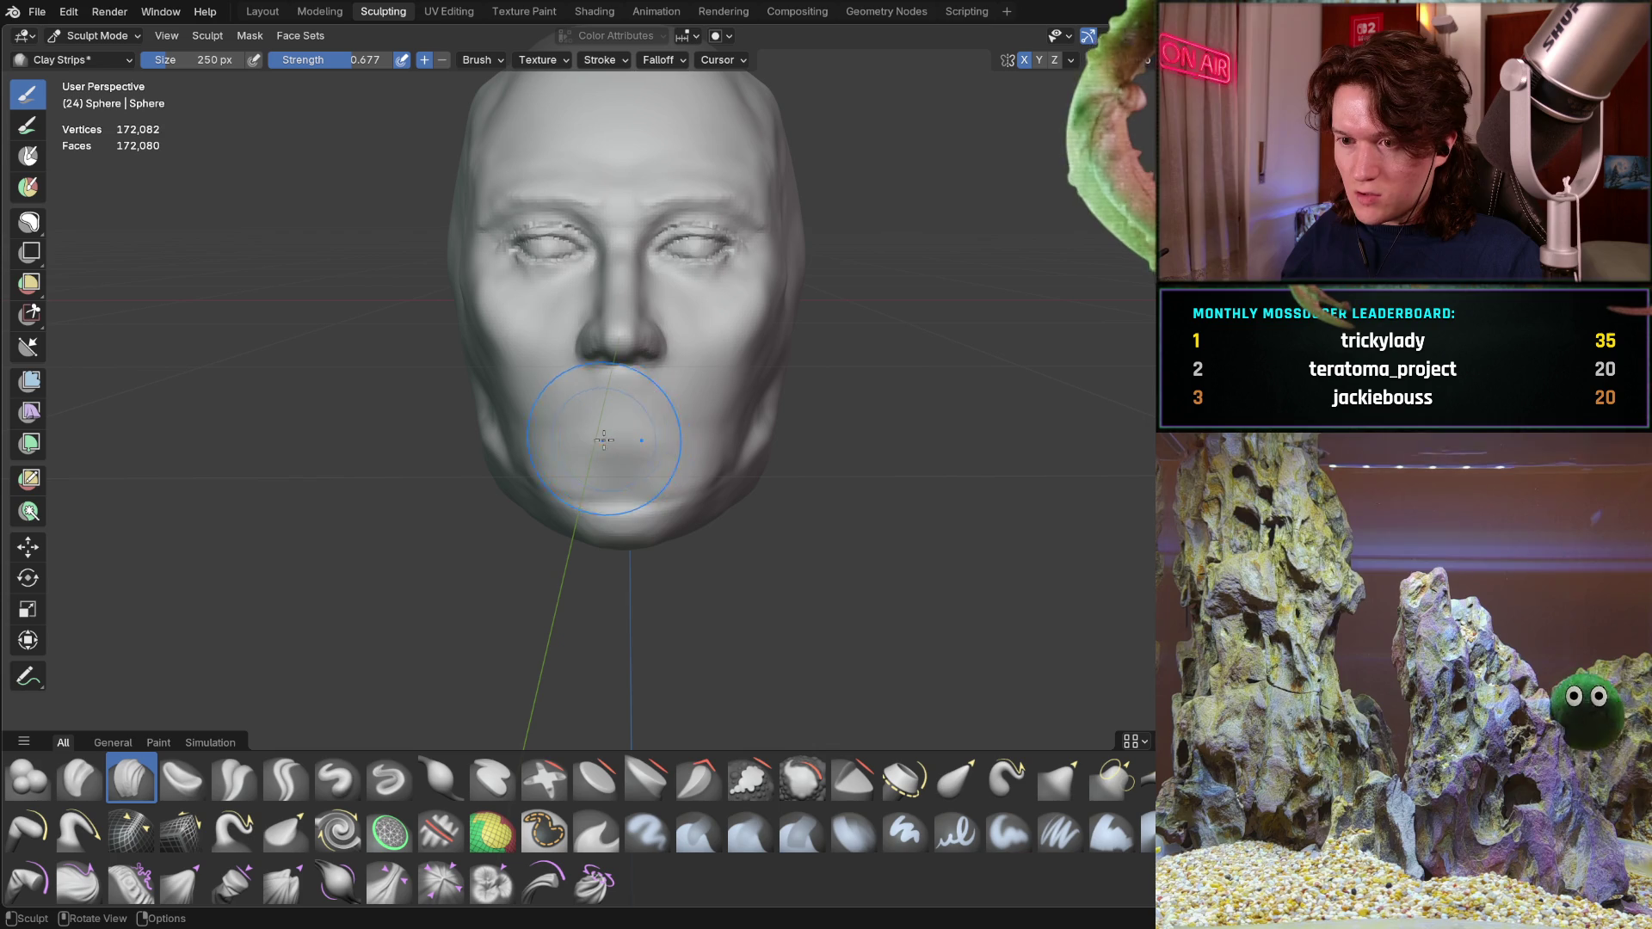
{"action": "key", "text": "f"}
{"action": "left_click", "coordinate": [515, 506]}
{"action": "key", "text": "f"}
{"action": "left_click", "coordinate": [576, 425]}
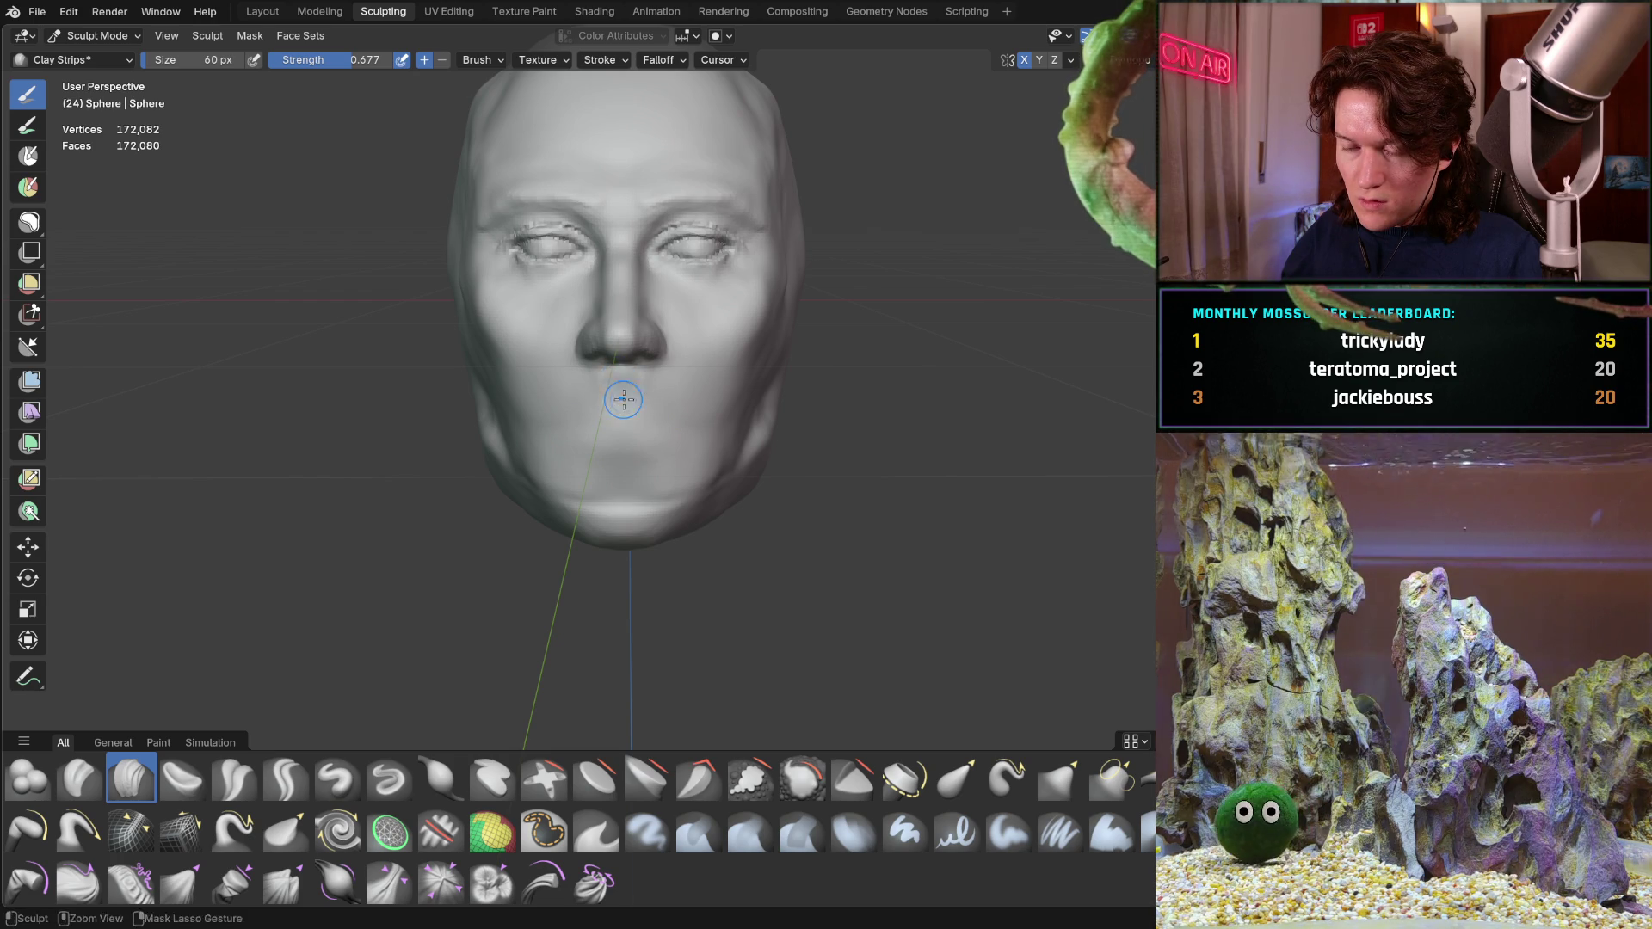
{"action": "key", "text": "f"}
{"action": "left_click", "coordinate": [553, 424]}
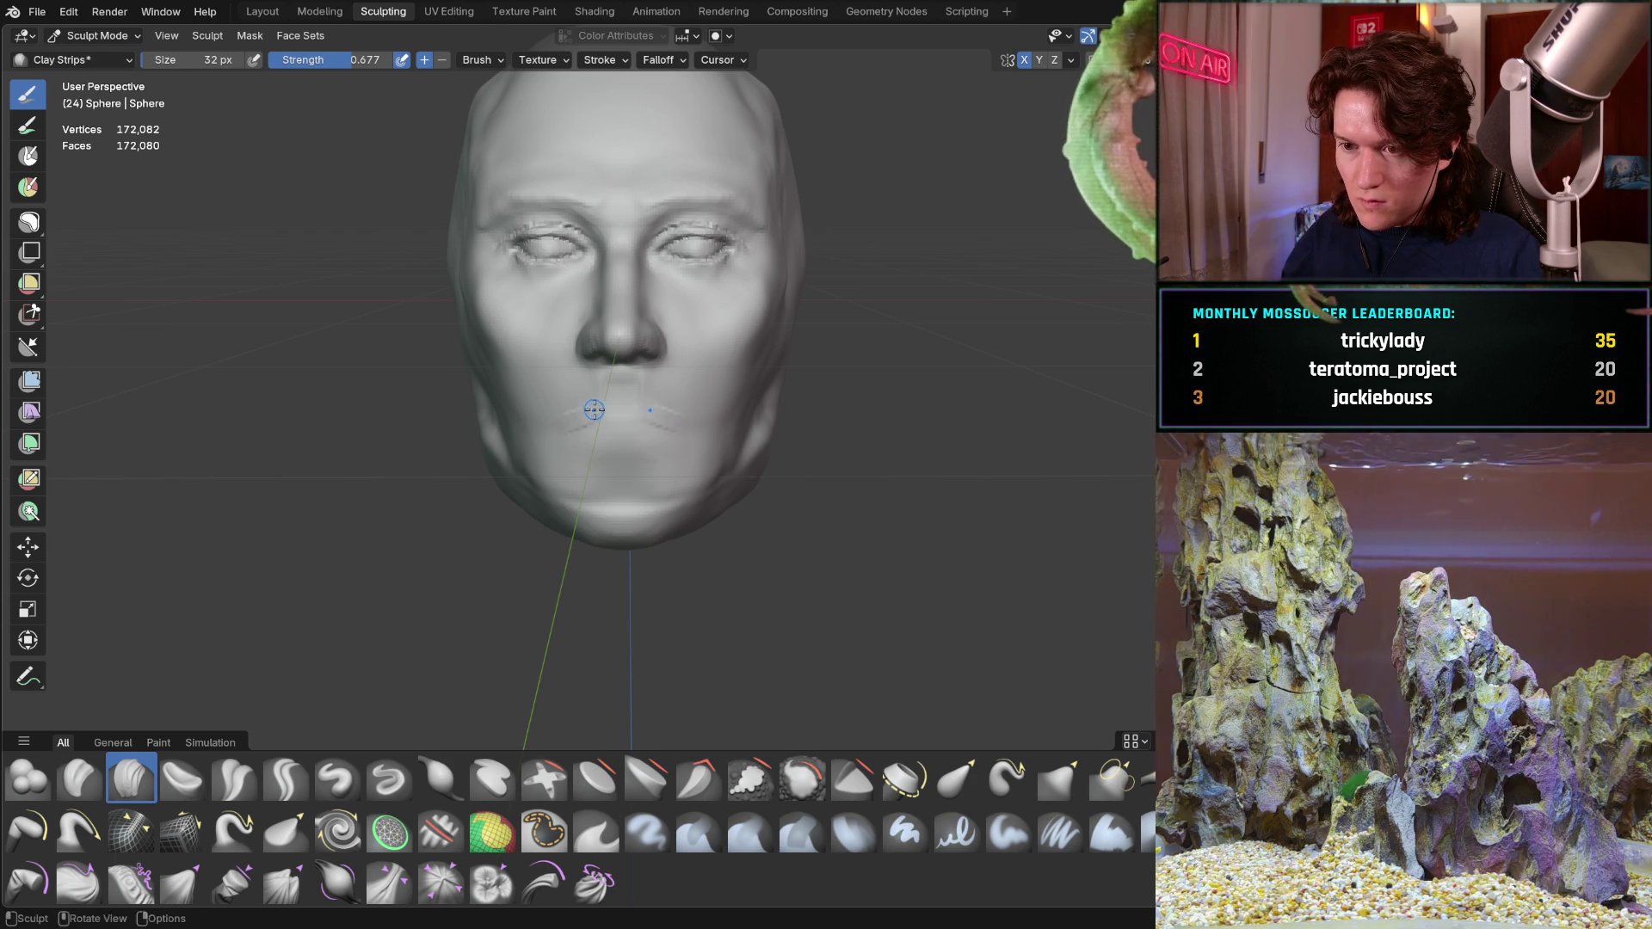
{"action": "left_click_drag", "start_coordinate": [602, 418], "coordinate": [623, 418]}
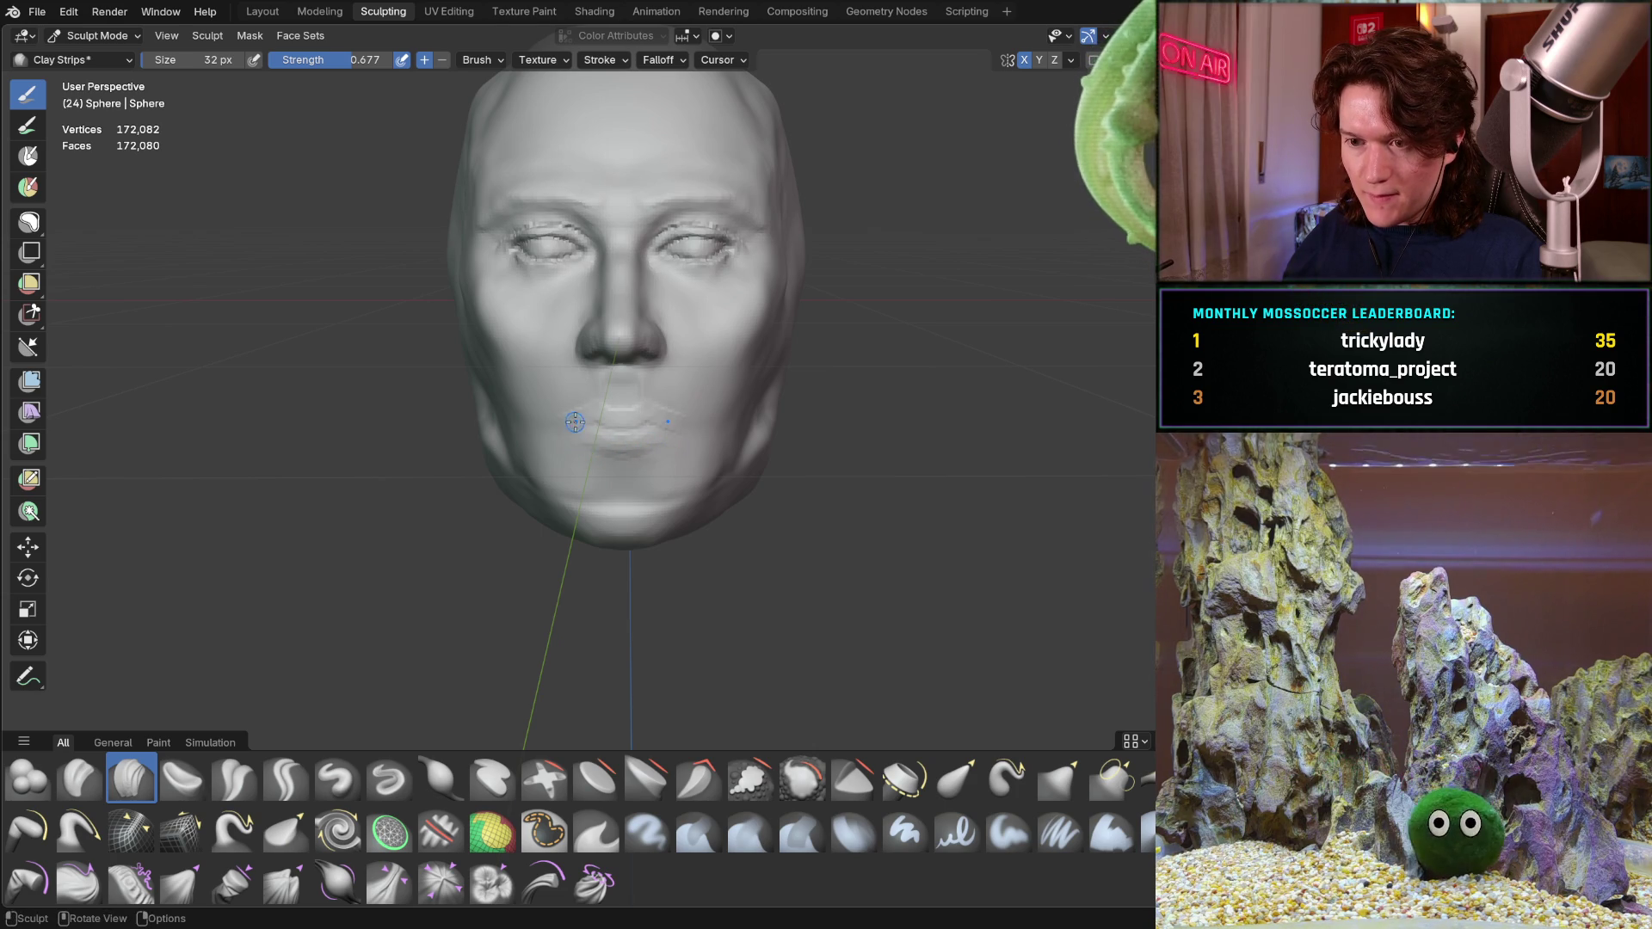
{"action": "scroll", "coordinate": [601, 434], "scroll_direction": "up", "scroll_amount": 1}
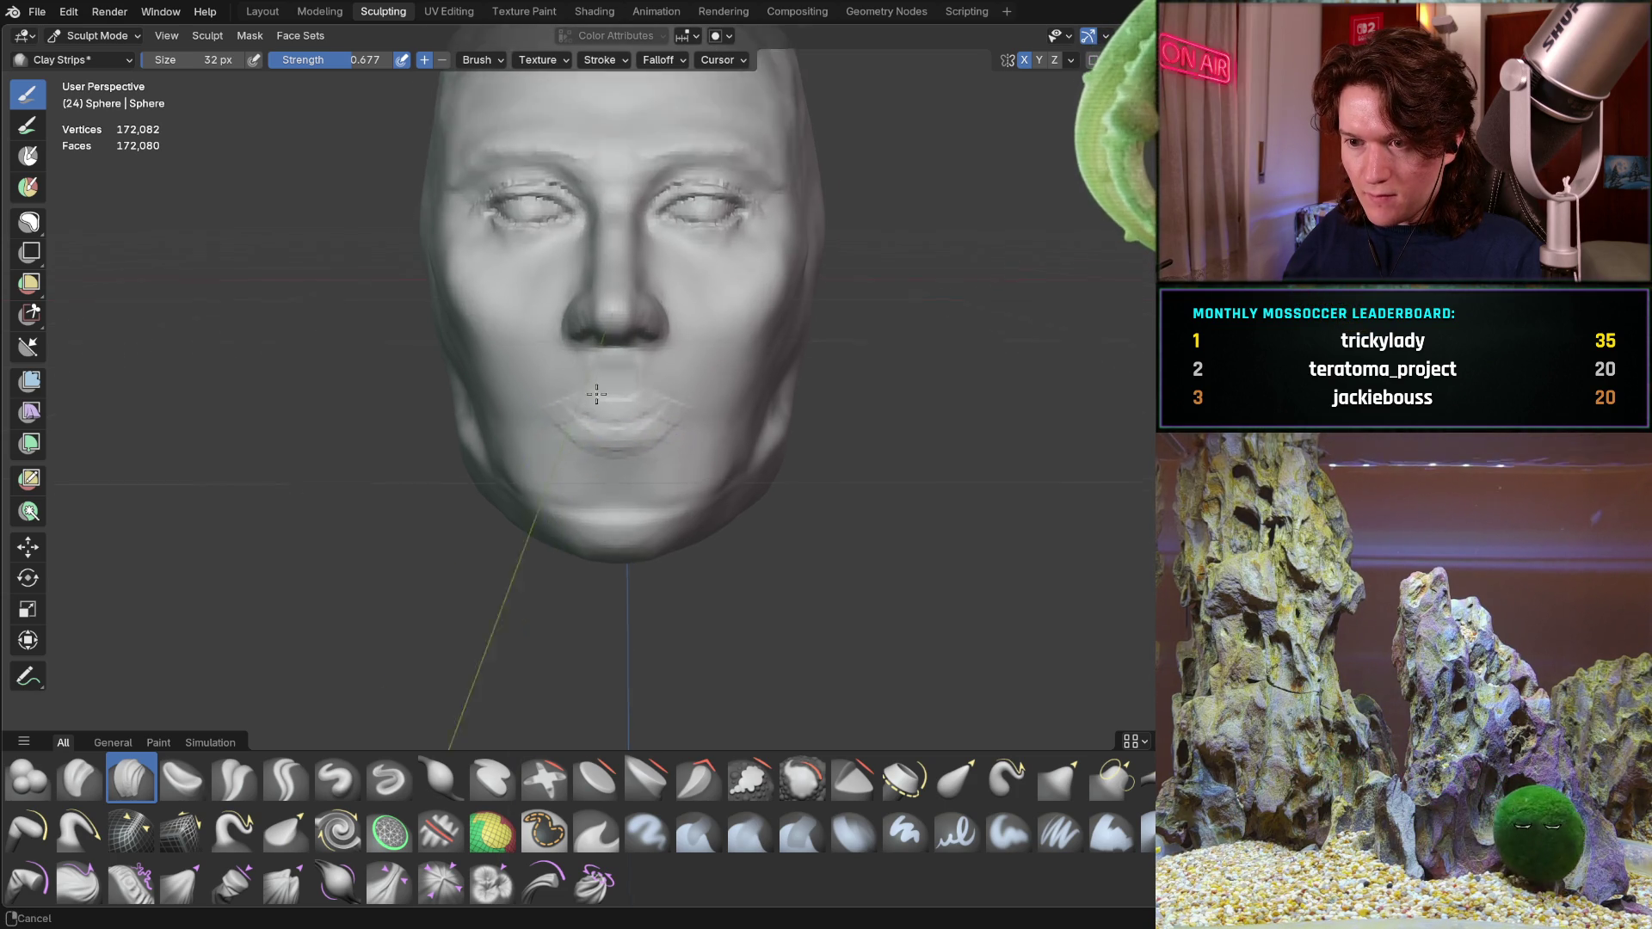
{"action": "scroll", "coordinate": [603, 440], "scroll_direction": "up", "scroll_amount": 1}
{"action": "scroll", "coordinate": [603, 447], "scroll_direction": "up", "scroll_amount": 1}
{"action": "scroll", "coordinate": [604, 456], "scroll_direction": "up", "scroll_amount": 1}
{"action": "scroll", "coordinate": [609, 413], "scroll_direction": "up", "scroll_amount": 1}
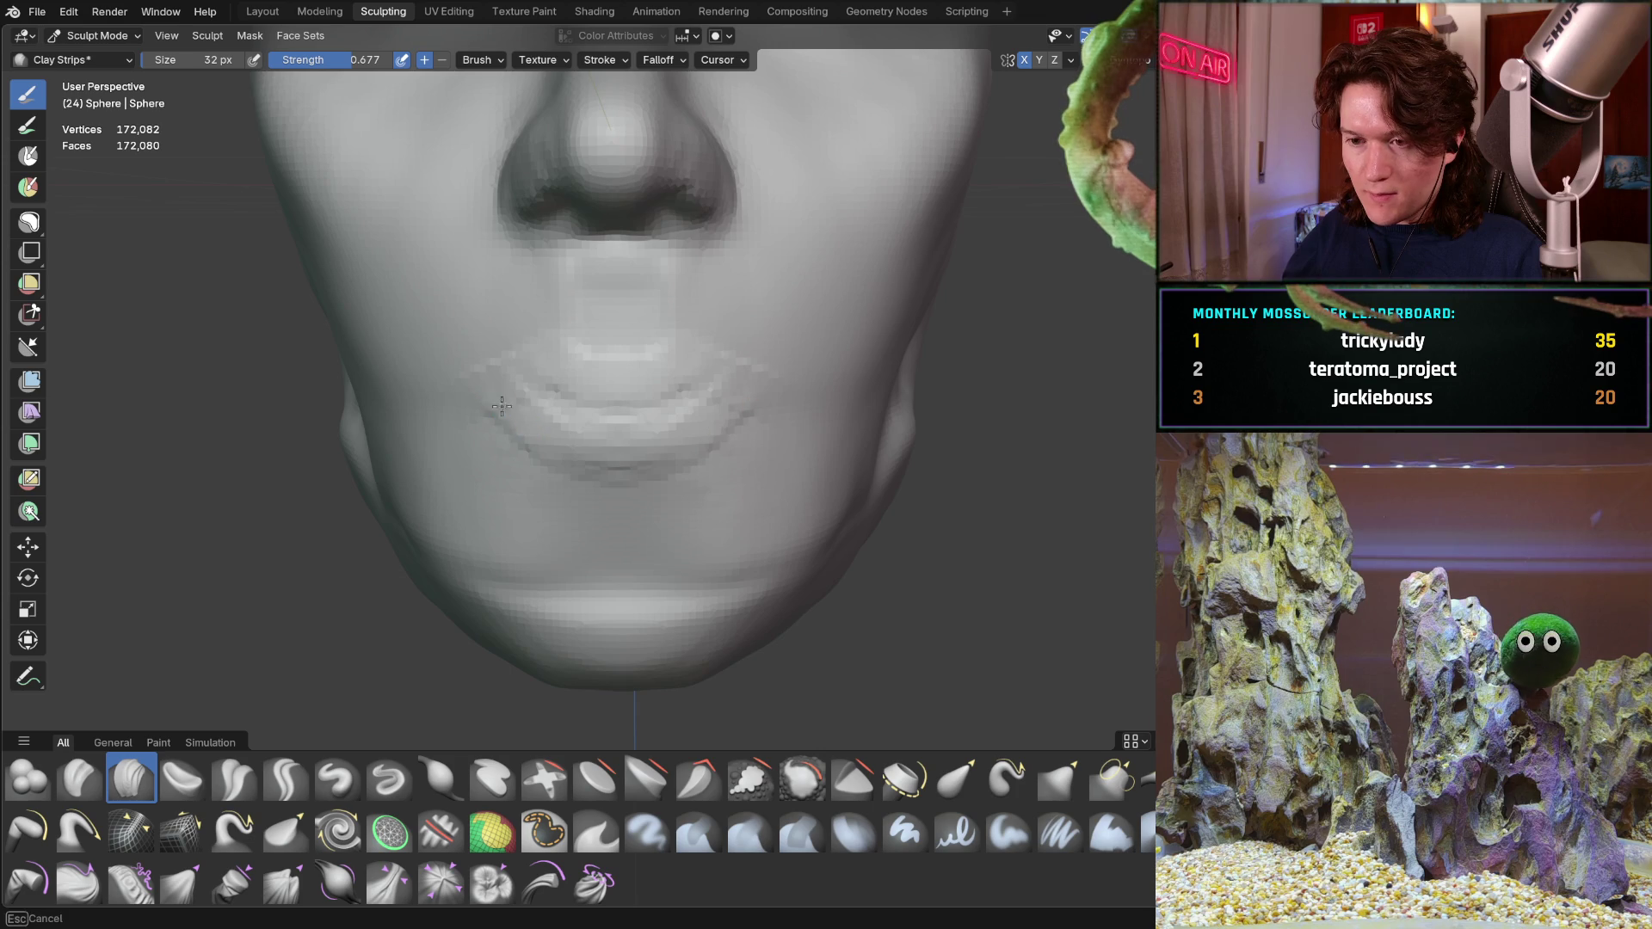
Resize the Clay Strips brush down to 136 px while checking the face from the side
{"action": "mouse_move", "coordinate": [536, 405]}
{"action": "middle_mouse_down"}
{"action": "mouse_move", "coordinate": [779, 371]}
{"action": "mouse_move", "coordinate": [603, 387]}
{"action": "middle_mouse_up"}
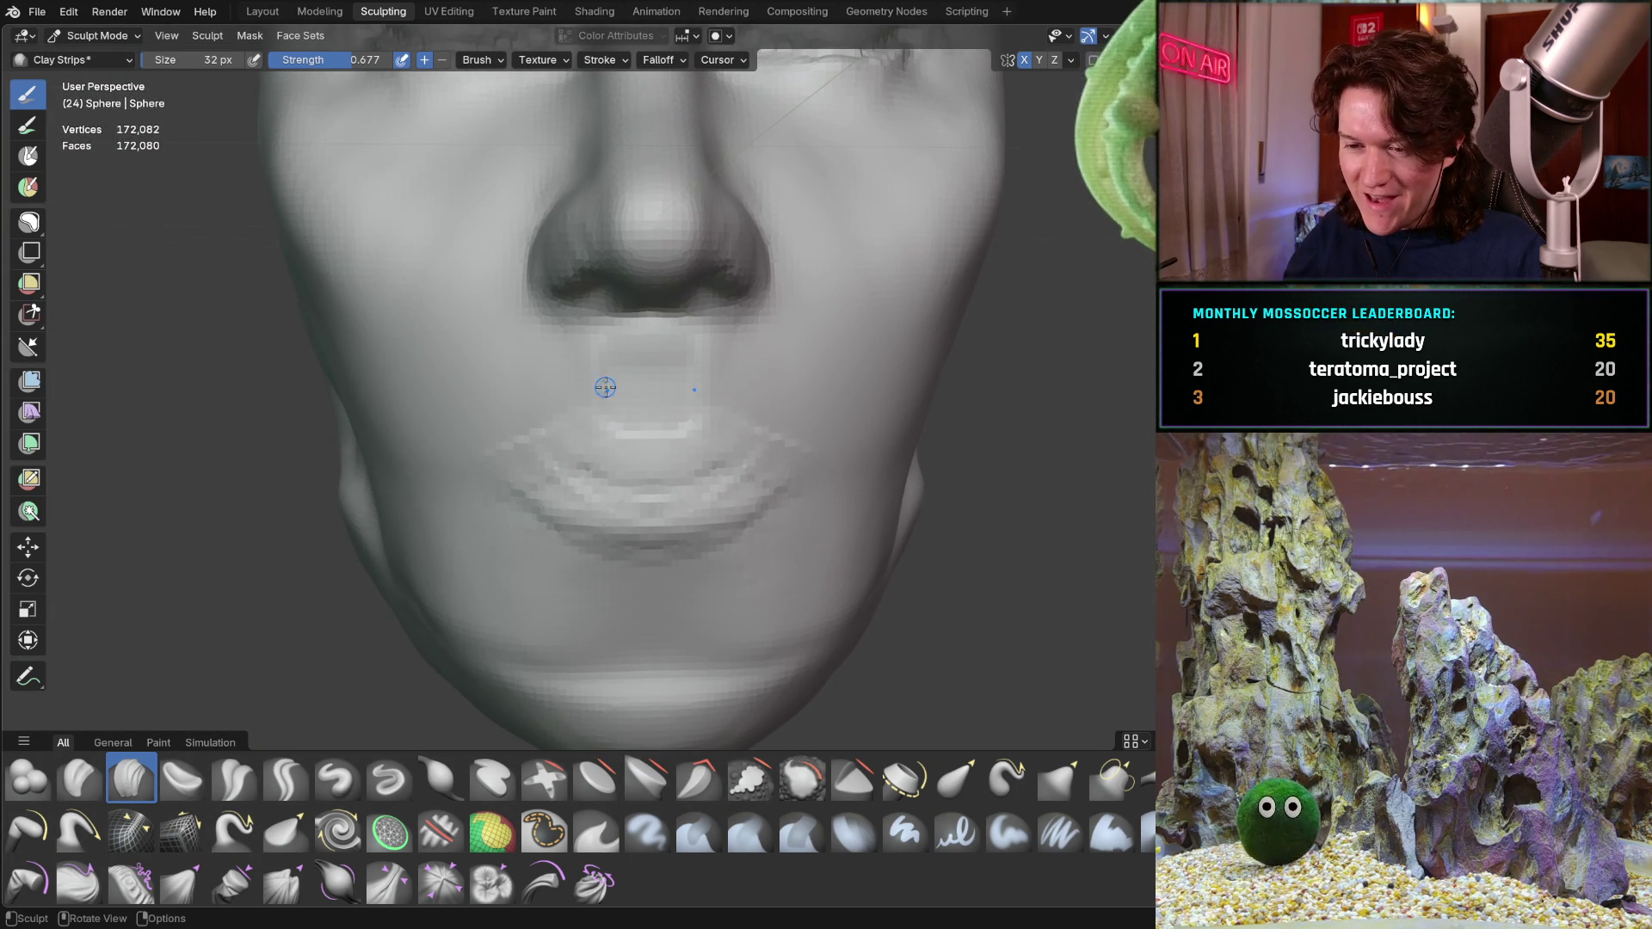
{"action": "key", "text": "f"}
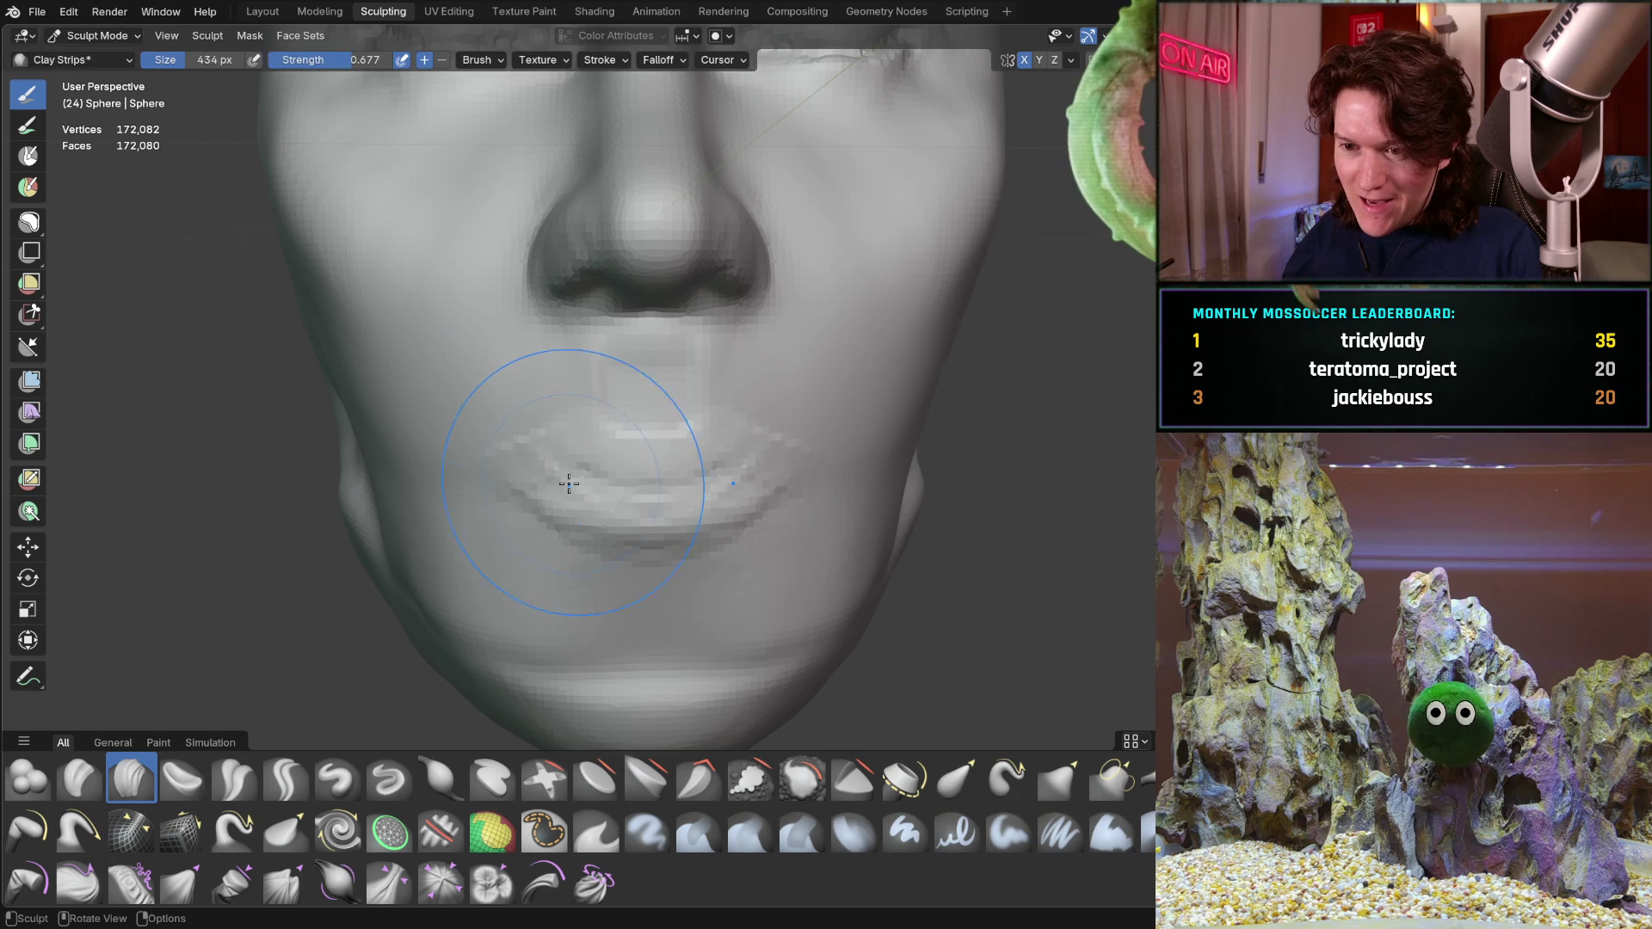
{"action": "key", "text": "f"}
{"action": "left_click", "coordinate": [504, 491]}
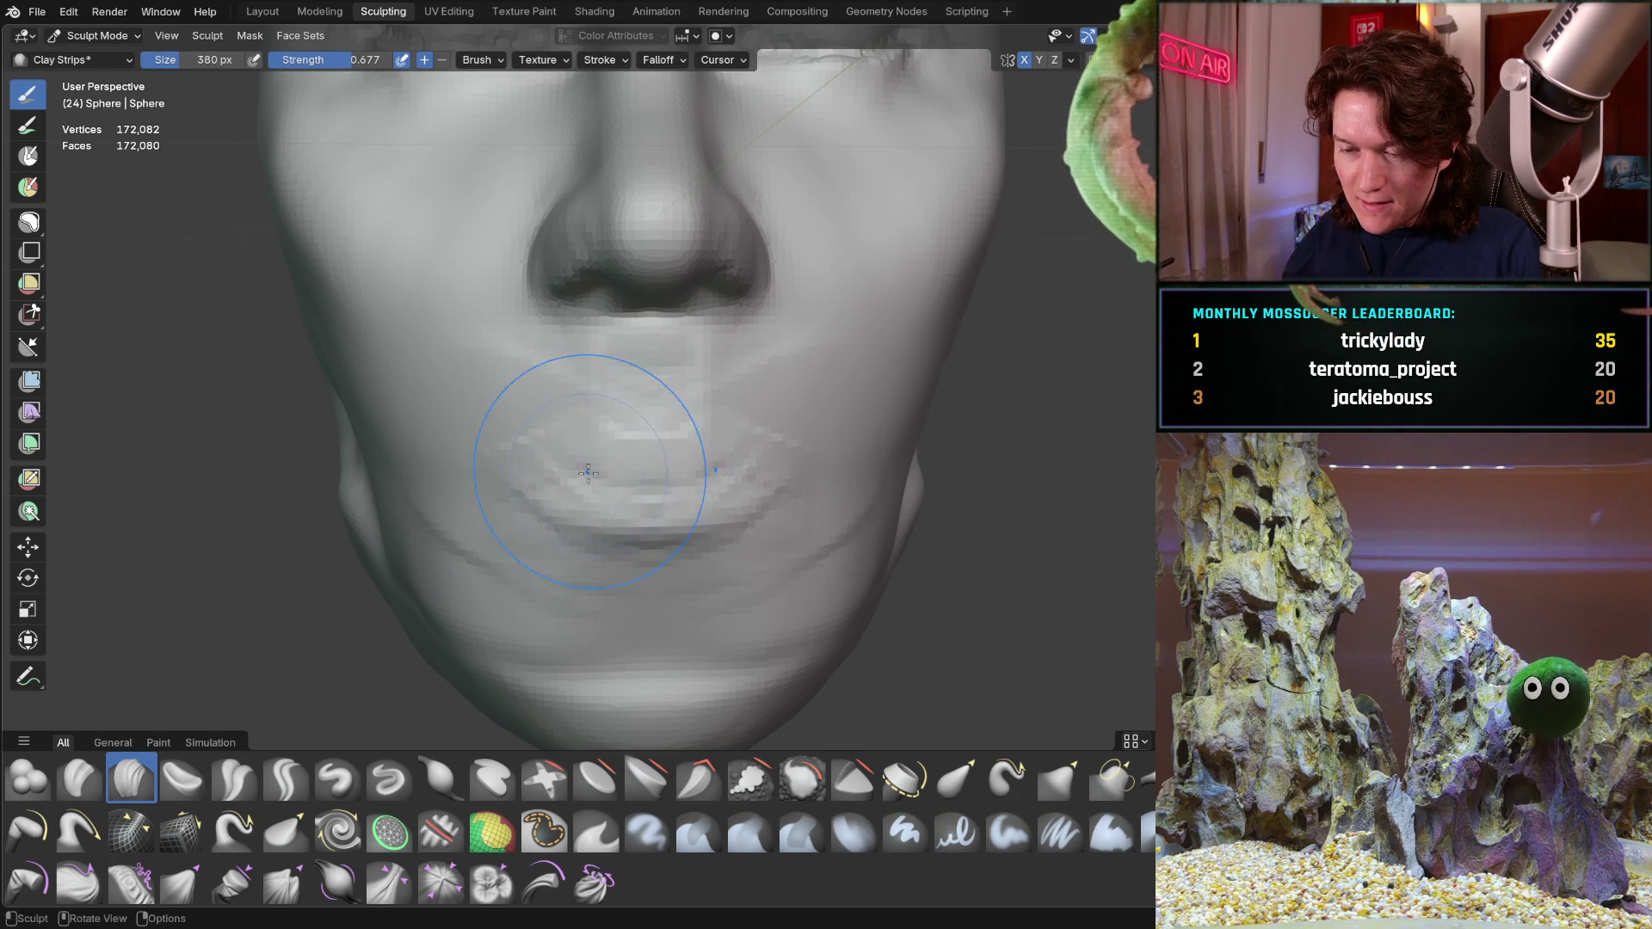
{"action": "mouse_move", "coordinate": [553, 523]}
{"action": "middle_mouse_down"}
{"action": "mouse_move", "coordinate": [663, 448]}
{"action": "mouse_move", "coordinate": [513, 480]}
{"action": "mouse_move", "coordinate": [558, 420]}
{"action": "middle_mouse_up"}
{"action": "key", "text": "f"}
{"action": "left_click", "coordinate": [532, 485]}
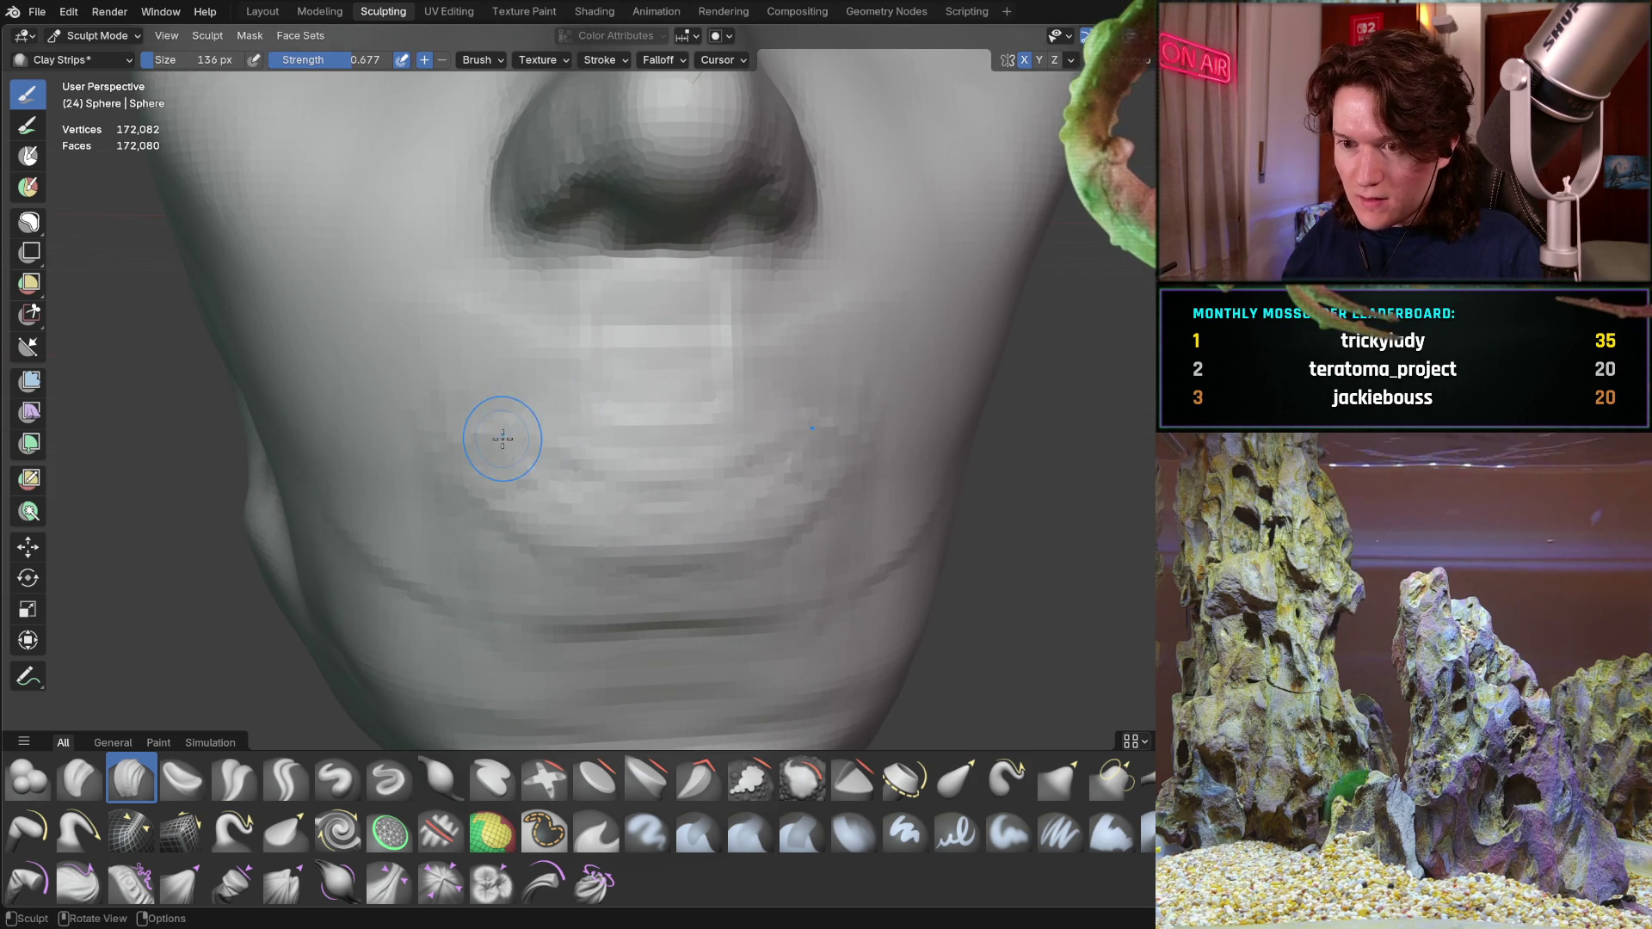
Carve matching creases at the mouth corners and deepen the crease under the lower lip
{"action": "left_click_drag", "start_coordinate": [473, 462], "coordinate": [555, 428]}
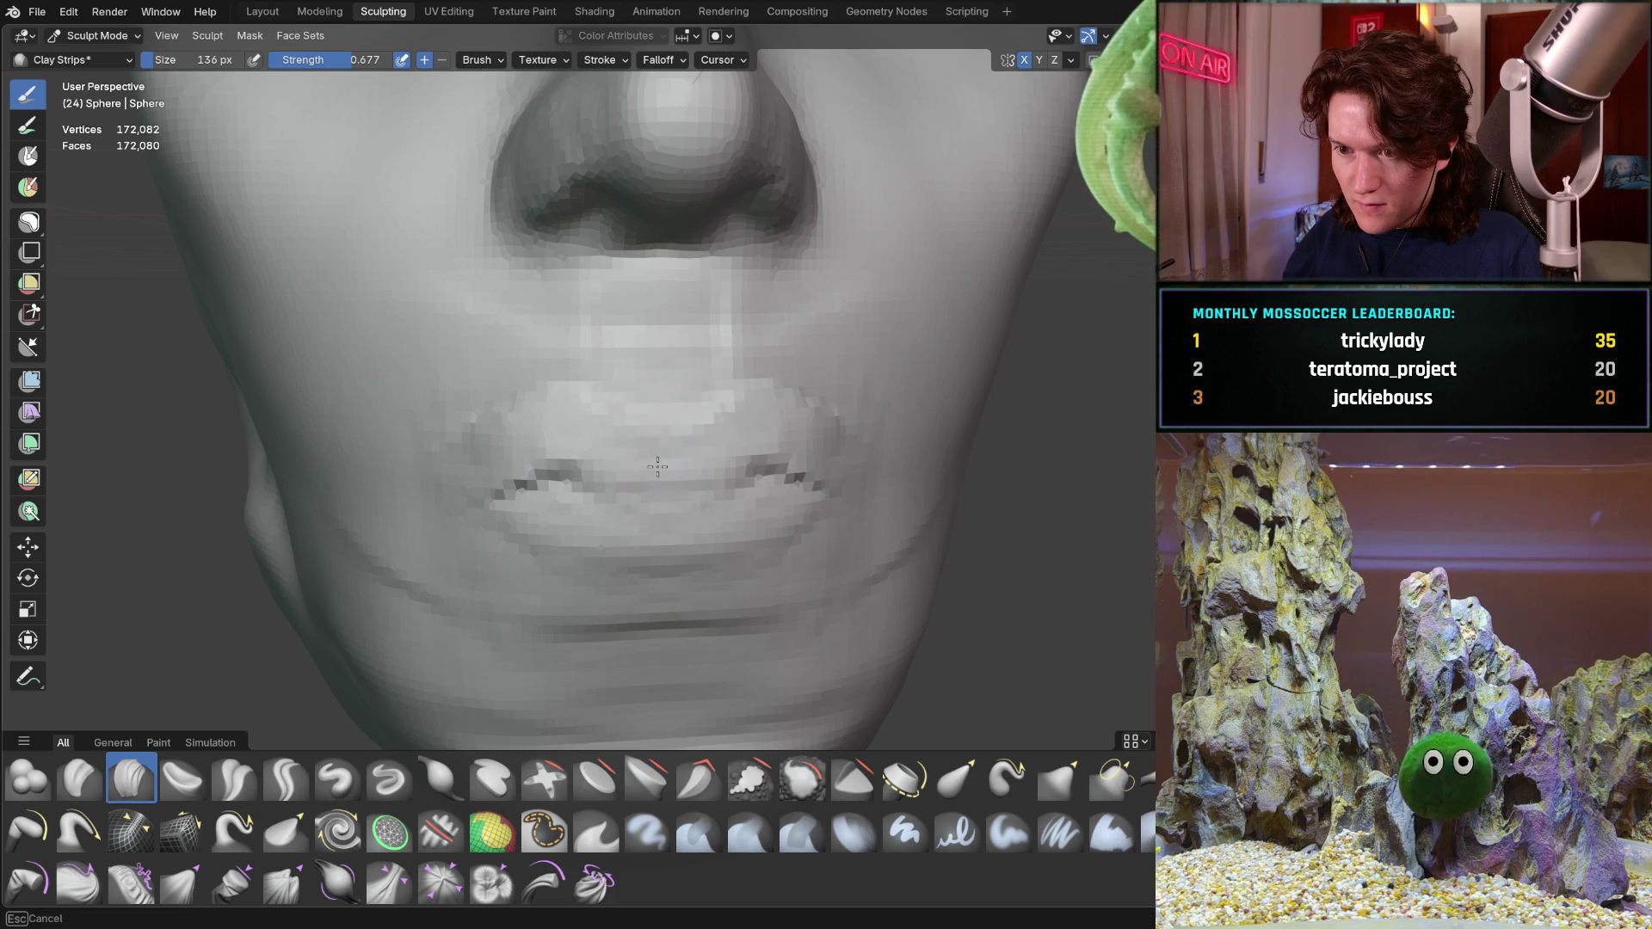
{"action": "middle_click_drag", "start_coordinate": [704, 506], "coordinate": [521, 459]}
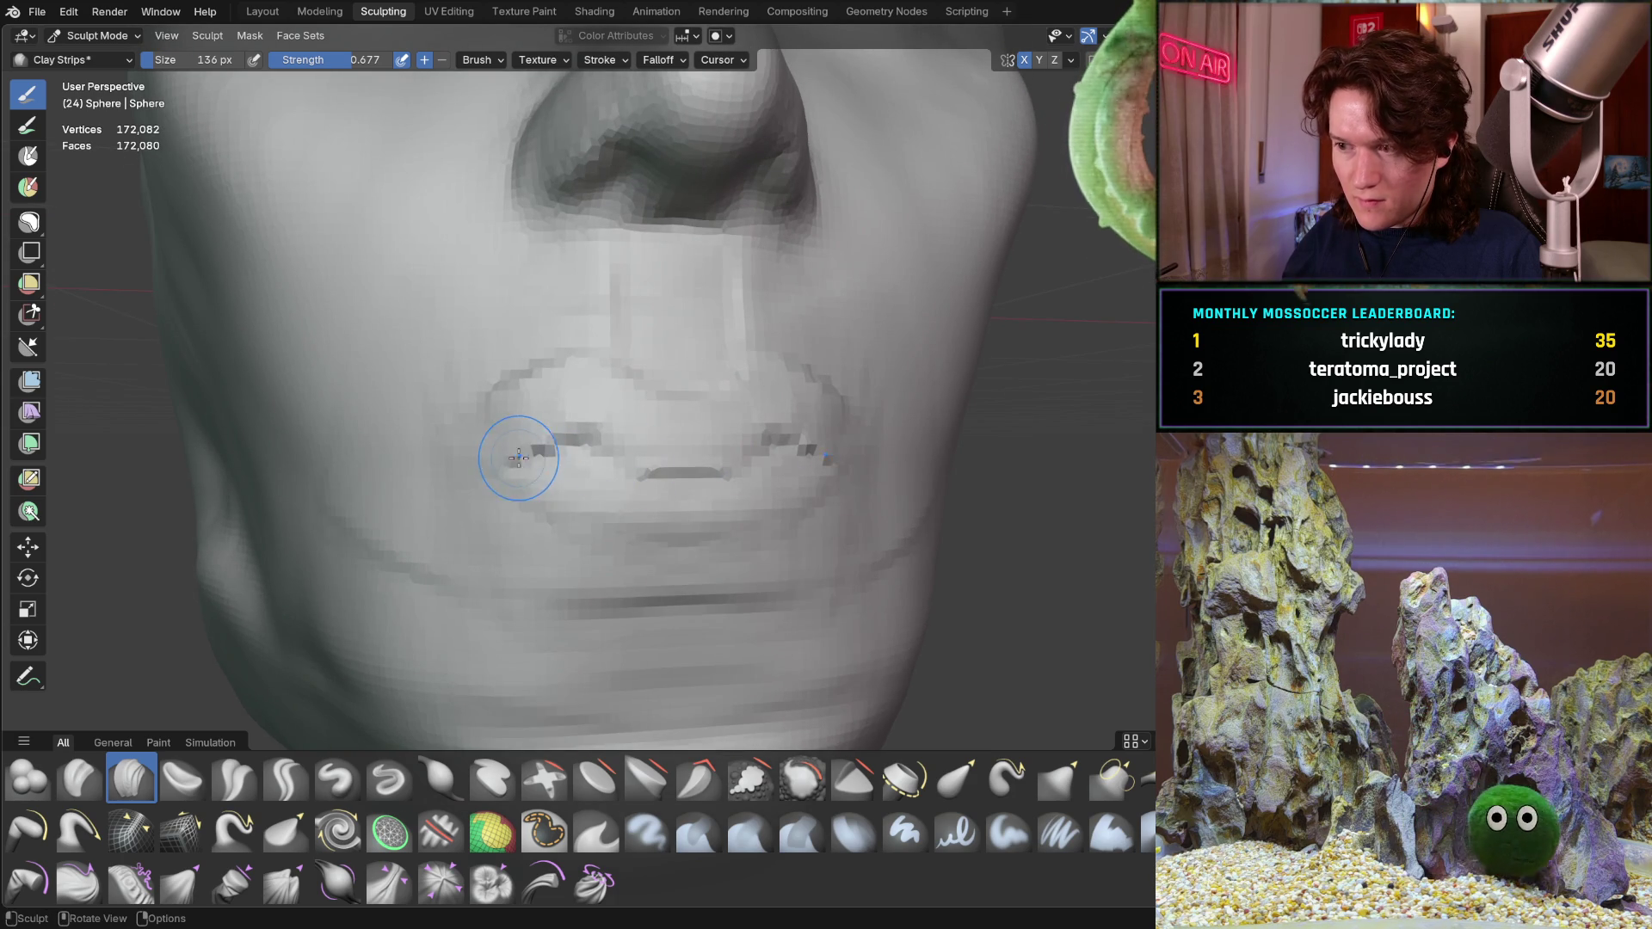
{"action": "left_click_drag", "start_coordinate": [628, 495], "coordinate": [646, 511]}
{"action": "mouse_move", "coordinate": [602, 508]}
{"action": "middle_mouse_down"}
{"action": "mouse_move", "coordinate": [572, 498]}
{"action": "mouse_move", "coordinate": [606, 482]}
{"action": "mouse_move", "coordinate": [553, 473]}
{"action": "mouse_move", "coordinate": [658, 342]}
{"action": "middle_mouse_up"}
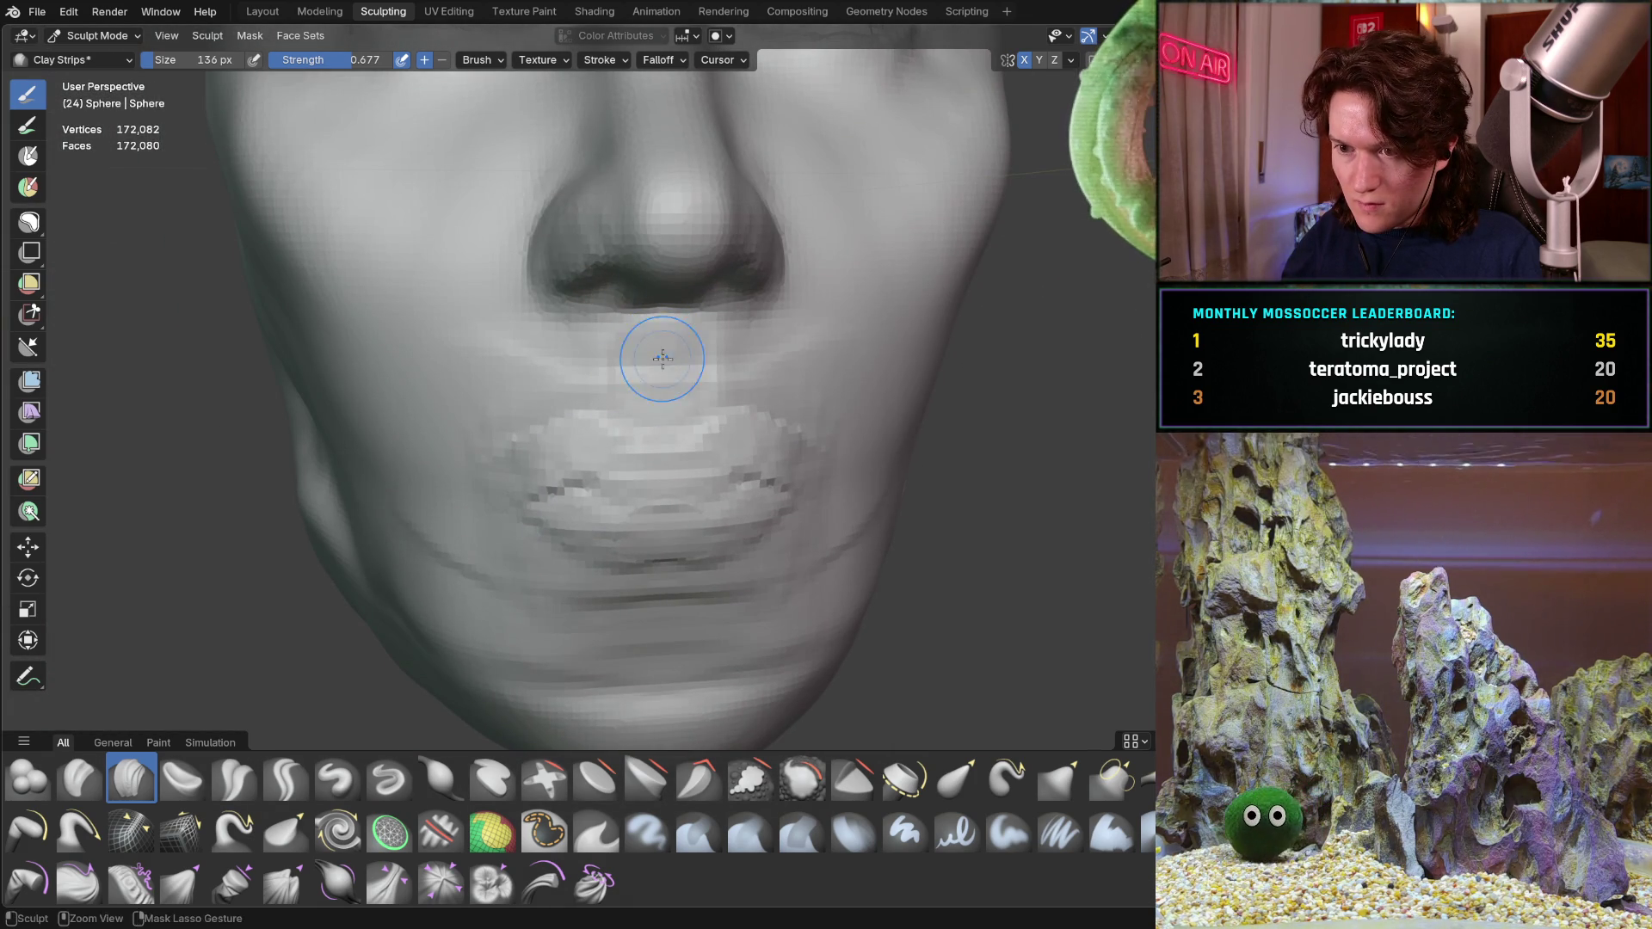
{"action": "key", "text": "bracketleft"}
{"action": "key", "text": "bracketleft"}
{"action": "key", "text": "bracketleft"}
Set the brush to 88 px and build up the upper lip edge with strokes along the lips
{"action": "mouse_move", "coordinate": [663, 387]}
{"action": "middle_mouse_down", "text": "ctrl"}
{"action": "mouse_move", "coordinate": [666, 313]}
{"action": "mouse_move", "coordinate": [818, 311]}
{"action": "mouse_move", "coordinate": [712, 396]}
{"action": "mouse_move", "coordinate": [543, 340]}
{"action": "middle_mouse_up", "text": "ctrl"}
{"action": "scroll", "coordinate": [544, 340], "scroll_direction": "up", "scroll_amount": 1}
{"action": "scroll", "coordinate": [544, 340], "scroll_direction": "up", "scroll_amount": 3}
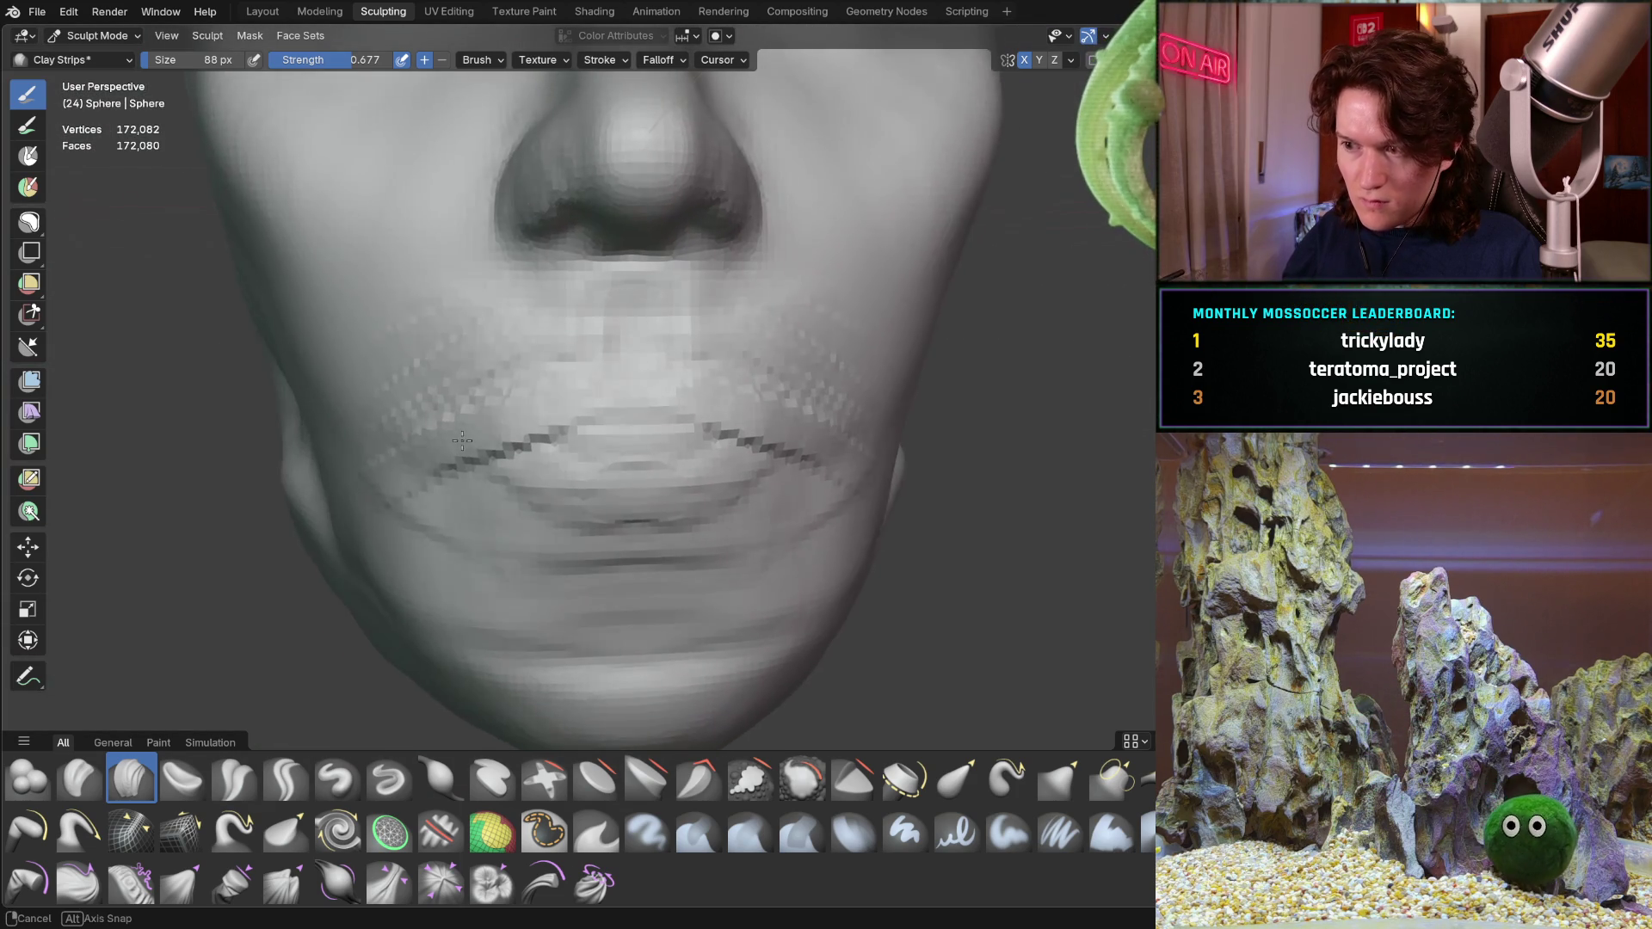
{"action": "middle_click_drag", "start_coordinate": [494, 416], "coordinate": [482, 399]}
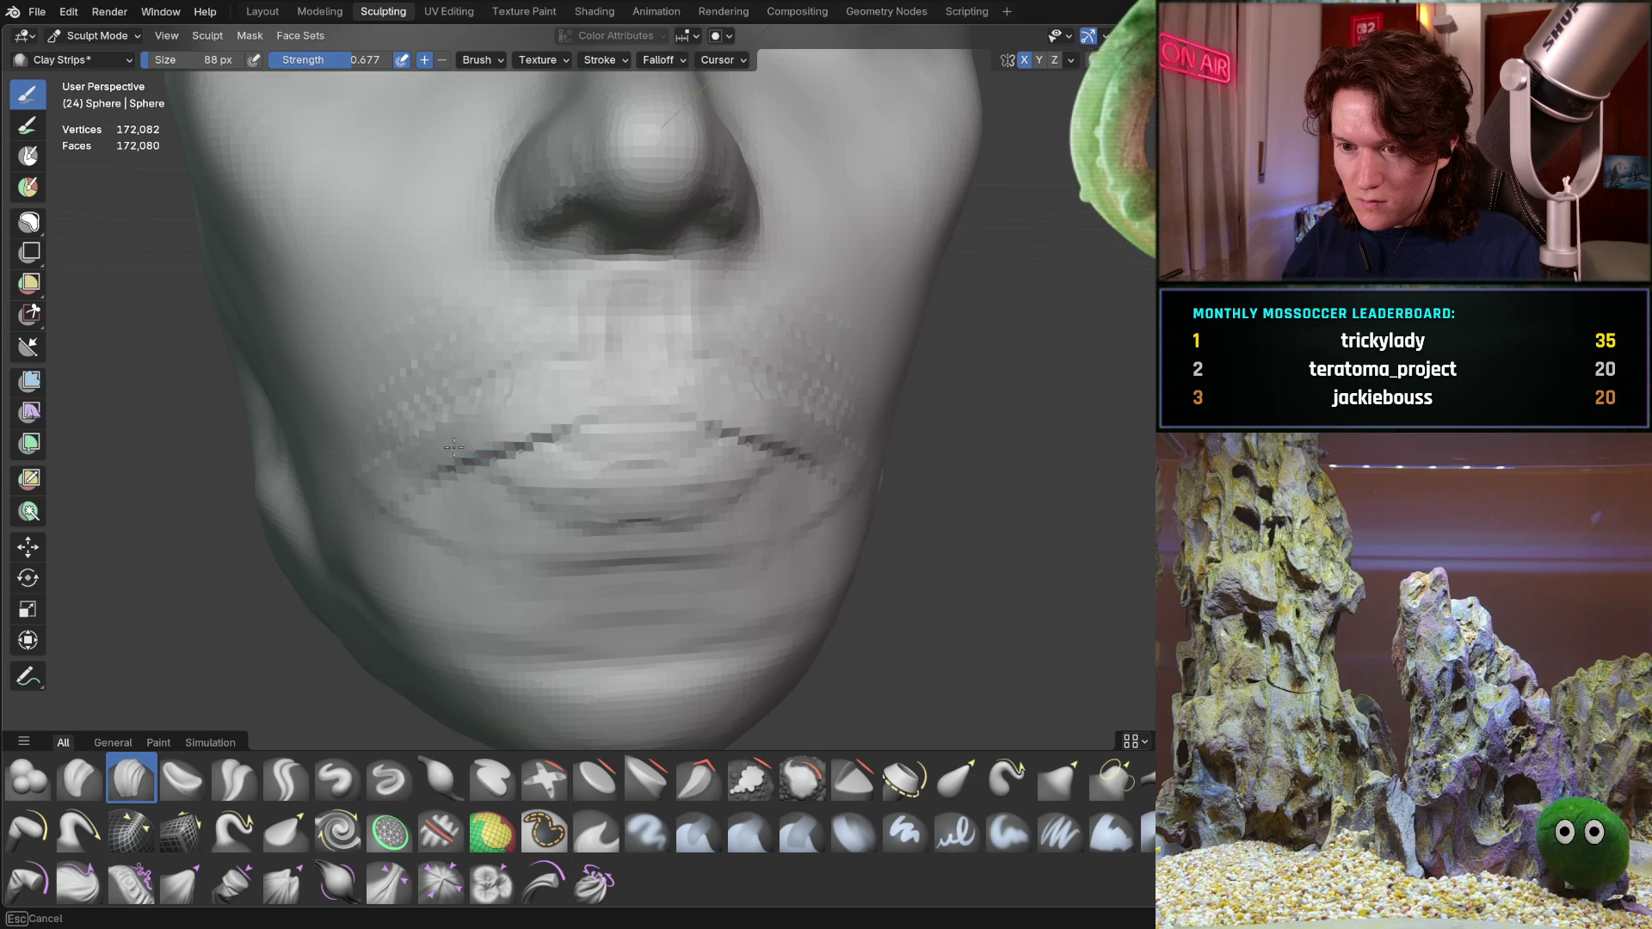
{"action": "left_click_drag", "start_coordinate": [473, 440], "coordinate": [584, 401]}
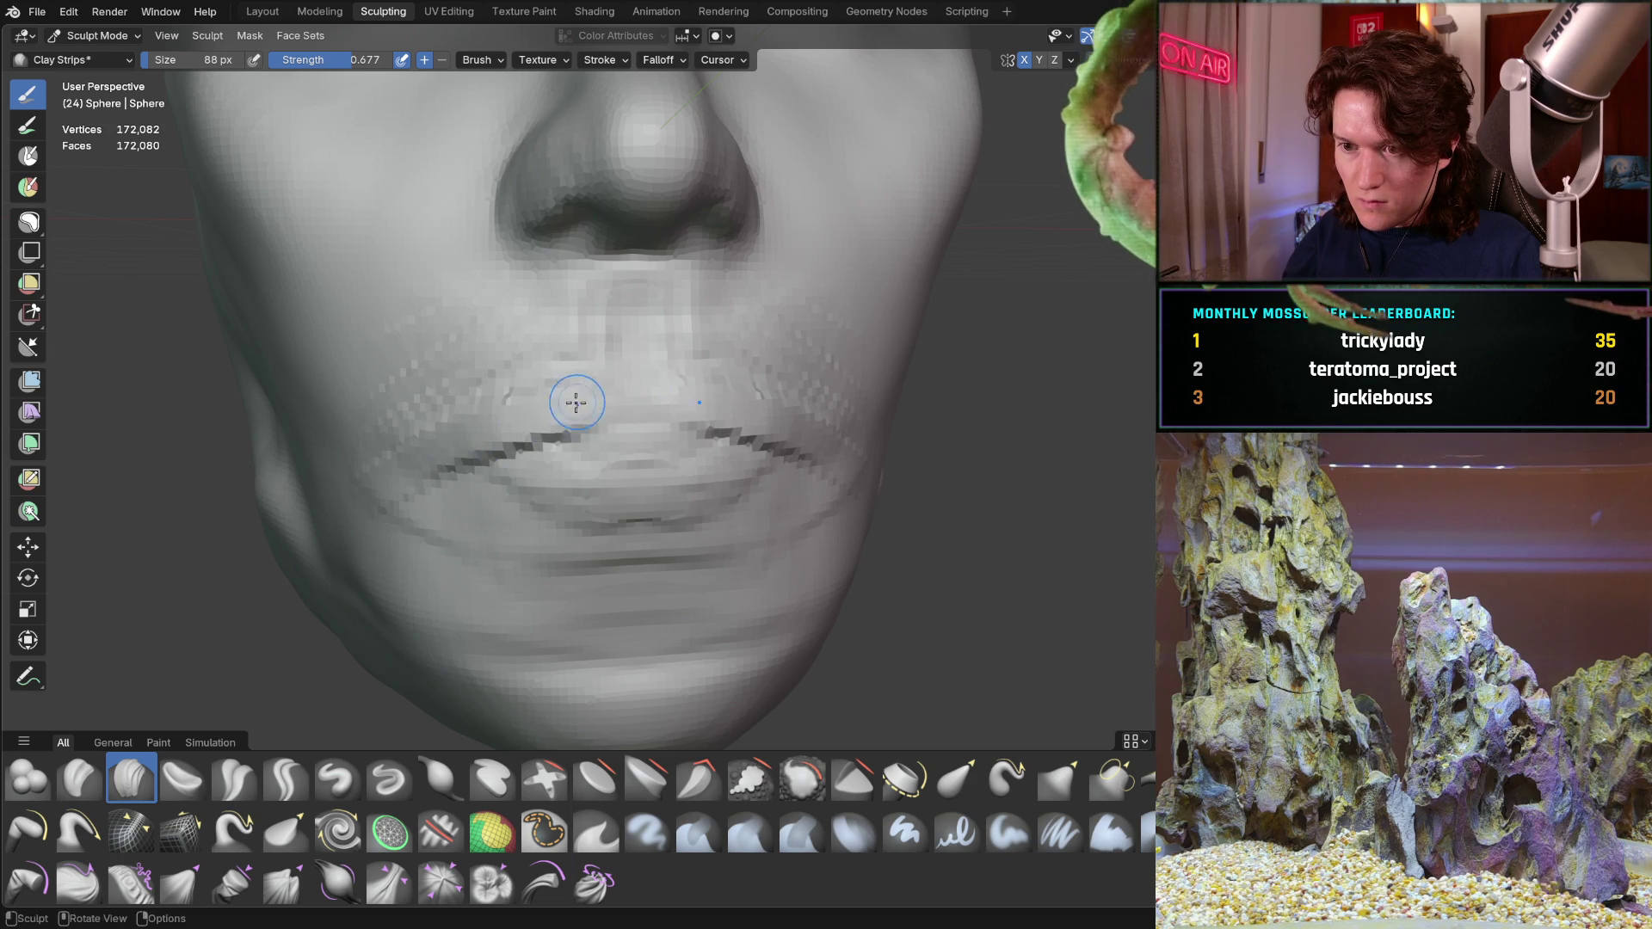
{"action": "mouse_move", "coordinate": [628, 414]}
{"action": "left_mouse_down"}
{"action": "mouse_move", "coordinate": [487, 430]}
{"action": "mouse_move", "coordinate": [637, 478]}
{"action": "left_mouse_up"}
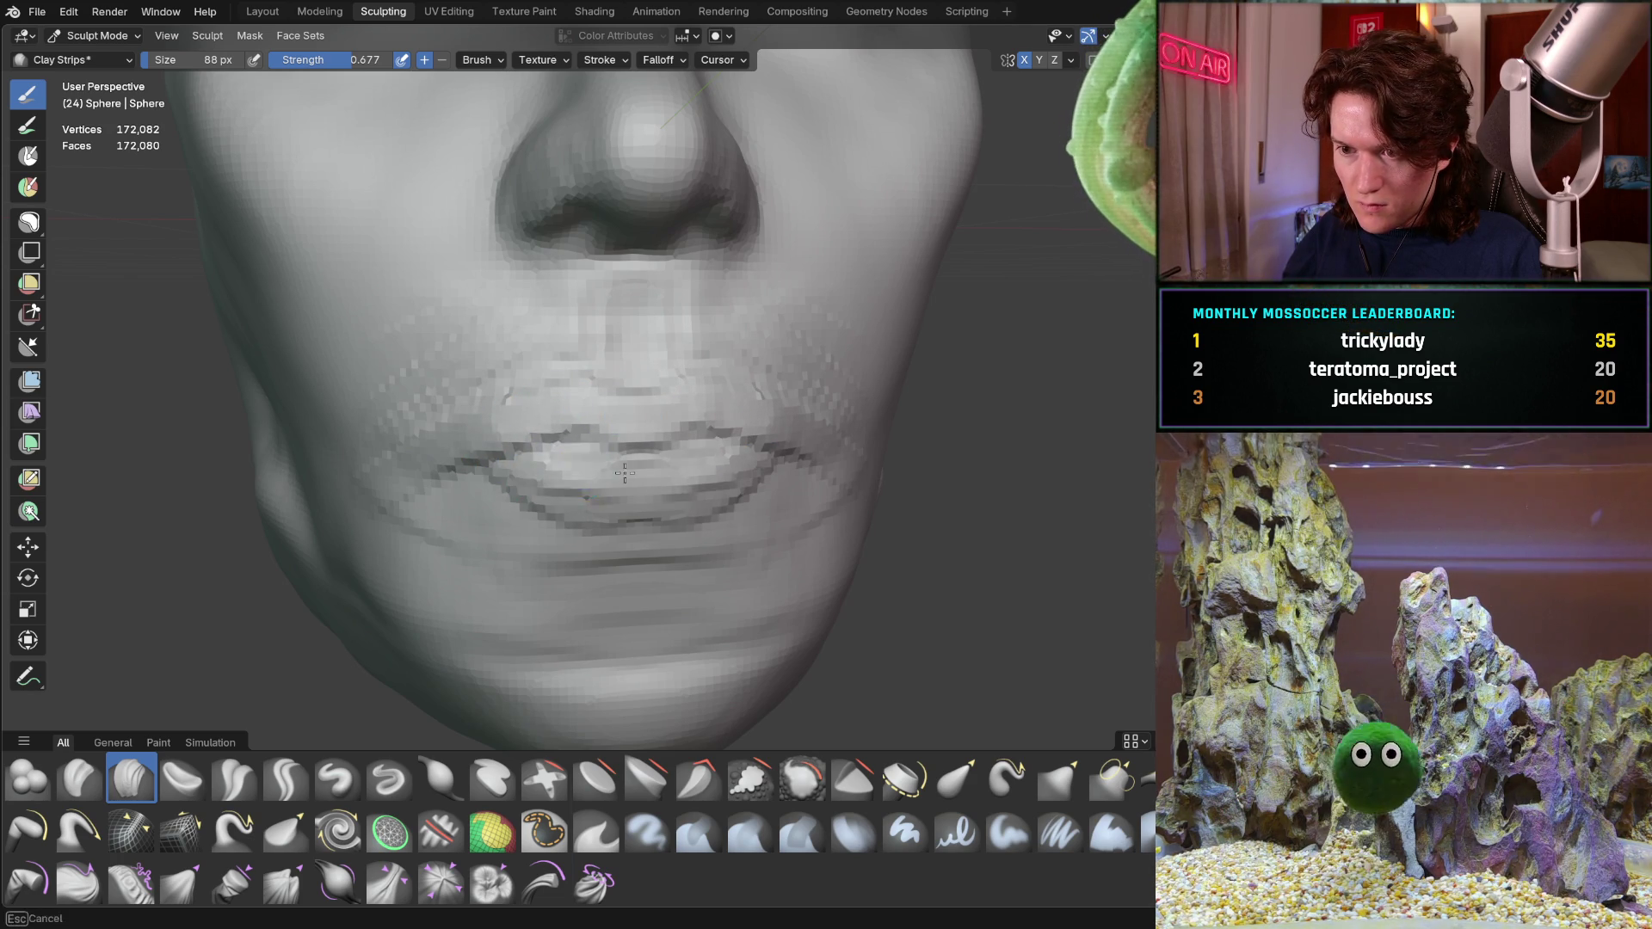
Add horizontal Clay Strips ridges across the chin below the mouth, checking the profile
{"action": "mouse_move", "coordinate": [540, 496]}
{"action": "middle_mouse_down"}
{"action": "mouse_move", "coordinate": [534, 457]}
{"action": "mouse_move", "coordinate": [495, 521]}
{"action": "middle_mouse_up"}
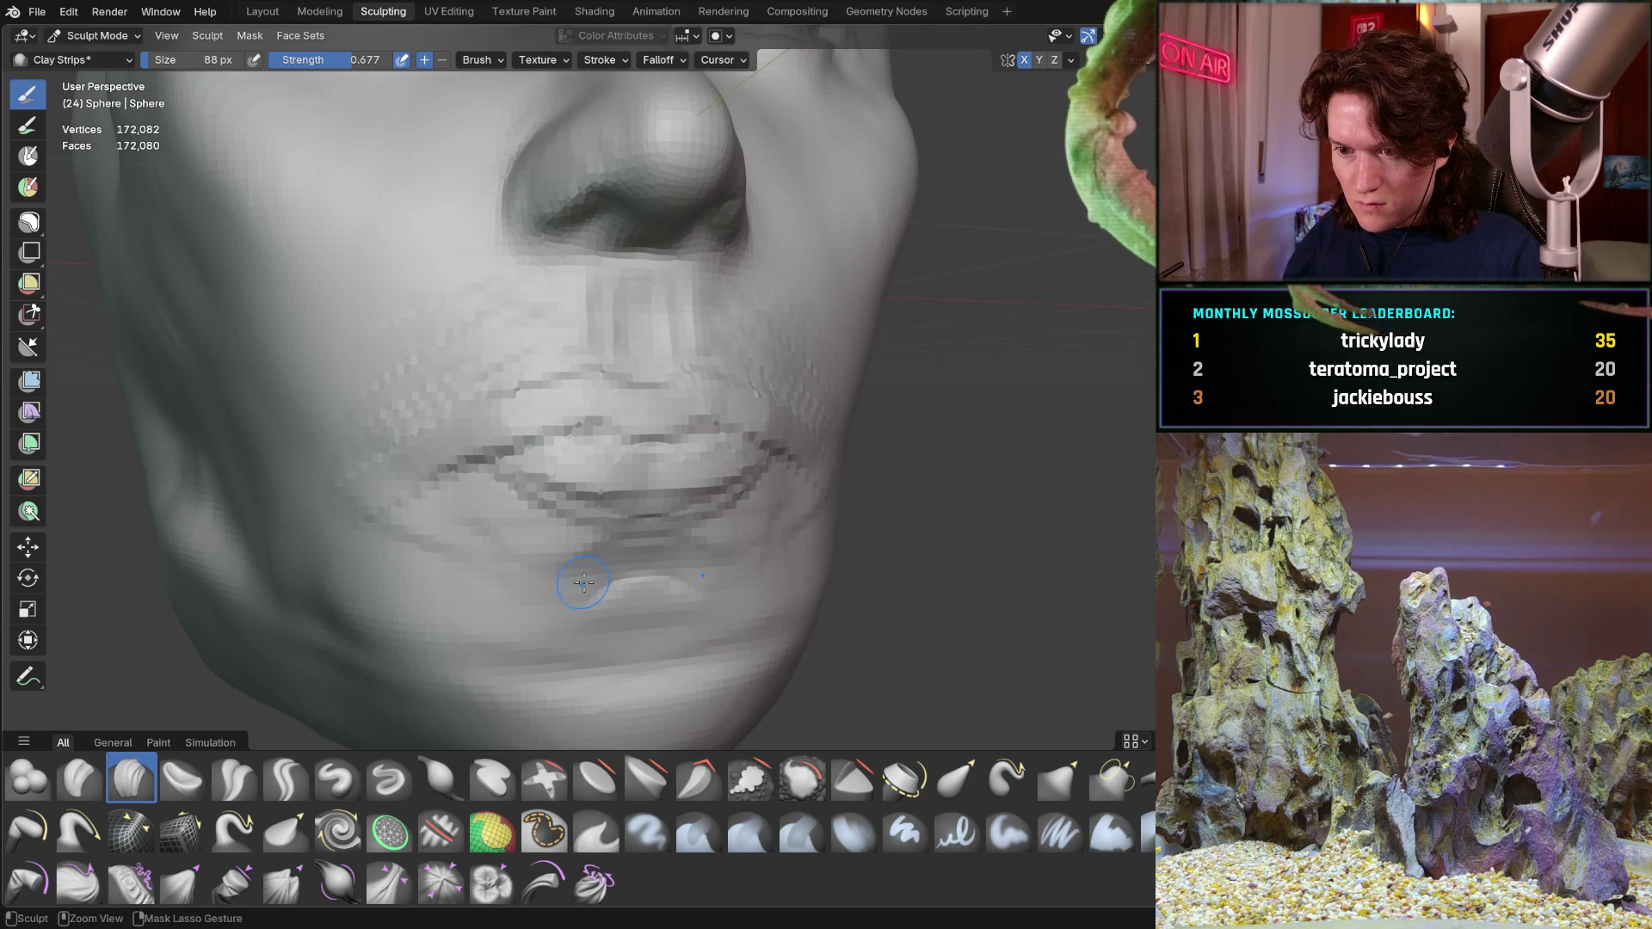
{"action": "mouse_move", "coordinate": [563, 585]}
{"action": "middle_mouse_down"}
{"action": "mouse_move", "coordinate": [691, 590]}
{"action": "mouse_move", "coordinate": [560, 634]}
{"action": "middle_mouse_up"}
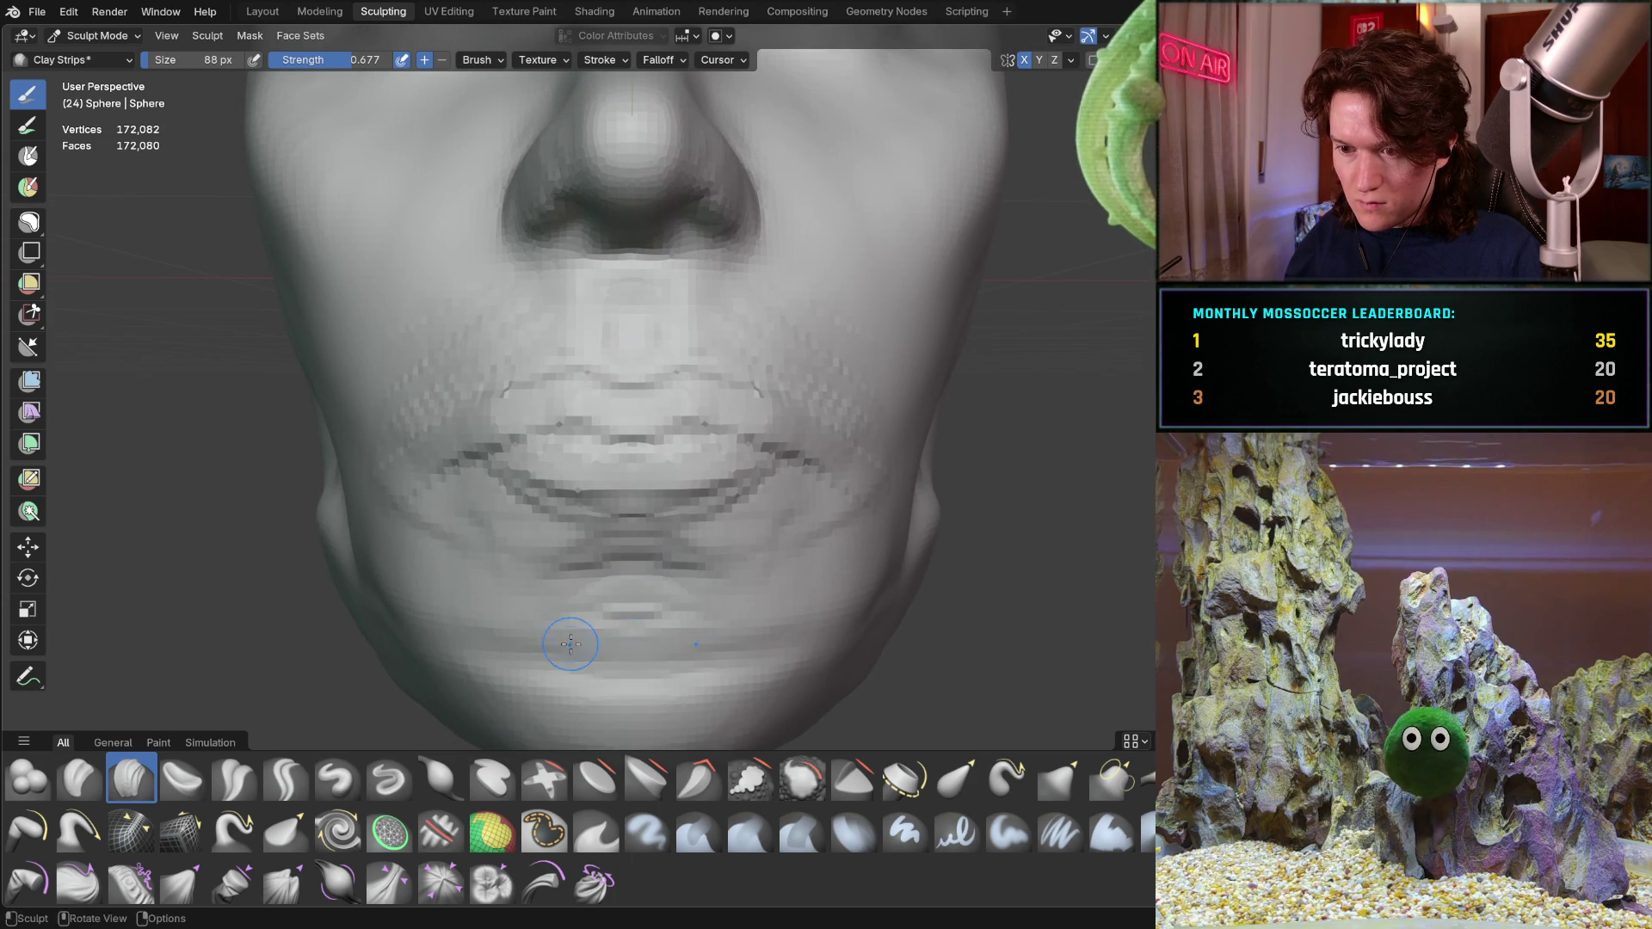
{"action": "left_click_drag", "start_coordinate": [613, 674], "coordinate": [634, 710]}
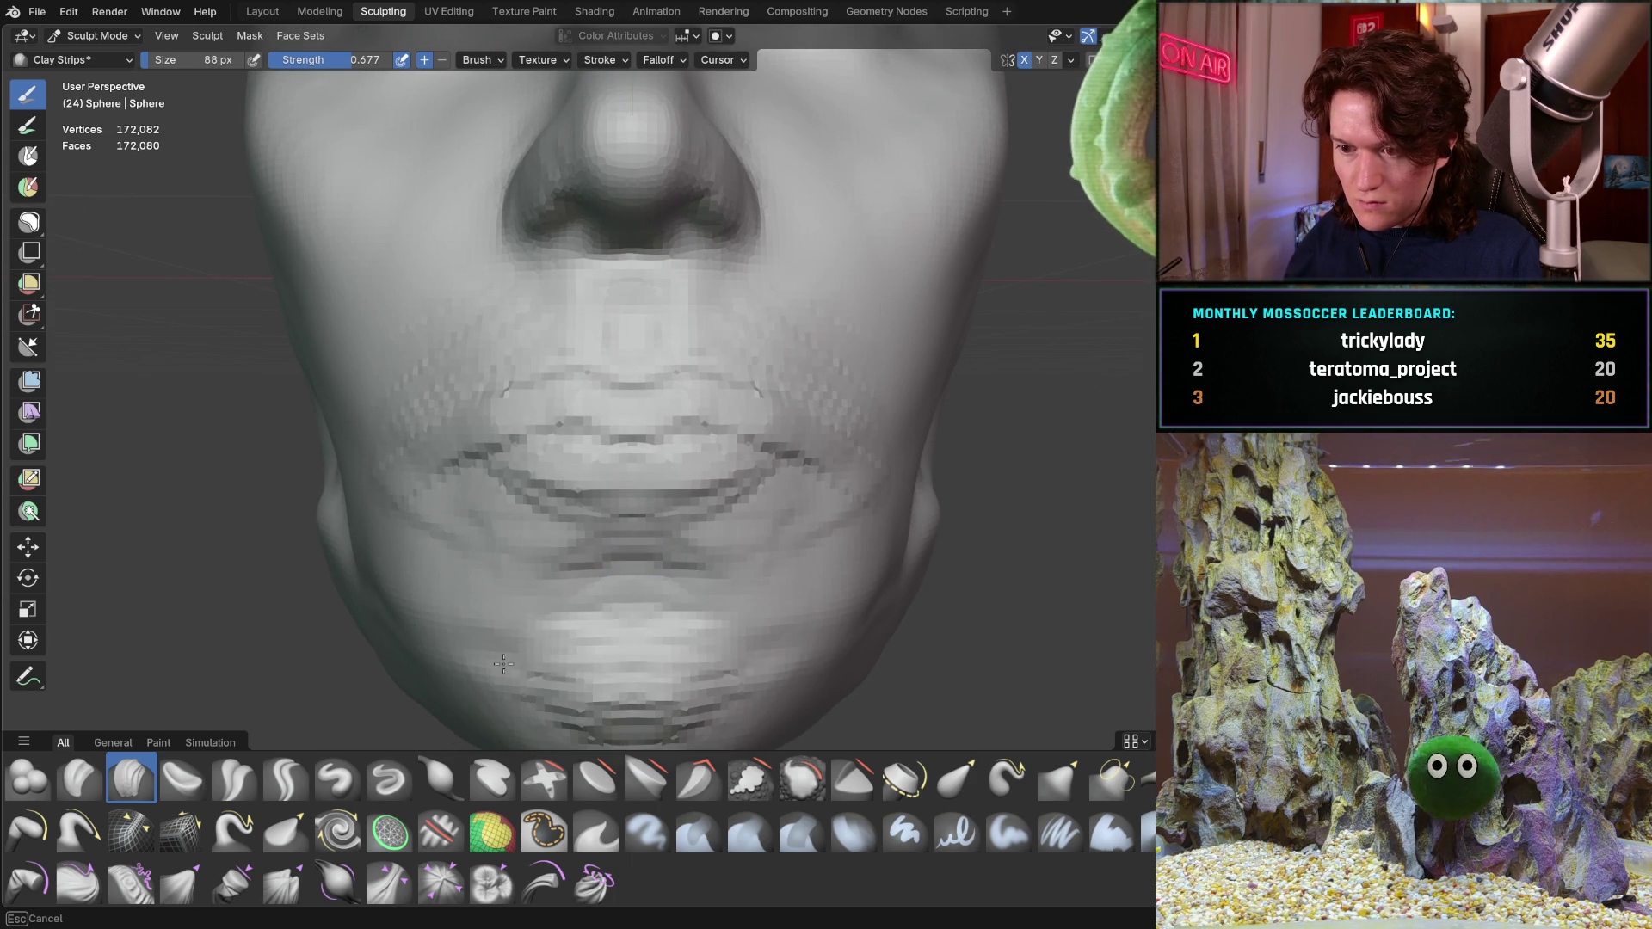
{"action": "middle_click_drag", "start_coordinate": [624, 568], "coordinate": [522, 527]}
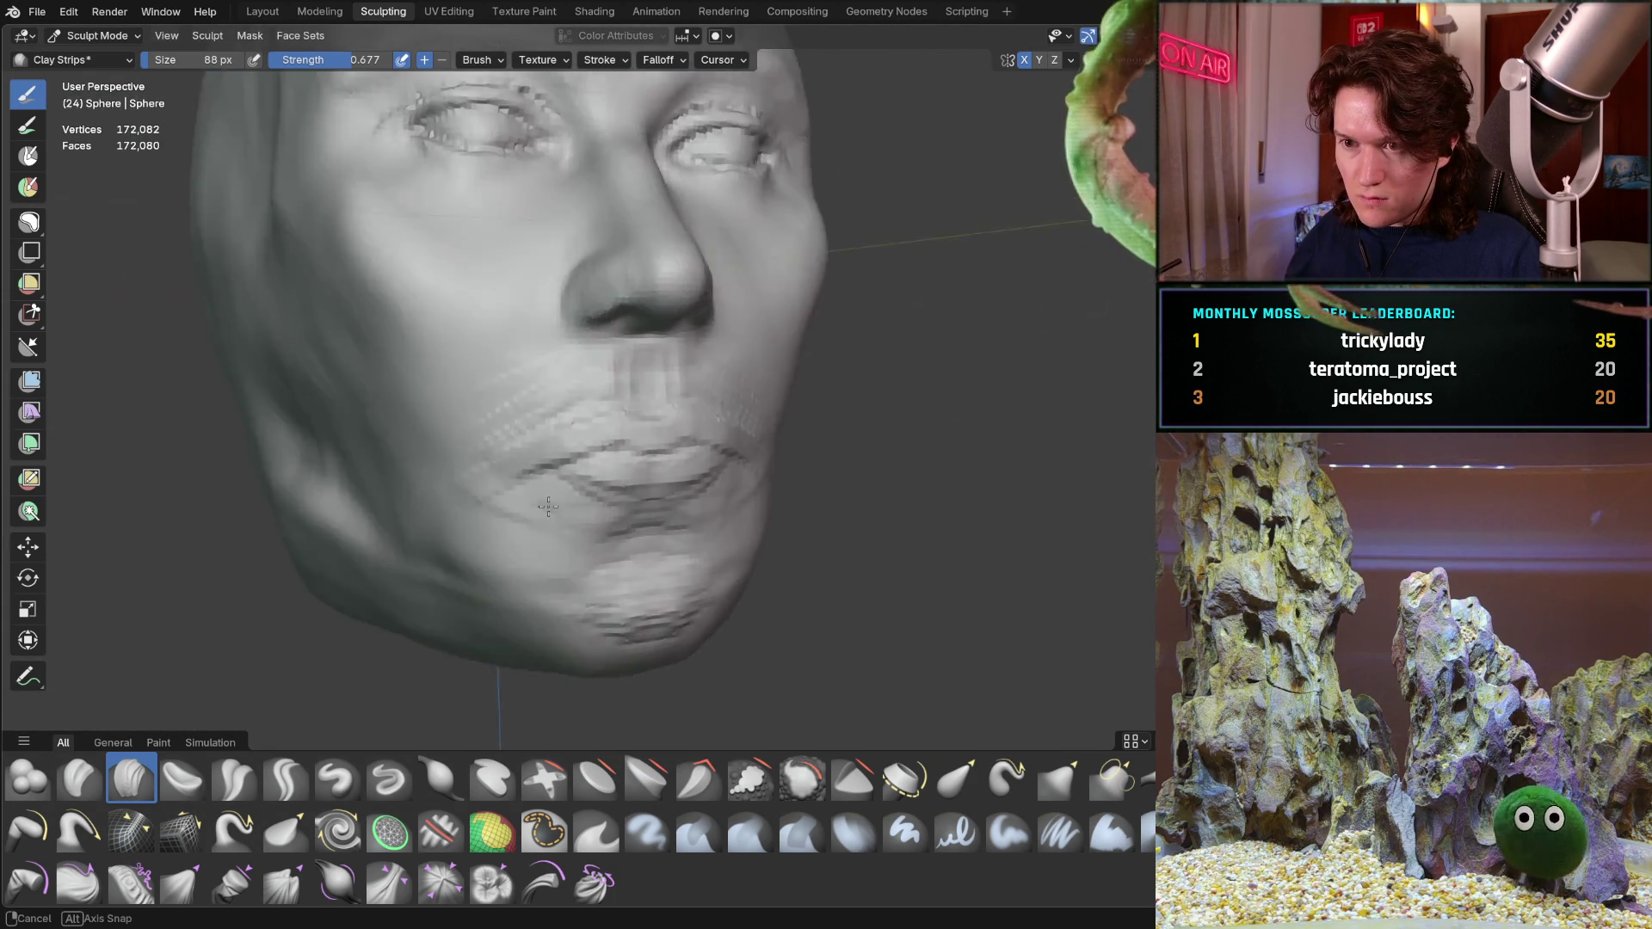
{"action": "scroll", "coordinate": [523, 526], "scroll_direction": "up", "scroll_amount": 3}
{"action": "scroll", "coordinate": [523, 528], "scroll_direction": "up", "scroll_amount": 2}
Lay clay strips across the cheek beside the mouth from a close side view
{"action": "mouse_move", "coordinate": [523, 527]}
{"action": "middle_mouse_down"}
{"action": "mouse_move", "coordinate": [778, 480]}
{"action": "mouse_move", "coordinate": [703, 531]}
{"action": "middle_mouse_up"}
{"action": "middle_click_drag", "start_coordinate": [770, 460], "coordinate": [339, 536]}
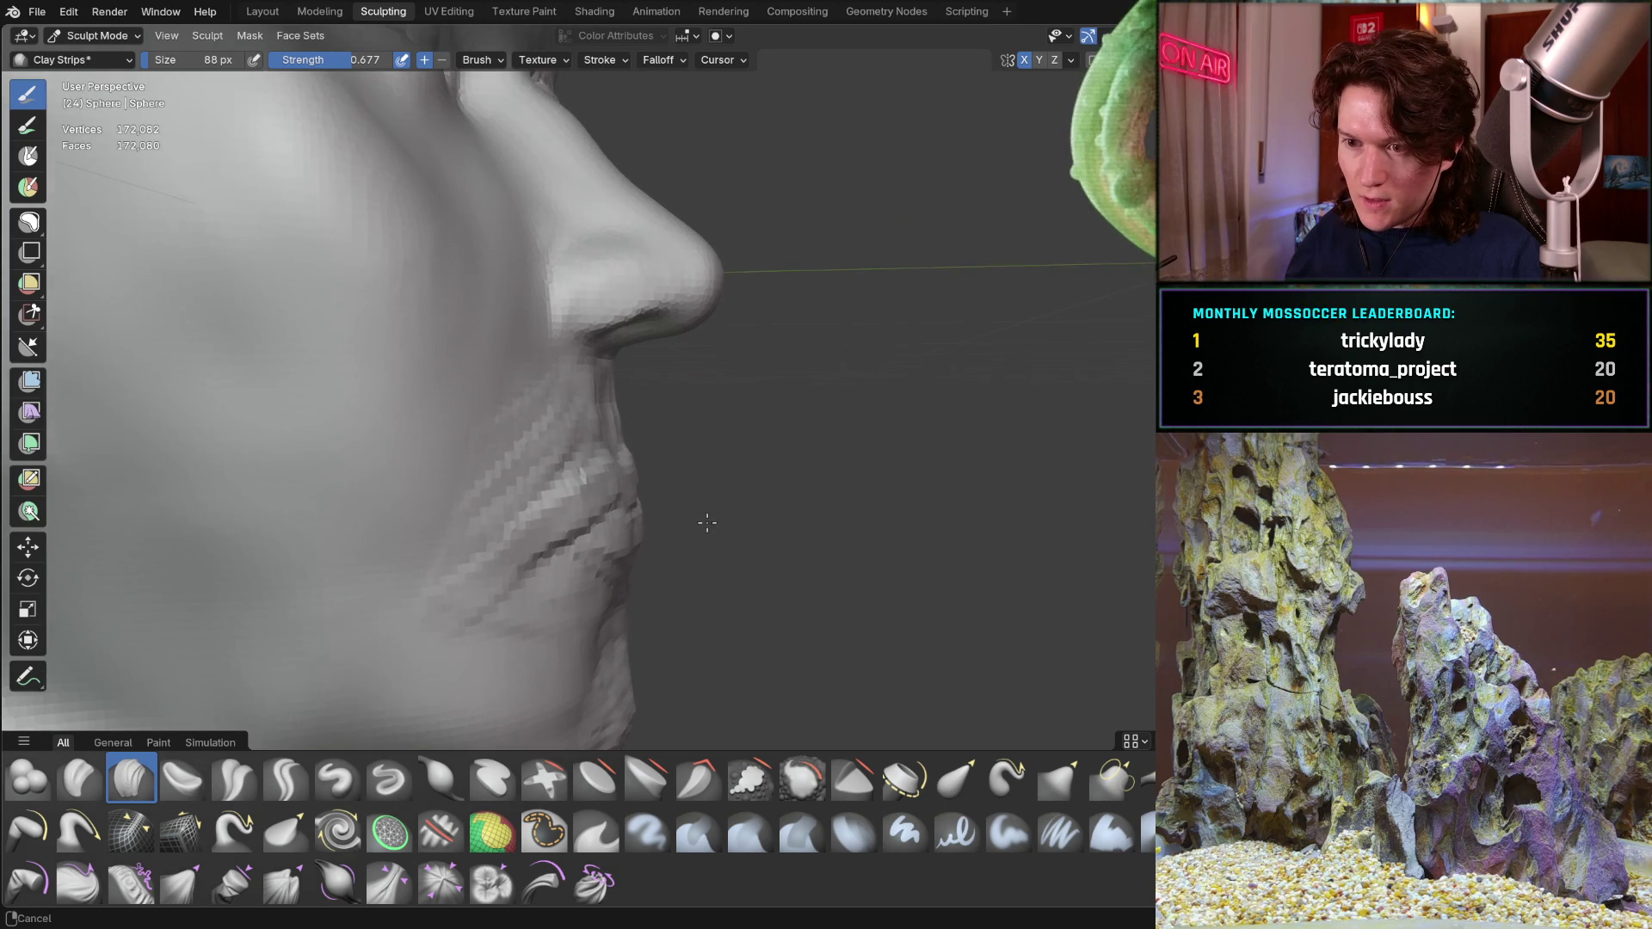
{"action": "left_click_drag", "start_coordinate": [338, 536], "coordinate": [372, 520]}
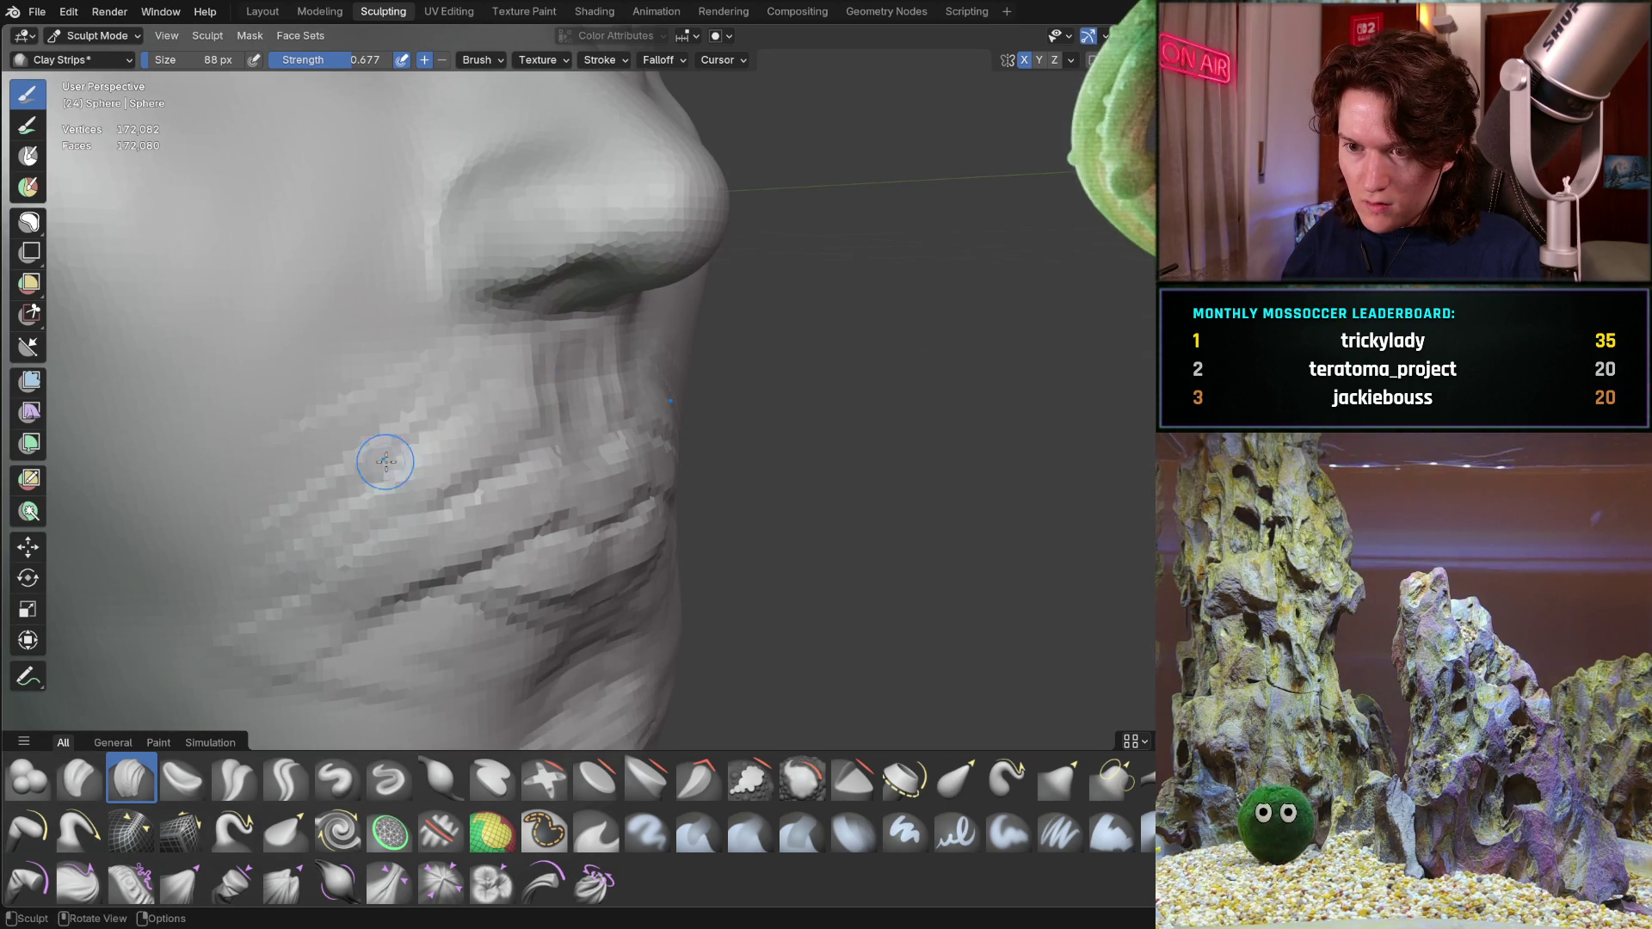
{"action": "mouse_move", "coordinate": [407, 458]}
{"action": "left_mouse_down"}
{"action": "mouse_move", "coordinate": [580, 450]}
{"action": "mouse_move", "coordinate": [541, 357]}
{"action": "left_mouse_up"}
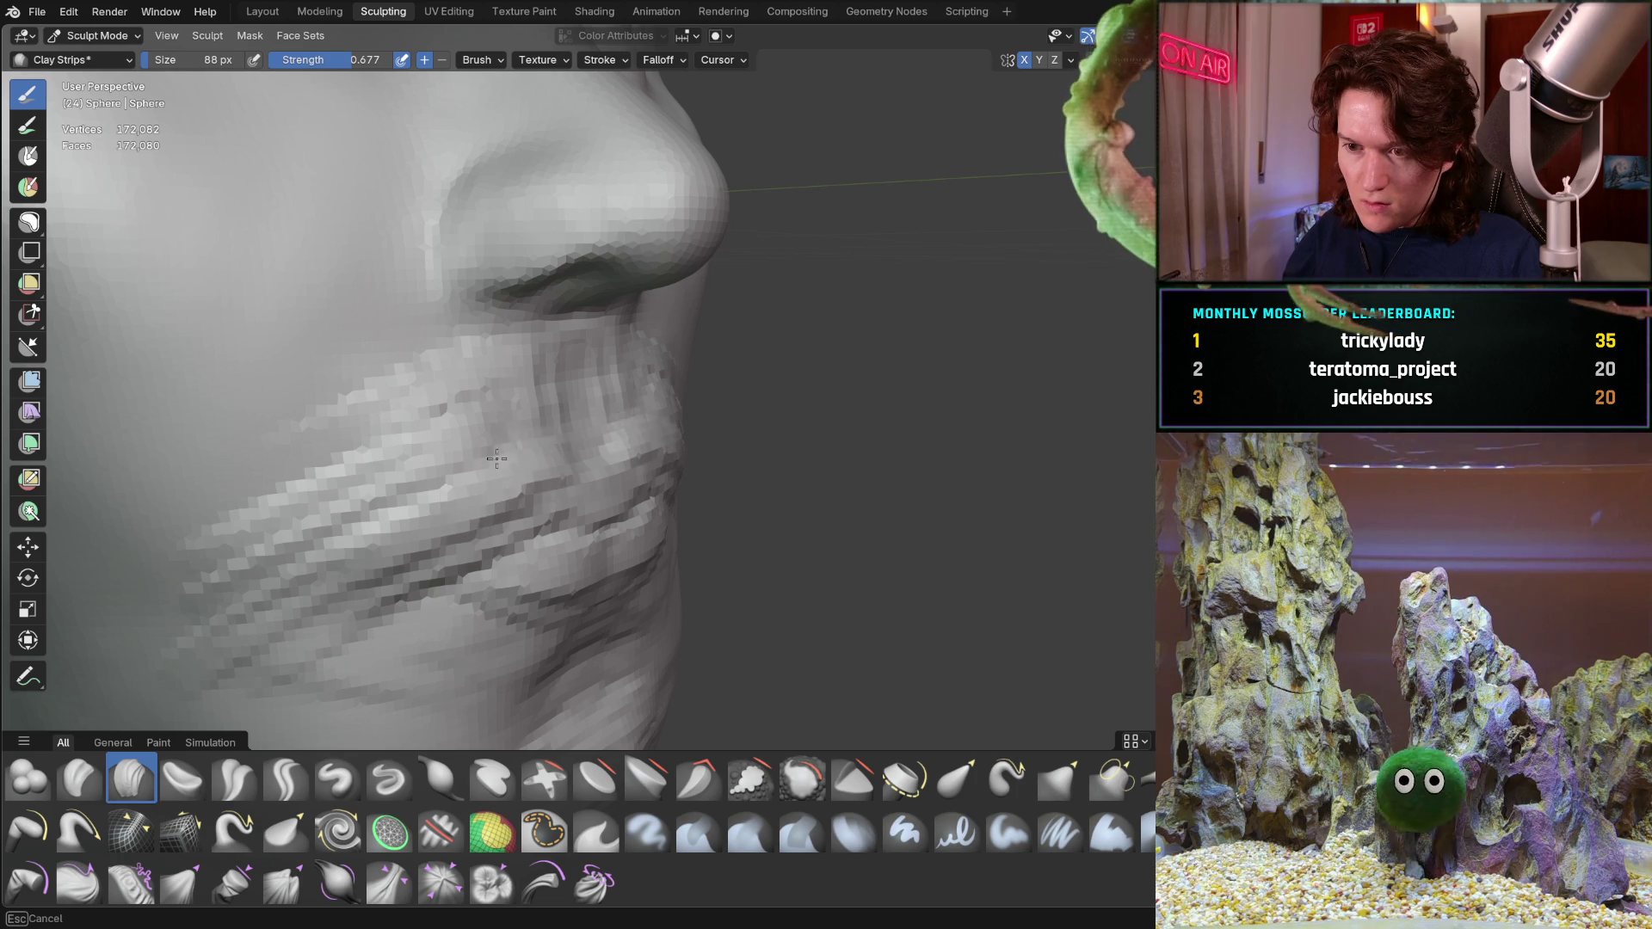
Stroke the philtrum groove above the upper lip from a near-frontal close-up
{"action": "middle_click_drag", "start_coordinate": [501, 351], "coordinate": [516, 375]}
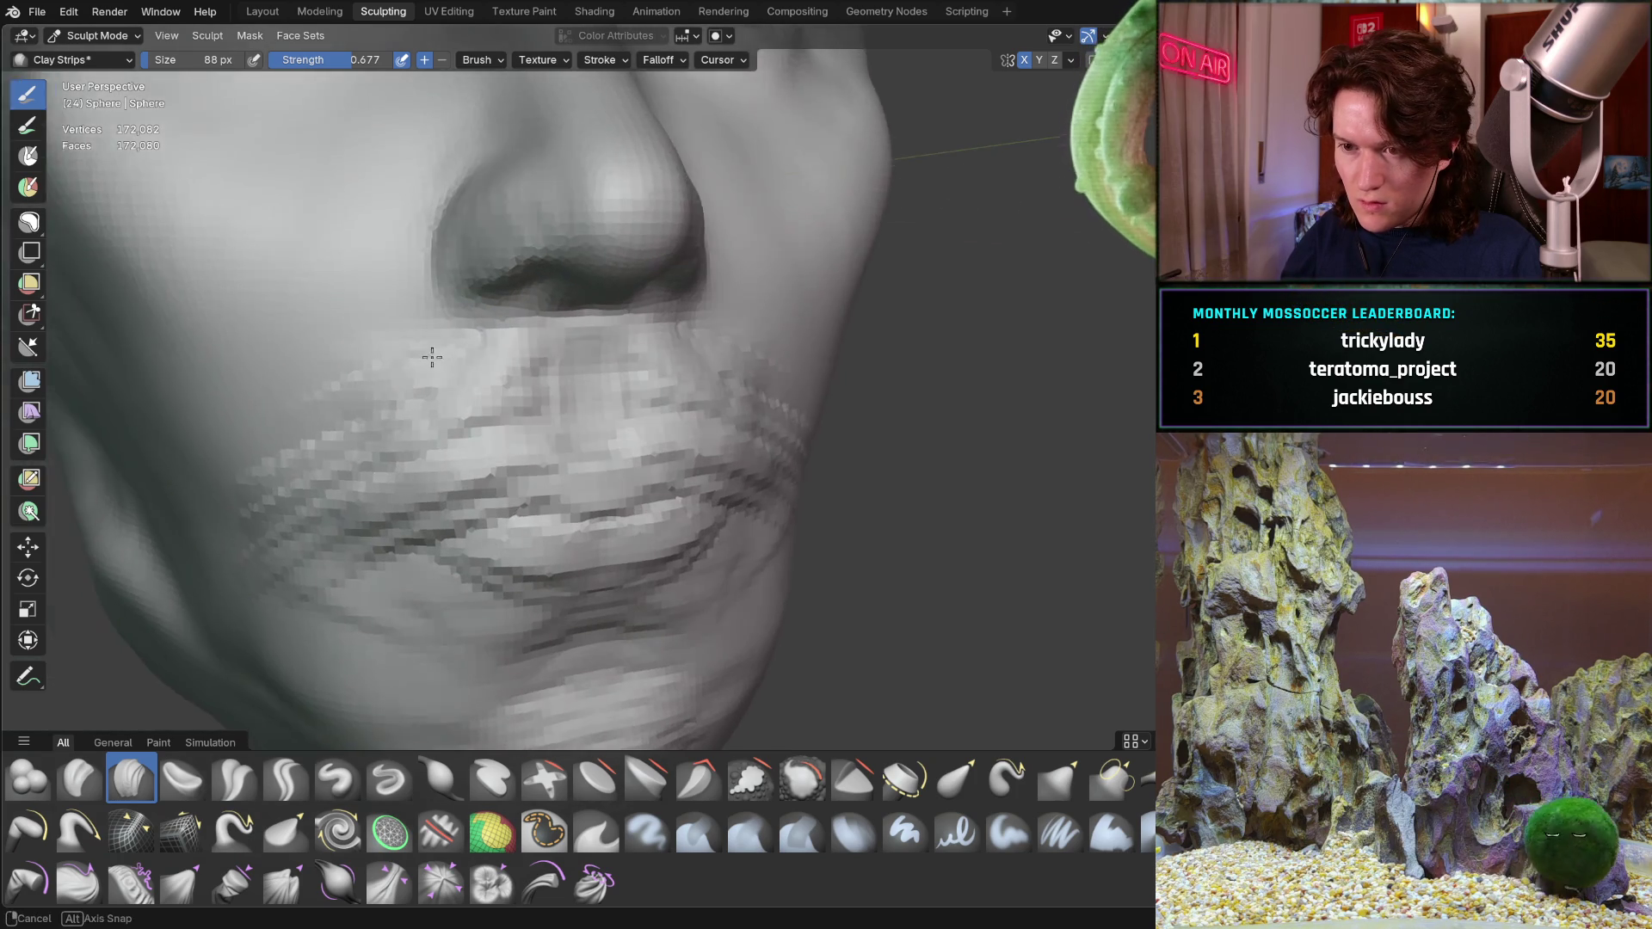
{"action": "left_click_drag", "start_coordinate": [522, 368], "coordinate": [501, 424]}
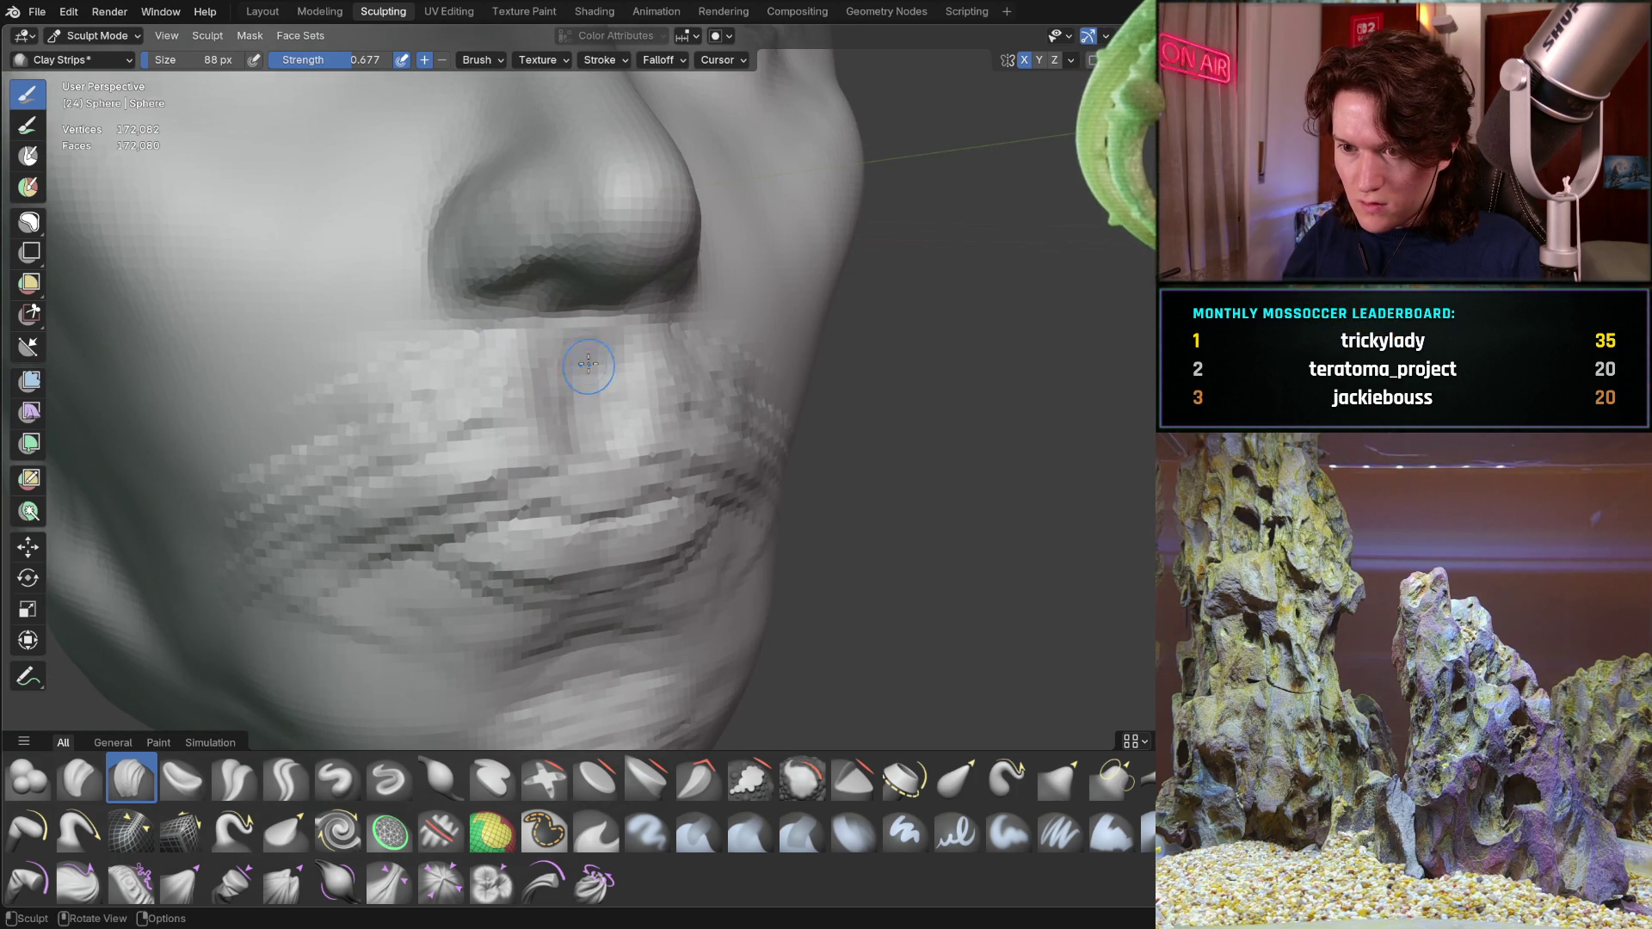
{"action": "mouse_move", "coordinate": [602, 384]}
{"action": "middle_mouse_down"}
{"action": "mouse_move", "coordinate": [595, 362]}
{"action": "mouse_move", "coordinate": [591, 431]}
{"action": "mouse_move", "coordinate": [612, 388]}
{"action": "middle_mouse_up"}
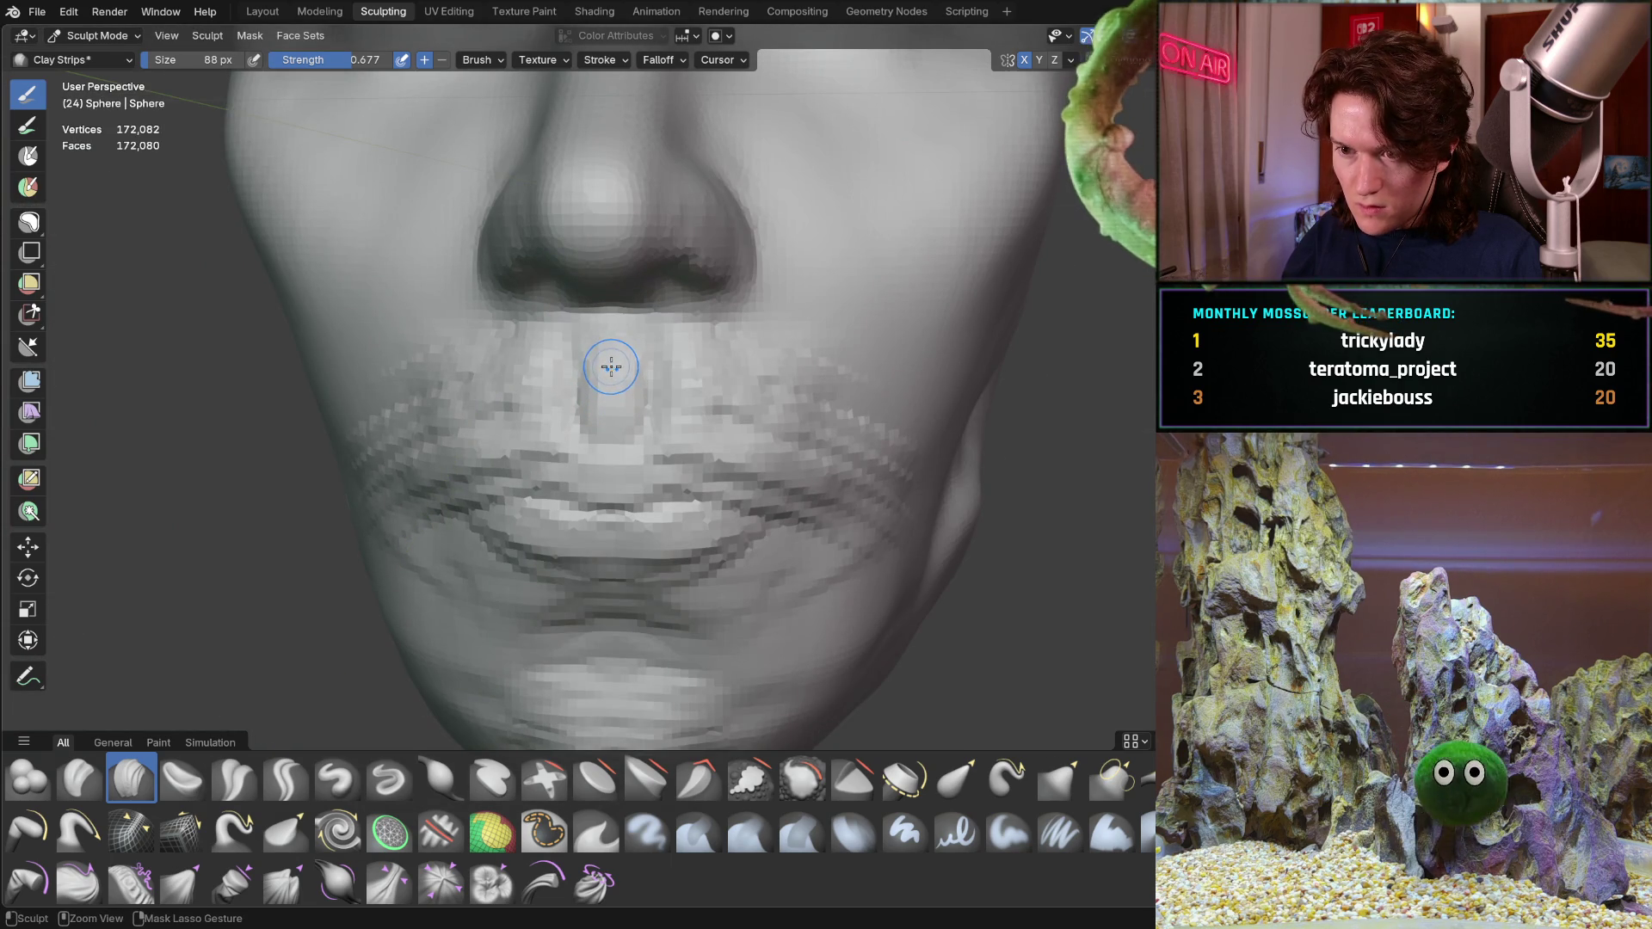
{"action": "middle_click_drag", "start_coordinate": [616, 373], "coordinate": [597, 290], "text": "ctrl"}
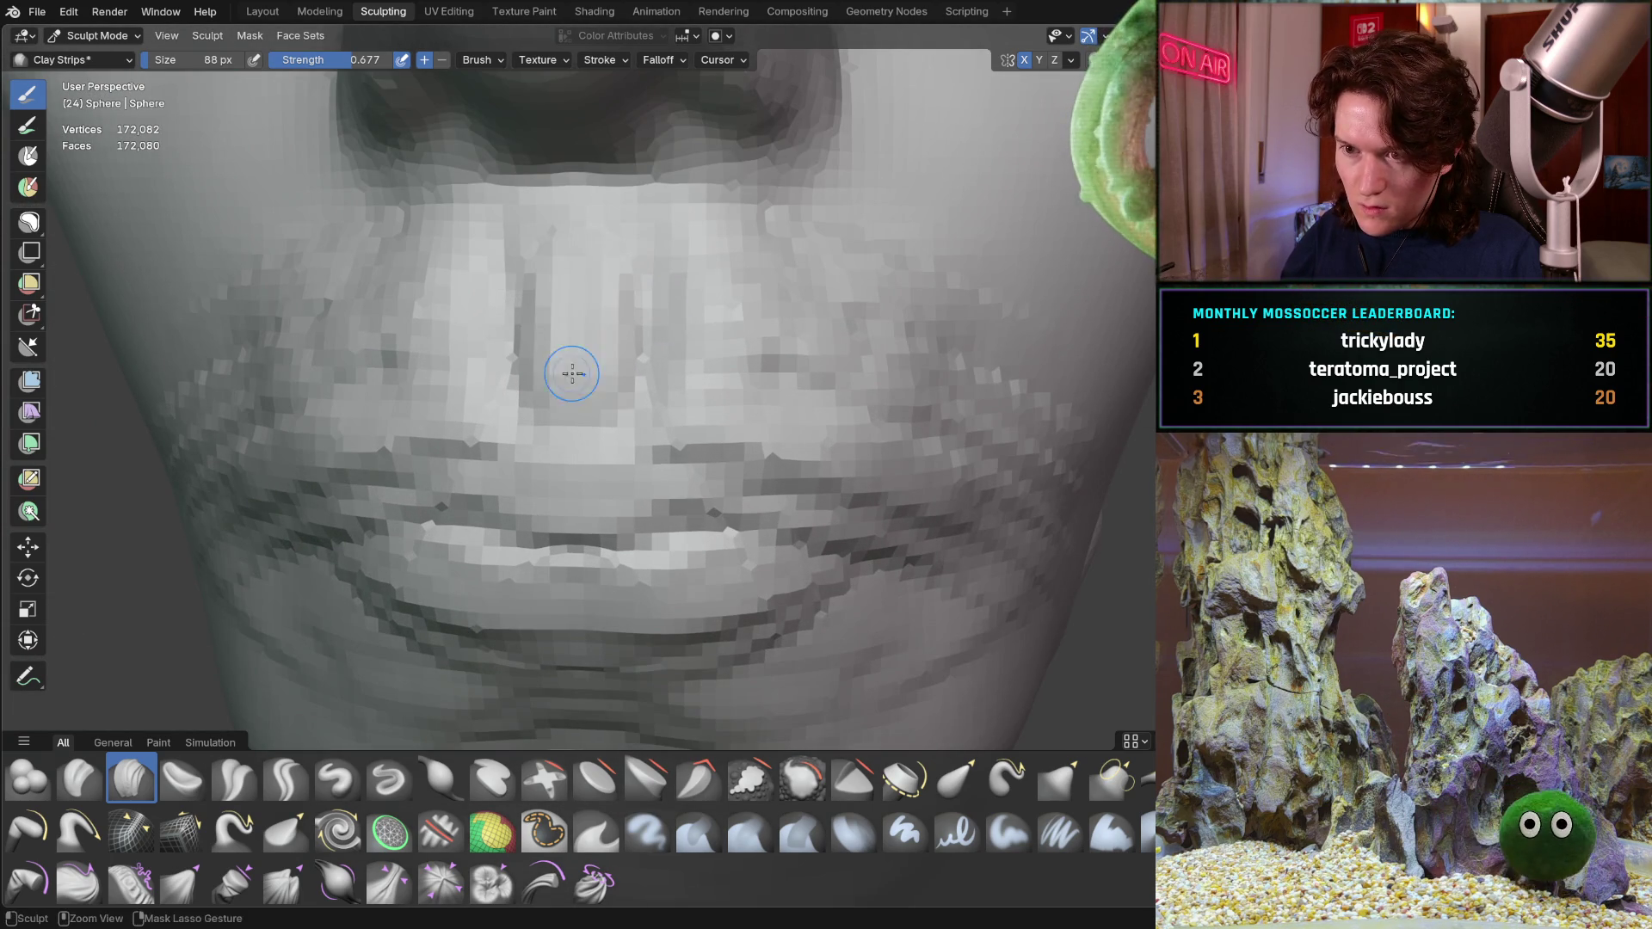
{"action": "middle_click_drag", "start_coordinate": [580, 405], "coordinate": [631, 407]}
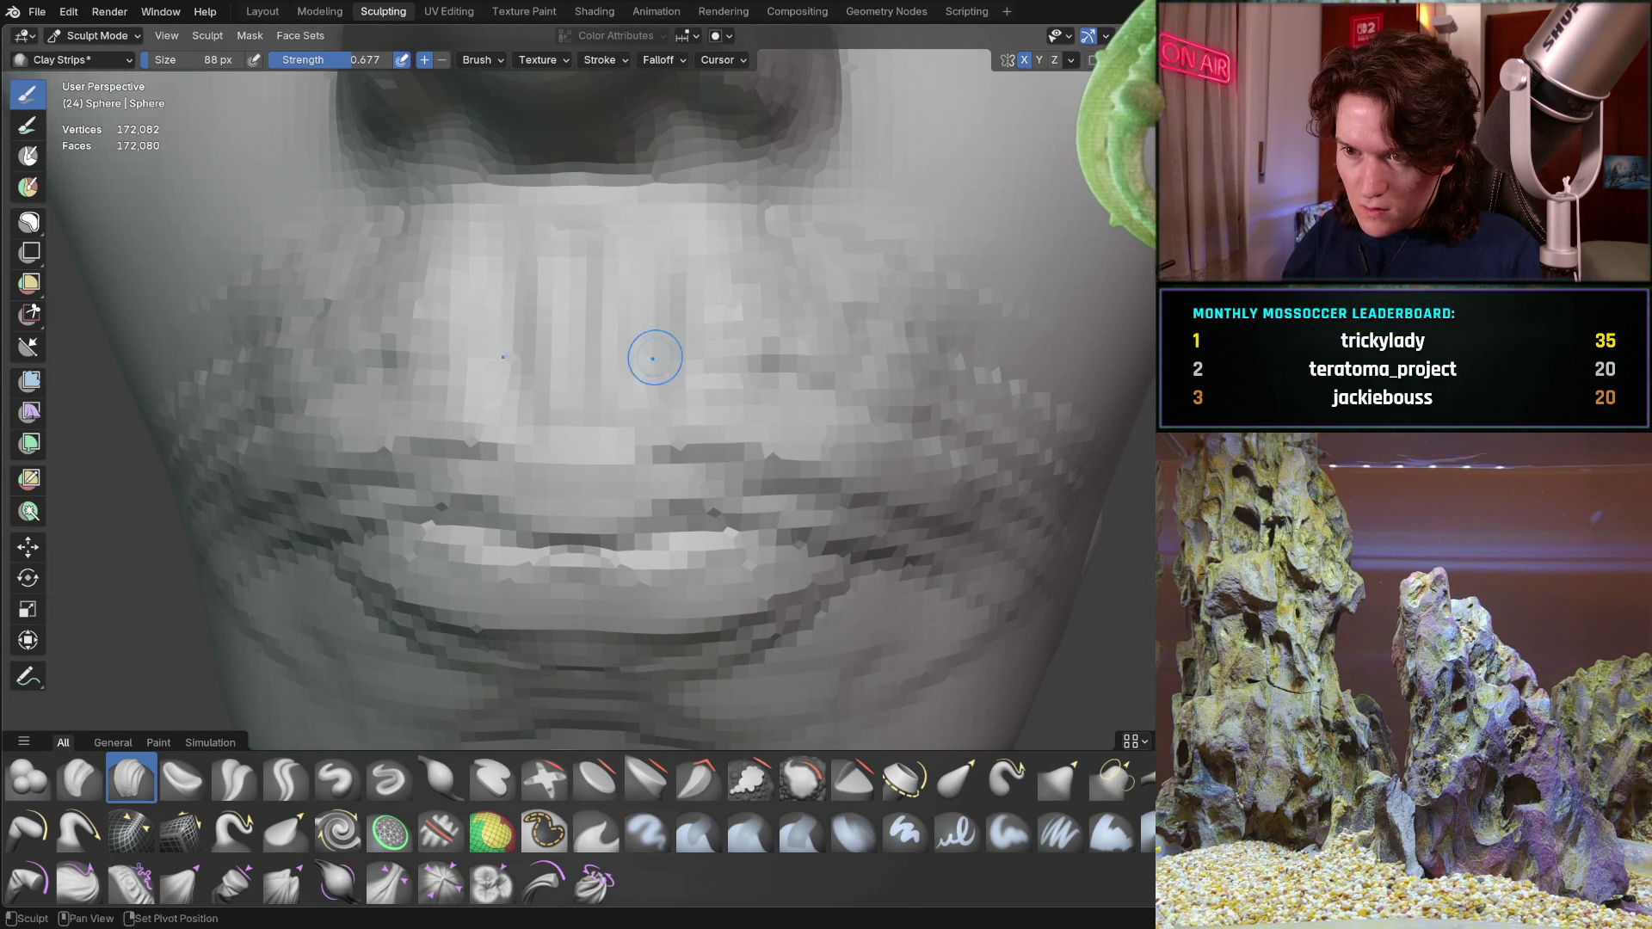
{"action": "middle_click_drag", "start_coordinate": [530, 334], "coordinate": [511, 408]}
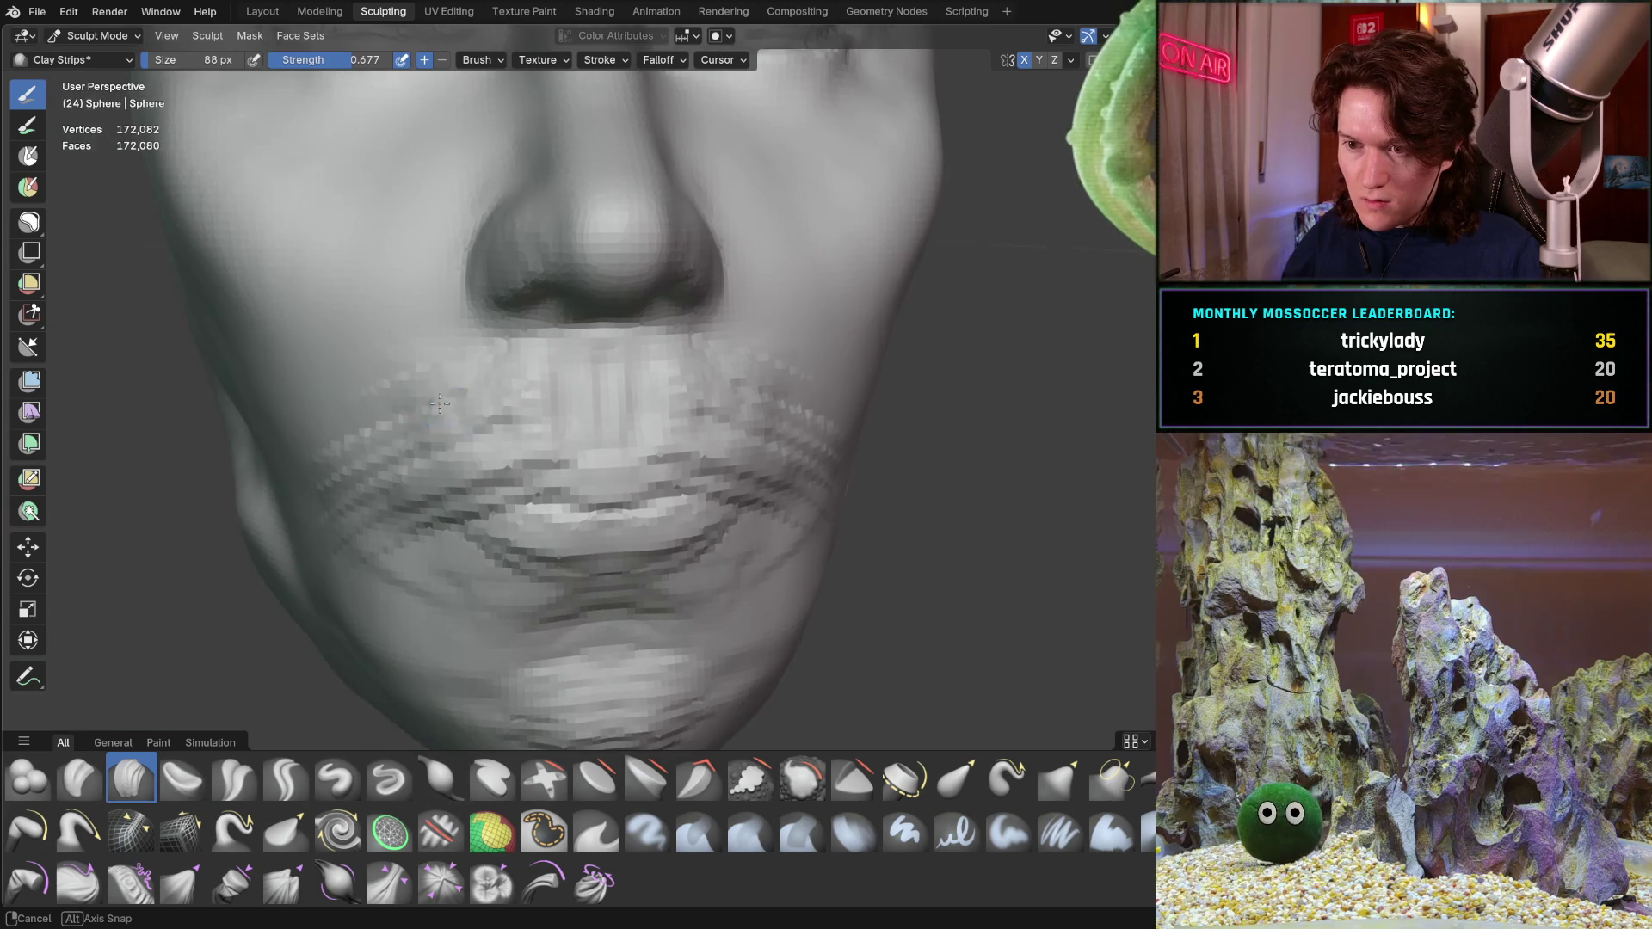
{"action": "key", "text": "f"}
Set the brush to 208 px and sculpt a crease between the lips, checking it in profile
{"action": "left_click", "coordinate": [450, 445]}
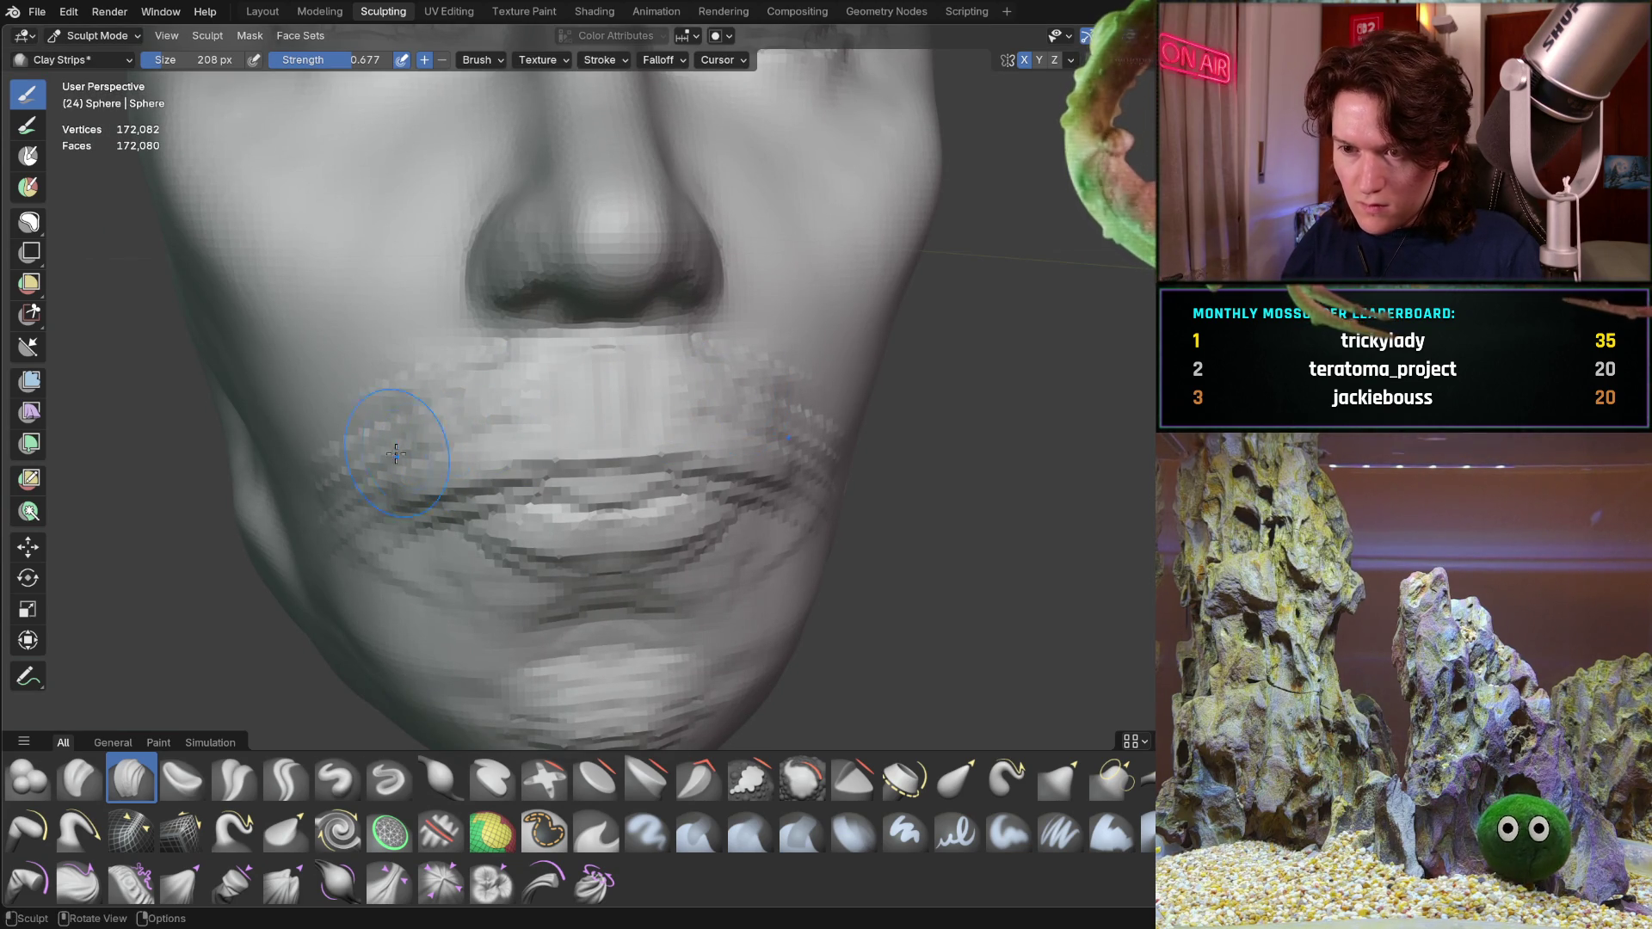
{"action": "middle_click_drag", "start_coordinate": [448, 441], "coordinate": [440, 516]}
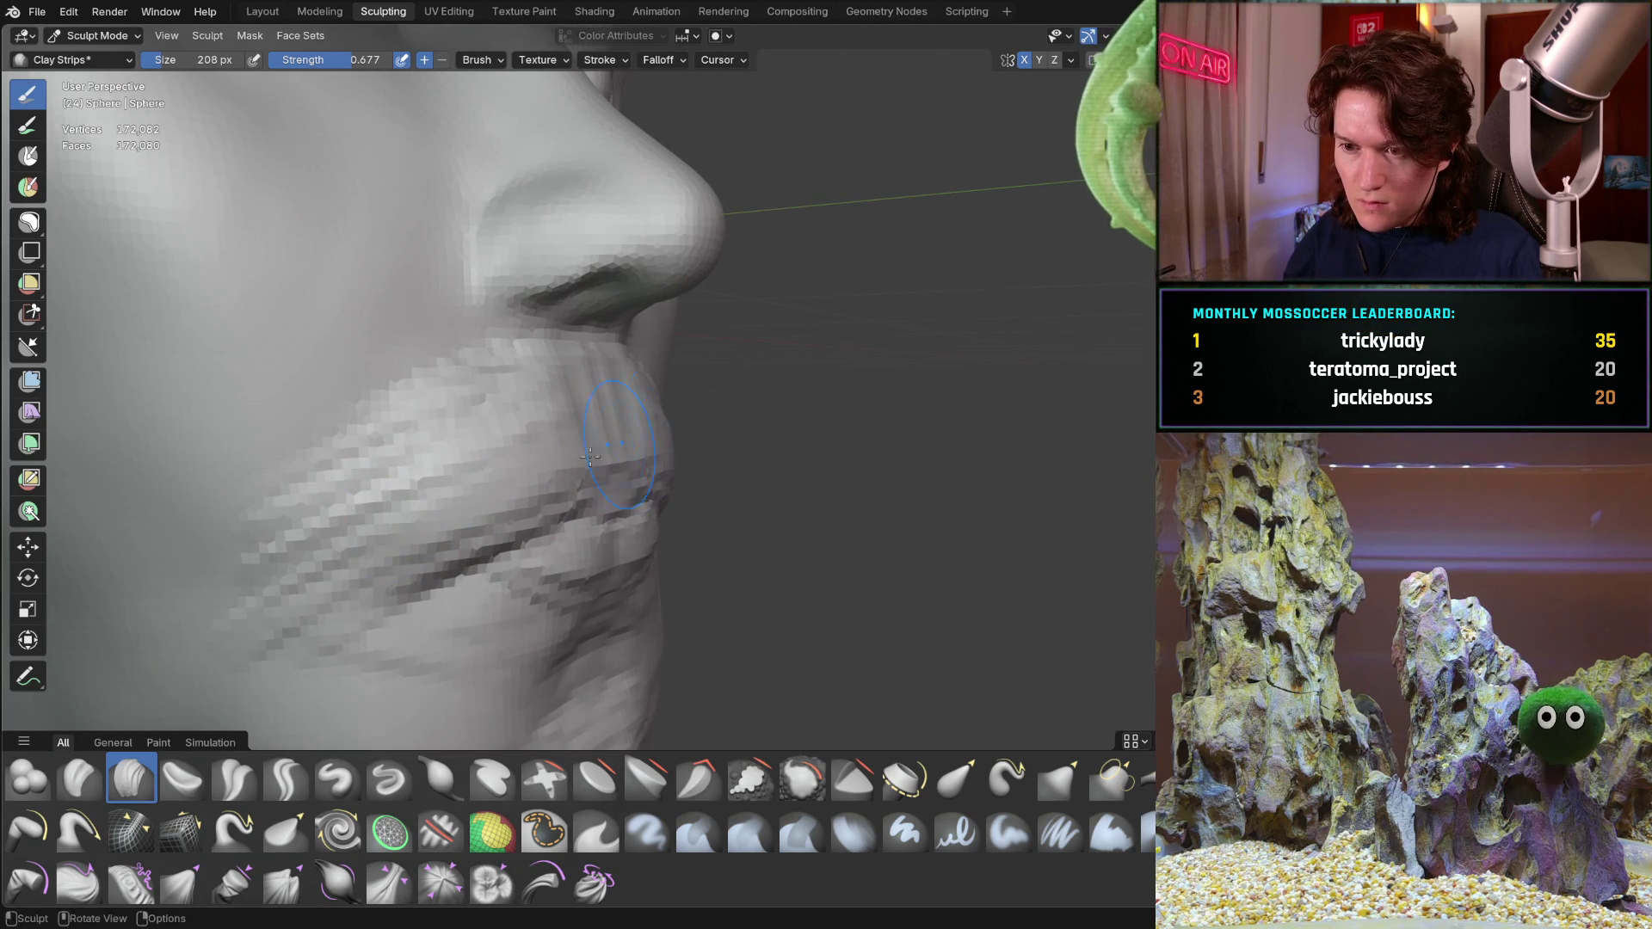
{"action": "mouse_move", "coordinate": [589, 426]}
{"action": "middle_mouse_down"}
{"action": "mouse_move", "coordinate": [542, 471]}
{"action": "mouse_move", "coordinate": [529, 418]}
{"action": "middle_mouse_up"}
{"action": "scroll", "coordinate": [542, 471], "scroll_direction": "down", "scroll_amount": 3}
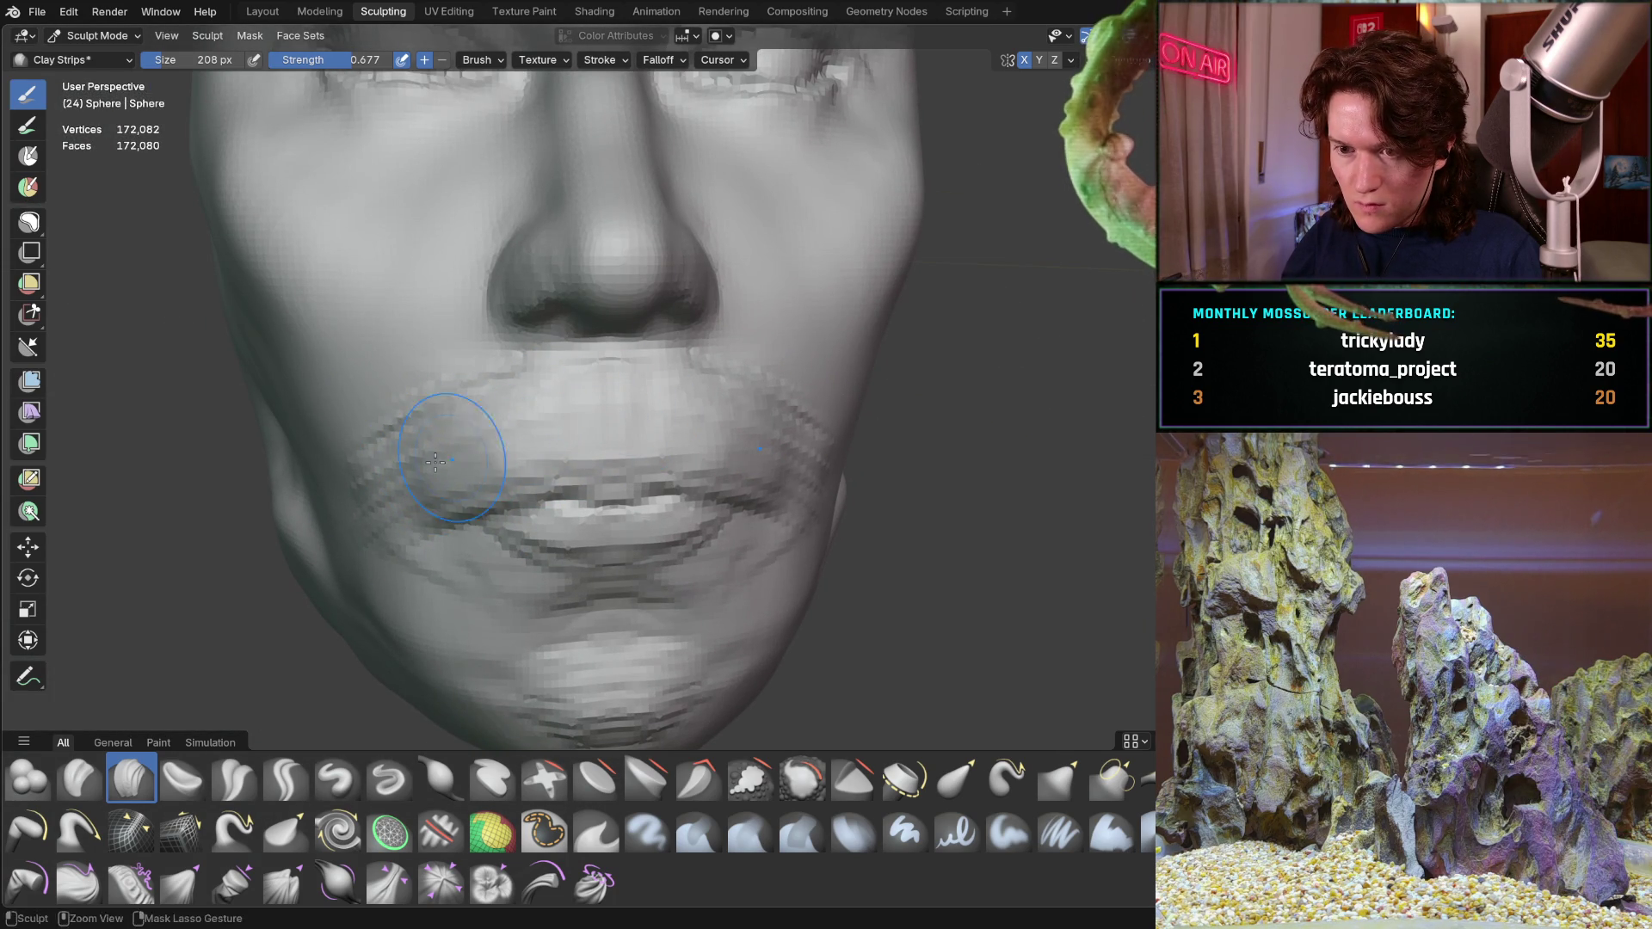
{"action": "middle_click_drag", "start_coordinate": [476, 476], "coordinate": [492, 371]}
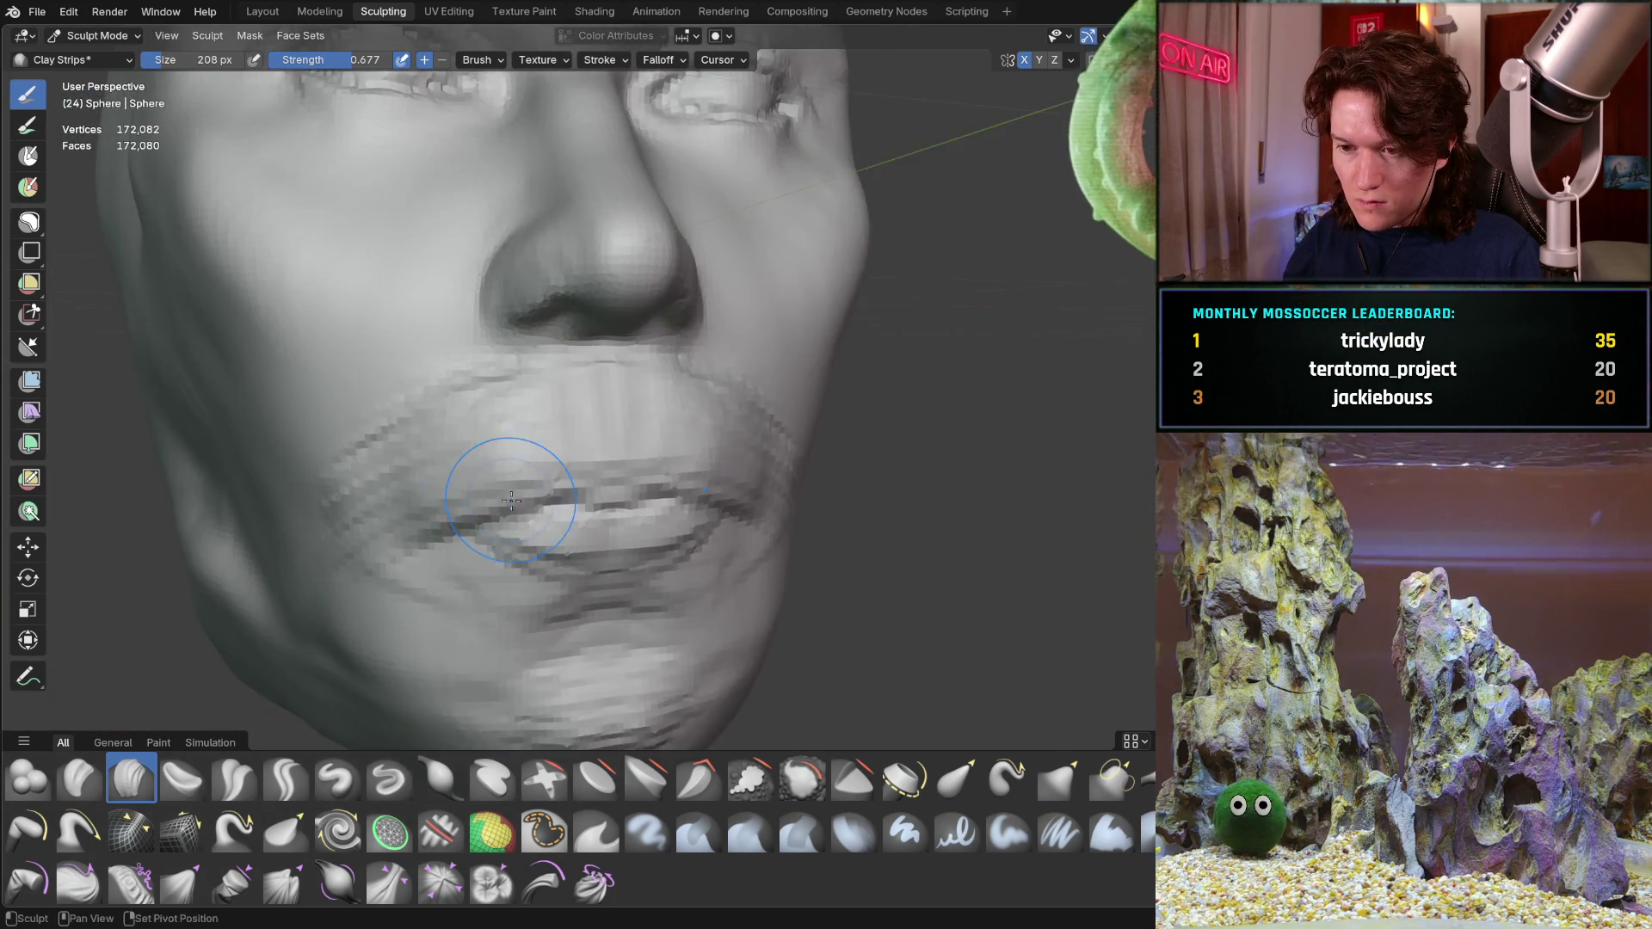
{"action": "scroll", "coordinate": [491, 370], "scroll_direction": "up", "scroll_amount": 2}
{"action": "scroll", "coordinate": [516, 426], "scroll_direction": "up", "scroll_amount": 2}
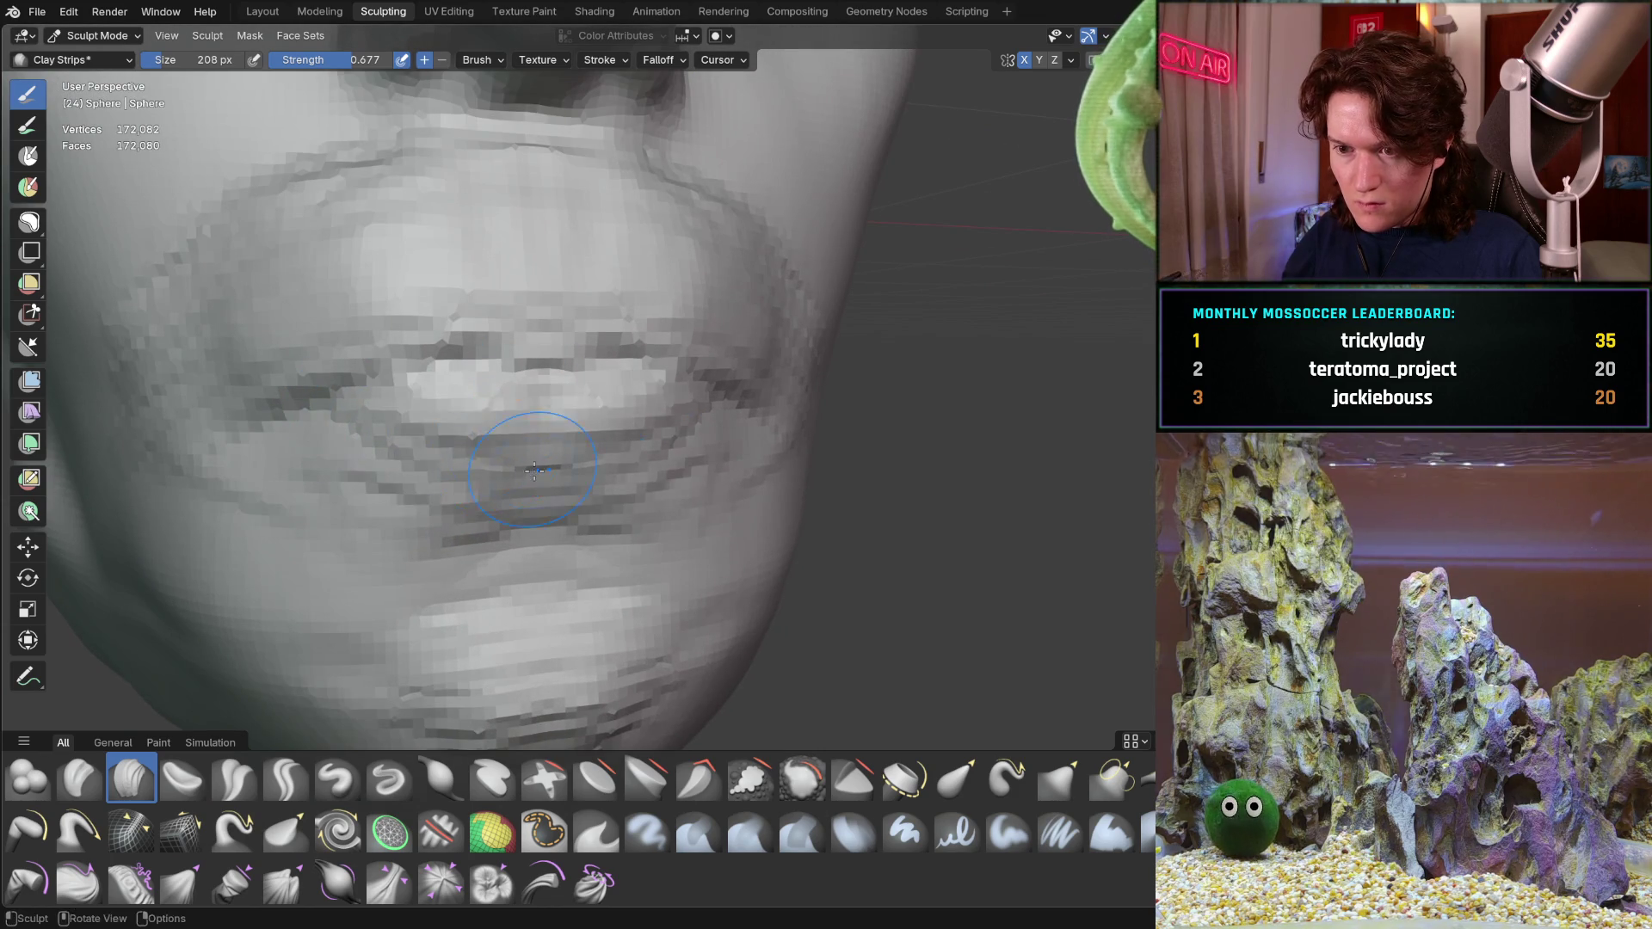
{"action": "left_click_drag", "start_coordinate": [543, 457], "coordinate": [399, 469]}
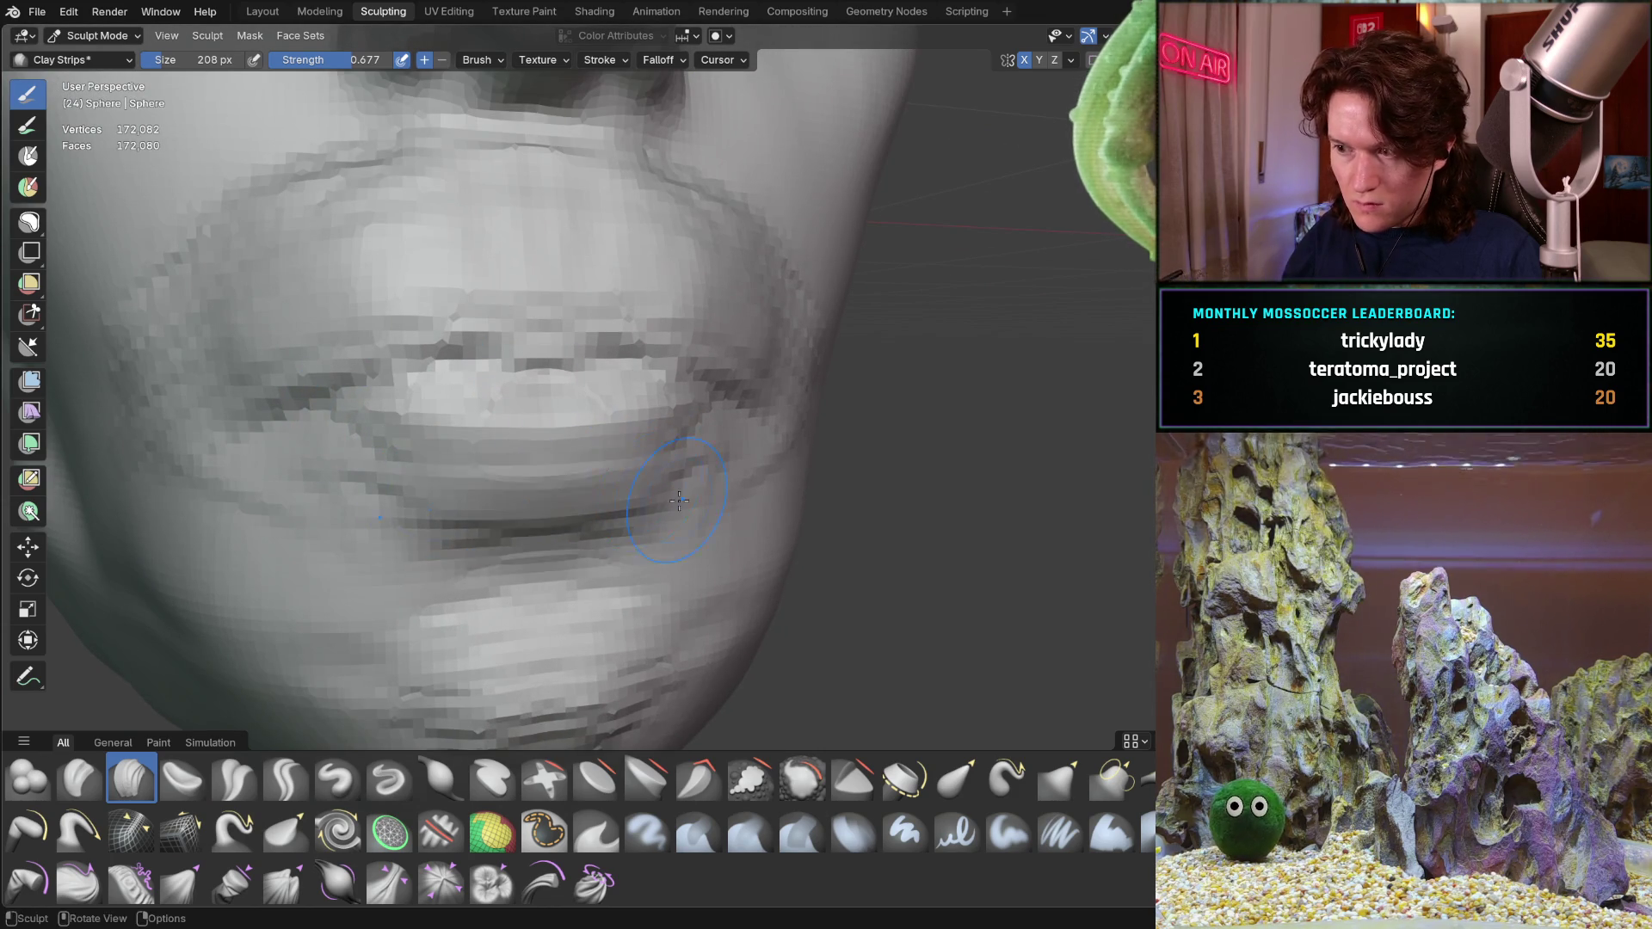
{"action": "middle_click_drag", "start_coordinate": [669, 506], "coordinate": [645, 500]}
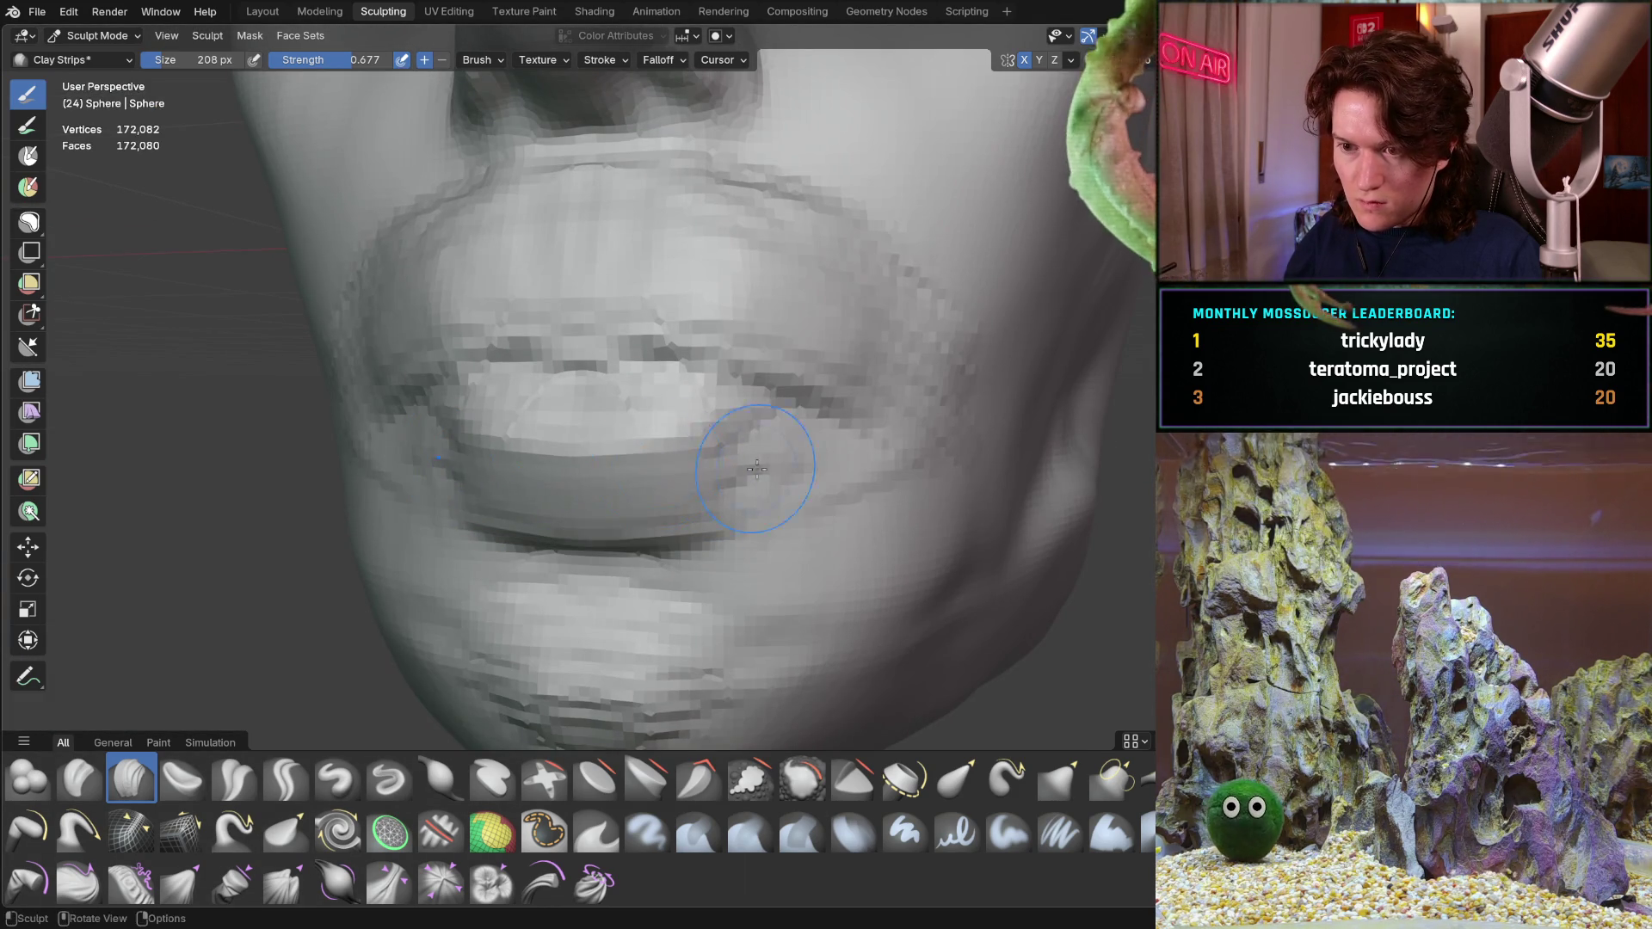
{"action": "middle_click_drag", "start_coordinate": [755, 478], "coordinate": [612, 493]}
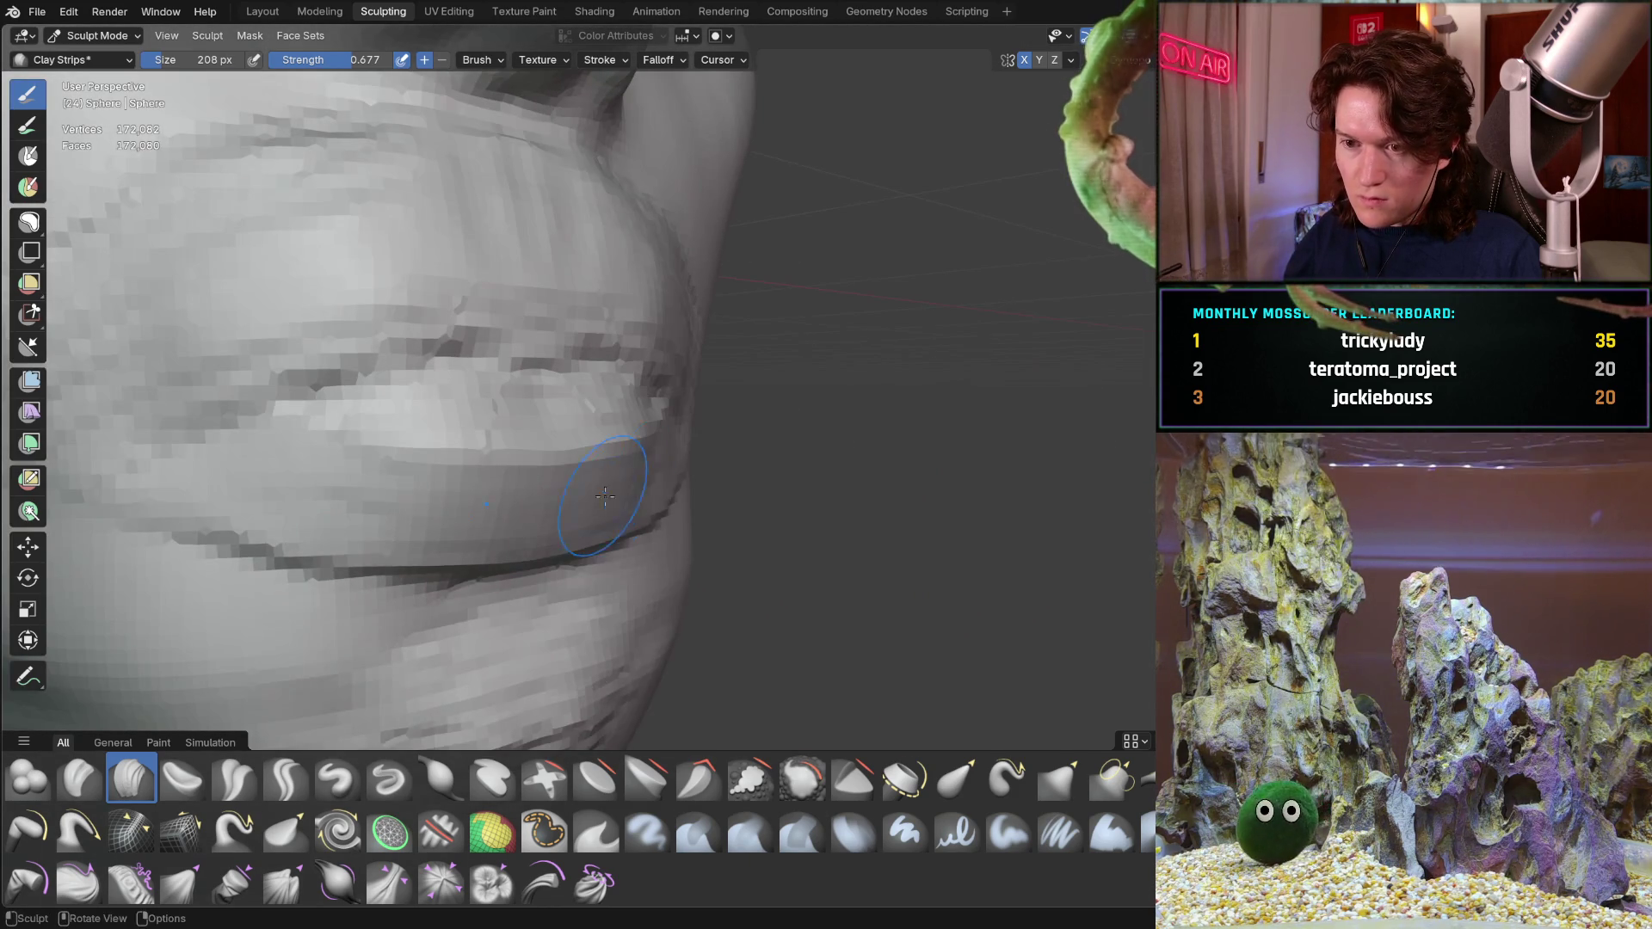
{"action": "scroll", "coordinate": [537, 523], "scroll_direction": "down", "scroll_amount": 5}
{"action": "middle_click_drag", "start_coordinate": [396, 505], "coordinate": [469, 561]}
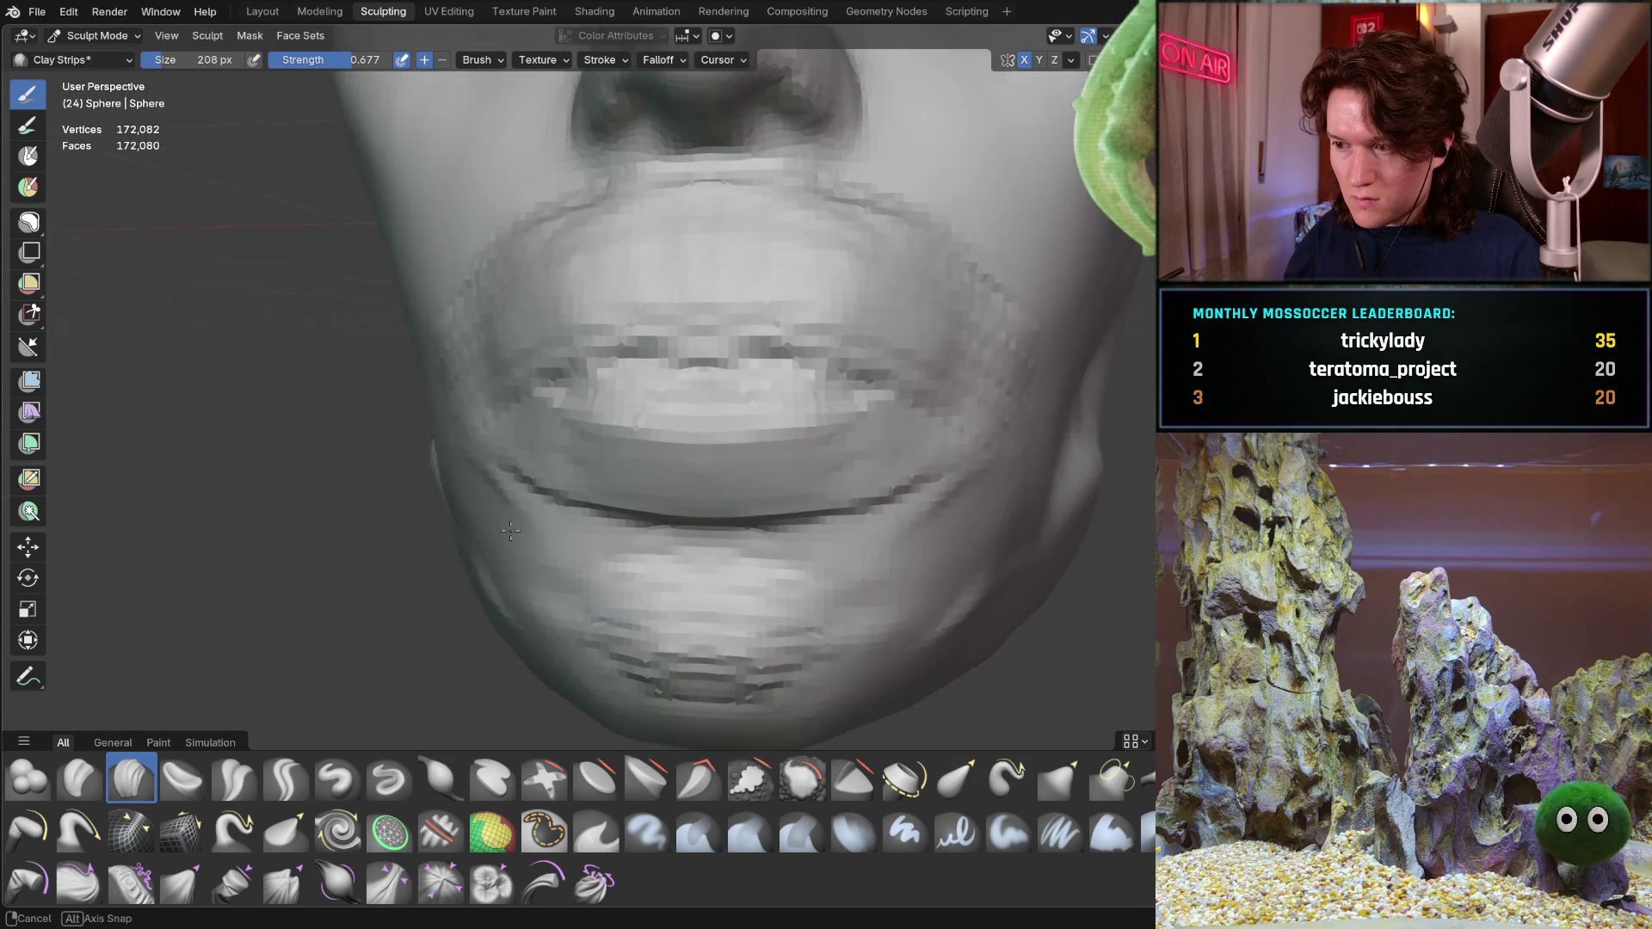
Build up the chin surface and the area beside the mouth corner with broad strokes
{"action": "mouse_move", "coordinate": [434, 543]}
{"action": "middle_mouse_down"}
{"action": "mouse_move", "coordinate": [469, 625]}
{"action": "mouse_move", "coordinate": [557, 467]}
{"action": "mouse_move", "coordinate": [552, 406]}
{"action": "mouse_move", "coordinate": [749, 324]}
{"action": "mouse_move", "coordinate": [609, 475]}
{"action": "middle_mouse_up"}
{"action": "scroll", "coordinate": [469, 626], "scroll_direction": "down", "scroll_amount": 5}
{"action": "scroll", "coordinate": [749, 323], "scroll_direction": "up", "scroll_amount": 5}
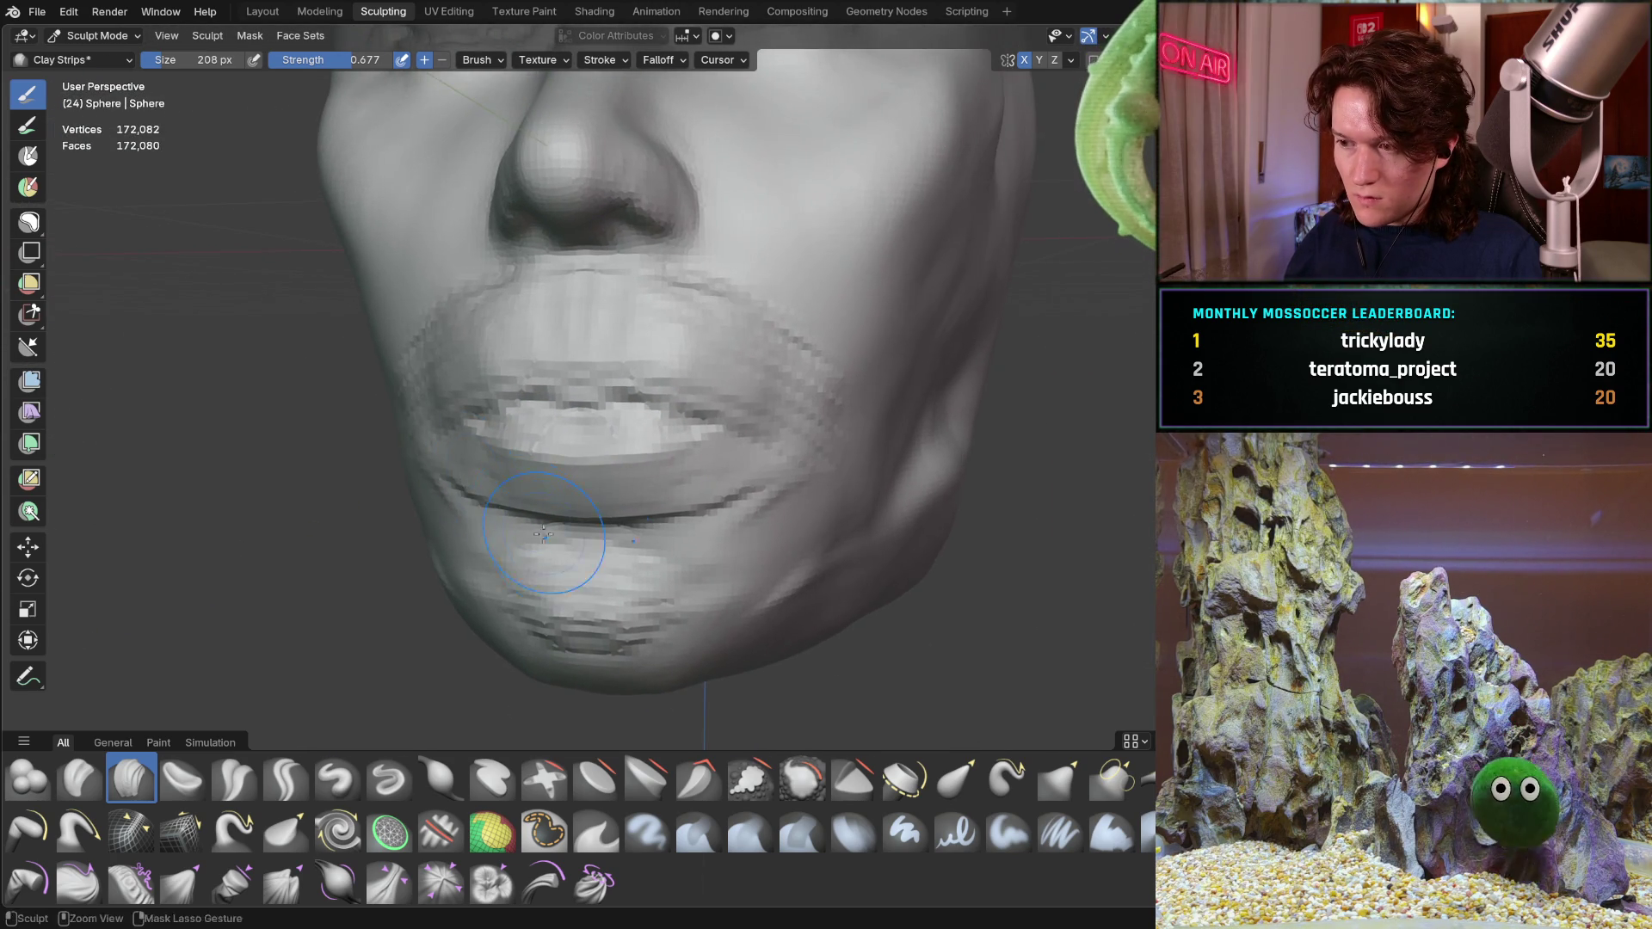
{"action": "mouse_move", "coordinate": [608, 475]}
{"action": "middle_mouse_down"}
{"action": "mouse_move", "coordinate": [632, 532]}
{"action": "mouse_move", "coordinate": [601, 461]}
{"action": "middle_mouse_up"}
{"action": "middle_click_drag", "start_coordinate": [545, 582], "coordinate": [549, 587]}
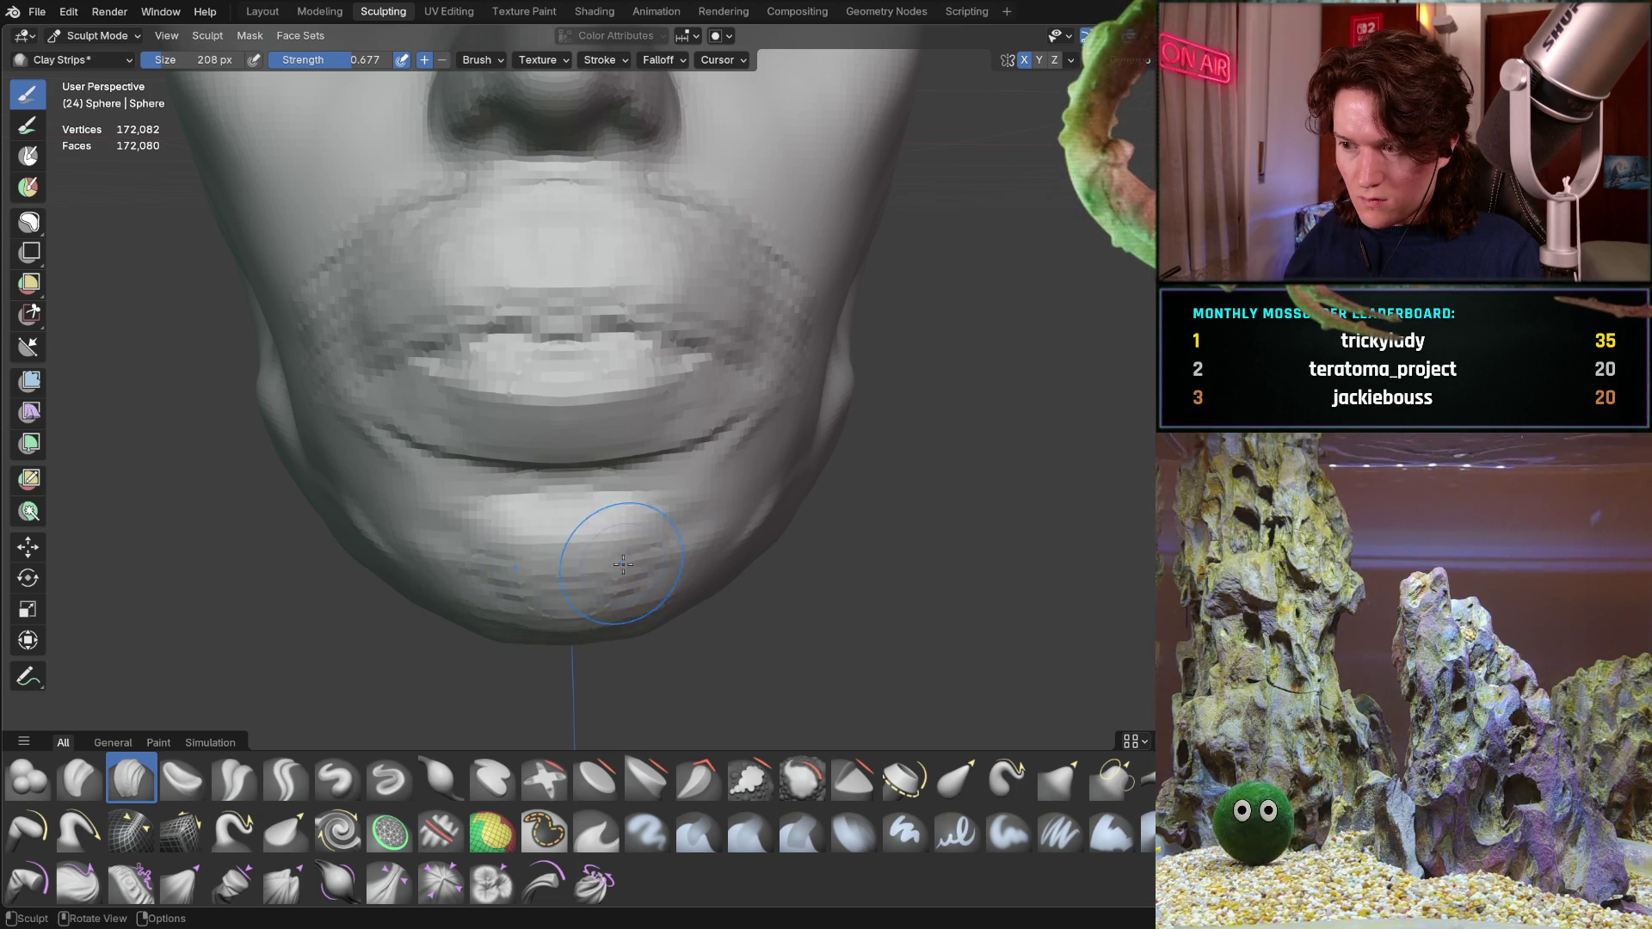
{"action": "middle_click_drag", "start_coordinate": [445, 561], "coordinate": [397, 516]}
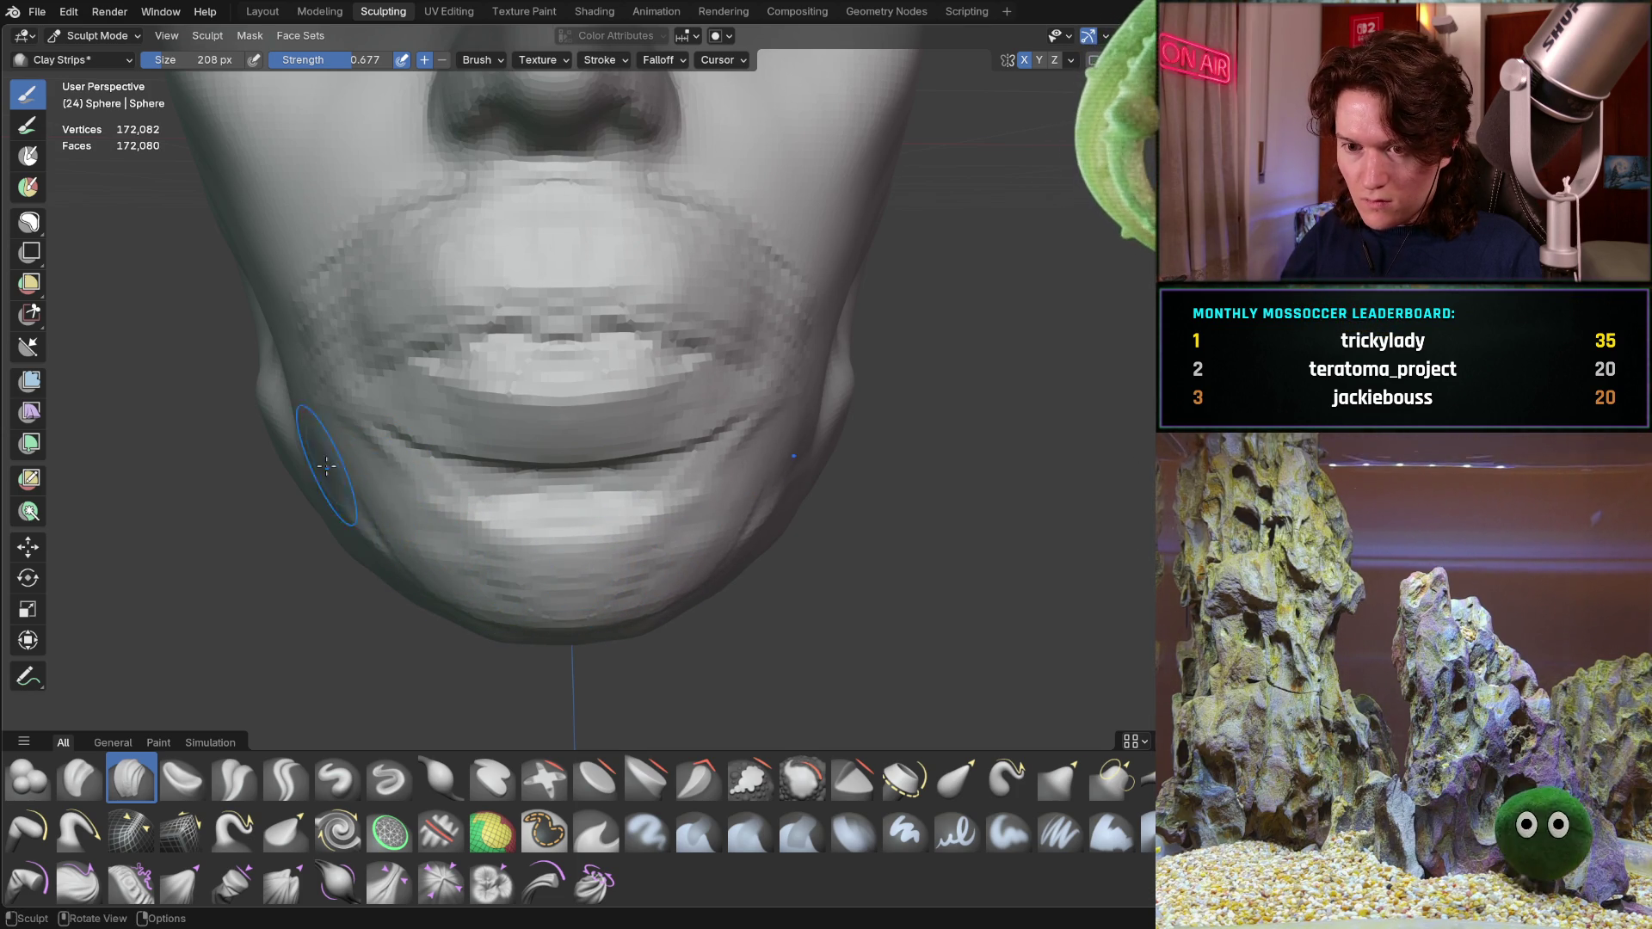
{"action": "middle_click_drag", "start_coordinate": [272, 405], "coordinate": [523, 599]}
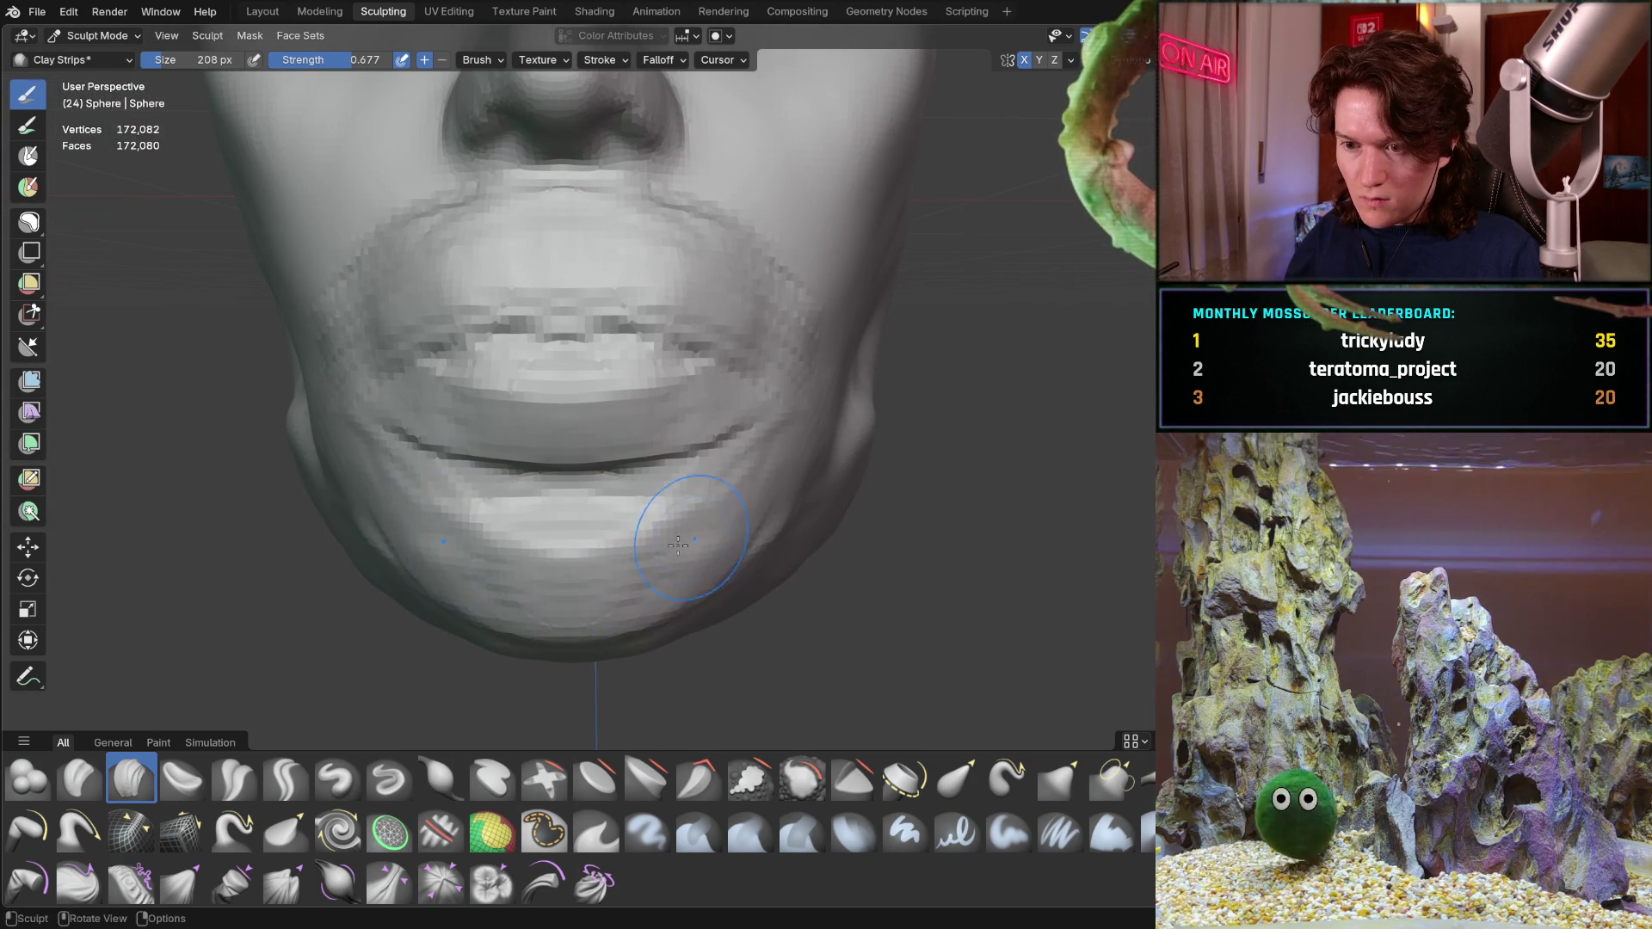
{"action": "mouse_move", "coordinate": [722, 538]}
{"action": "middle_mouse_down"}
{"action": "mouse_move", "coordinate": [567, 457]}
{"action": "mouse_move", "coordinate": [604, 462]}
{"action": "middle_mouse_up"}
{"action": "middle_click_drag", "start_coordinate": [634, 527], "coordinate": [577, 563]}
{"action": "key", "text": "f"}
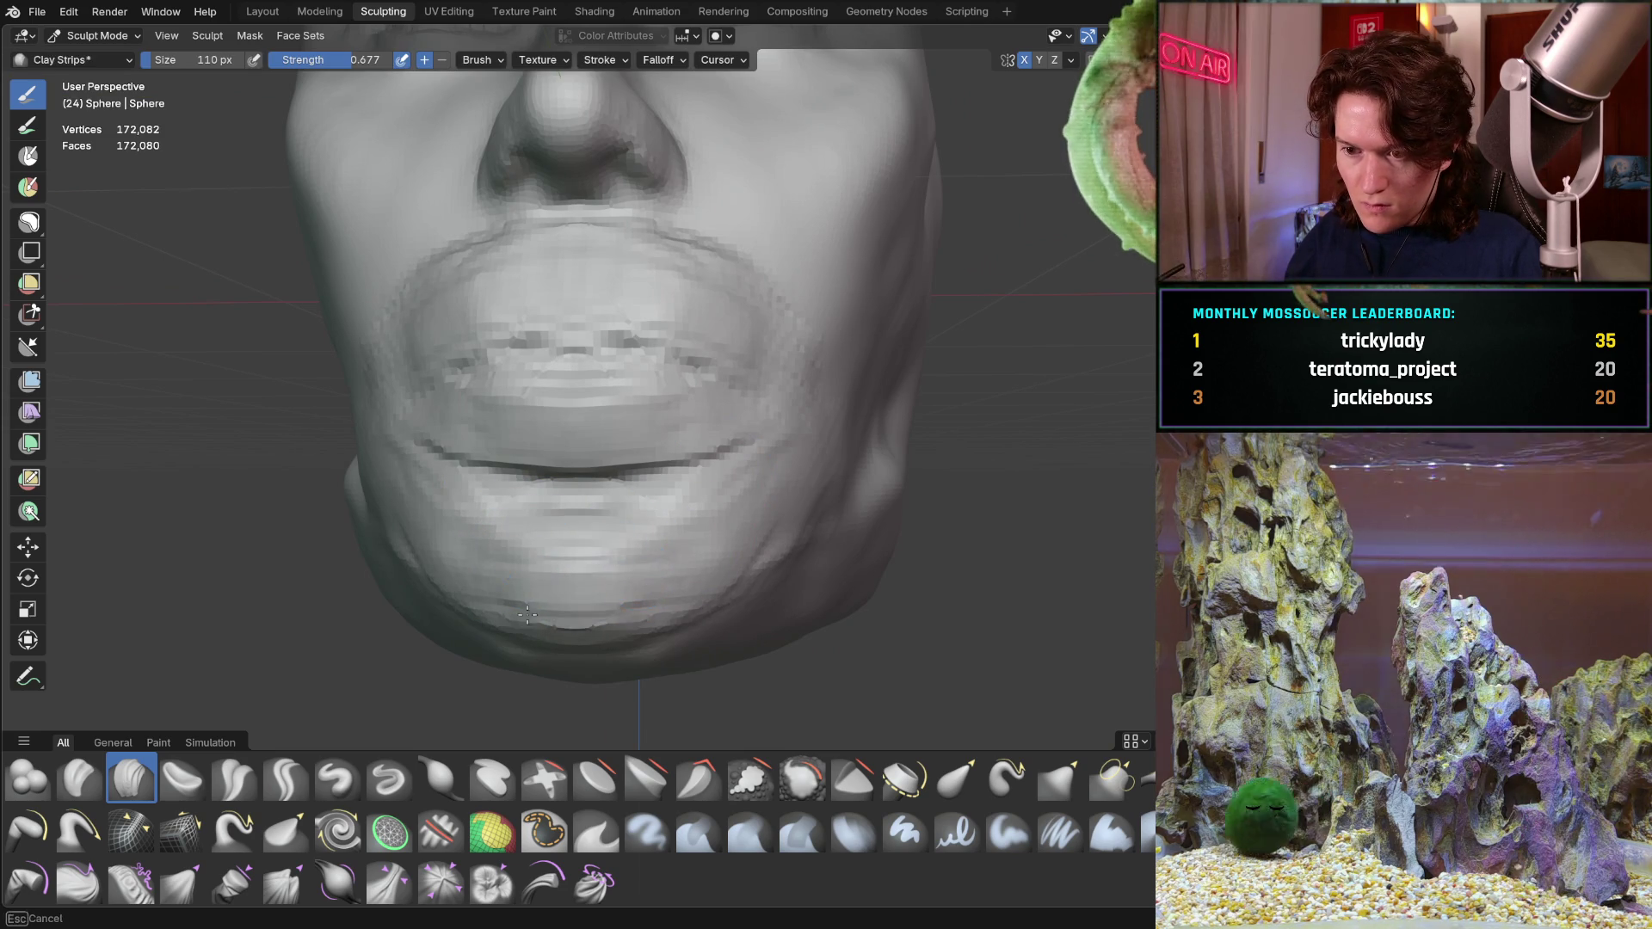
Confirm the 110 px brush and reshape the lips, sculpting along the upper lip
{"action": "left_click", "coordinate": [646, 578]}
{"action": "middle_click_drag", "start_coordinate": [625, 548], "coordinate": [516, 540]}
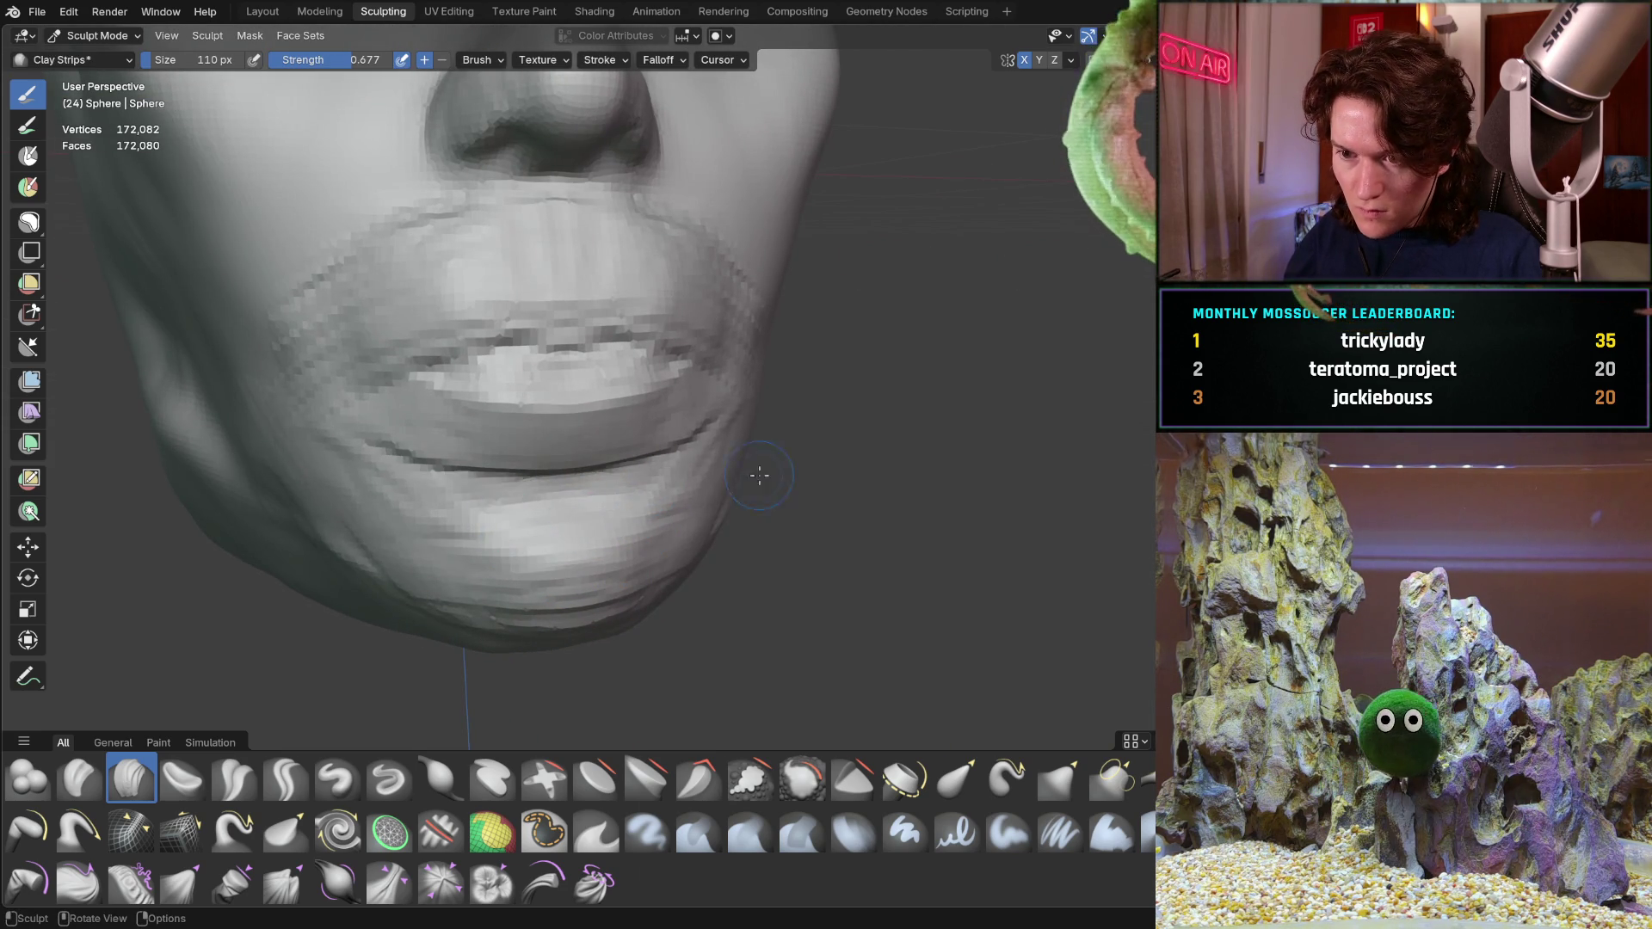
{"action": "middle_click_drag", "start_coordinate": [753, 479], "coordinate": [684, 480]}
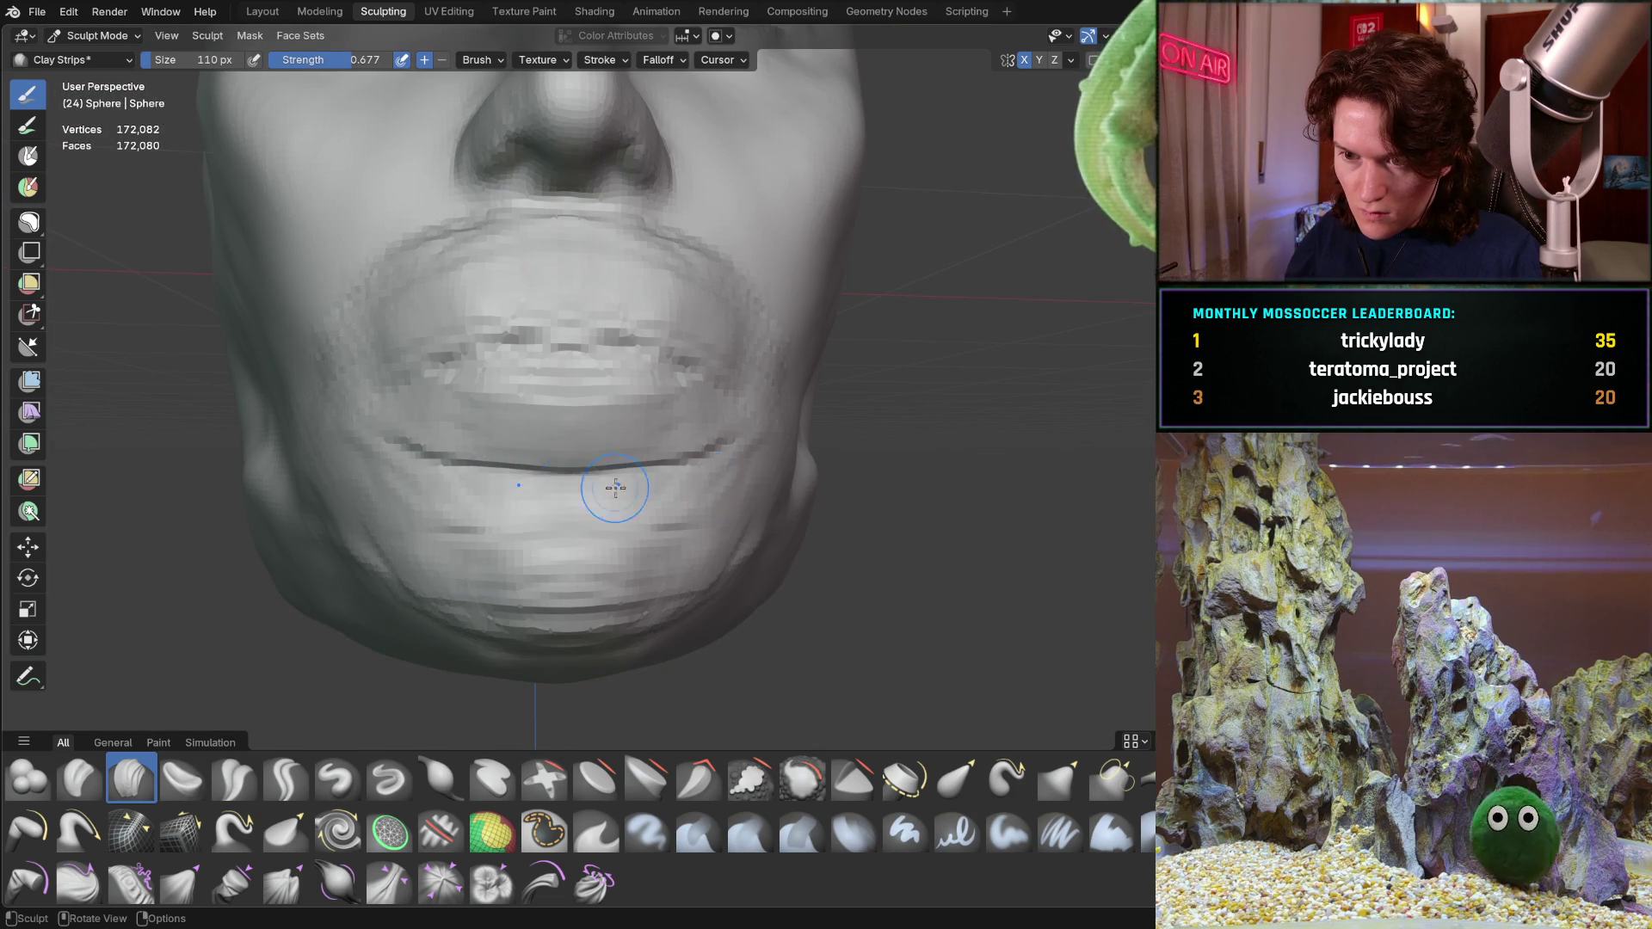
{"action": "left_click_drag", "start_coordinate": [512, 458], "coordinate": [661, 394]}
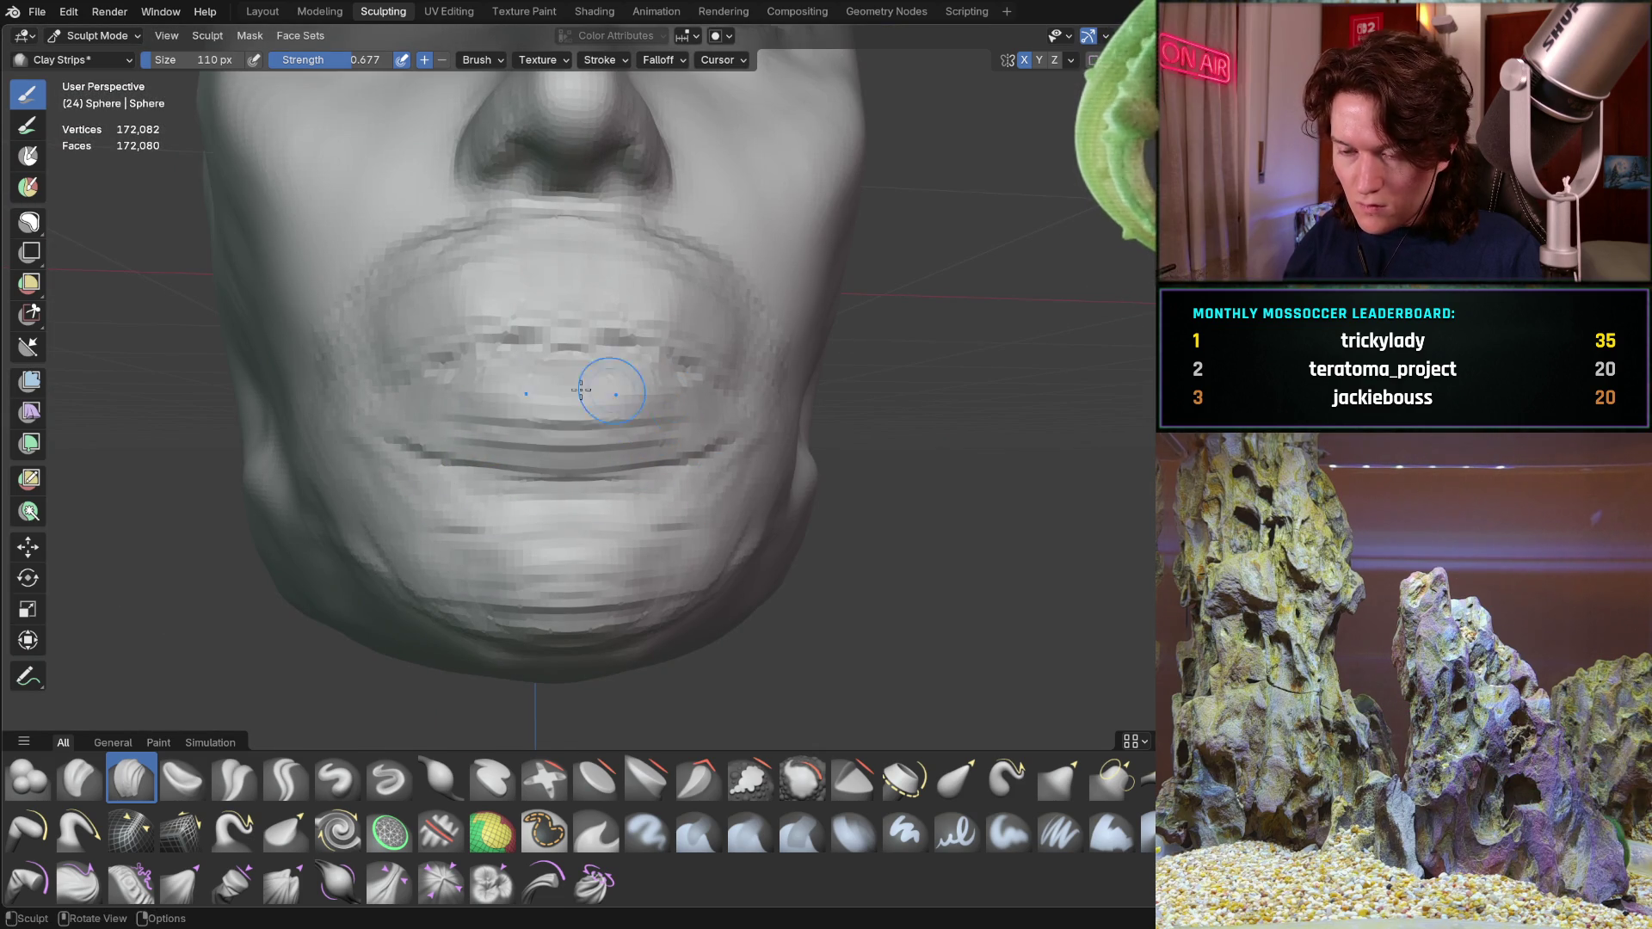
{"action": "mouse_move", "coordinate": [477, 420]}
{"action": "middle_mouse_down"}
{"action": "mouse_move", "coordinate": [606, 407]}
{"action": "mouse_move", "coordinate": [405, 324]}
{"action": "mouse_move", "coordinate": [568, 276]}
{"action": "middle_mouse_up"}
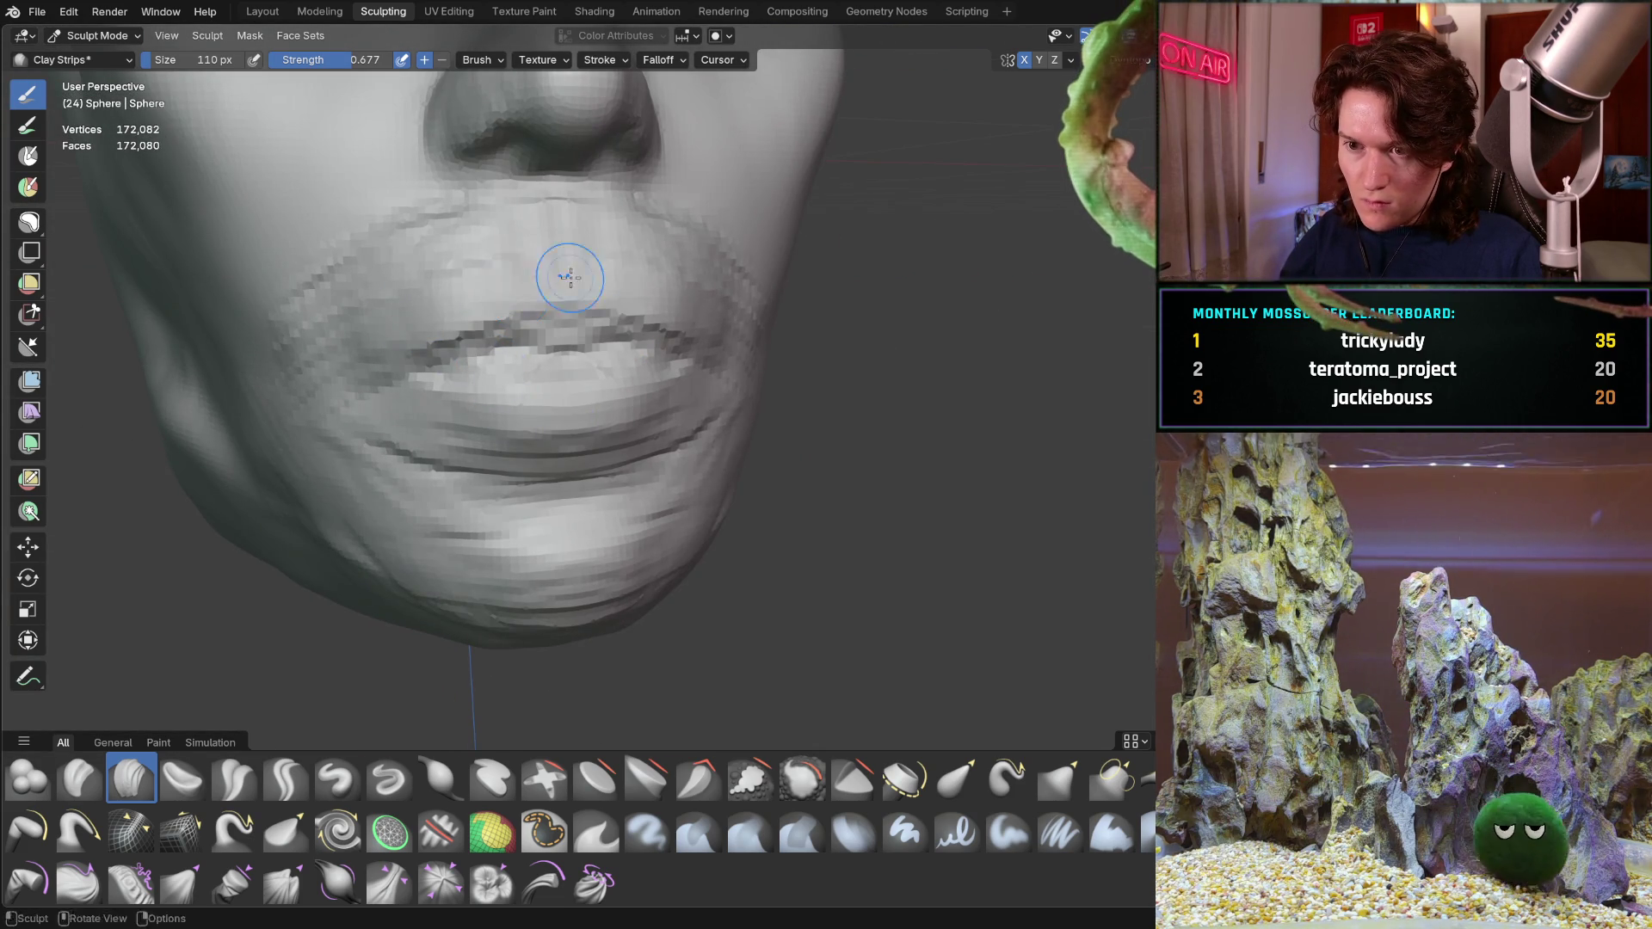
{"action": "left_click_drag", "start_coordinate": [494, 300], "coordinate": [615, 327]}
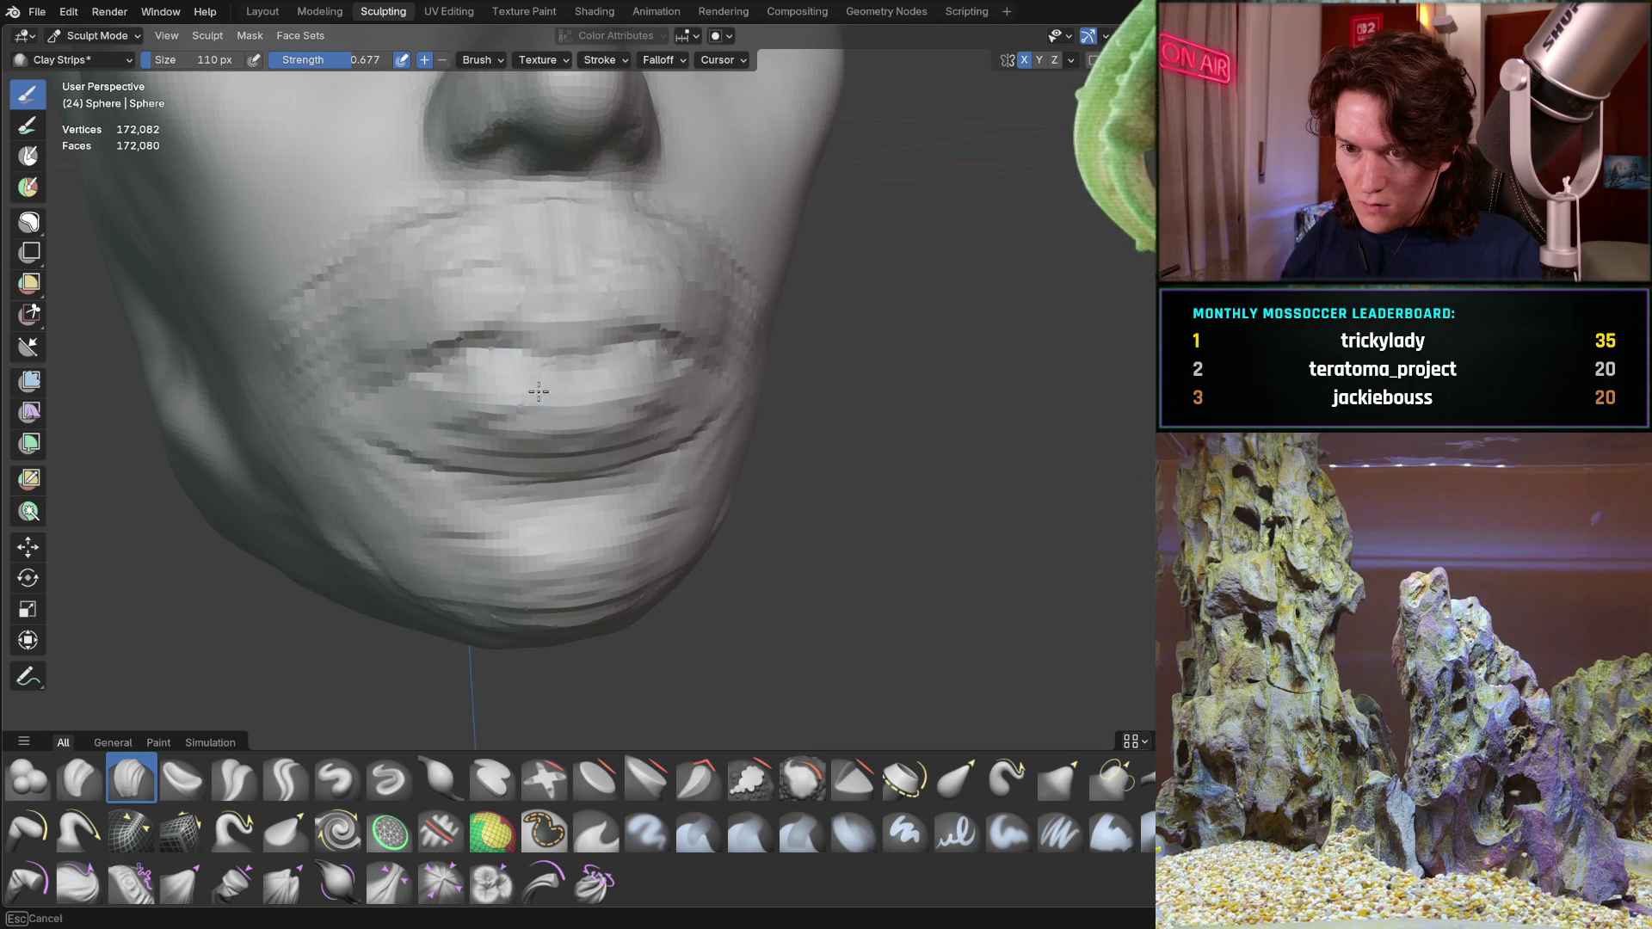
Add Clay Strips strokes along the cheek and jaw line from a profile view
{"action": "mouse_move", "coordinate": [504, 395]}
{"action": "middle_mouse_down"}
{"action": "mouse_move", "coordinate": [632, 446]}
{"action": "mouse_move", "coordinate": [646, 413]}
{"action": "middle_mouse_up"}
{"action": "left_click_drag", "start_coordinate": [646, 414], "coordinate": [555, 533]}
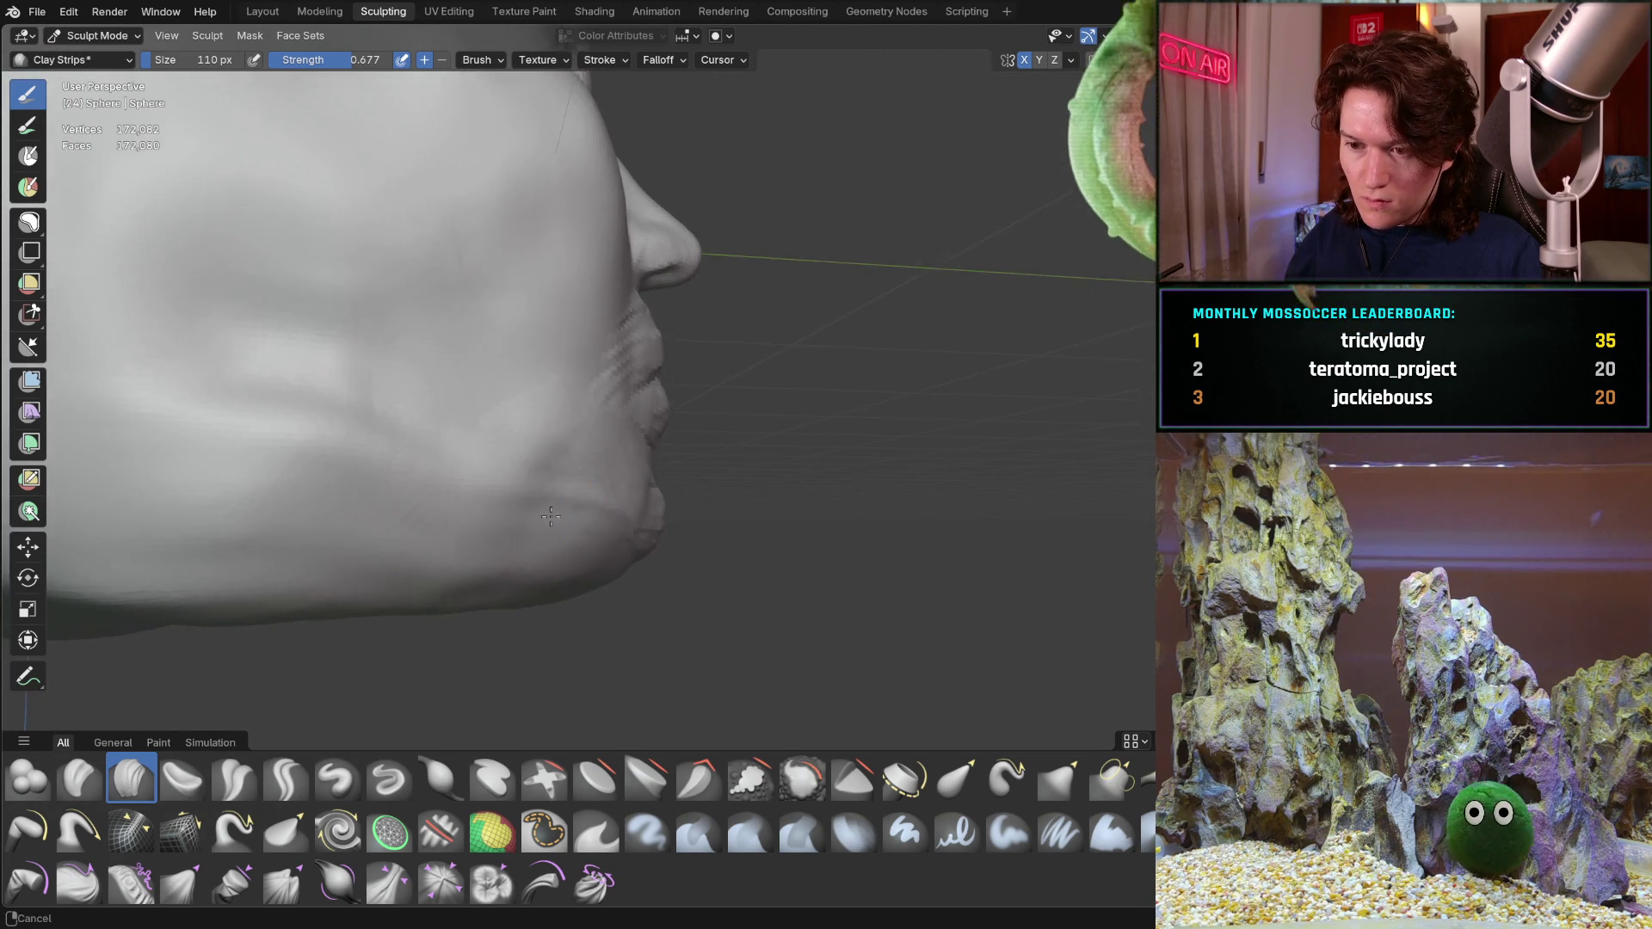
{"action": "middle_click_drag", "start_coordinate": [555, 534], "coordinate": [578, 533]}
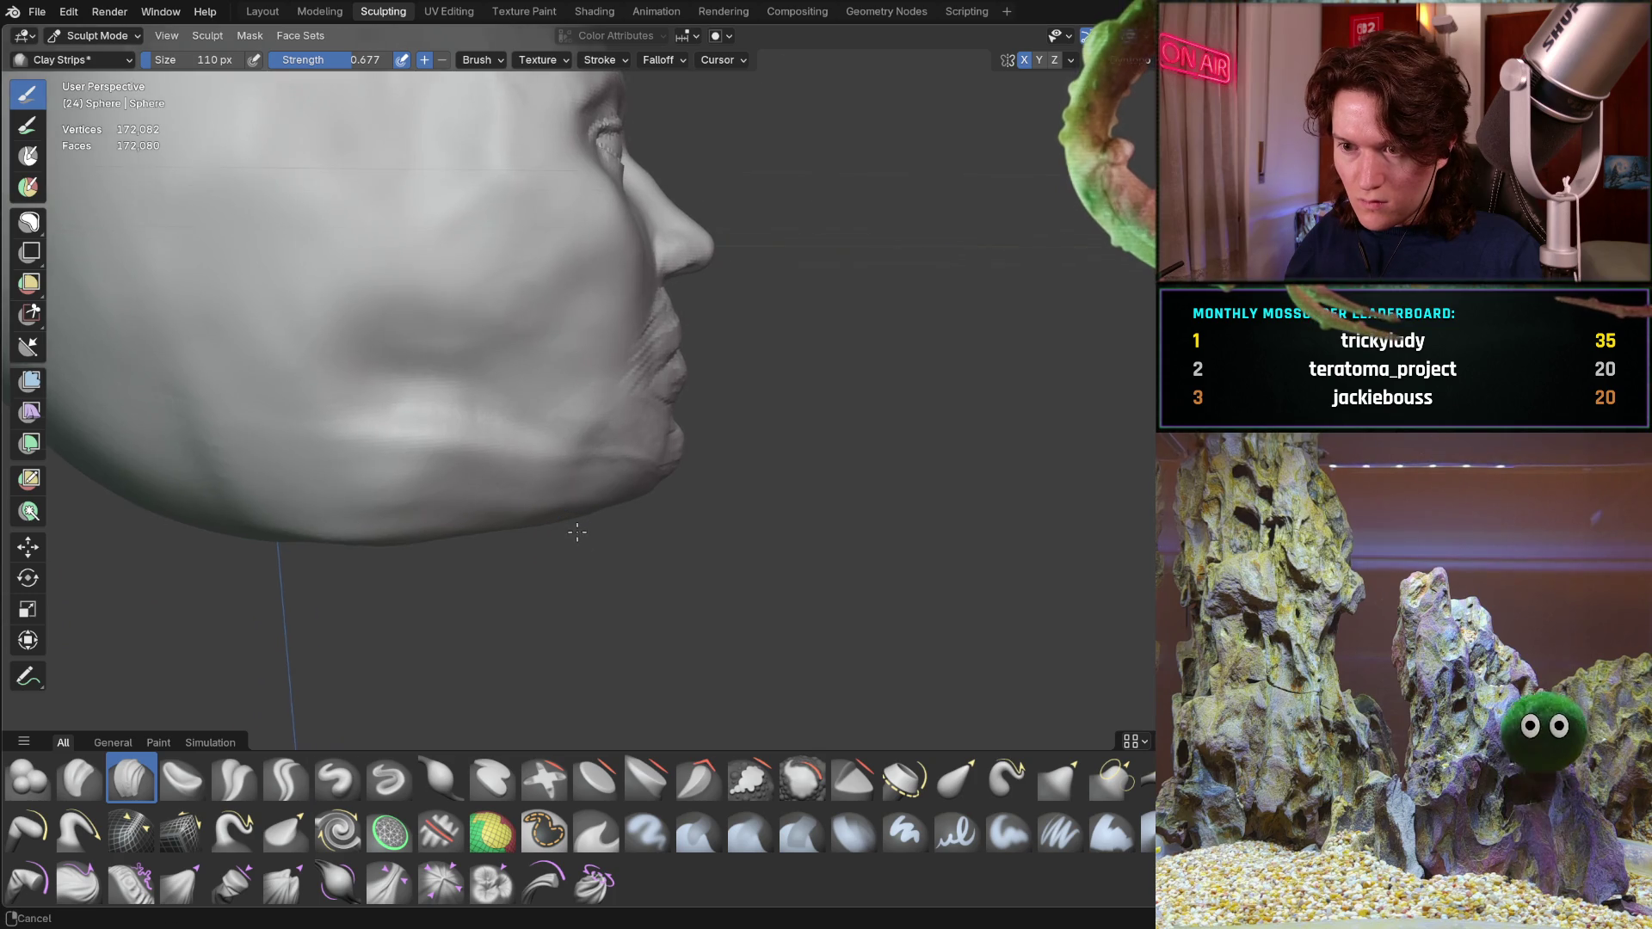
{"action": "middle_click_drag", "start_coordinate": [578, 532], "coordinate": [536, 504]}
{"action": "scroll", "coordinate": [586, 523], "scroll_direction": "down", "scroll_amount": 5}
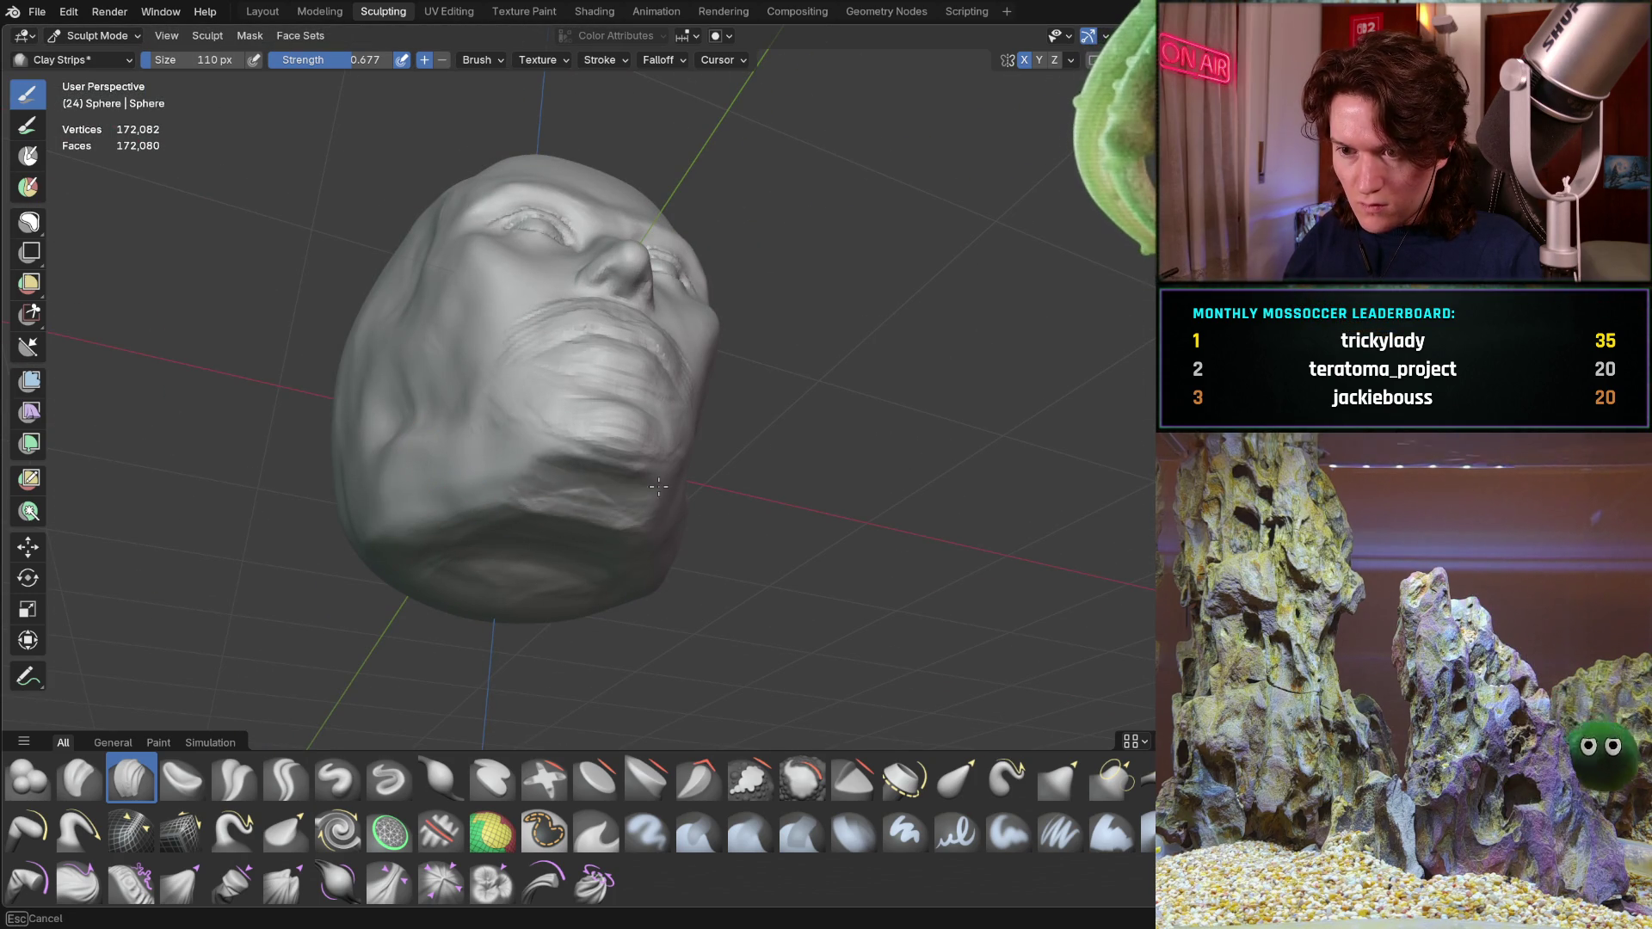
From a near-profile close-up, build up and reshape the upper lip with one stroke
{"action": "middle_click_drag", "start_coordinate": [541, 501], "coordinate": [474, 461]}
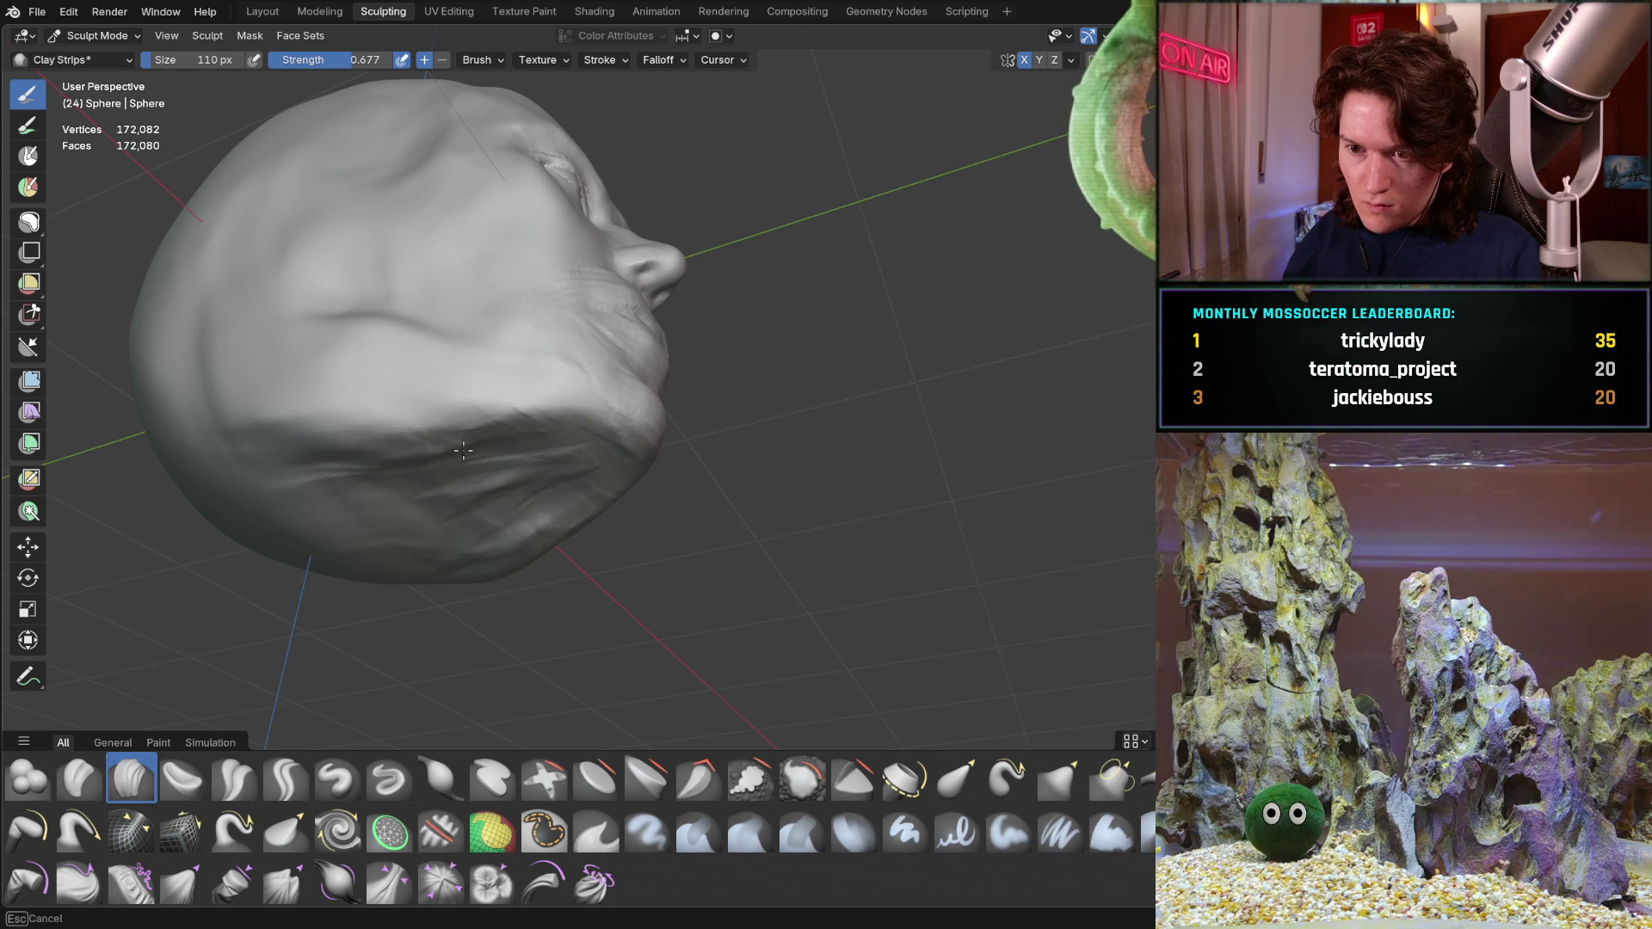
{"action": "mouse_move", "coordinate": [510, 445]}
{"action": "middle_mouse_down"}
{"action": "mouse_move", "coordinate": [626, 427]}
{"action": "mouse_move", "coordinate": [565, 358]}
{"action": "mouse_move", "coordinate": [622, 478]}
{"action": "mouse_move", "coordinate": [580, 442]}
{"action": "mouse_move", "coordinate": [607, 443]}
{"action": "middle_mouse_up"}
{"action": "scroll", "coordinate": [580, 442], "scroll_direction": "up", "scroll_amount": 2}
{"action": "scroll", "coordinate": [555, 447], "scroll_direction": "up", "scroll_amount": 2}
{"action": "left_click_drag", "start_coordinate": [599, 448], "coordinate": [462, 479]}
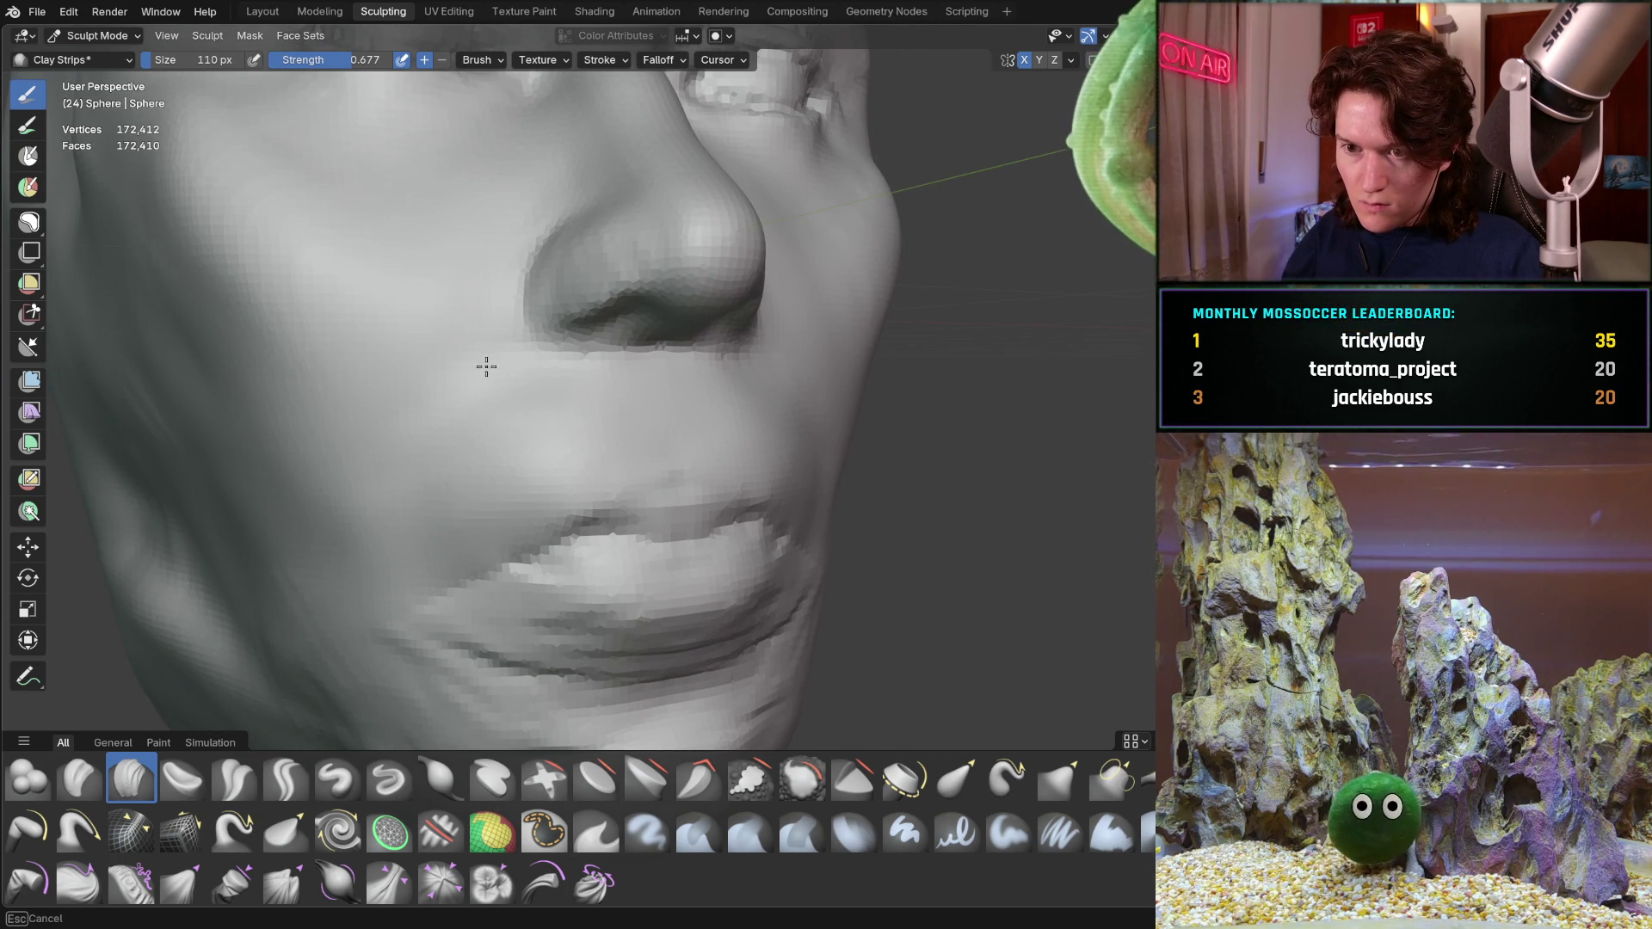
Sculpt ridges along the upper lip edge and mouth line, checking from front and side
{"action": "middle_click_drag", "start_coordinate": [602, 448], "coordinate": [546, 435]}
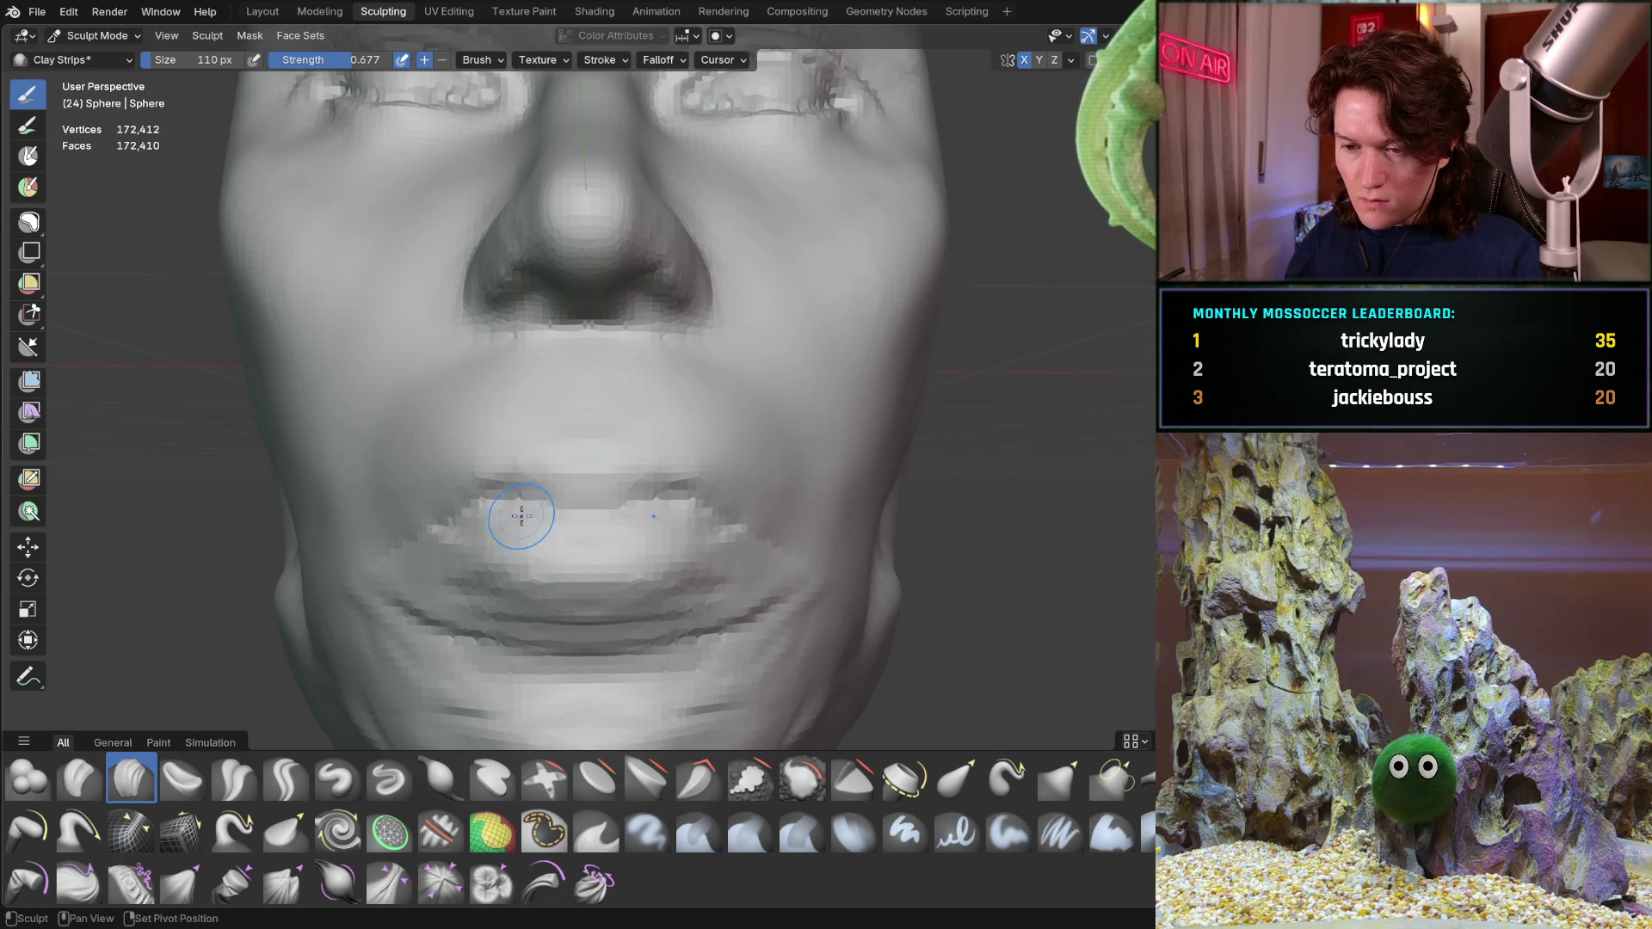
{"action": "middle_click_drag", "start_coordinate": [524, 517], "coordinate": [514, 457]}
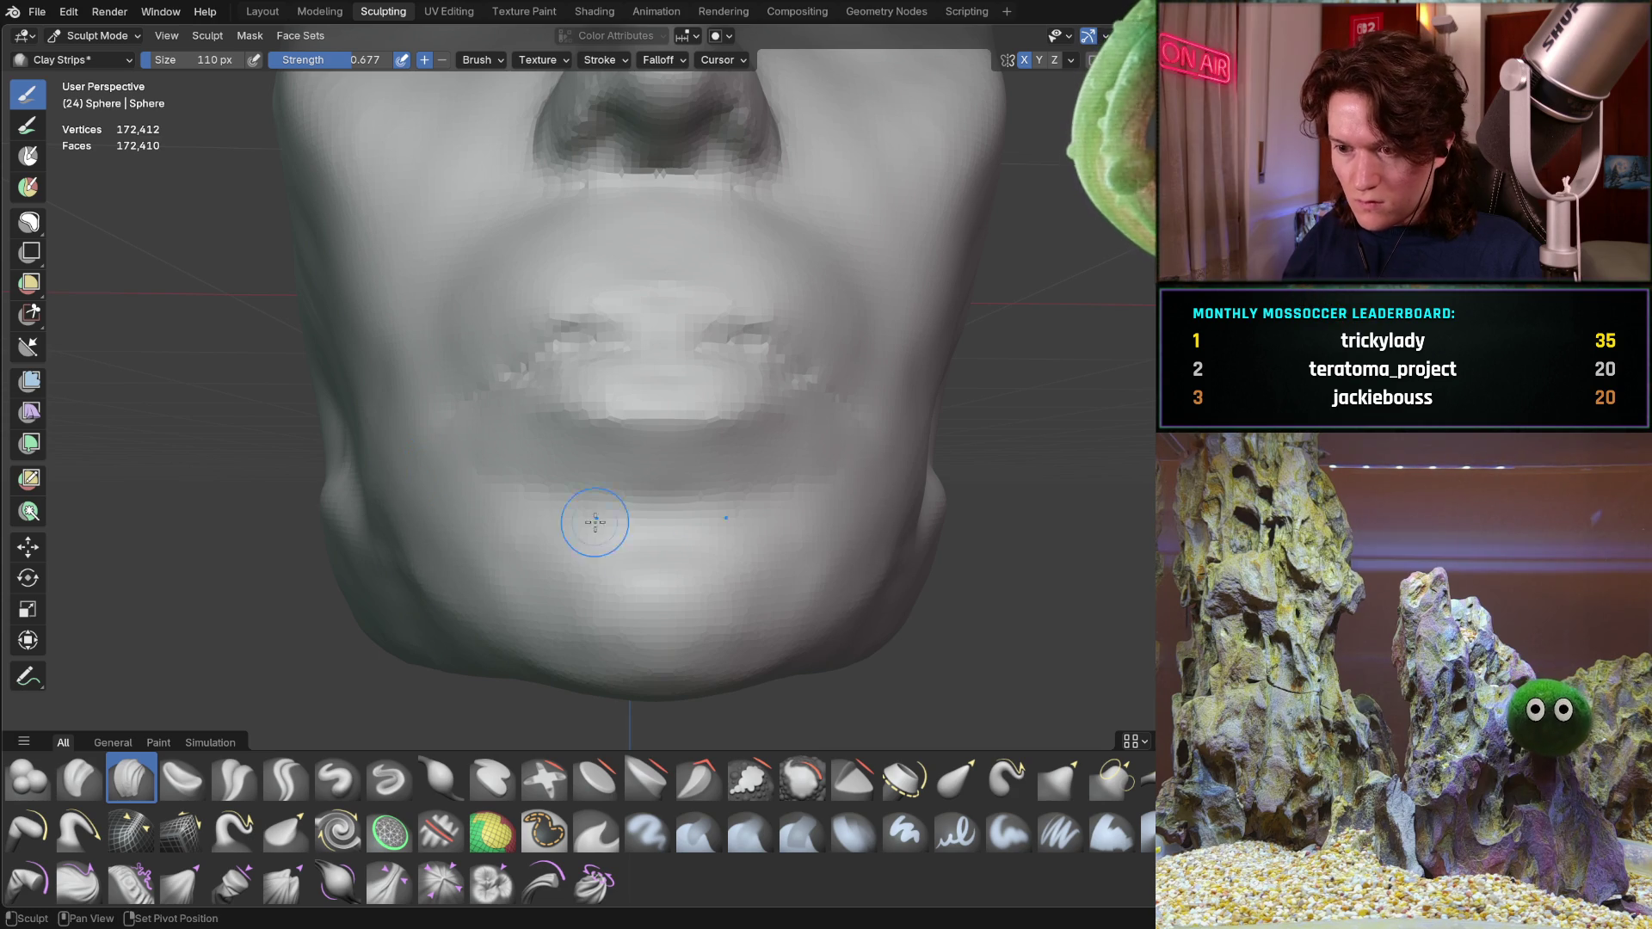
{"action": "mouse_move", "coordinate": [577, 467]}
{"action": "middle_mouse_down"}
{"action": "mouse_move", "coordinate": [633, 392]}
{"action": "mouse_move", "coordinate": [455, 428]}
{"action": "middle_mouse_up"}
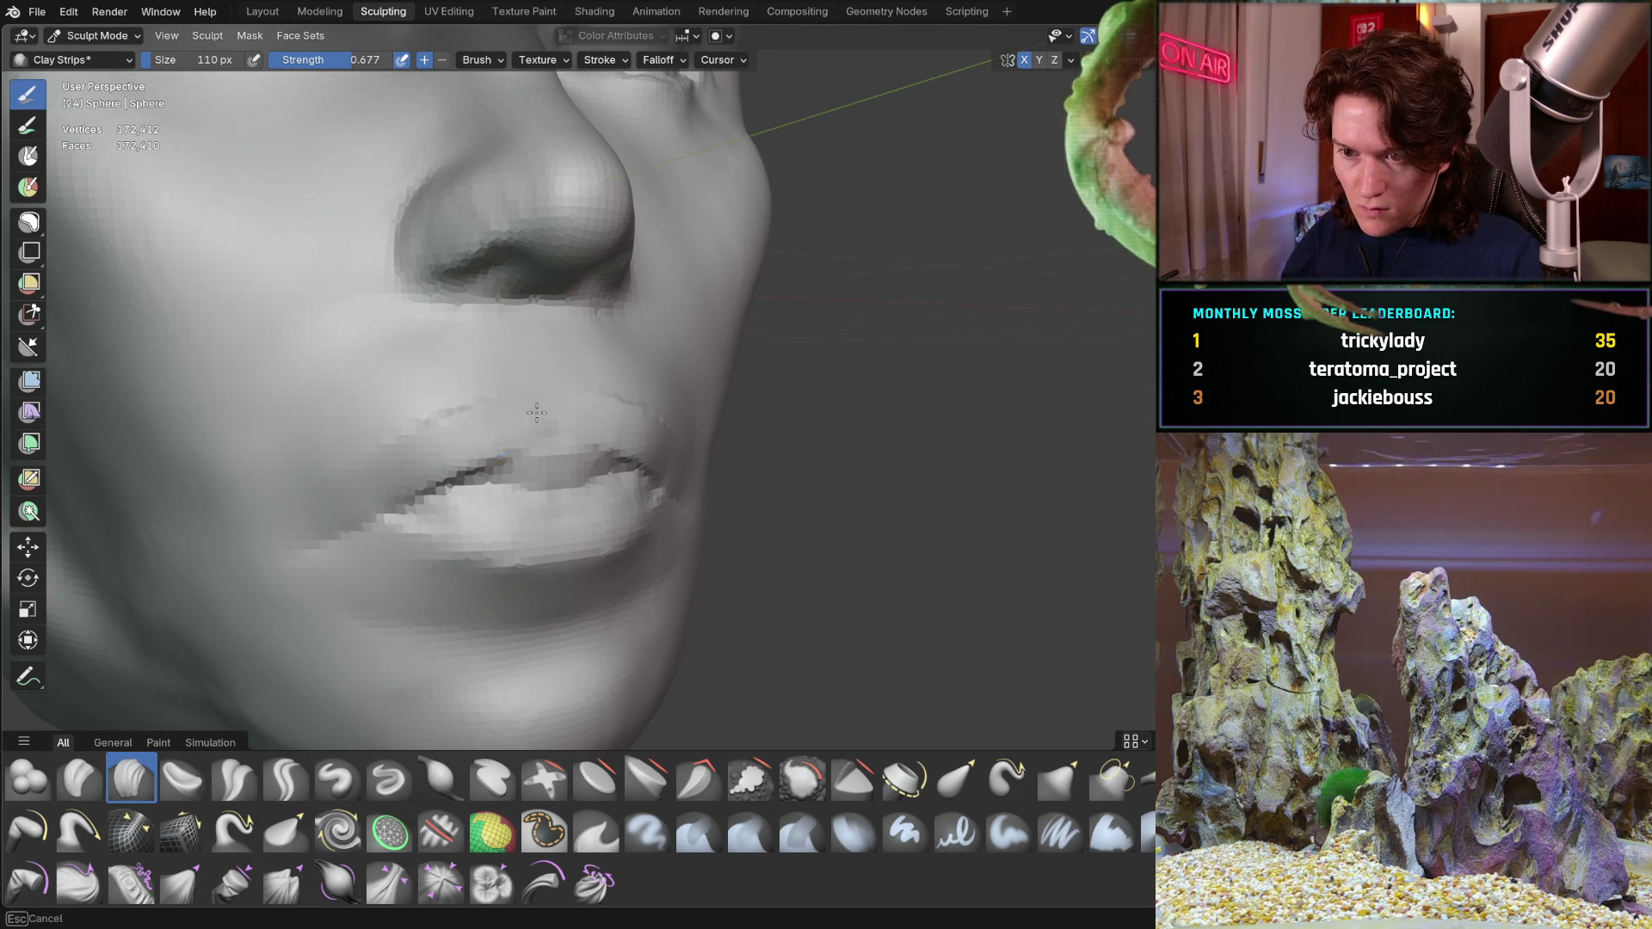
{"action": "left_click_drag", "start_coordinate": [519, 419], "coordinate": [570, 462]}
{"action": "mouse_move", "coordinate": [569, 462]}
{"action": "middle_mouse_down"}
{"action": "mouse_move", "coordinate": [568, 434]}
{"action": "mouse_move", "coordinate": [529, 442]}
{"action": "middle_mouse_up"}
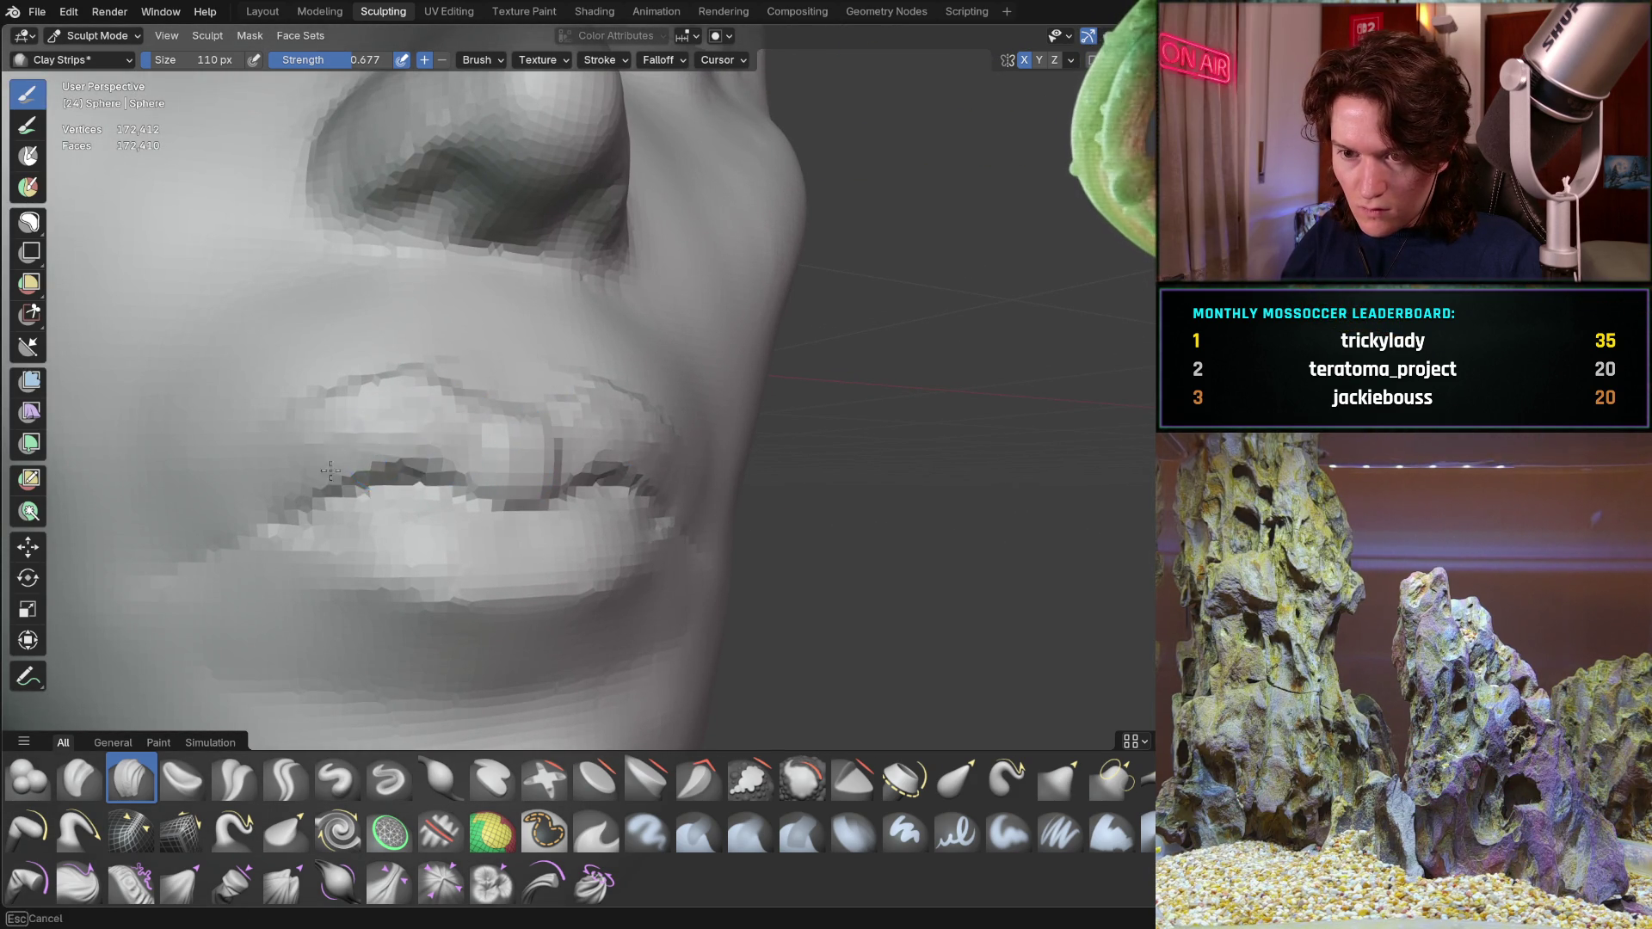
{"action": "mouse_move", "coordinate": [388, 430]}
{"action": "middle_mouse_down"}
{"action": "mouse_move", "coordinate": [442, 512]}
{"action": "mouse_move", "coordinate": [335, 467]}
{"action": "middle_mouse_up"}
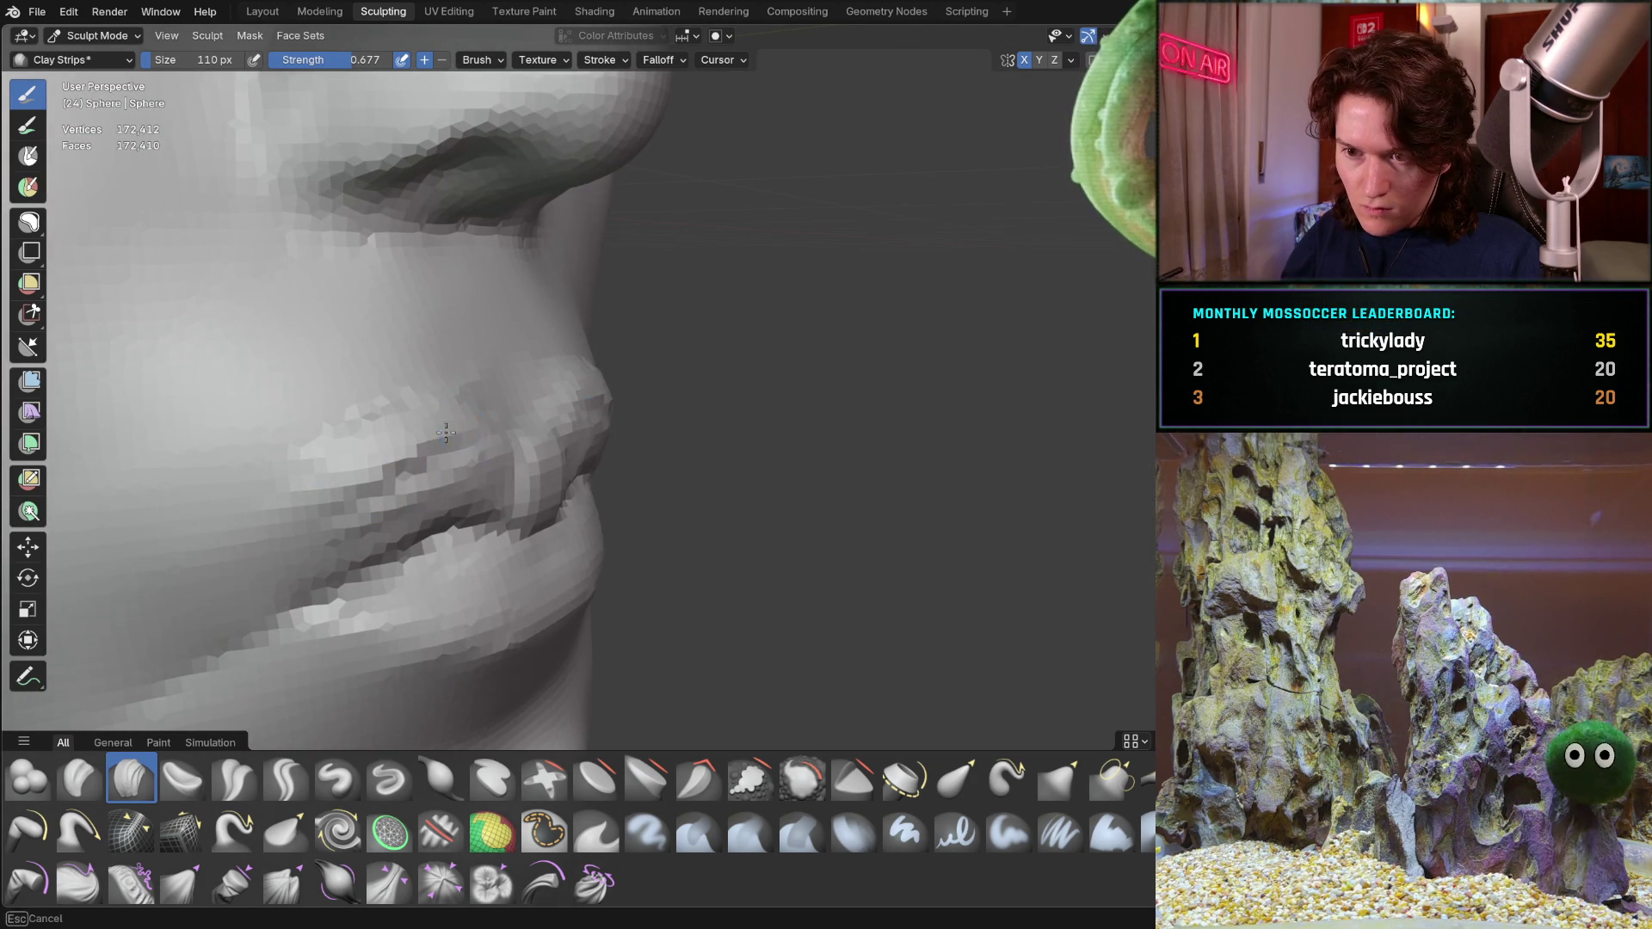
{"action": "mouse_move", "coordinate": [529, 439]}
{"action": "middle_mouse_down"}
{"action": "mouse_move", "coordinate": [384, 429]}
{"action": "mouse_move", "coordinate": [591, 406]}
{"action": "middle_mouse_up"}
{"action": "scroll", "coordinate": [425, 380], "scroll_direction": "up", "scroll_amount": 2}
{"action": "scroll", "coordinate": [535, 425], "scroll_direction": "up", "scroll_amount": 2}
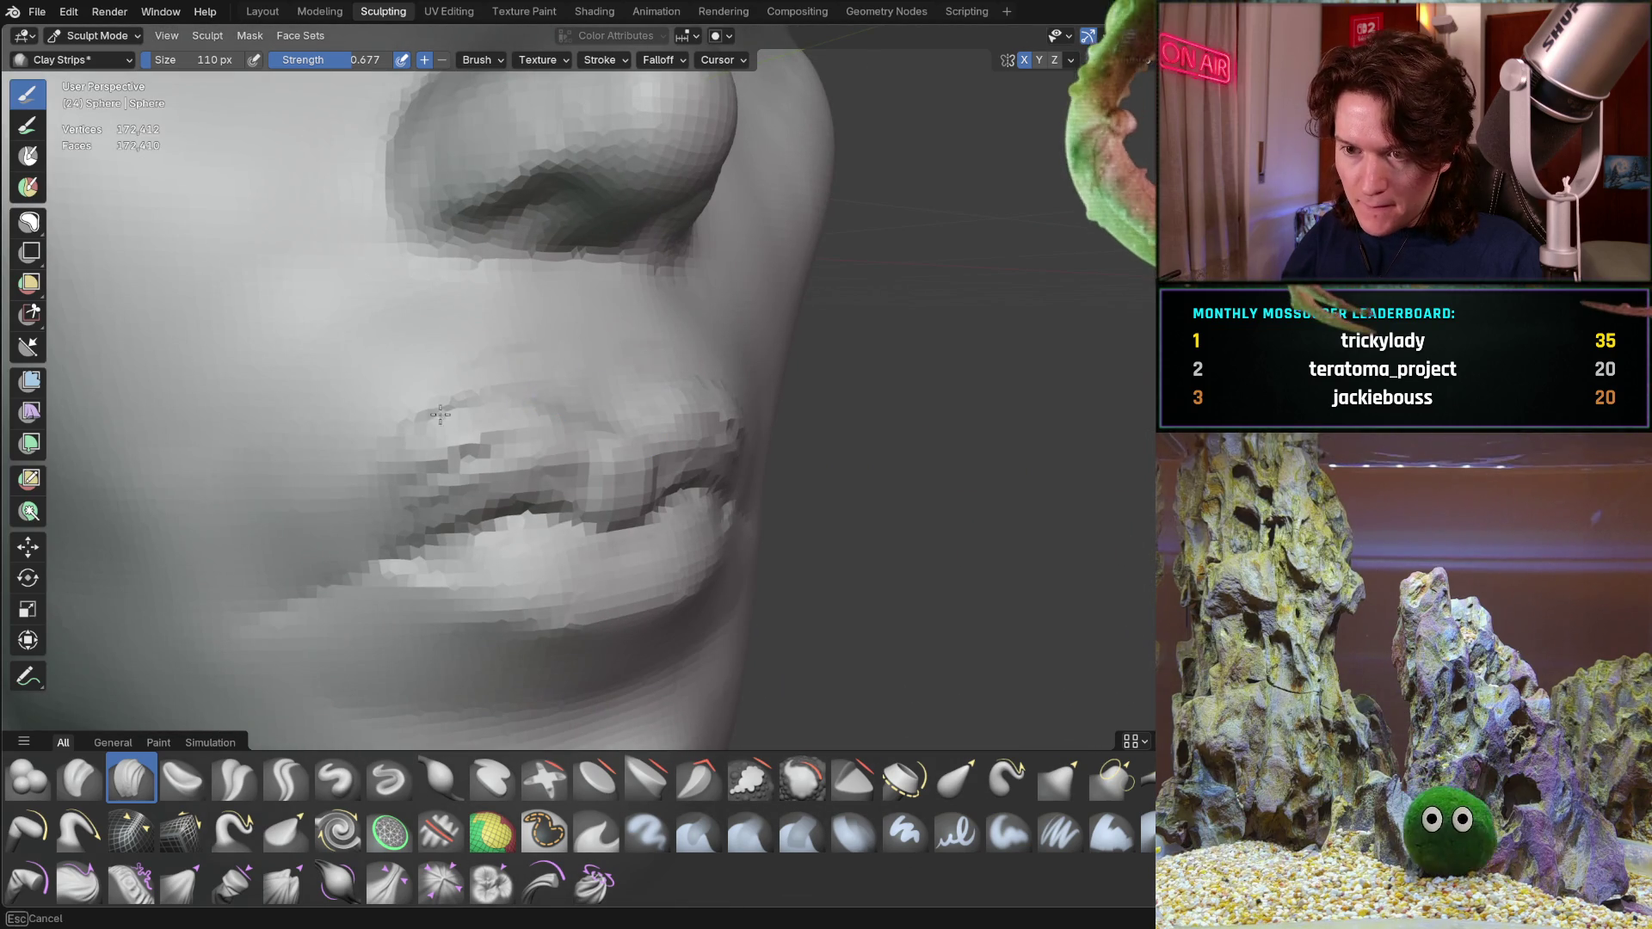
{"action": "mouse_move", "coordinate": [303, 487]}
{"action": "middle_mouse_down"}
{"action": "mouse_move", "coordinate": [535, 402]}
{"action": "mouse_move", "coordinate": [485, 412]}
{"action": "middle_mouse_up"}
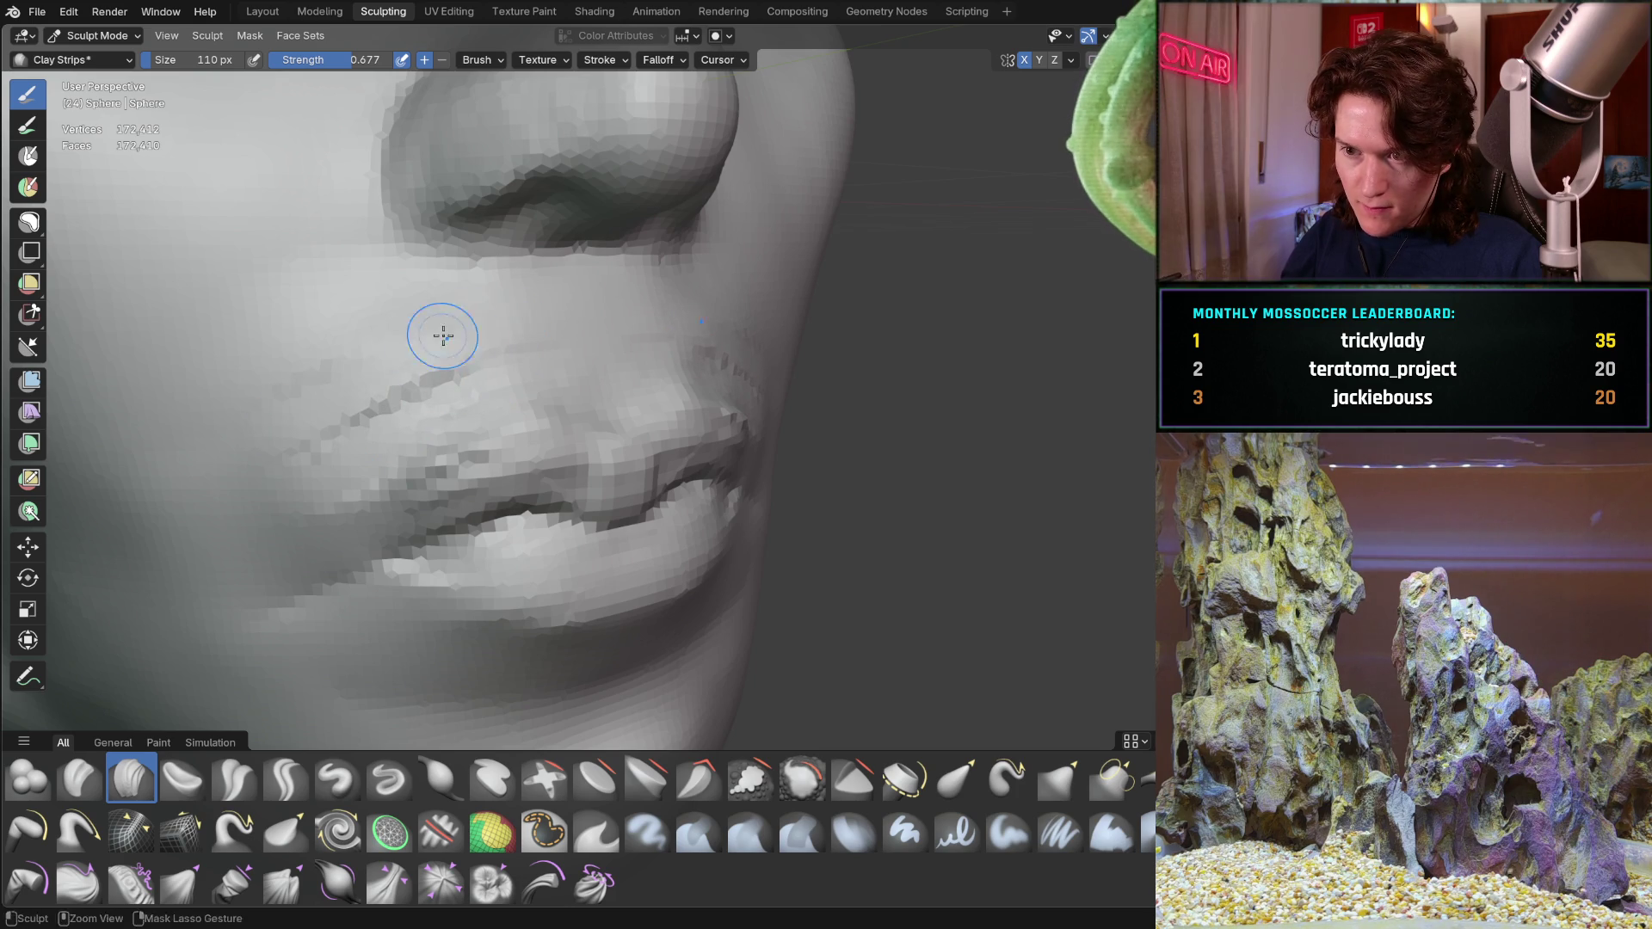
{"action": "key", "text": "b"}
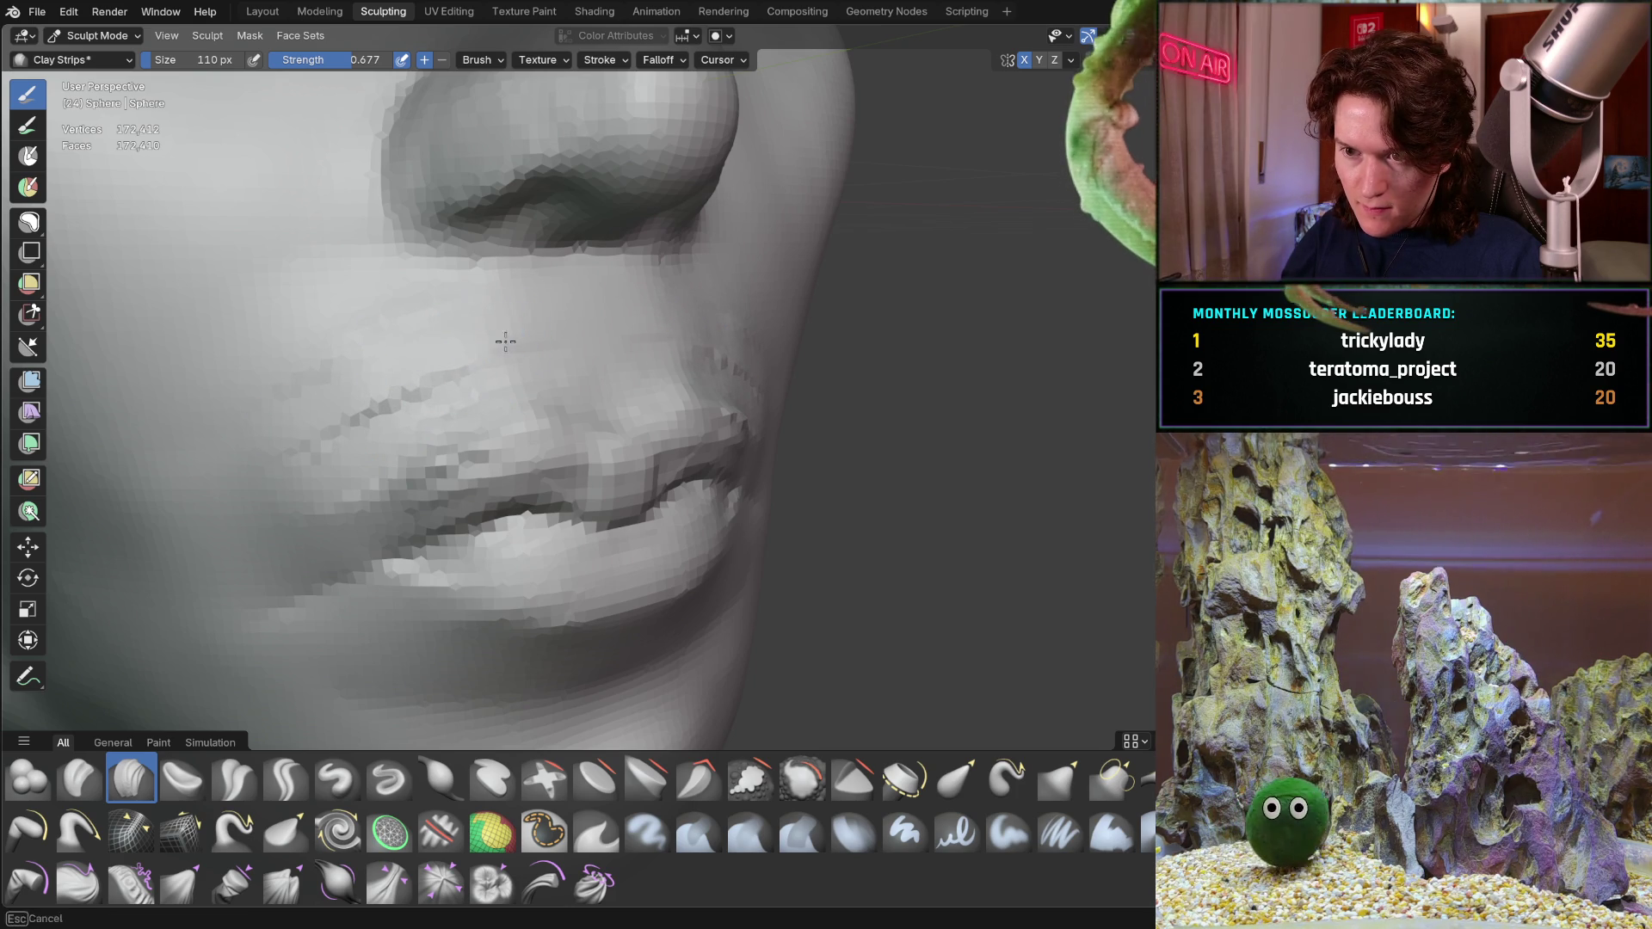
Carve a subtle crease down the cheek beside the mouth from a frontal view
{"action": "key", "text": "Escape"}
{"action": "middle_click_drag", "start_coordinate": [539, 344], "coordinate": [518, 340]}
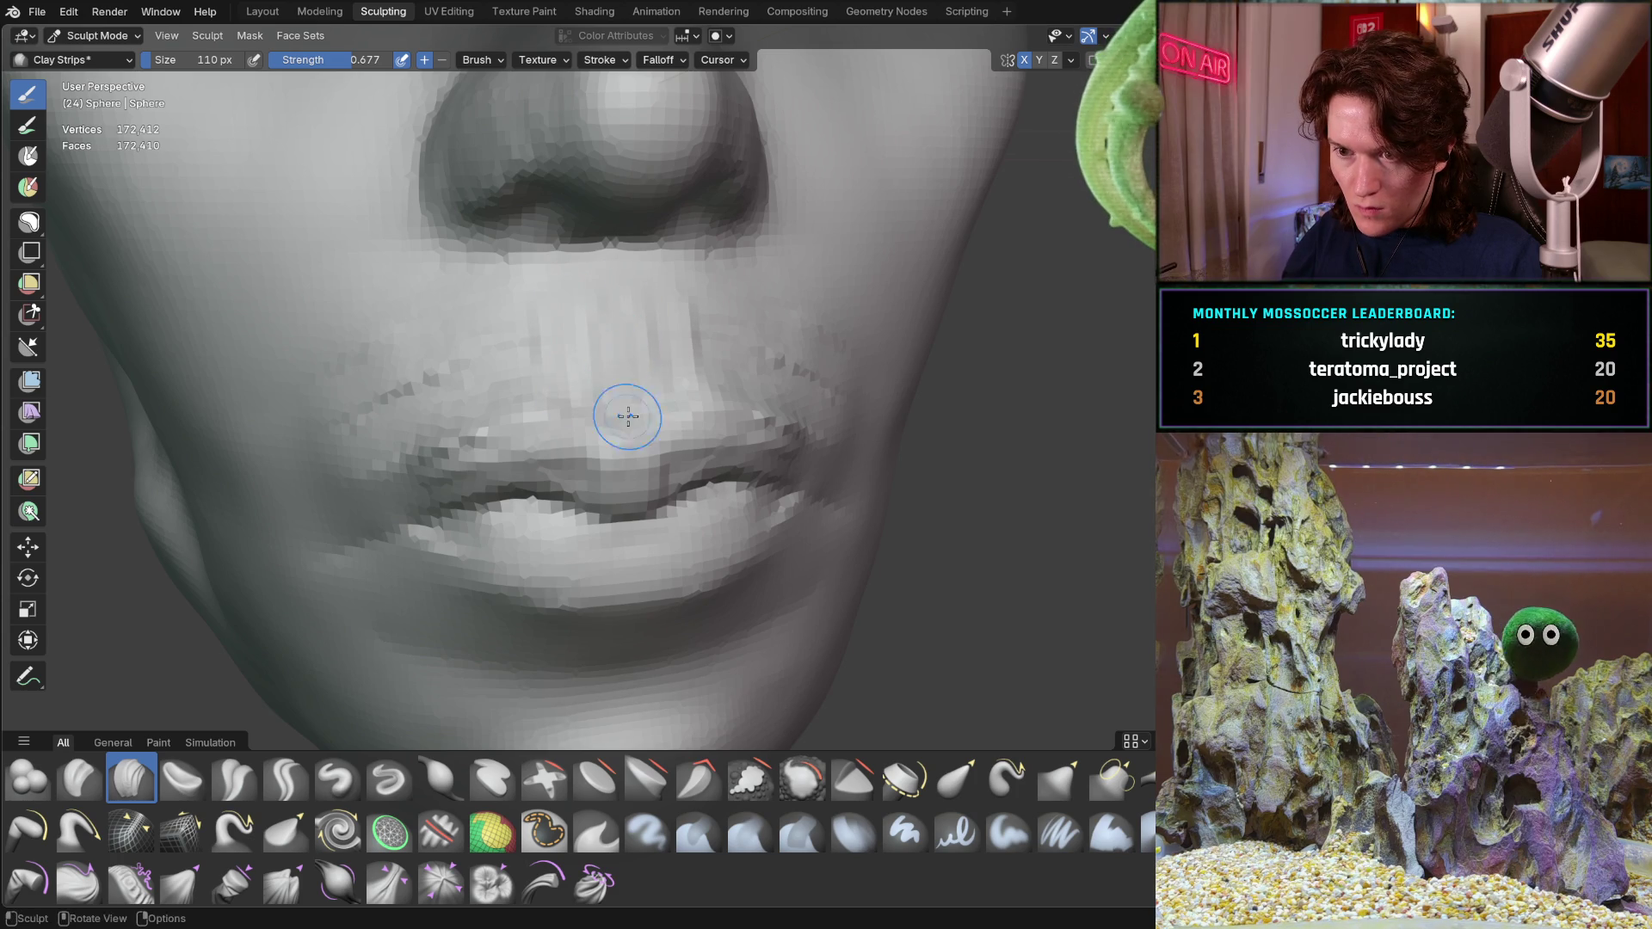
{"action": "mouse_move", "coordinate": [628, 376]}
{"action": "middle_mouse_down"}
{"action": "mouse_move", "coordinate": [686, 369]}
{"action": "mouse_move", "coordinate": [631, 376]}
{"action": "middle_mouse_up"}
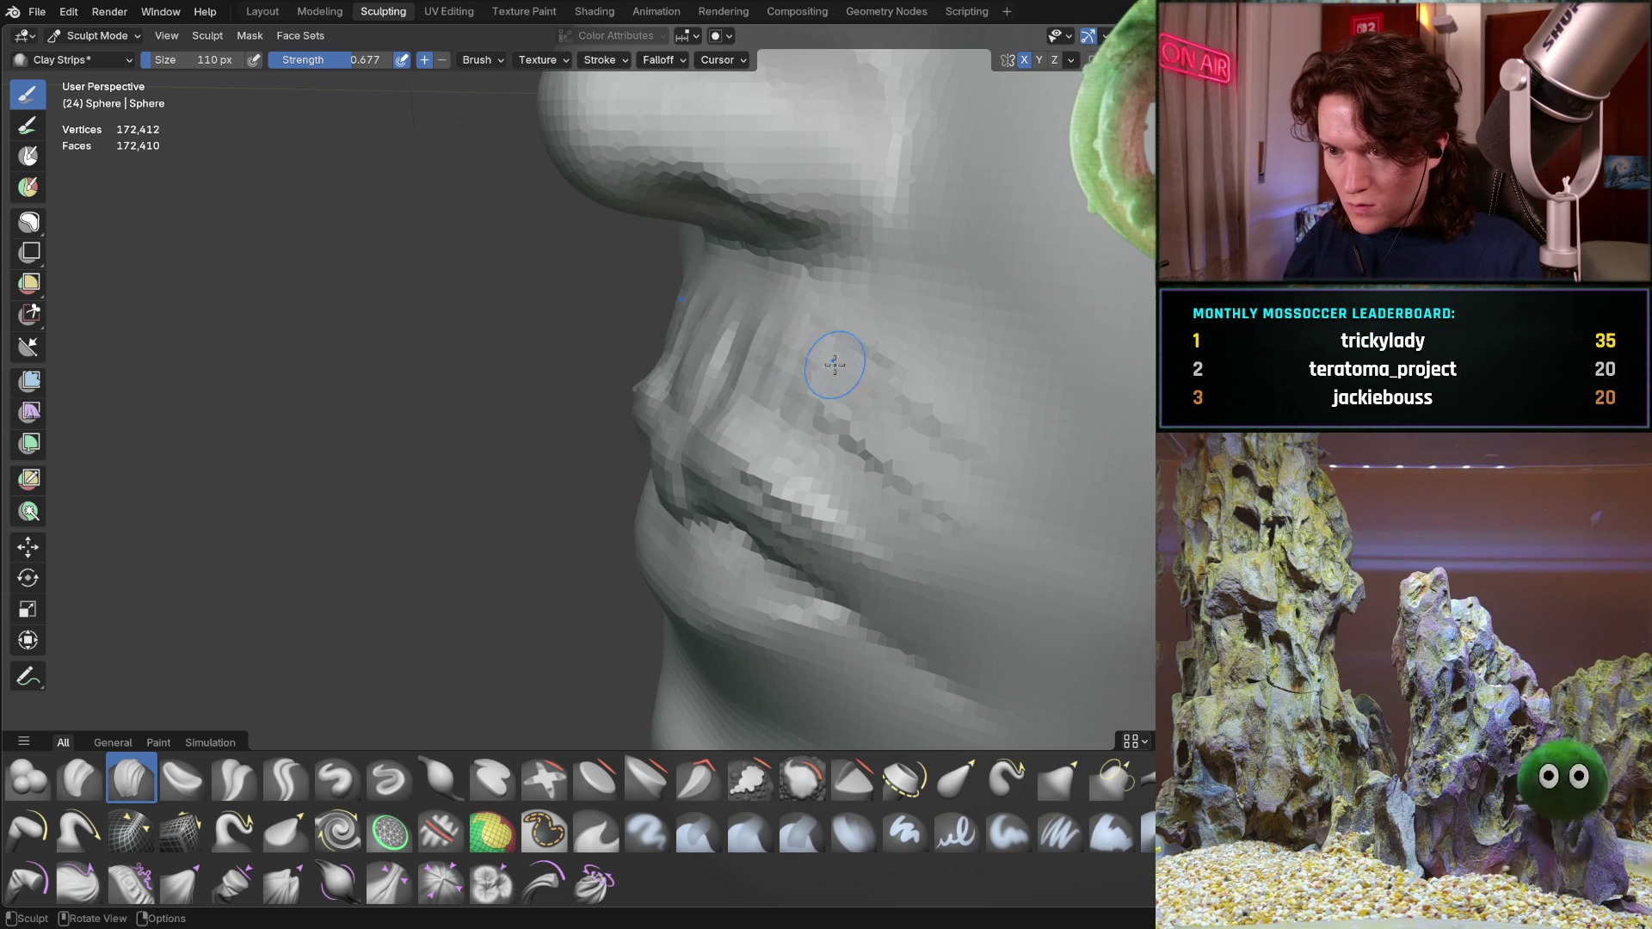
{"action": "mouse_move", "coordinate": [874, 450]}
{"action": "middle_mouse_down"}
{"action": "mouse_move", "coordinate": [915, 399]}
{"action": "mouse_move", "coordinate": [459, 275]}
{"action": "middle_mouse_up"}
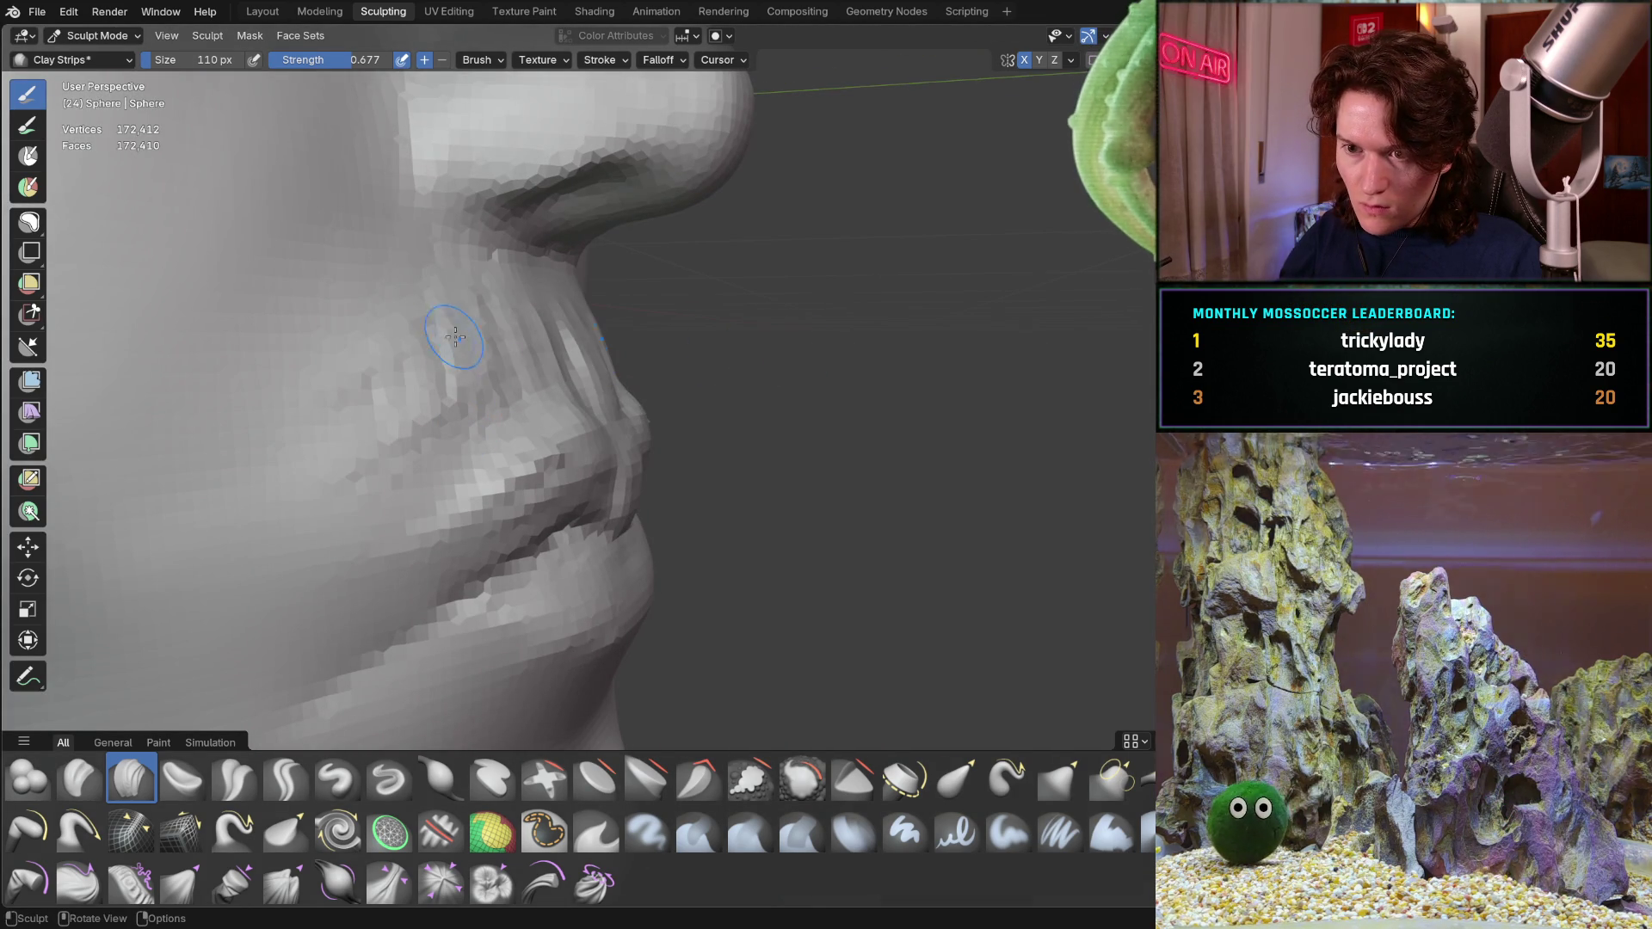
{"action": "left_click_drag", "start_coordinate": [442, 361], "coordinate": [370, 388]}
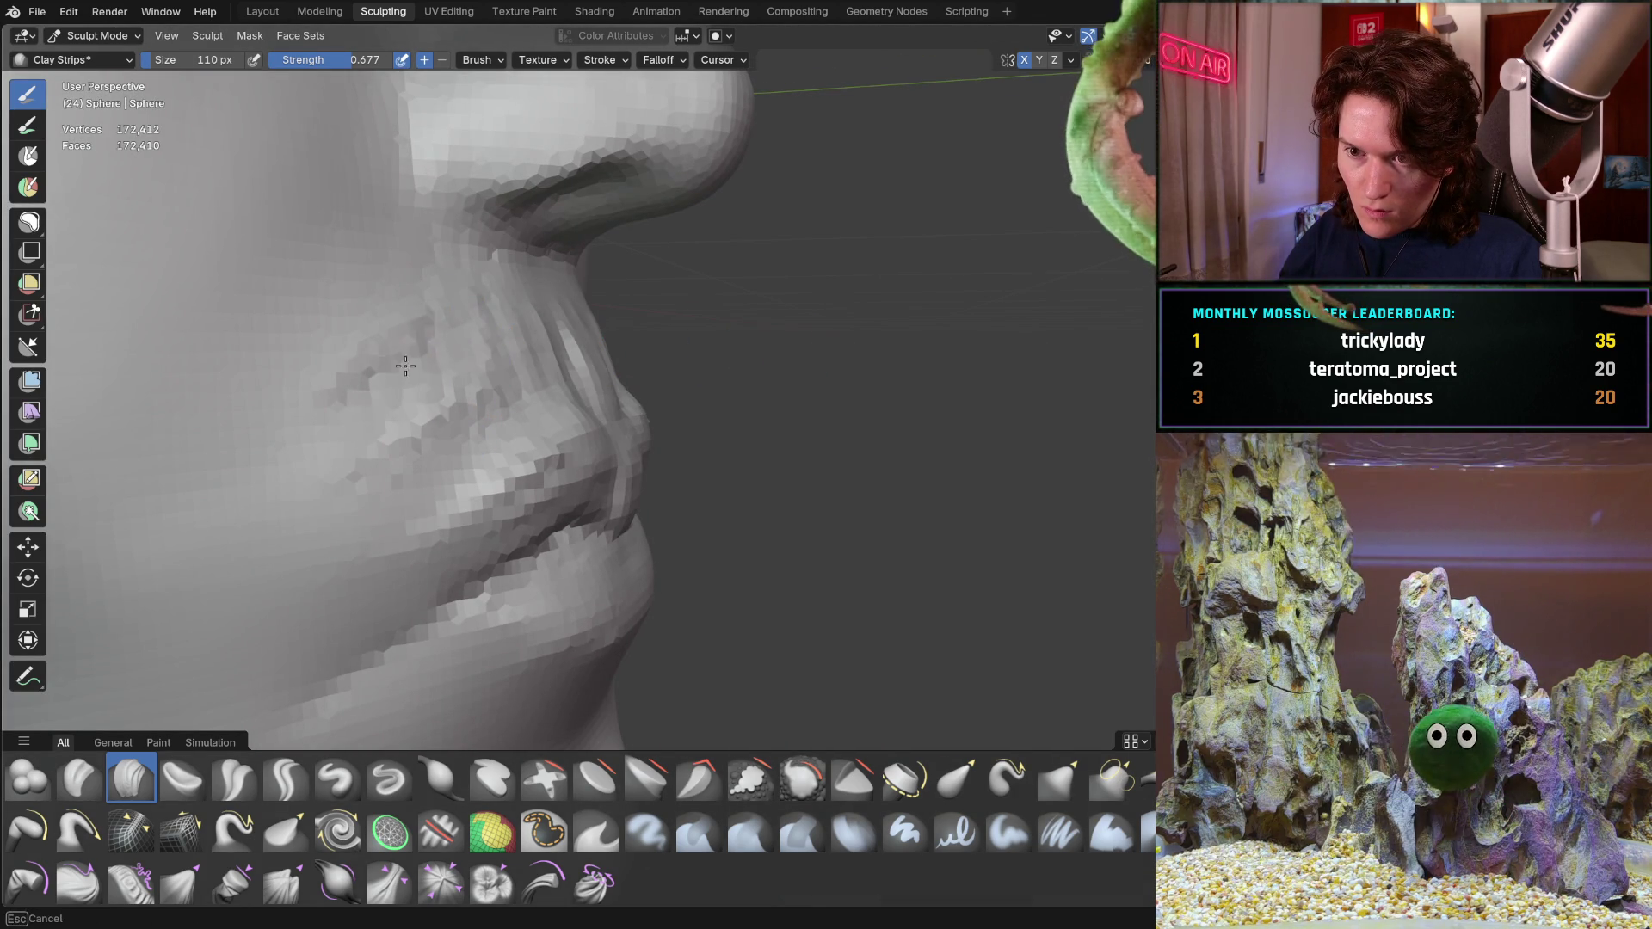
{"action": "middle_click_drag", "start_coordinate": [450, 356], "coordinate": [402, 382]}
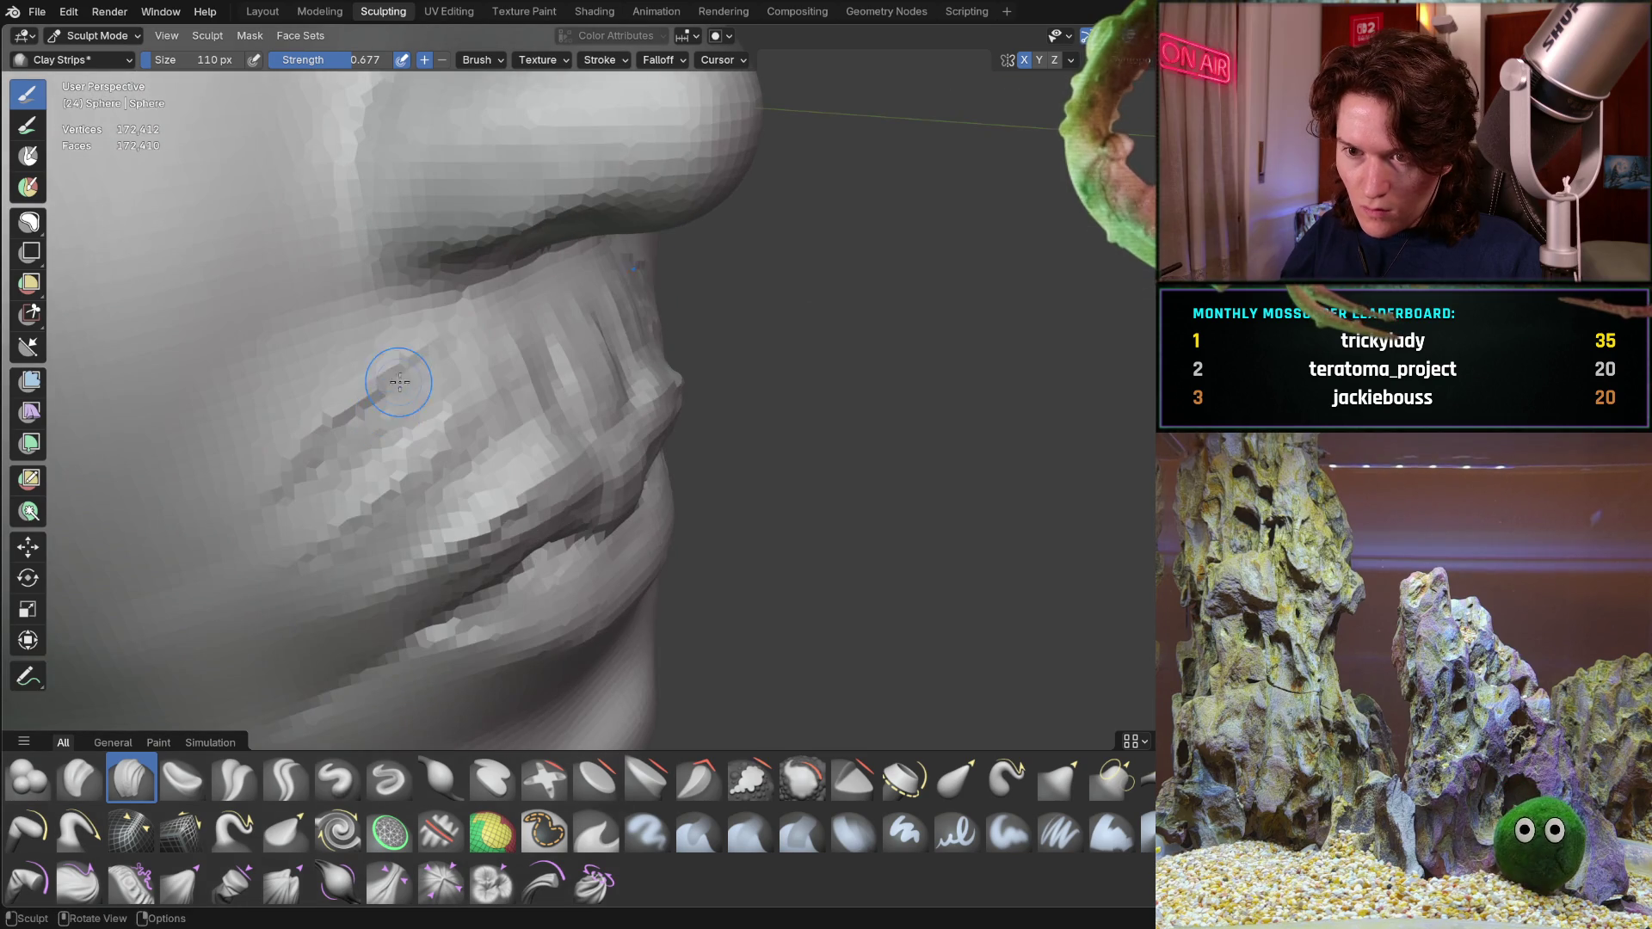
{"action": "mouse_move", "coordinate": [408, 500]}
{"action": "middle_mouse_down"}
{"action": "mouse_move", "coordinate": [478, 426]}
{"action": "mouse_move", "coordinate": [516, 332]}
{"action": "middle_mouse_up"}
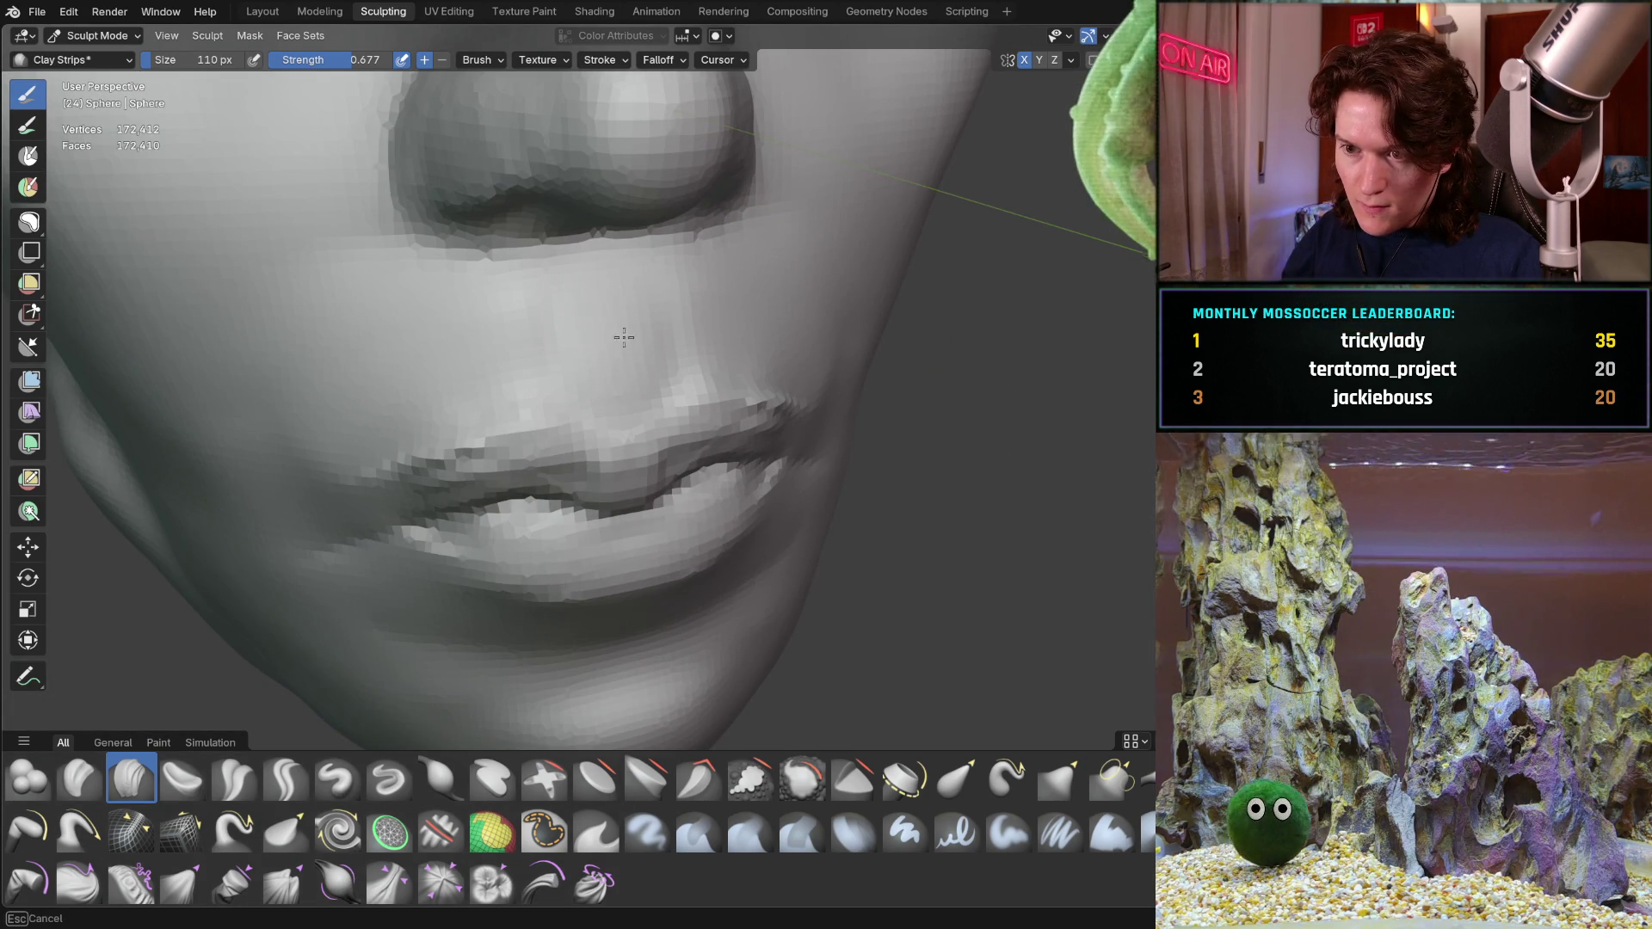
Inspect the cheek crease and mouth by alternating front and profile views of the face
{"action": "middle_click_drag", "start_coordinate": [622, 306], "coordinate": [730, 305]}
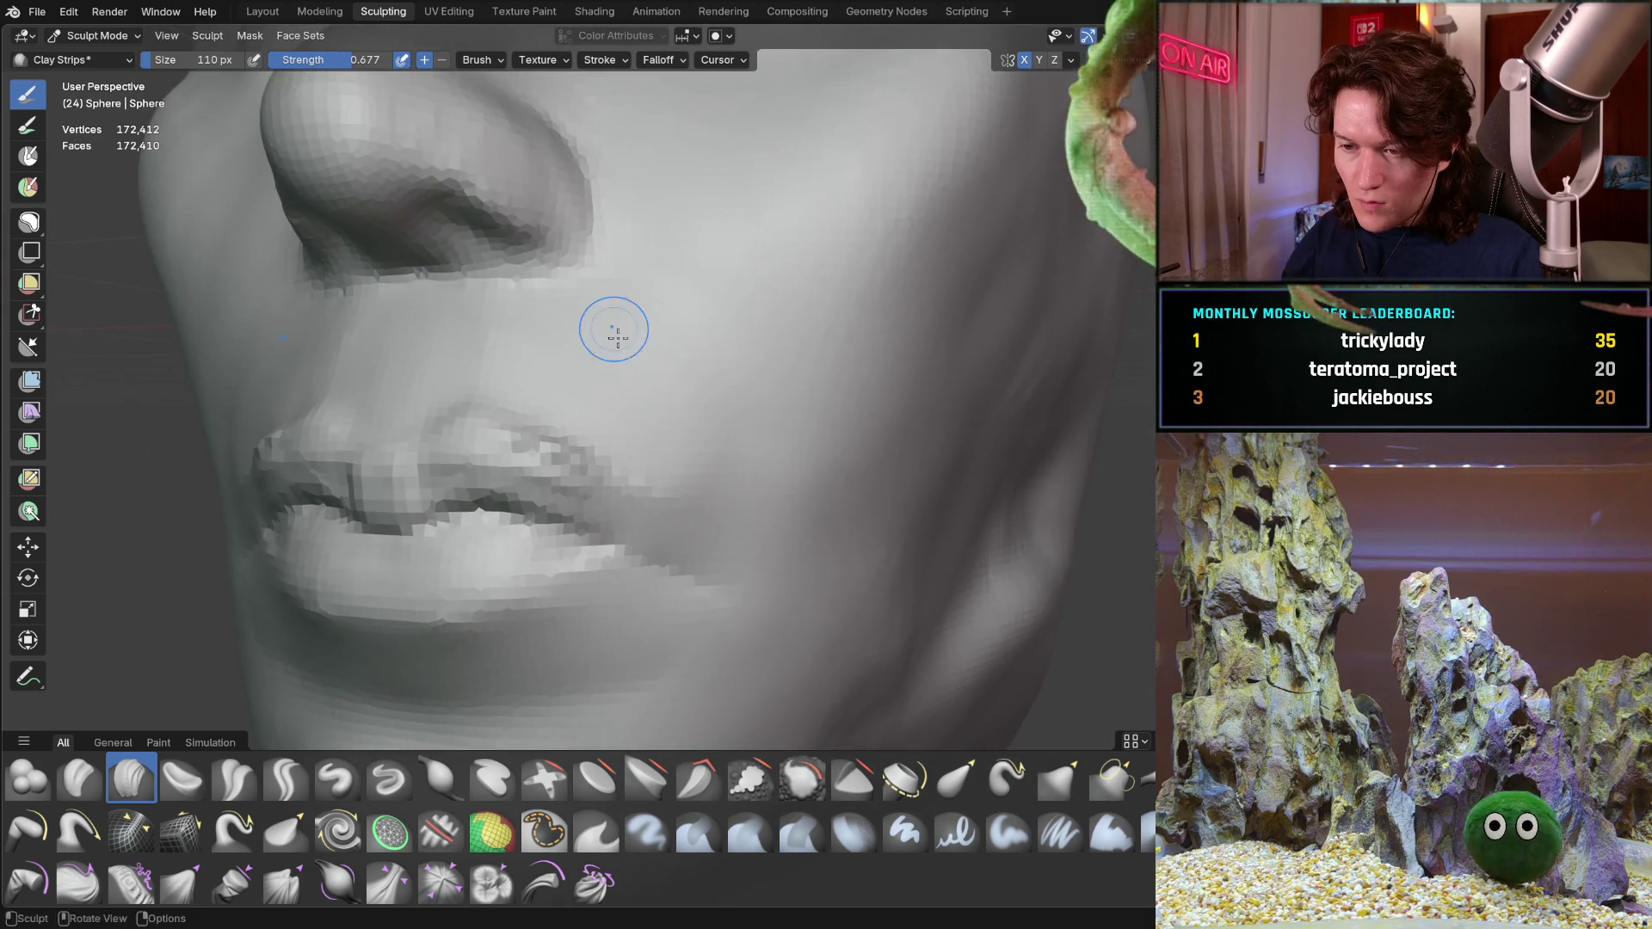
{"action": "mouse_move", "coordinate": [612, 328]}
{"action": "middle_mouse_down"}
{"action": "mouse_move", "coordinate": [686, 382]}
{"action": "mouse_move", "coordinate": [621, 346]}
{"action": "mouse_move", "coordinate": [667, 383]}
{"action": "middle_mouse_up"}
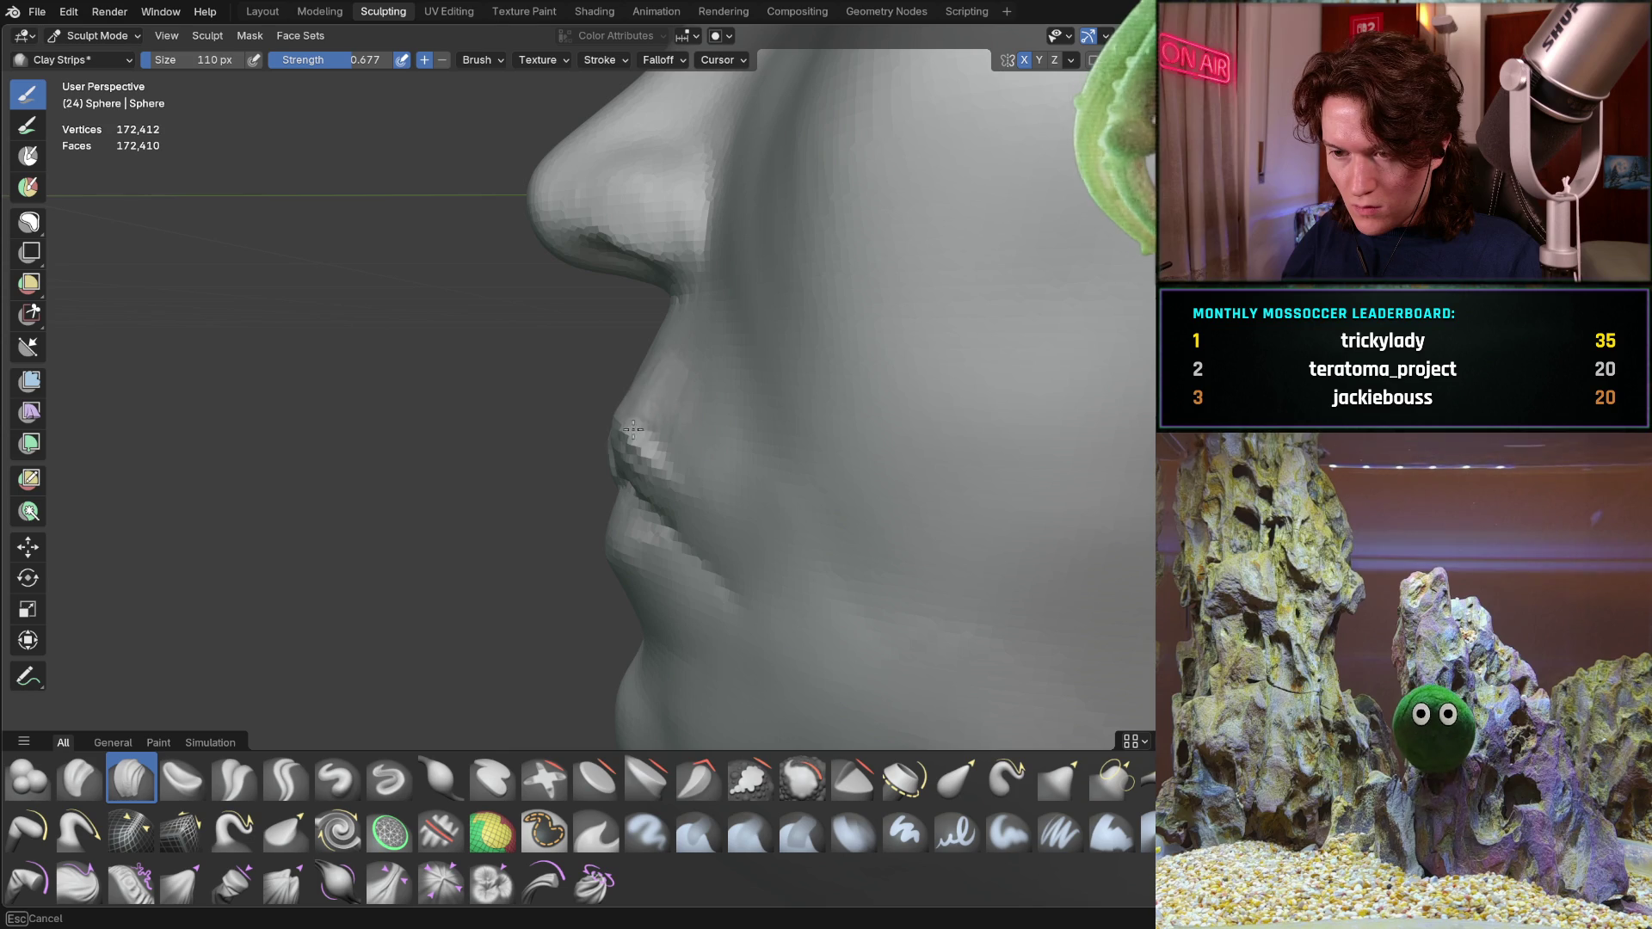
{"action": "mouse_move", "coordinate": [695, 439]}
{"action": "middle_mouse_down", "text": "shift"}
{"action": "mouse_move", "coordinate": [676, 454]}
{"action": "mouse_move", "coordinate": [782, 411]}
{"action": "middle_mouse_up", "text": "shift"}
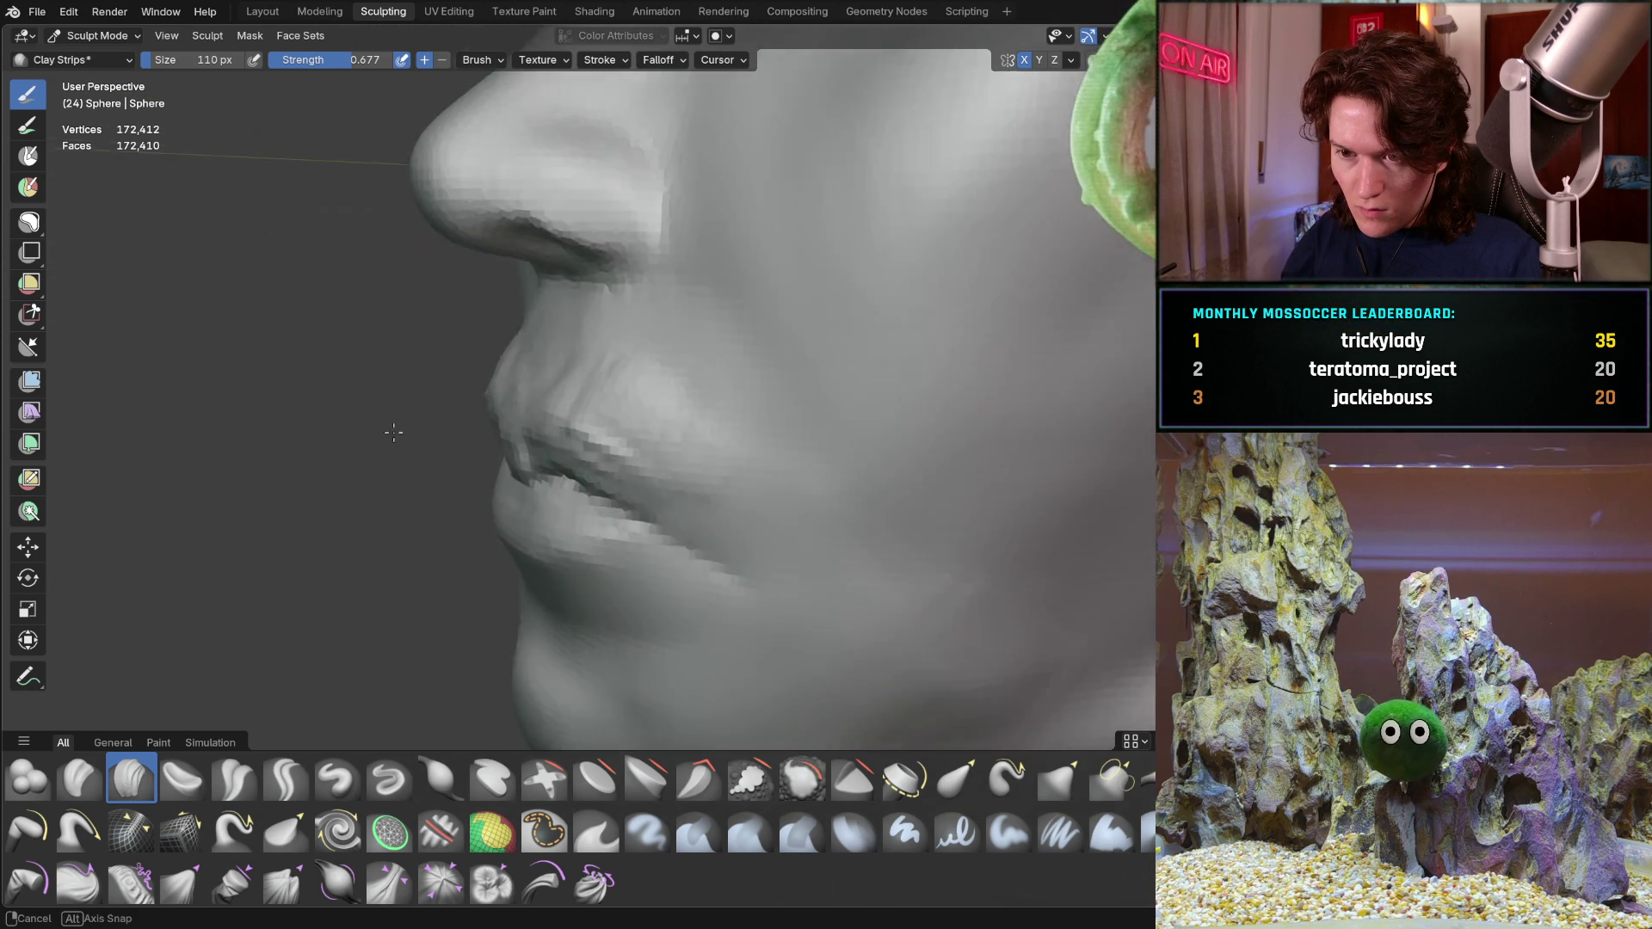
{"action": "mouse_move", "coordinate": [422, 447]}
{"action": "middle_mouse_down"}
{"action": "mouse_move", "coordinate": [503, 389]}
{"action": "mouse_move", "coordinate": [565, 401]}
{"action": "middle_mouse_up"}
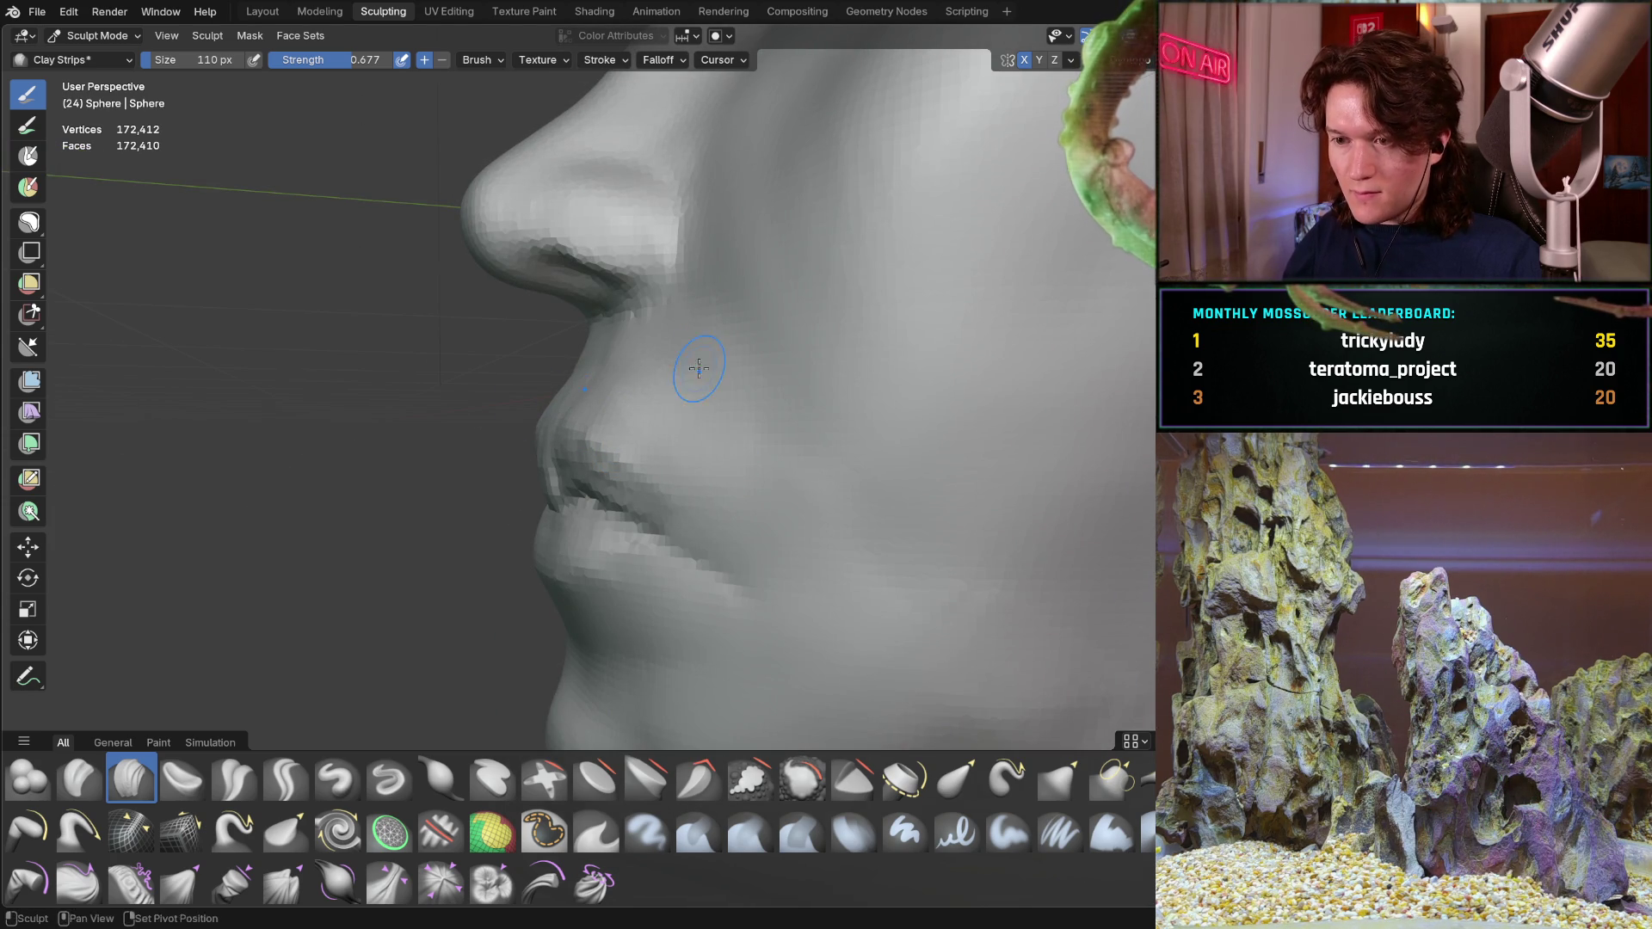
{"action": "middle_click_drag", "start_coordinate": [696, 367], "coordinate": [723, 401]}
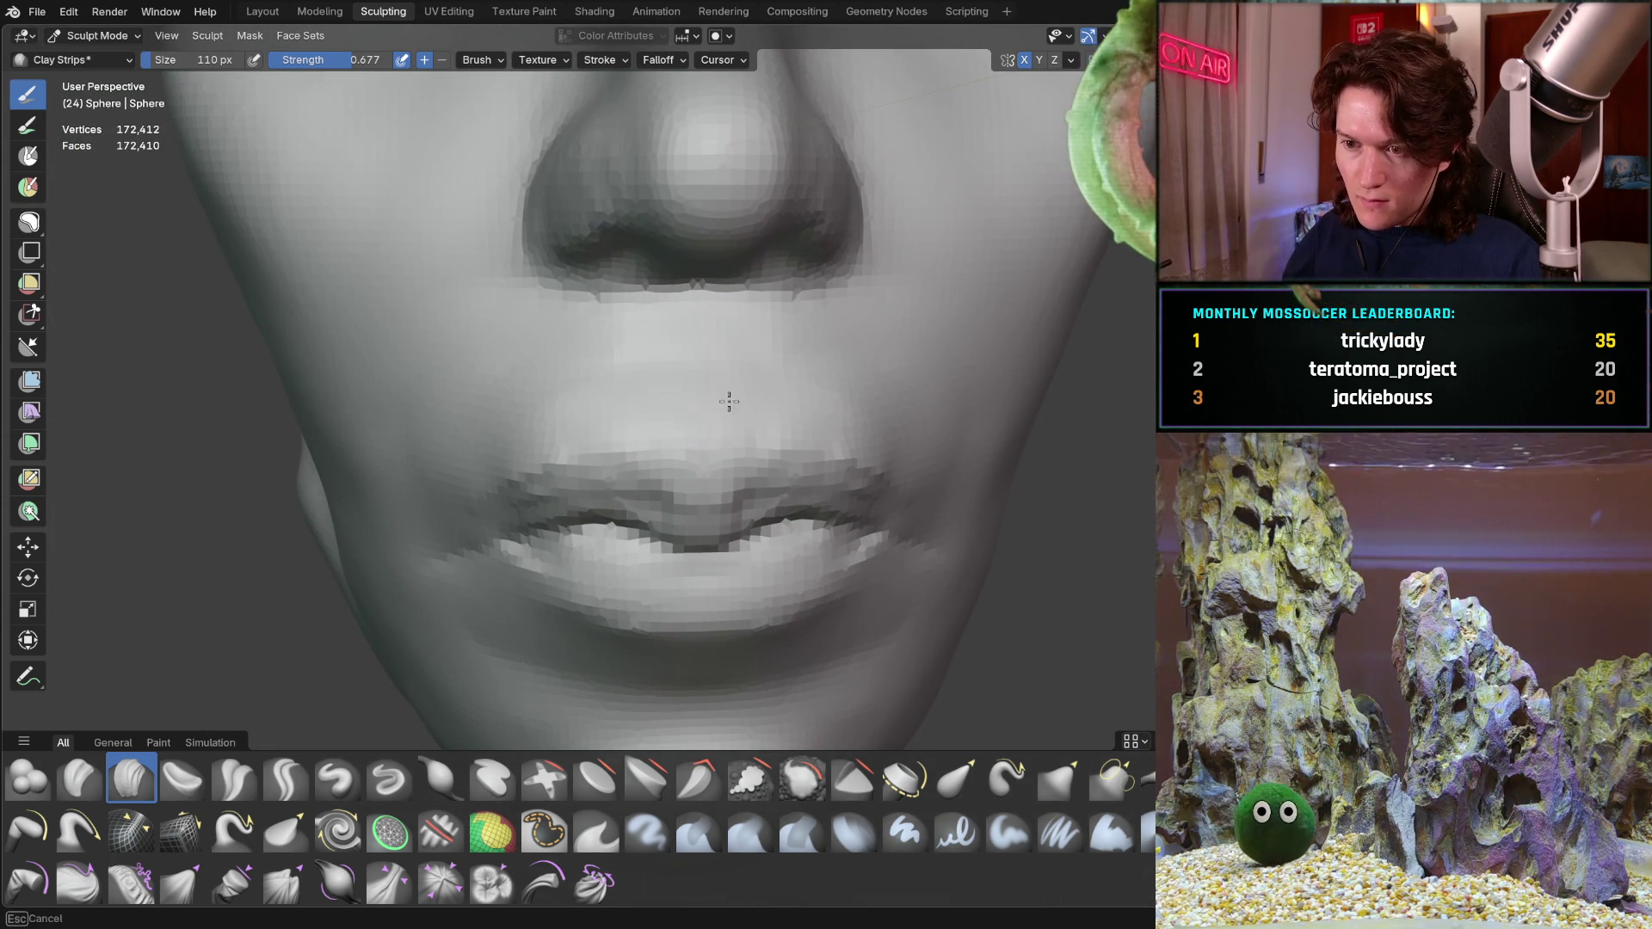
{"action": "mouse_move", "coordinate": [572, 391]}
{"action": "middle_mouse_down"}
{"action": "mouse_move", "coordinate": [839, 352]}
{"action": "mouse_move", "coordinate": [545, 430]}
{"action": "middle_mouse_up"}
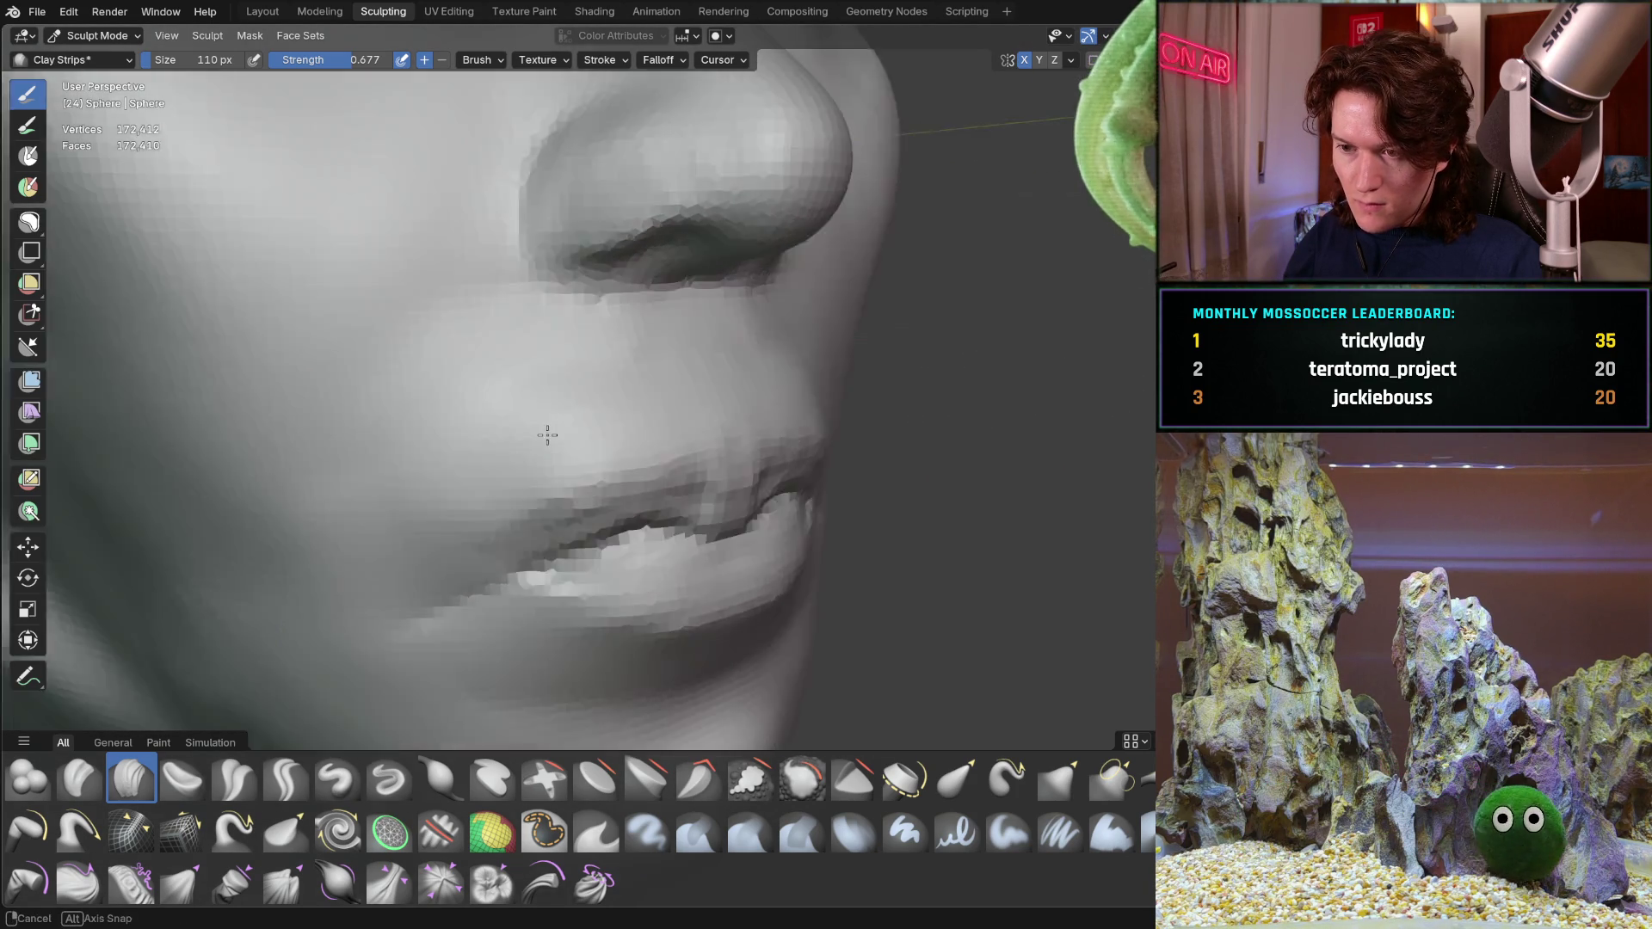
{"action": "middle_click_drag", "start_coordinate": [390, 702], "coordinate": [395, 698], "text": "shift"}
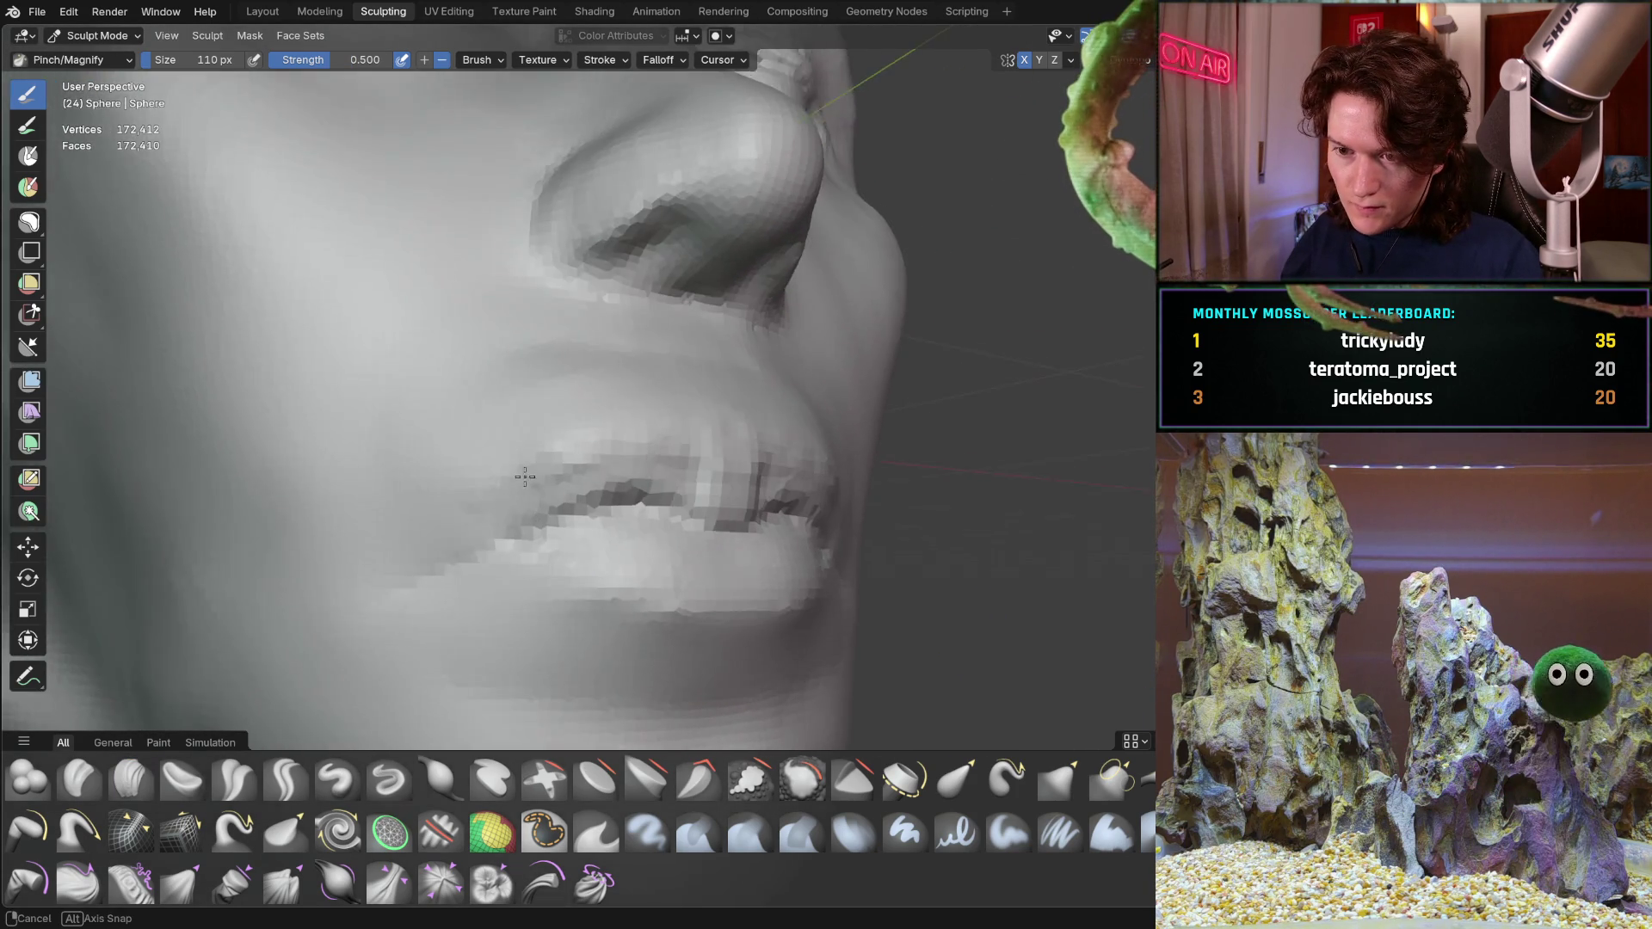
Orbit between side and frontal views of the mouth to inspect the lip details
{"action": "middle_click_drag", "start_coordinate": [529, 524], "coordinate": [439, 486]}
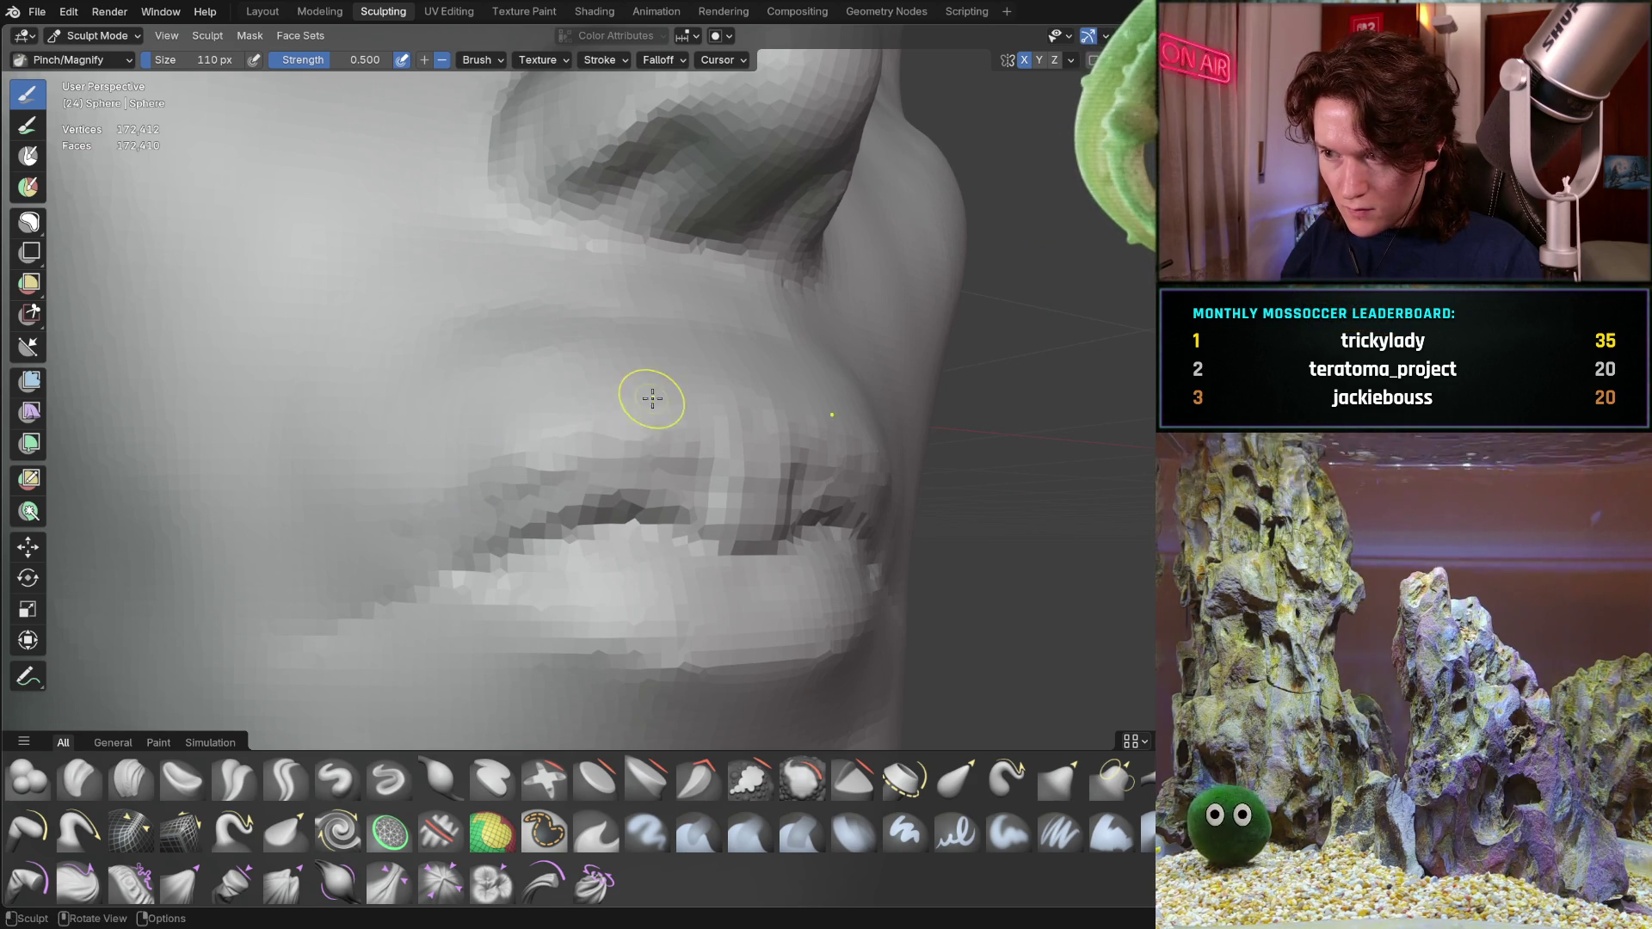
{"action": "middle_click_drag", "start_coordinate": [645, 398], "coordinate": [567, 435]}
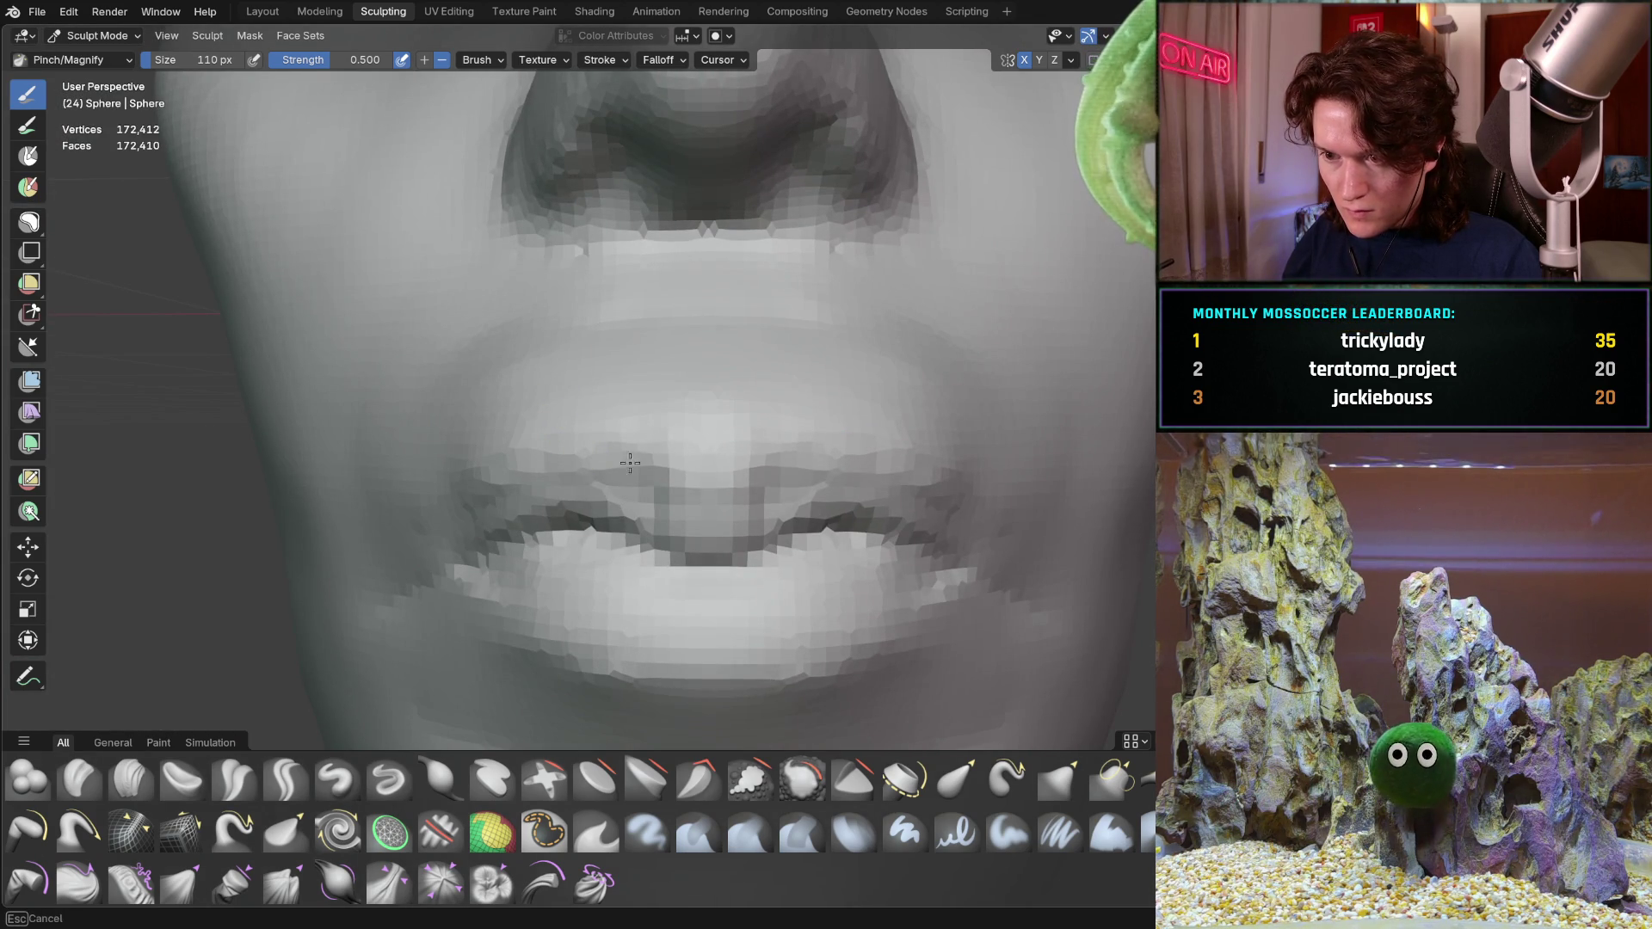
{"action": "middle_click_drag", "start_coordinate": [723, 484], "coordinate": [724, 453]}
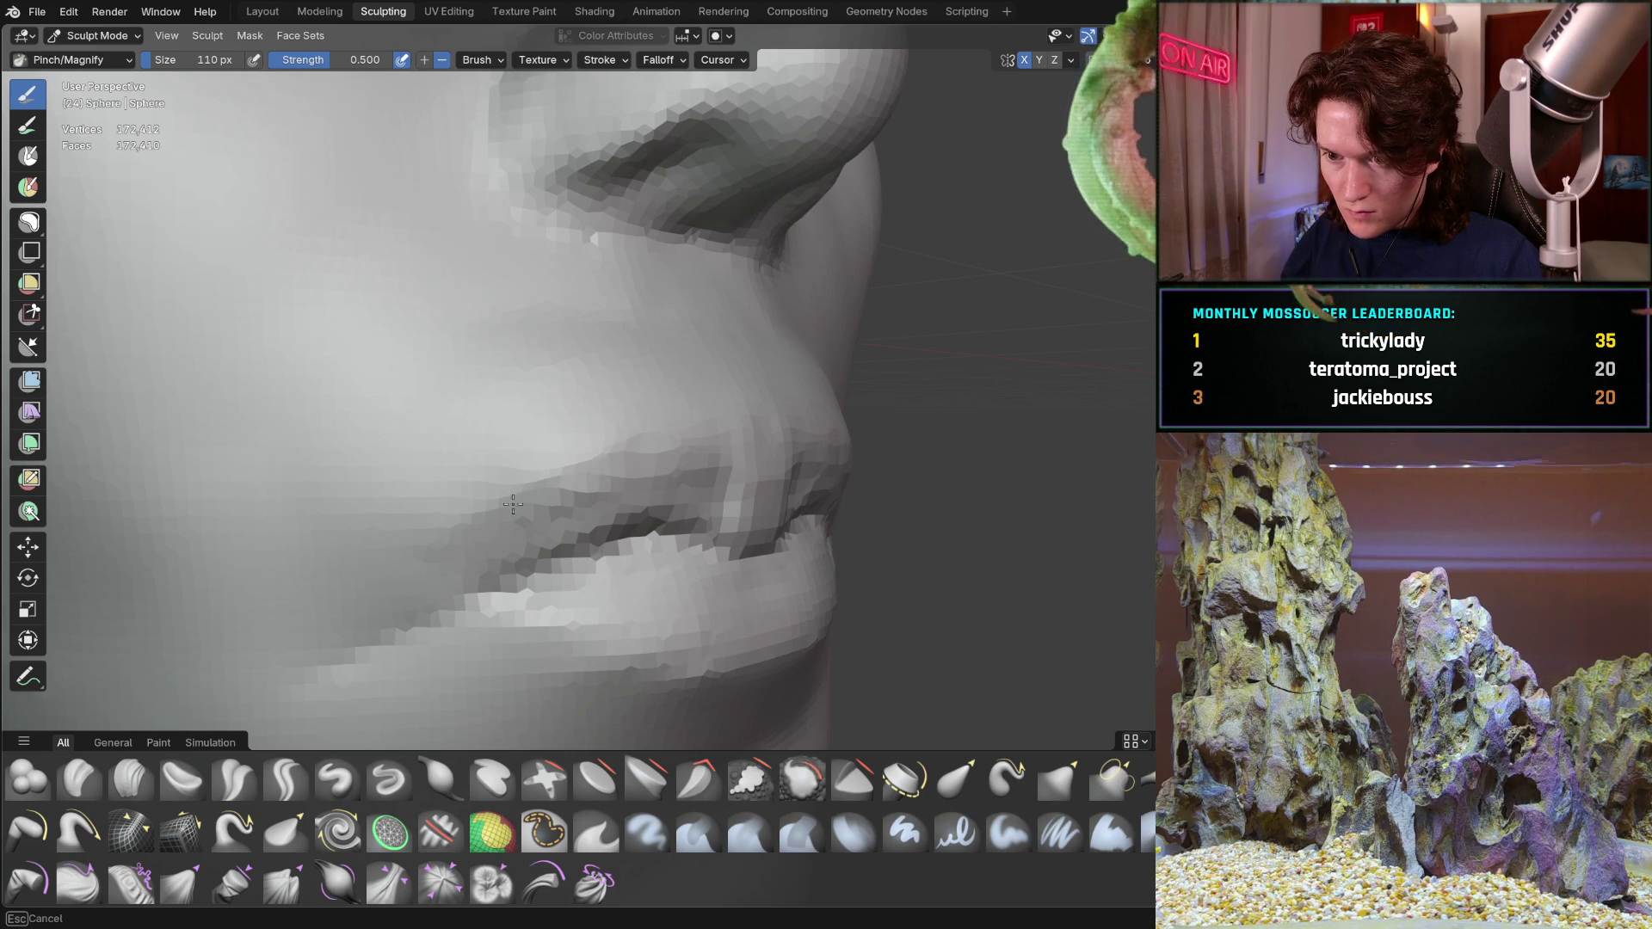
{"action": "mouse_move", "coordinate": [665, 413]}
{"action": "middle_mouse_down"}
{"action": "mouse_move", "coordinate": [564, 408]}
{"action": "mouse_move", "coordinate": [697, 455]}
{"action": "middle_mouse_up"}
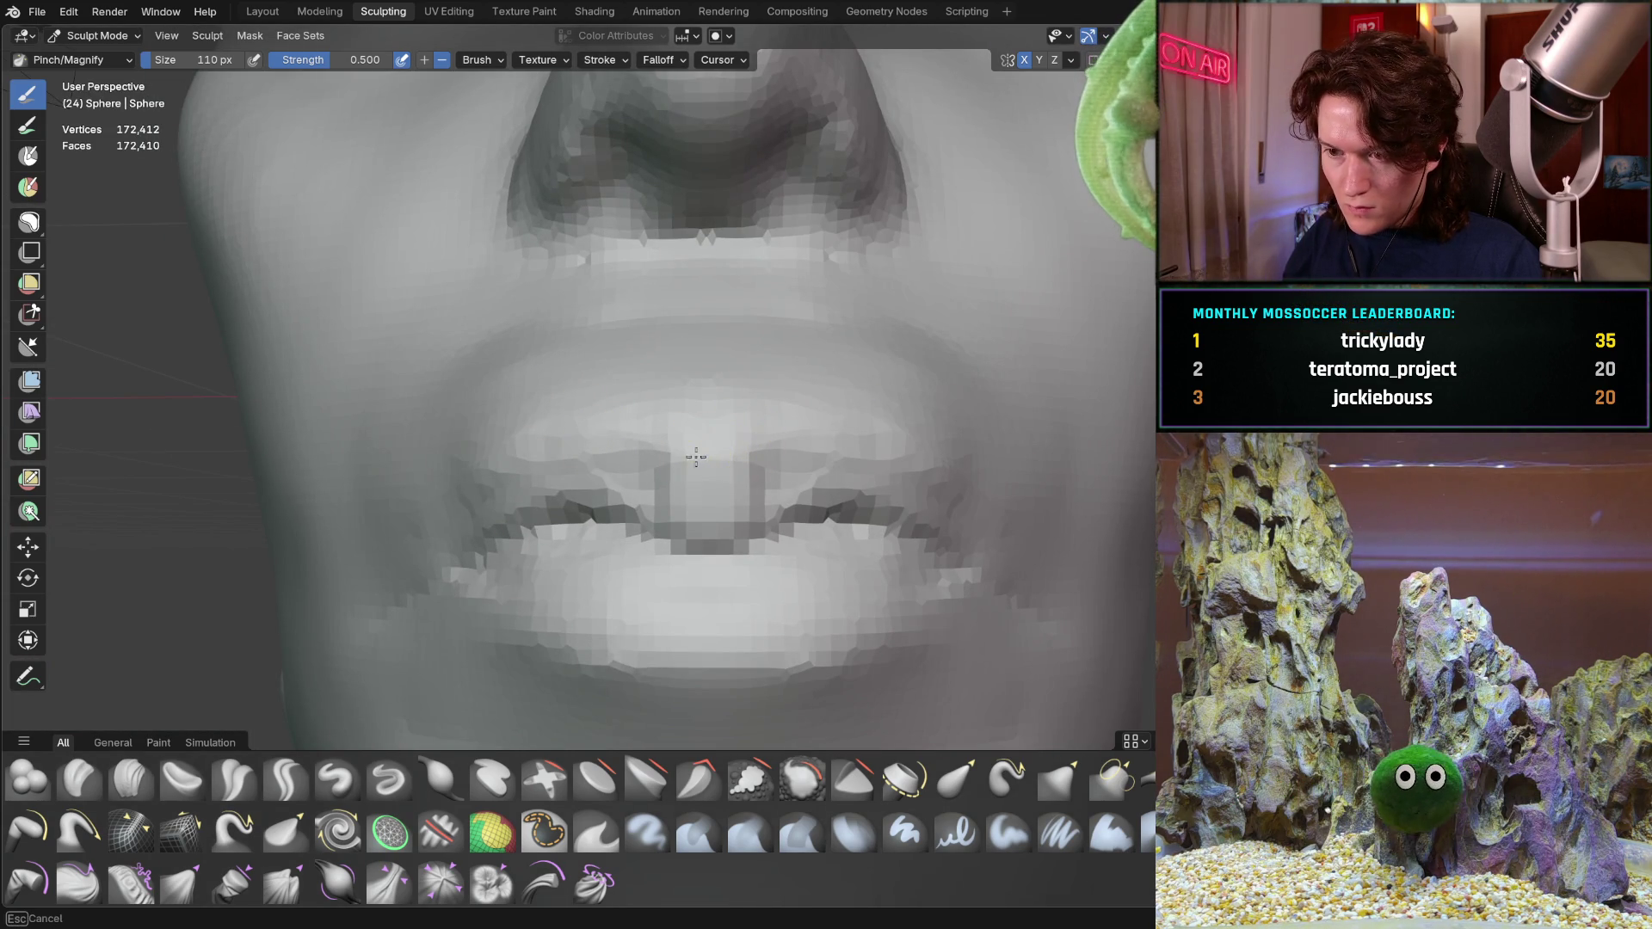